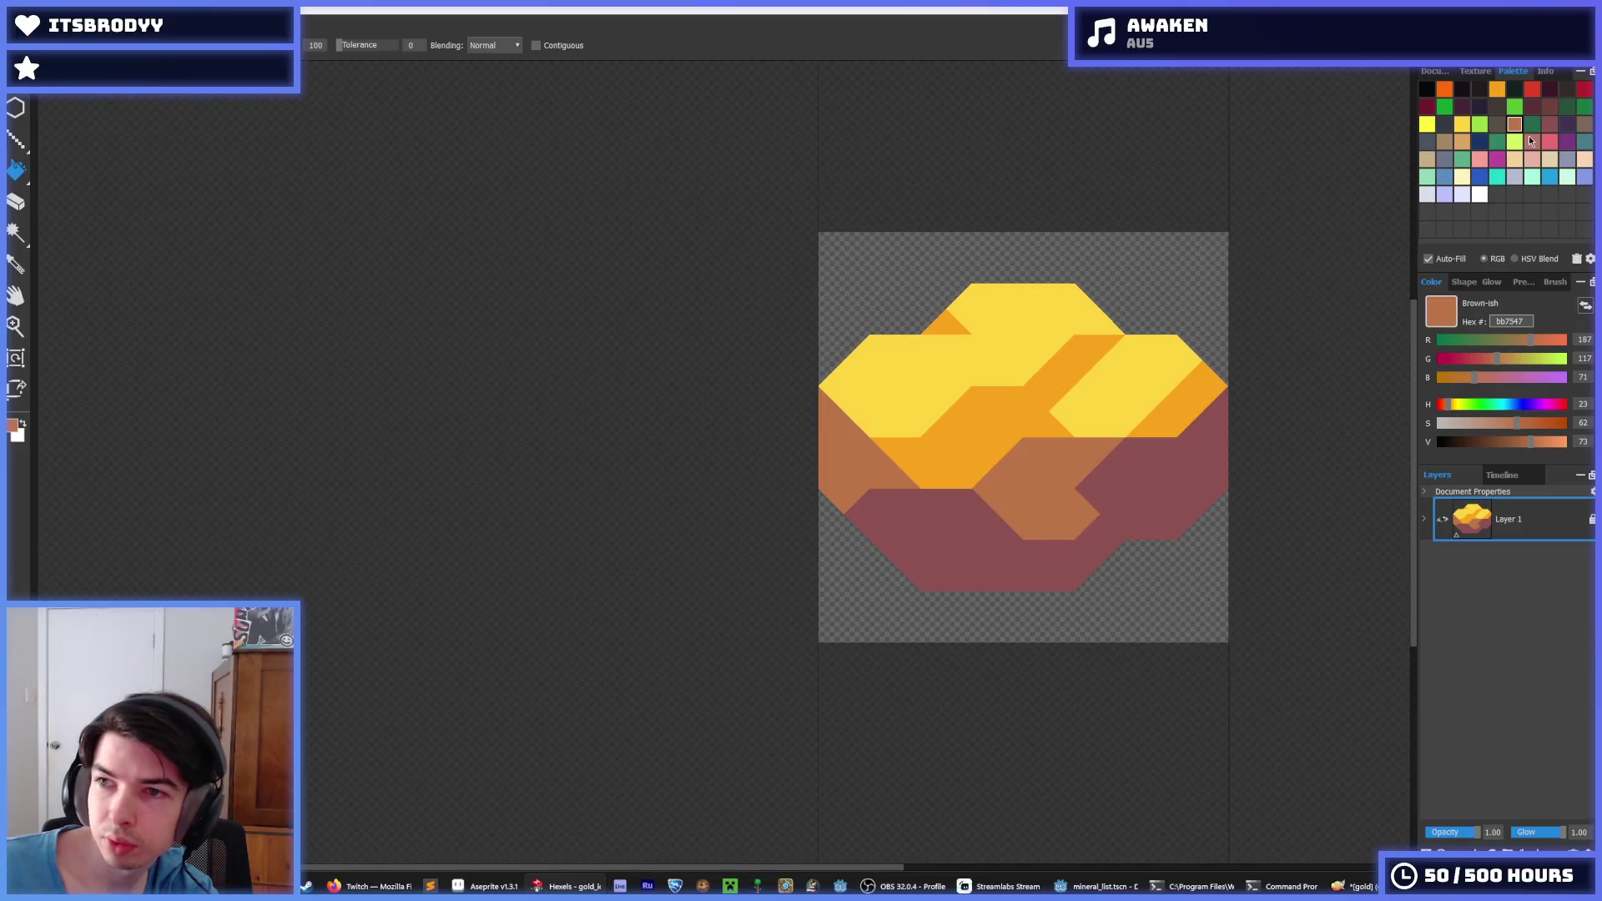
Try tan and greyish-brown fills on the sprite's brown hexes, undoing both
click(1461, 142)
click(1054, 486)
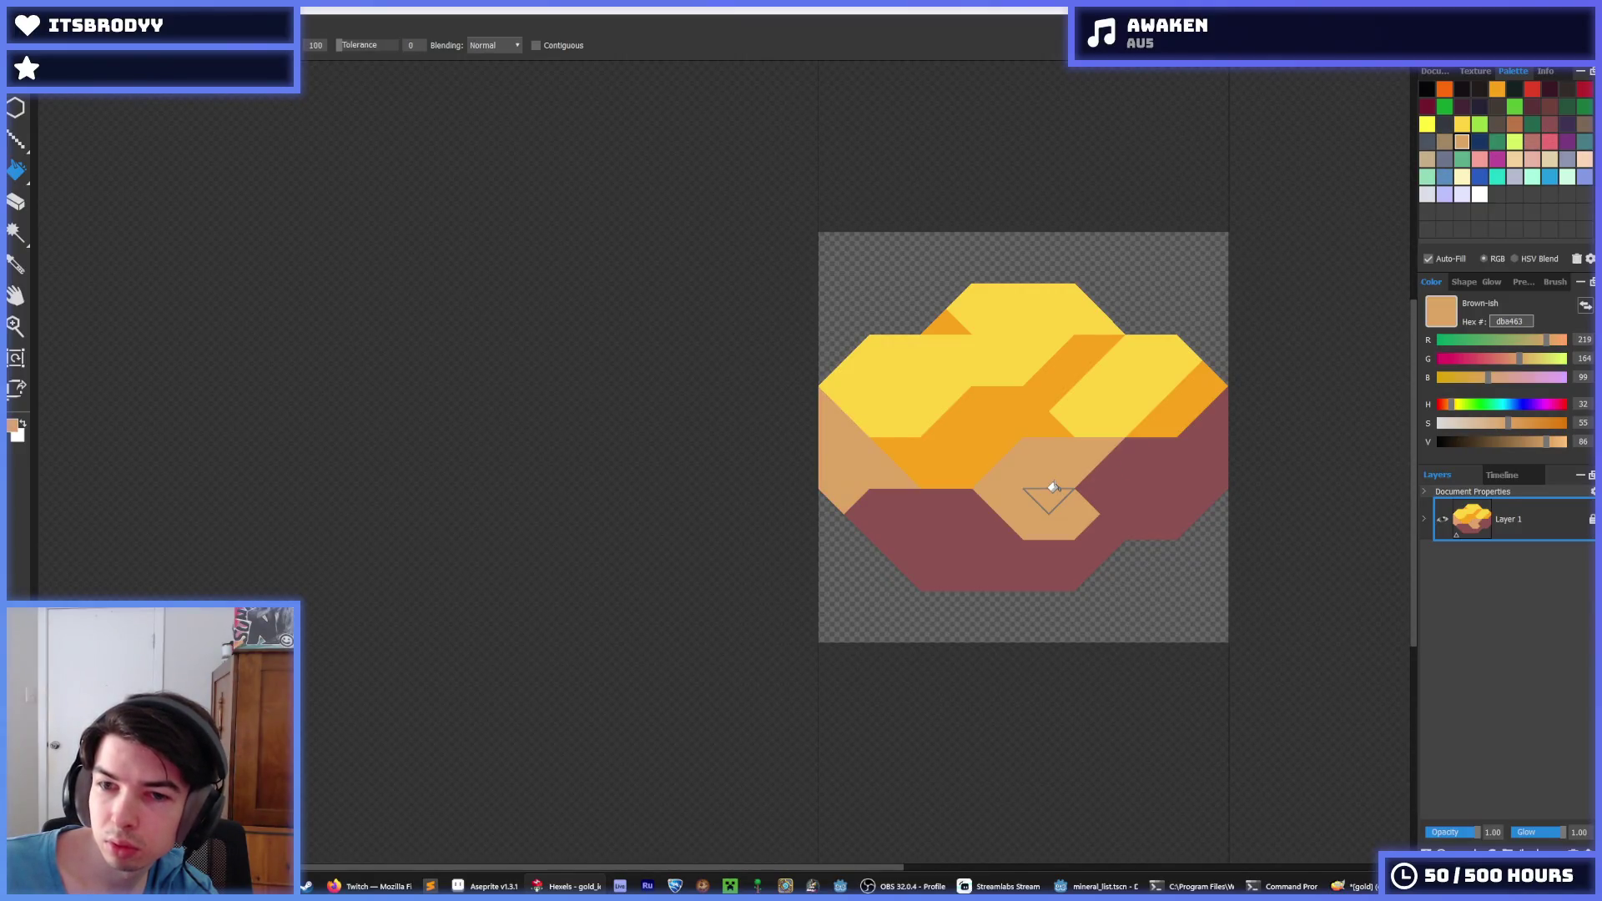
key(ctrl+z)
click(1444, 141)
click(1055, 461)
key(ctrl+z)
Glance at the Godot editor, then come back to the ore sprite in Hexels
scroll(1053, 458, down, 10)
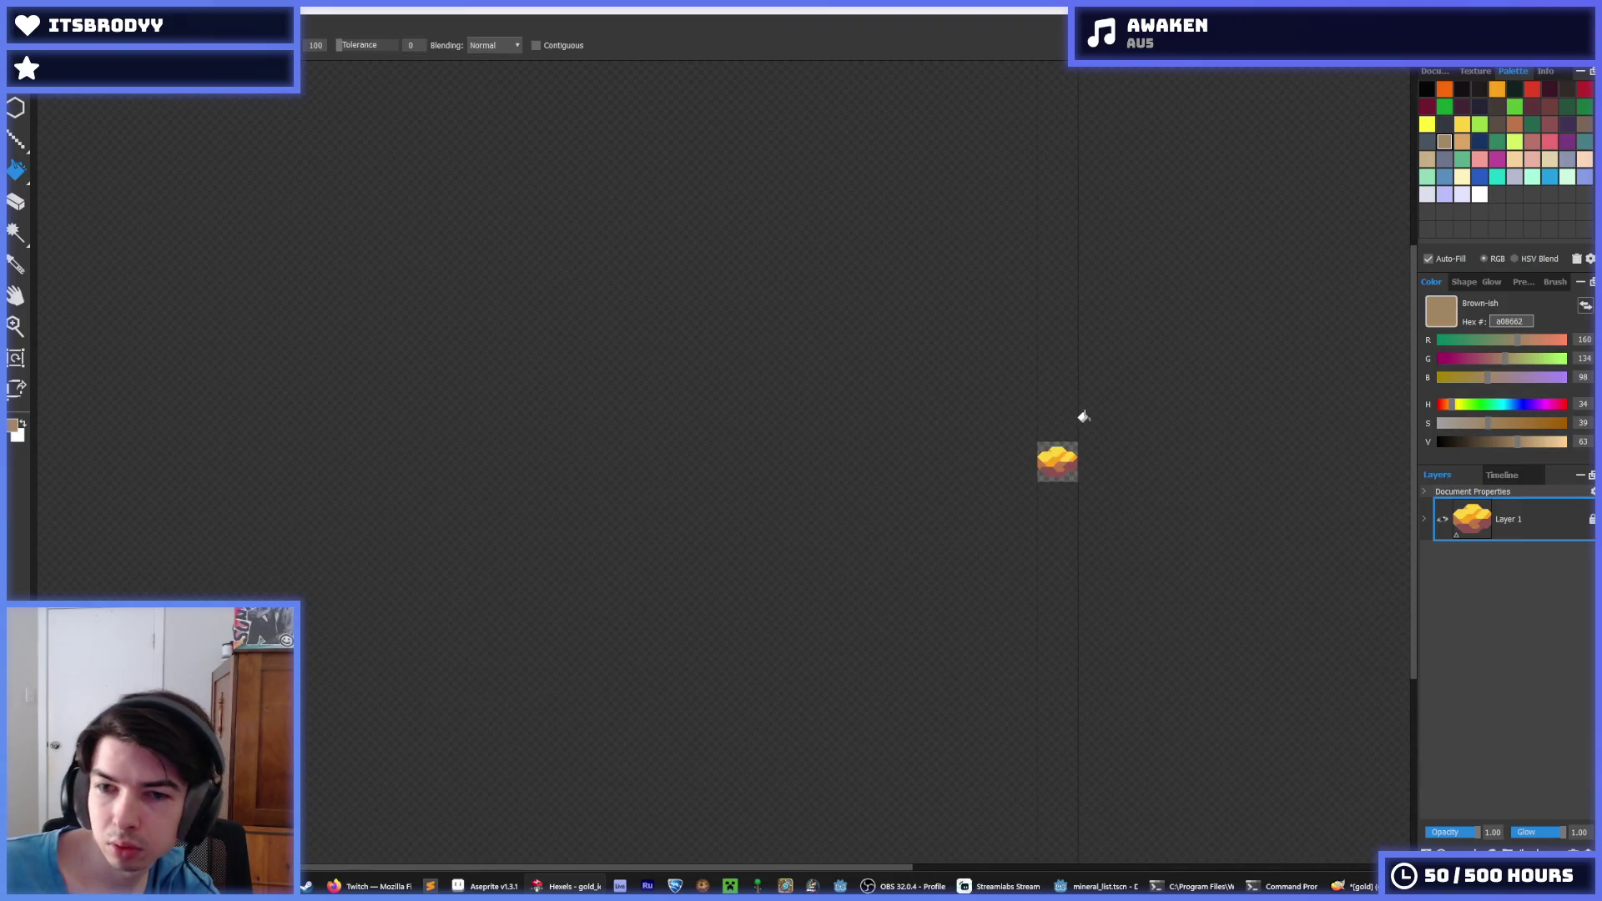
scroll(1084, 418, up, 2)
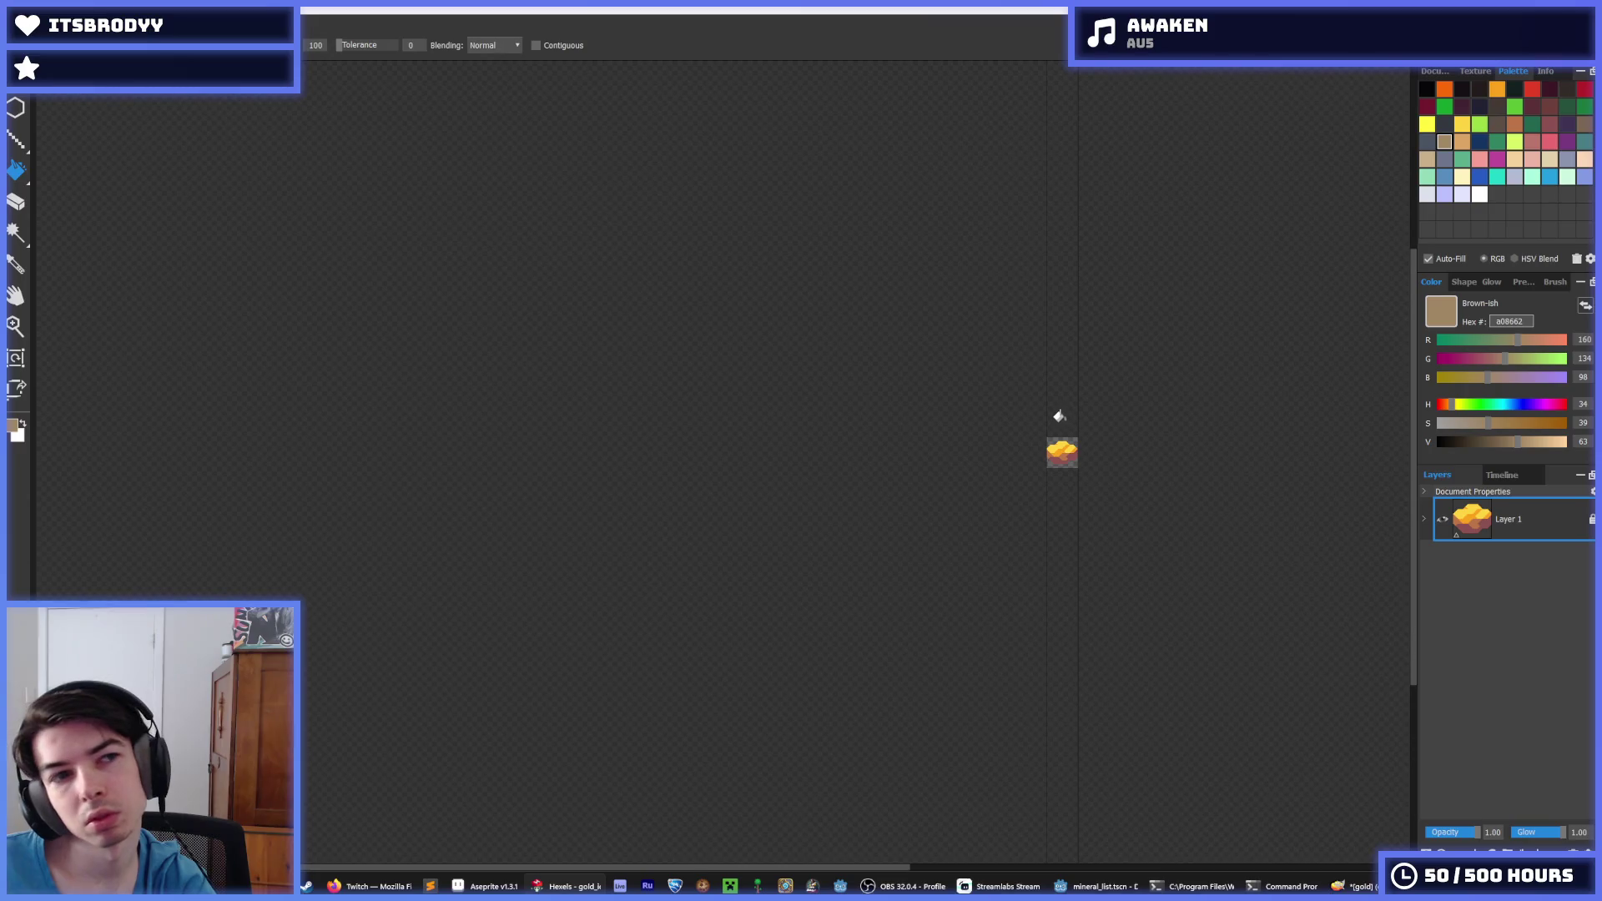
mouse_move(363, 886)
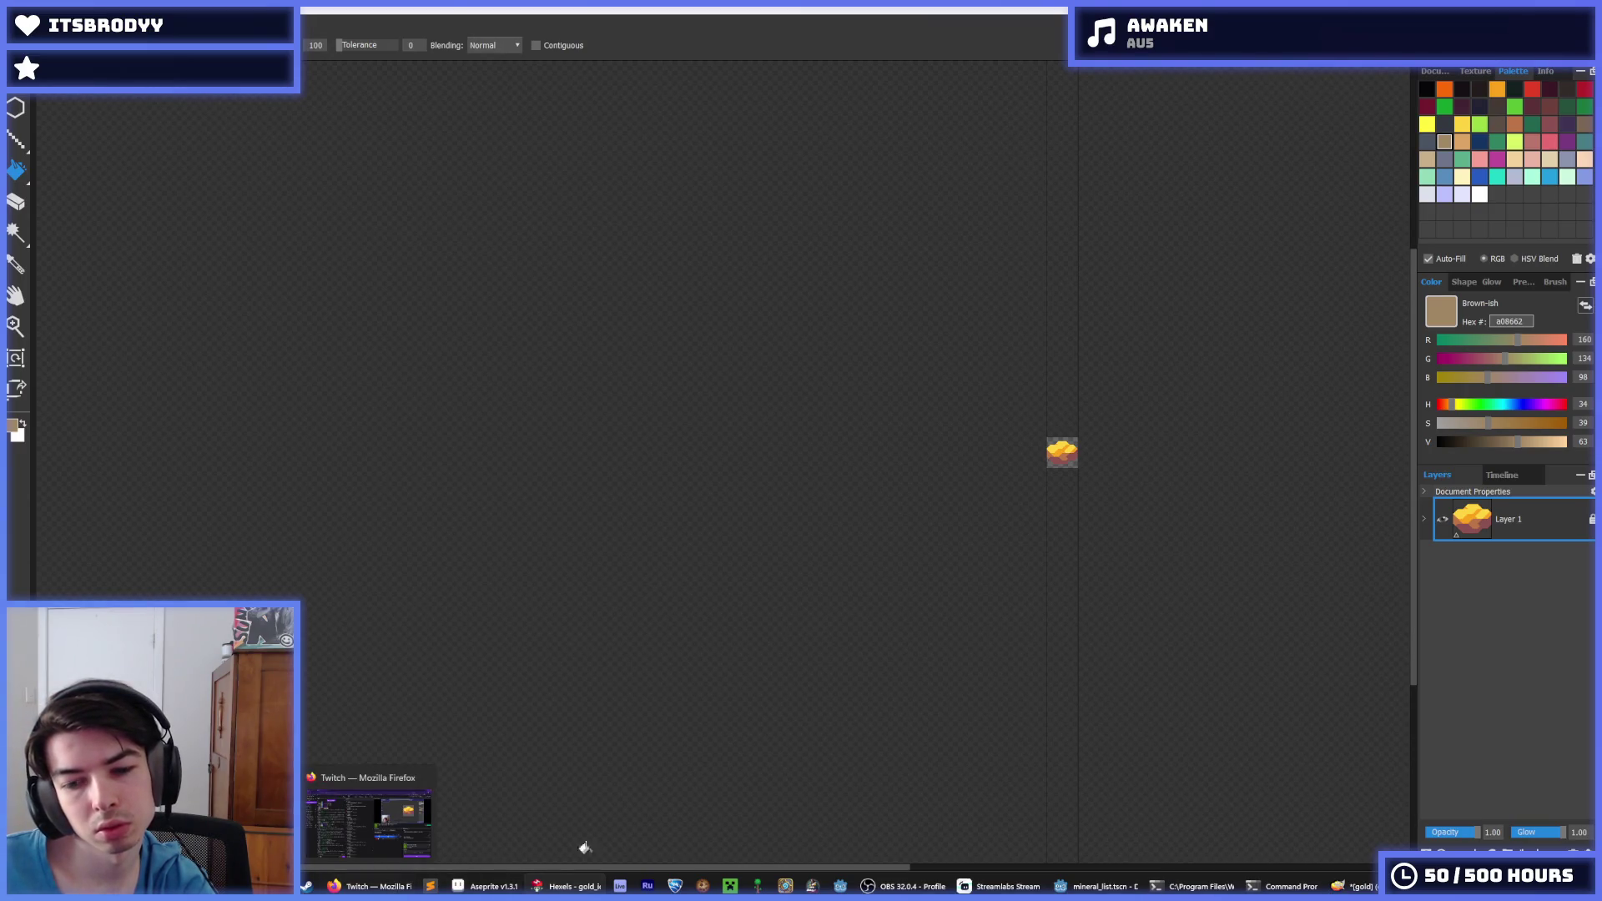
key(alt+Tab)
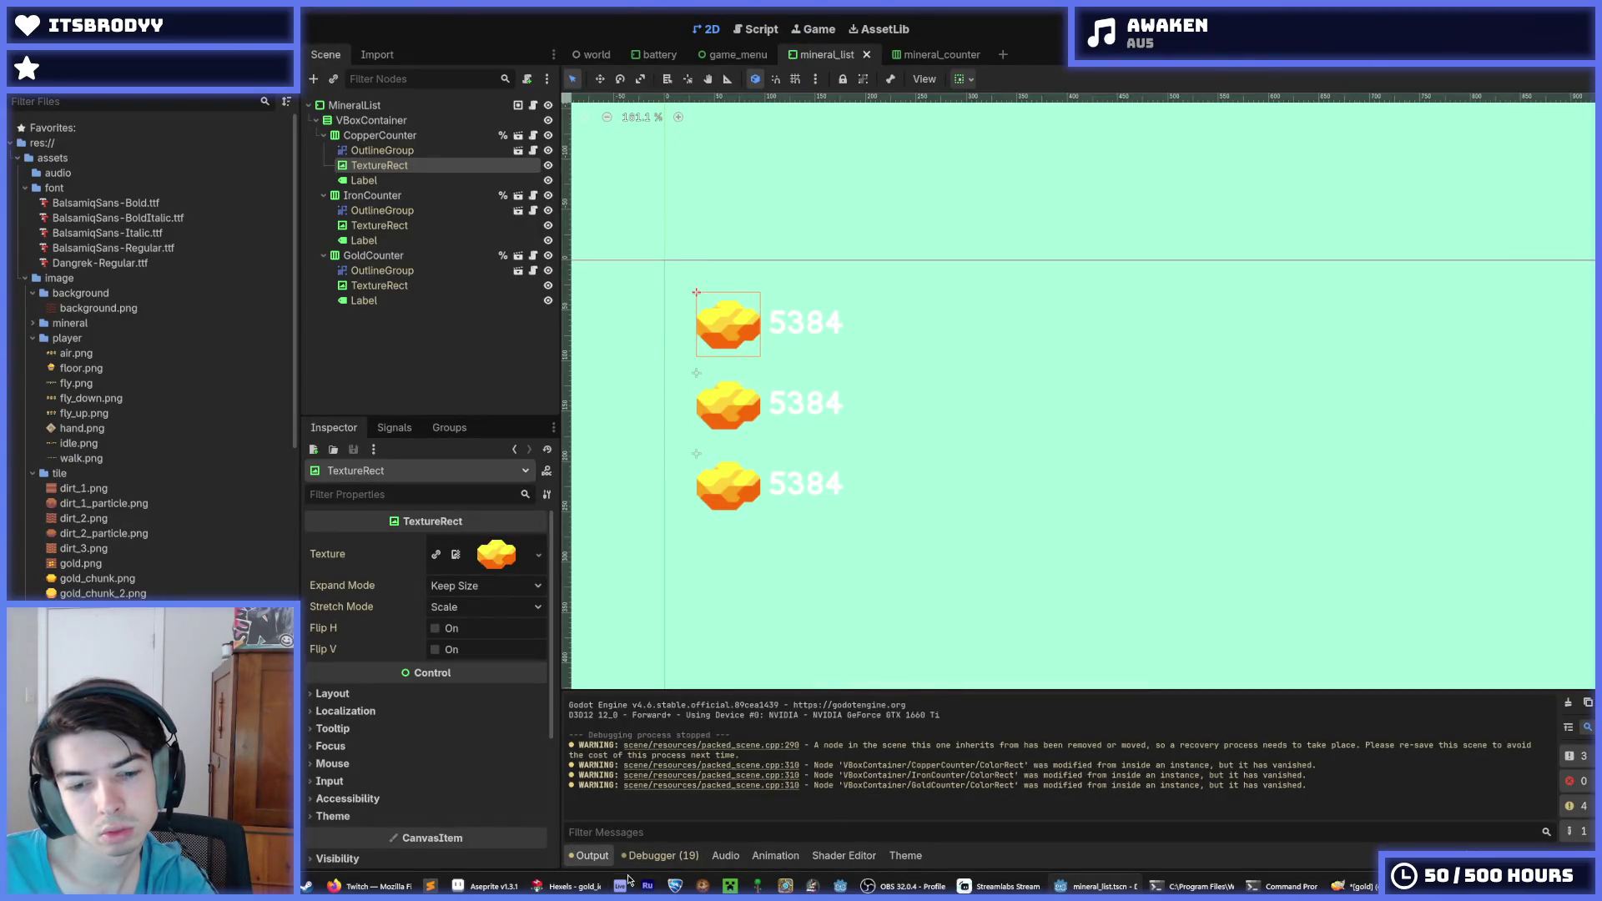
click(574, 886)
scroll(1076, 454, up, 5)
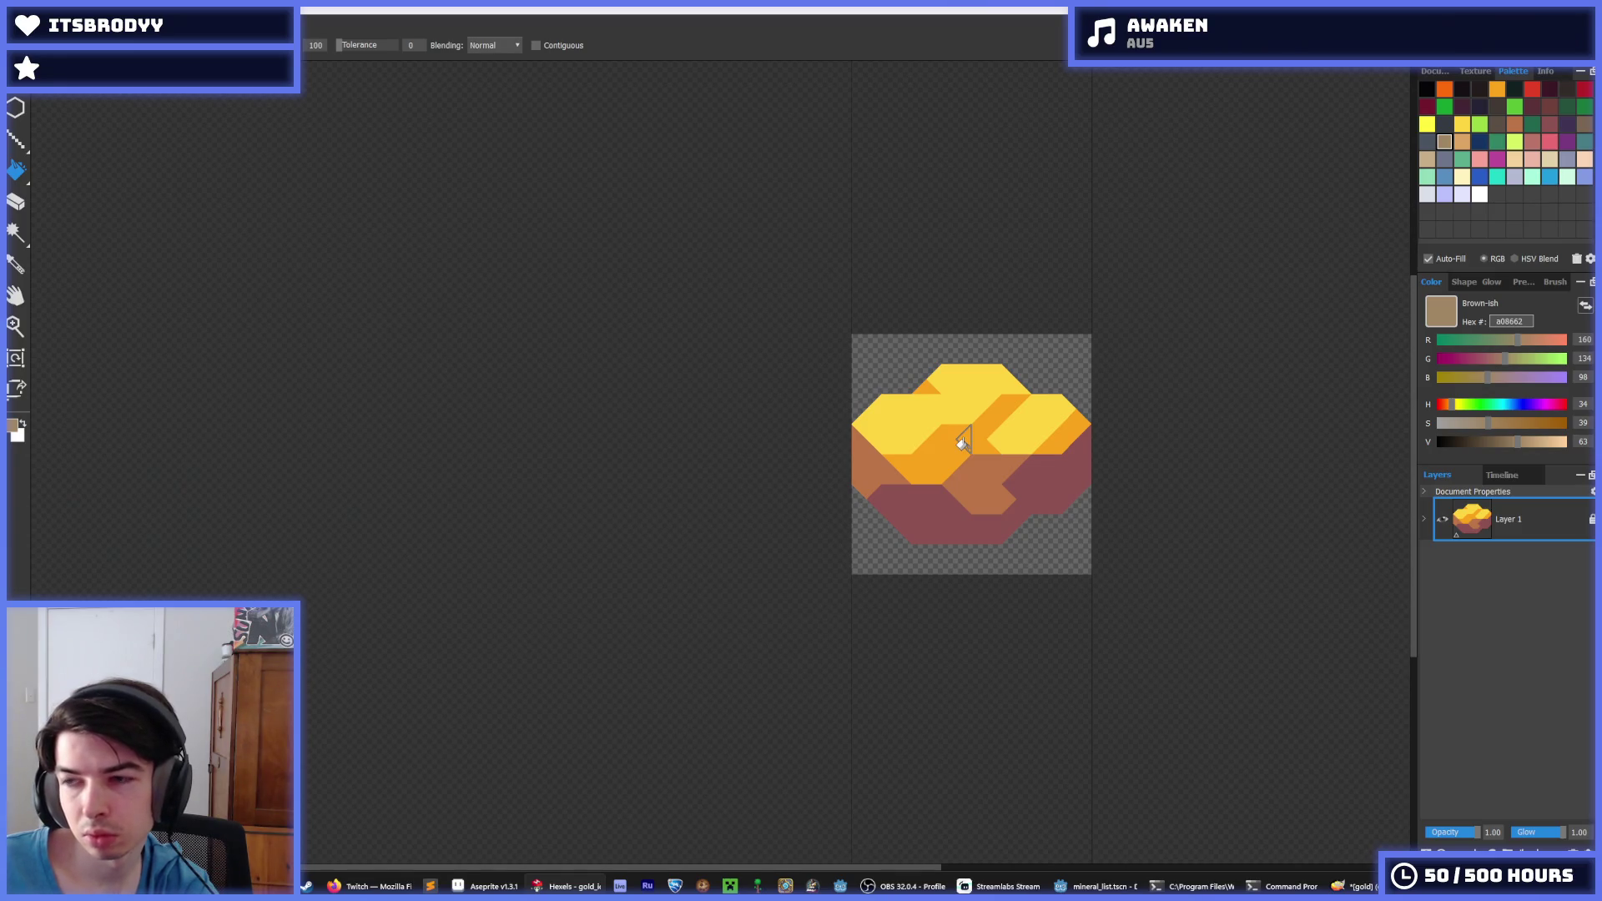
Export the sprite as a 64px copper.png into assets/image/ui and return to Godot
key(ctrl+e)
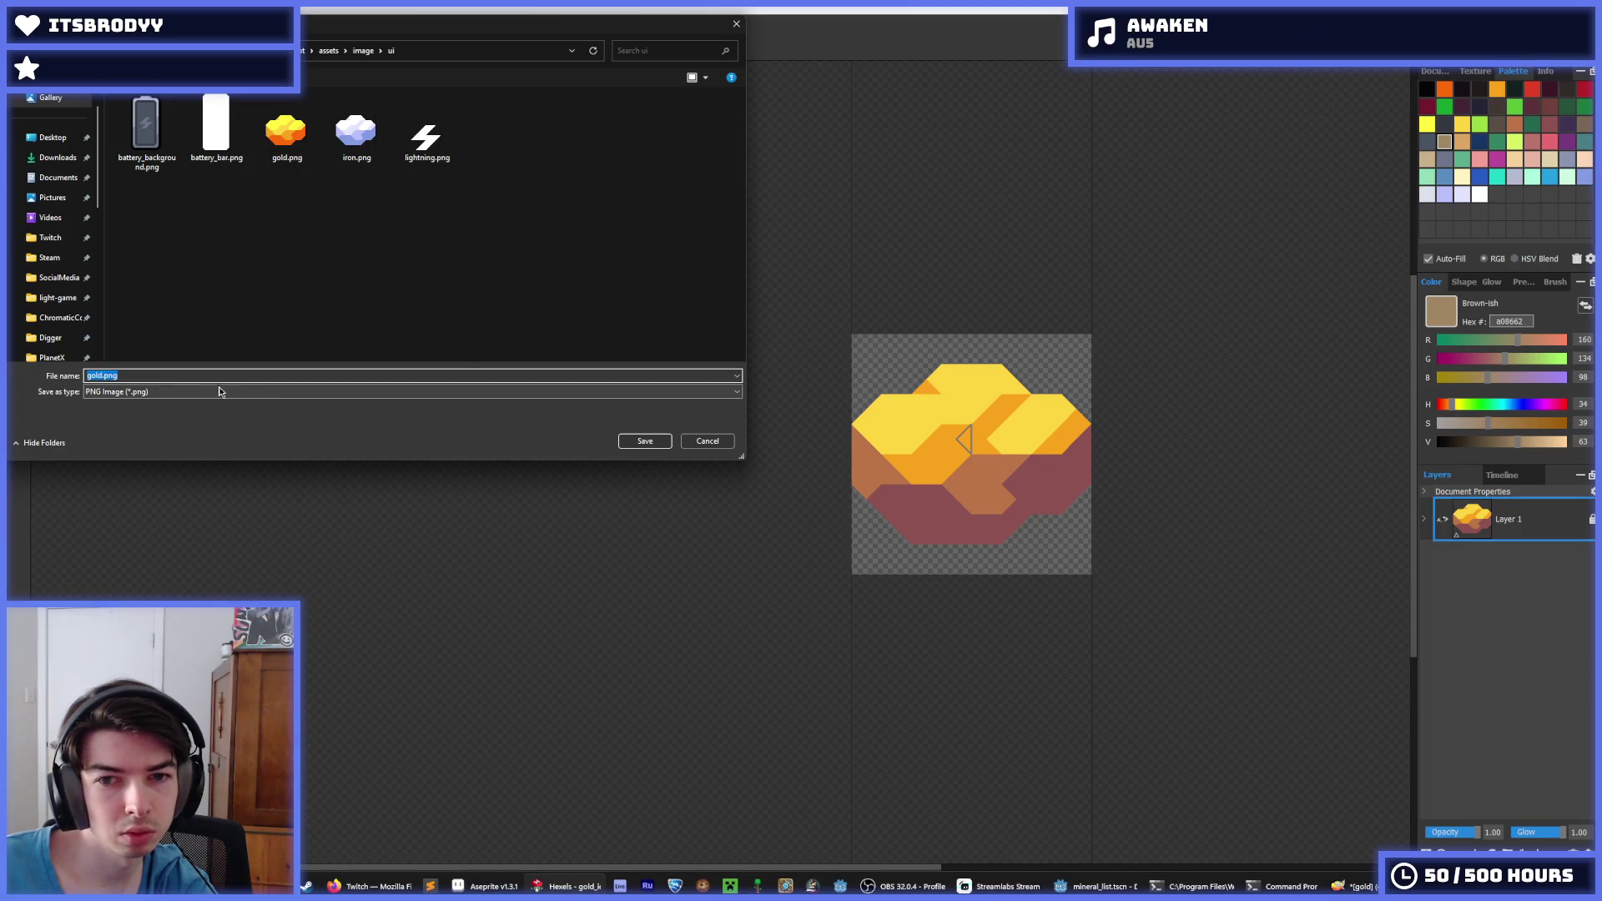
double_click(92, 377)
text(copp)
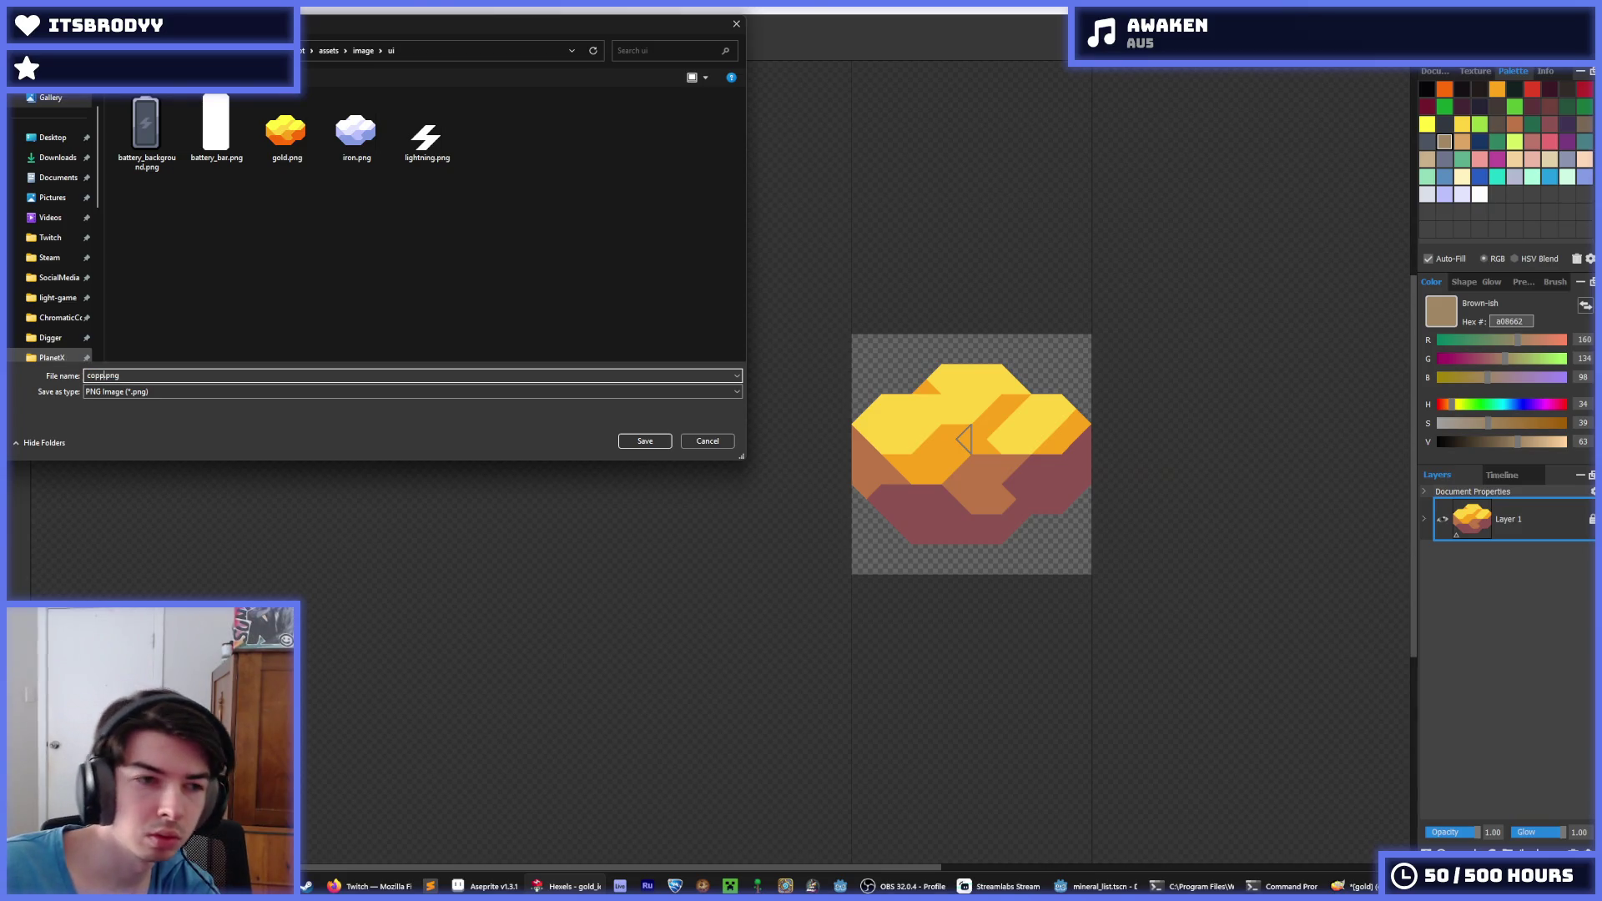
key(Return)
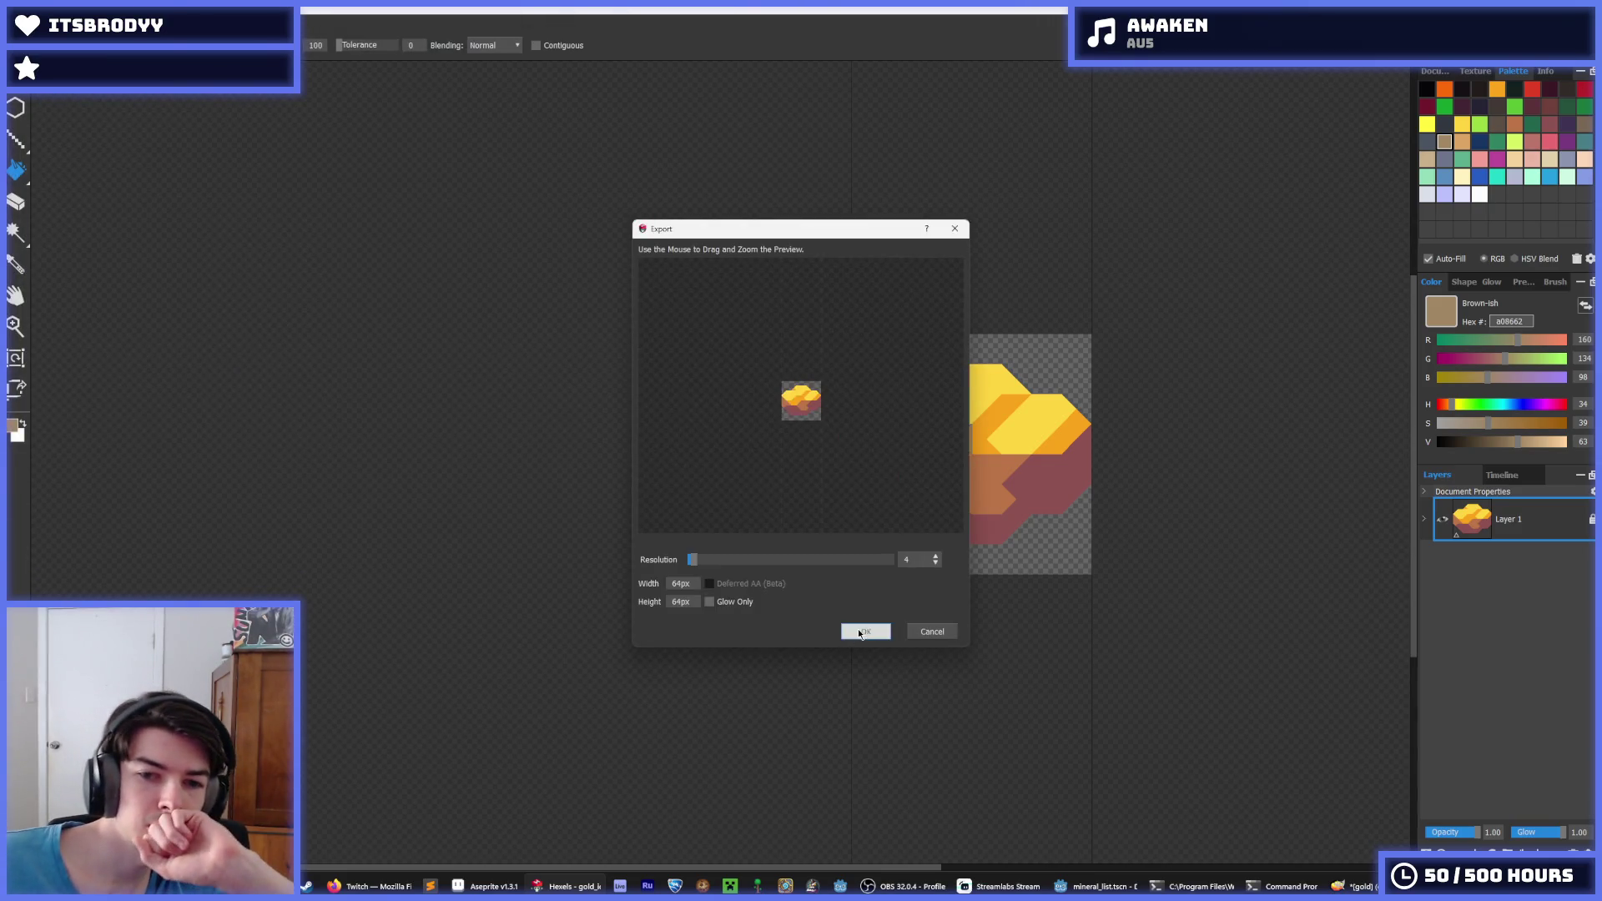
click(855, 631)
click(1097, 886)
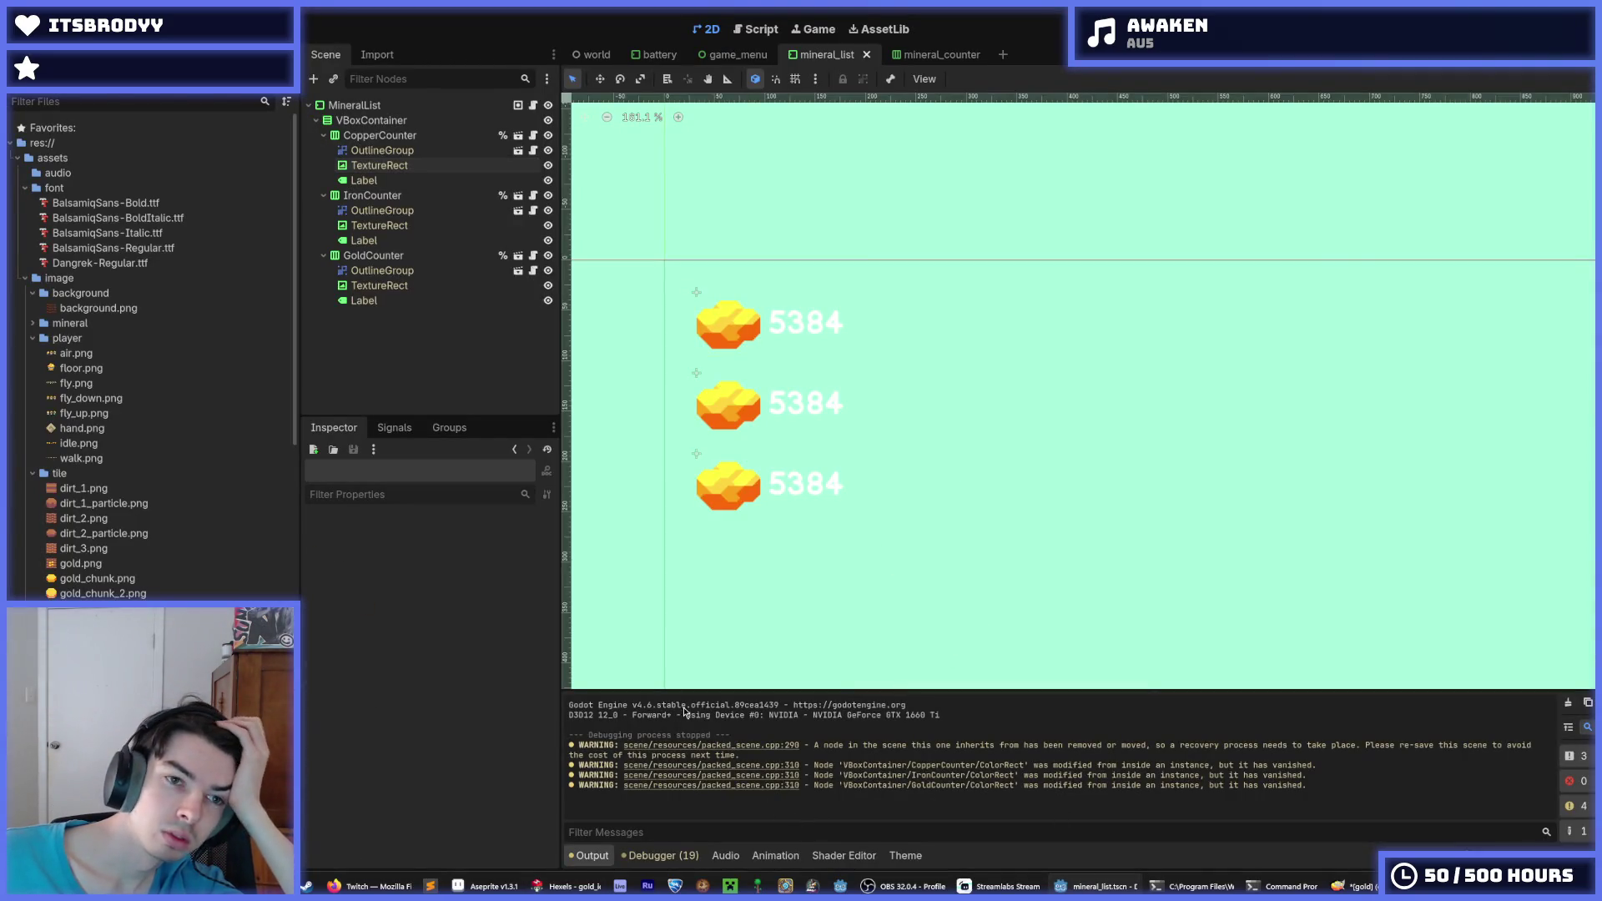
Select CopperCounter's TextureRect icon node under its outline group in the Scene dock
click(382, 150)
click(380, 165)
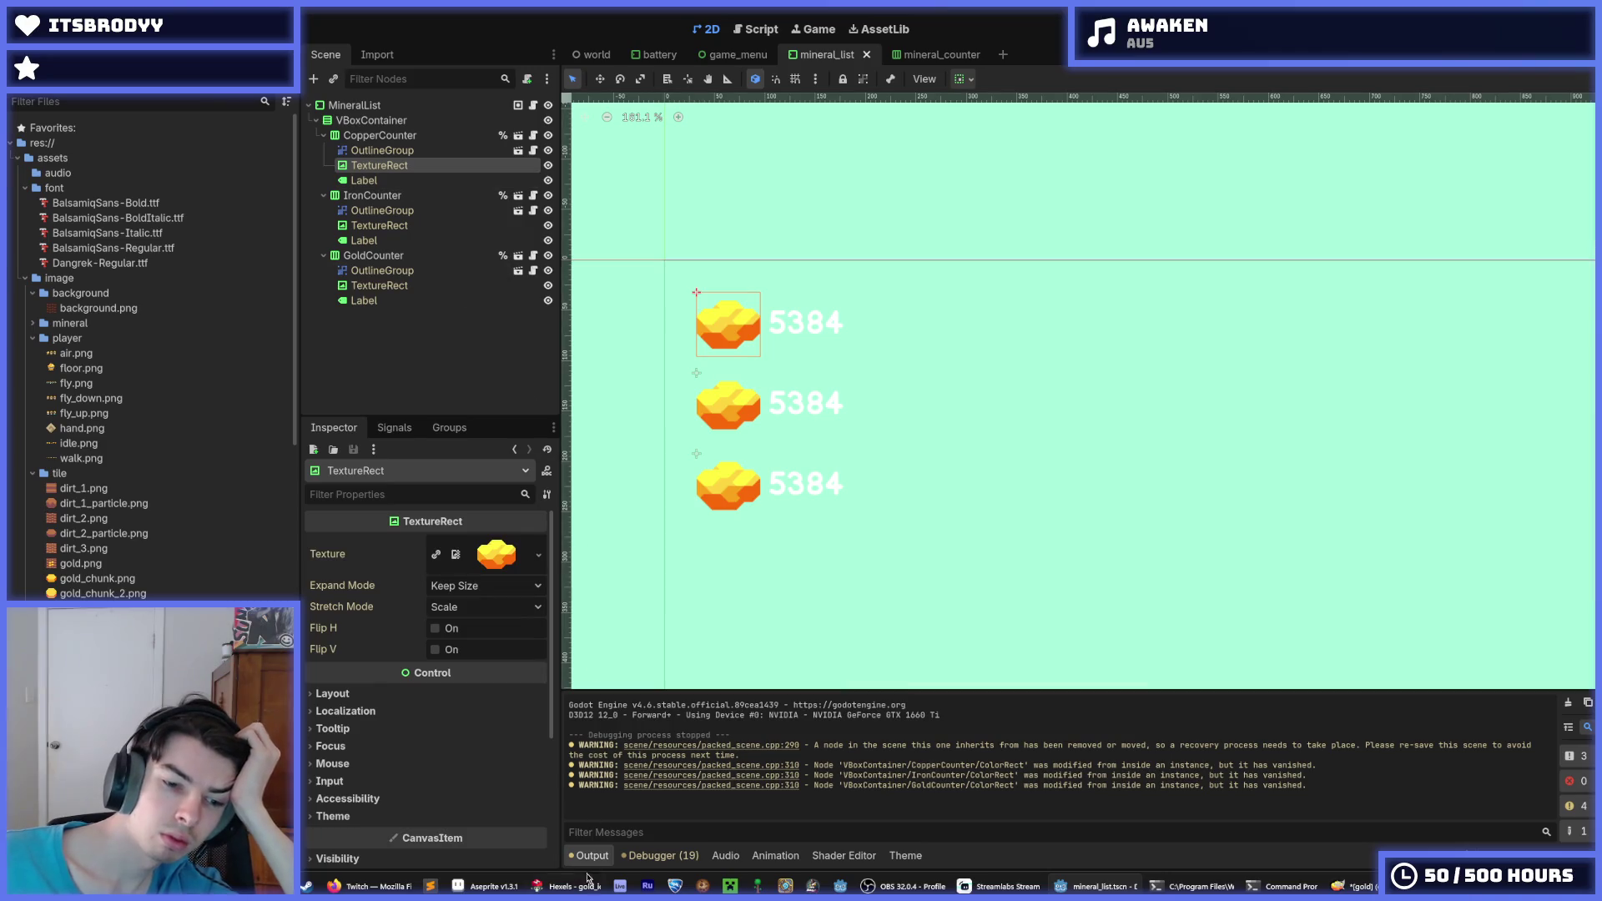
mouse_move(514, 891)
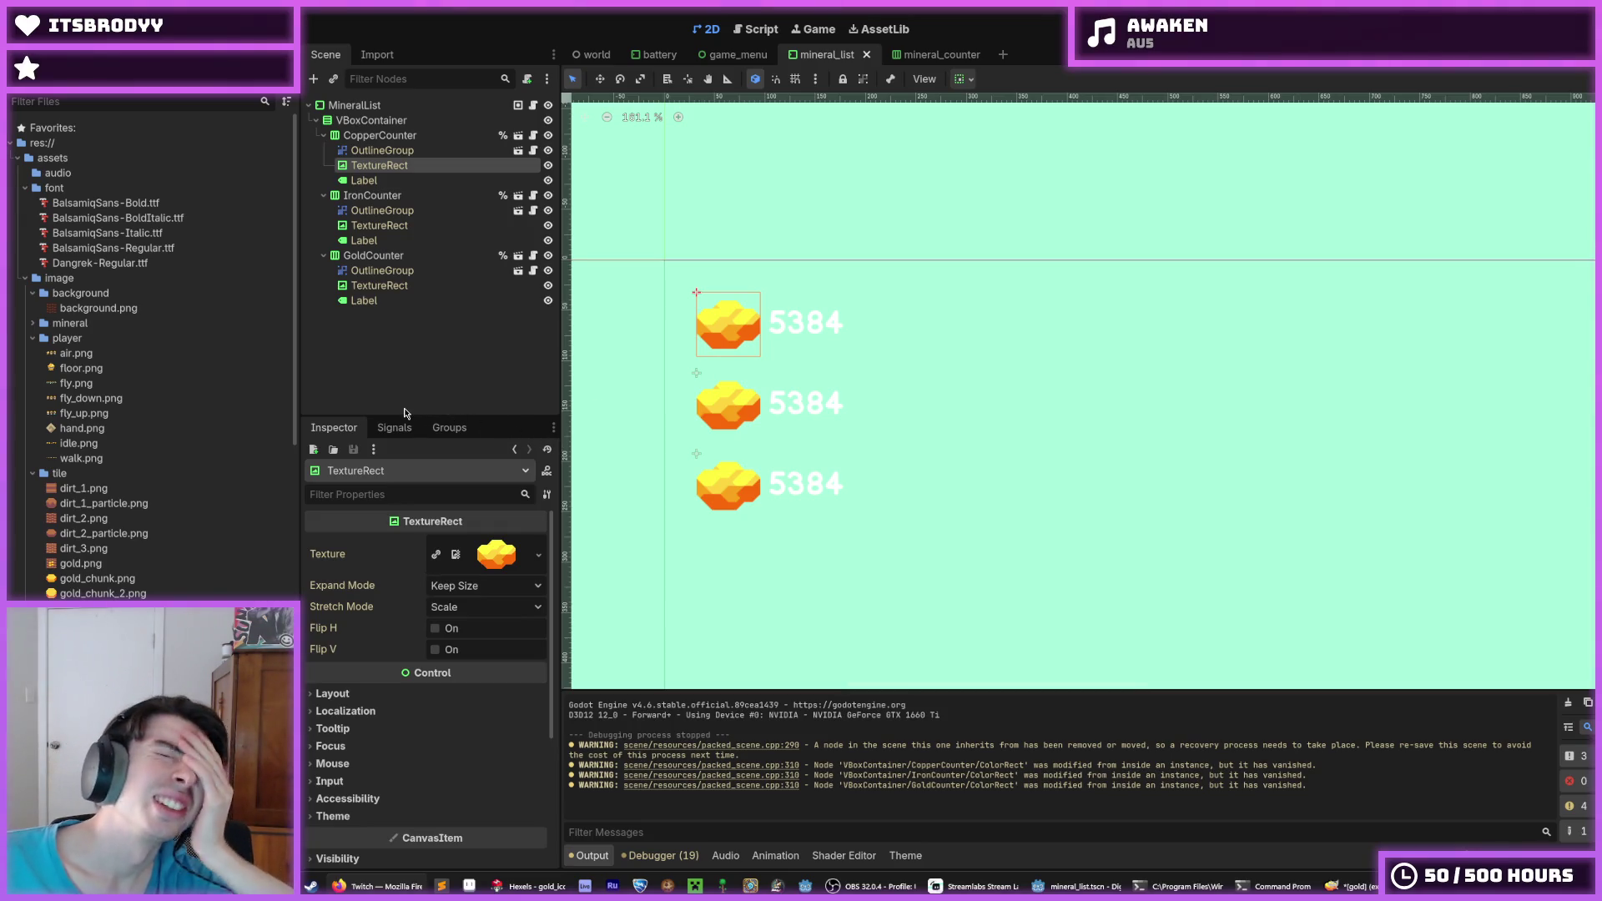
Assign copper.png as the copper counter's icon texture
click(505, 555)
click(489, 554)
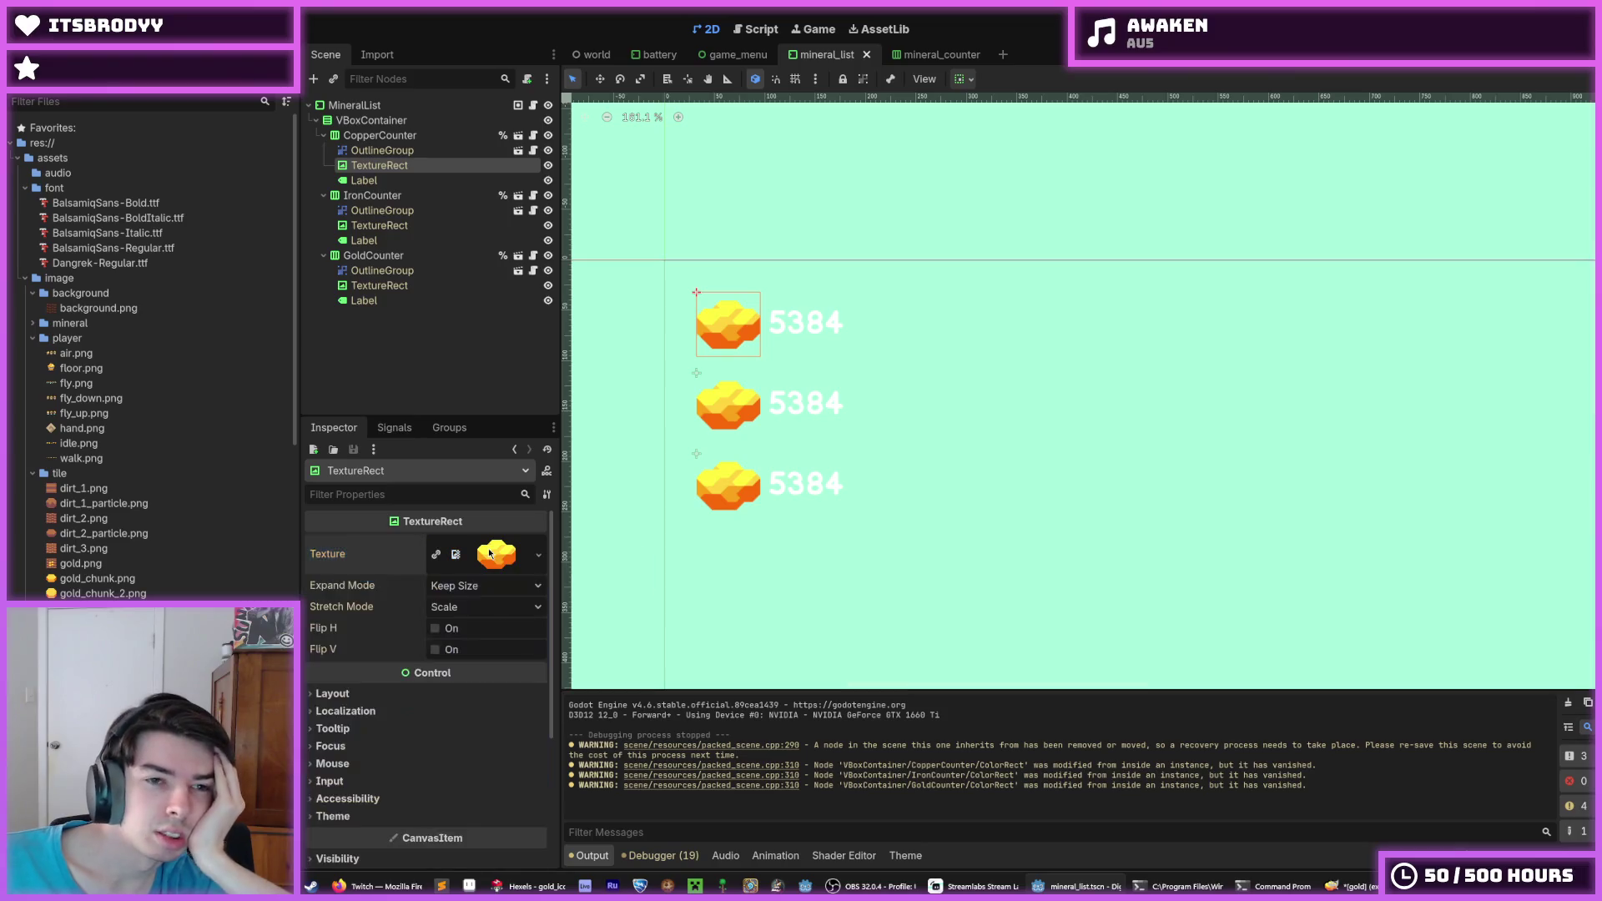
scroll(145, 563, down, 5)
drag(100, 597, 499, 557)
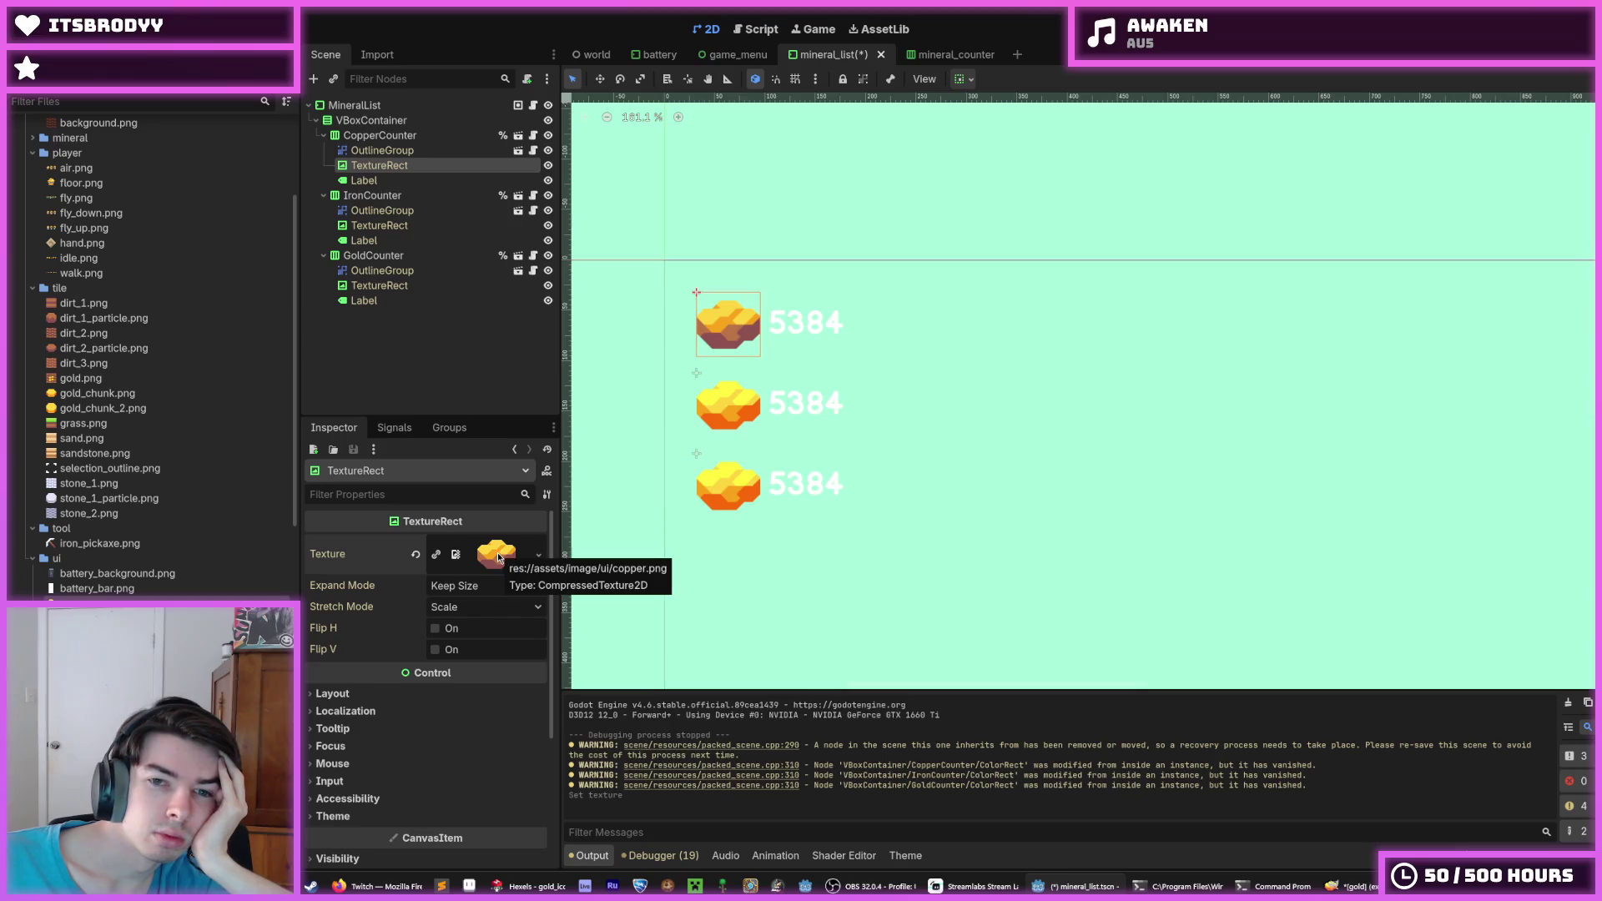
scroll(744, 489, down, 5)
click(612, 574)
scroll(673, 414, down, 4)
scroll(673, 411, up, 4)
scroll(702, 407, down, 3)
scroll(717, 409, down, 1)
Give the middle iron counter's icon the white-blue crystal texture
click(717, 409)
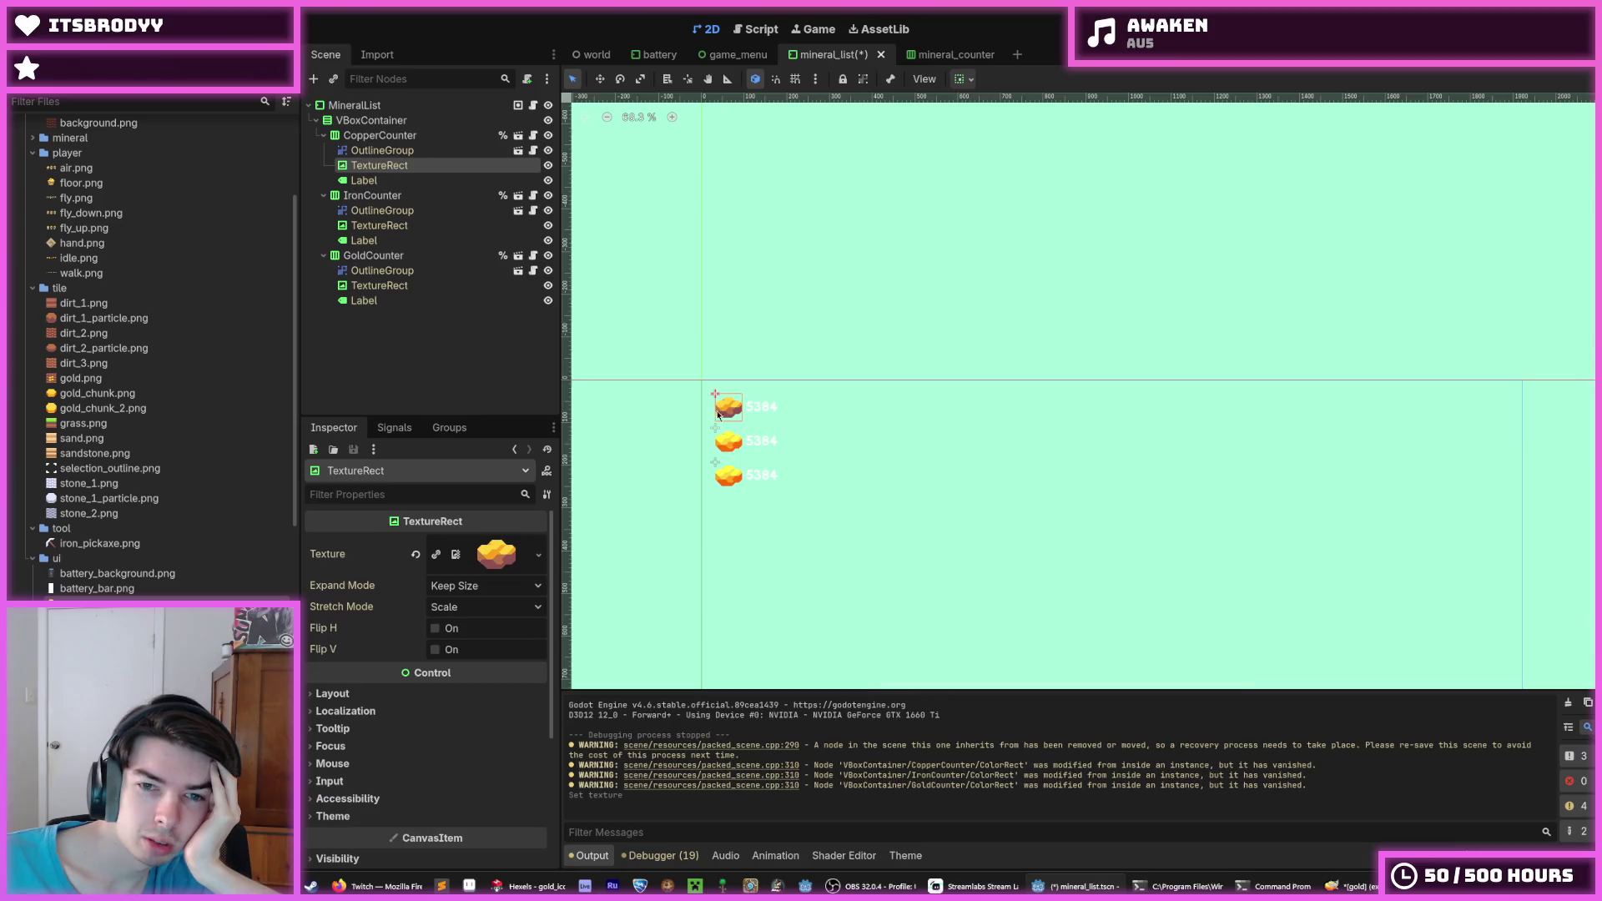
click(715, 520)
scroll(750, 428, up, 8)
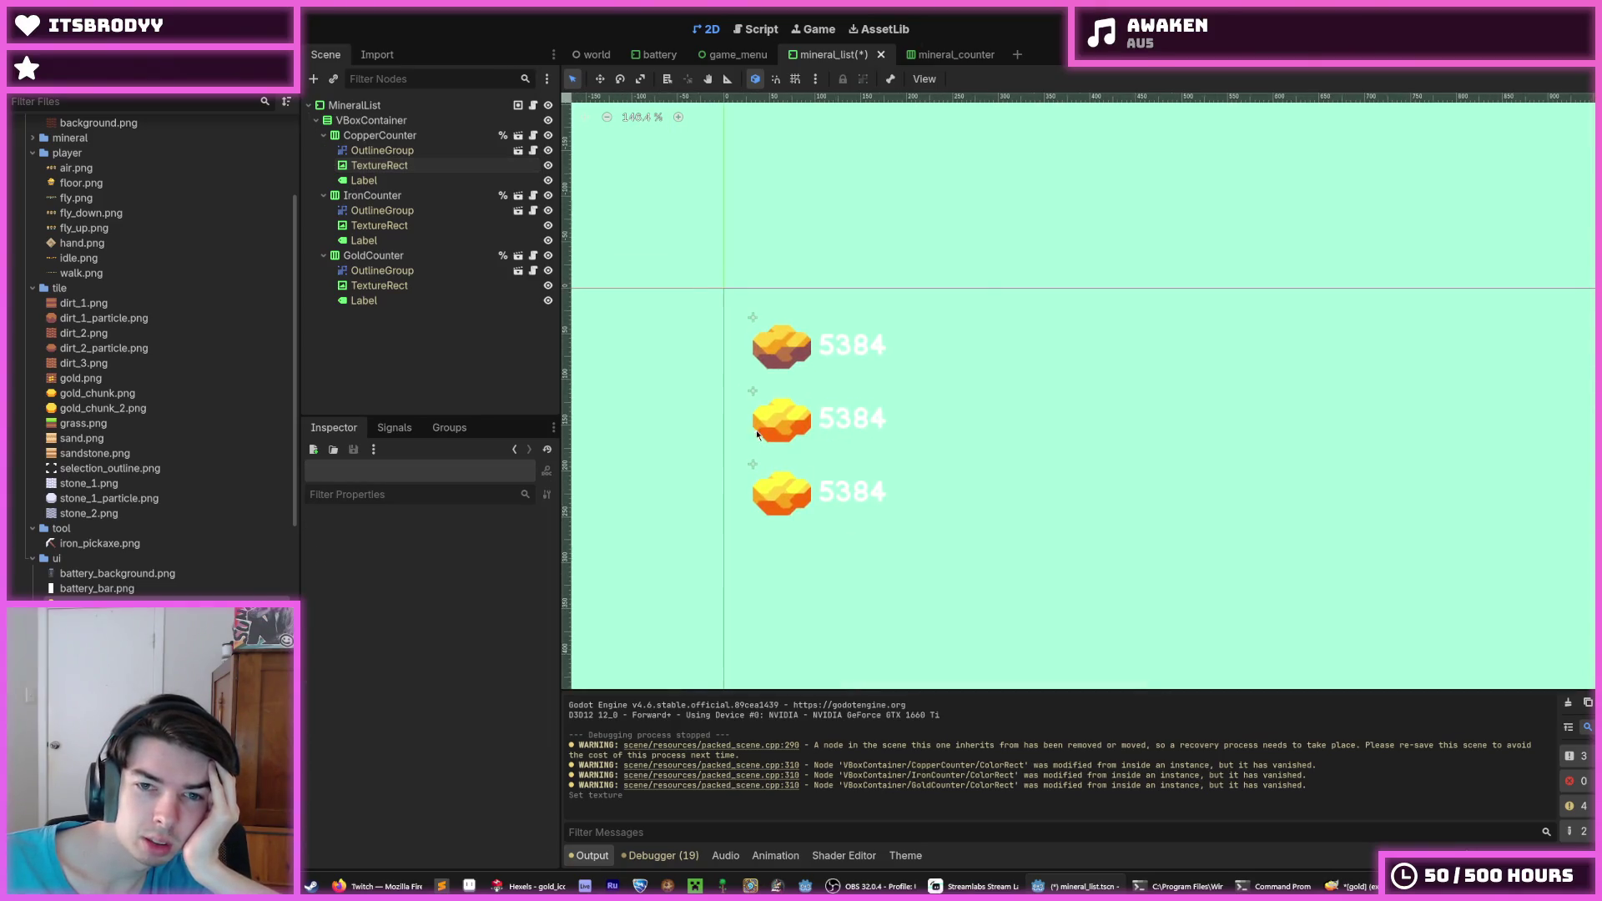
click(769, 430)
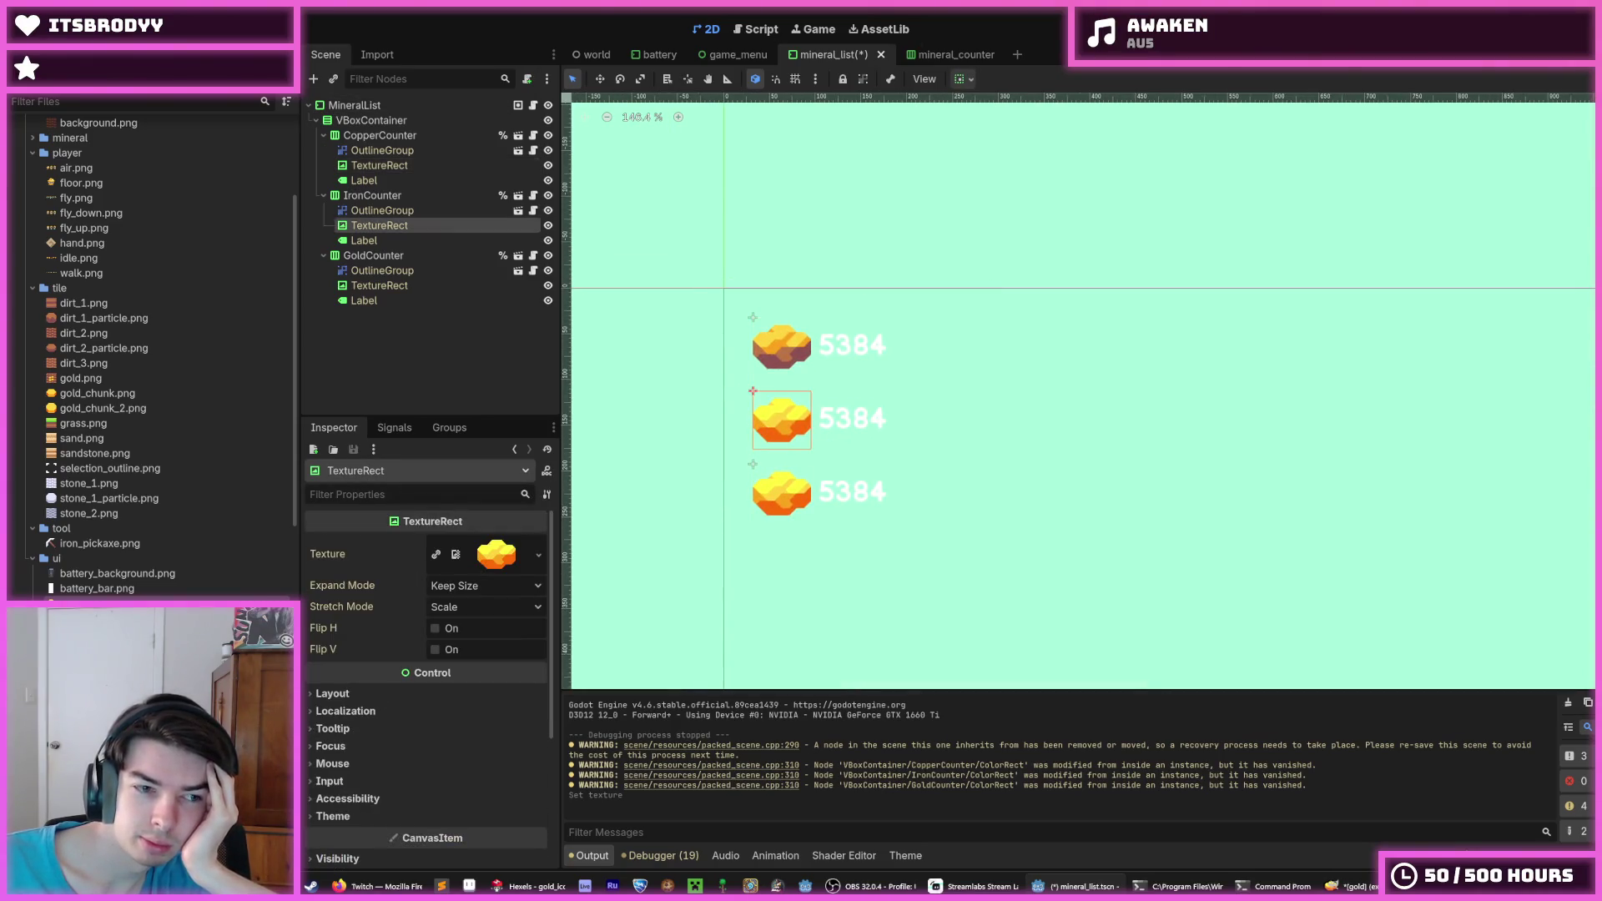
mouse_move(167, 598)
mouse_down()
mouse_move(584, 492)
mouse_move(759, 417)
mouse_move(478, 568)
mouse_up()
click(859, 597)
scroll(958, 468, down, 6)
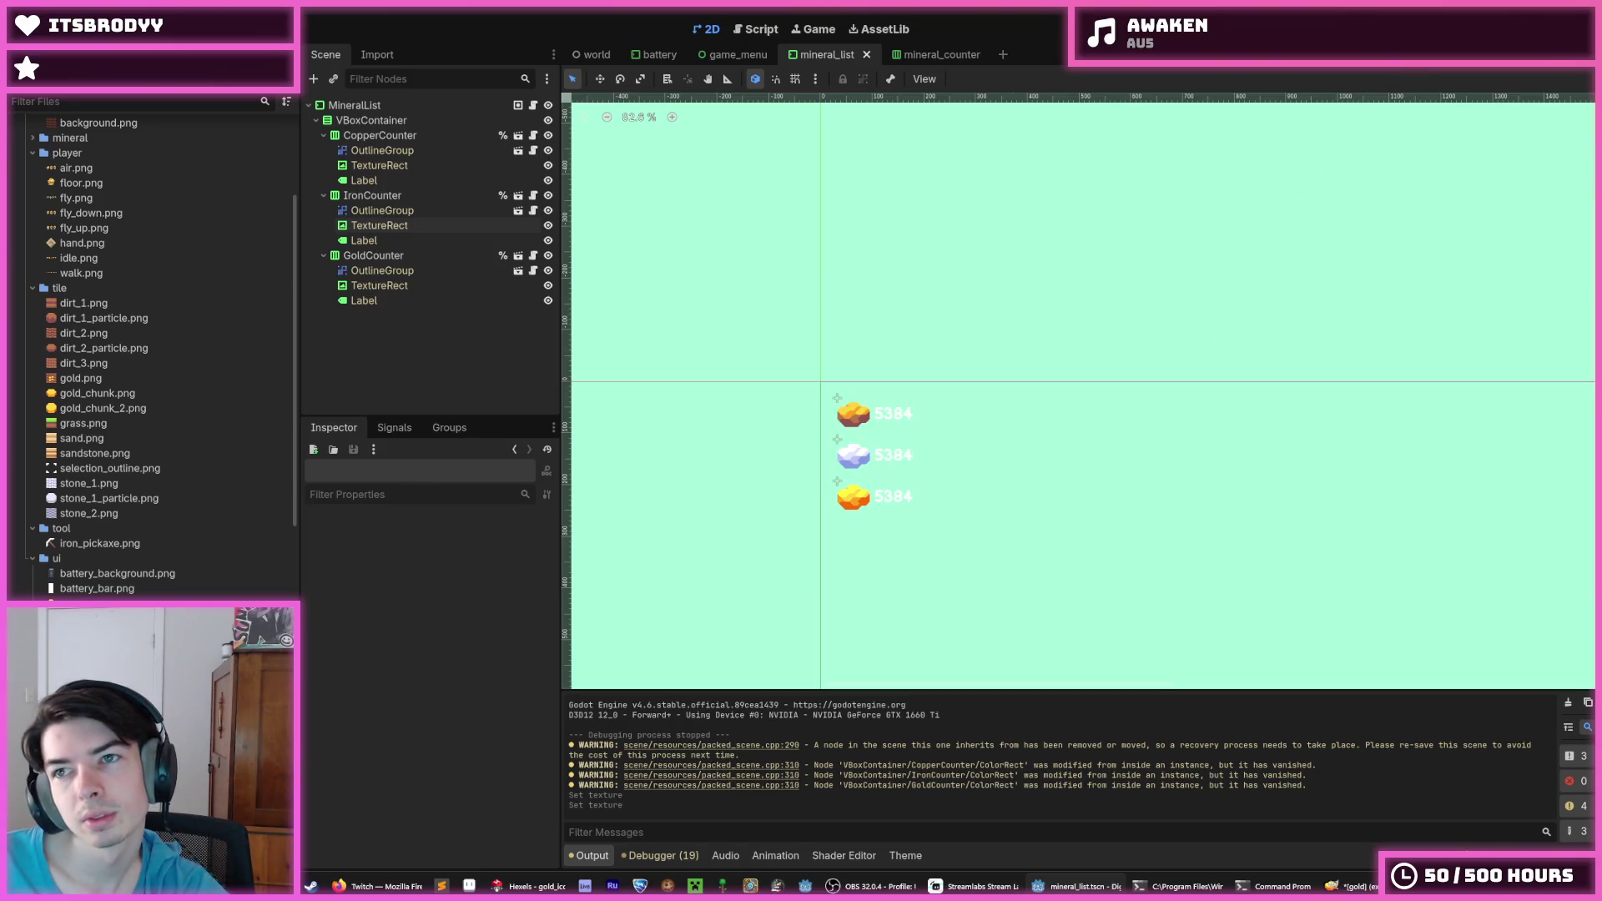
key(F5)
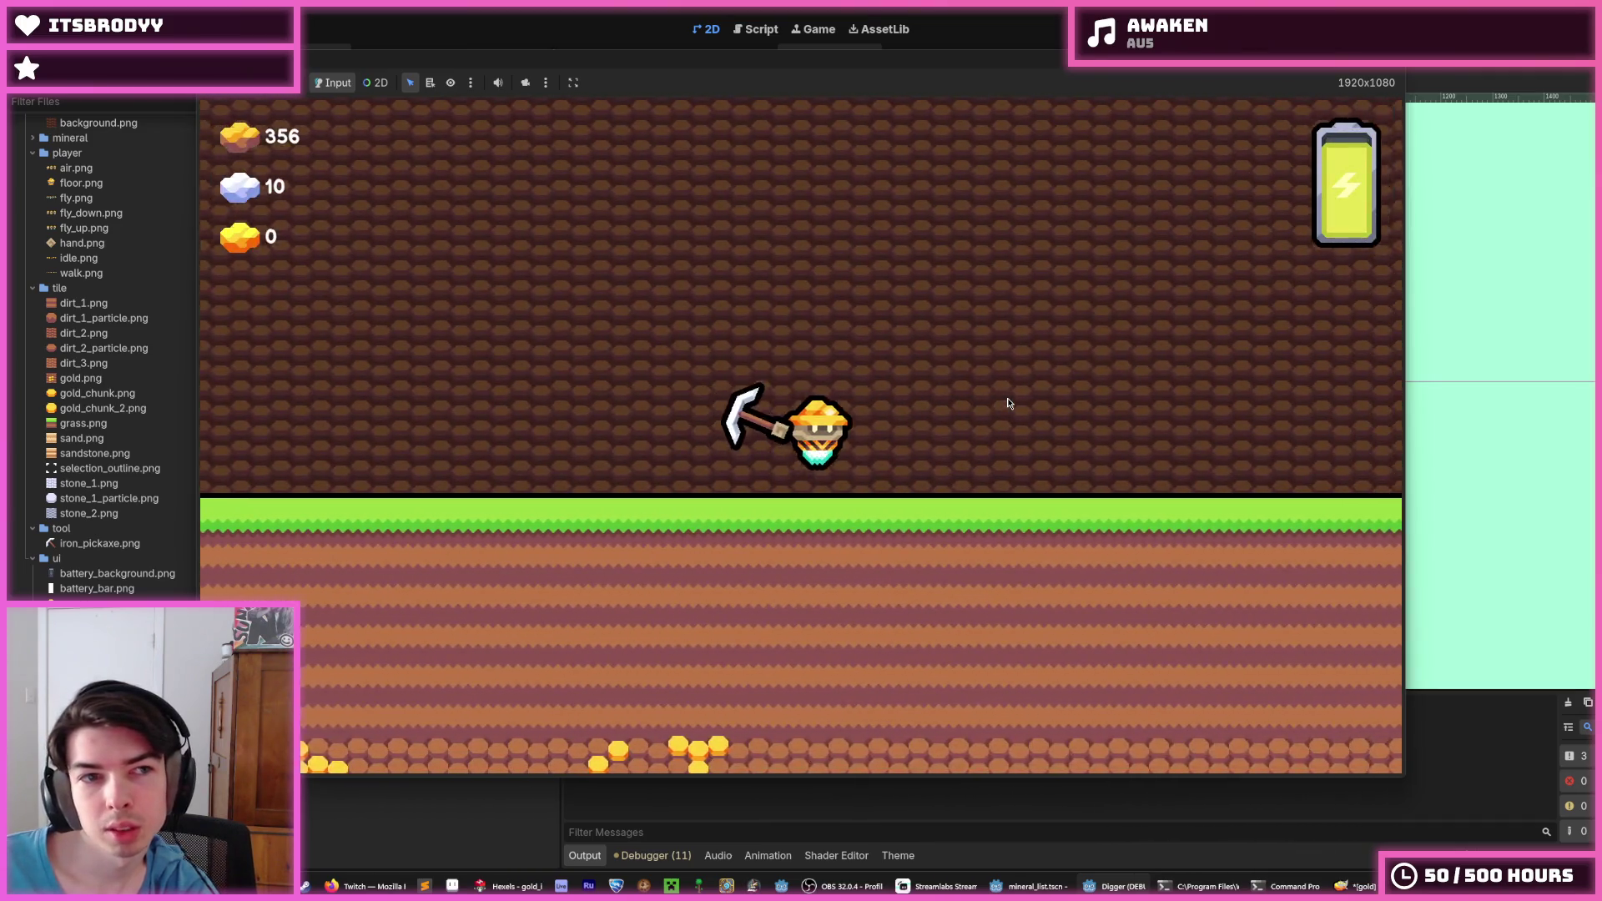
key(a)
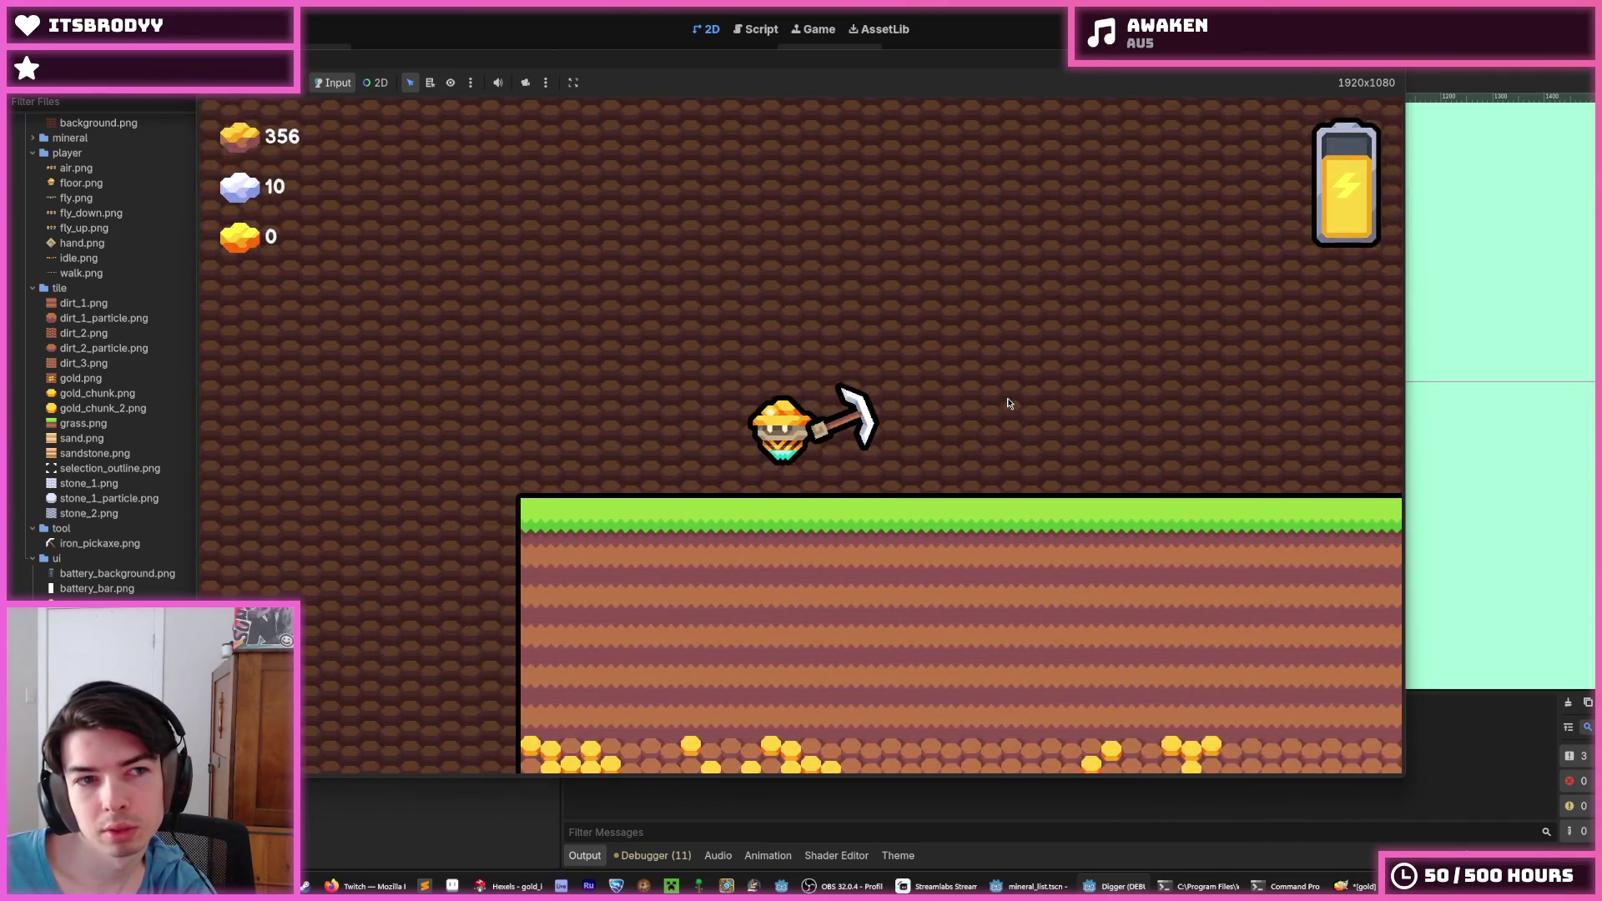
key(a)
key(s)
key(s)
key(d)
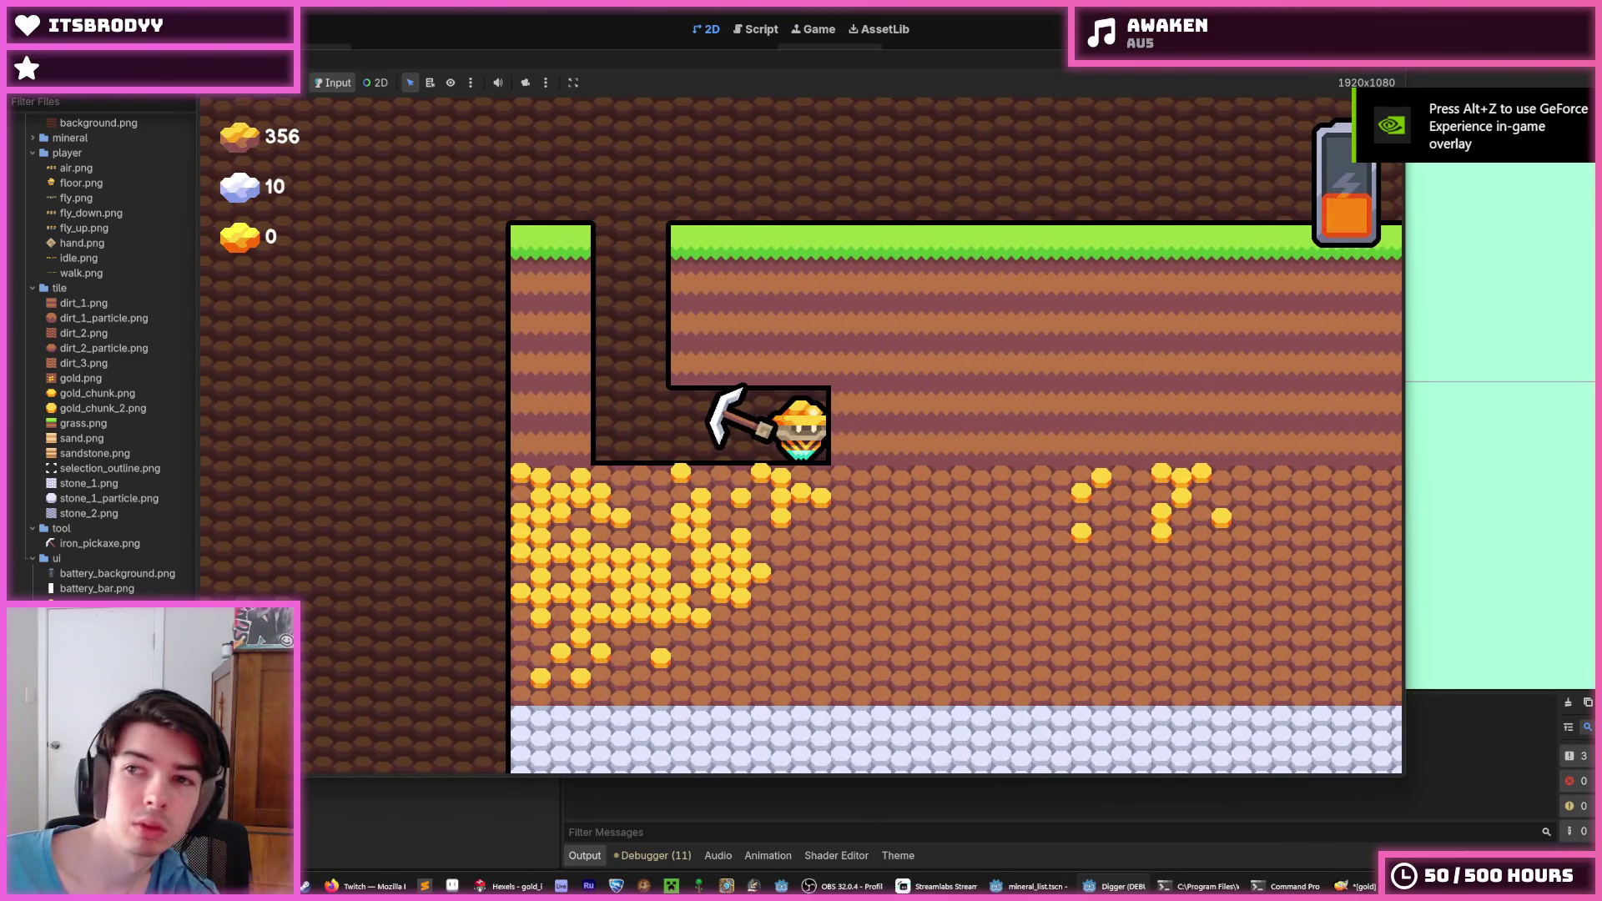
key(F8)
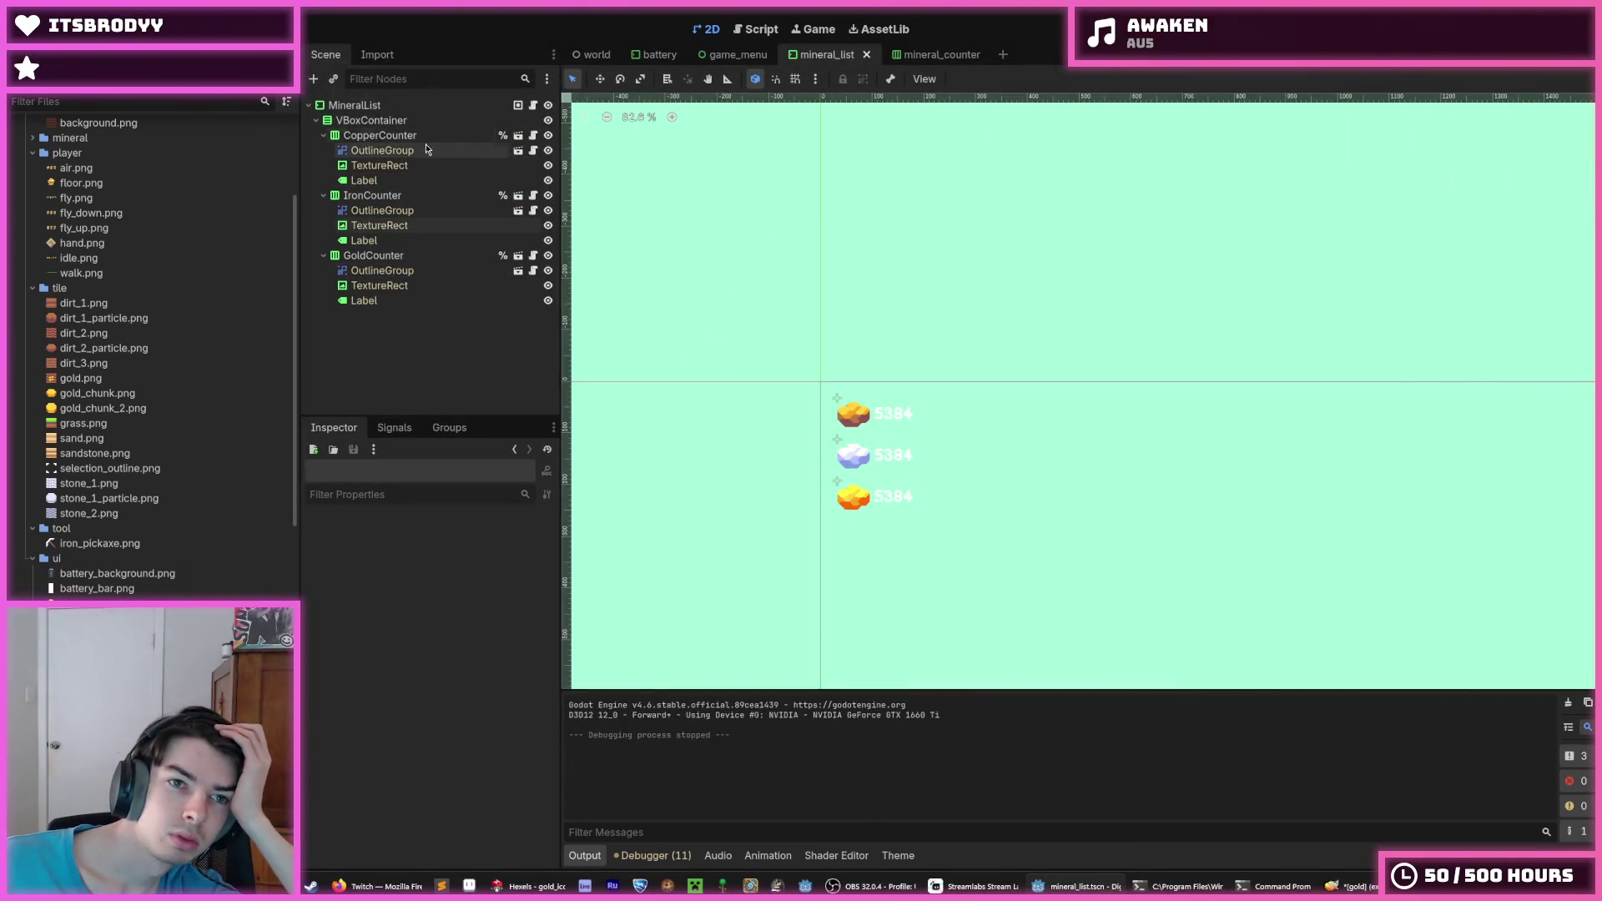
Open the mineral_counter scene and delete its OutlineGroup node
click(522, 153)
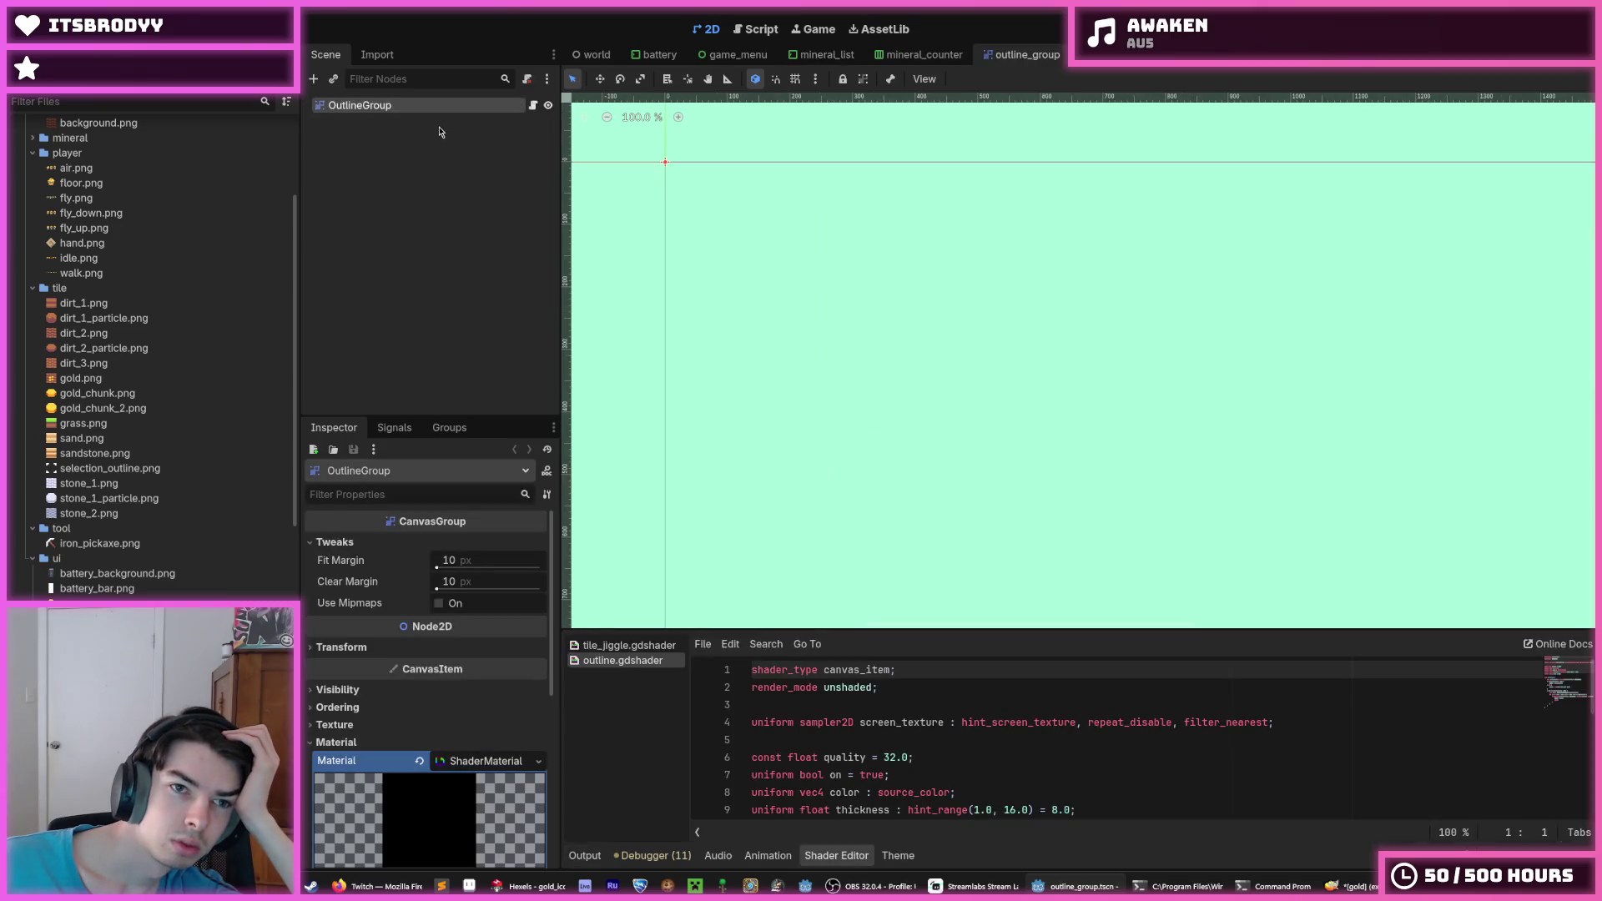
click(926, 54)
click(417, 122)
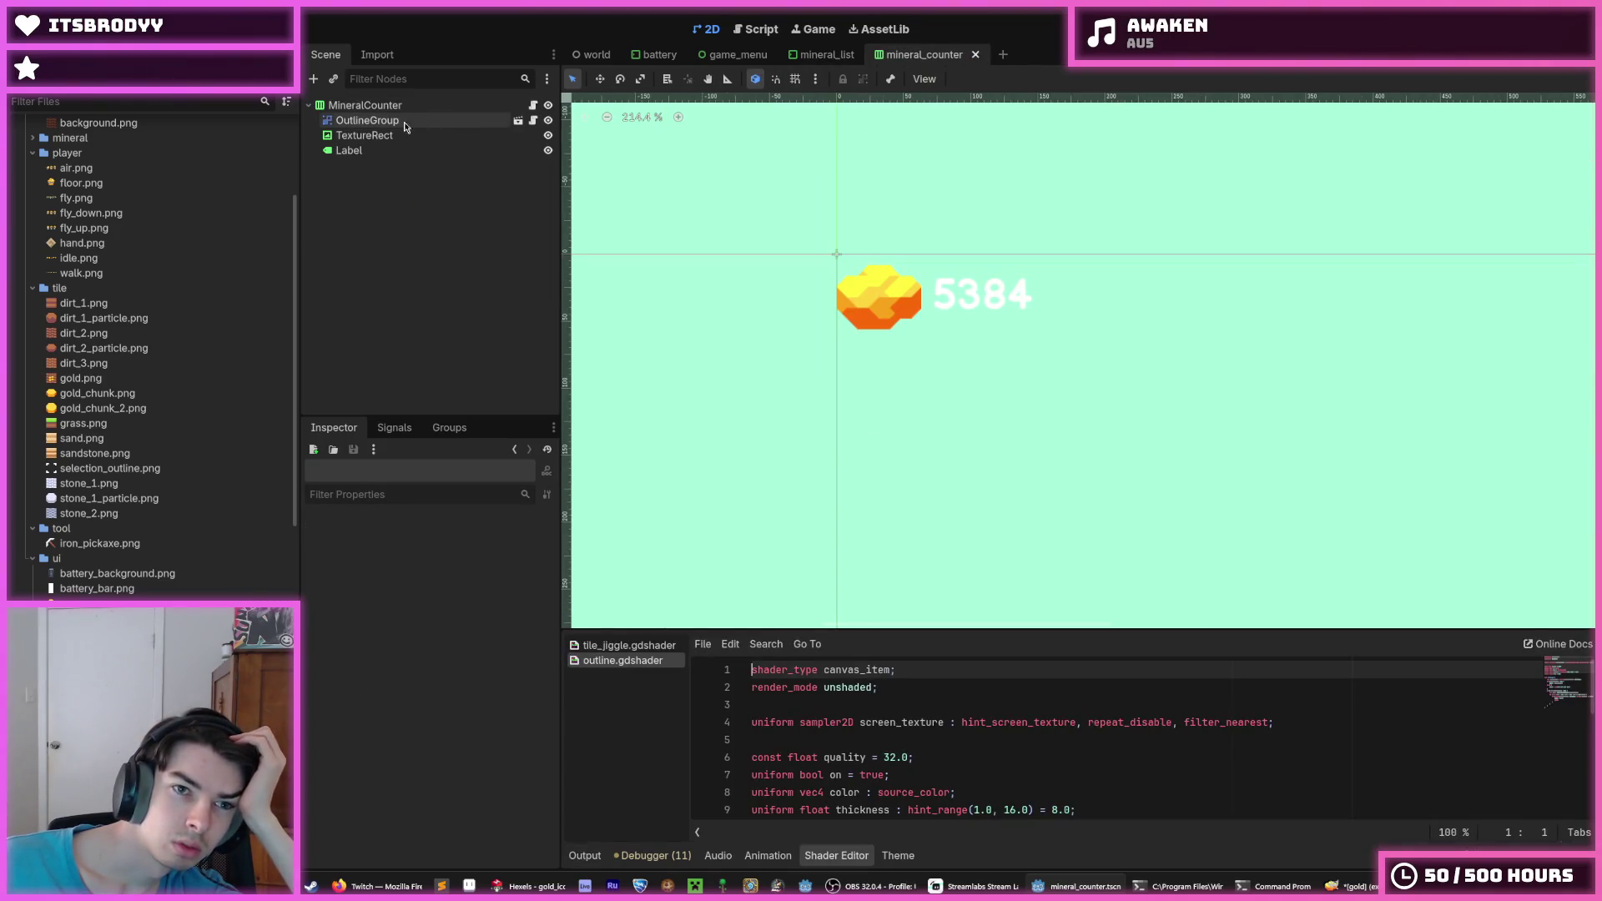
key(Delete)
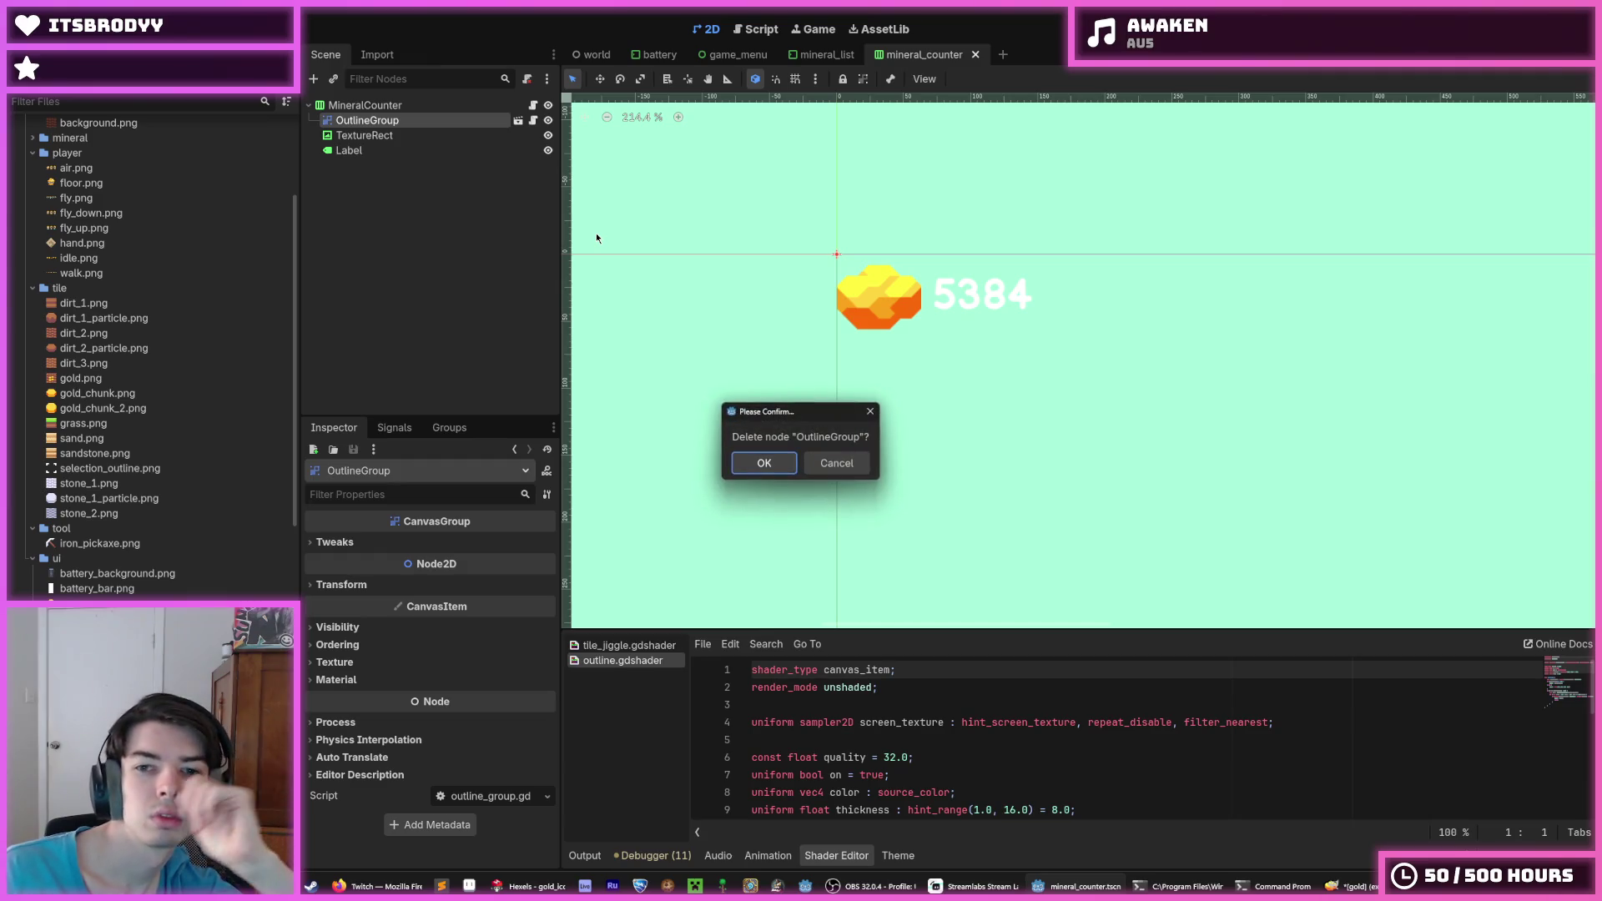
key(Return)
Browse the TextureRect's signals and groups, then undo the OutlineGroup deletion
click(365, 123)
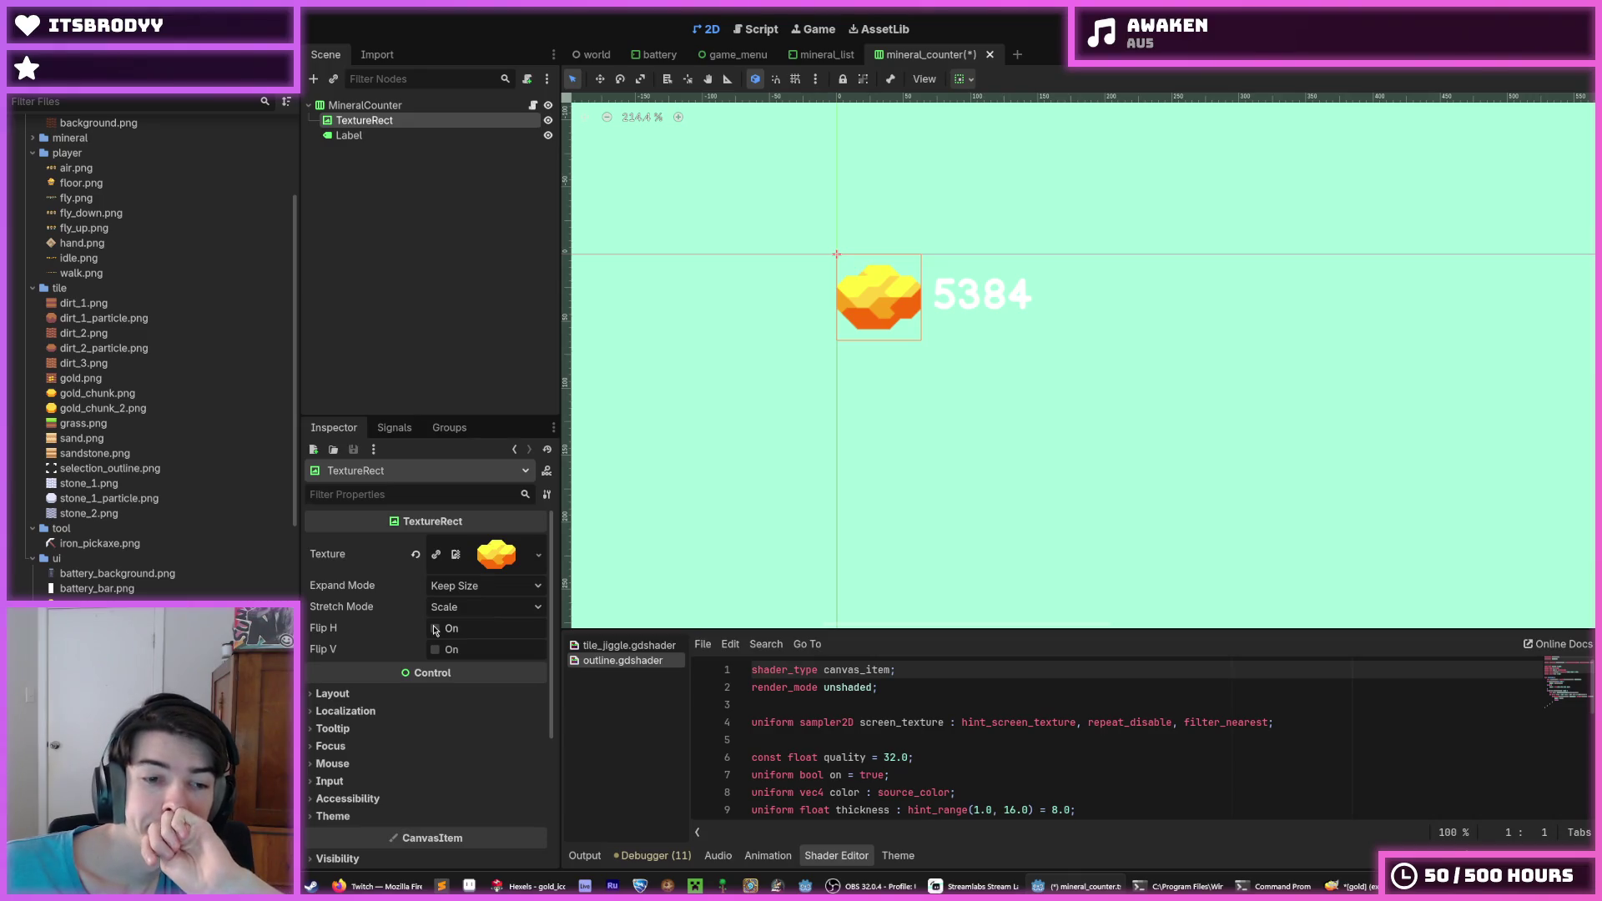
click(394, 428)
click(436, 431)
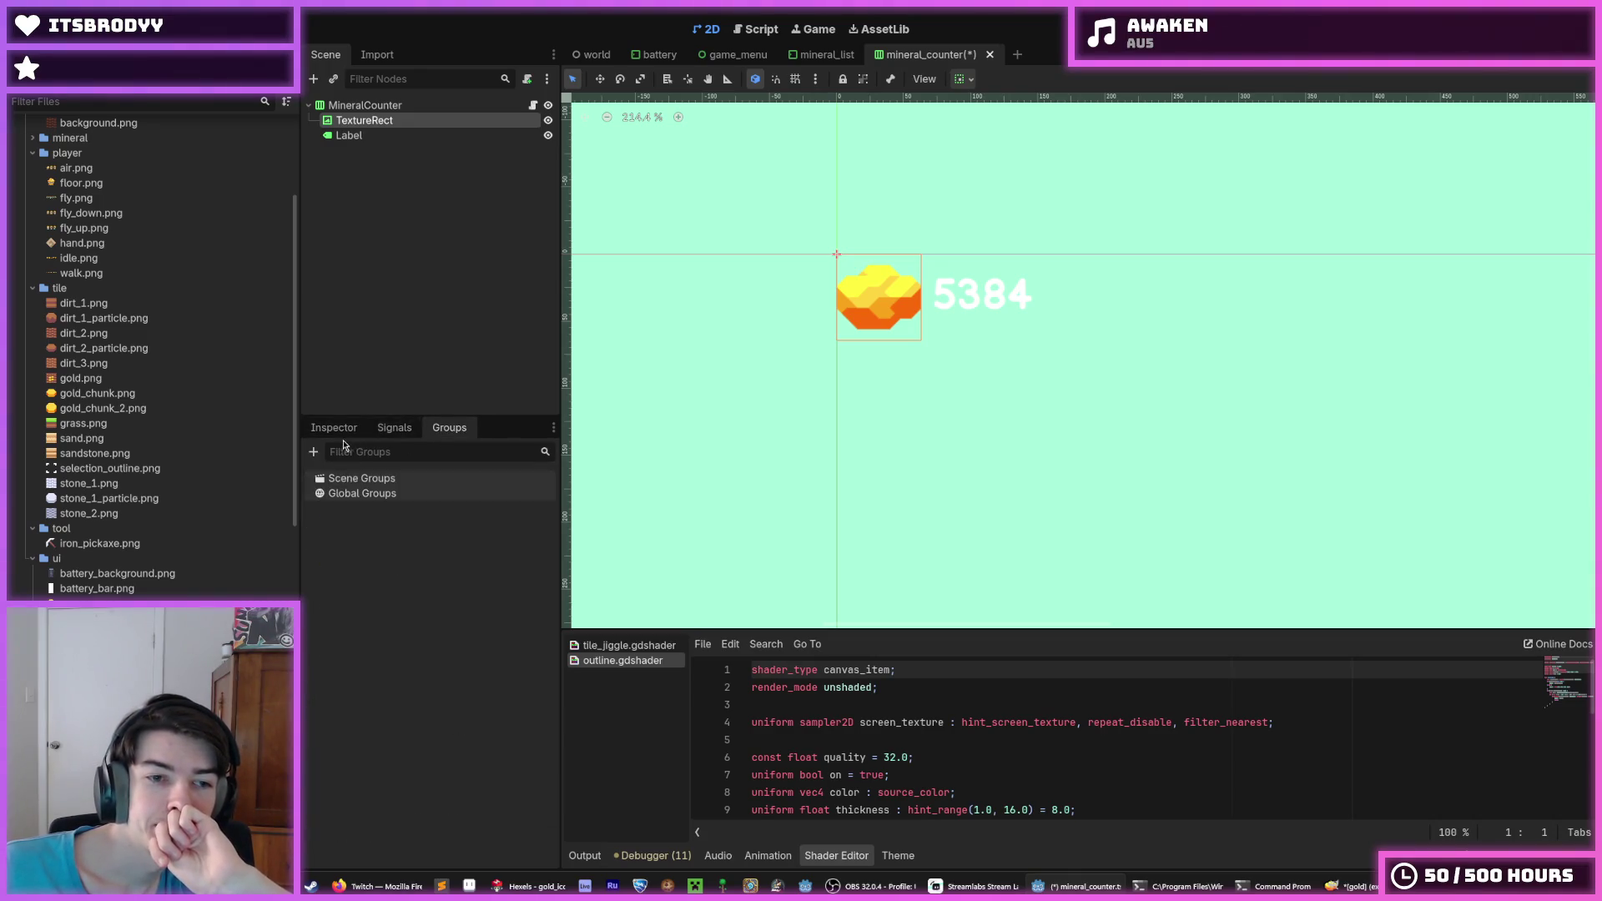
click(331, 435)
key(ctrl+z)
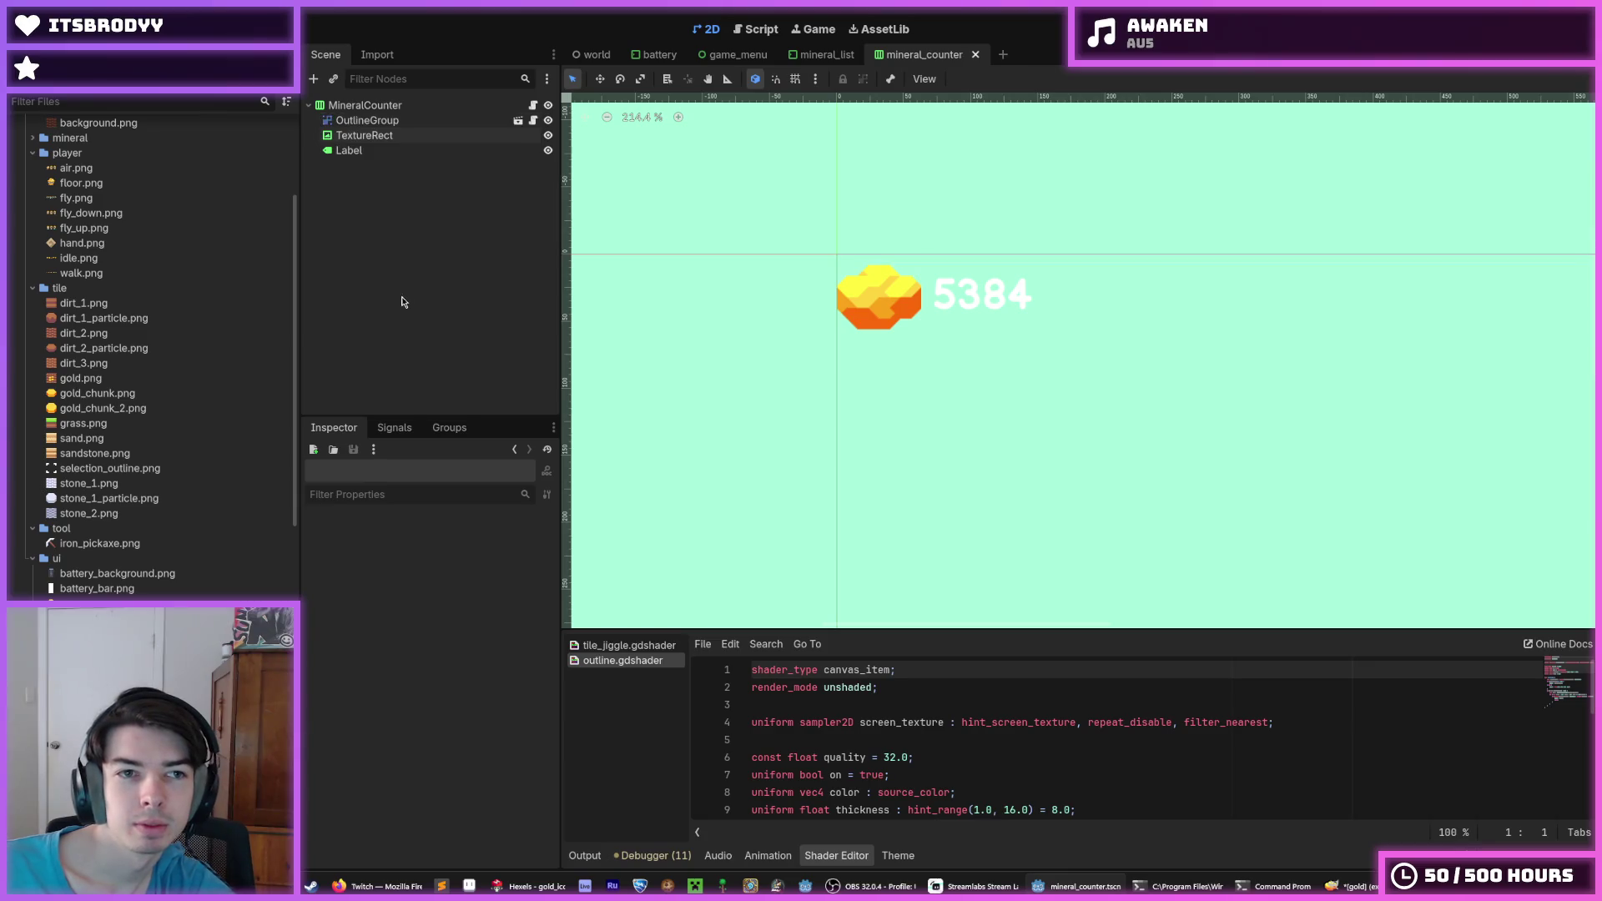
Move the TextureRect into the OutlineGroup, try an 80×80 minimum size, then reset it
drag(408, 136, 408, 121)
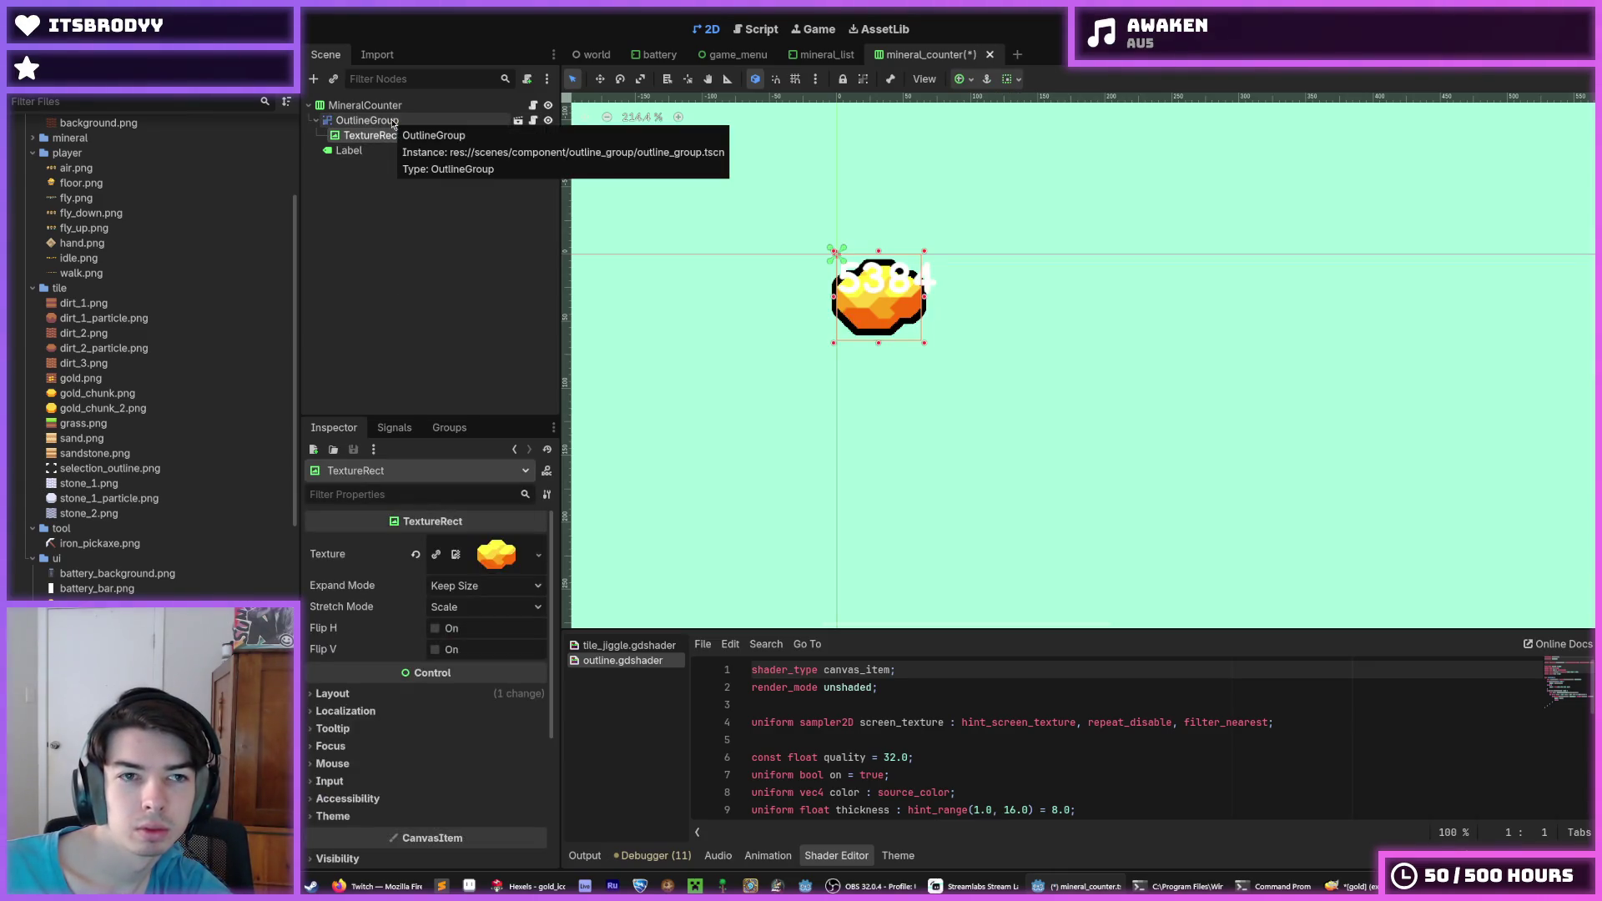
click(333, 693)
click(484, 766)
text(80)
key(Tab)
text(80)
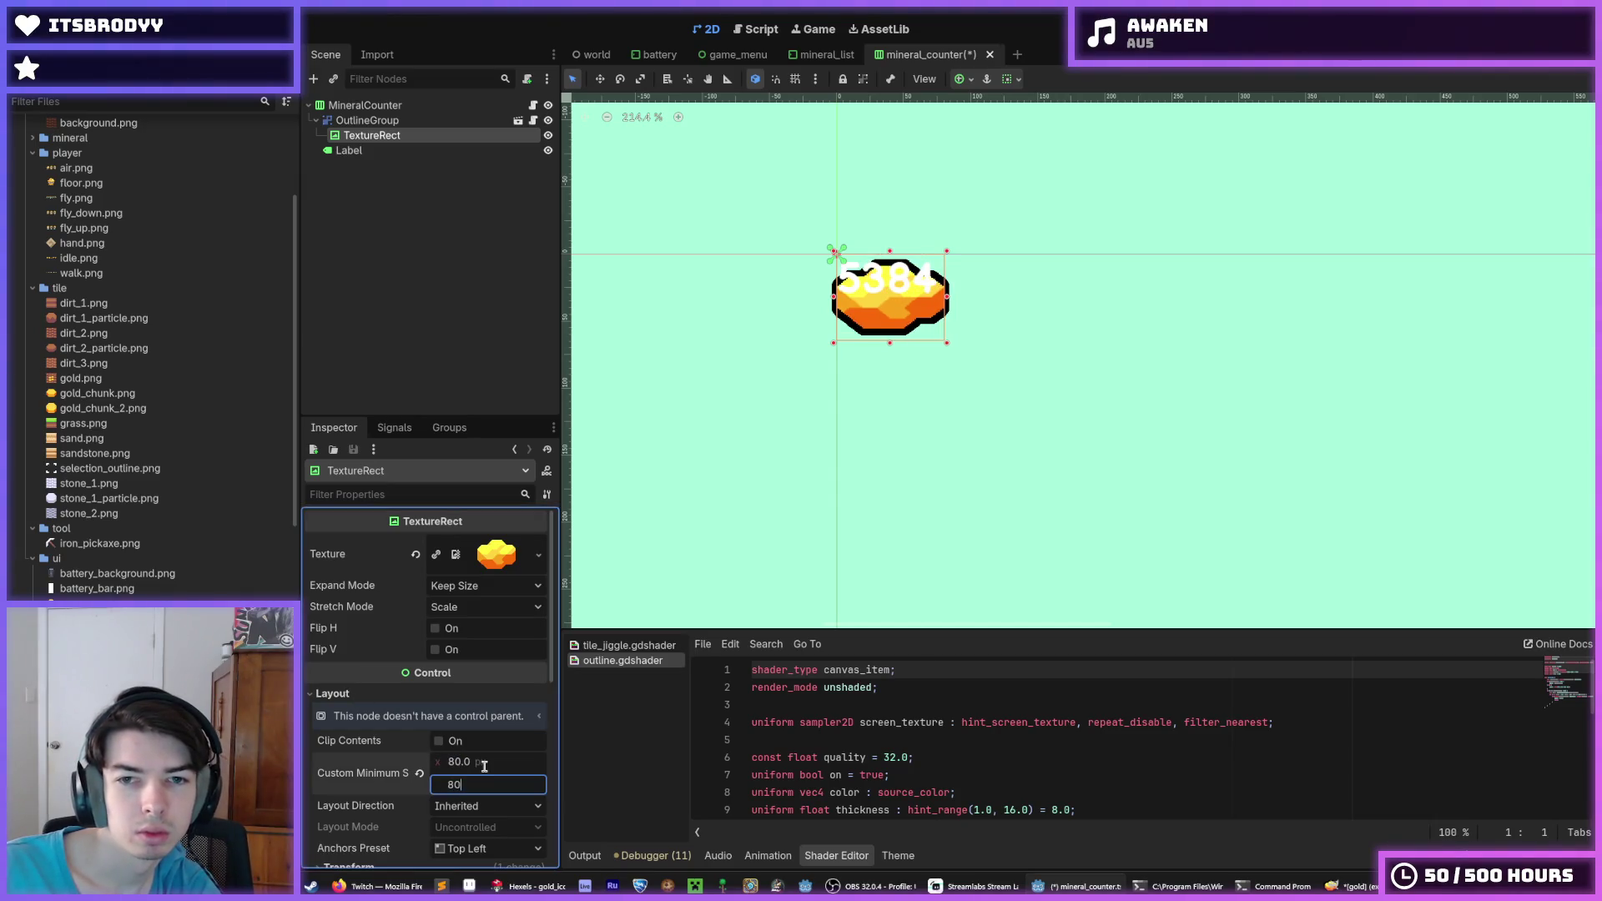
key(Return)
click(420, 773)
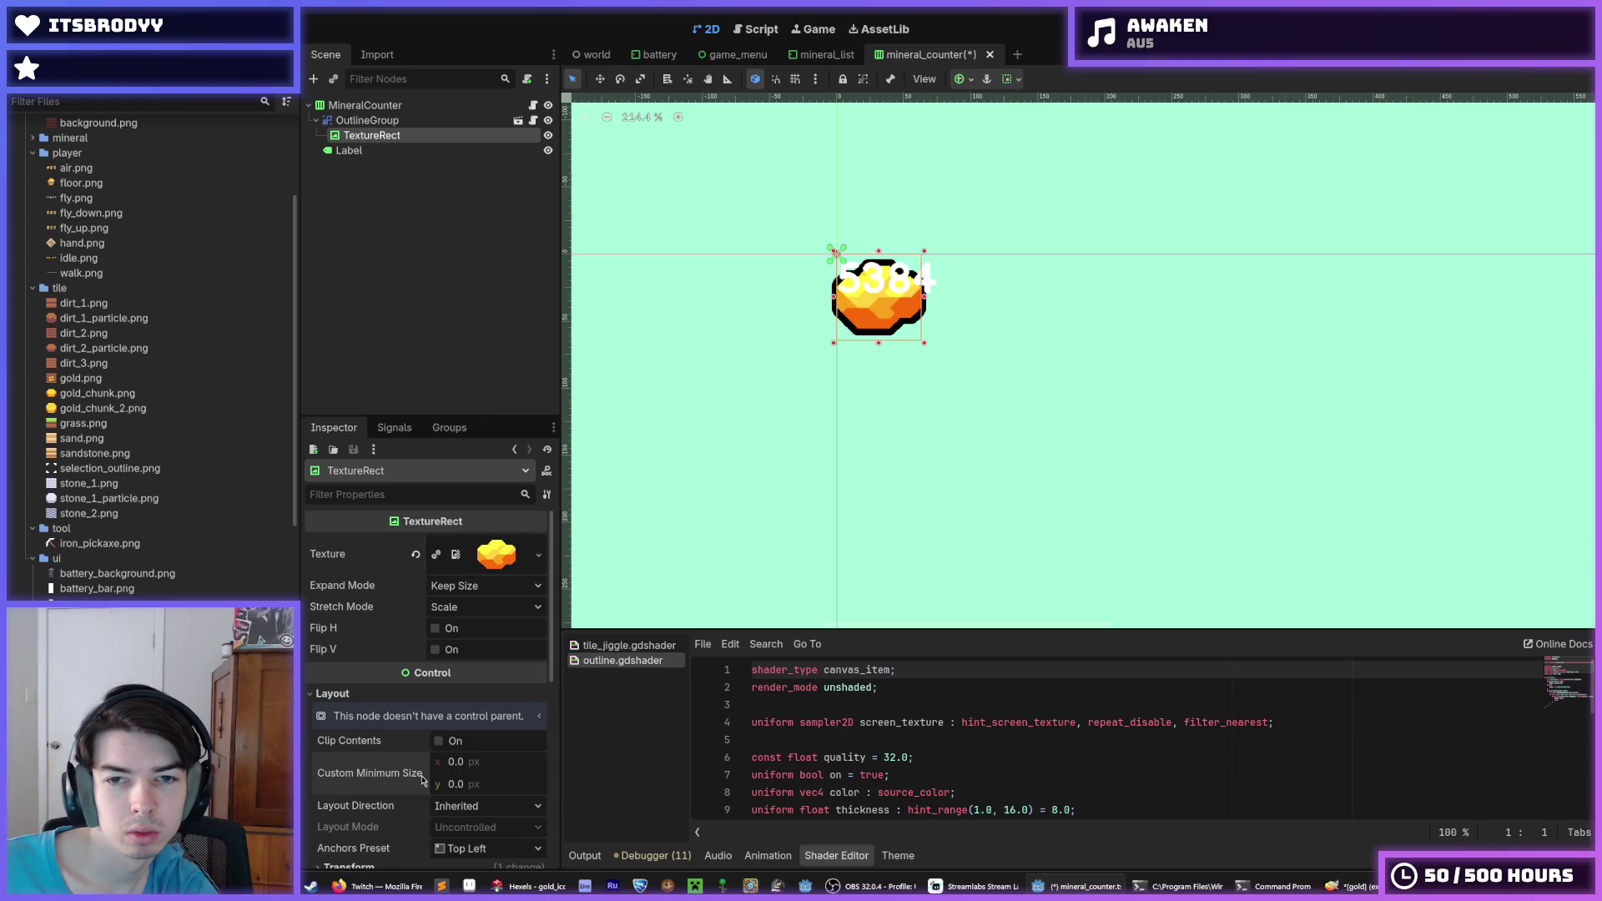
Keep the icon's stretch mode Scale and expand mode Keep Size, then inspect the Label
click(457, 612)
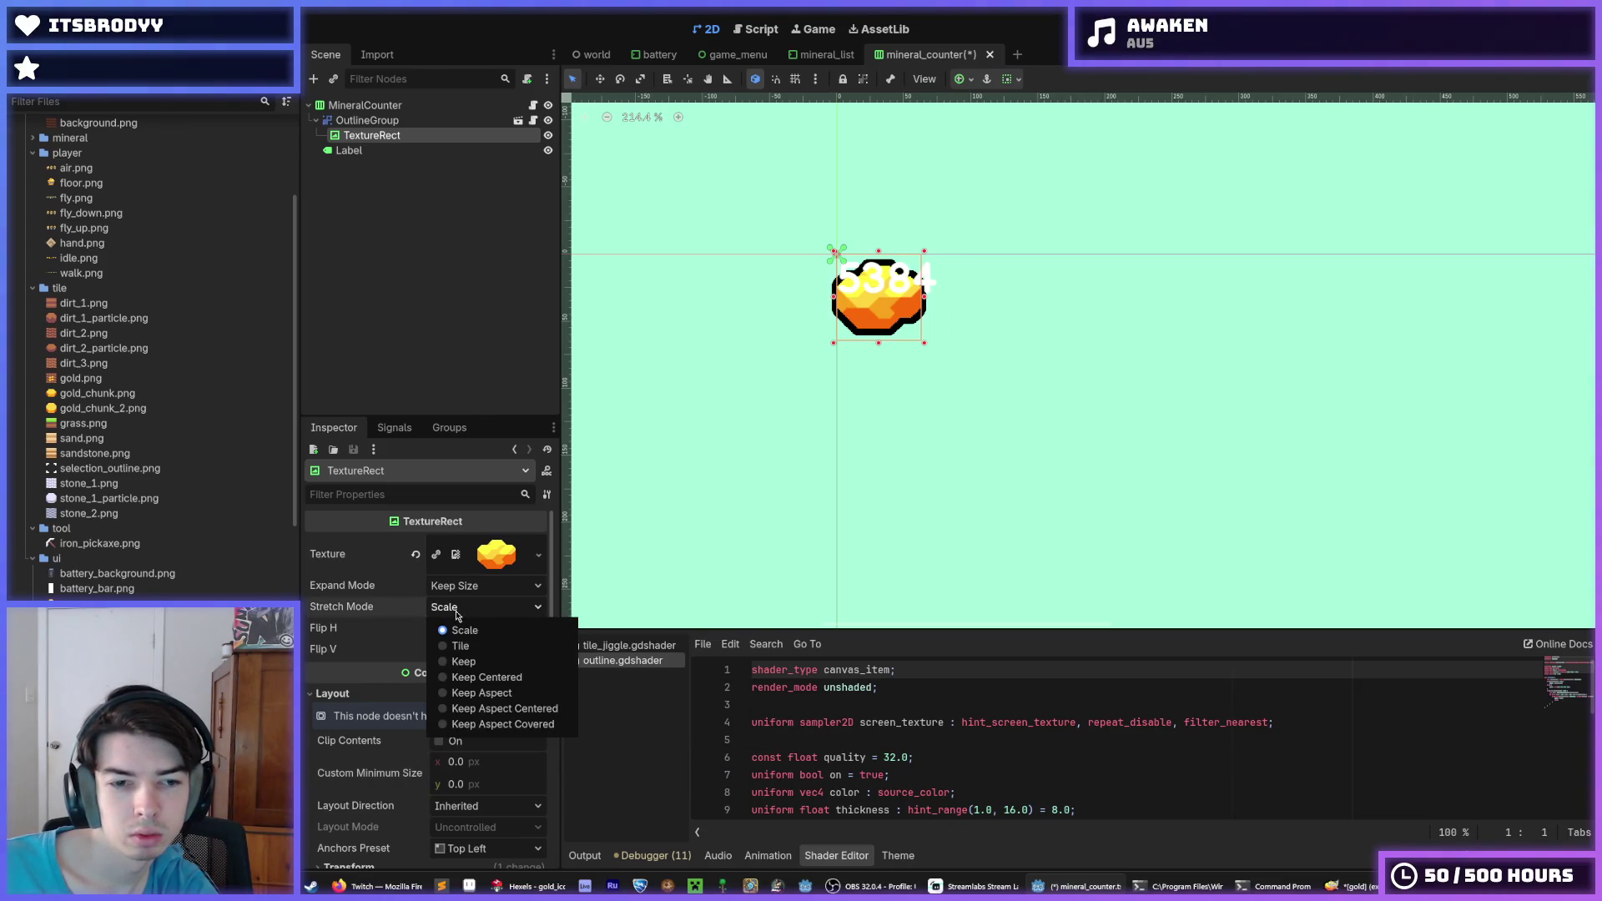
click(457, 614)
click(465, 588)
click(465, 591)
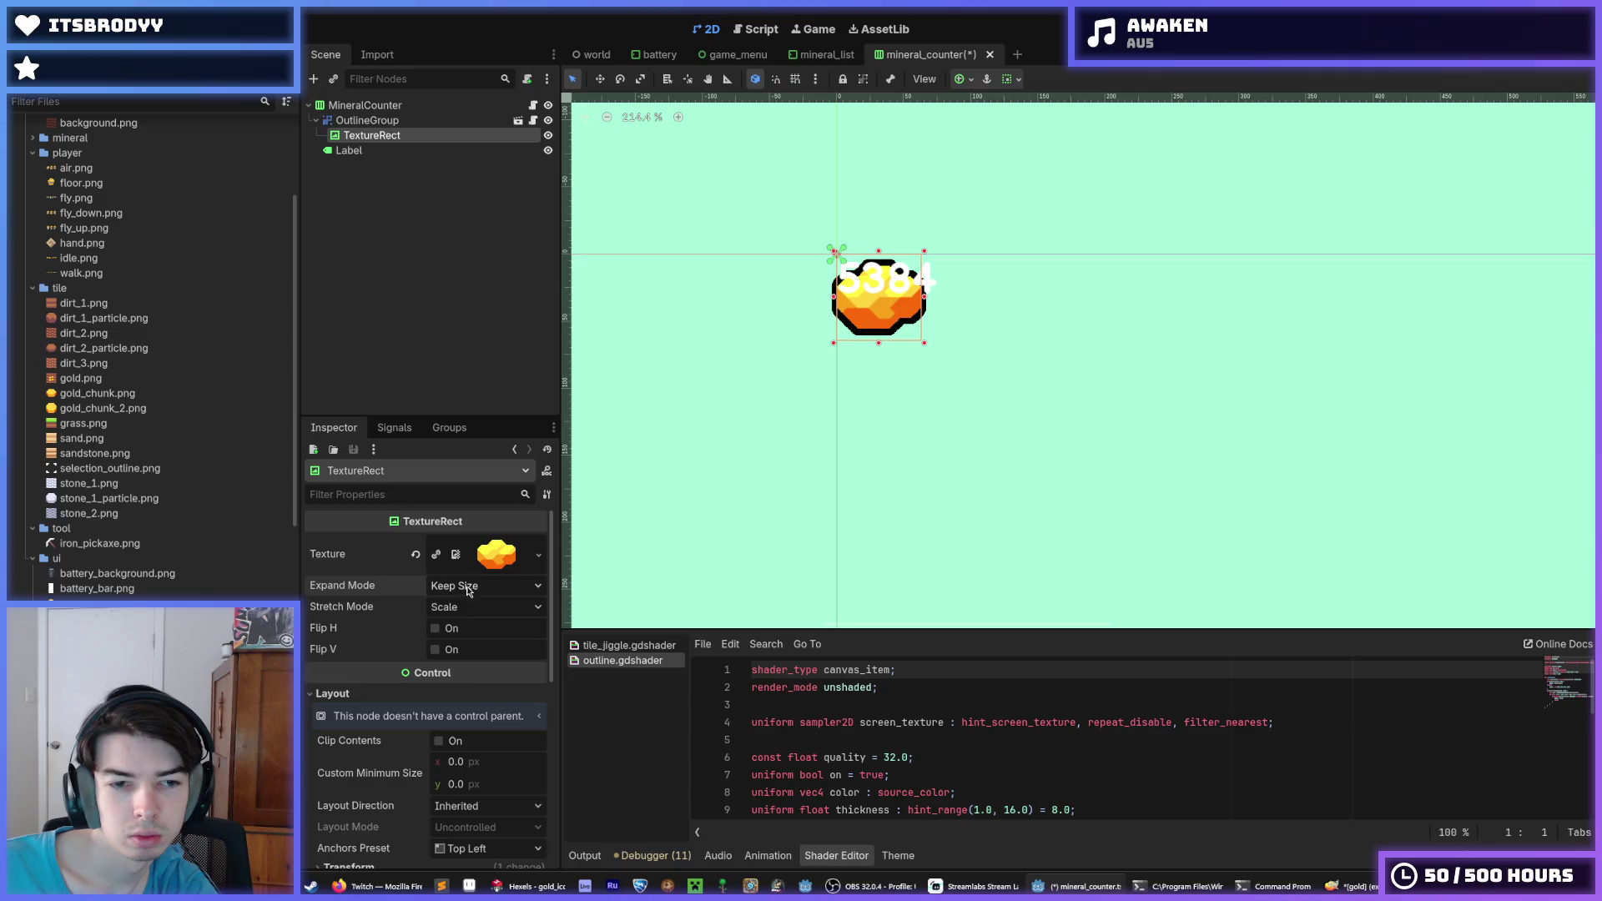
click(377, 153)
scroll(367, 692, down, 5)
scroll(362, 700, down, 4)
scroll(362, 701, down, 4)
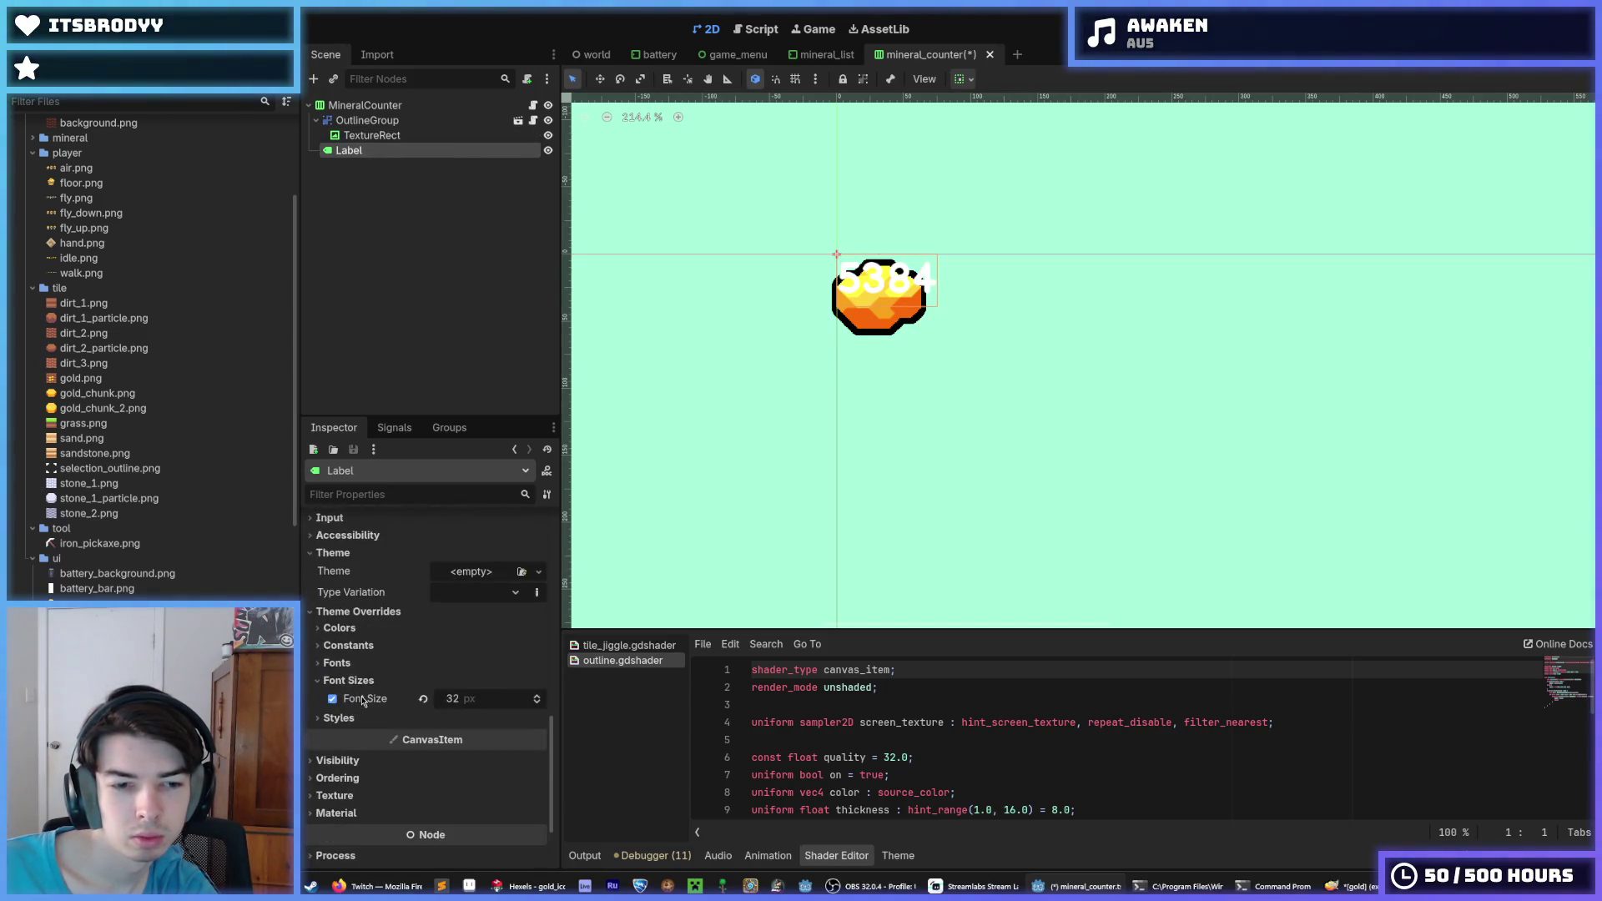
Review the TextureRect icon's transform and container sizing settings
click(397, 105)
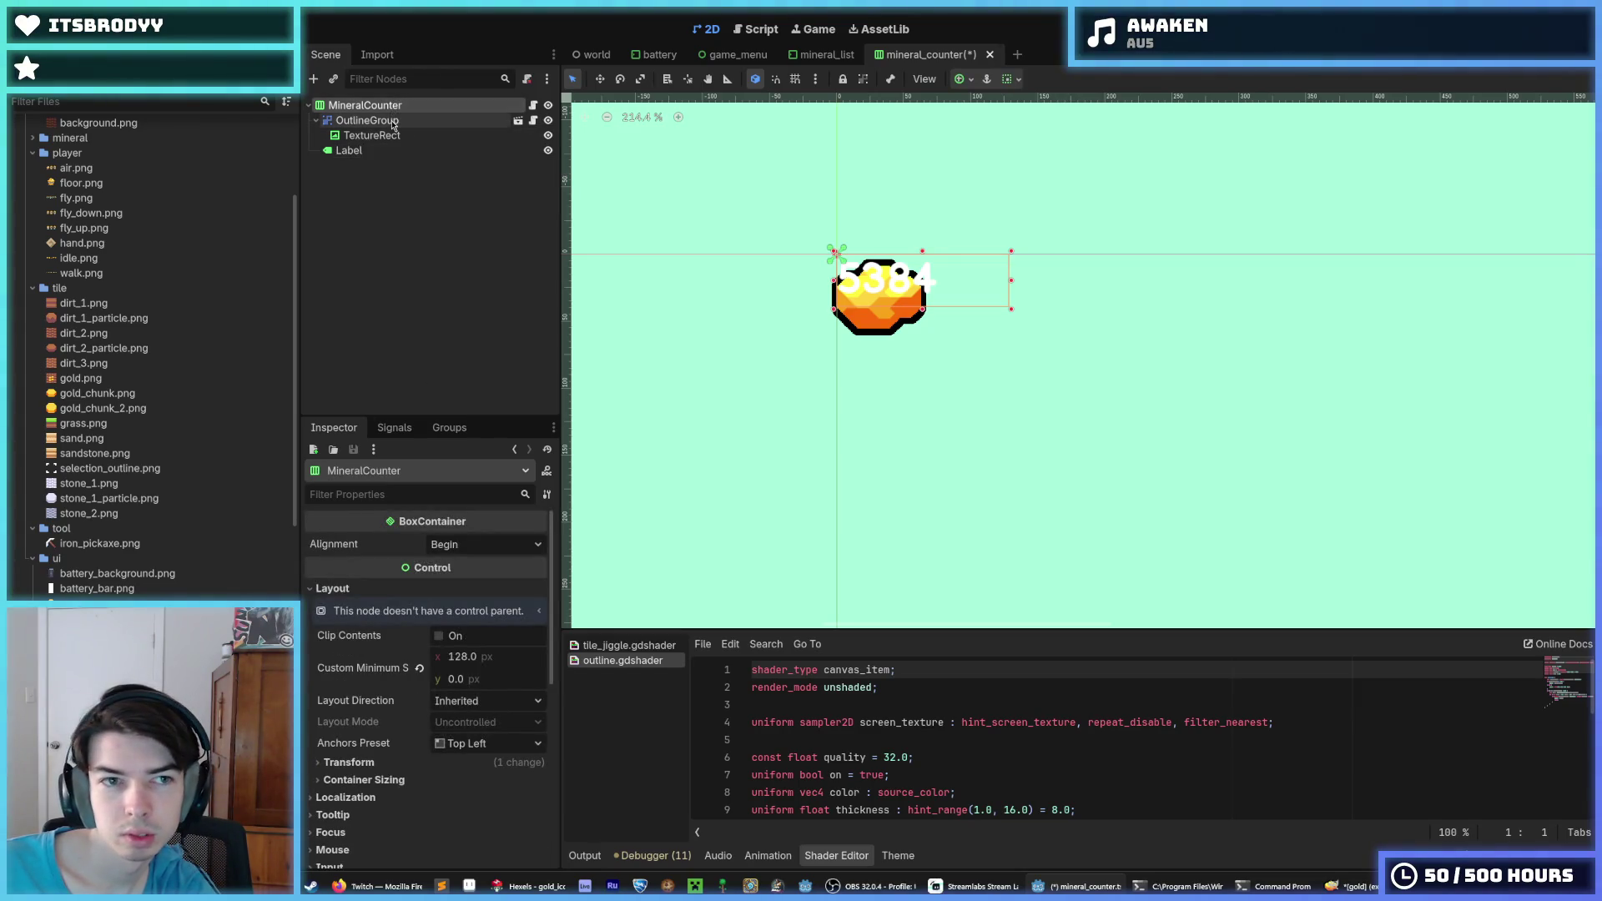
click(396, 122)
click(389, 134)
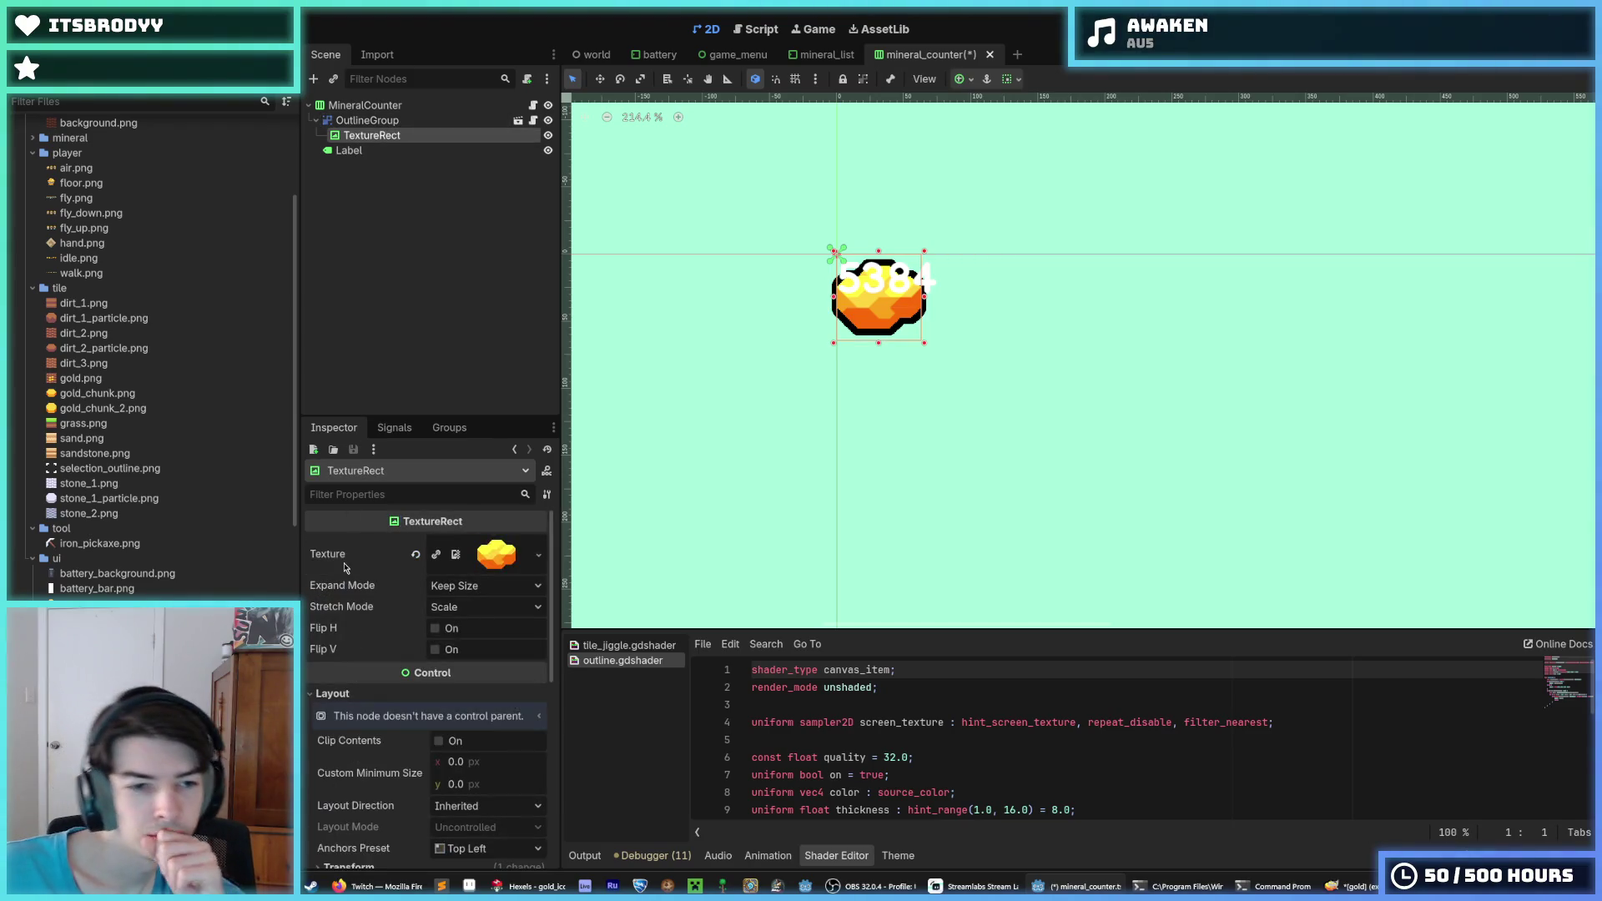
scroll(359, 576, down, 5)
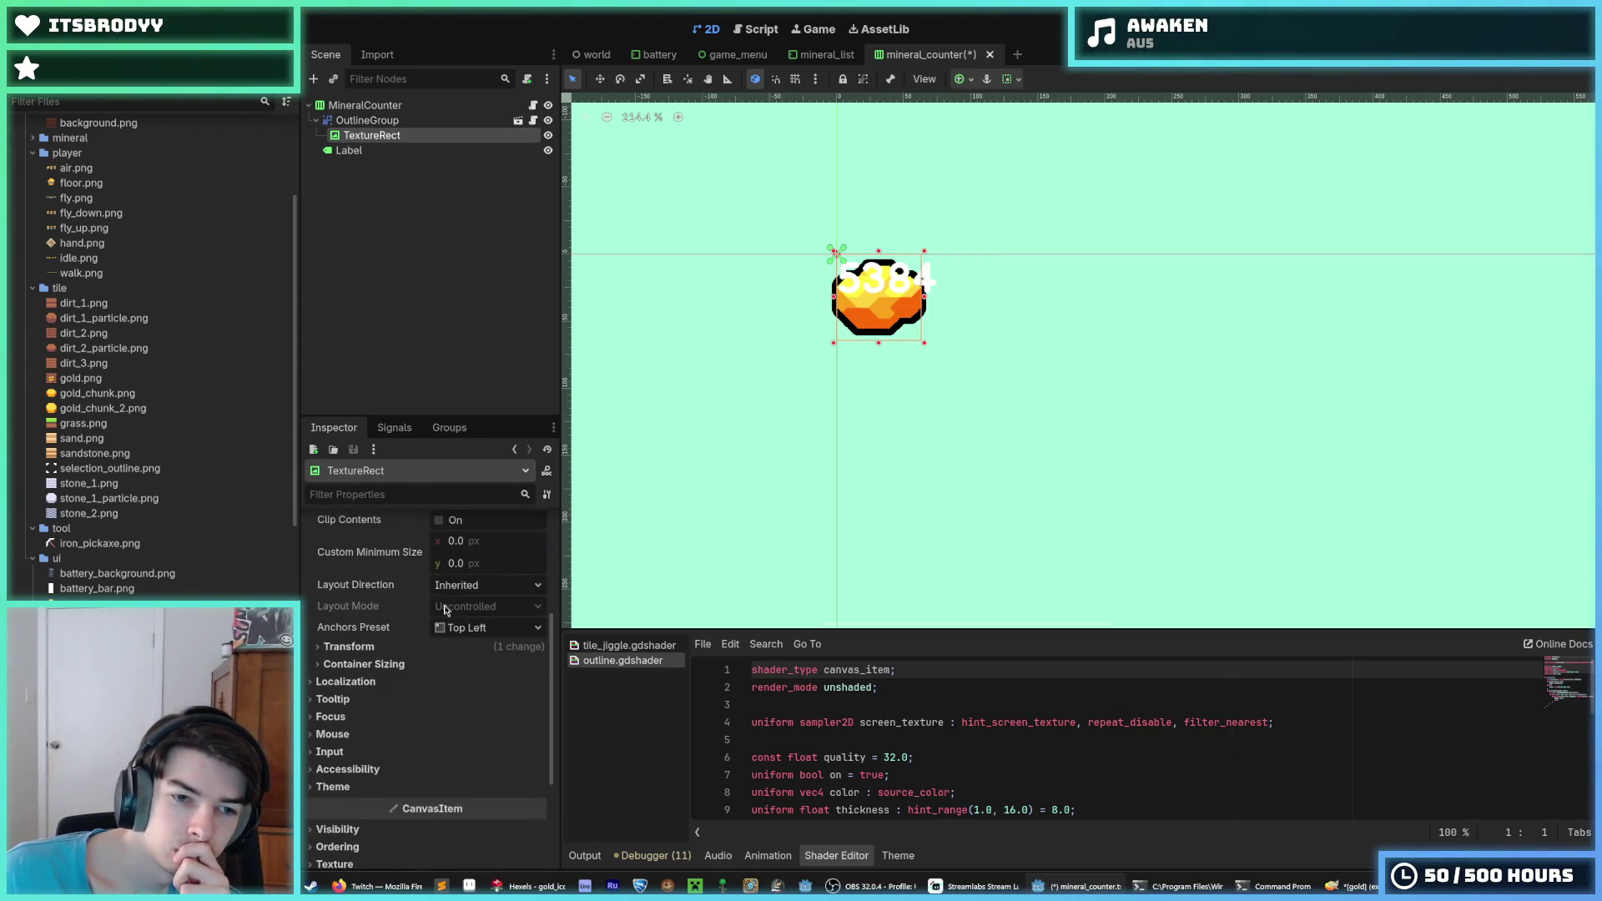
click(470, 647)
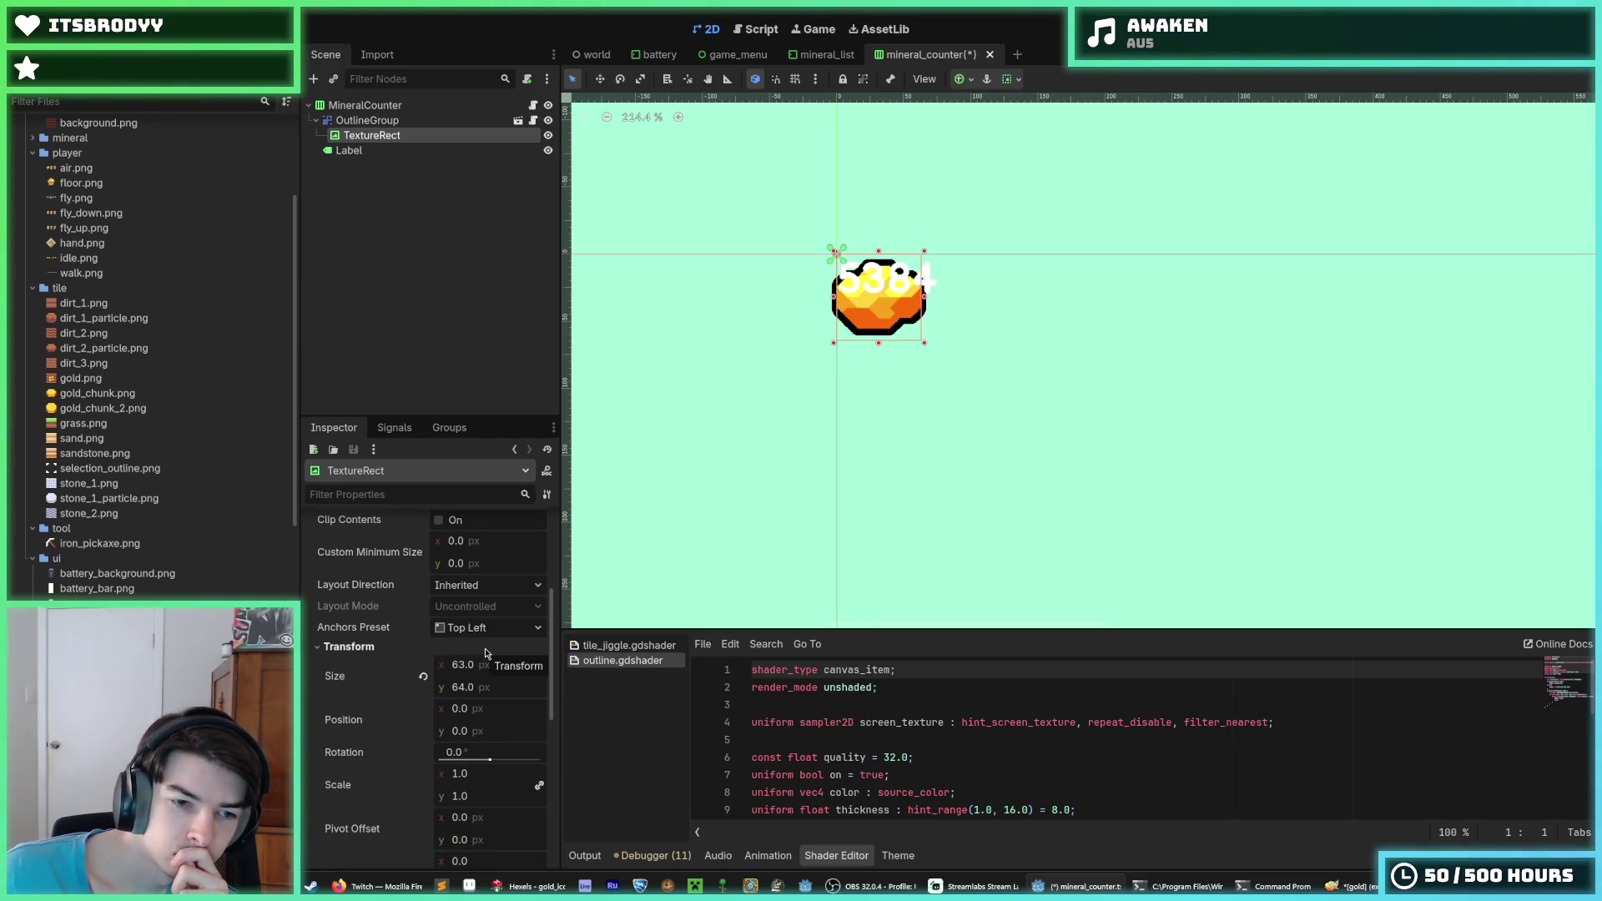
click(484, 649)
click(457, 664)
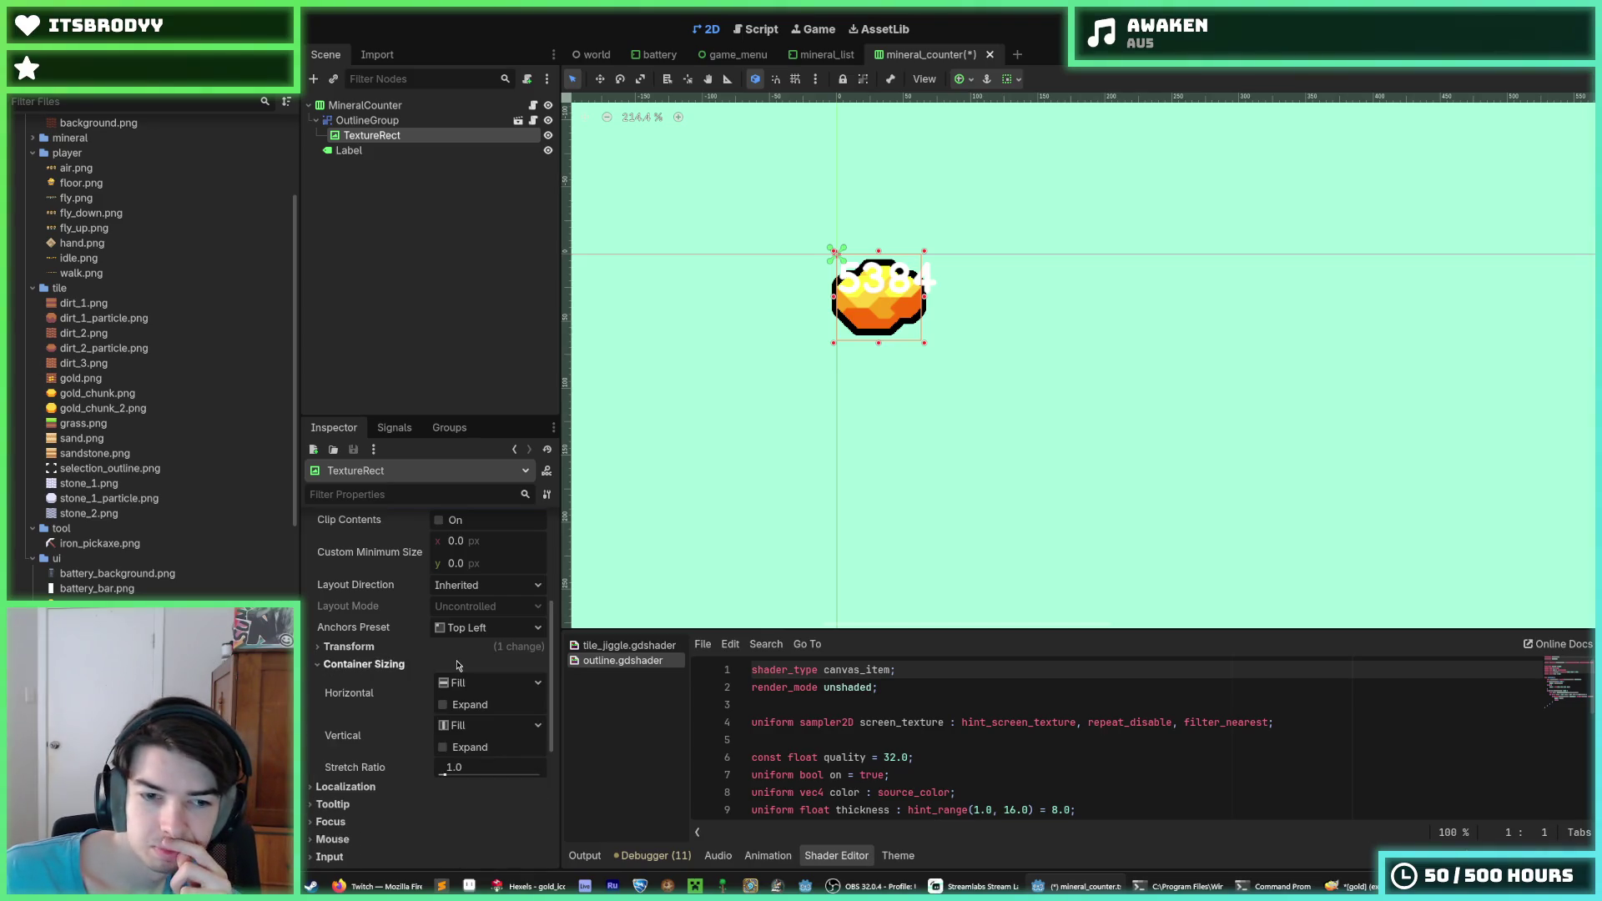
click(457, 664)
Compare against the gold sprite in Hexels, then reselect the OutlineGroup's TextureRect in Godot
click(526, 886)
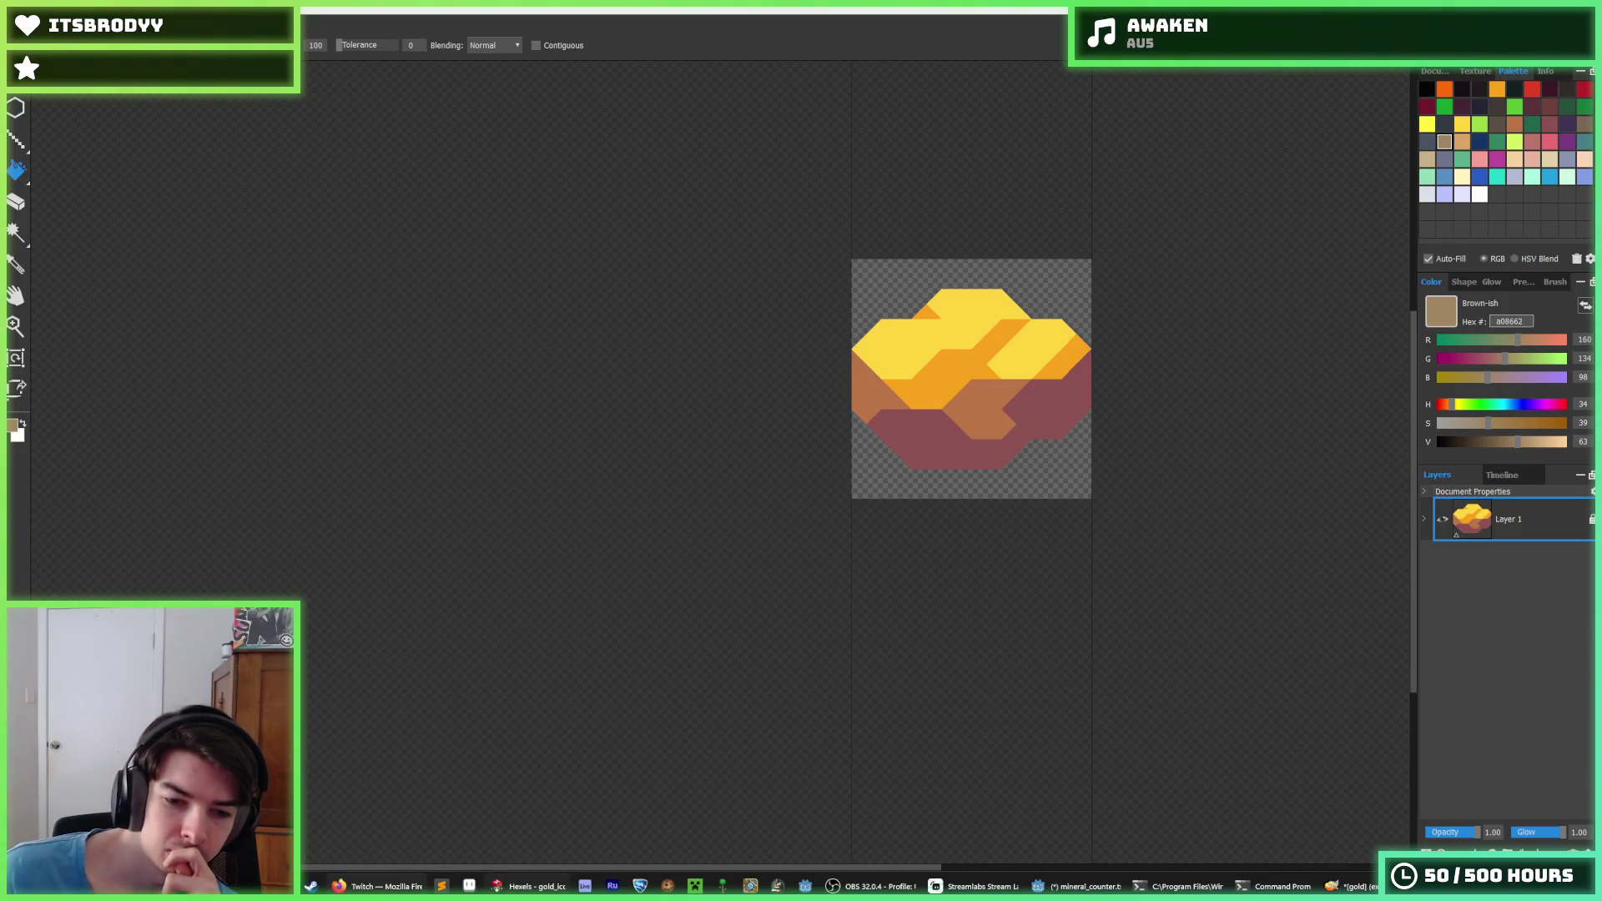
click(1076, 886)
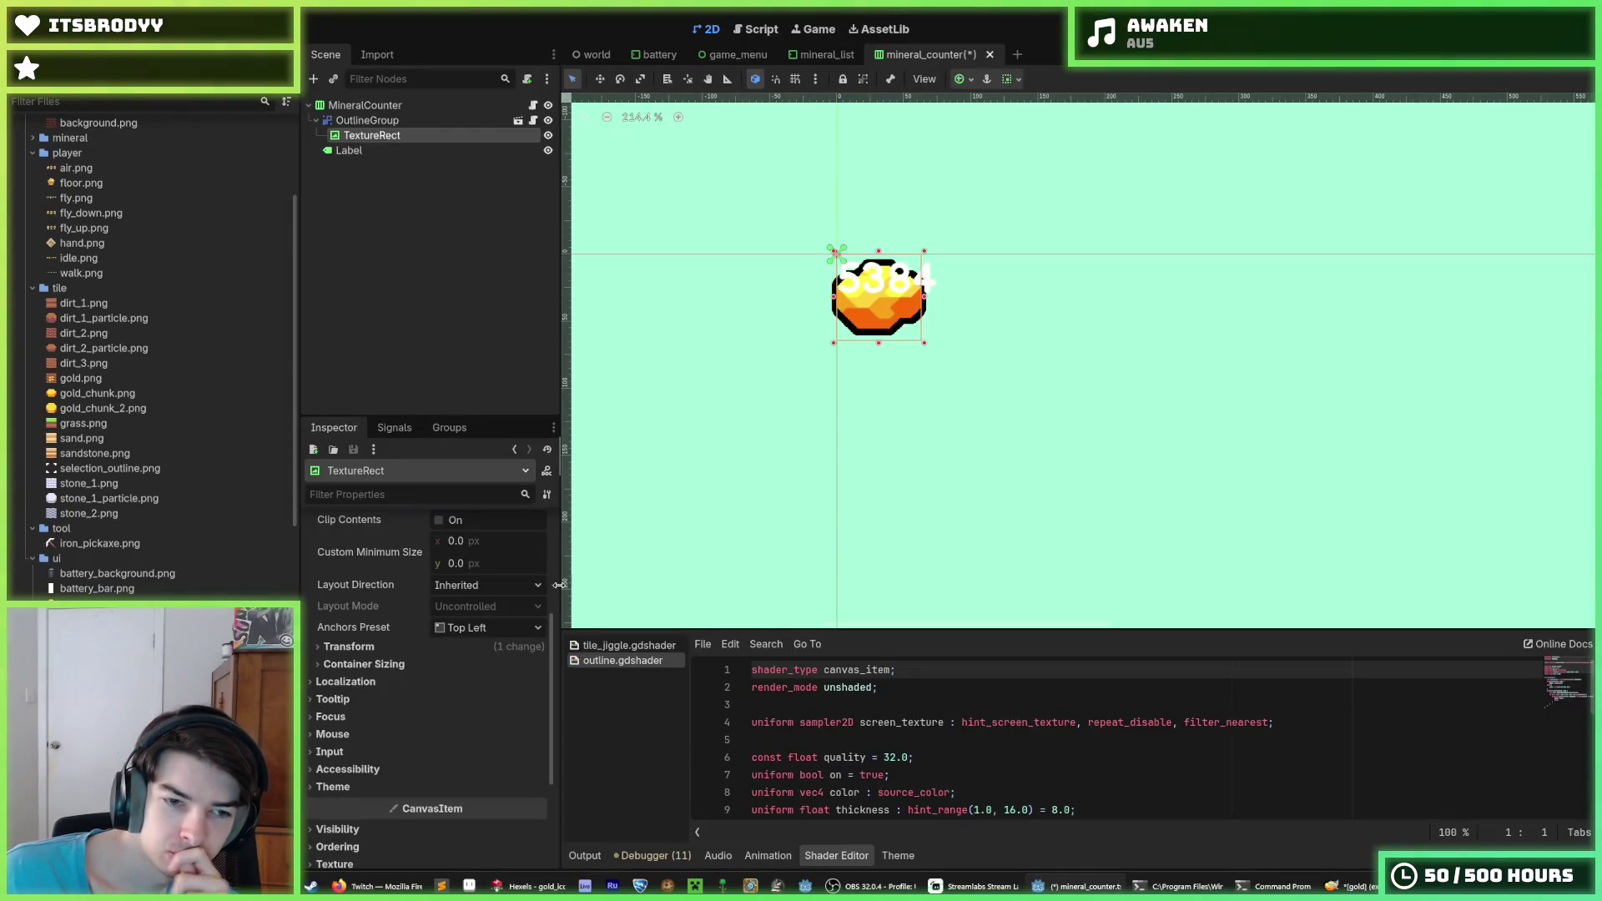
click(367, 667)
click(367, 668)
scroll(367, 667, up, 3)
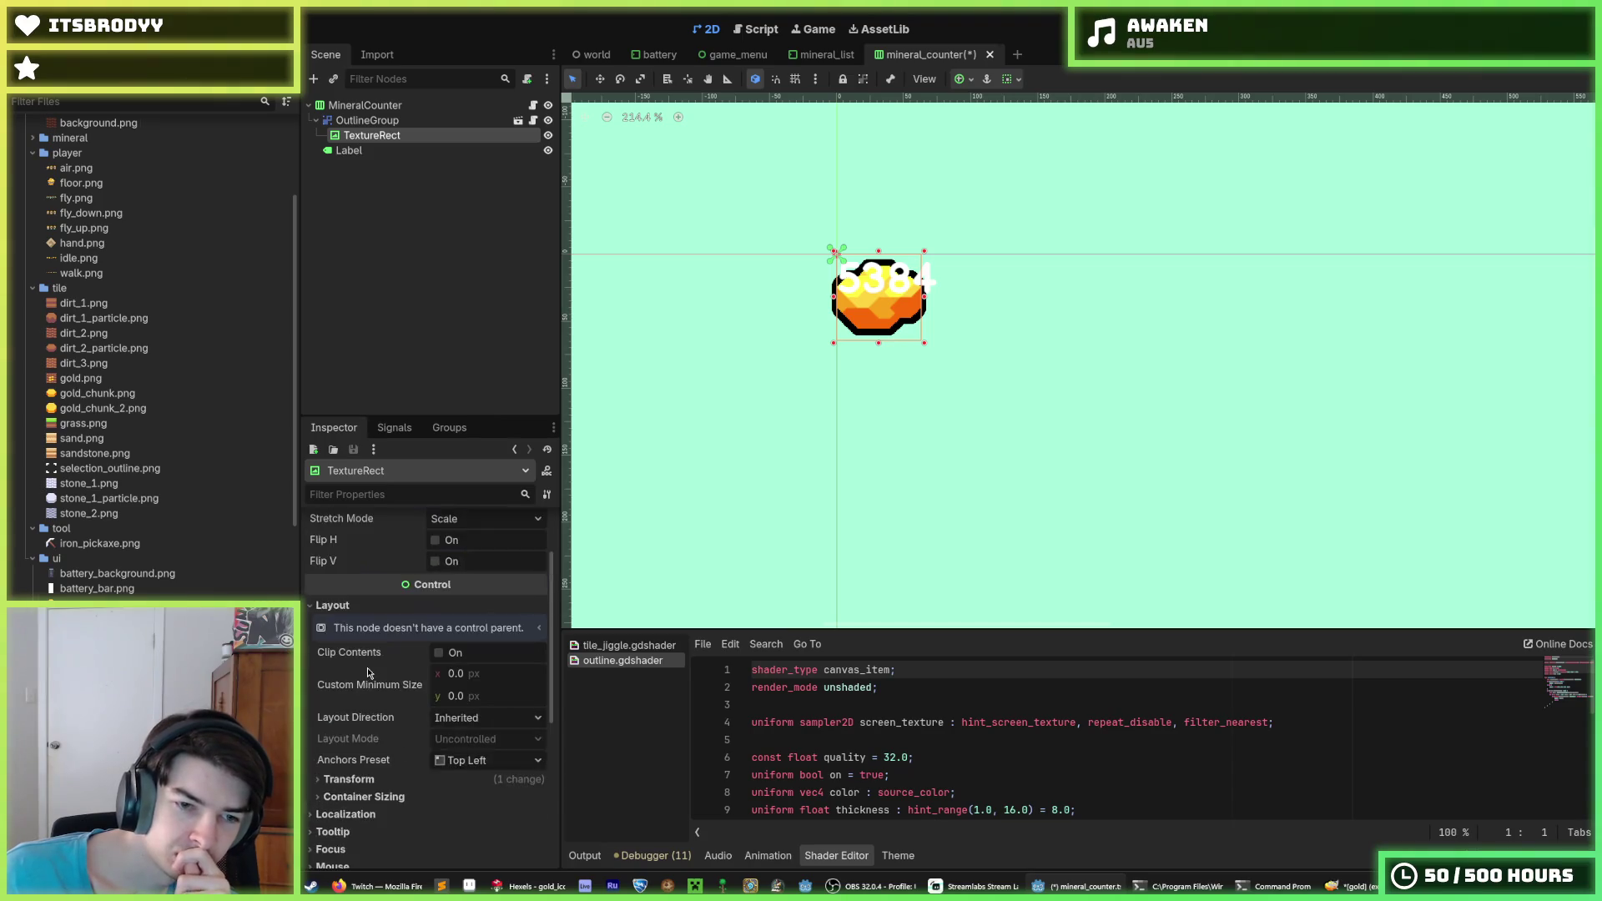
scroll(367, 667, up, 2)
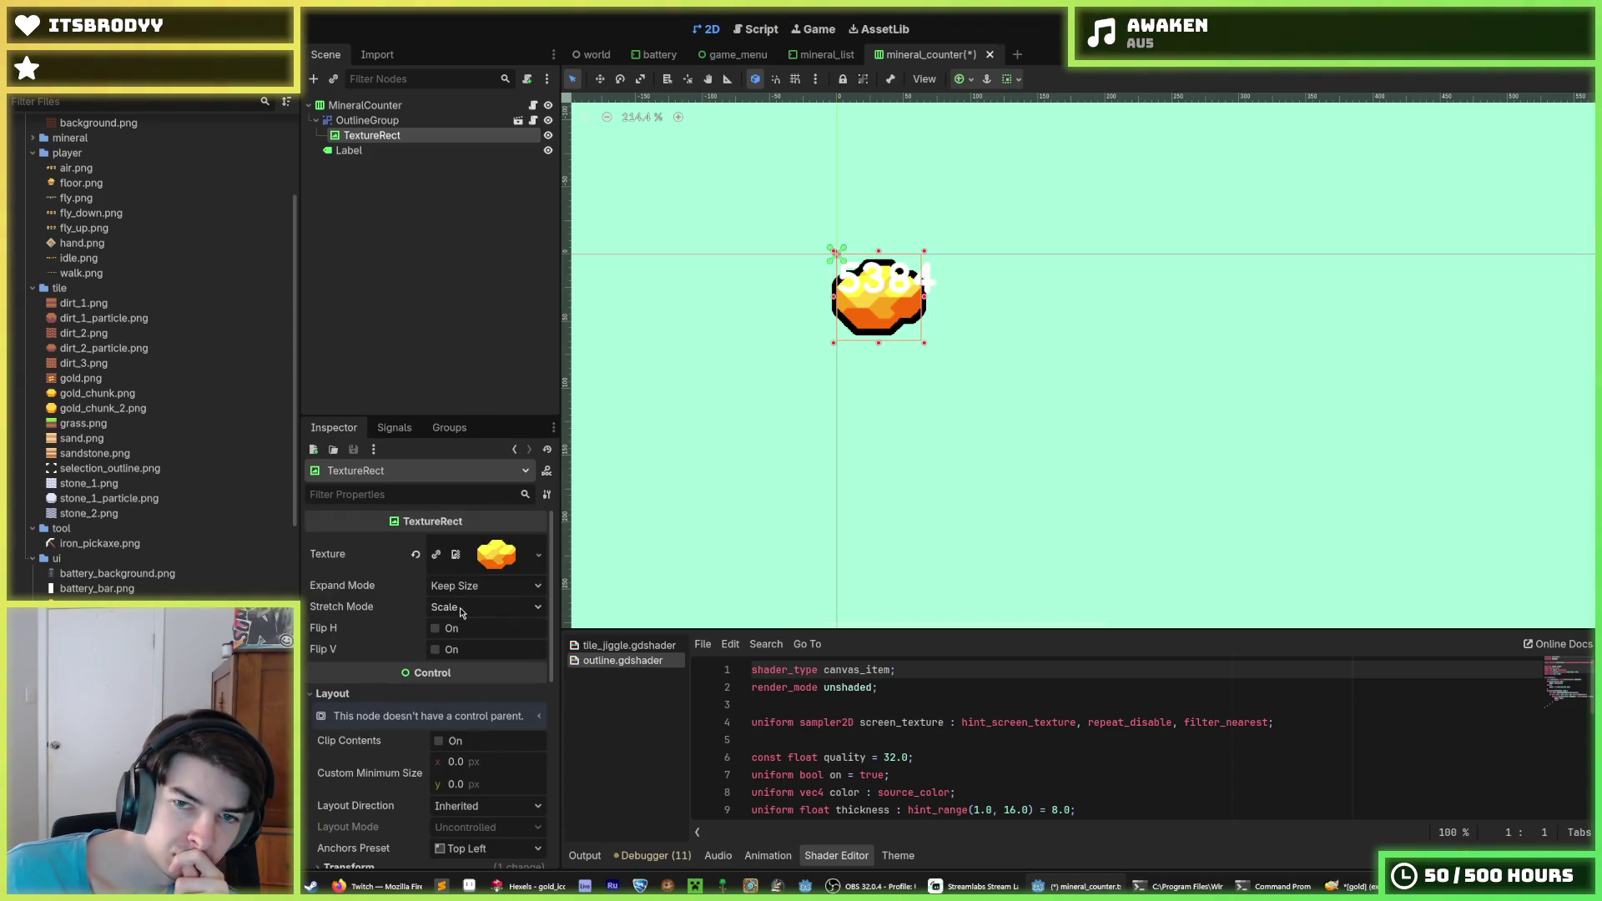
click(371, 120)
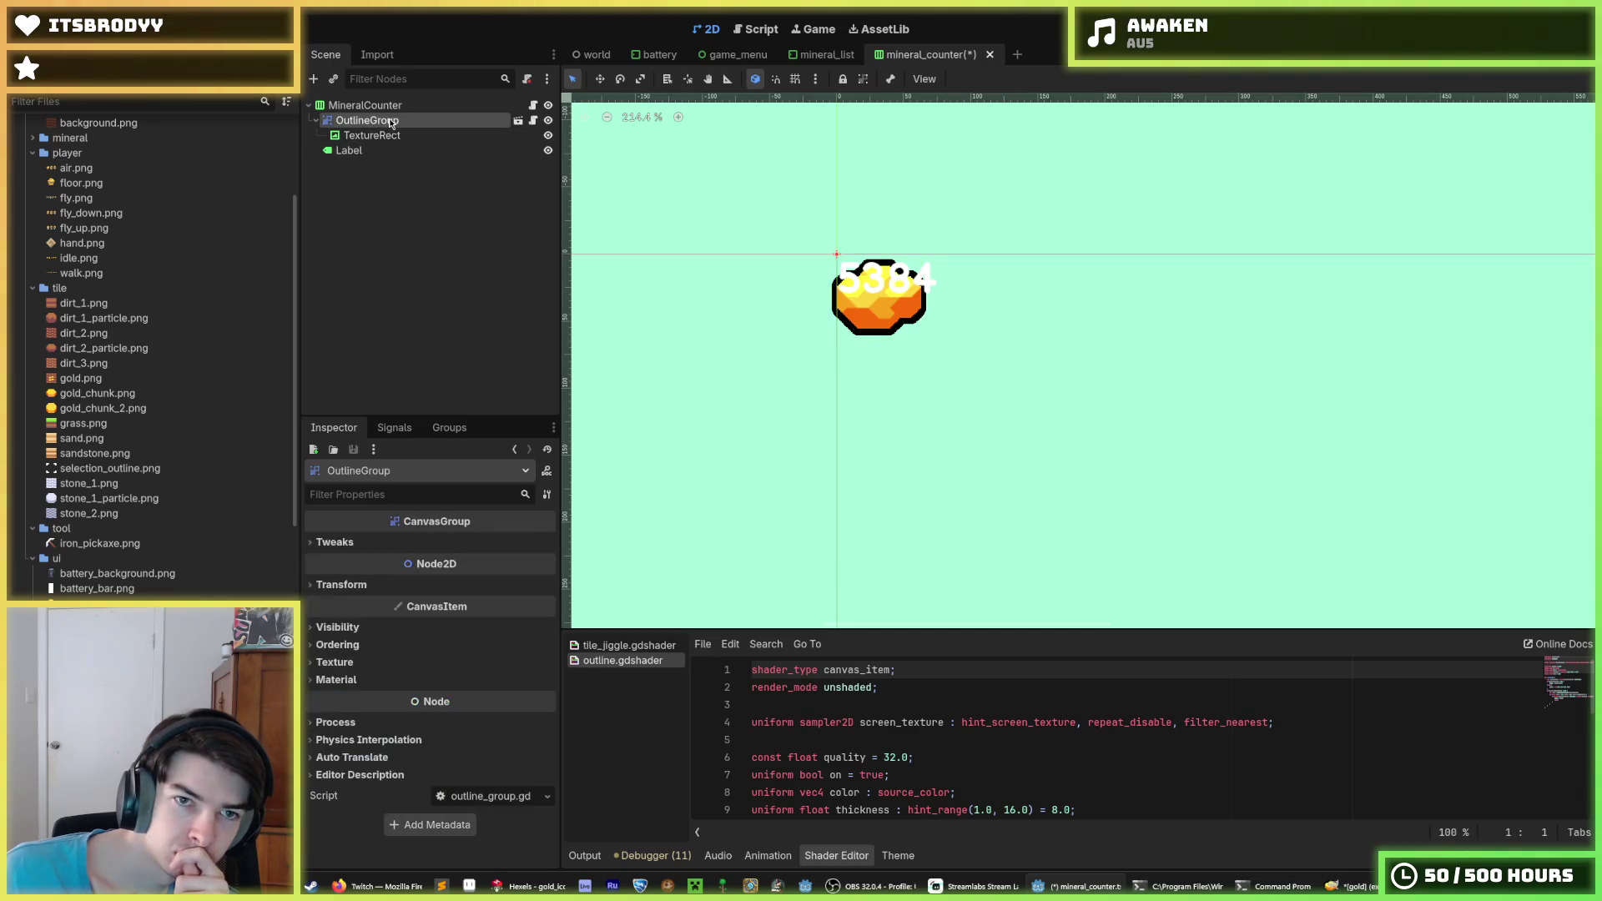
click(397, 135)
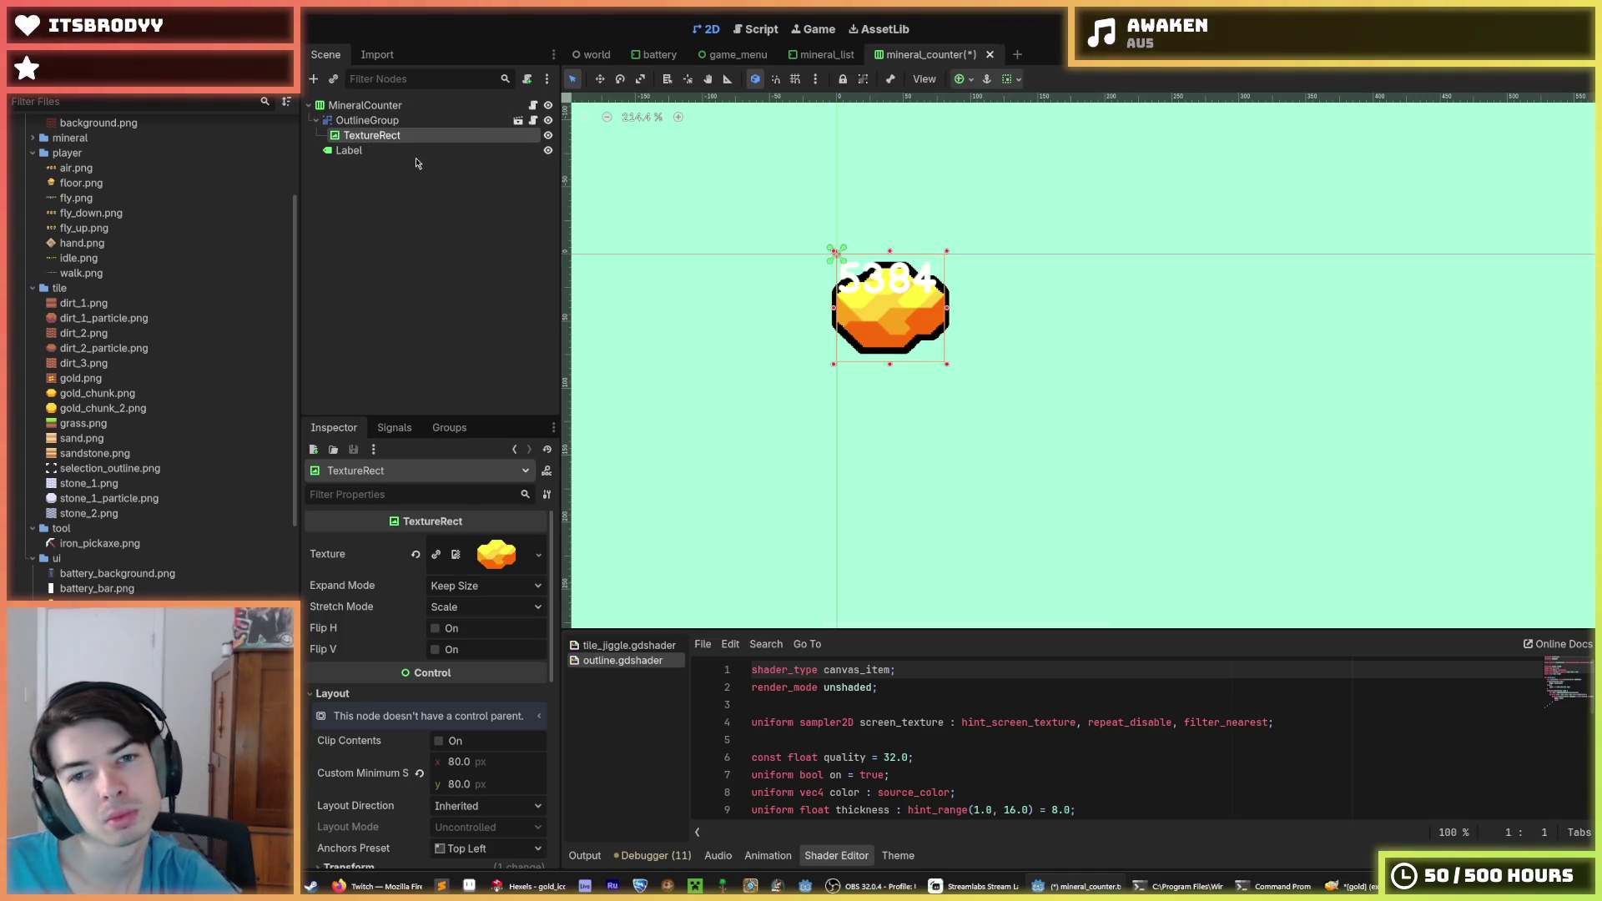
Revert the scene to its saved ungrouped layout and bring up Windows search
key(ctrl+z)
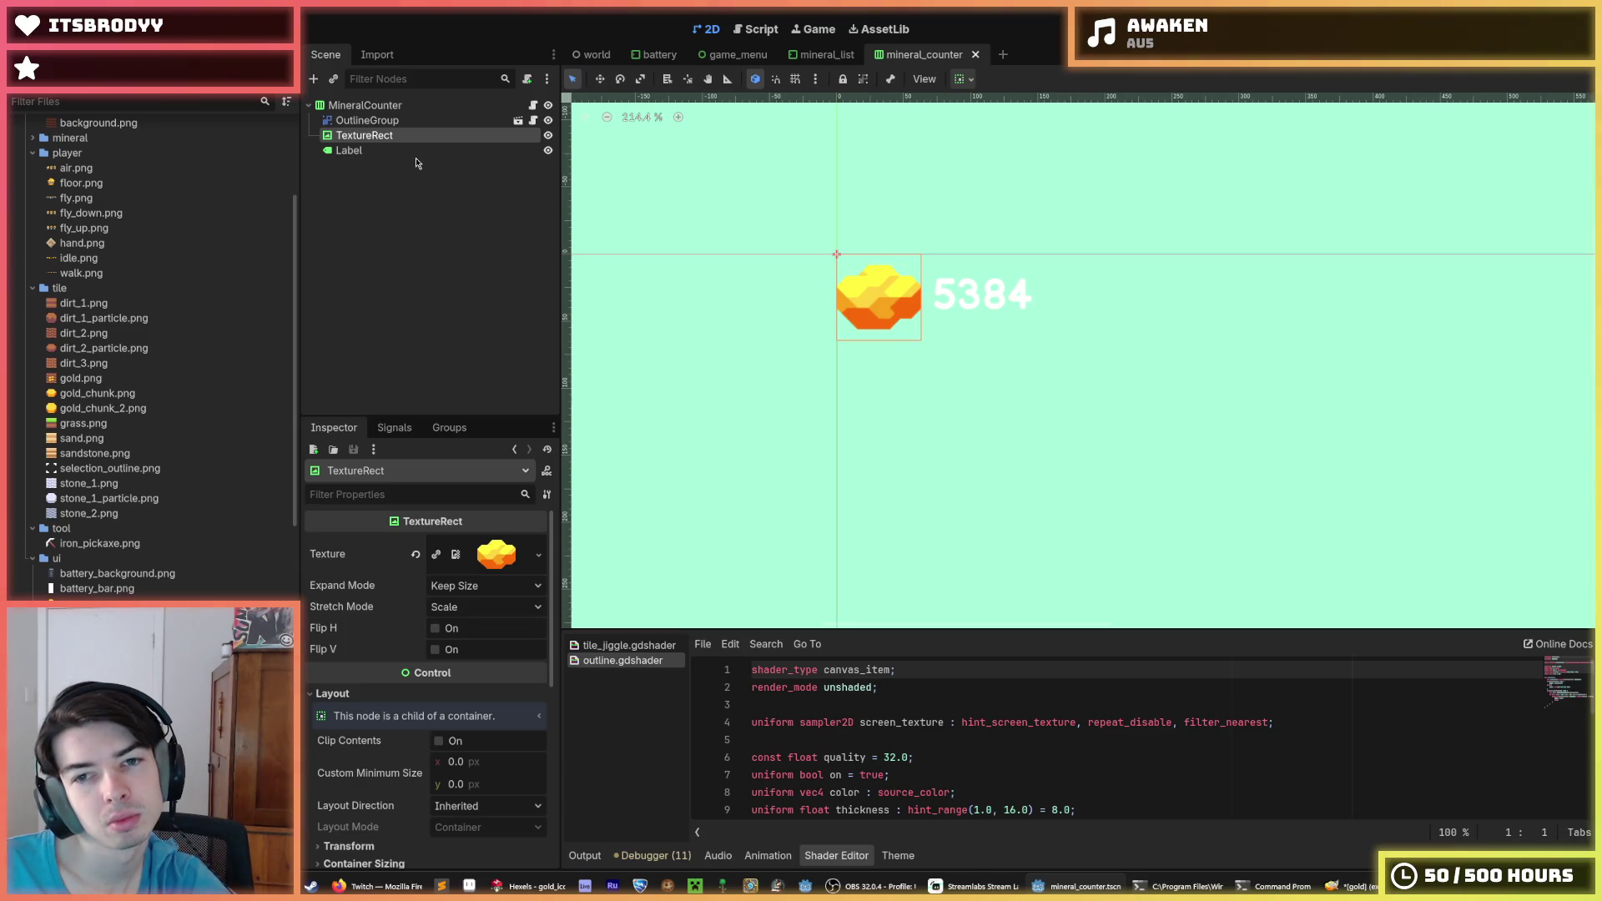
scroll(843, 205, up, 2)
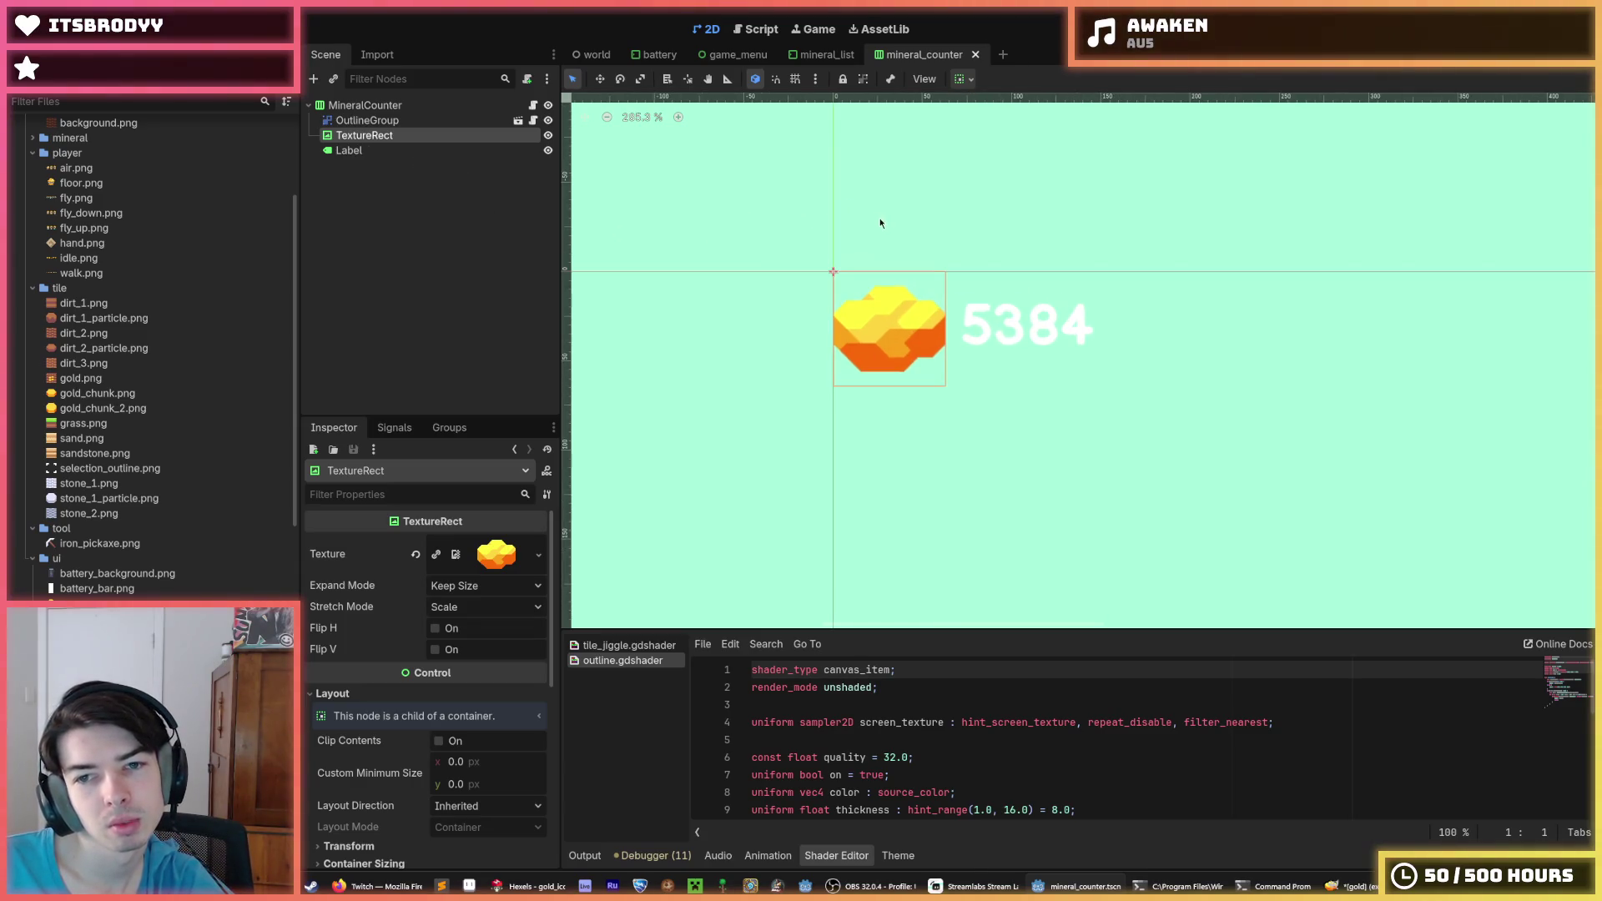
mouse_move(804, 56)
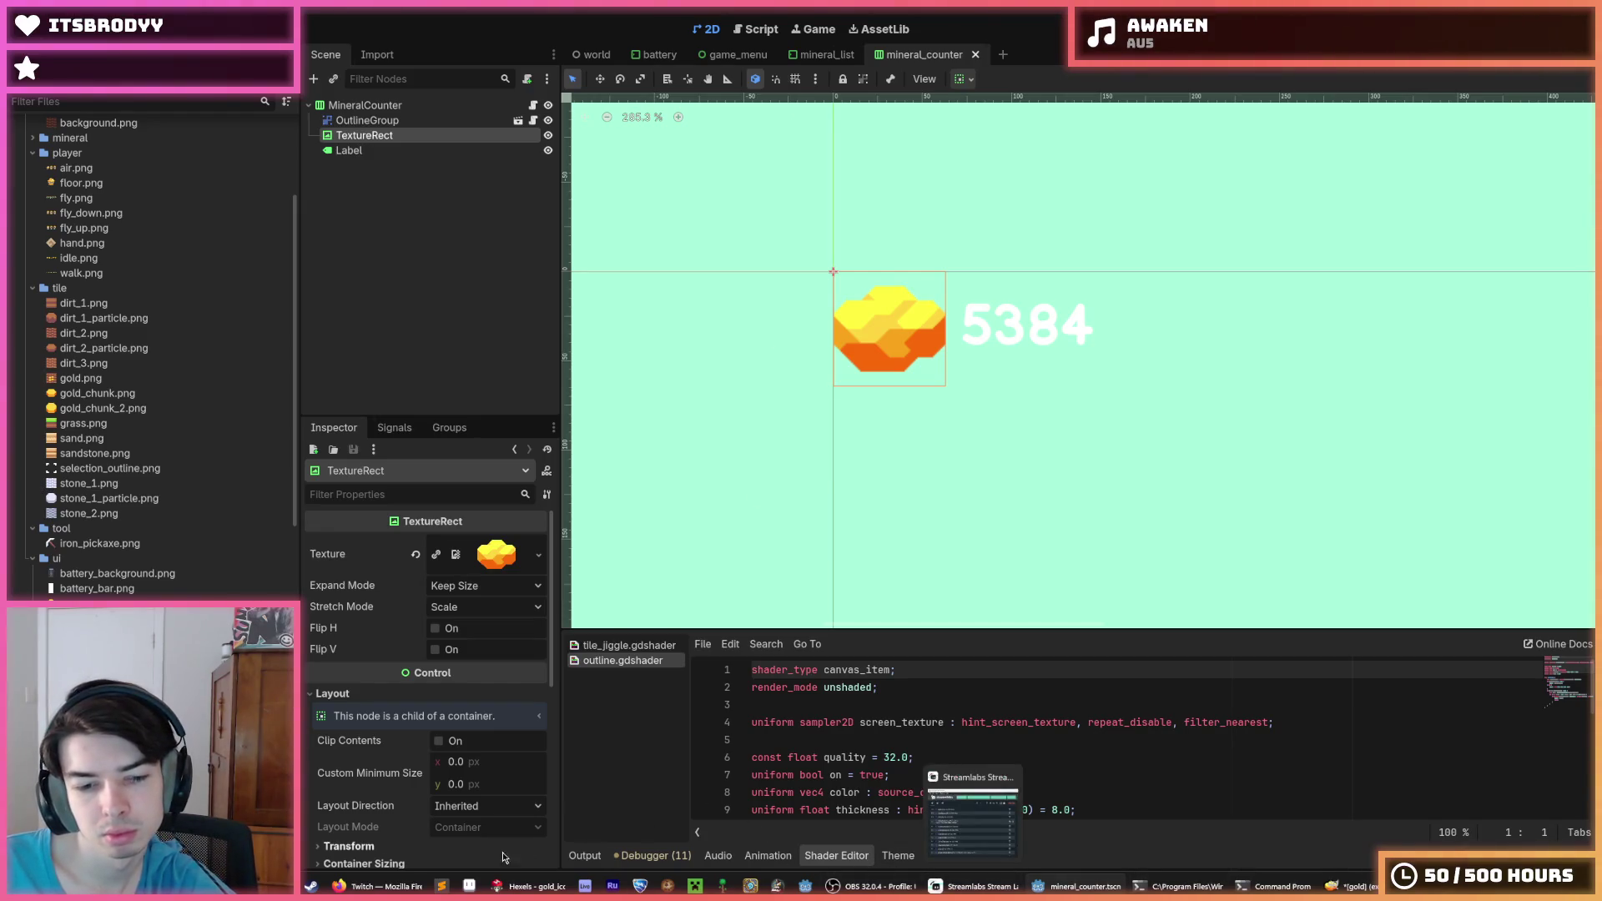
key(super)
Launch GIMP and open copper.png and iron.png from the ui image folder
text(gimp)
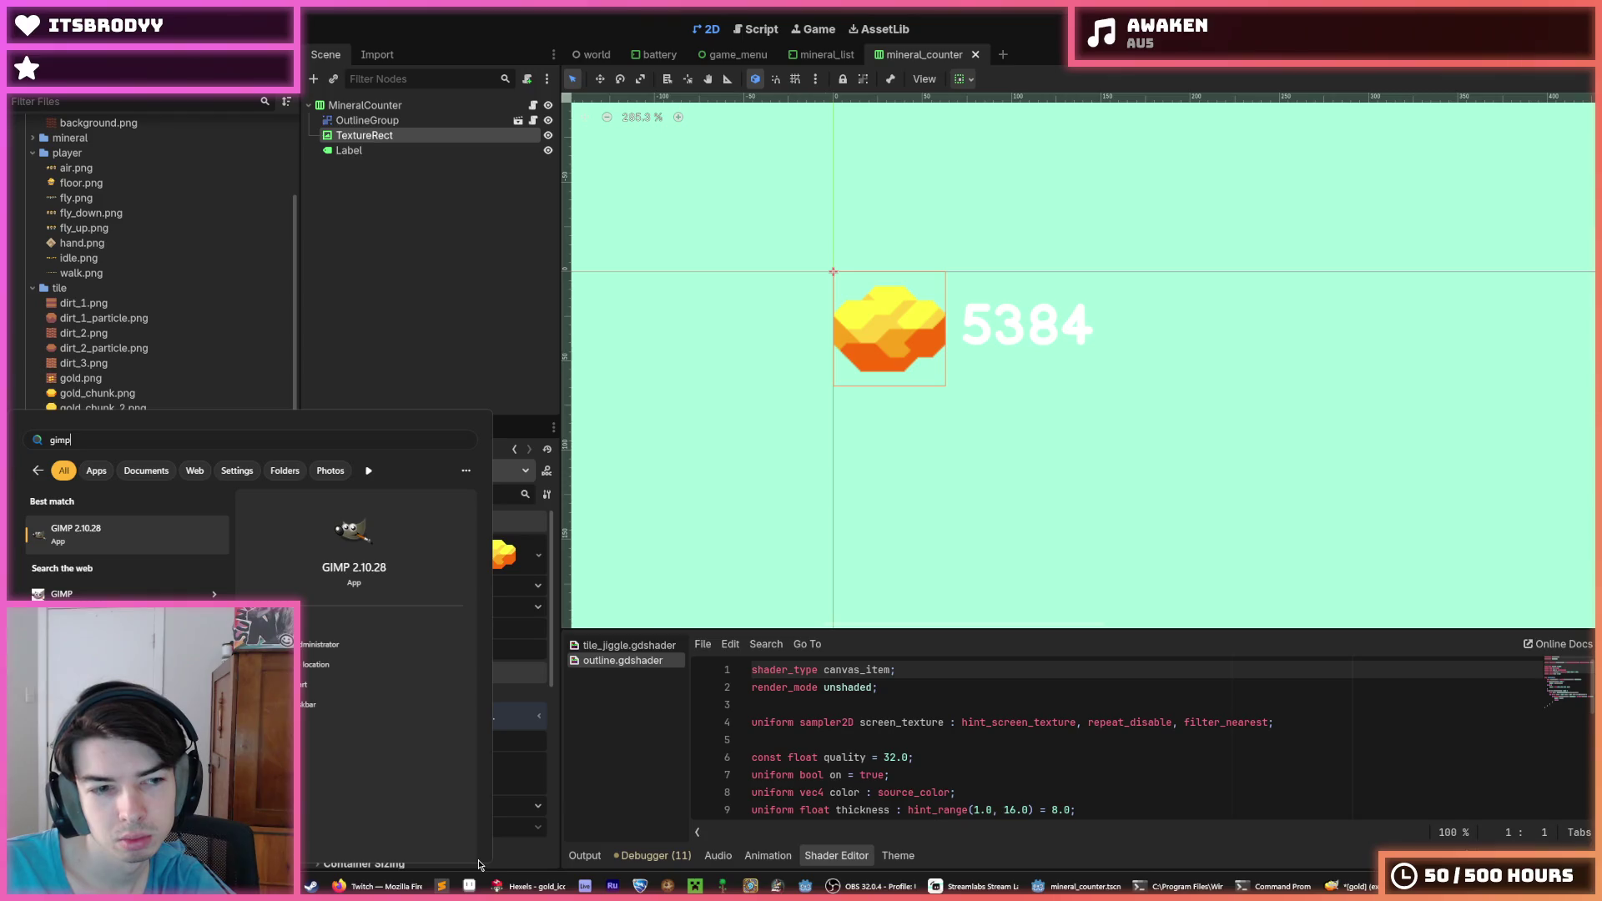
key(Return)
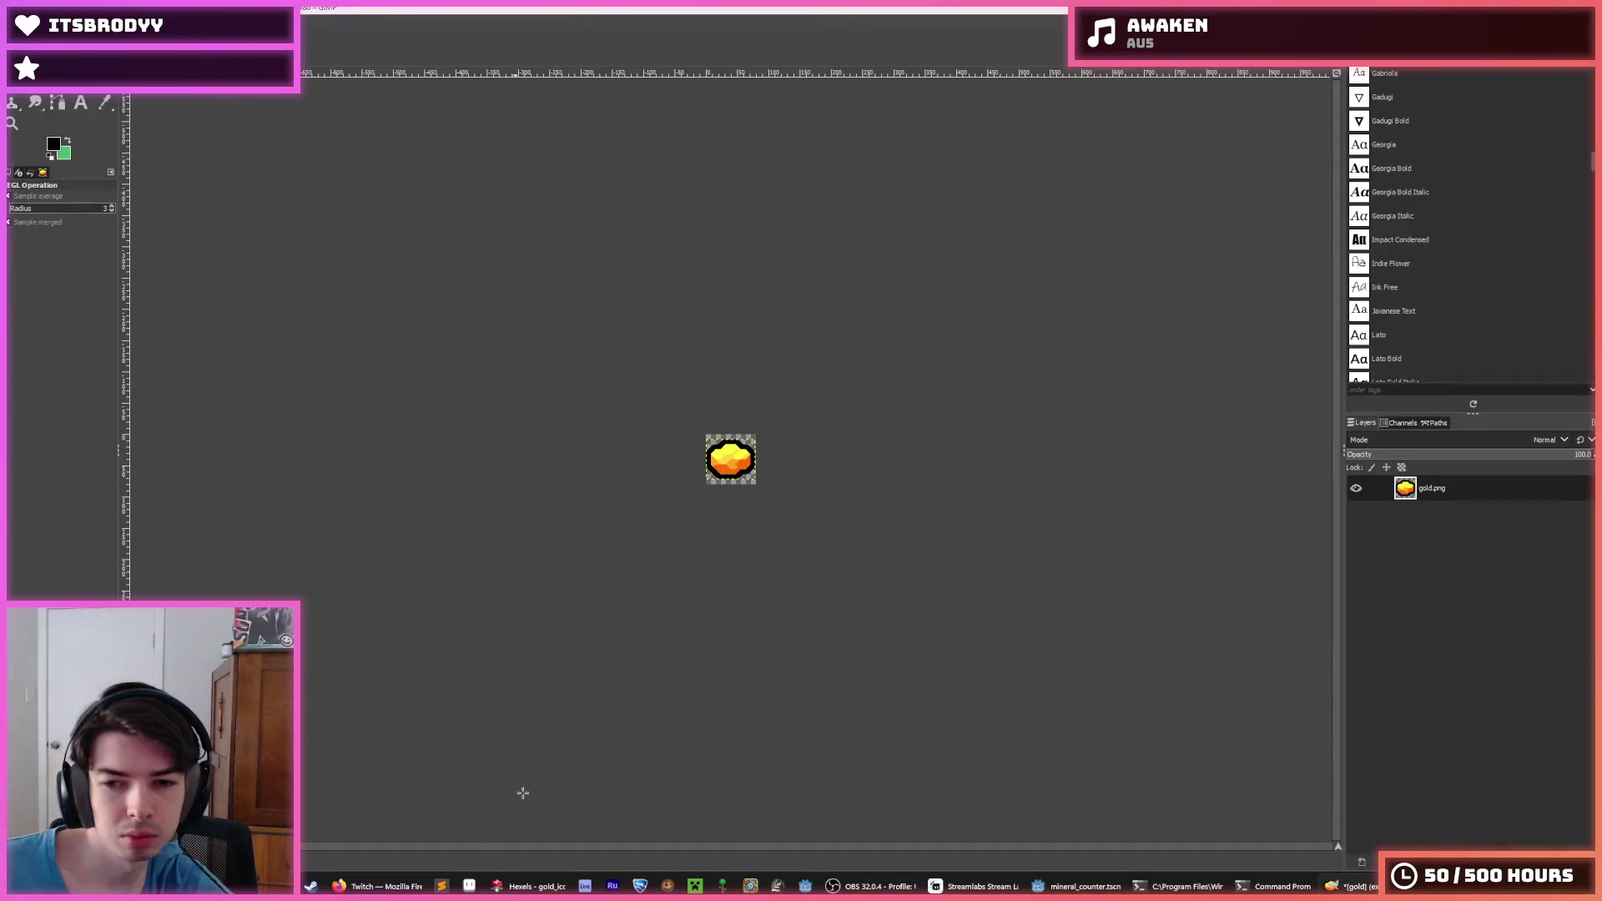
ctrl+scroll(691, 450, up, 4)
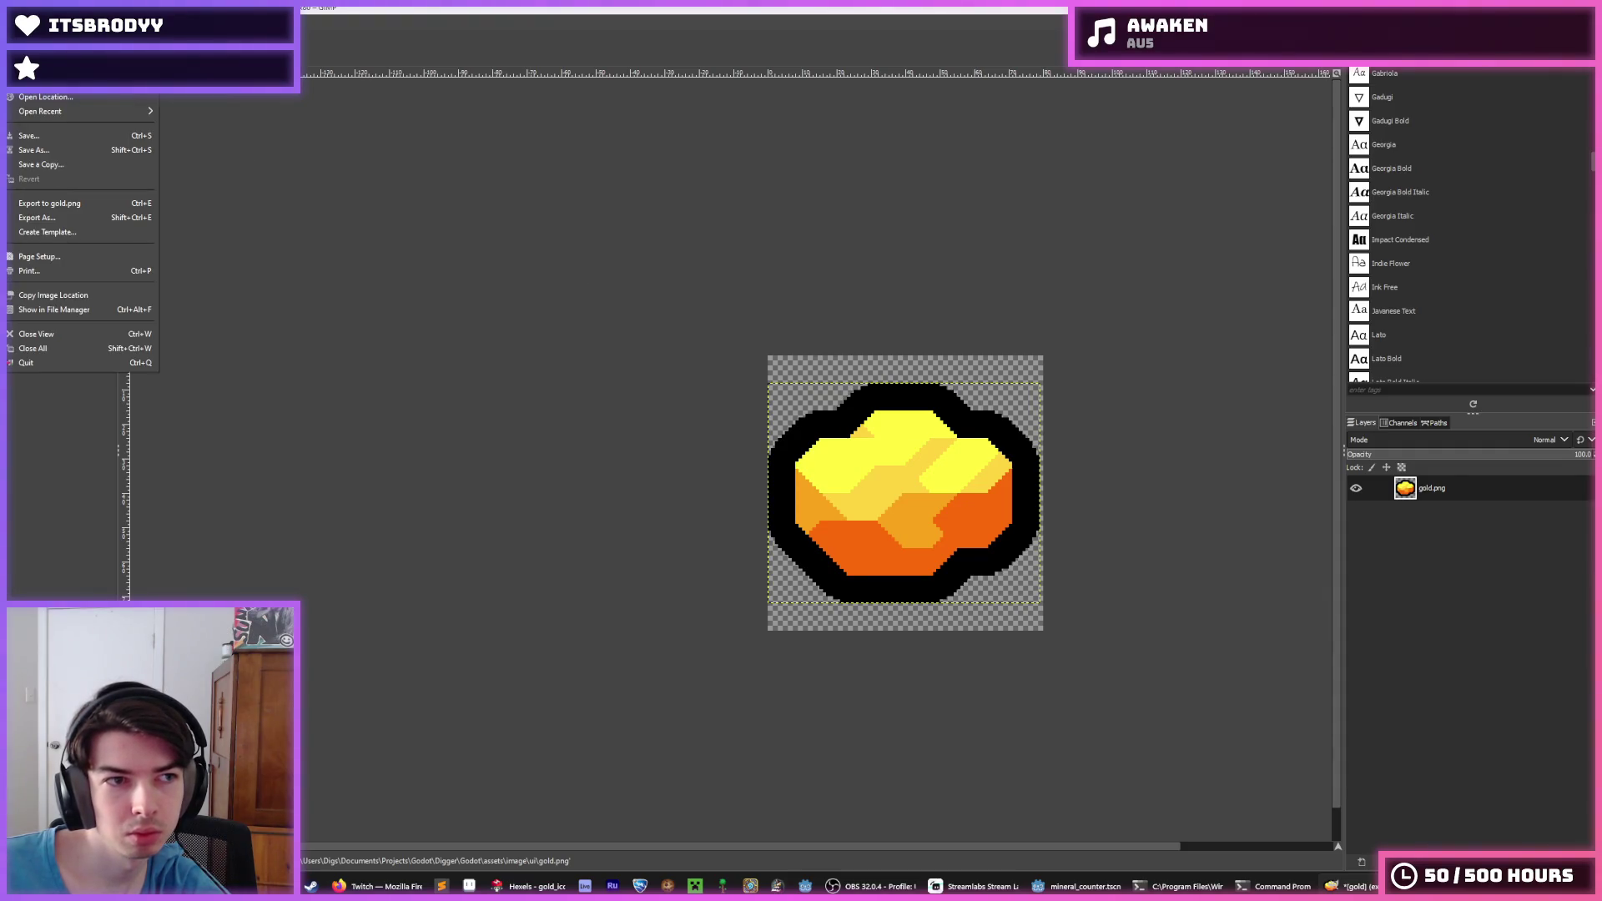
key(ctrl+o)
click(977, 190)
click(986, 220)
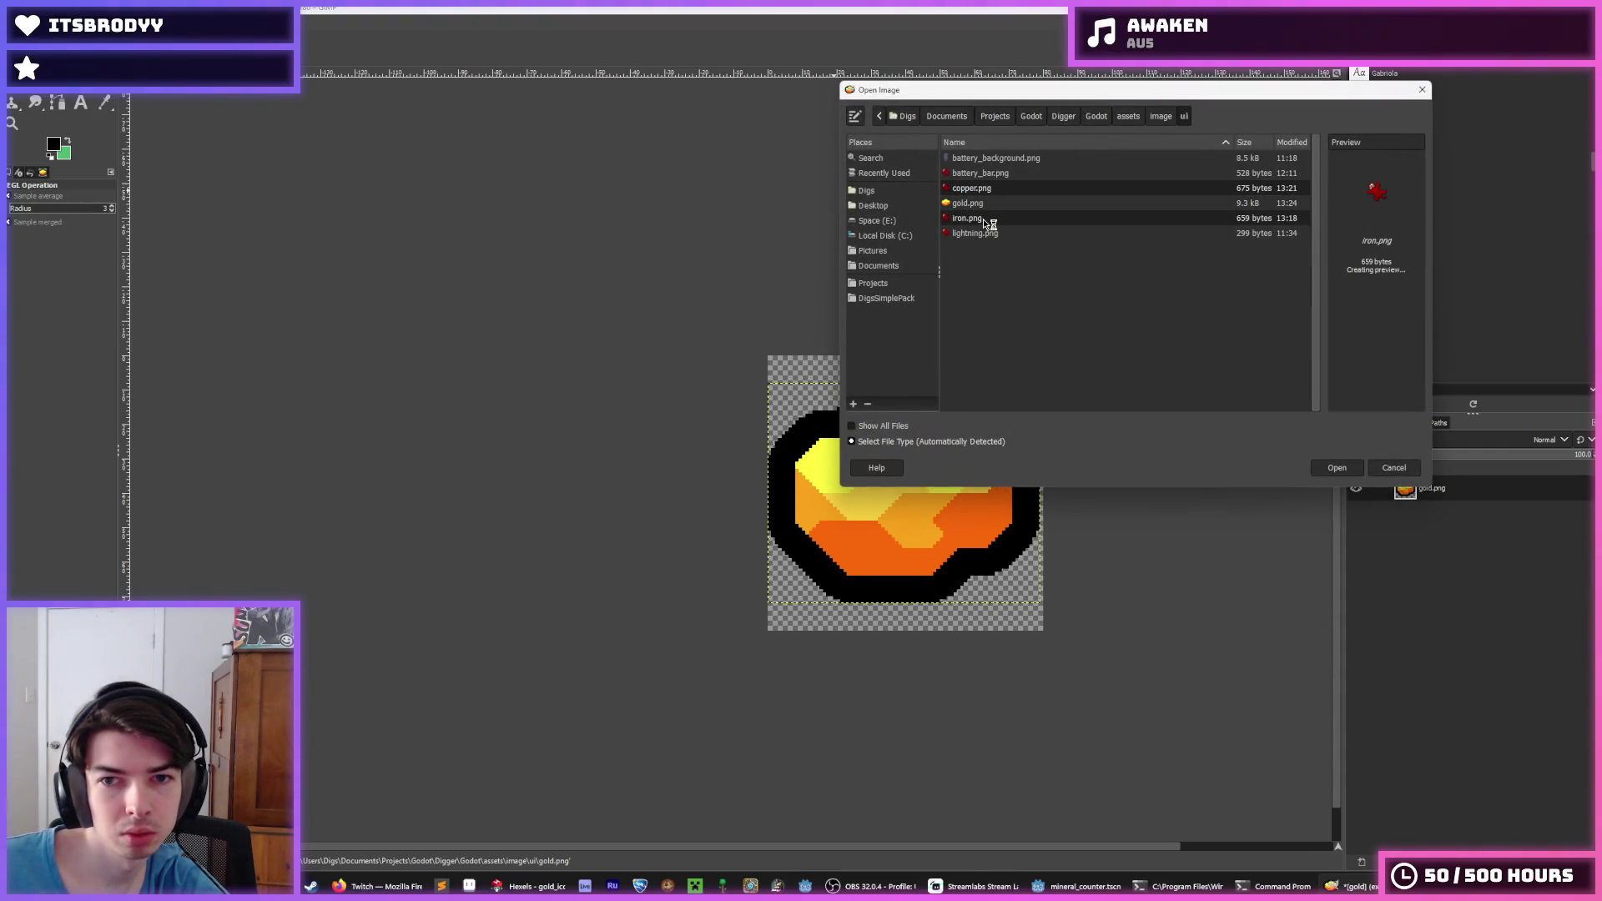
key(Return)
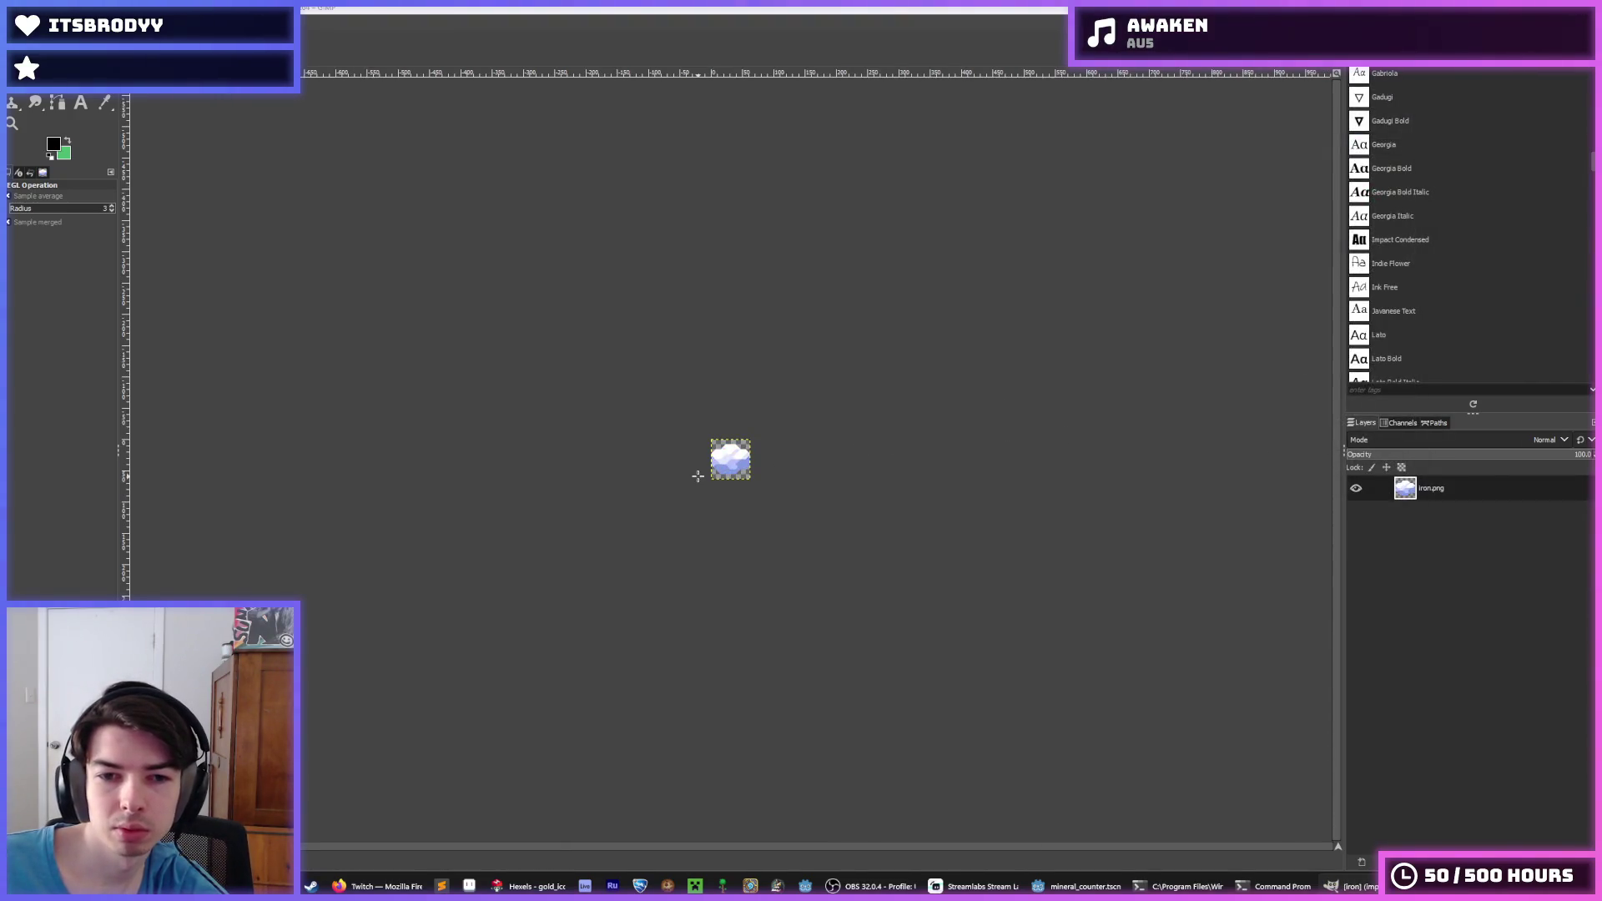
Enlarge the iron image canvas to 80×80 with the crystal centred
scroll(700, 468, up, 3)
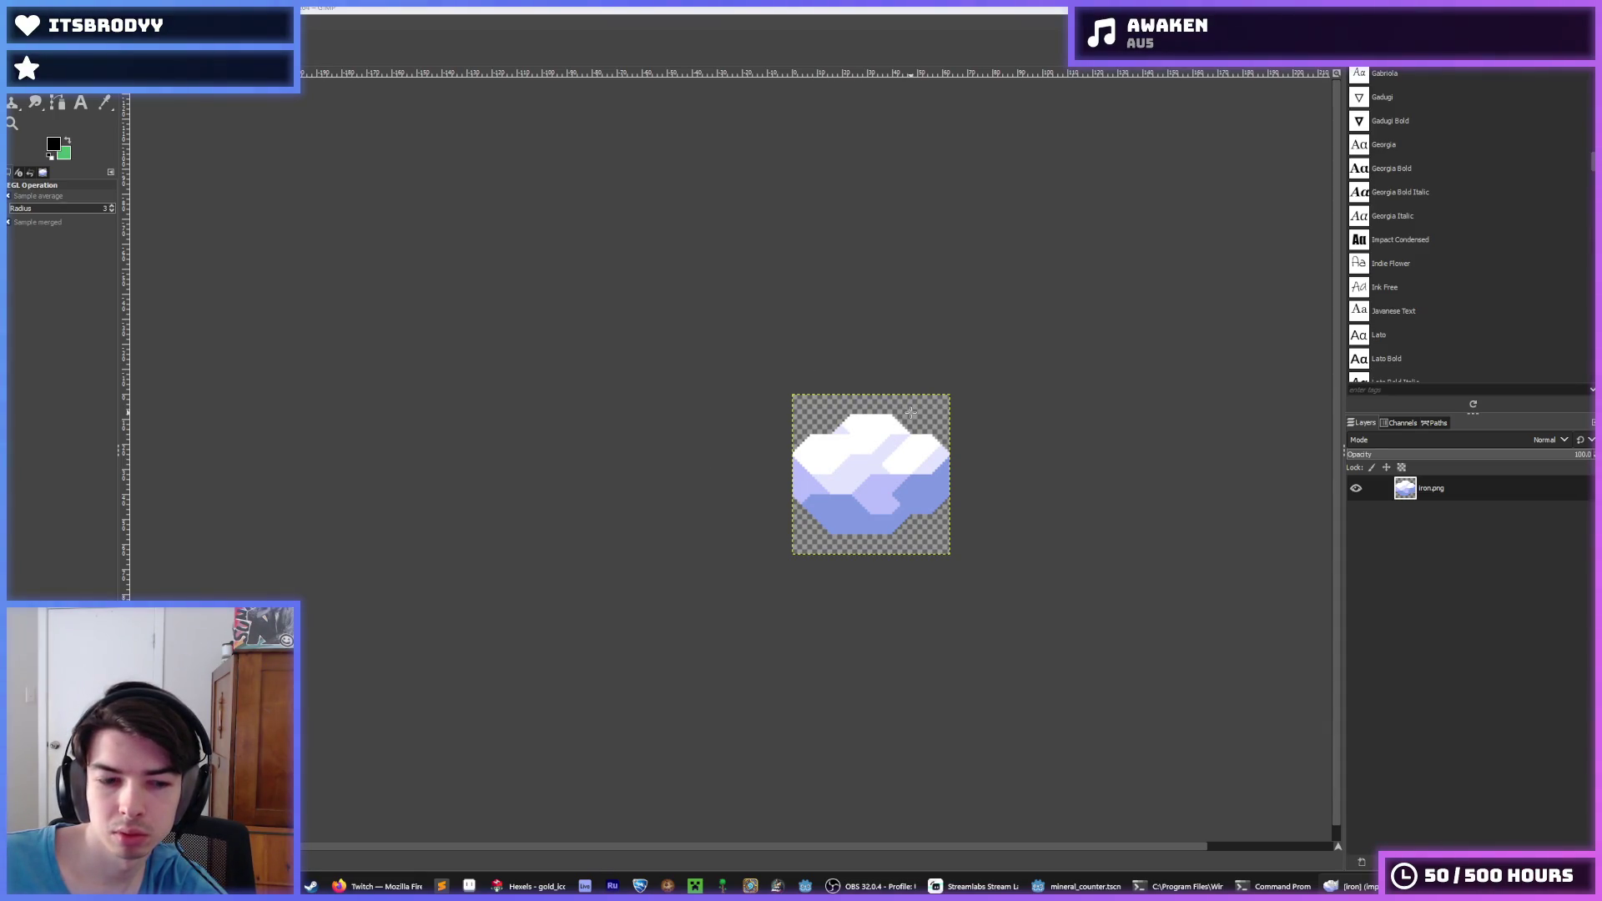
key(ctrl+shift+f)
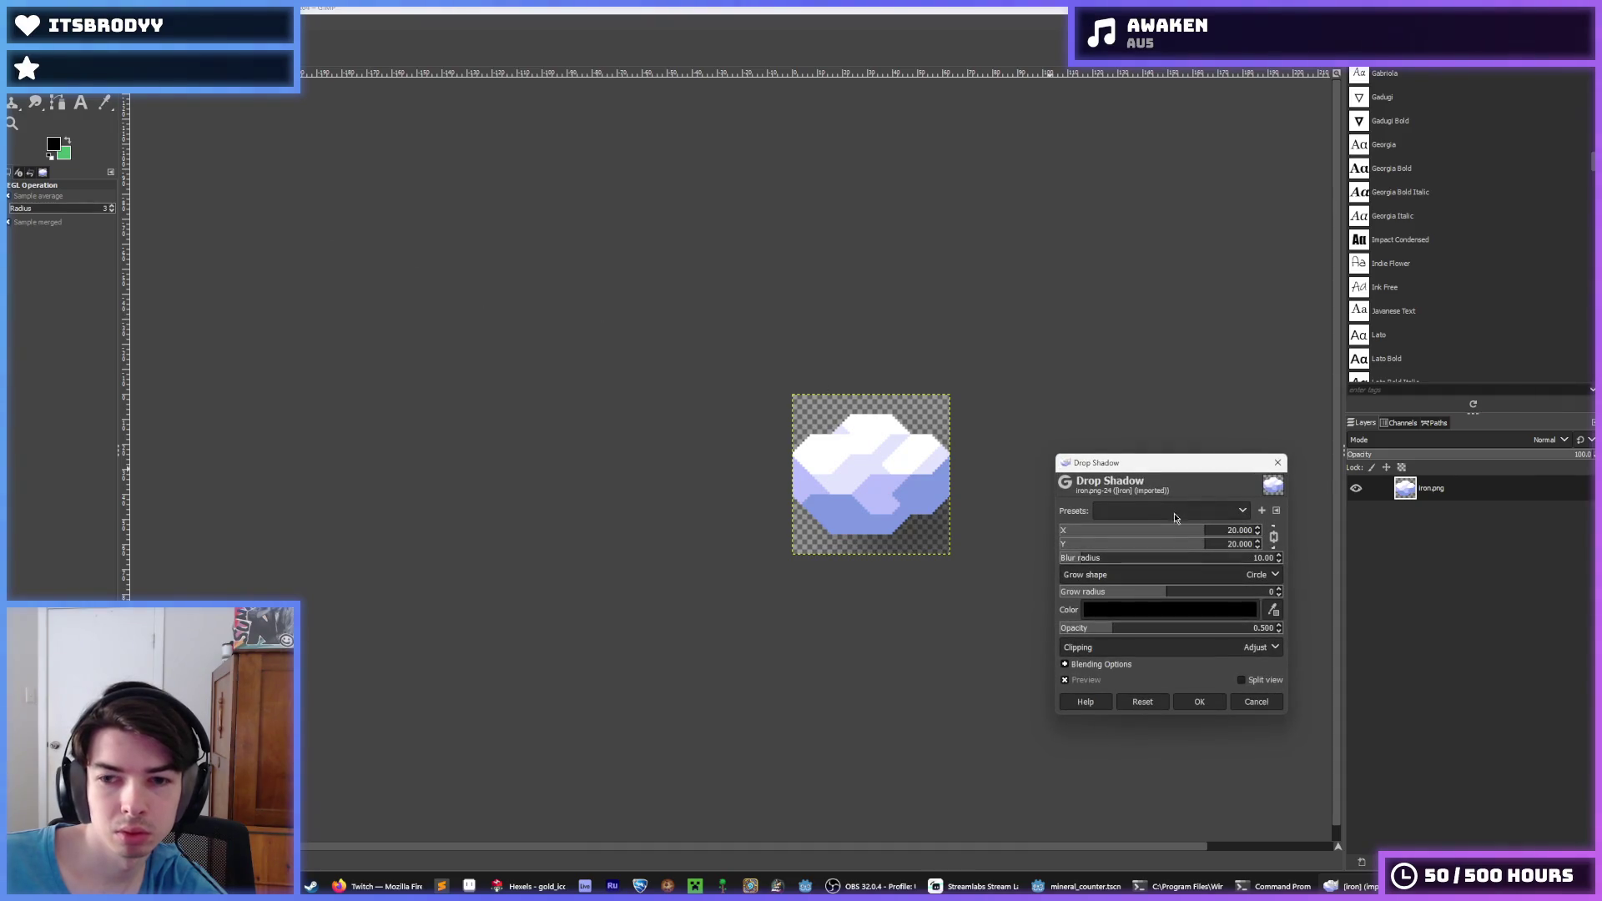
click(1277, 462)
click(125, 25)
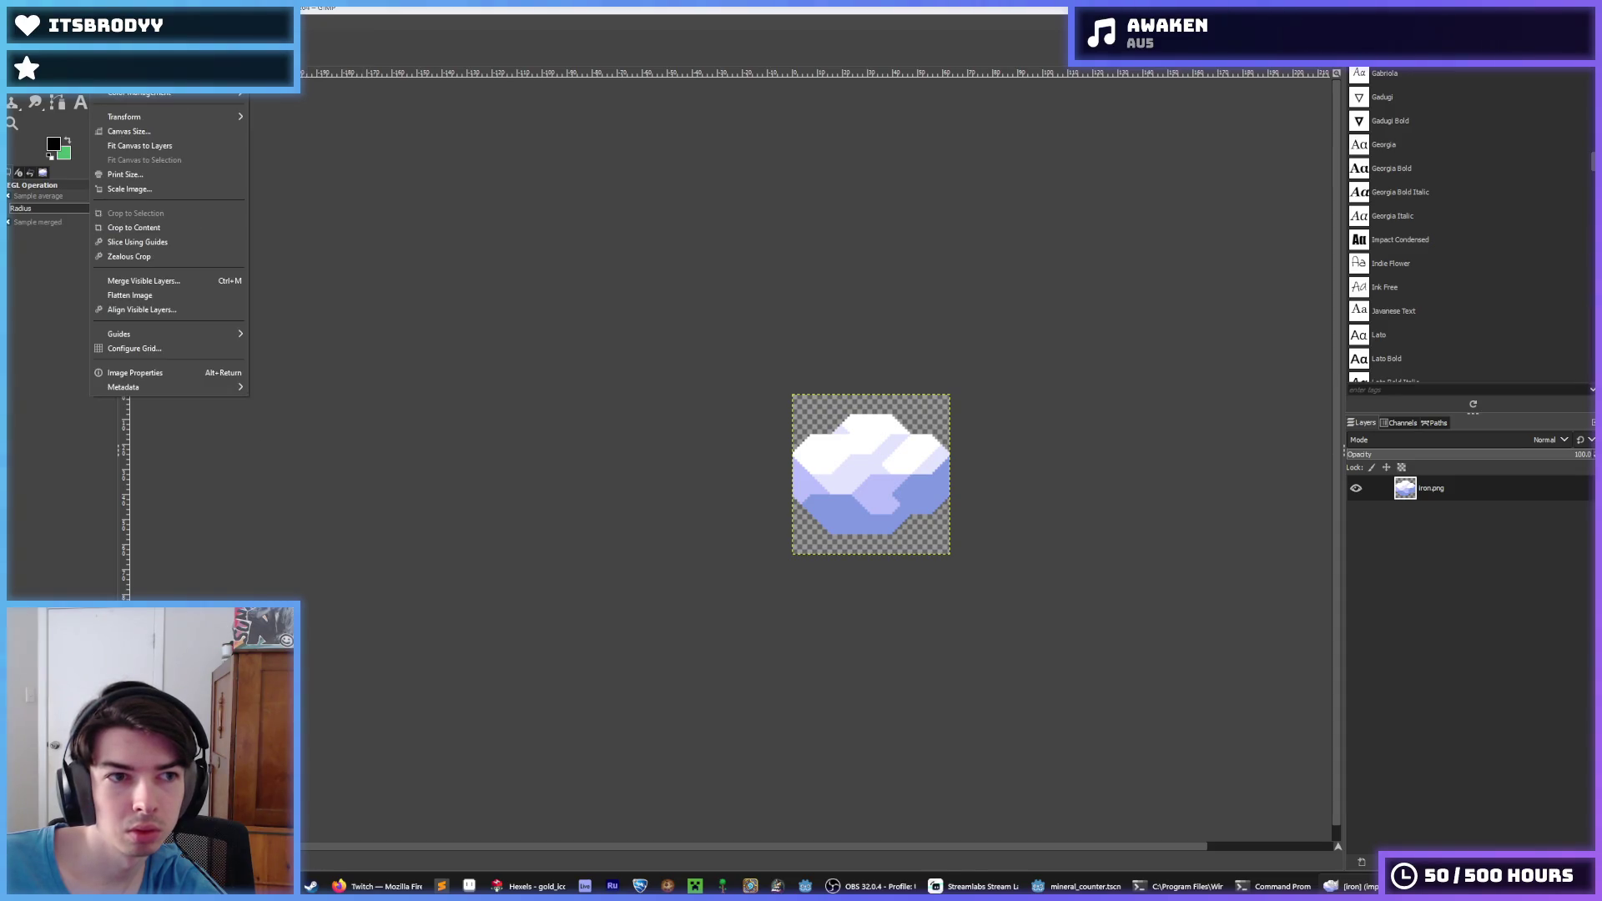
click(150, 132)
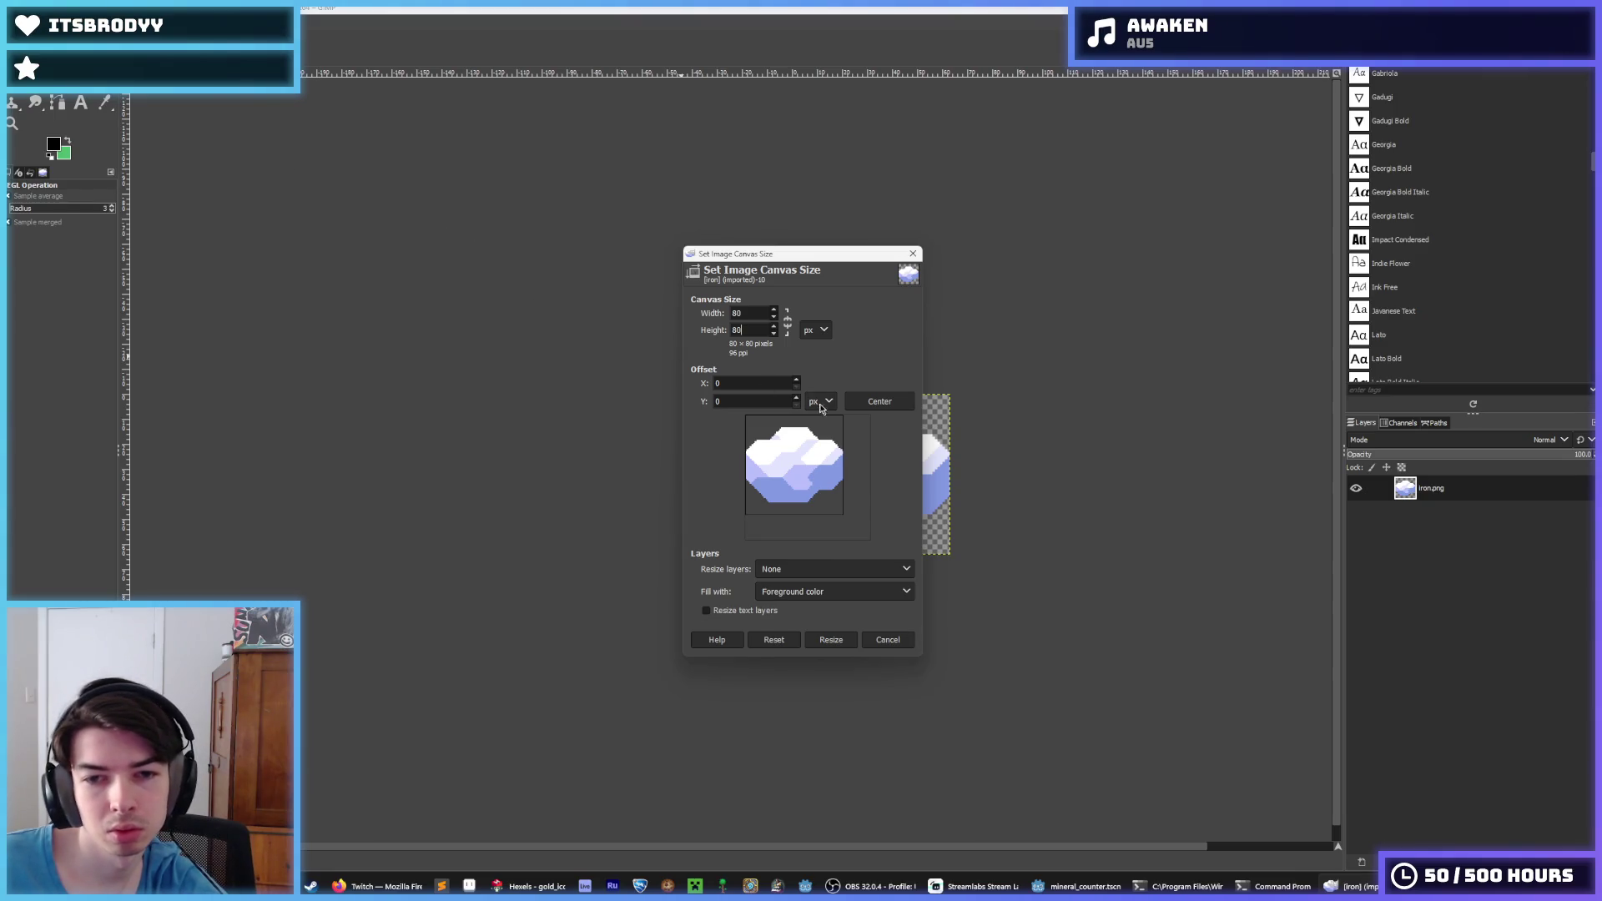
click(880, 402)
click(831, 639)
Outline the iron crystal in black using the last-used Drop Shadow preset
click(213, 25)
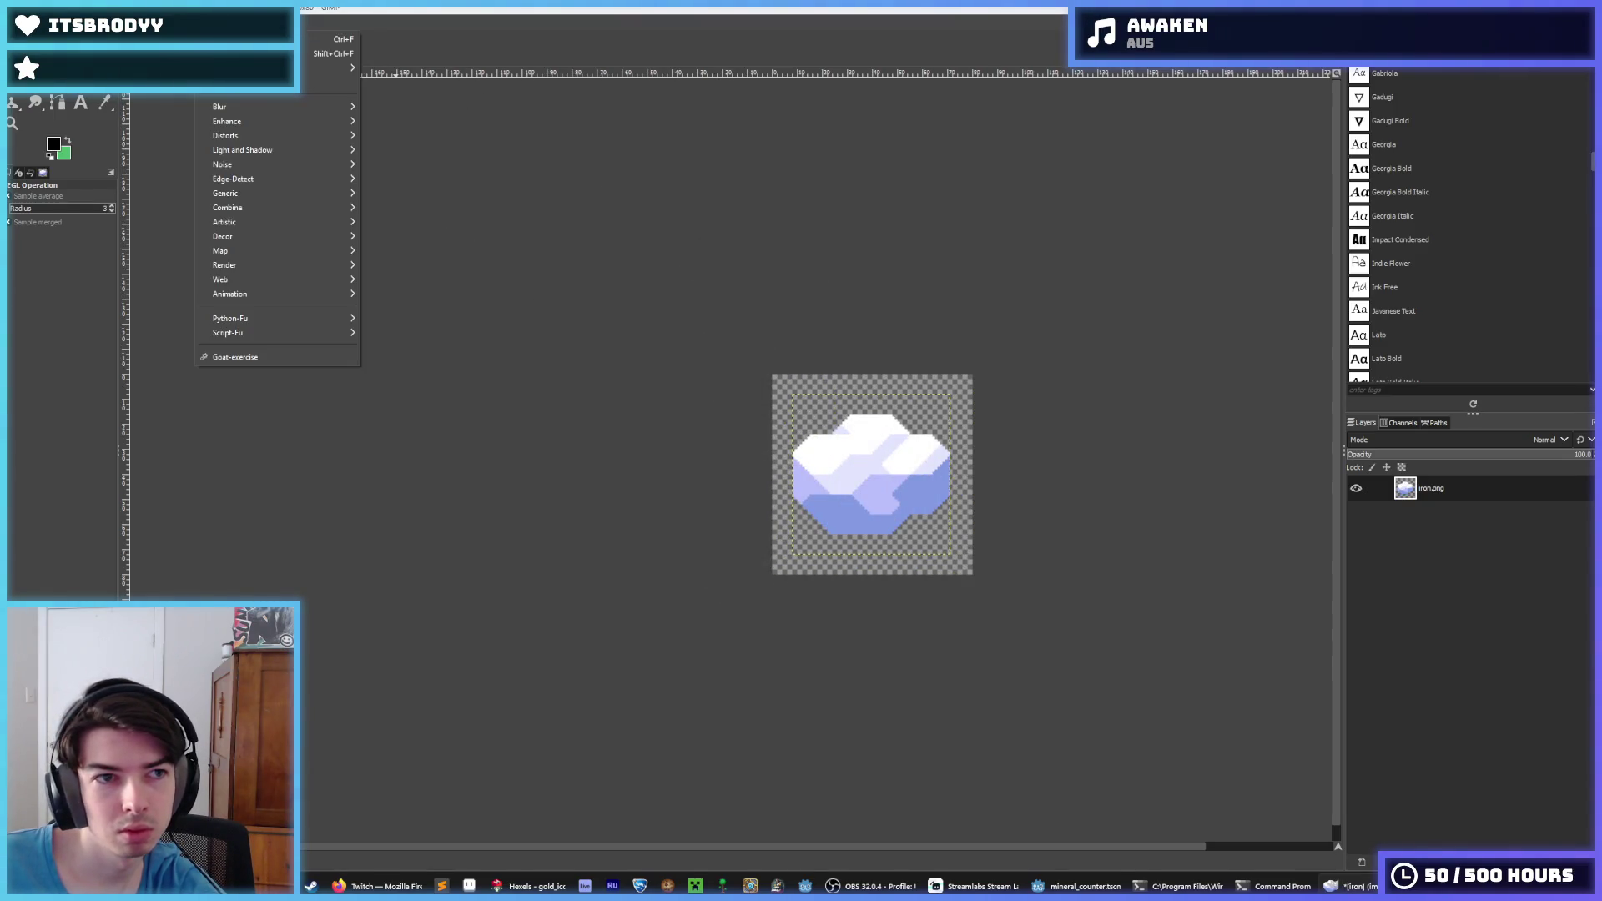
mouse_move(317, 155)
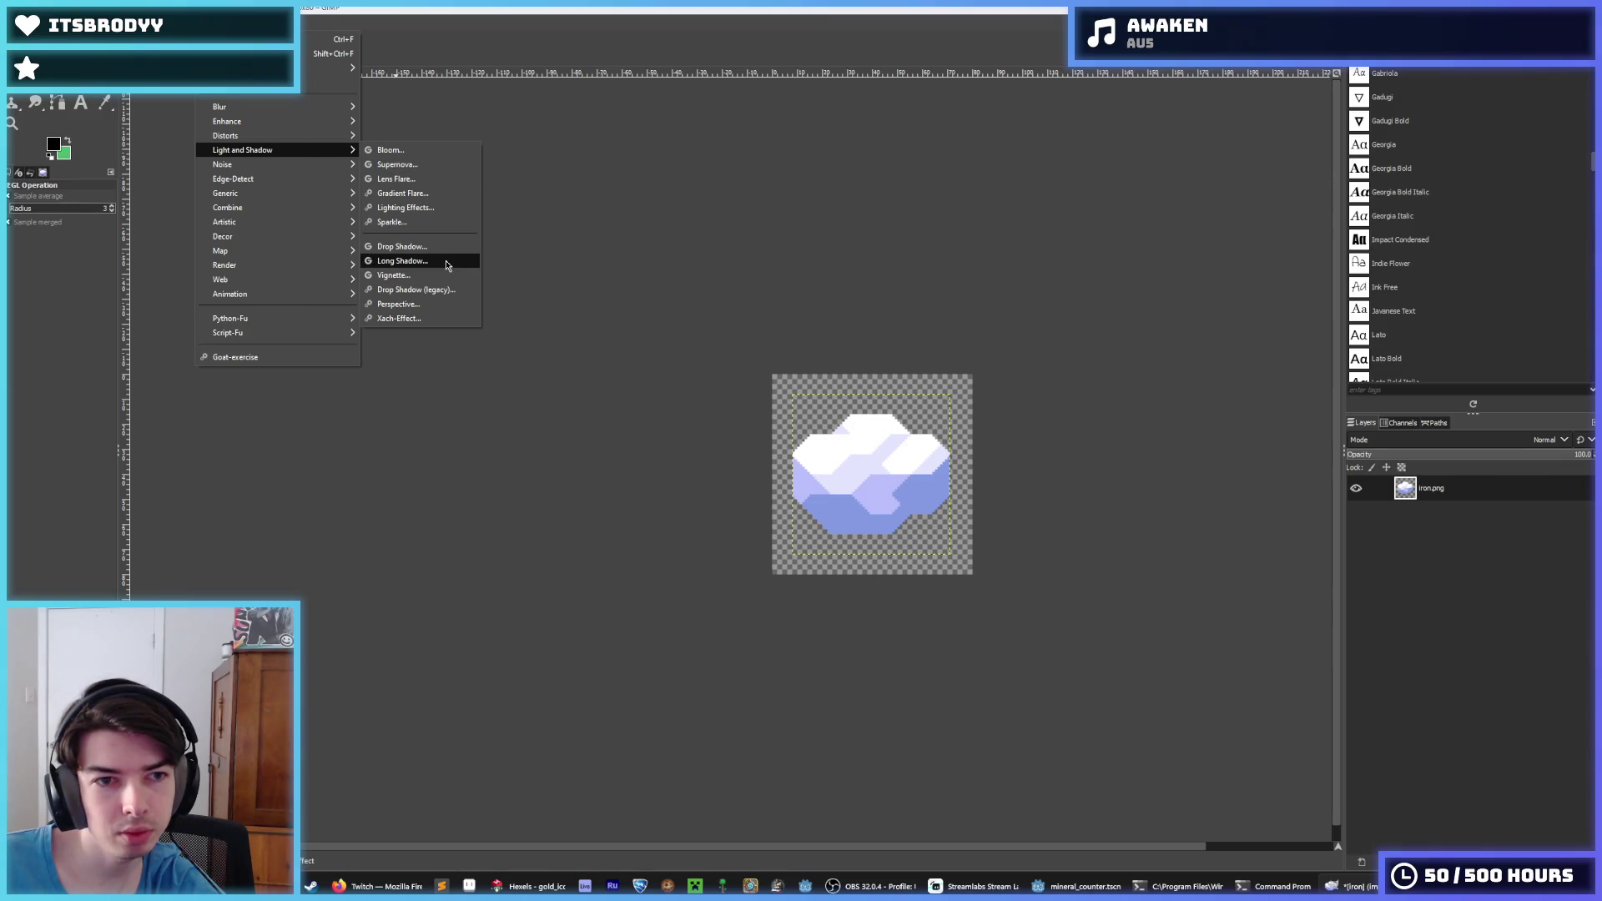
click(421, 244)
click(1122, 511)
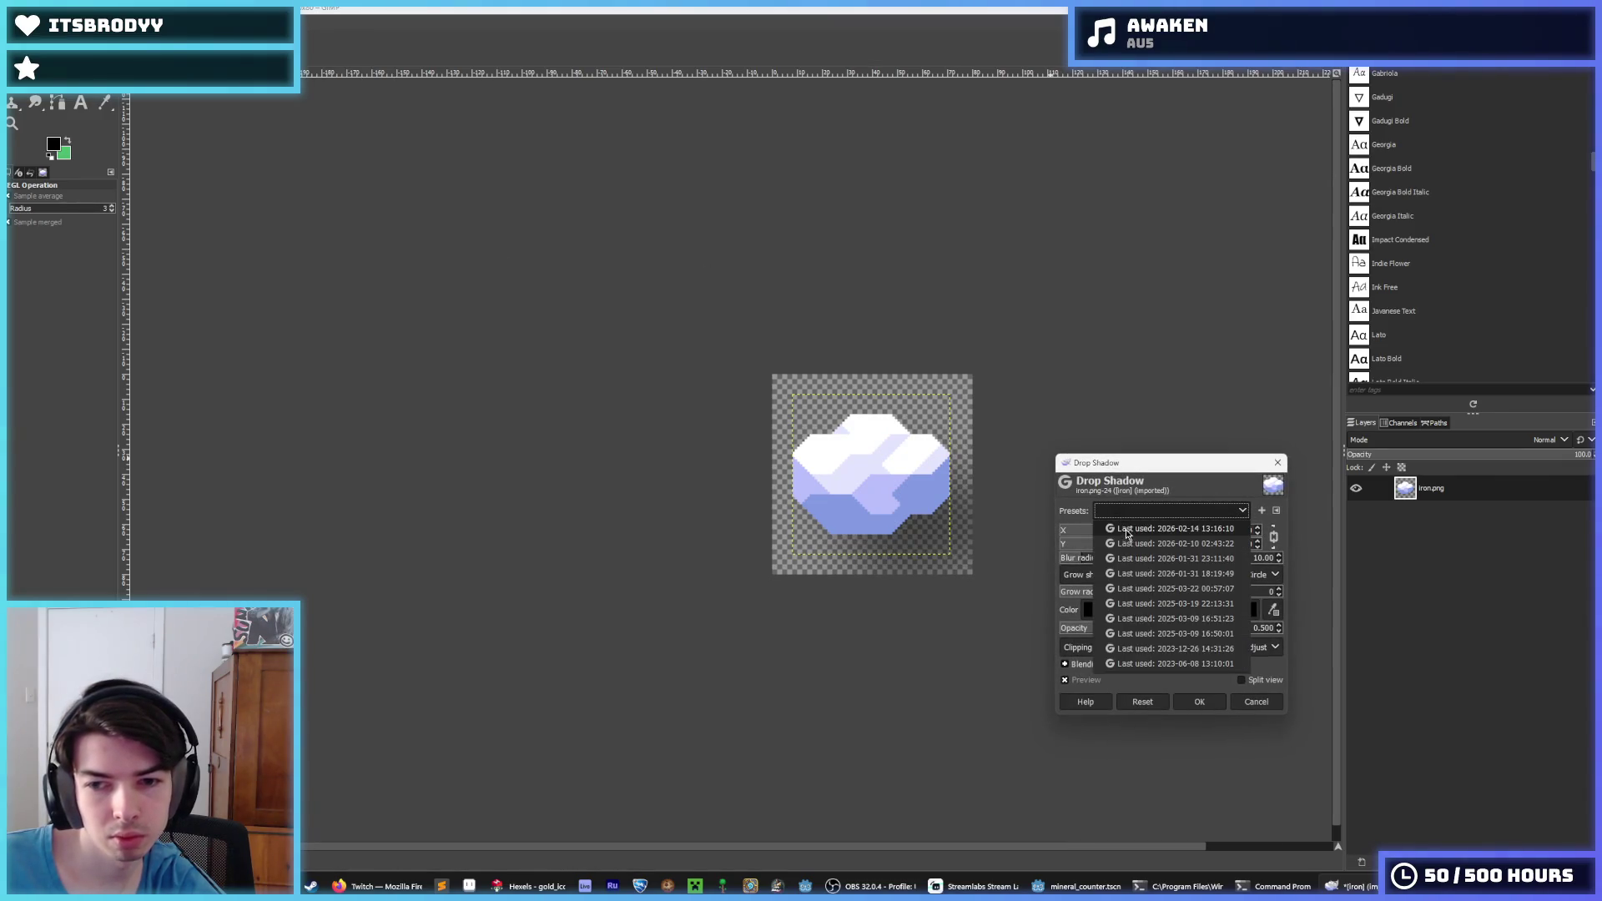
click(1126, 531)
click(1199, 702)
Export the outlined iron image over iron.png, then switch to copper.png
key(ctrl+s)
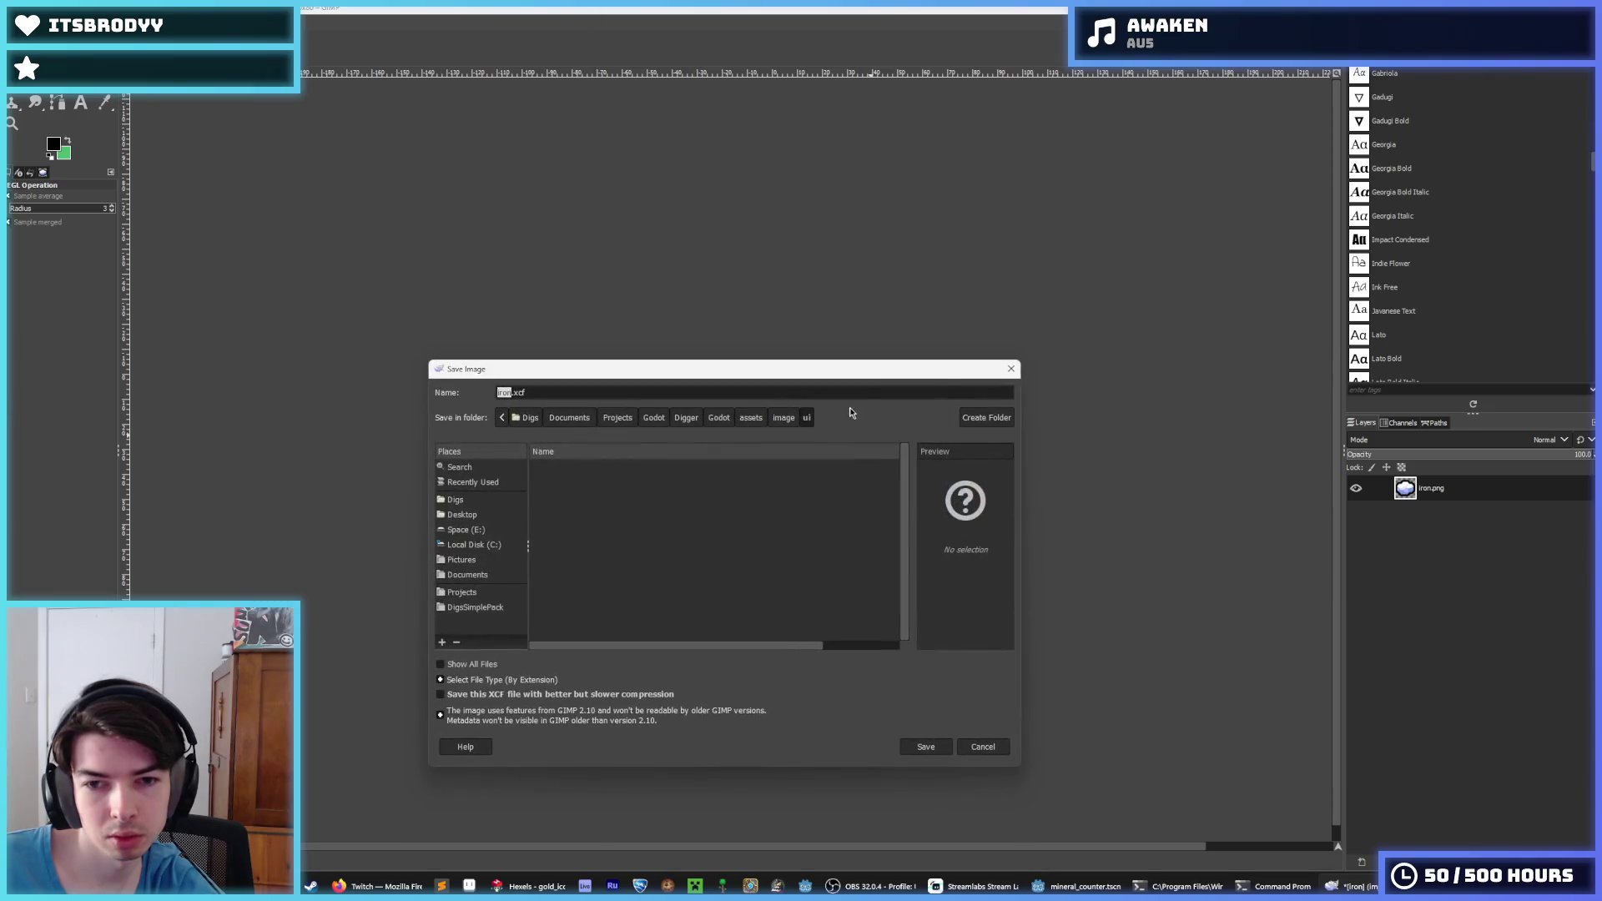
click(1011, 368)
key(ctrl+shift+e)
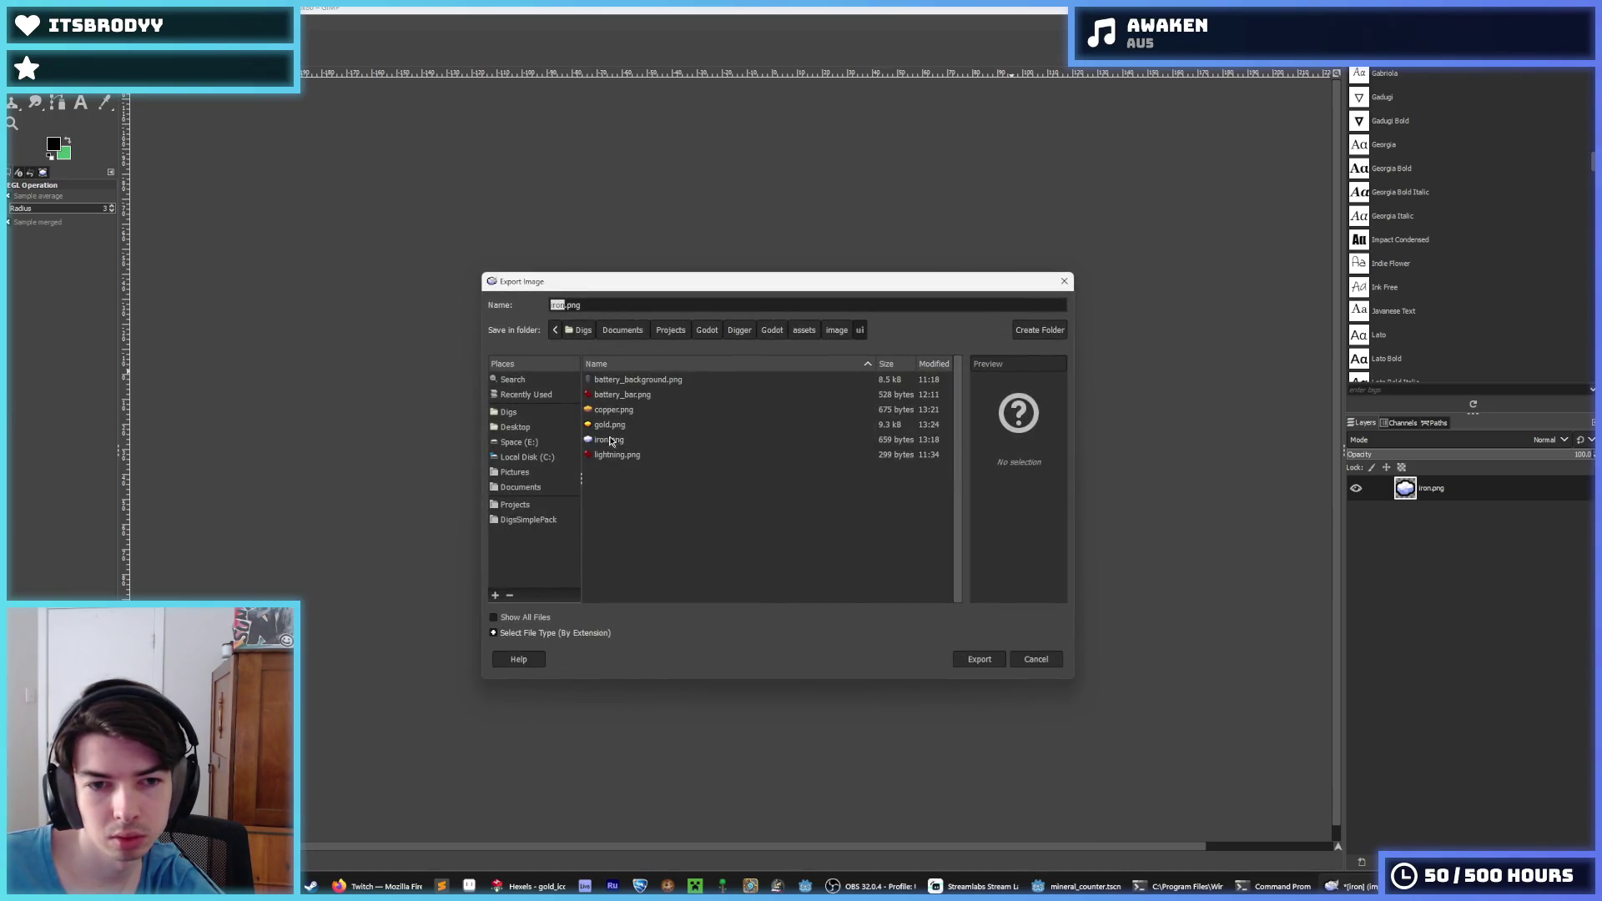
double_click(613, 439)
click(872, 534)
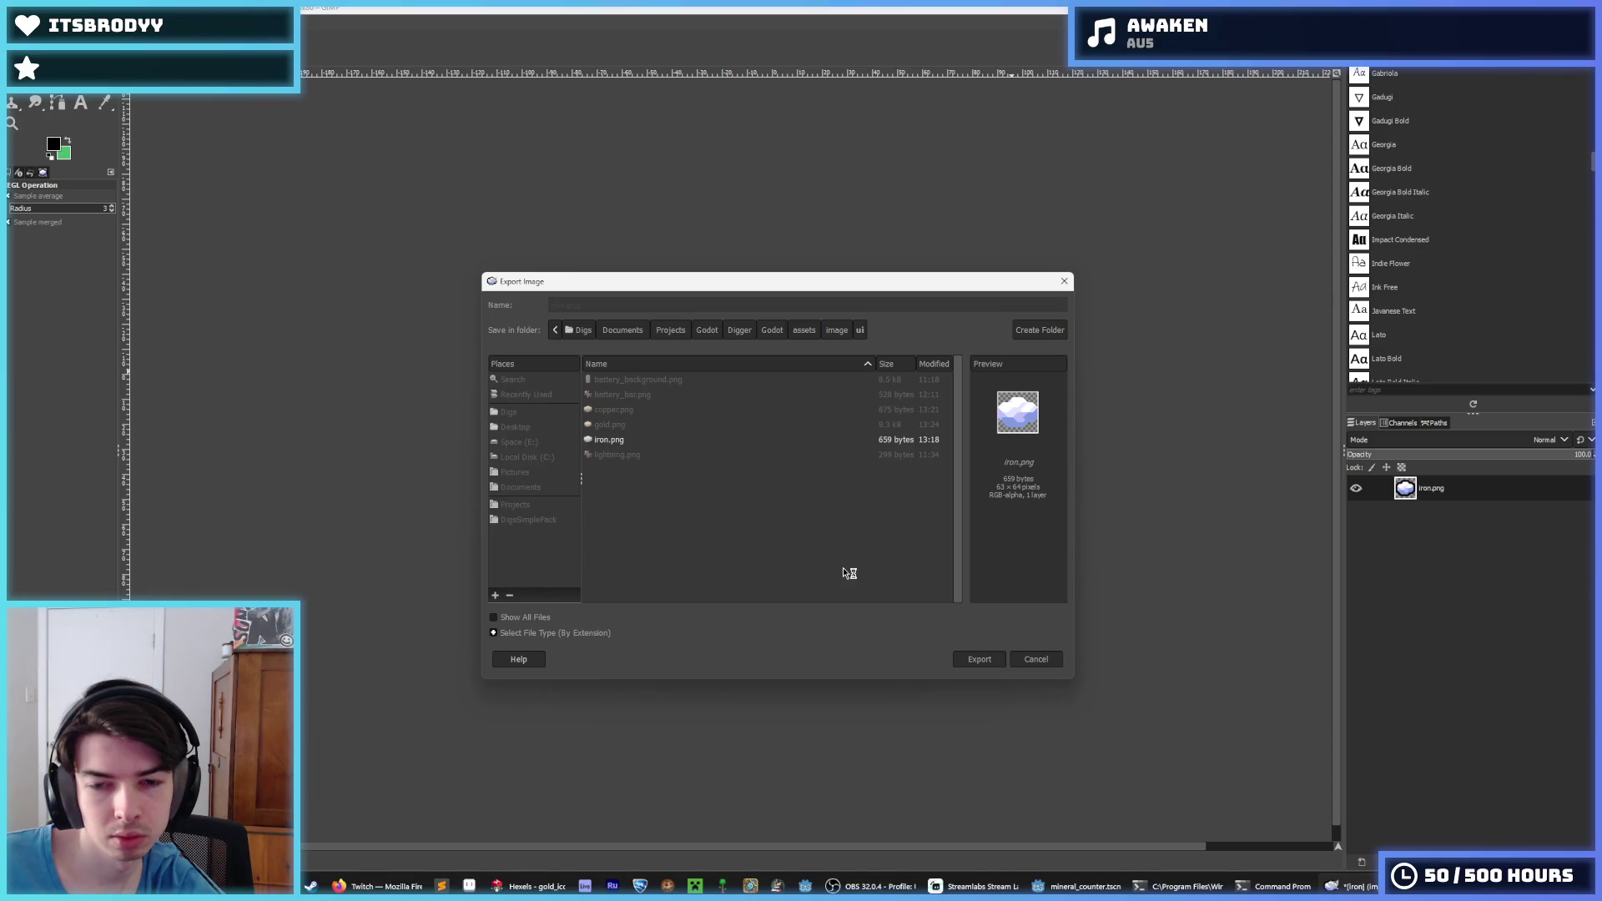
click(797, 598)
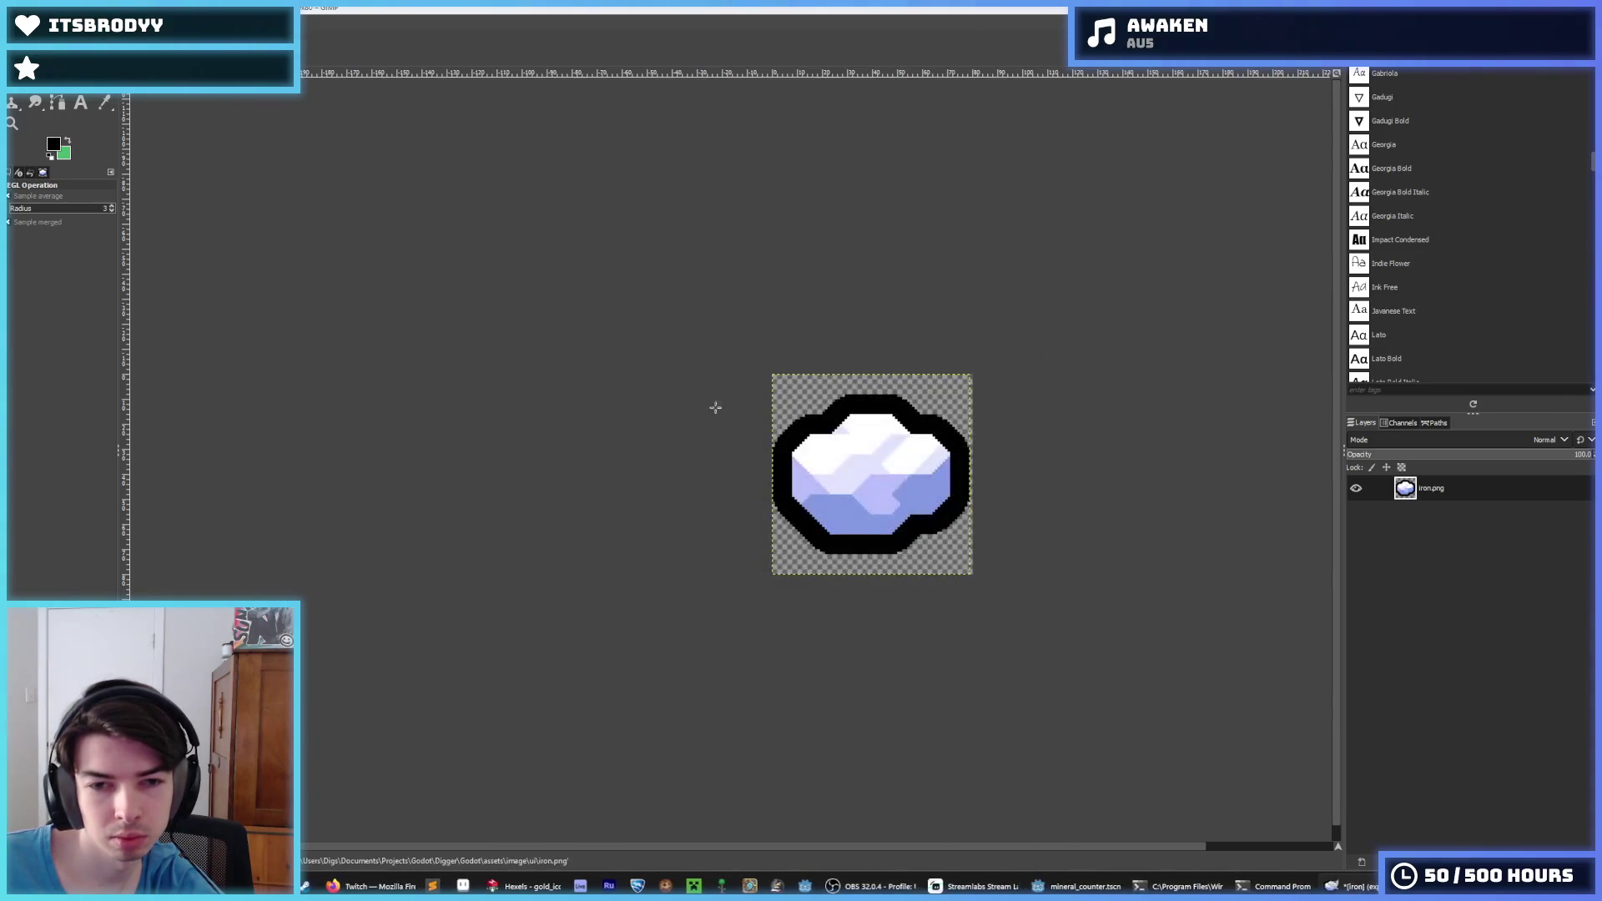
key(ctrl+Tab)
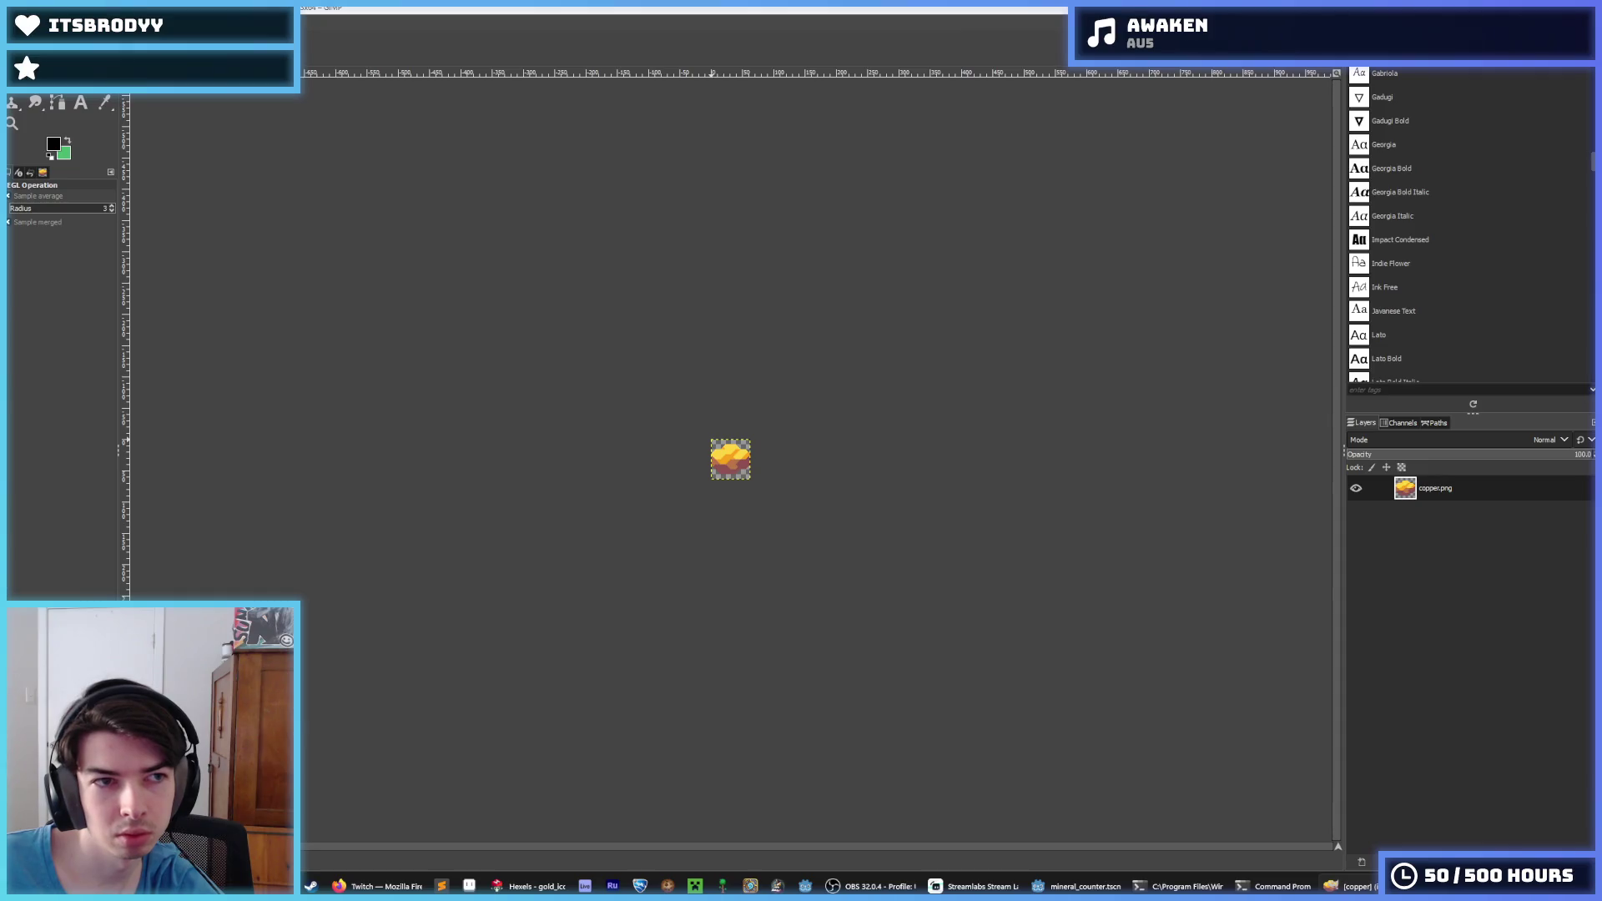
Enlarge the copper image canvas to 80×80 with the chunk centred
key(Escape)
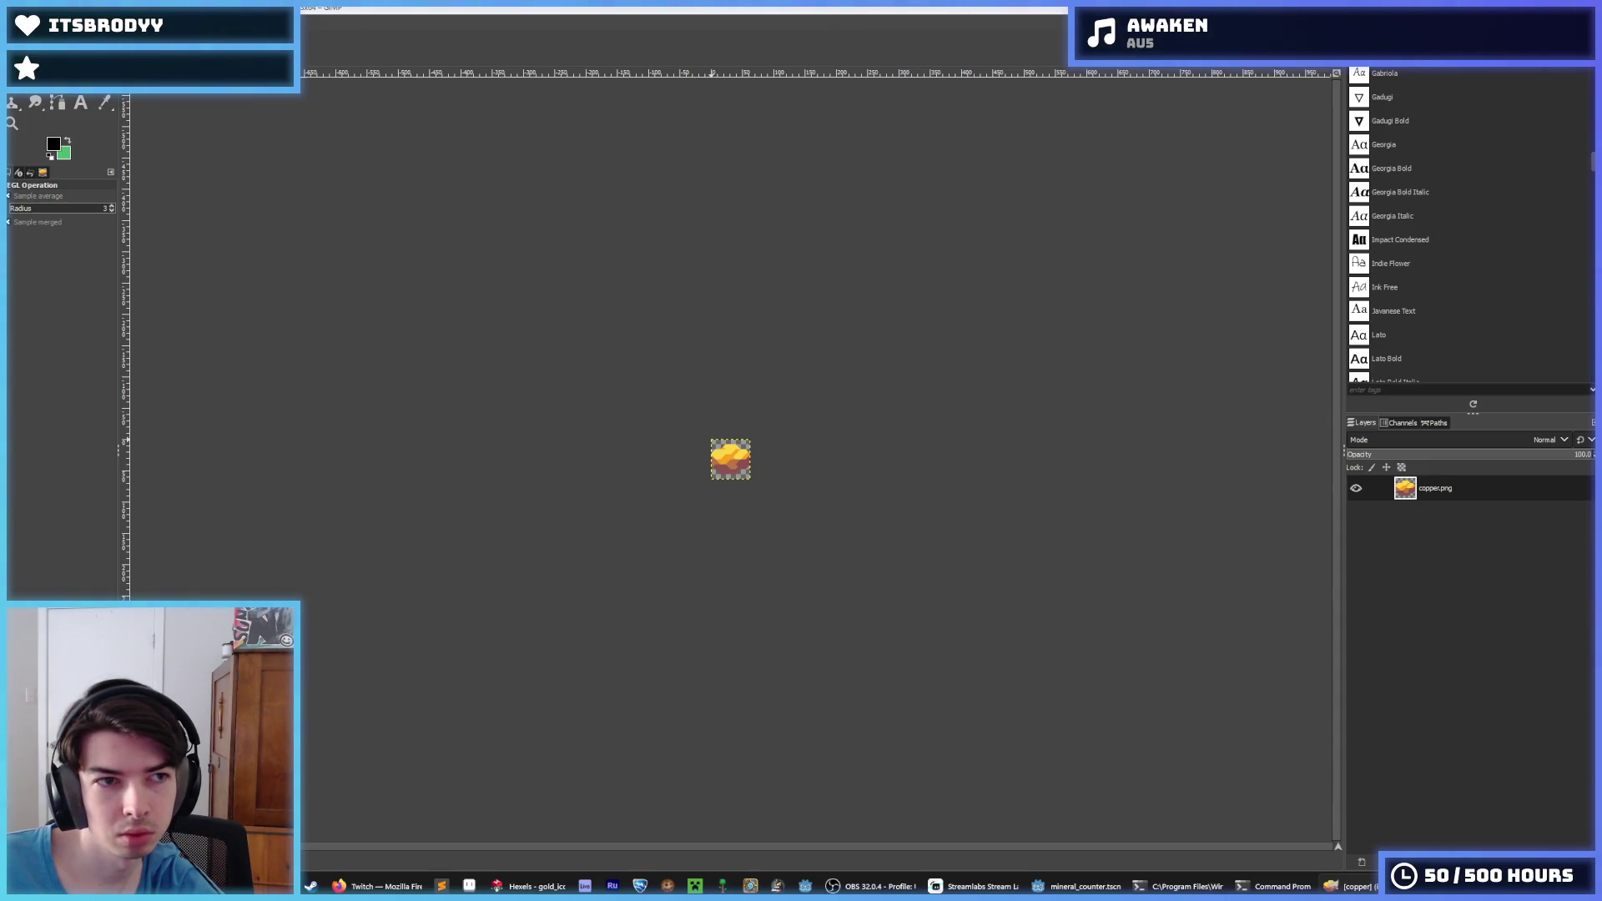
key(ctrl+Tab)
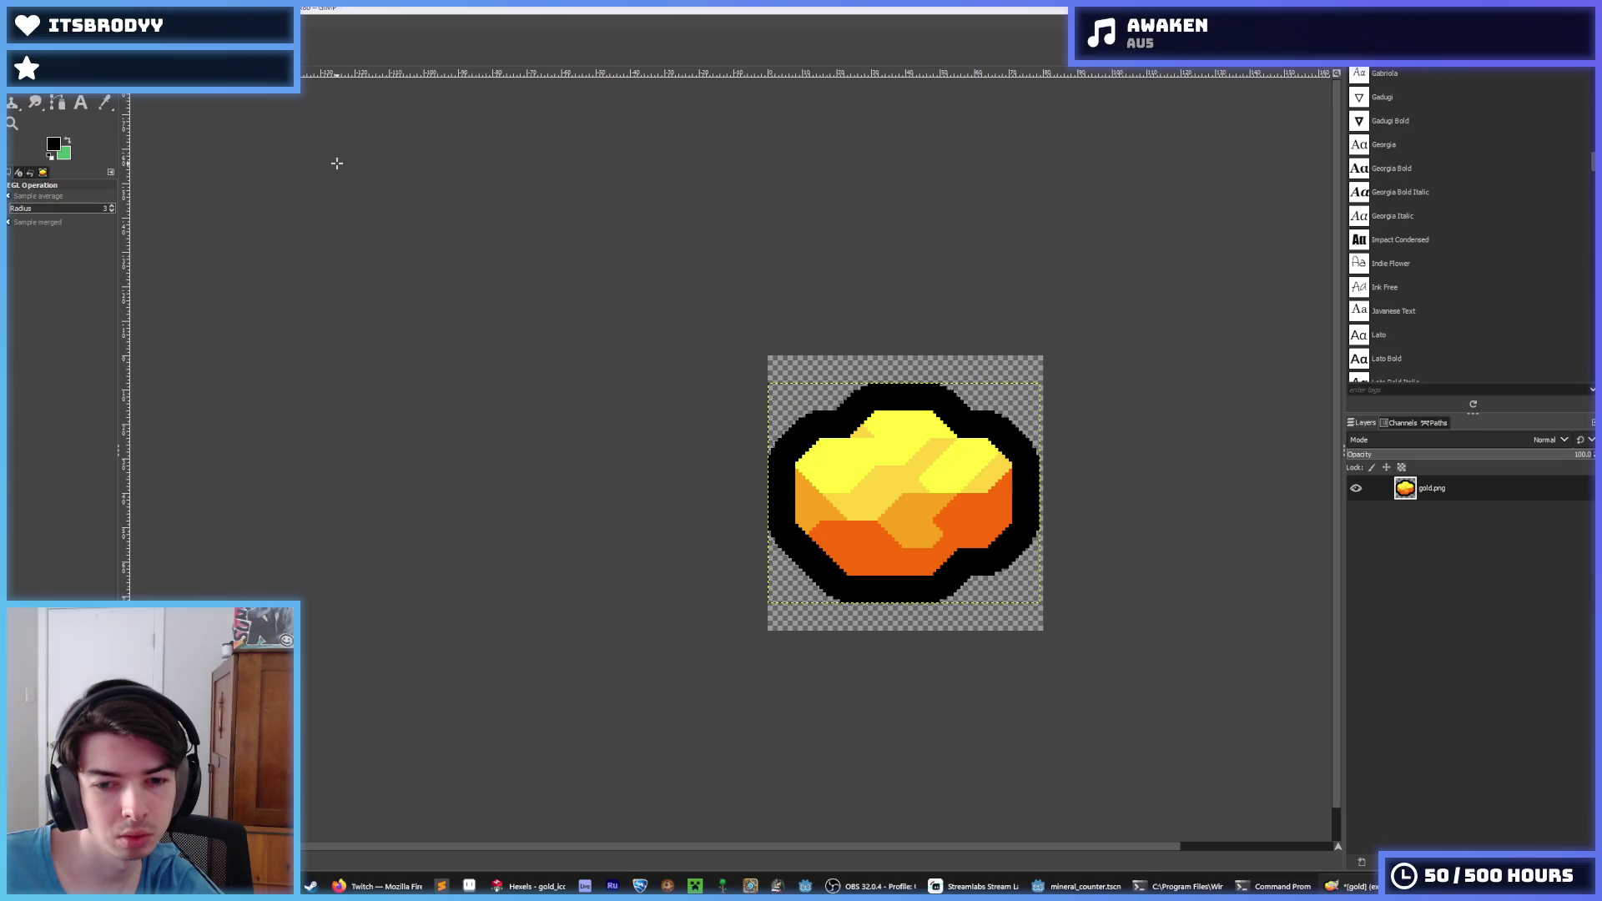
key(ctrl+Tab)
click(155, 23)
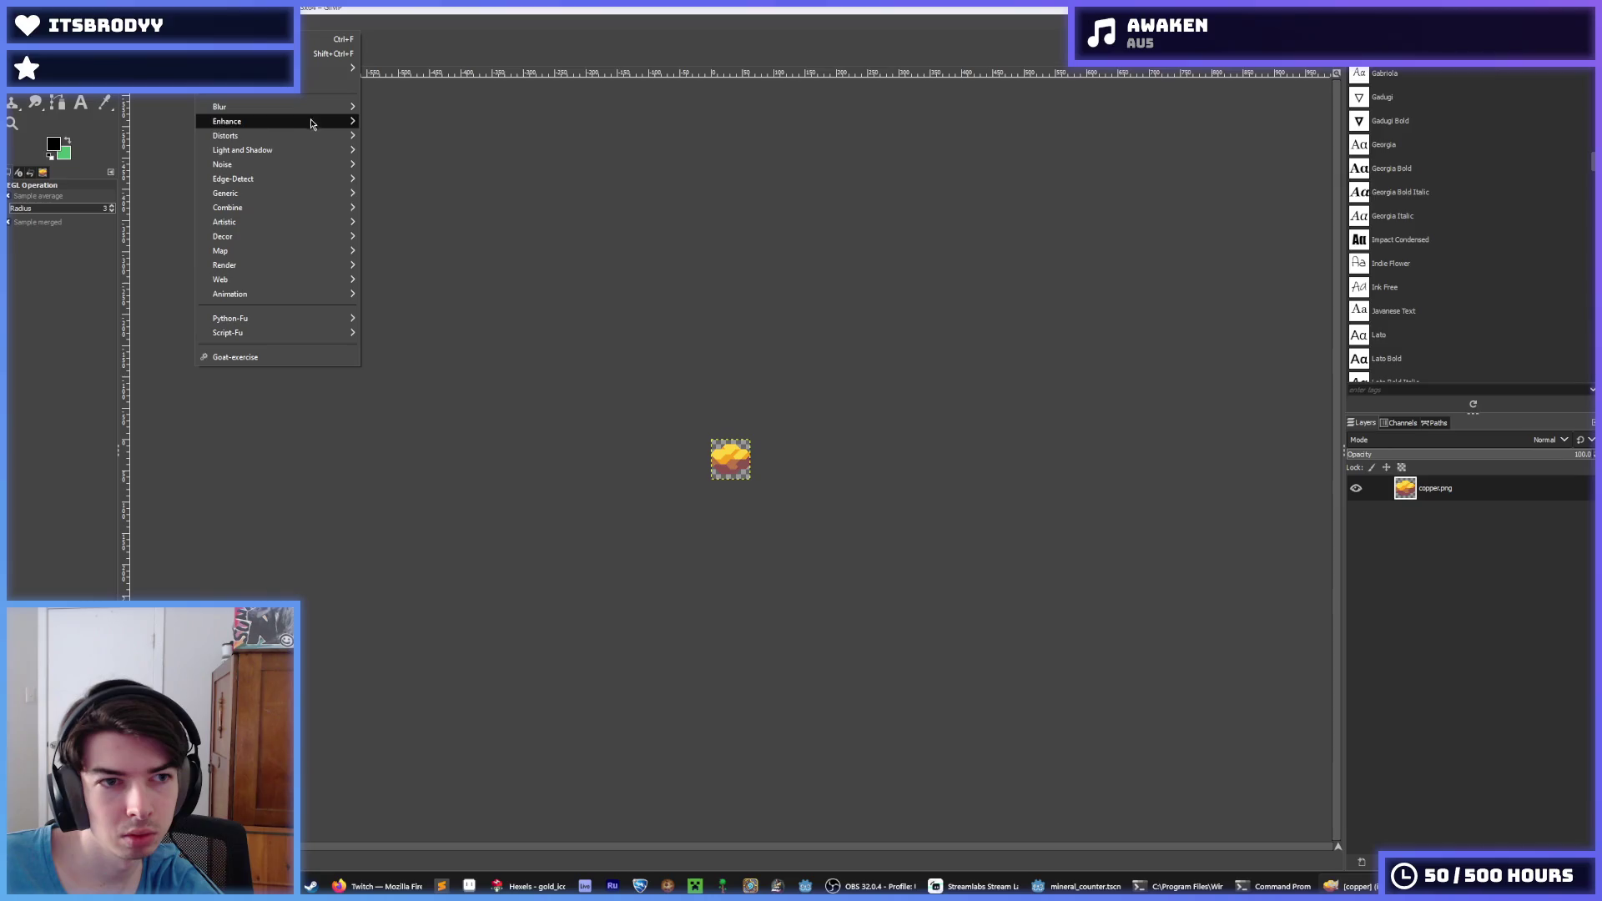
mouse_move(337, 151)
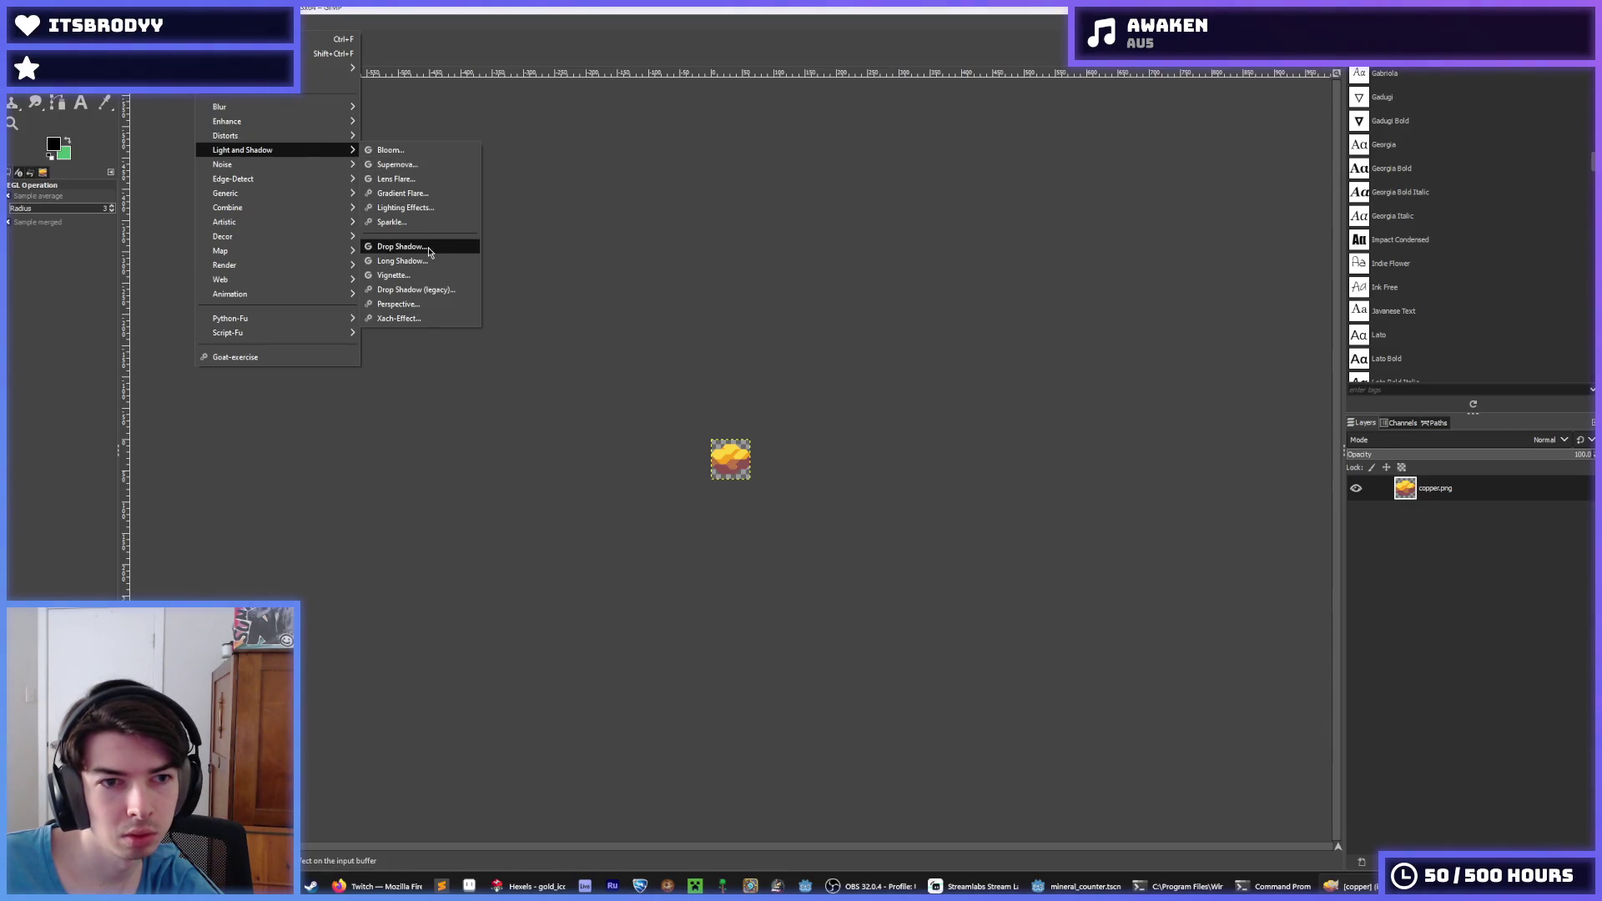
mouse_move(108, 24)
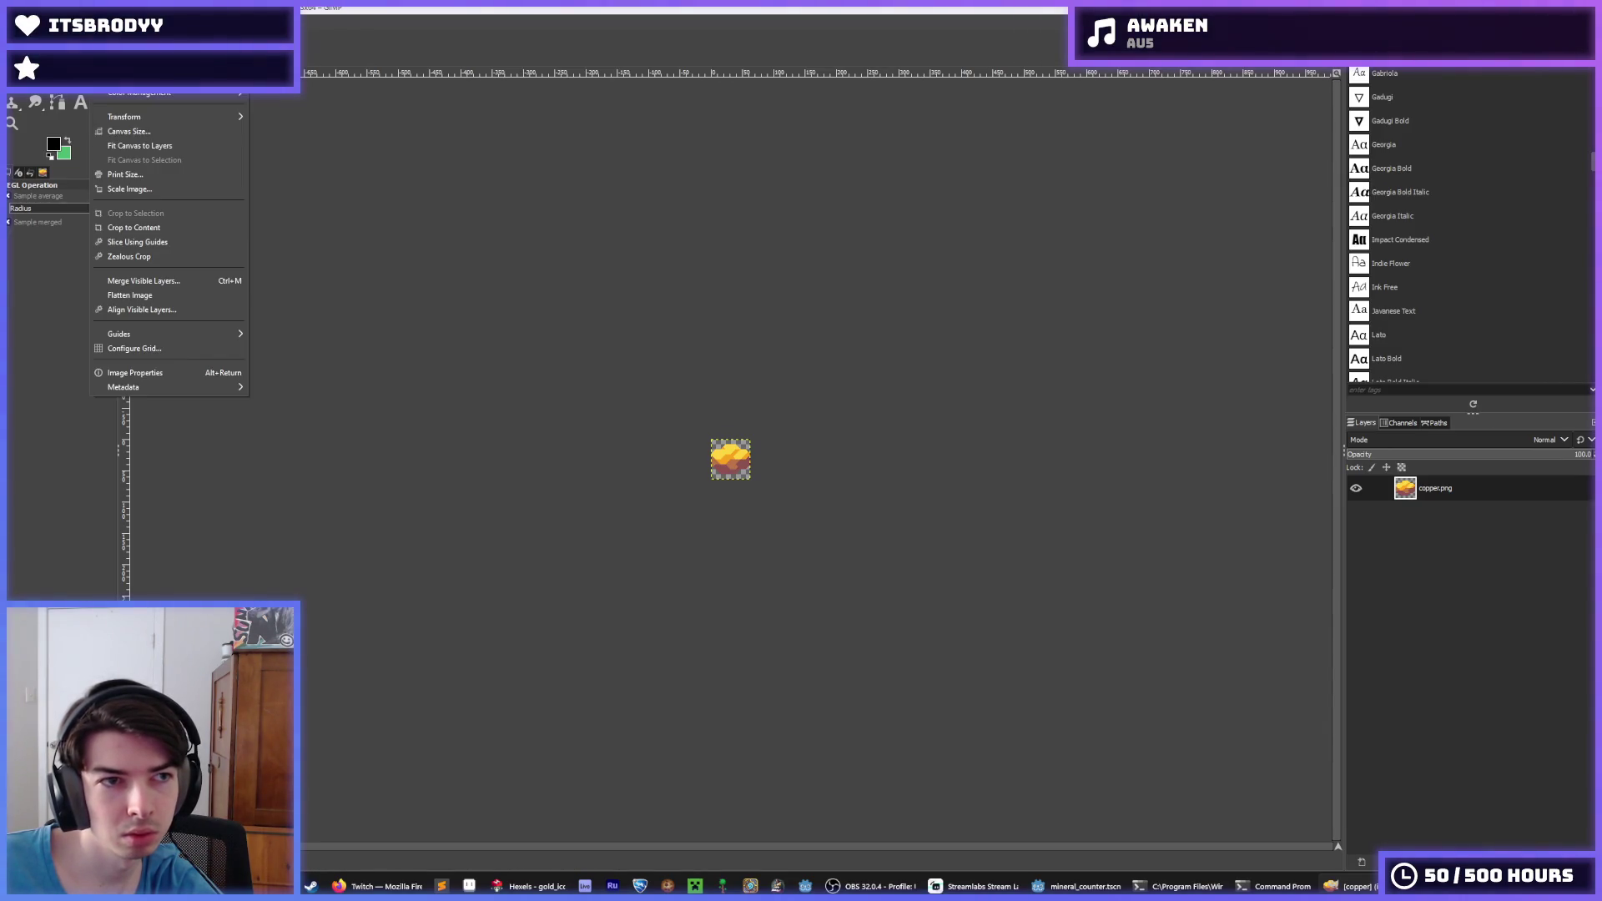
click(149, 131)
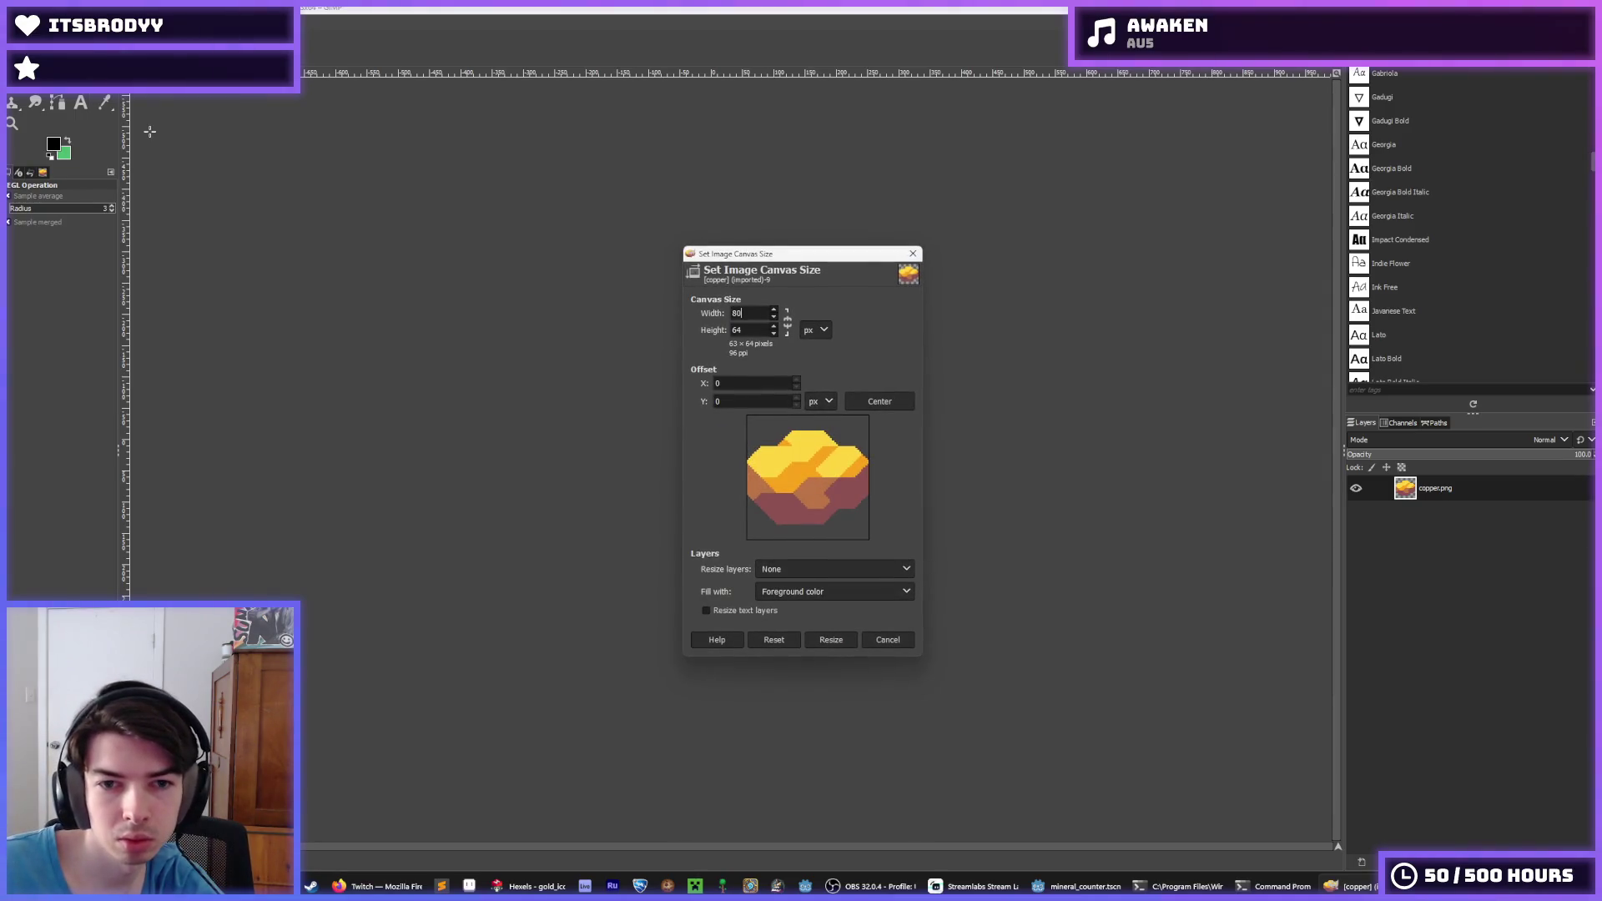
key(Tab)
click(879, 404)
click(834, 639)
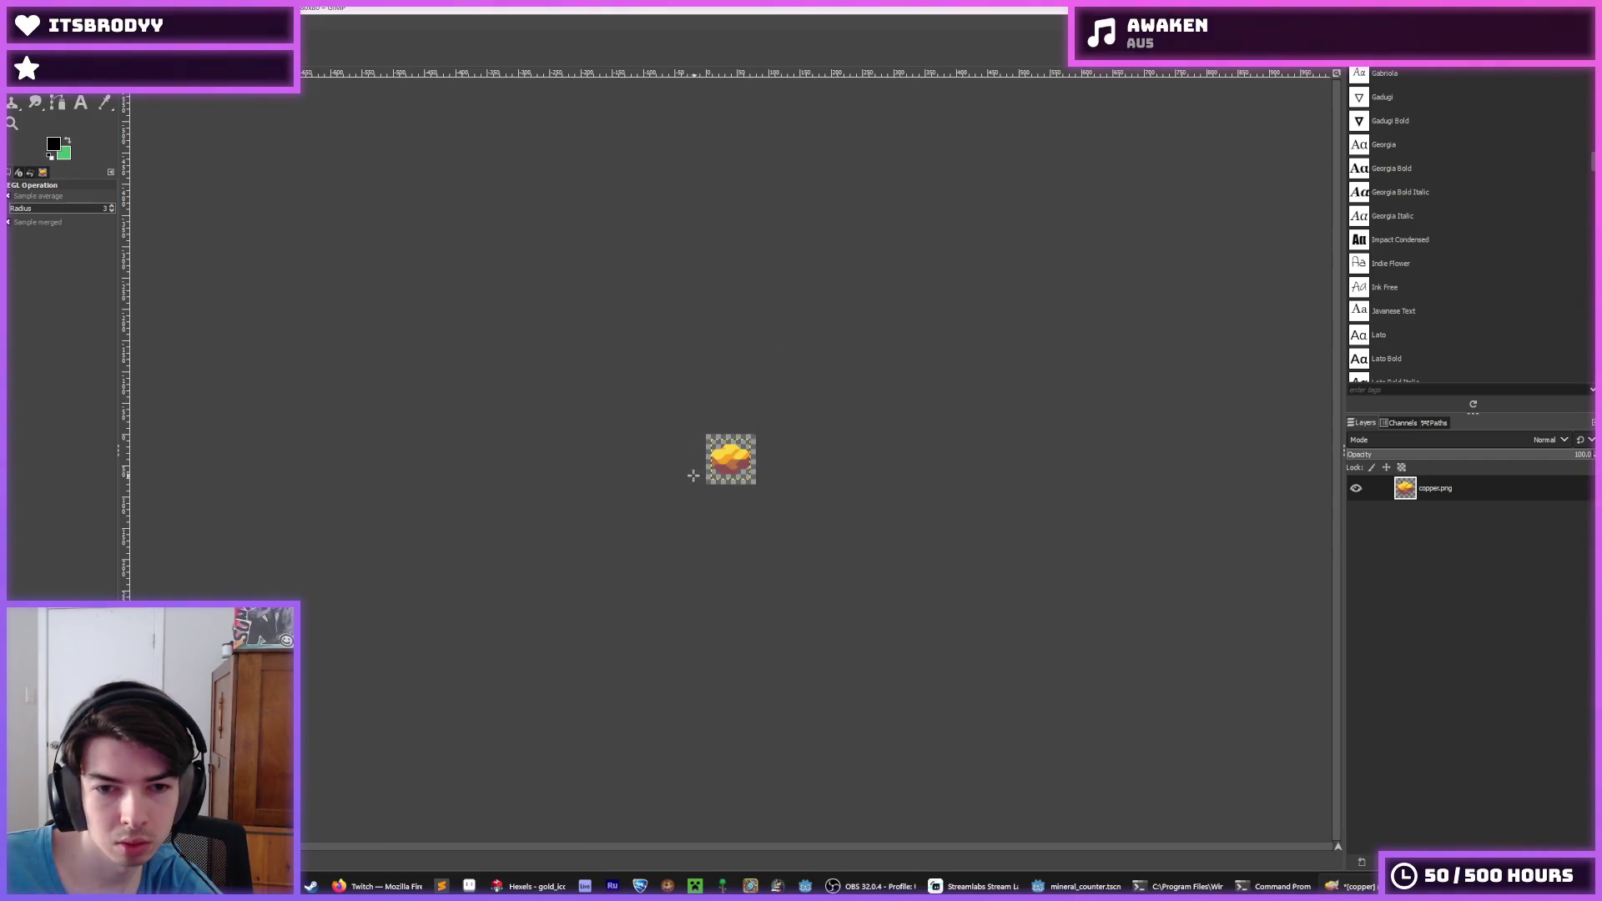
Outline the copper chunk in black using the last-used Drop Shadow preset
ctrl+scroll(644, 439, up, 1)
click(209, 21)
mouse_move(275, 147)
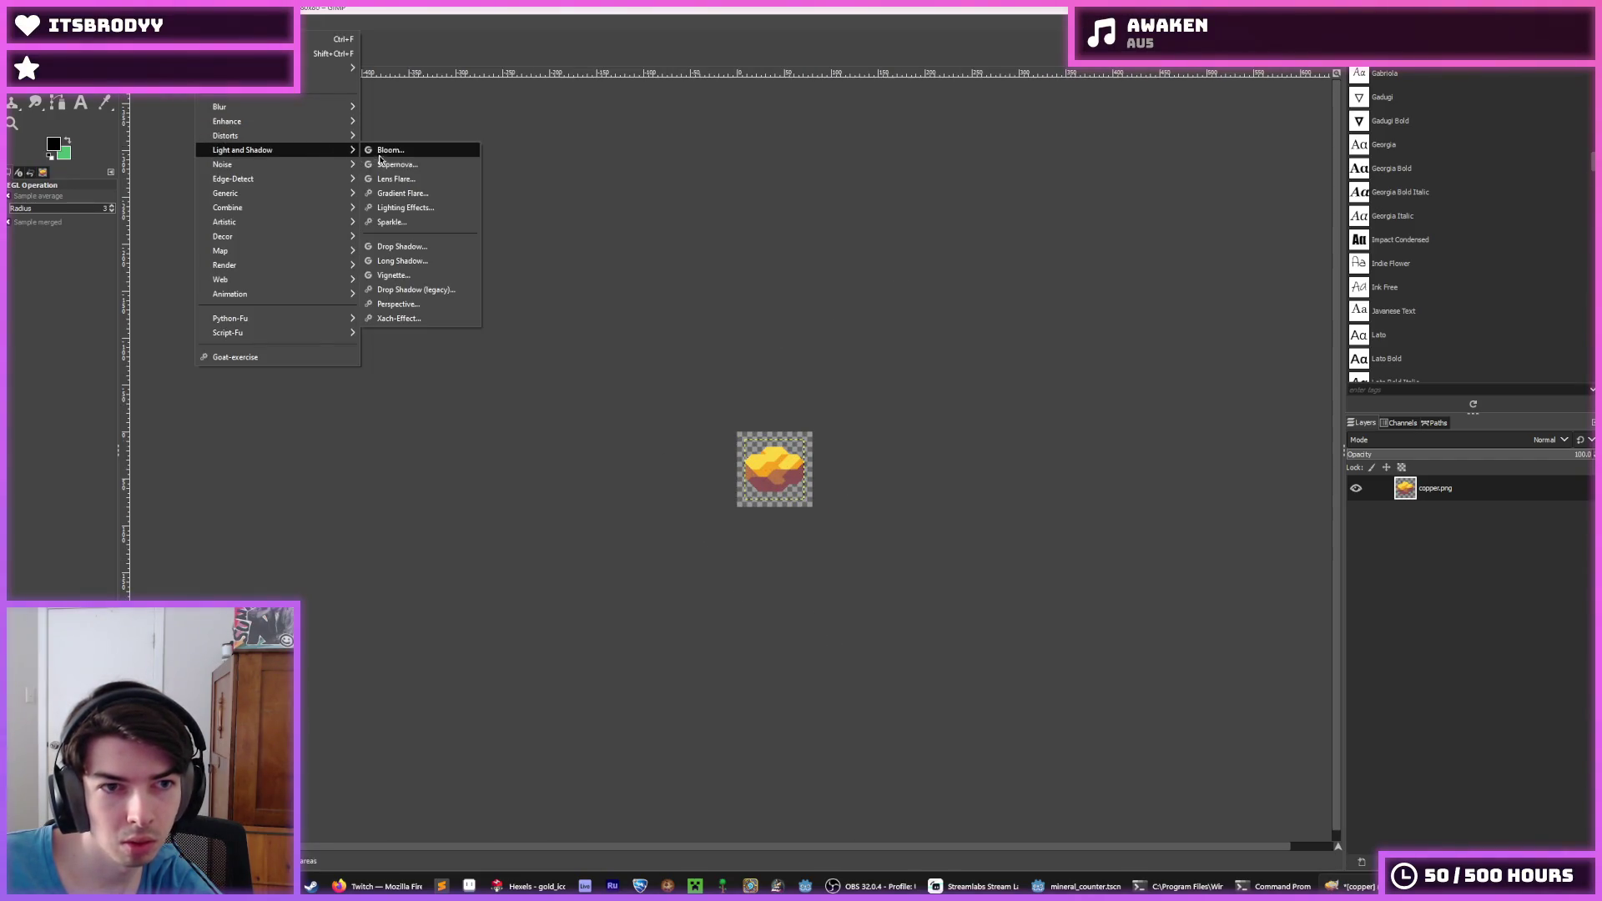
click(392, 243)
click(1171, 510)
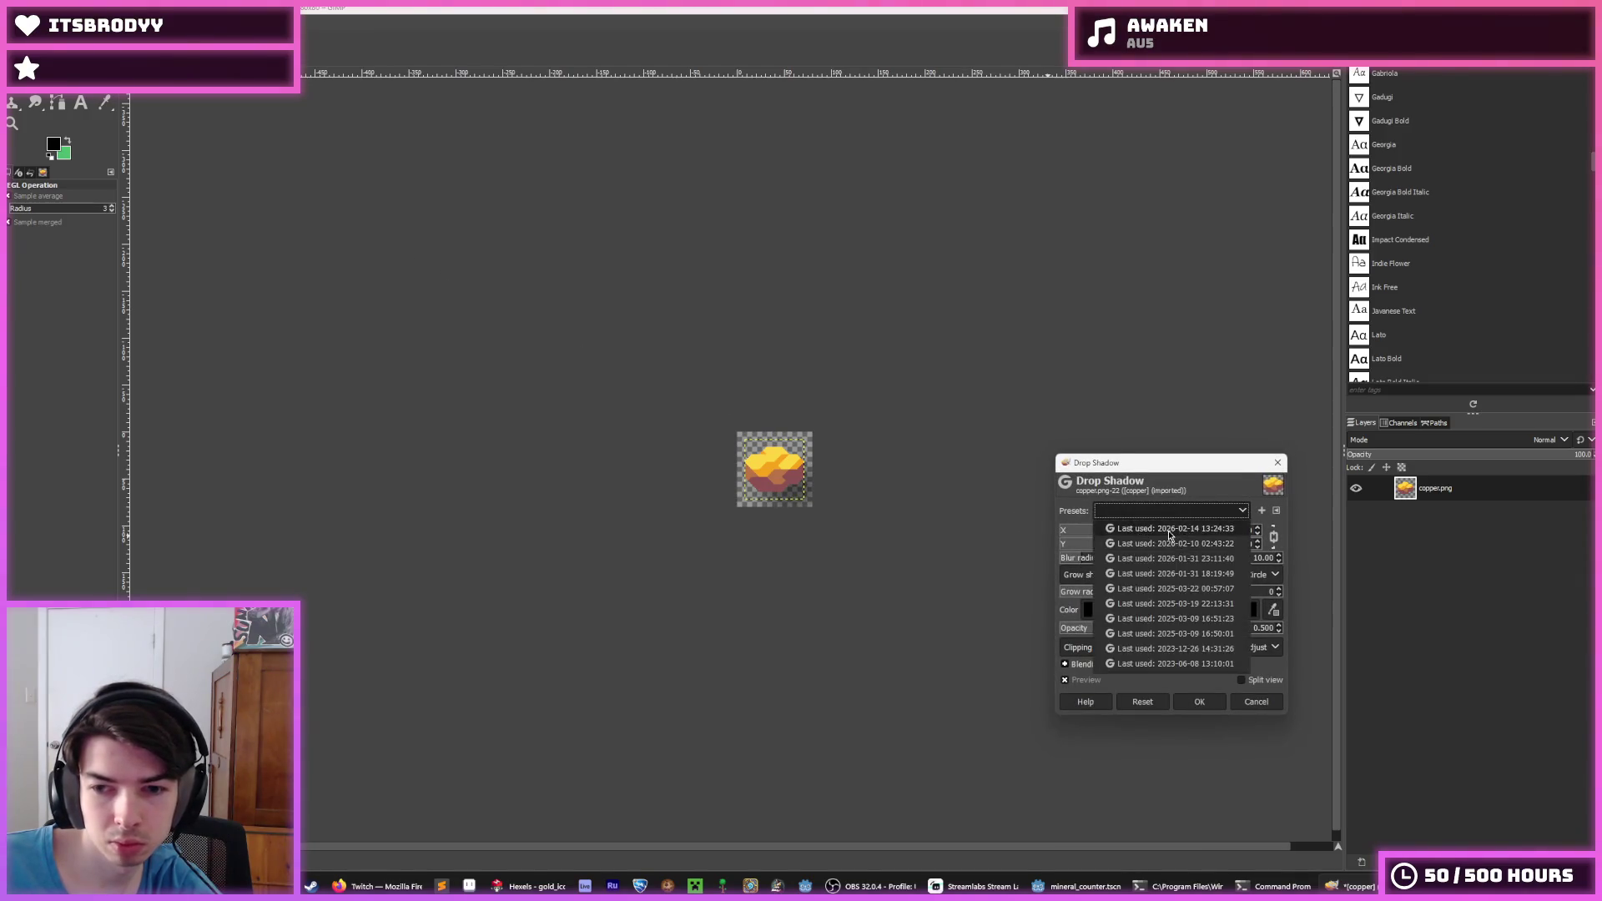
click(1174, 539)
click(1199, 701)
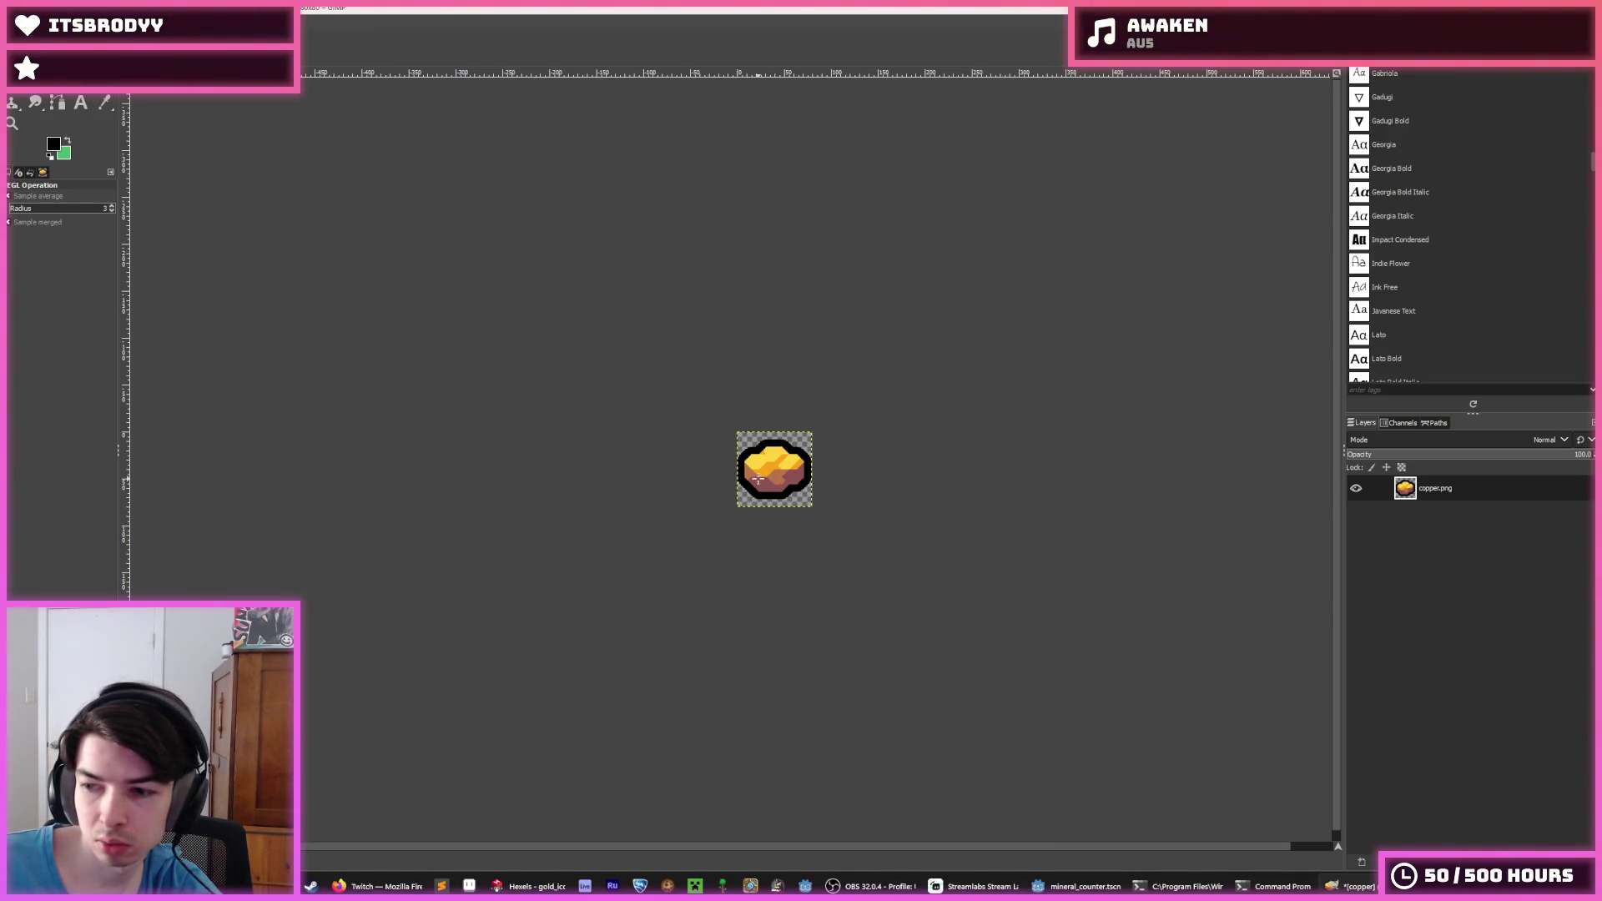
Export the outlined copper image over copper.png and switch back to iron.png
key(ctrl+shift+e)
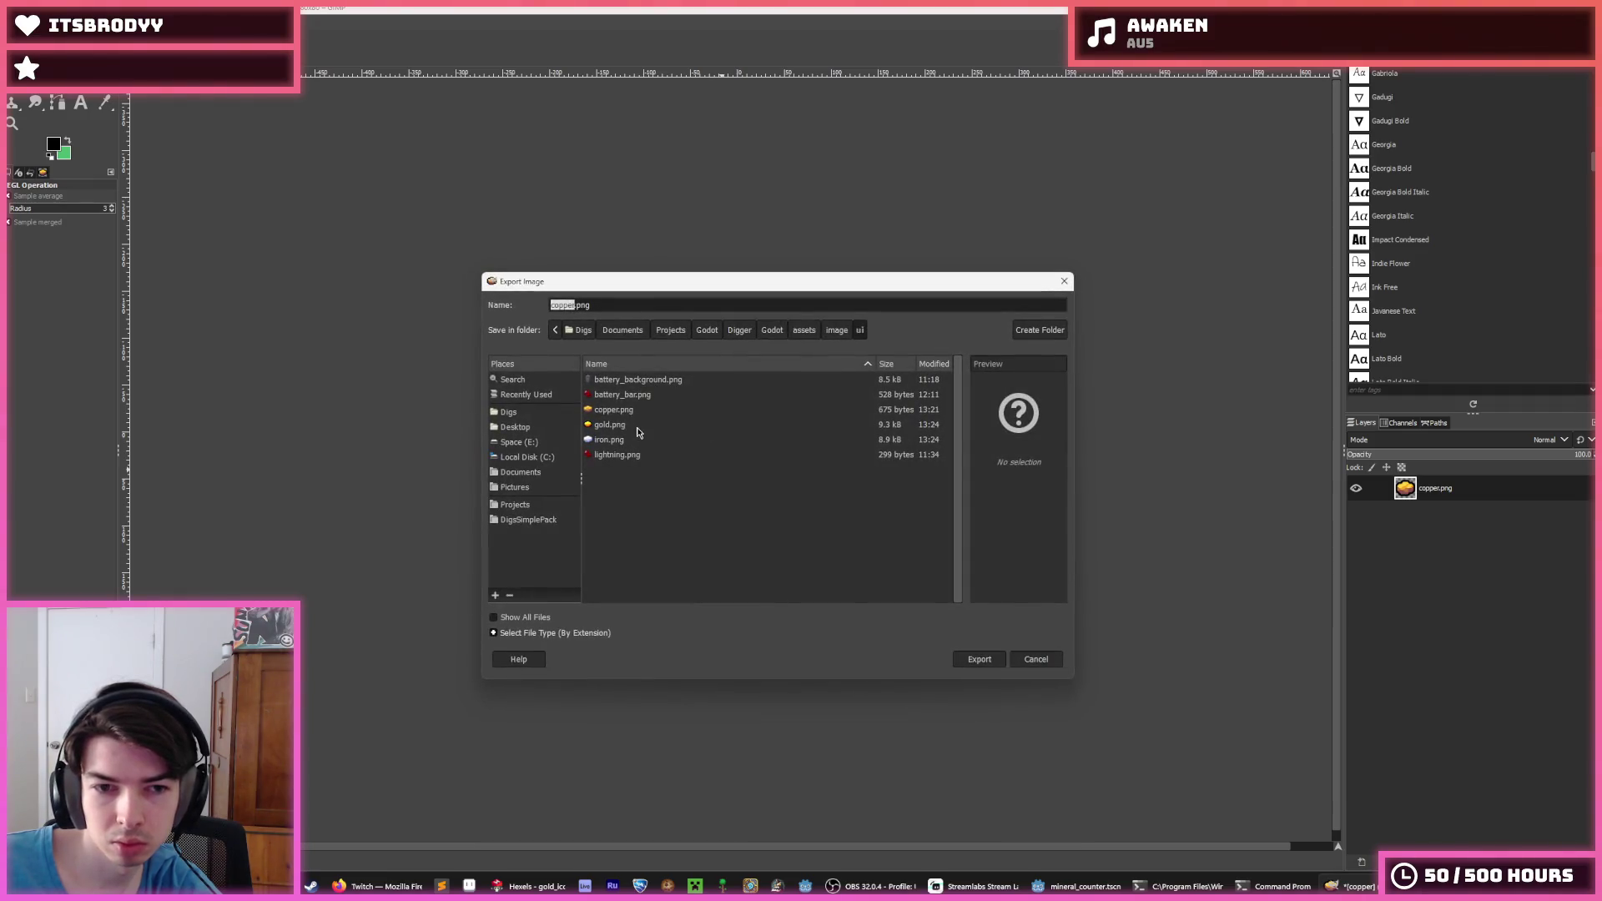
click(616, 413)
double_click(616, 414)
click(818, 533)
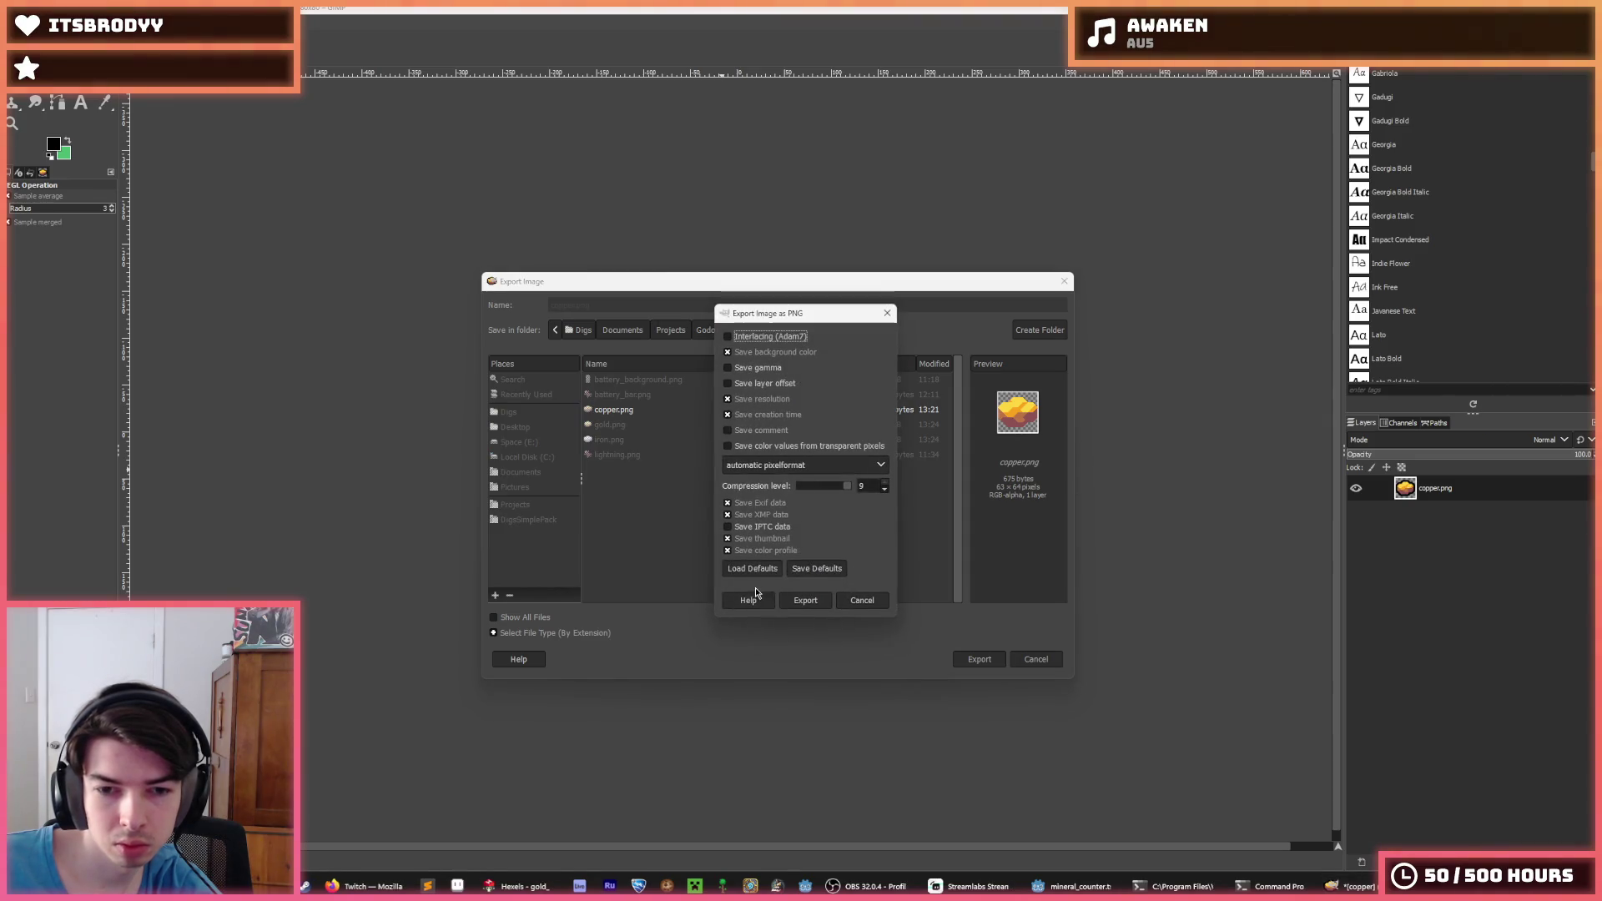
click(800, 601)
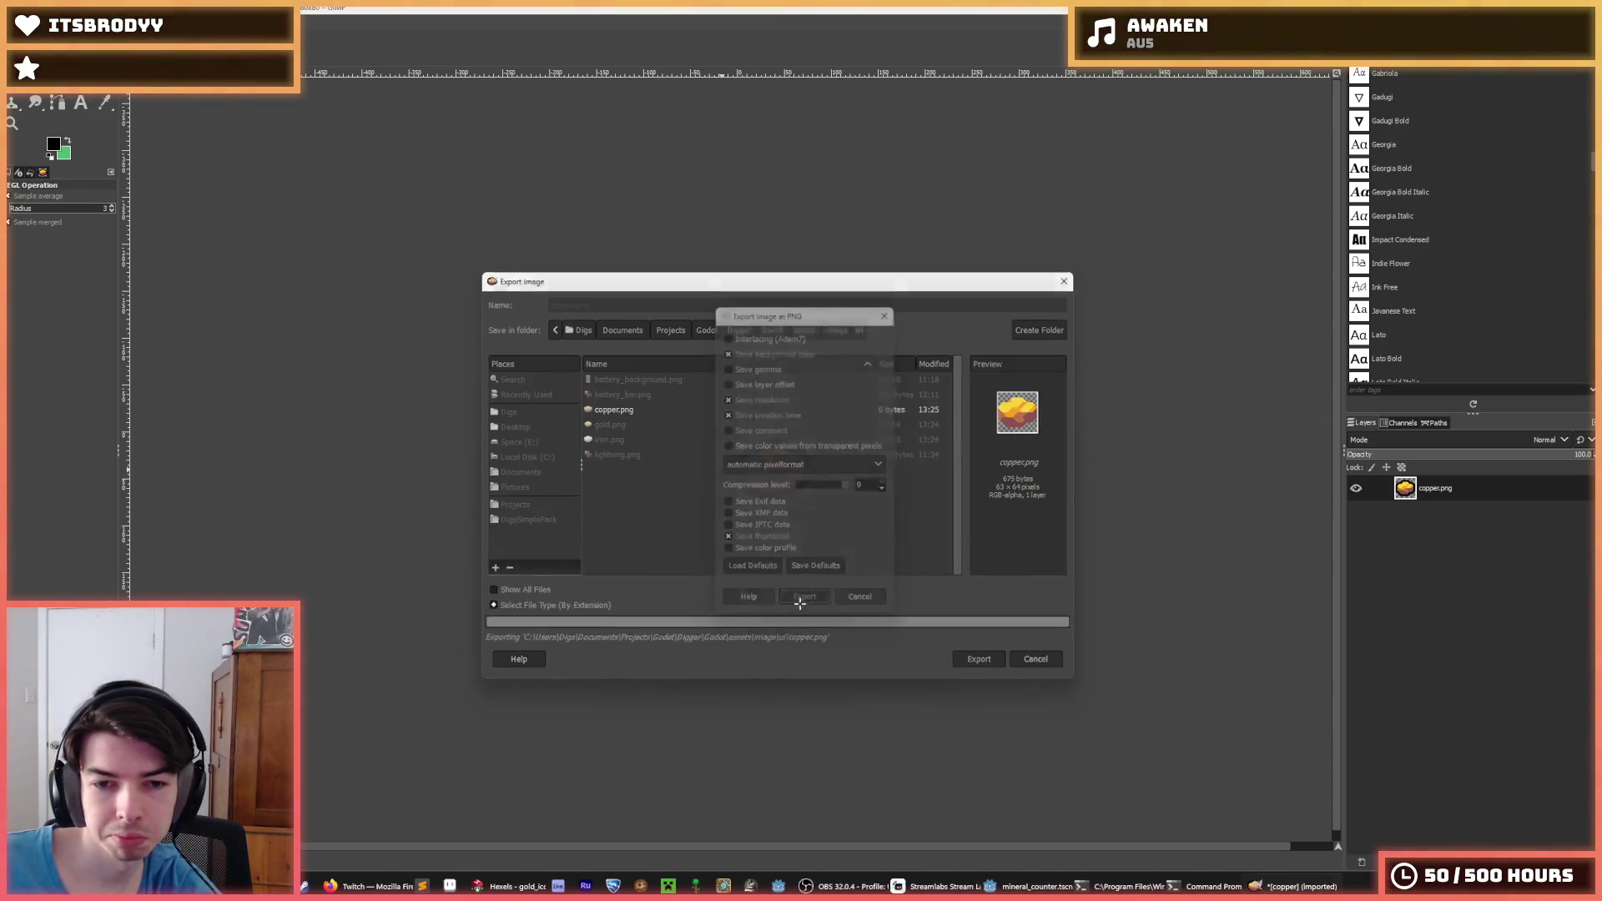
key(ctrl+Page_Down)
click(159, 21)
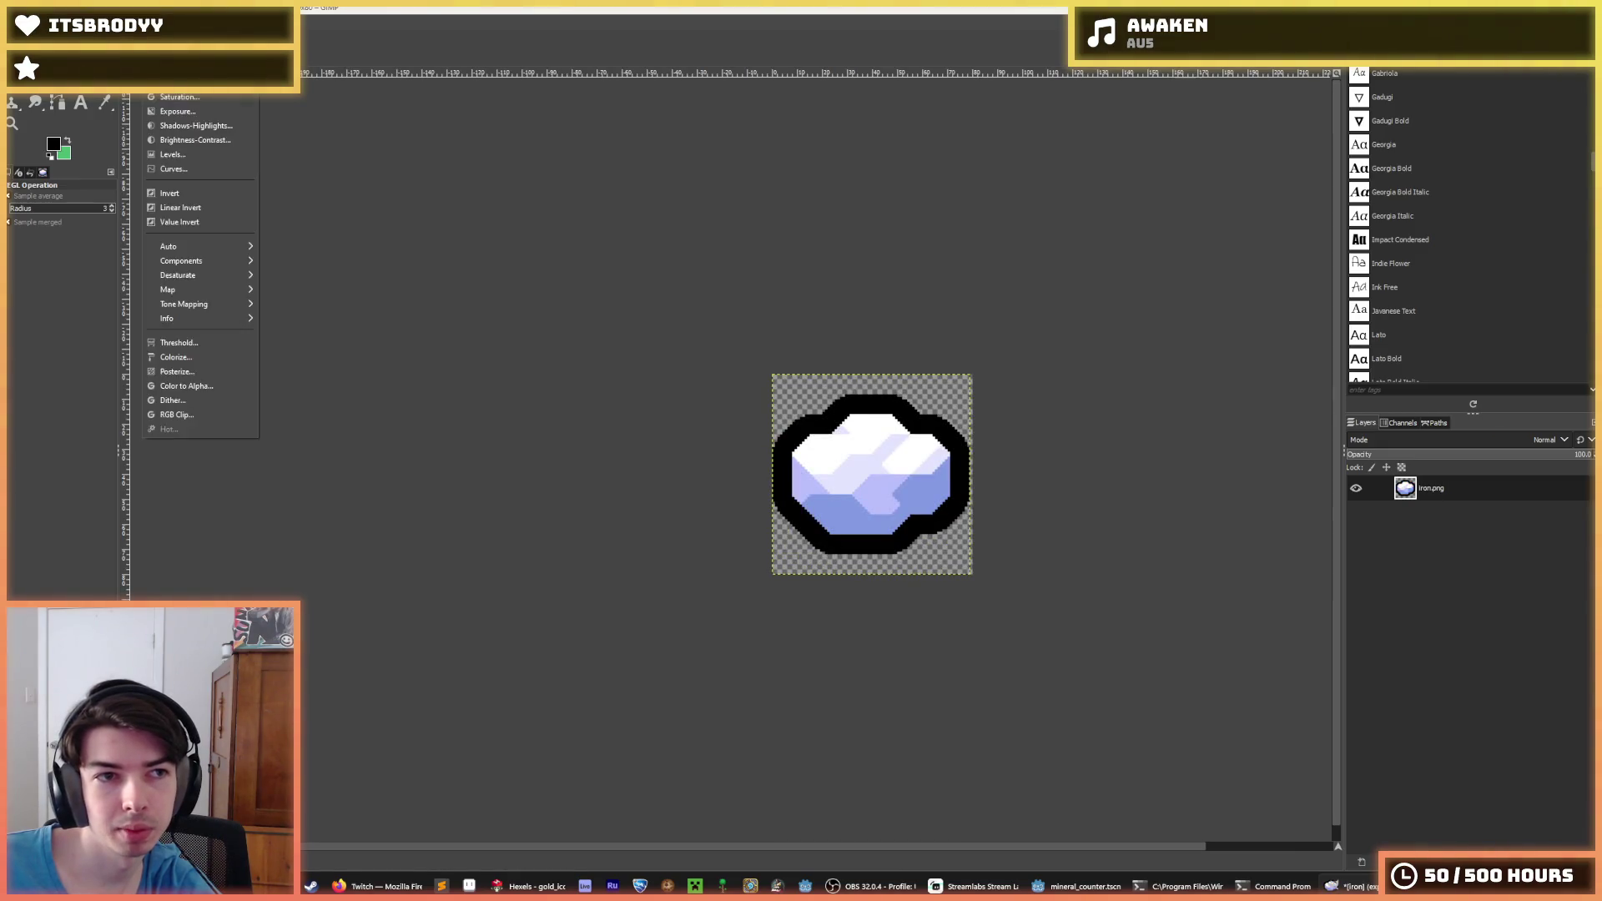
Export the outlined iron icon over the existing iron.png
key(Escape)
key(ctrl+shift+e)
double_click(643, 439)
click(826, 542)
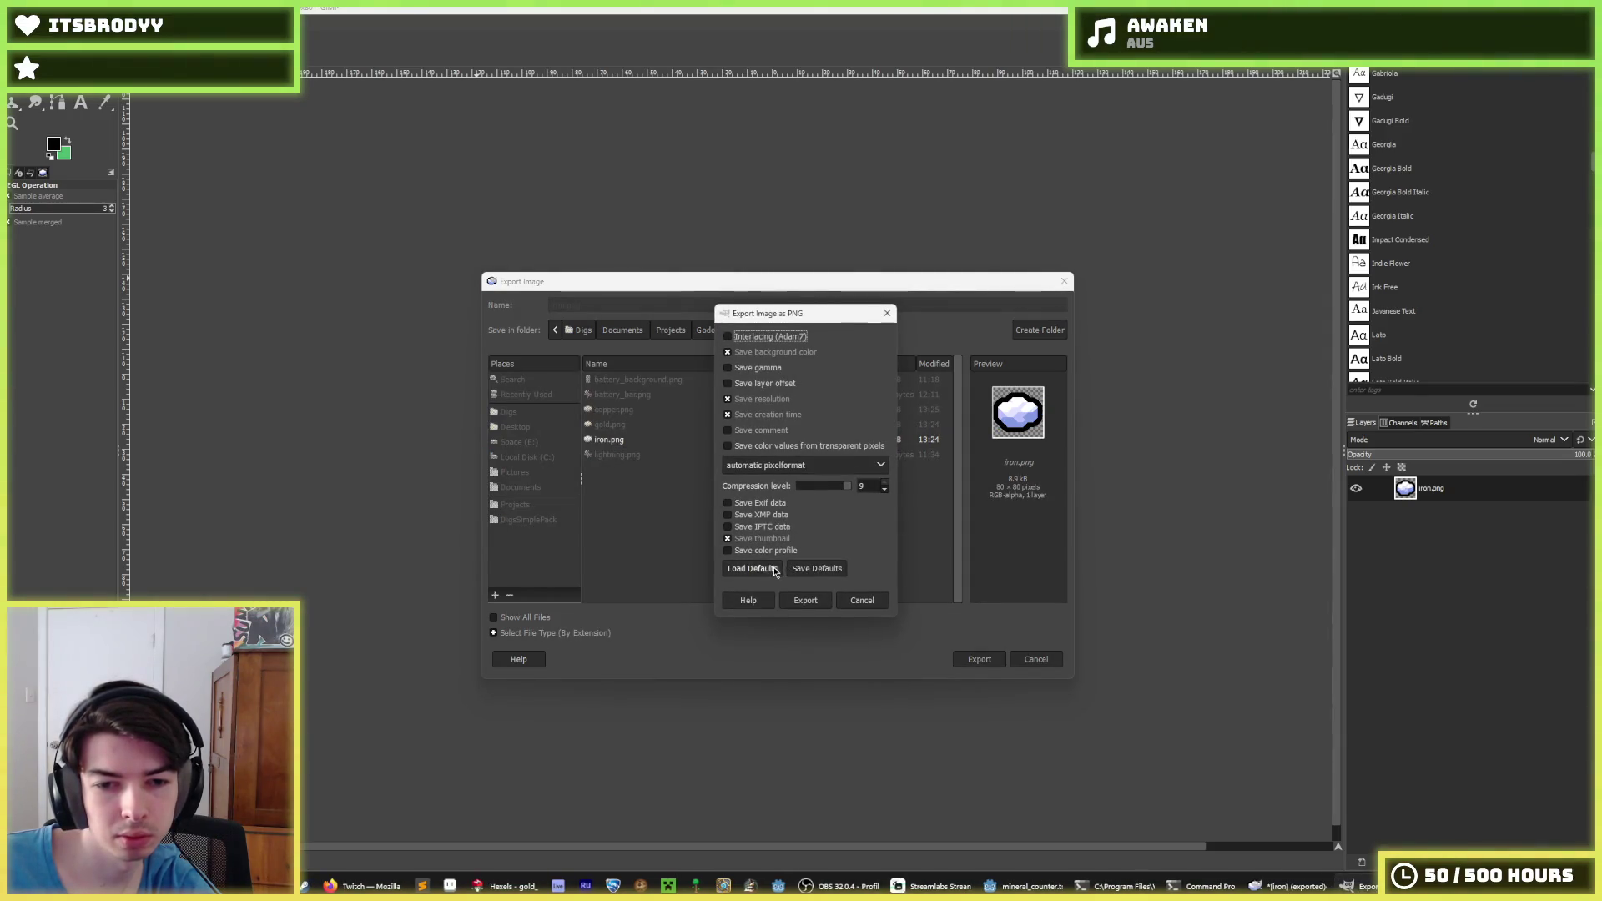
click(805, 599)
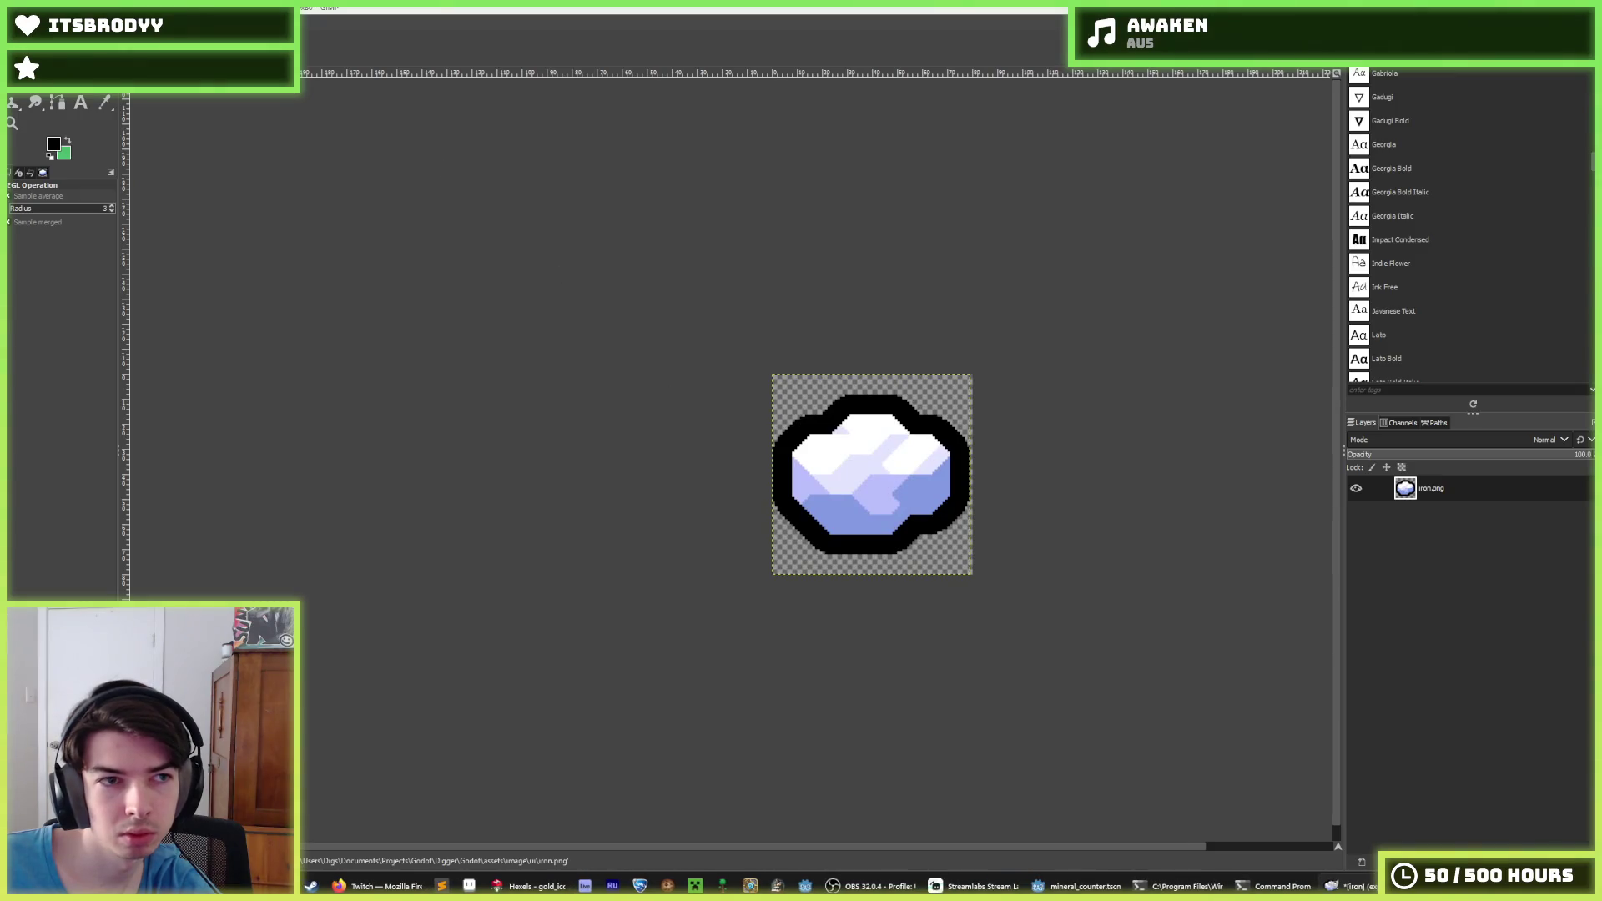
Export the outlined gold icon over the existing gold.png
key(ctrl+Page_Down)
key(ctrl+shift+e)
double_click(609, 425)
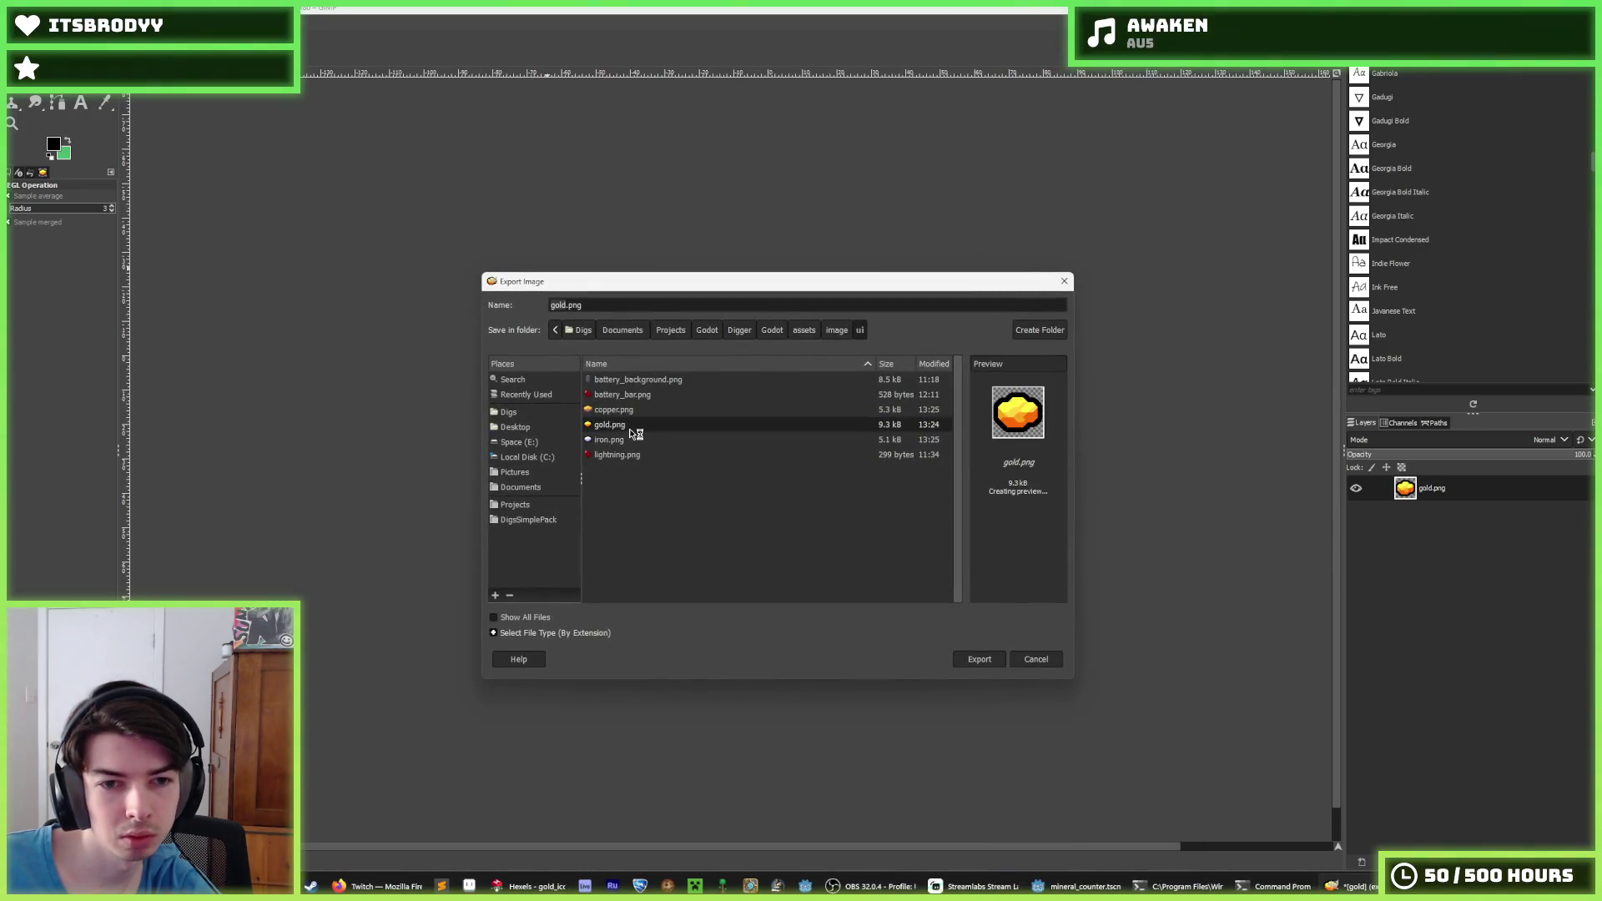
click(811, 534)
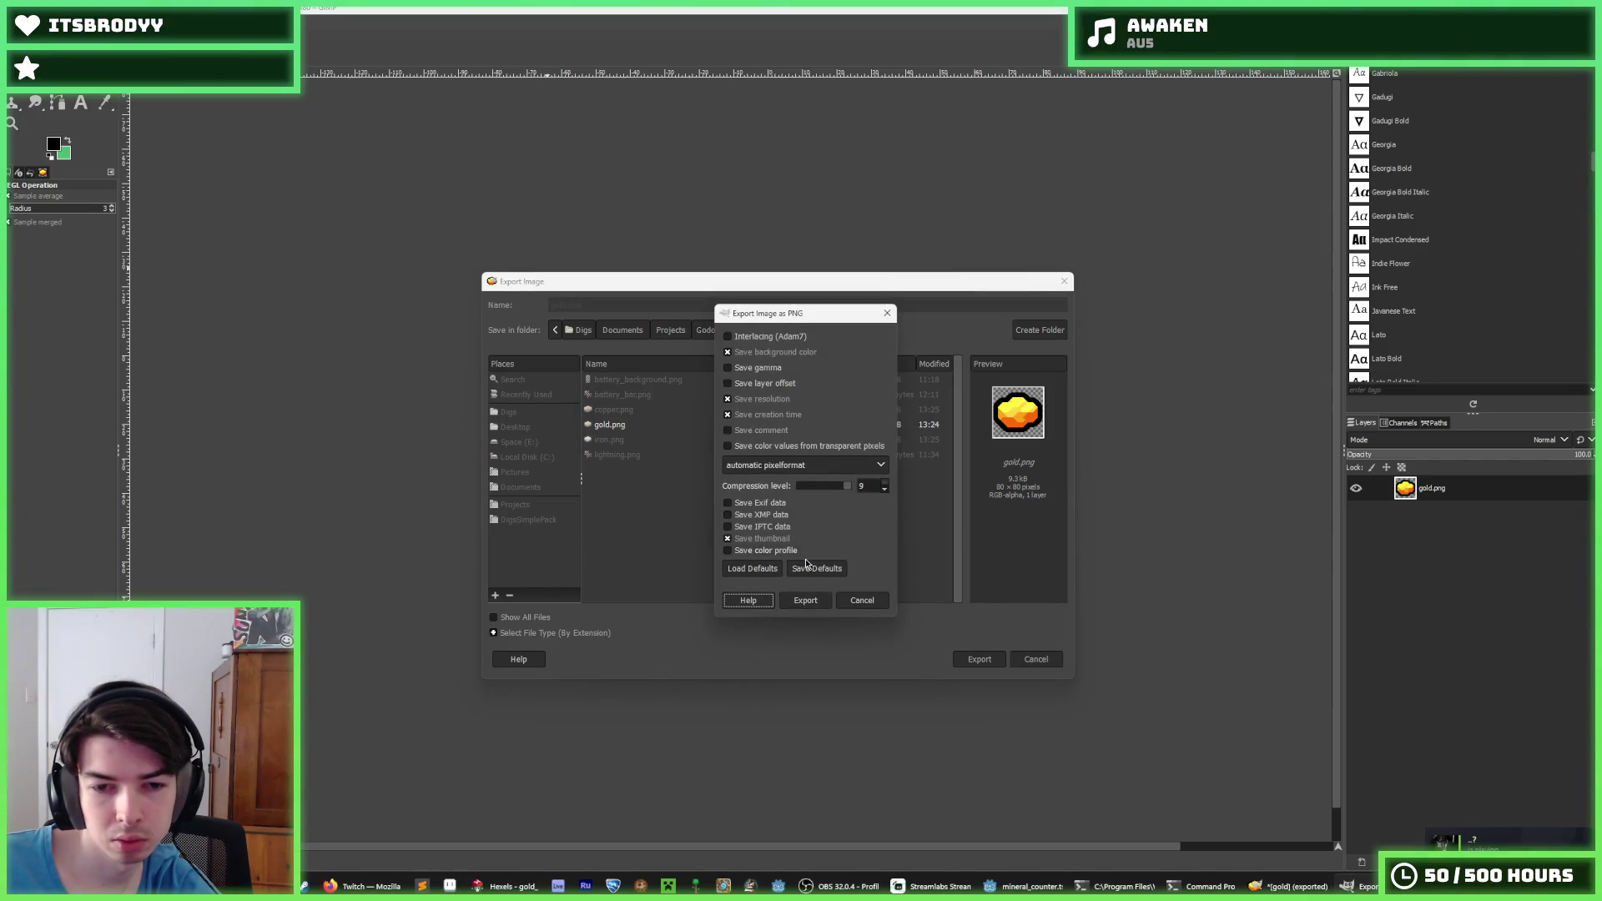
click(805, 600)
Cancel saving the gold image as XCF and switch over to Hexels
key(ctrl+s)
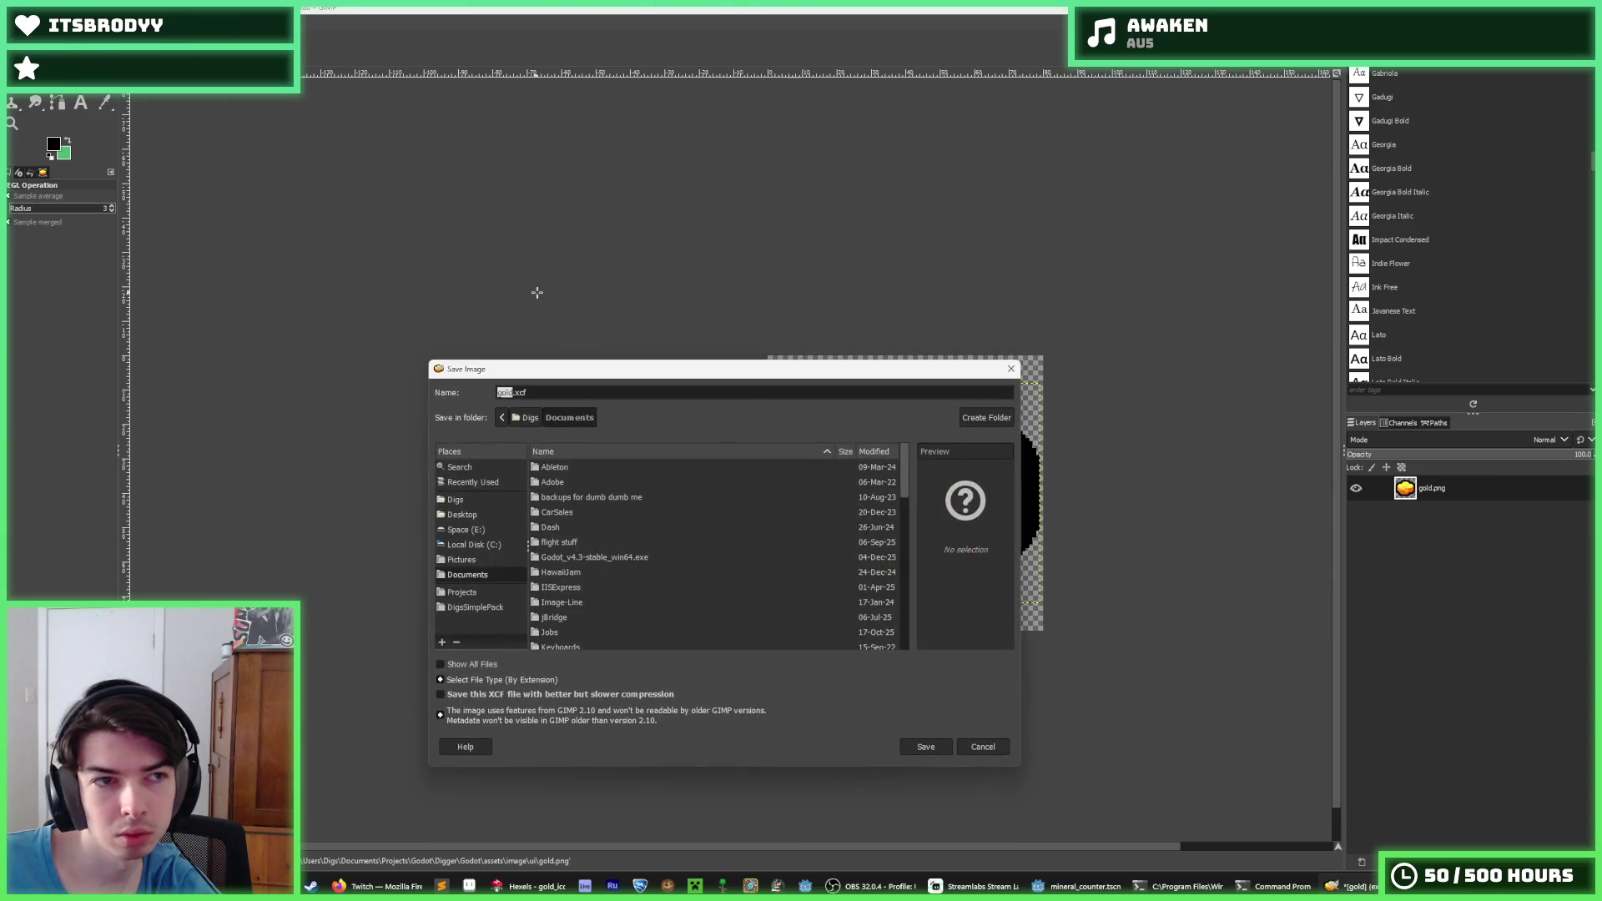
click(1011, 367)
key(ctrl+s)
key(Escape)
key(alt+Tab)
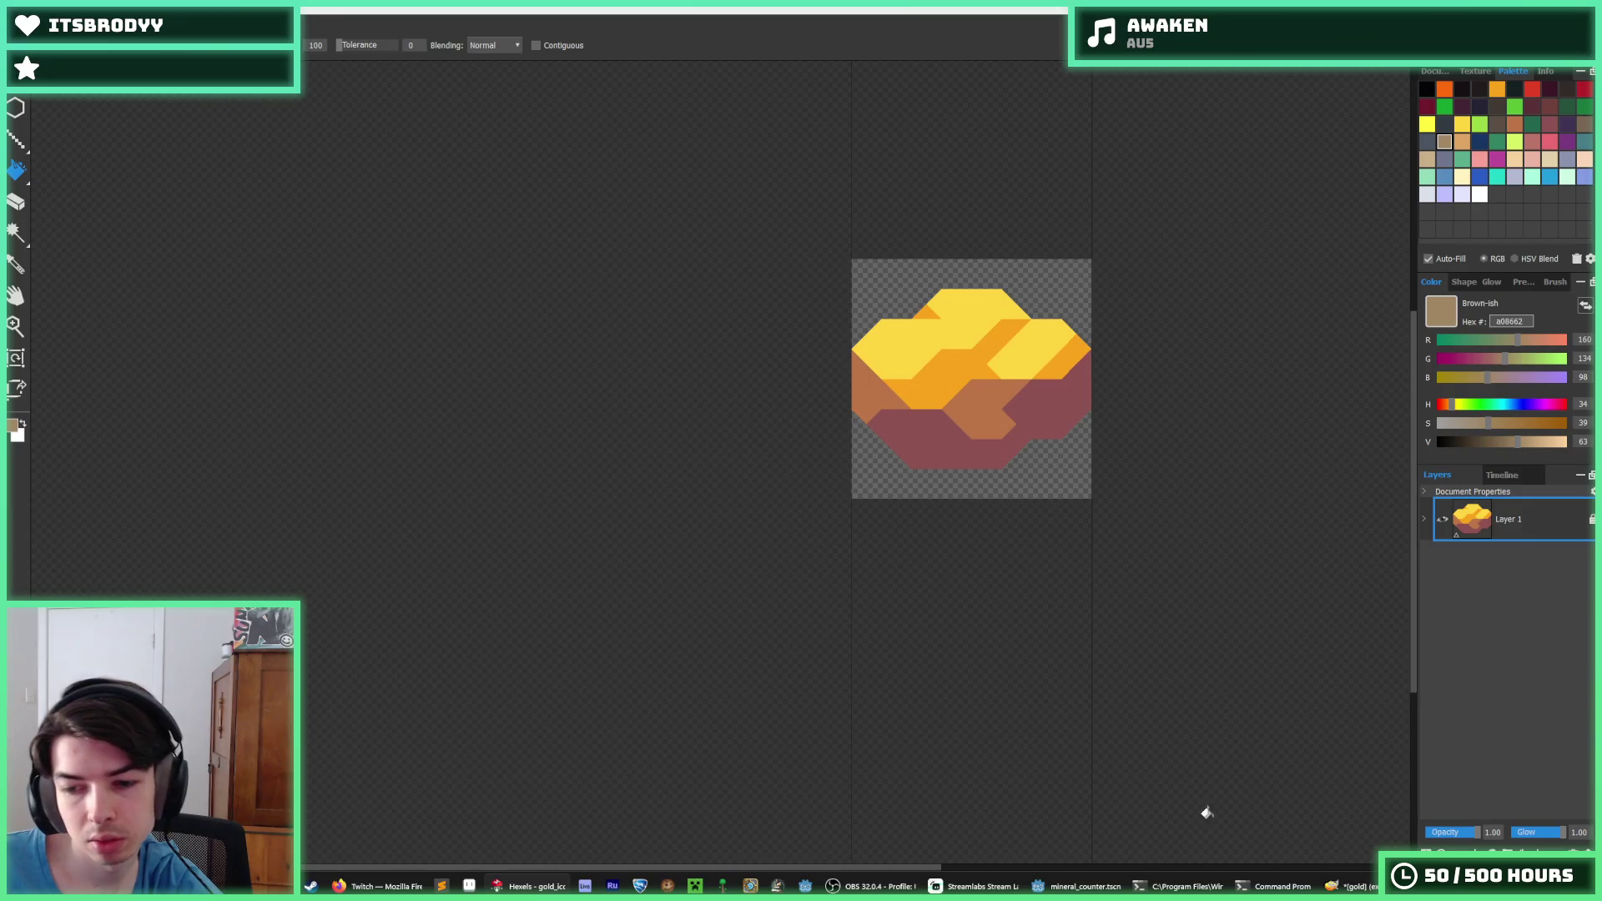
Open the mineral_list scene, select the VBoxContainer holding the three counters, and run the game
click(1076, 886)
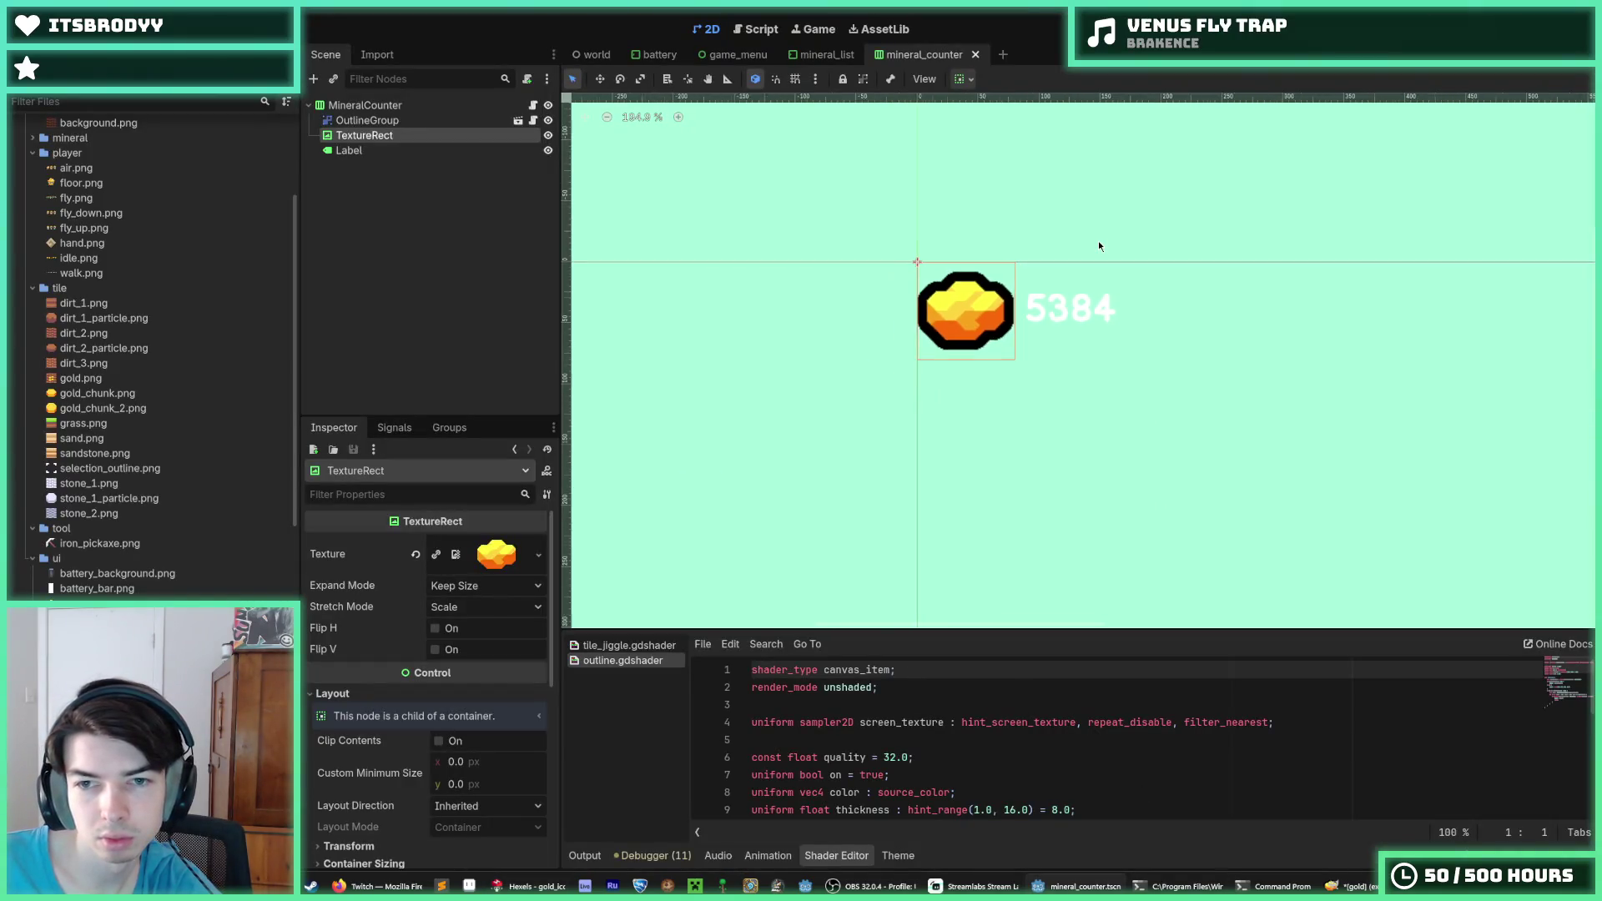
click(822, 54)
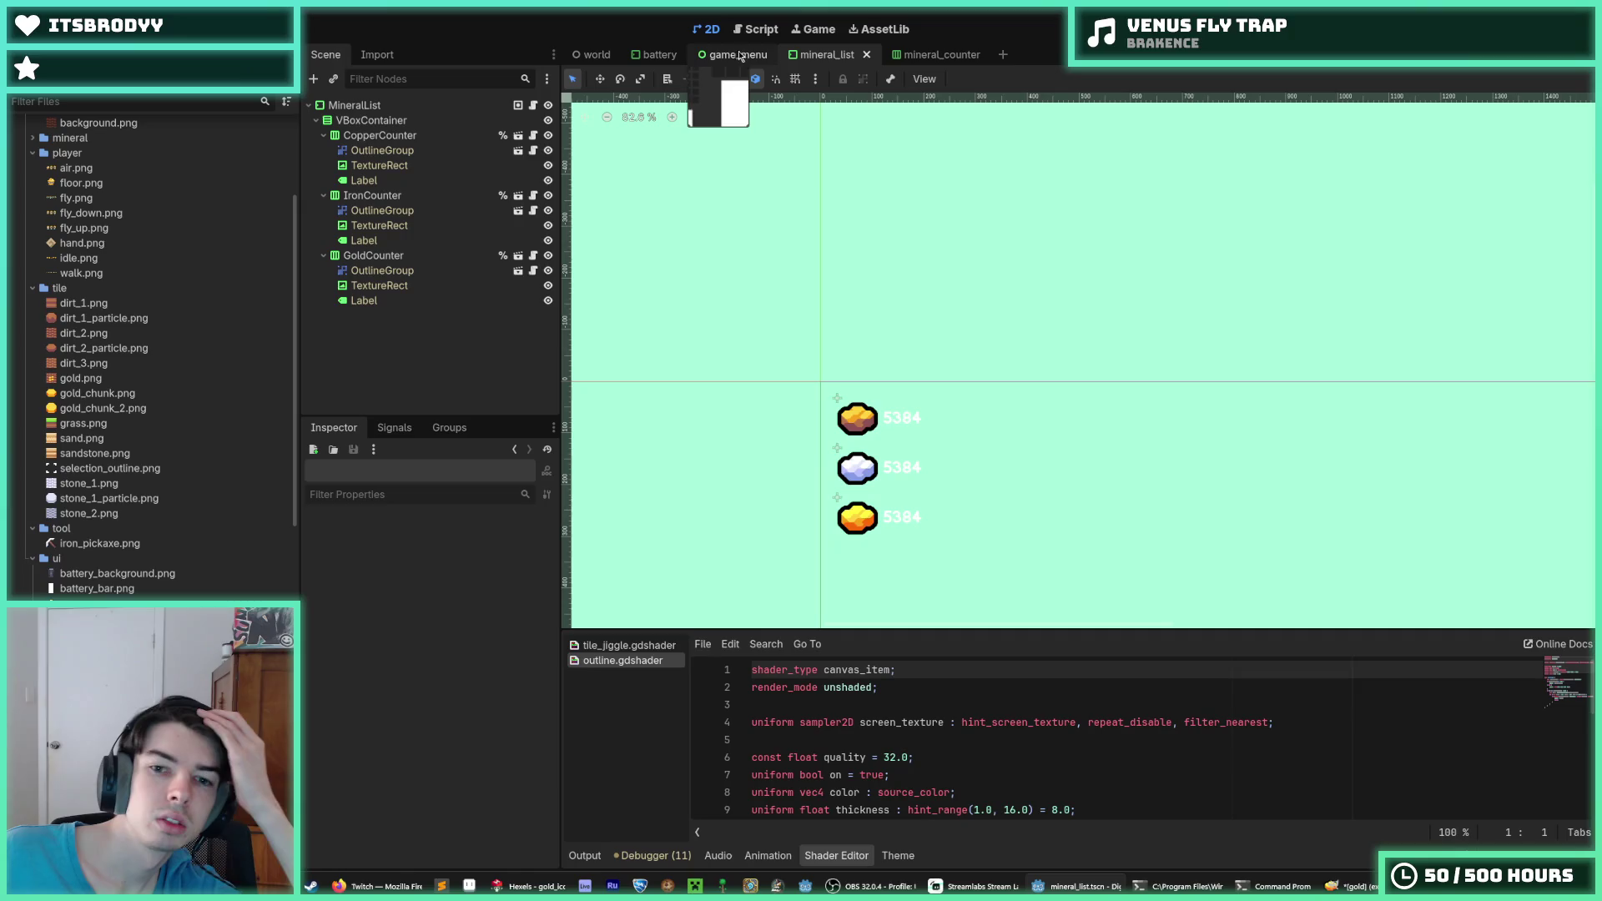
click(355, 105)
click(371, 120)
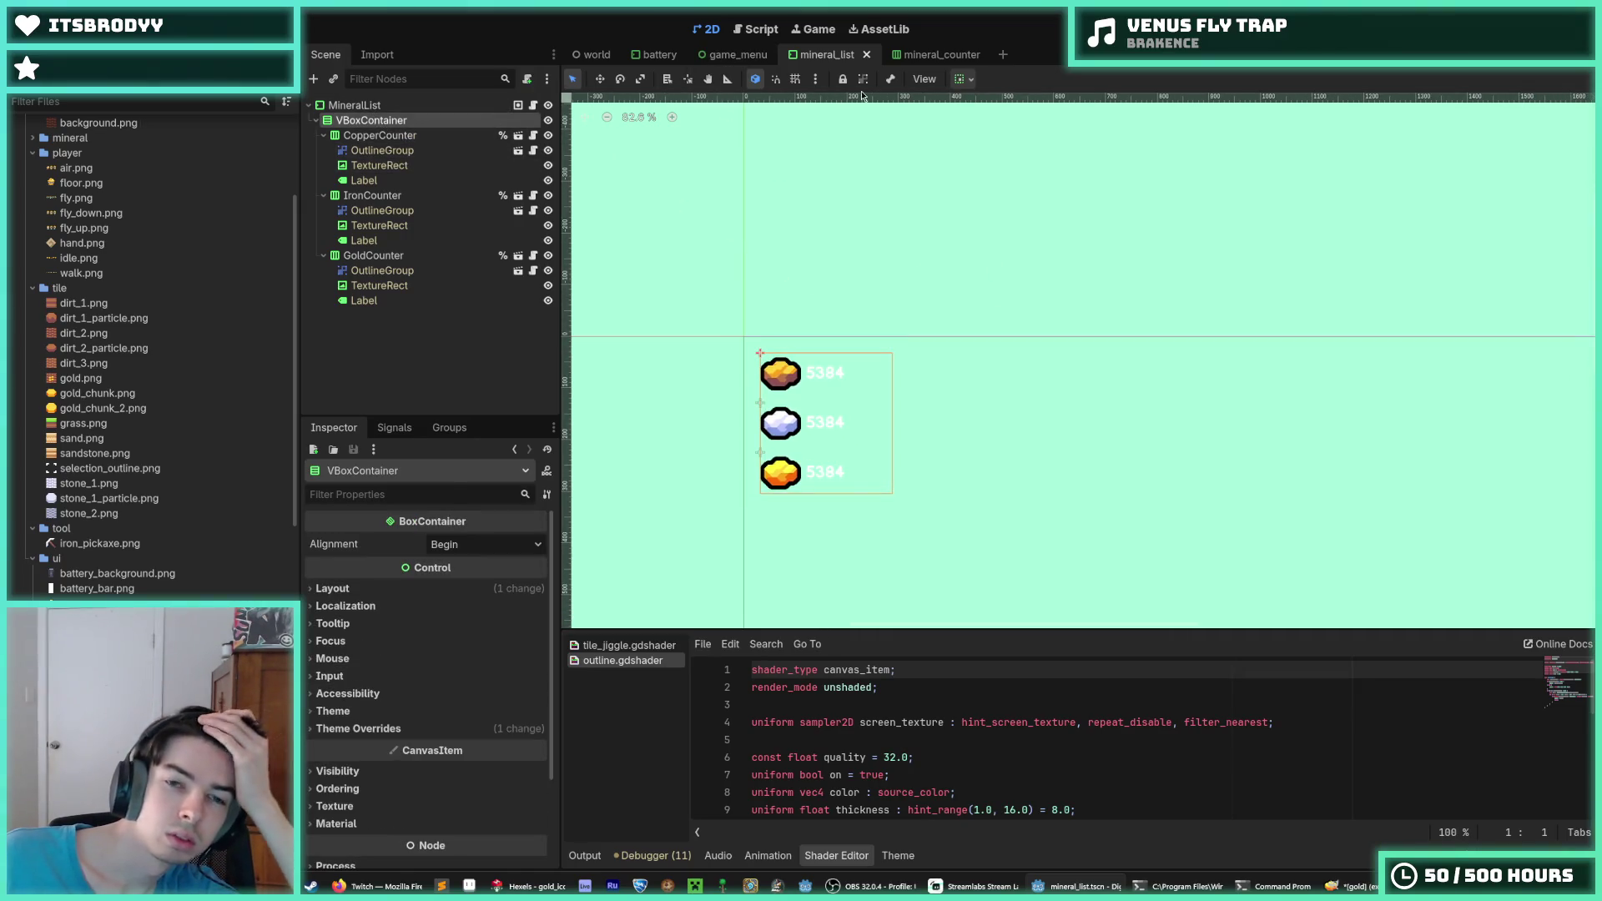
key(F5)
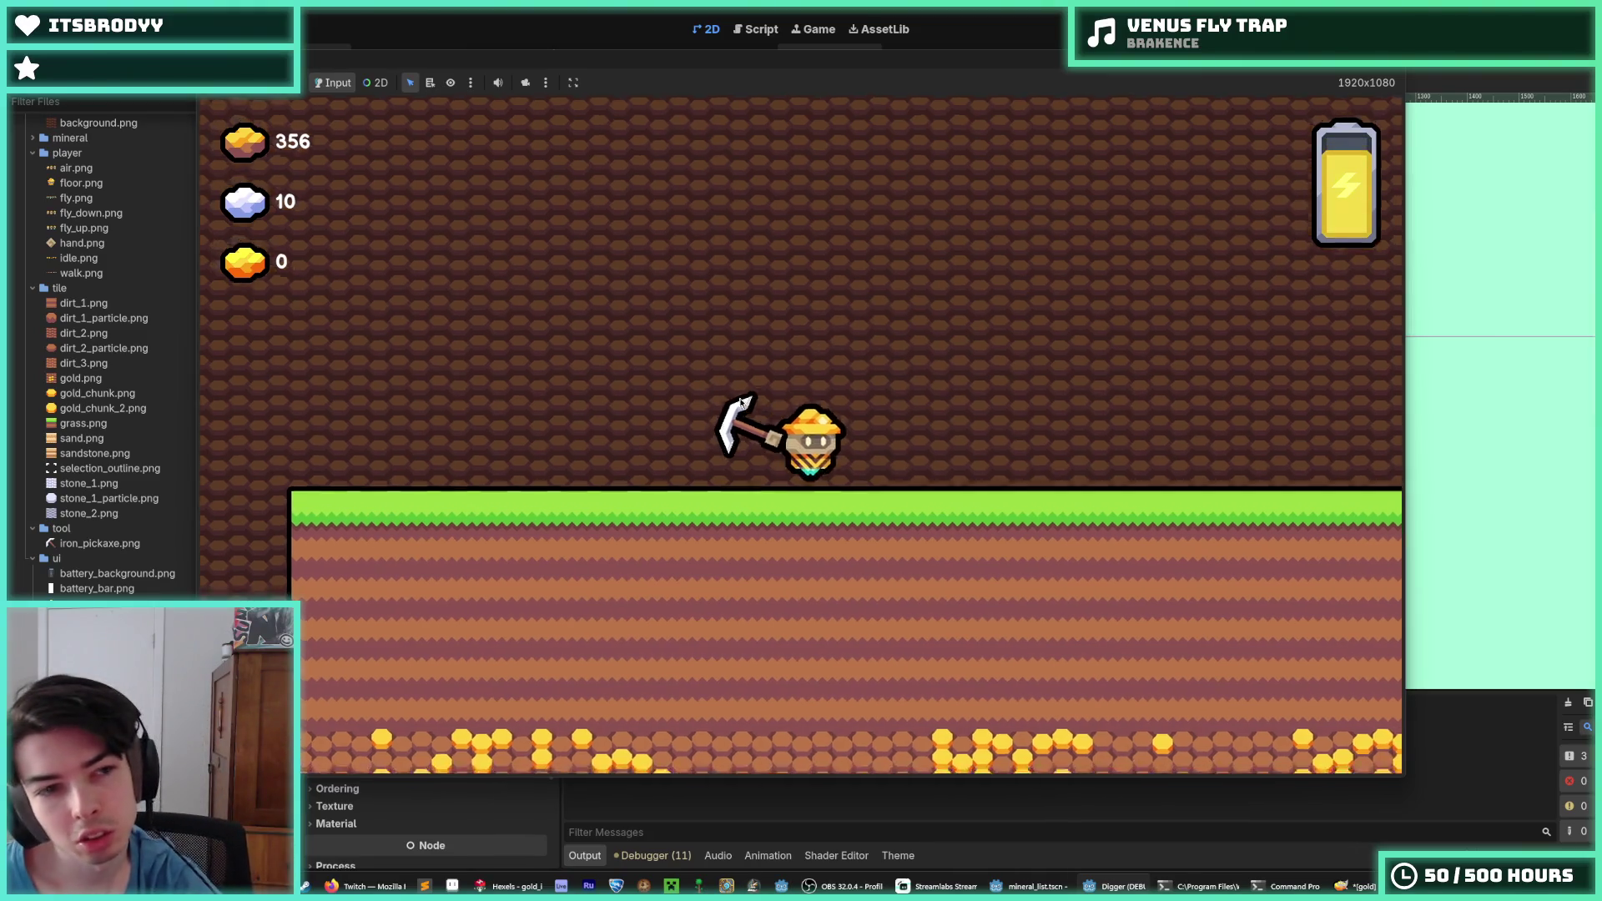
Dig the miner several tiles down, start a new dig, then stop the game and reselect MineralList
click(741, 403)
click(739, 403)
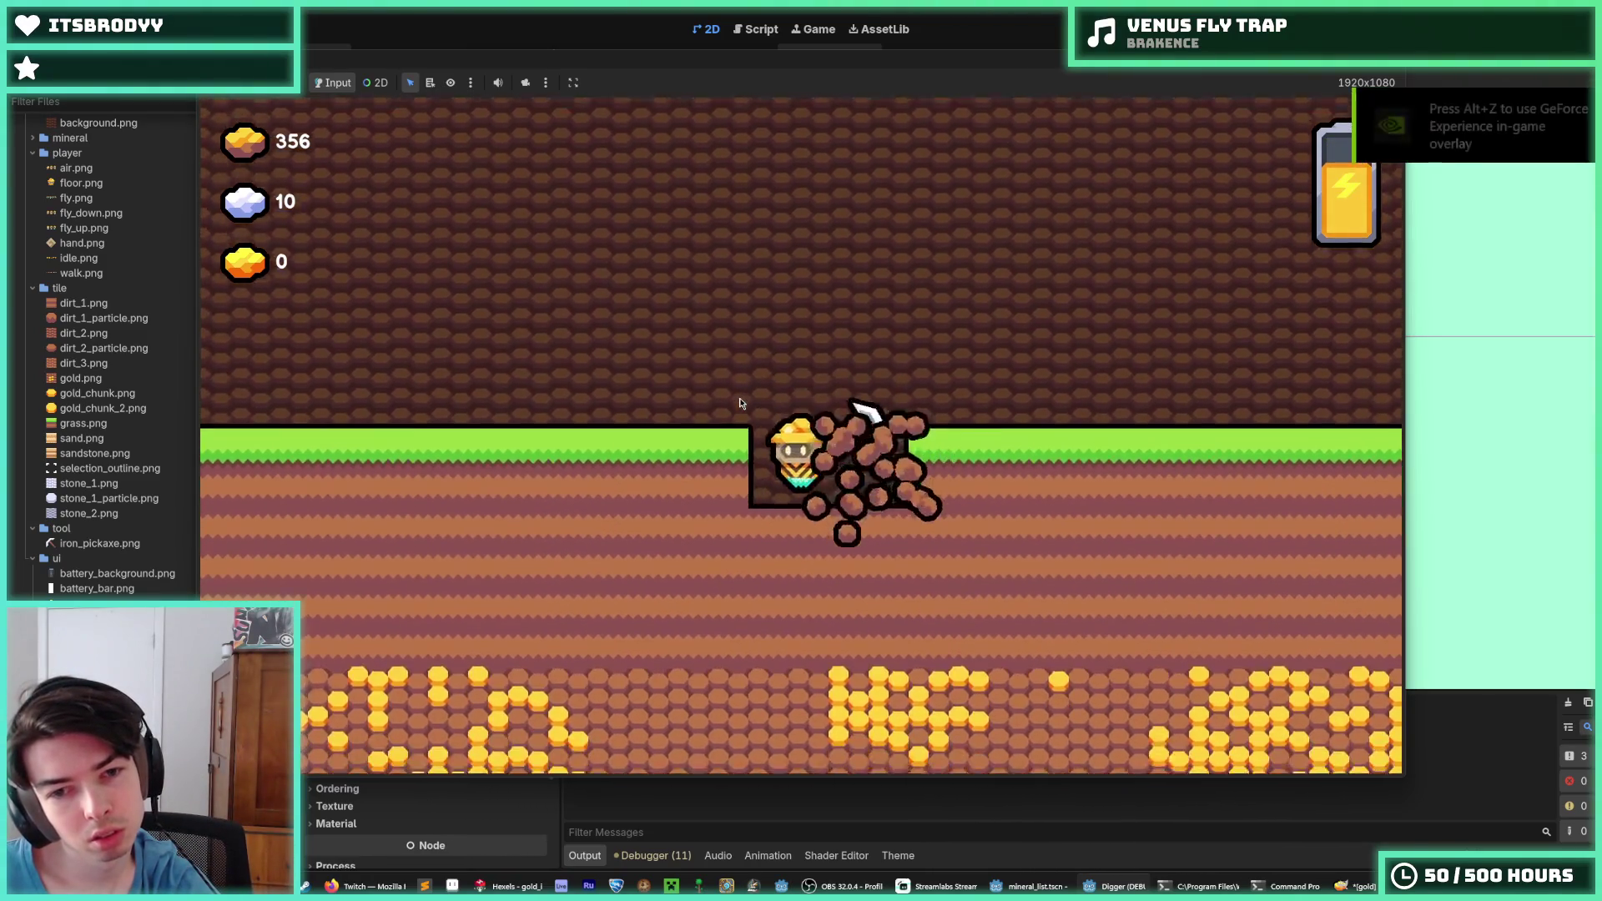
key(s)
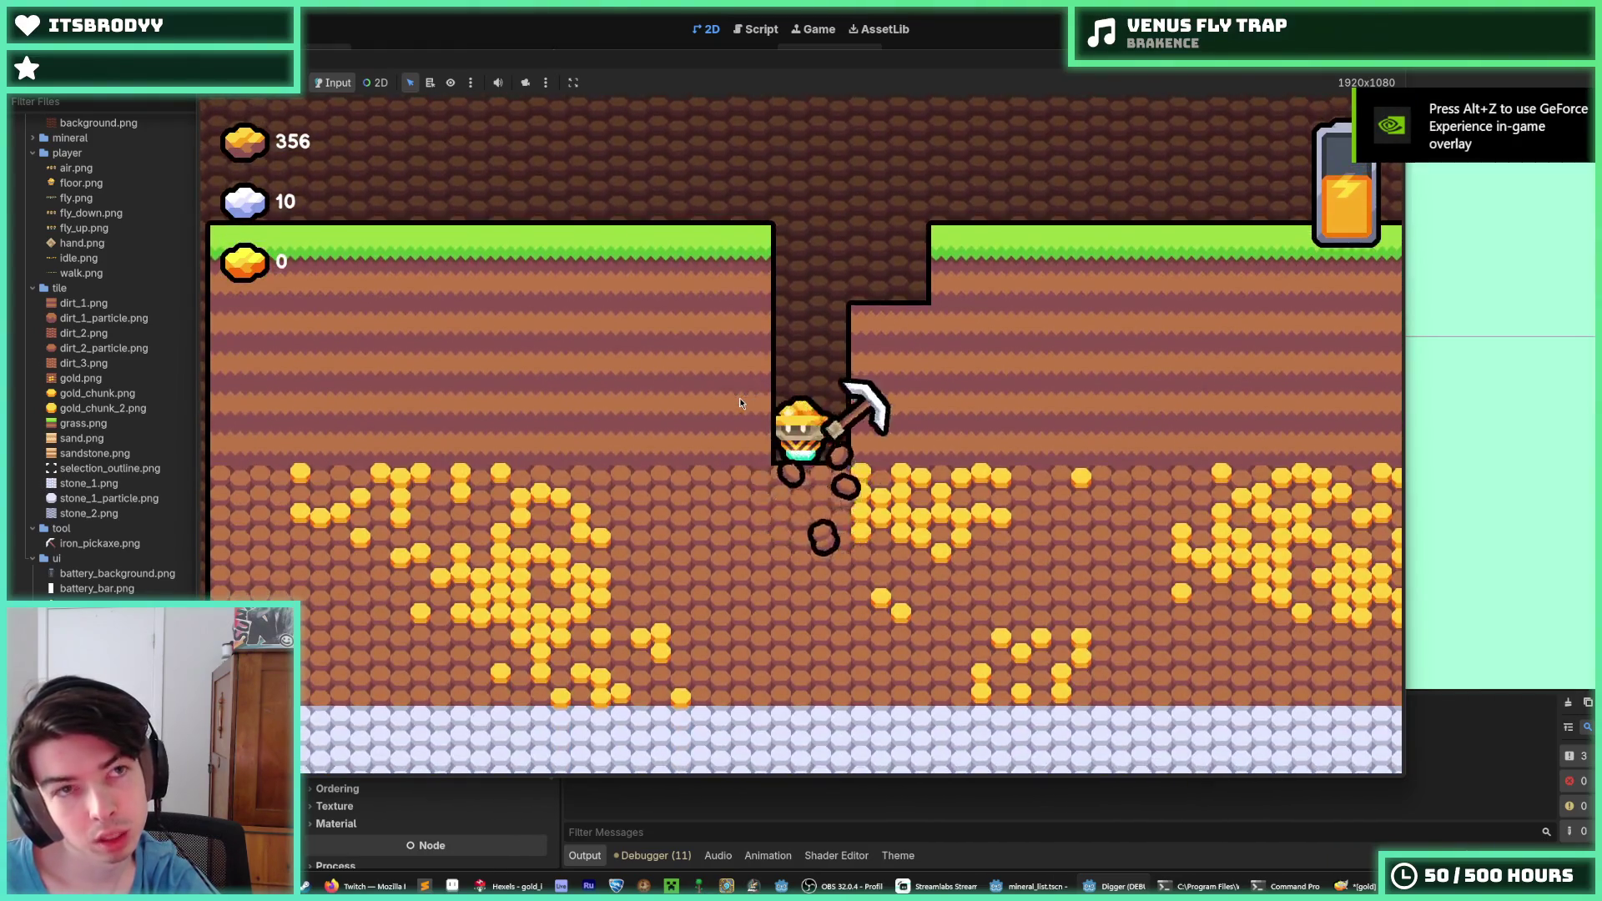
key(s)
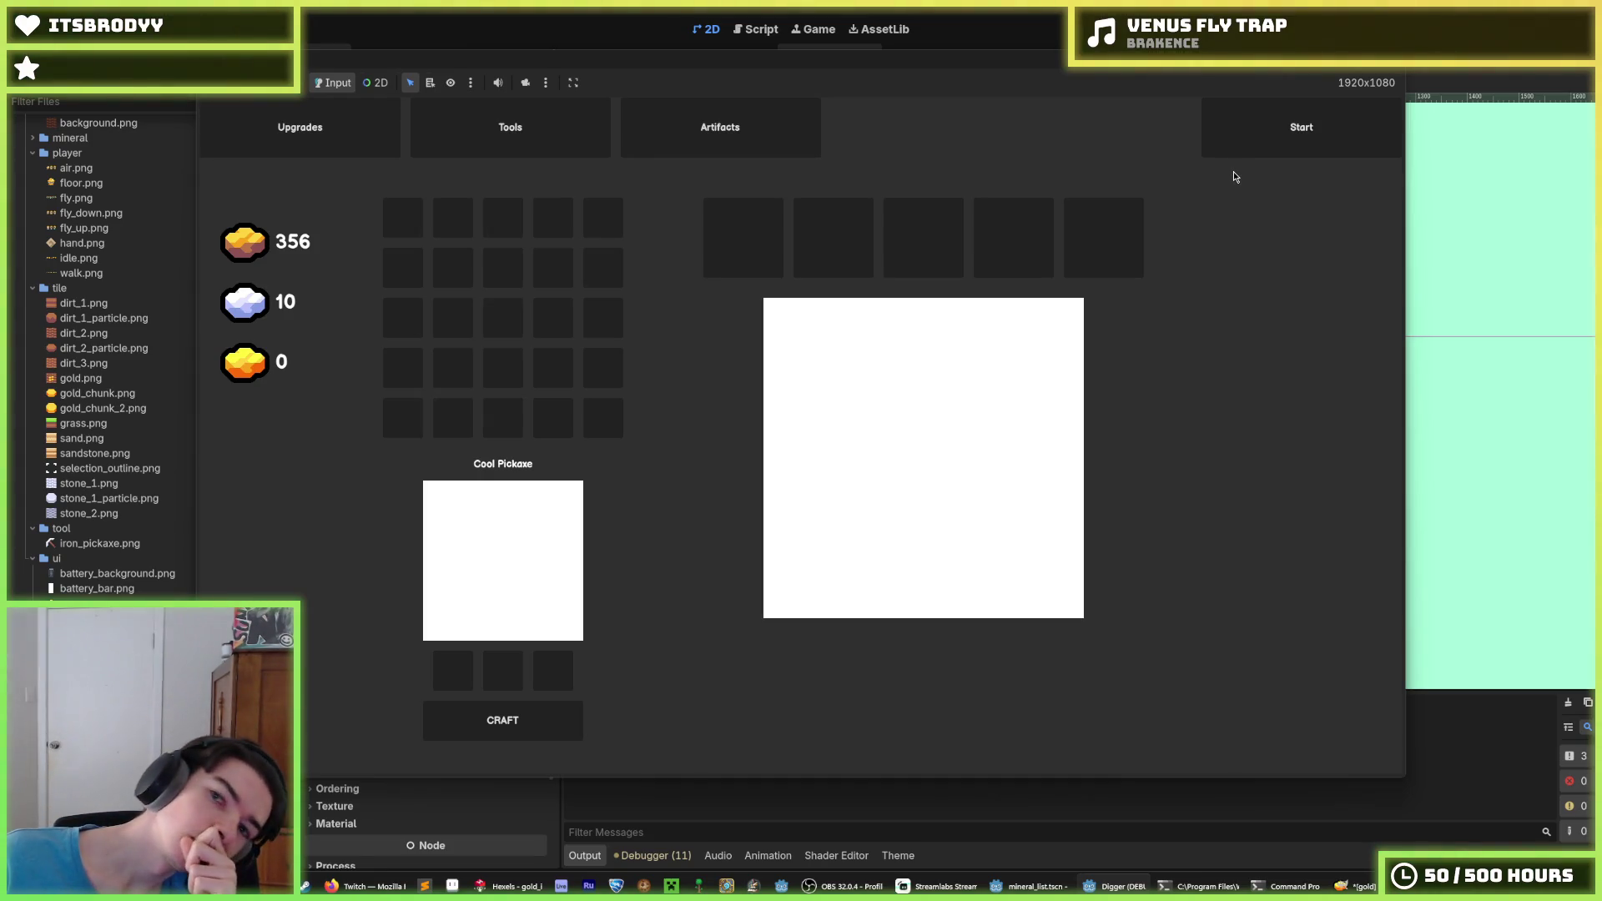
click(1259, 145)
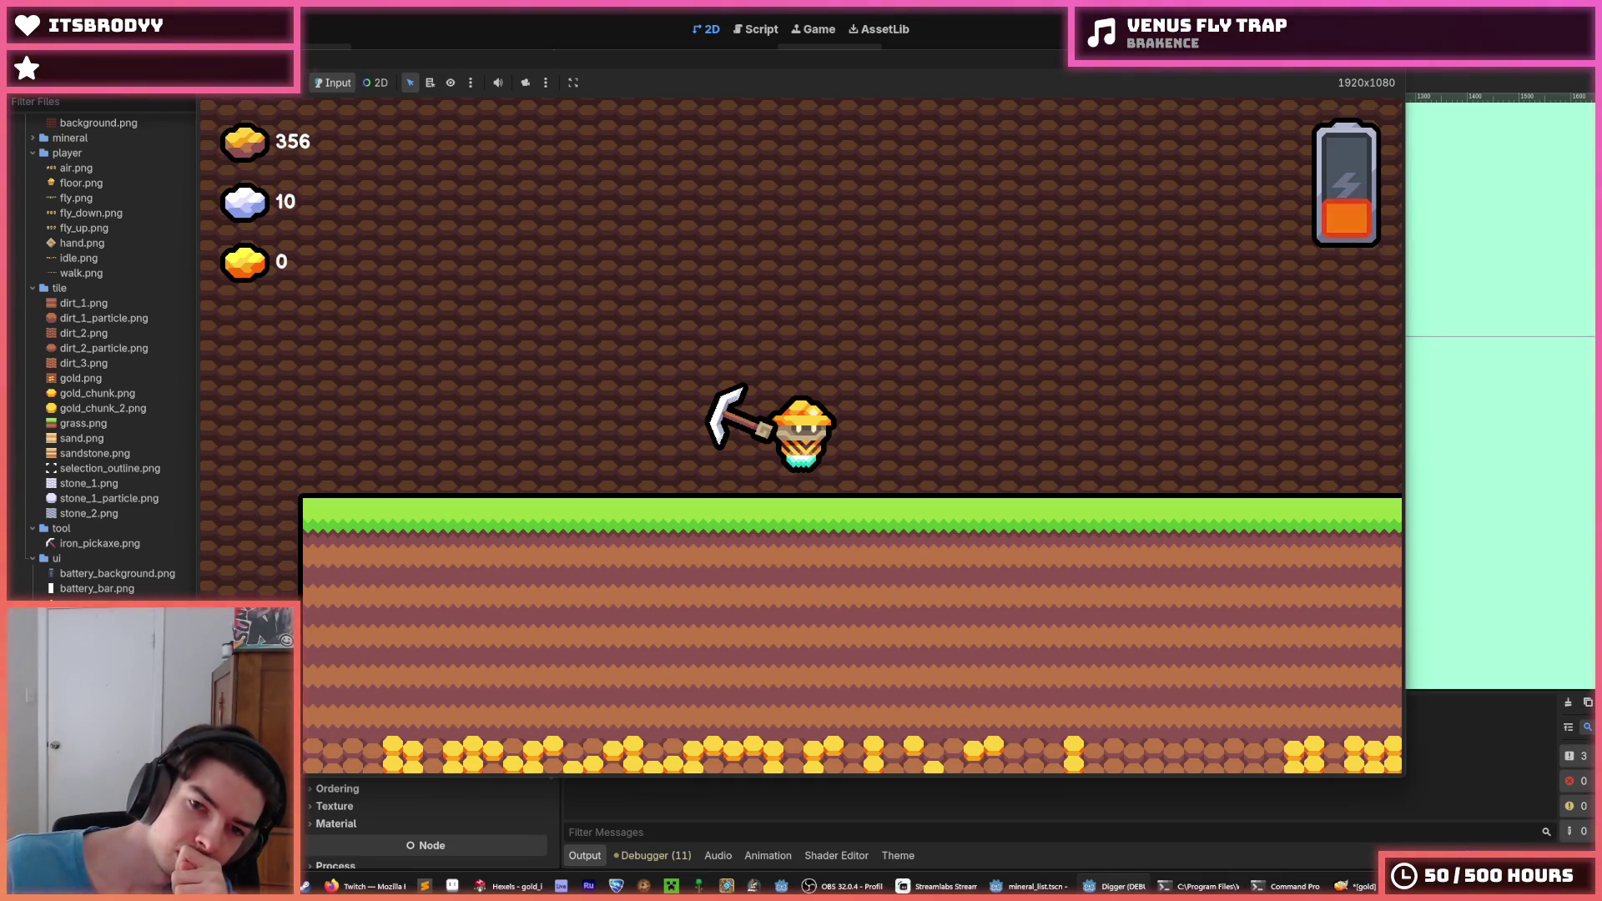
key(F8)
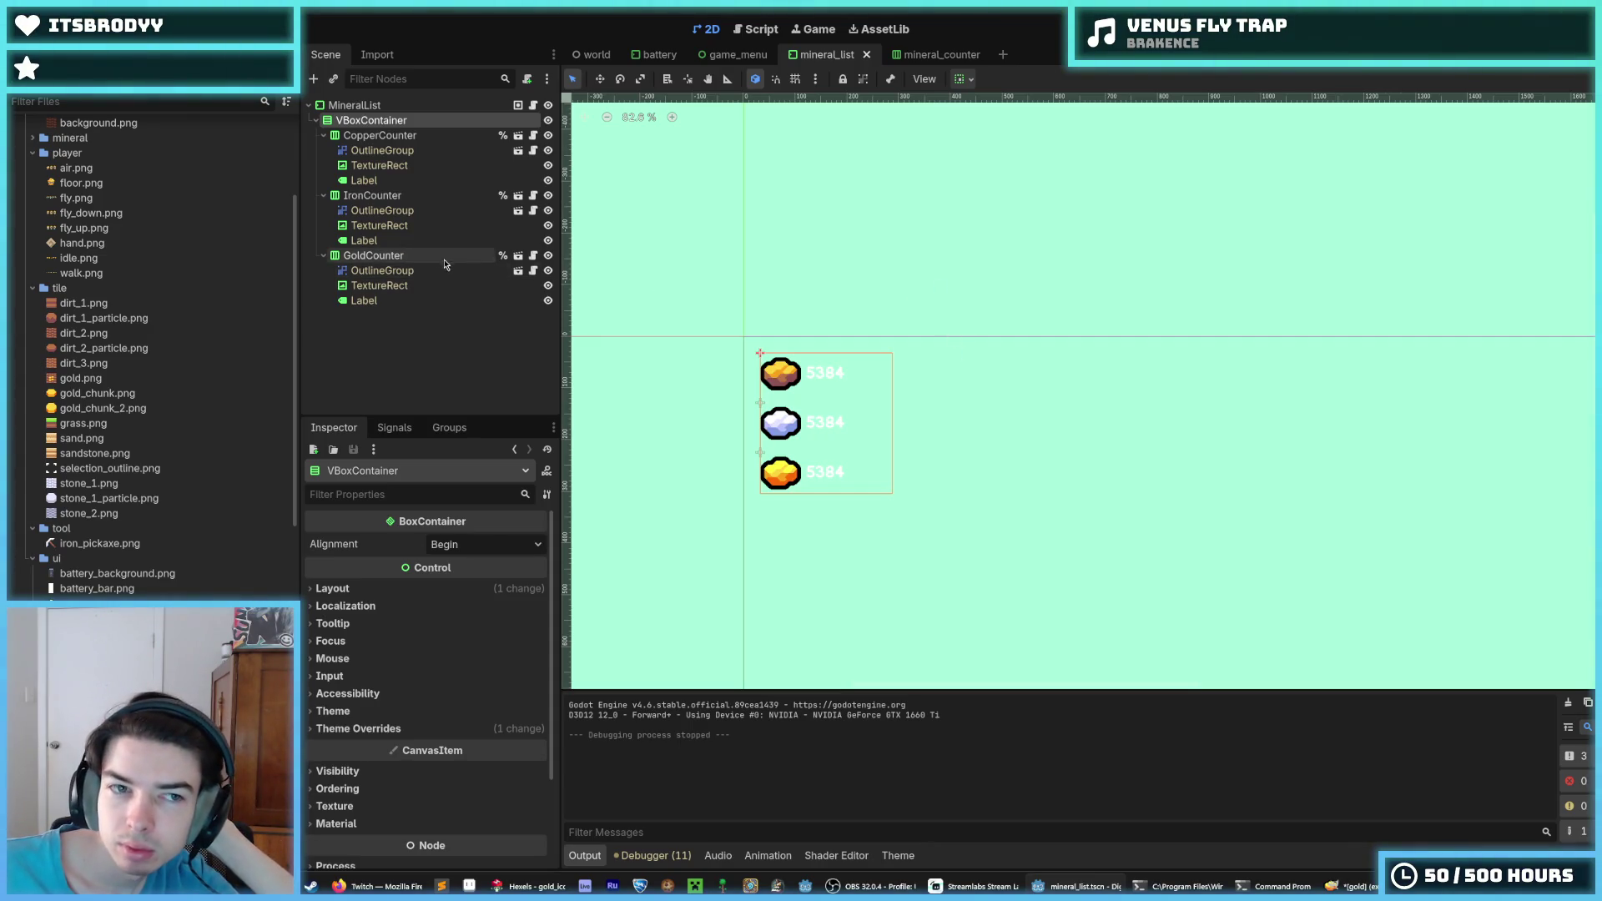
click(359, 105)
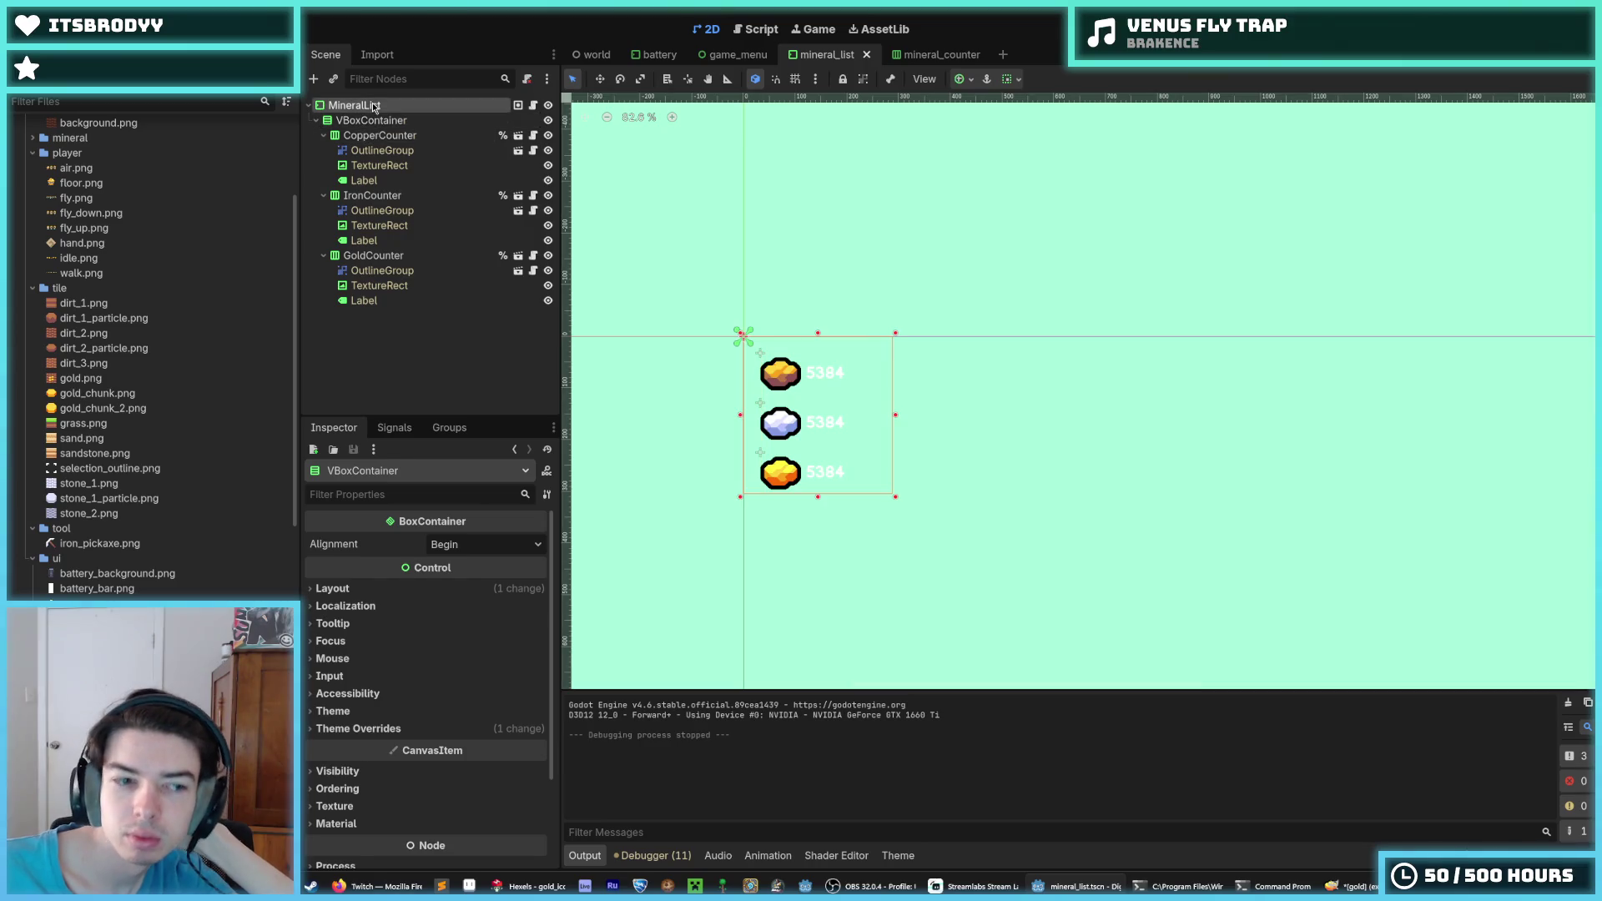
Open the mineral_counter scene and delete its OutlineGroup node
click(119, 586)
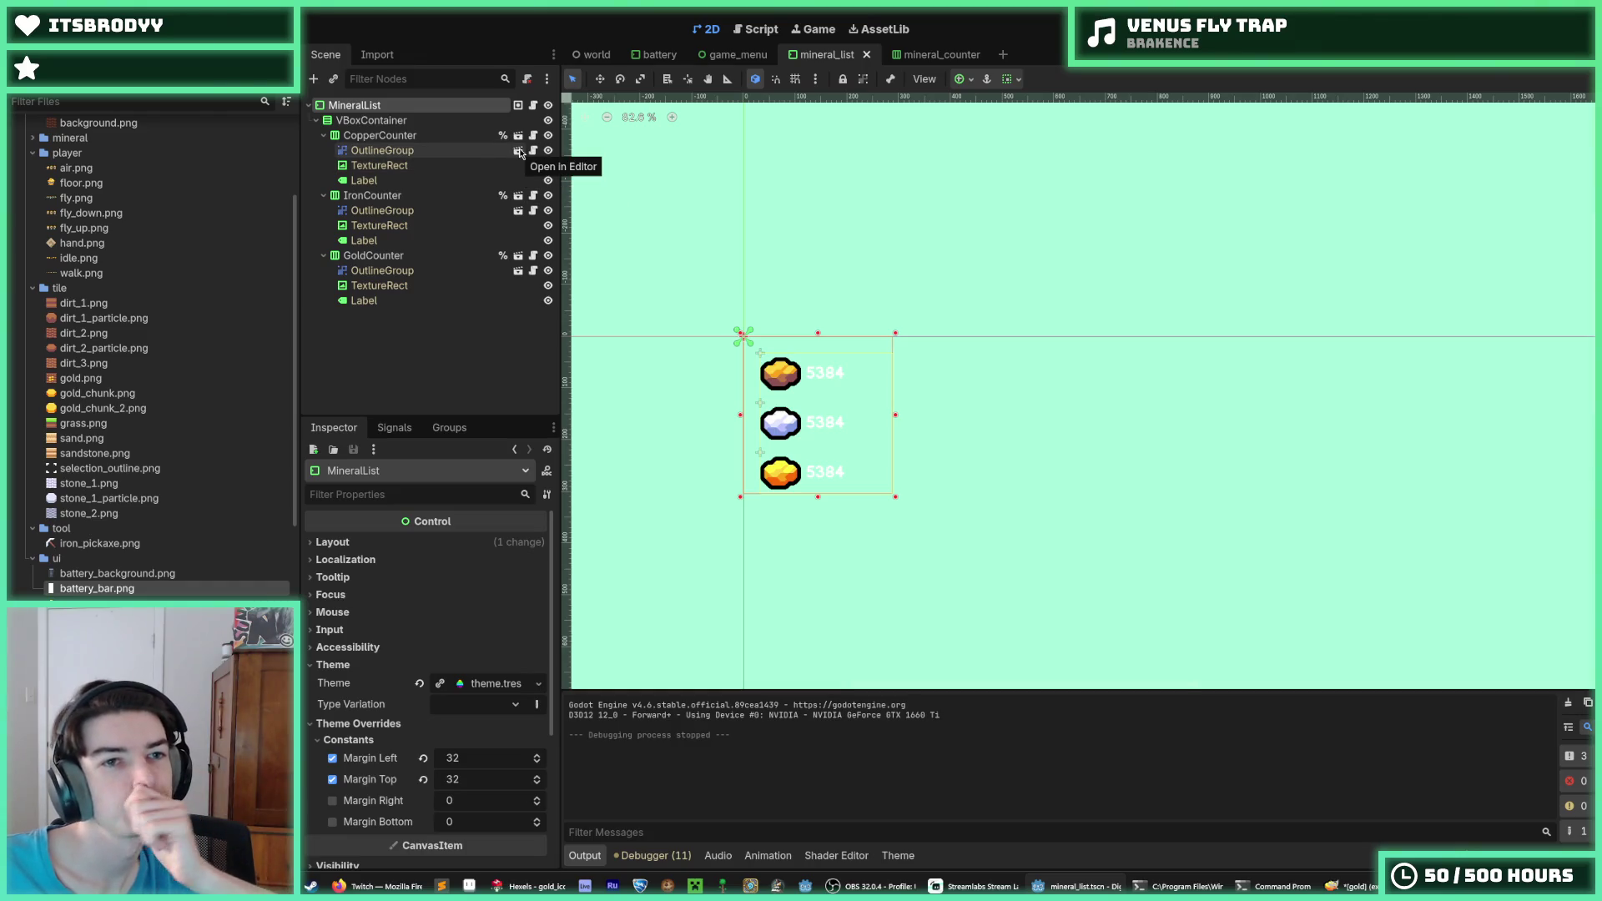
click(518, 142)
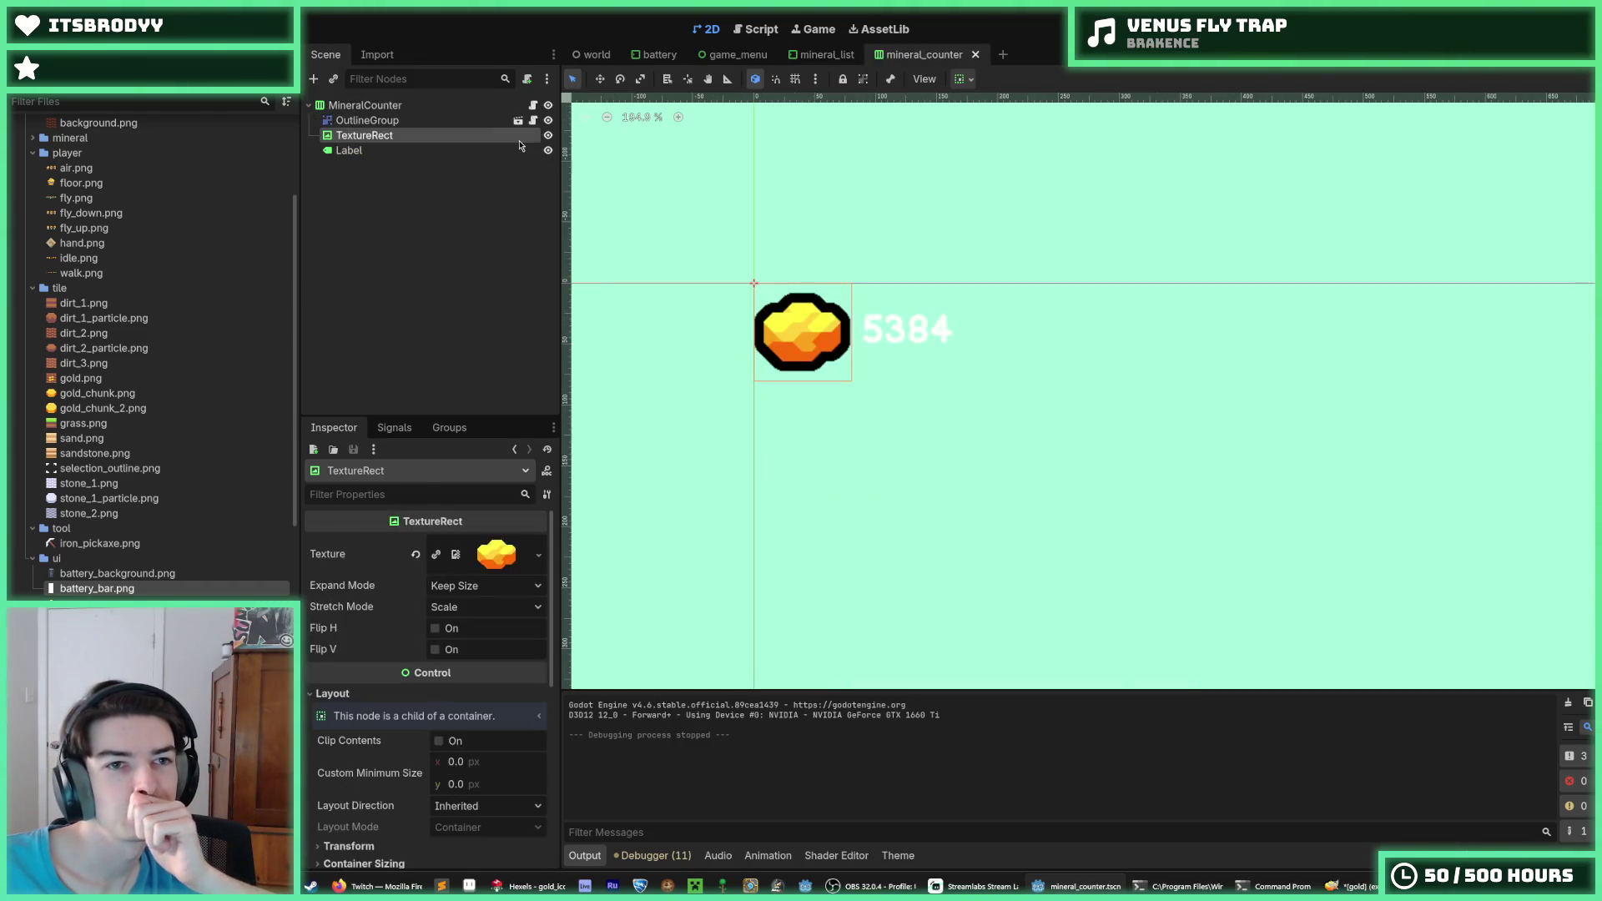
click(439, 108)
click(437, 120)
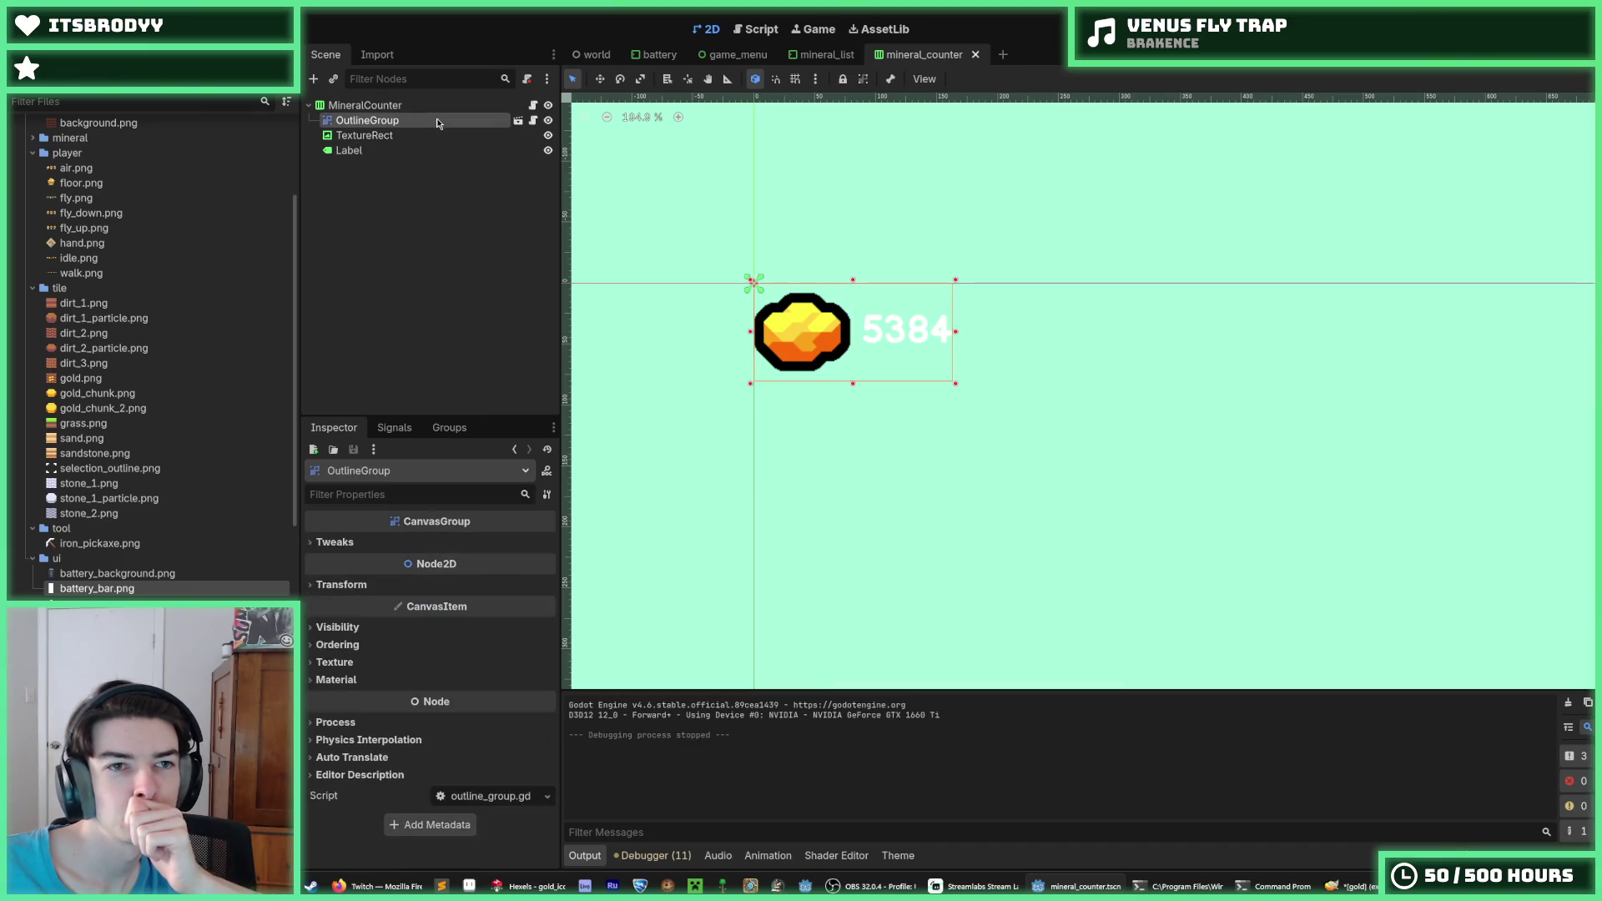
key(Delete)
key(Return)
Select the count Label node in the mineral_counter scene
click(437, 122)
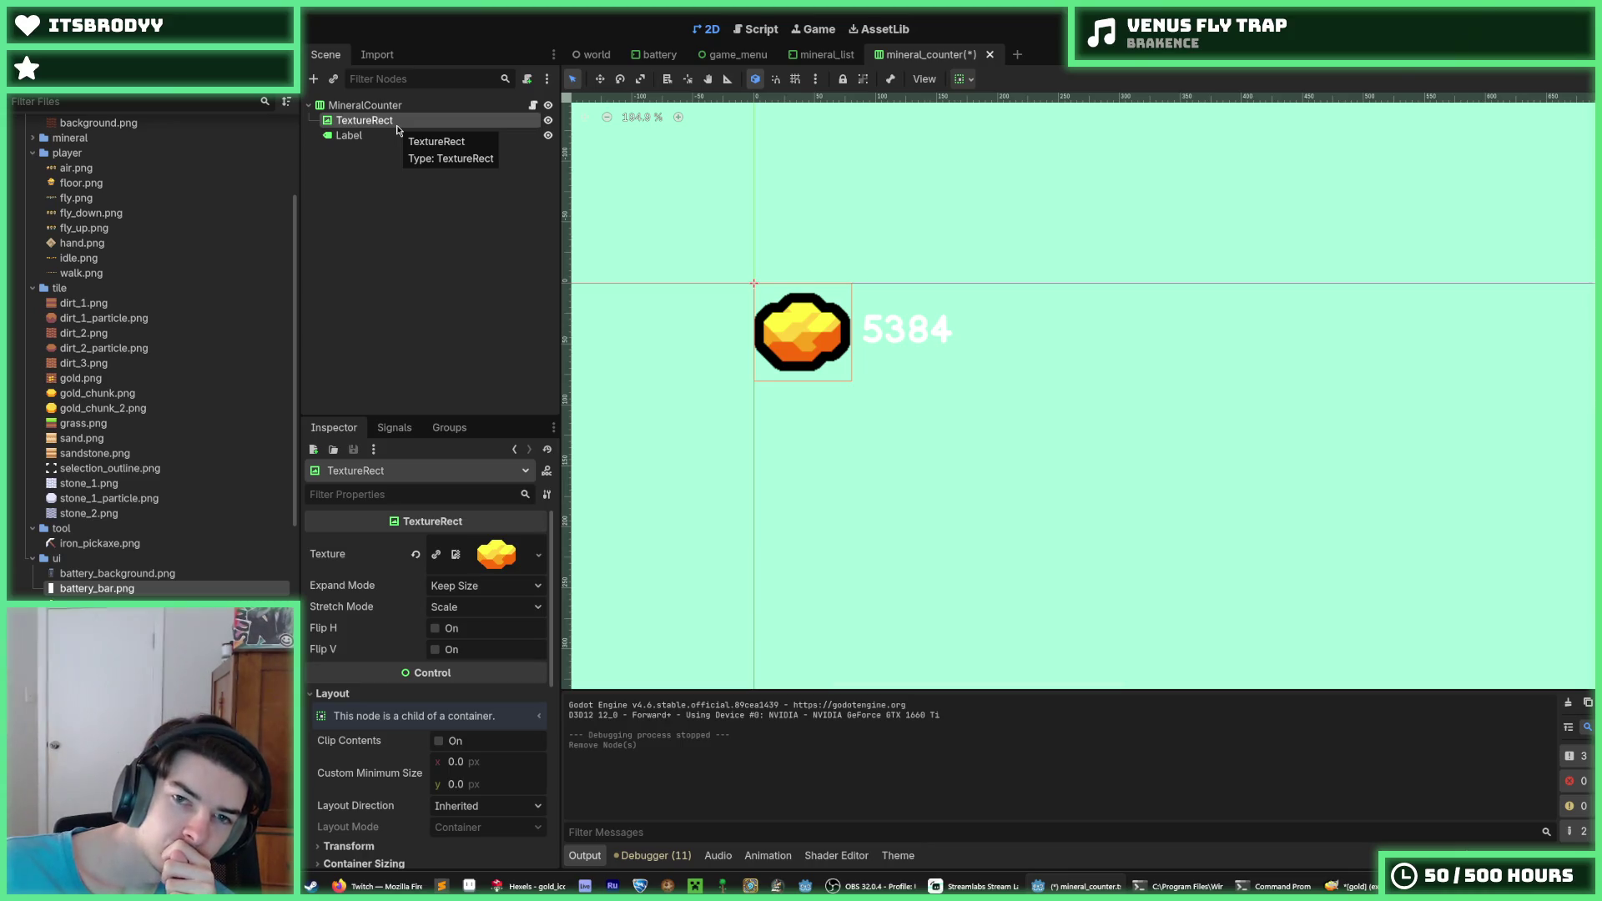
scroll(758, 255, up, 4)
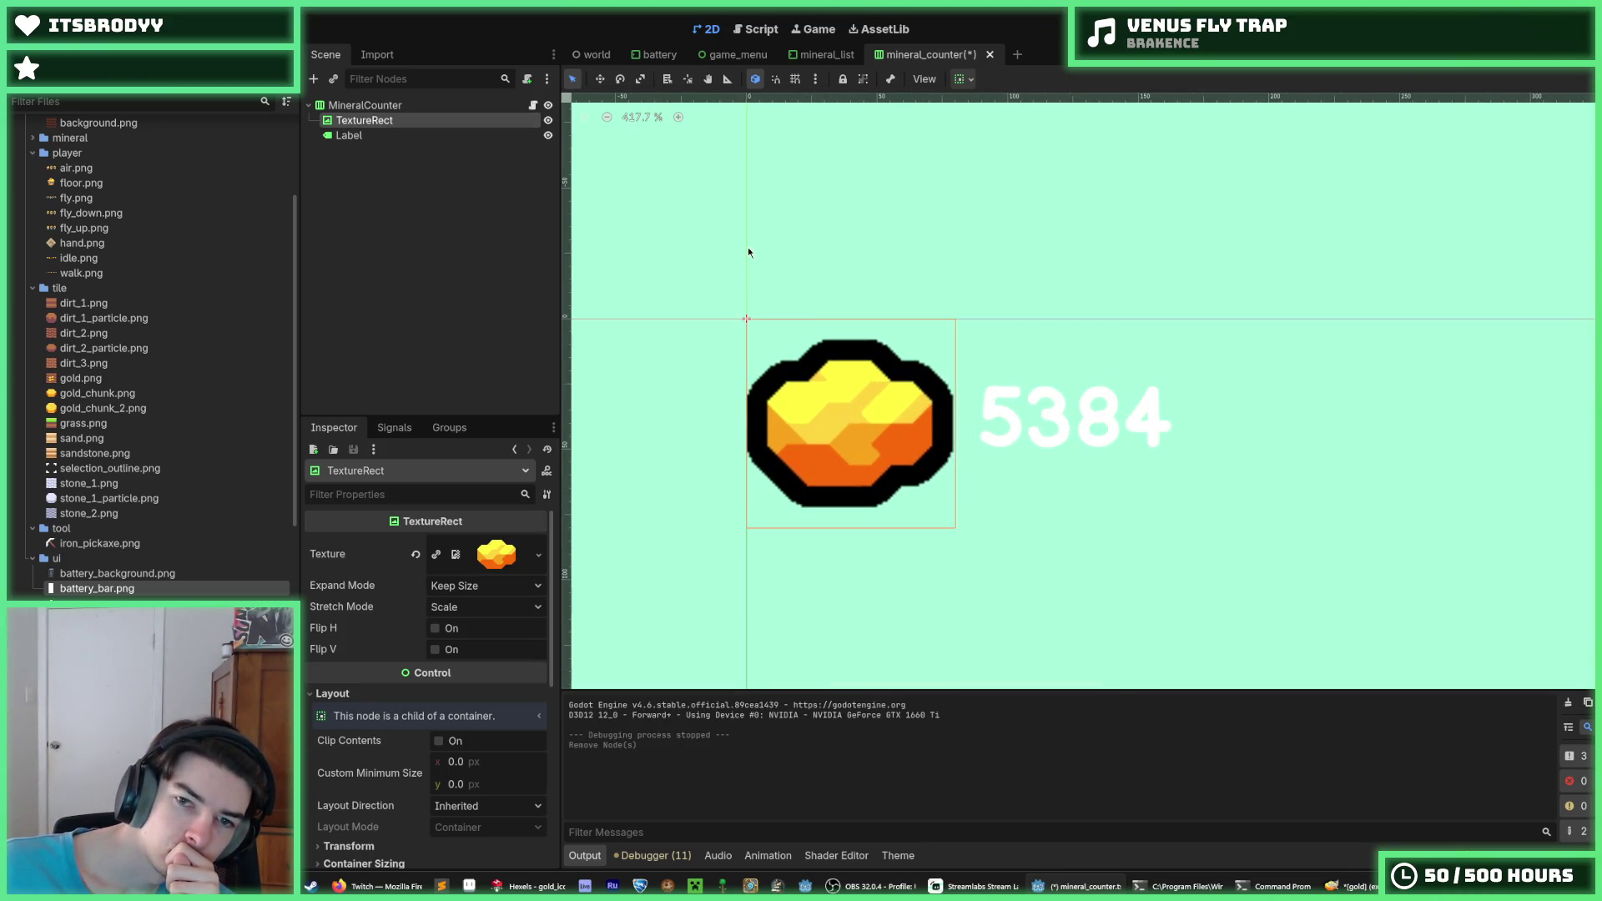
scroll(827, 334, down, 4)
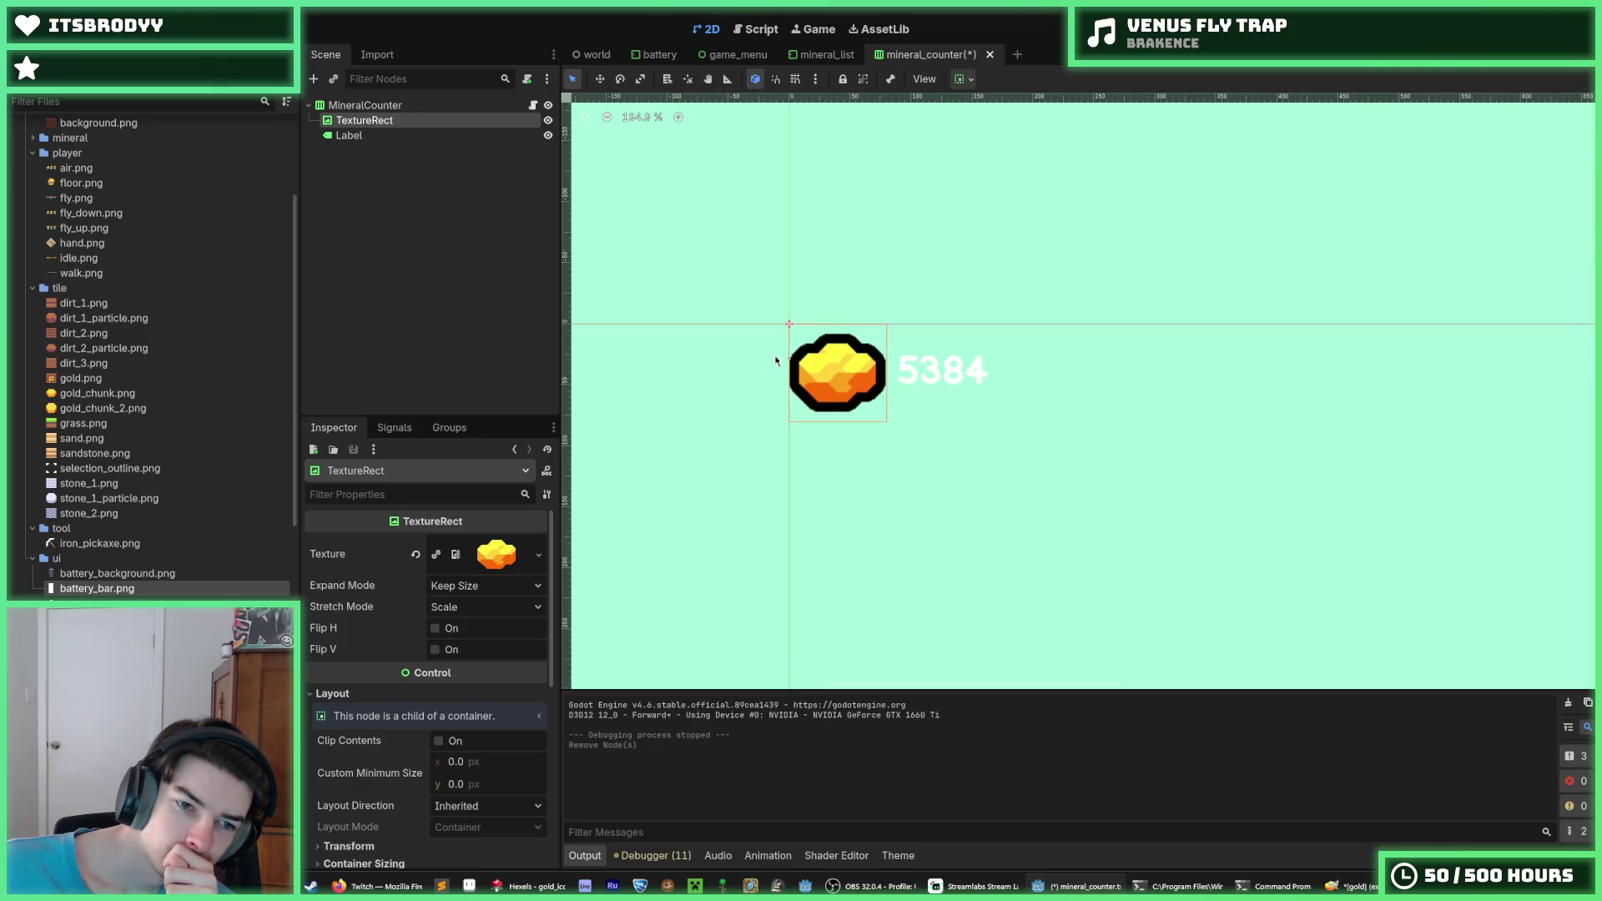
click(373, 137)
Enable the label's Outline Size constant override, starting at 8
scroll(367, 609, down, 3)
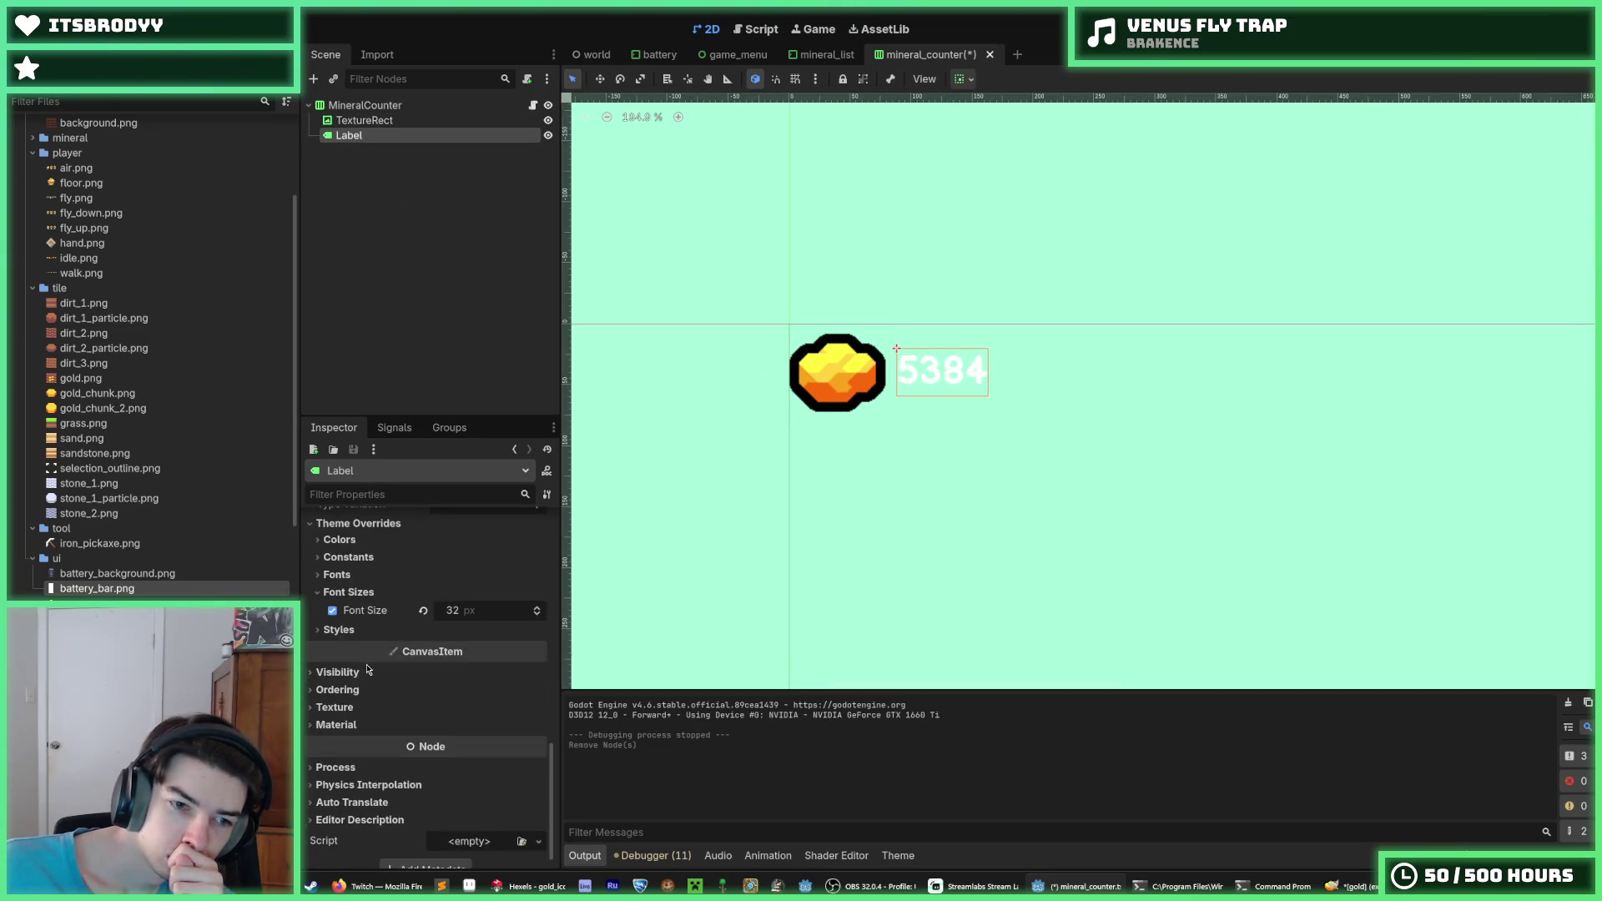
click(354, 630)
click(354, 629)
click(355, 630)
click(355, 630)
scroll(354, 631, up, 3)
click(354, 628)
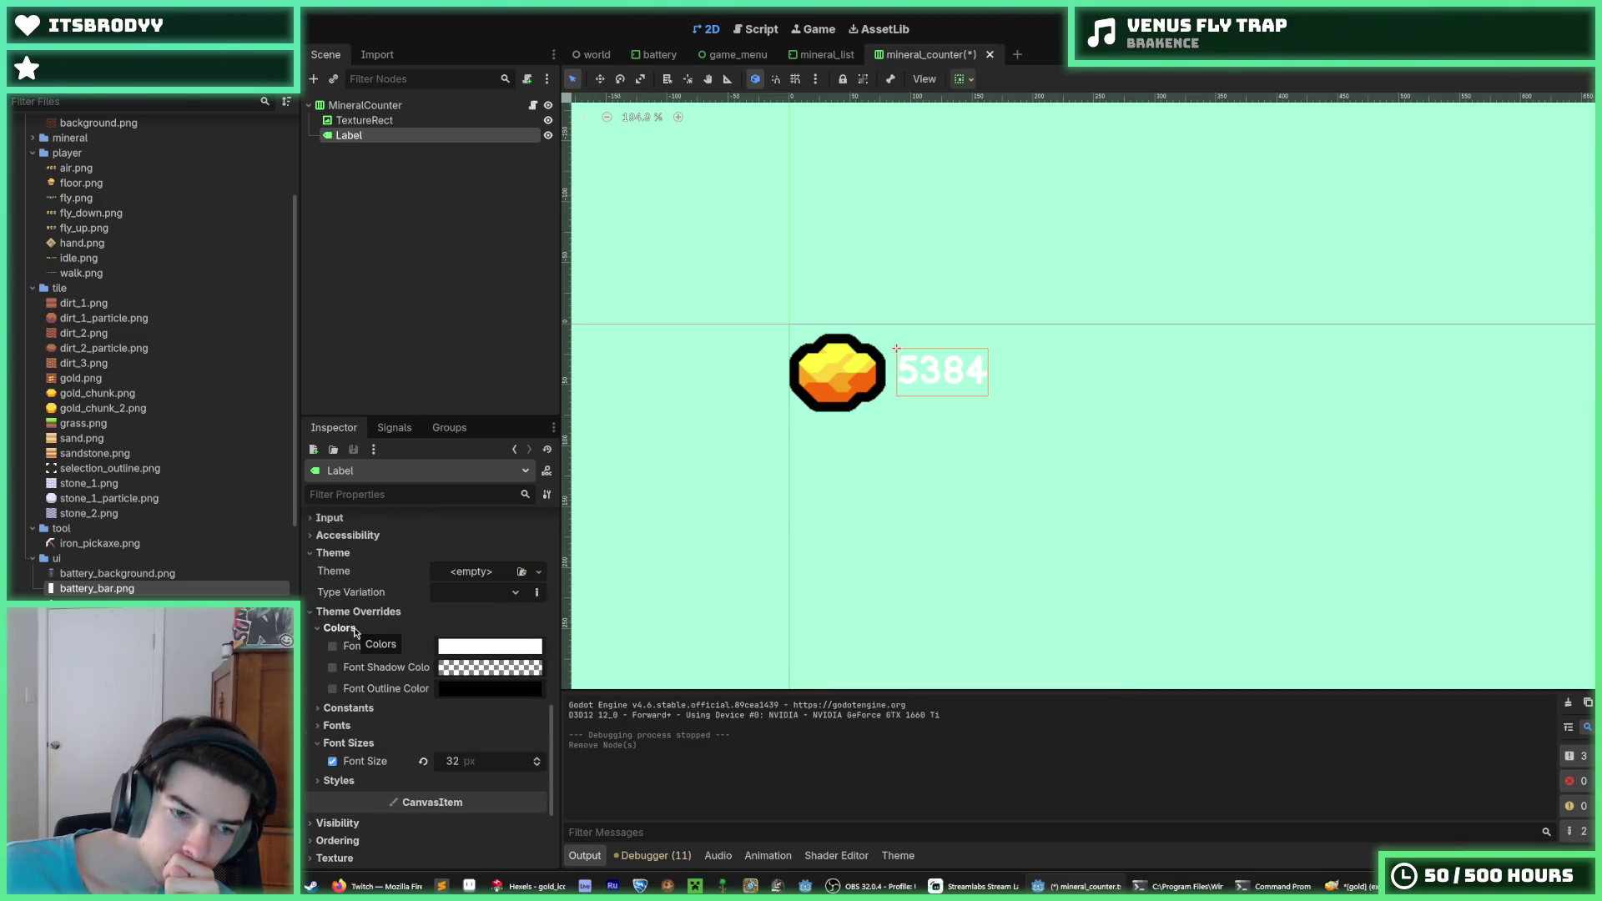
click(327, 711)
click(332, 811)
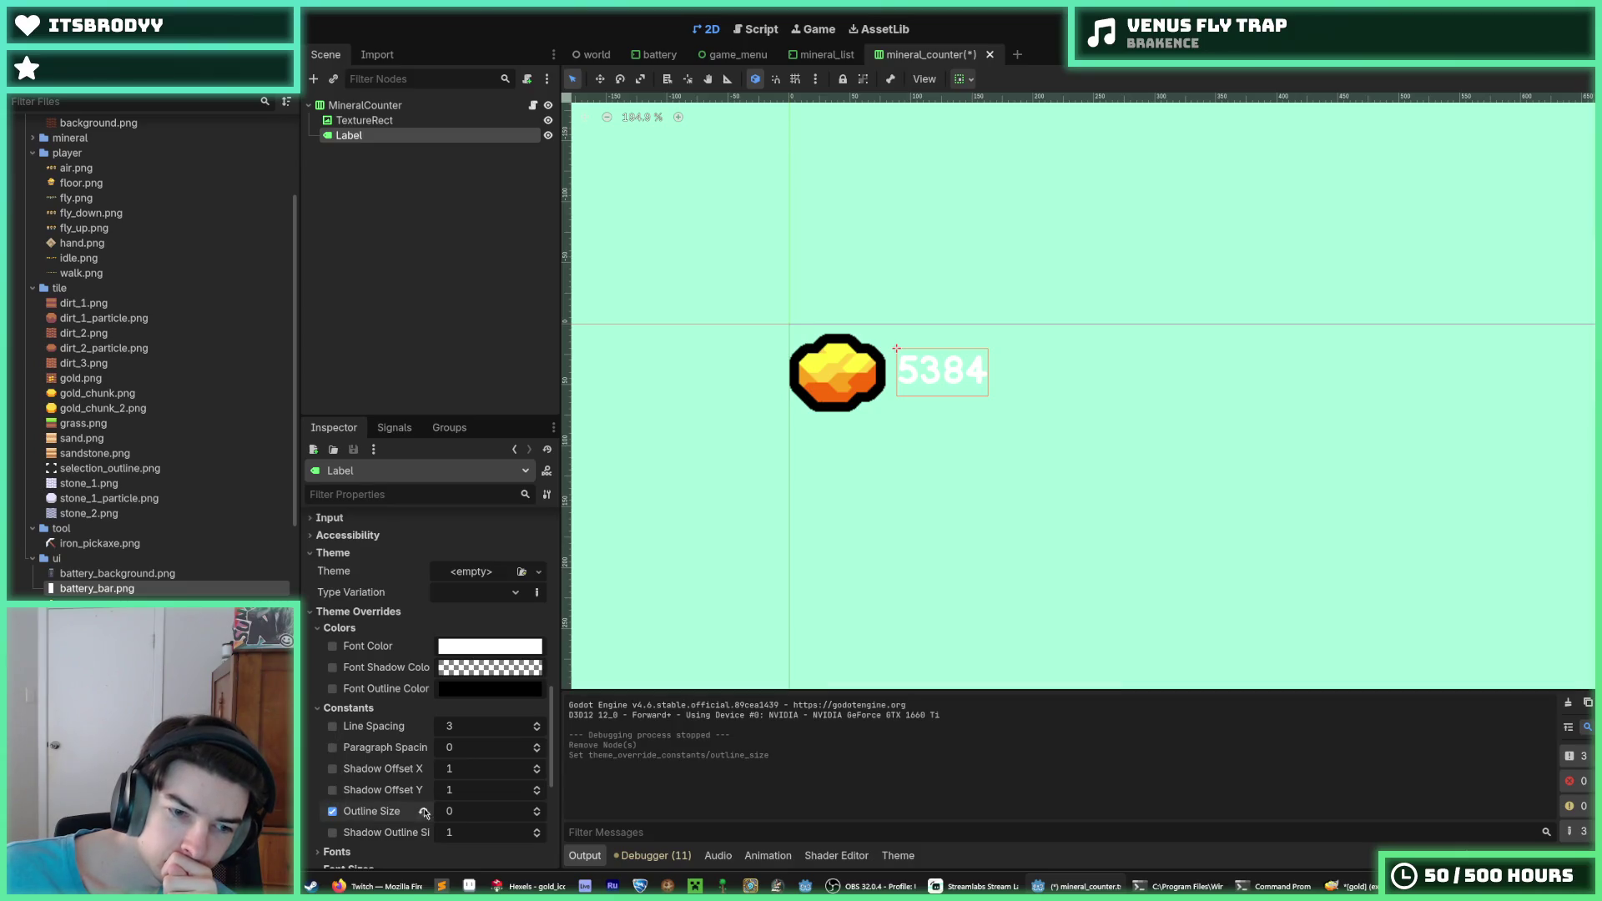
key(Return)
Try outline sizes 16 and 32 on the label, previewing each in the viewport
click(465, 807)
text(16)
key(Return)
click(993, 502)
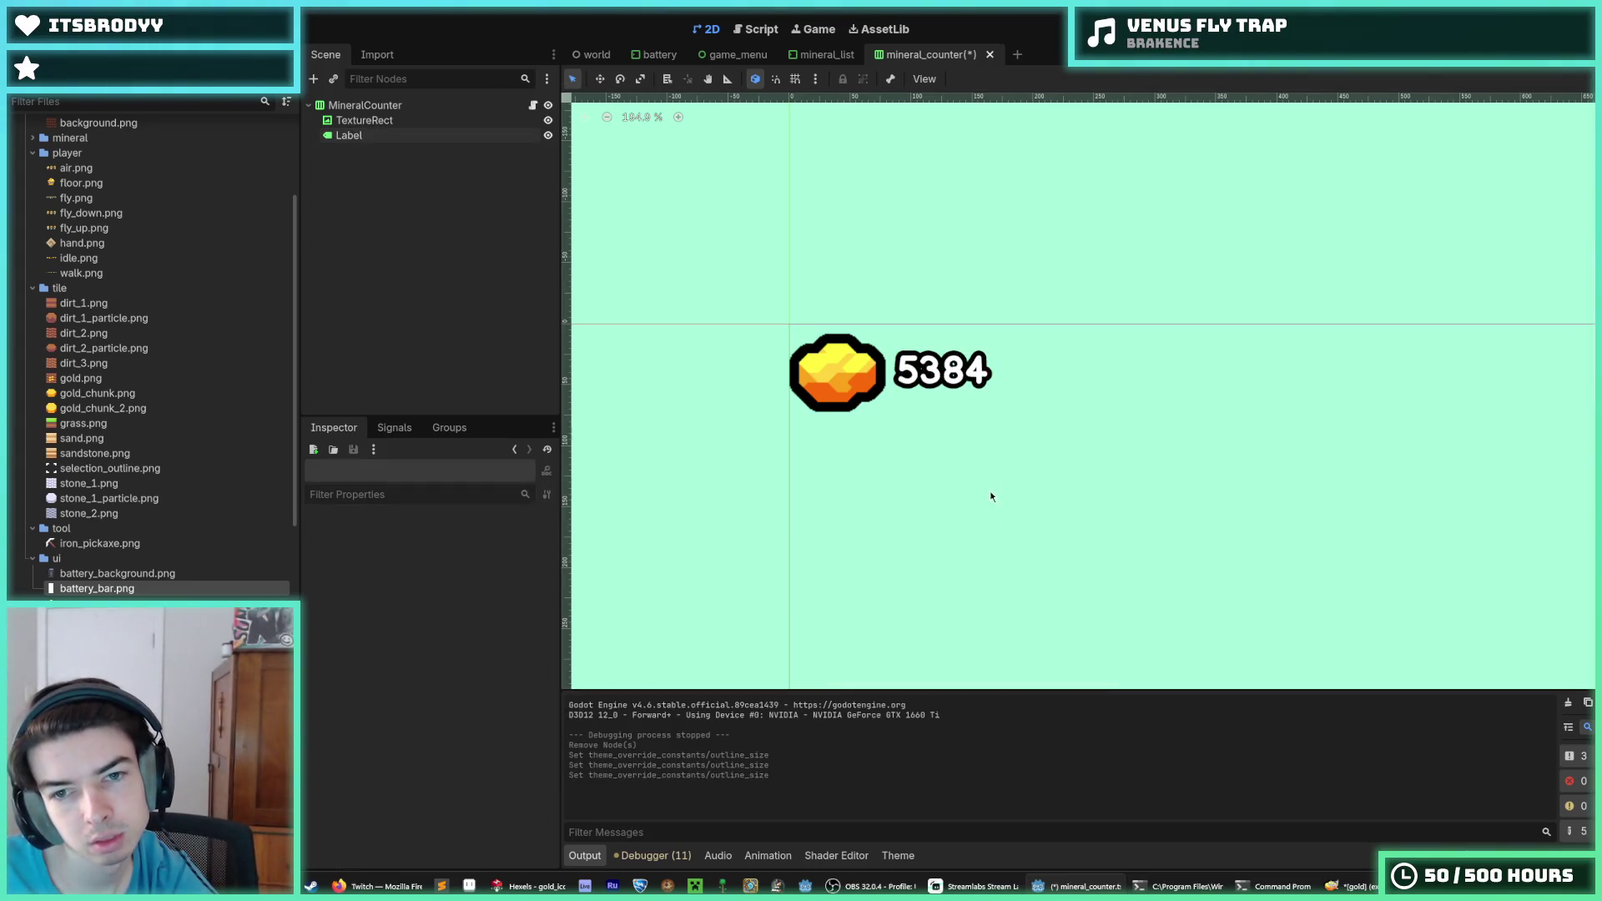
scroll(918, 422, up, 3)
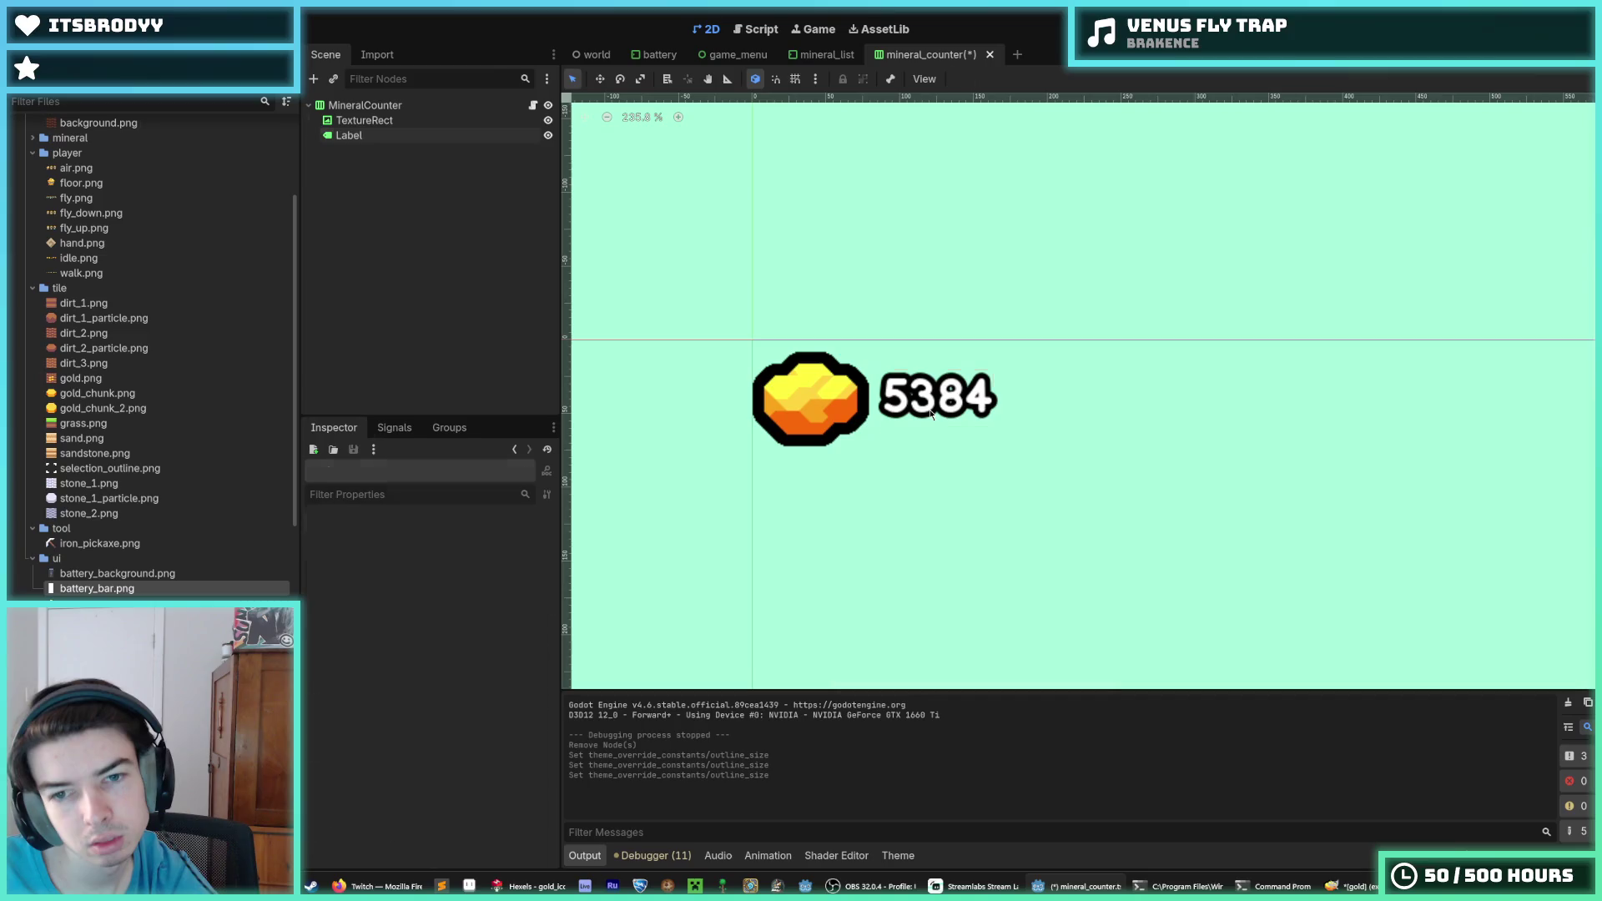
click(934, 396)
click(468, 810)
text(32)
key(Return)
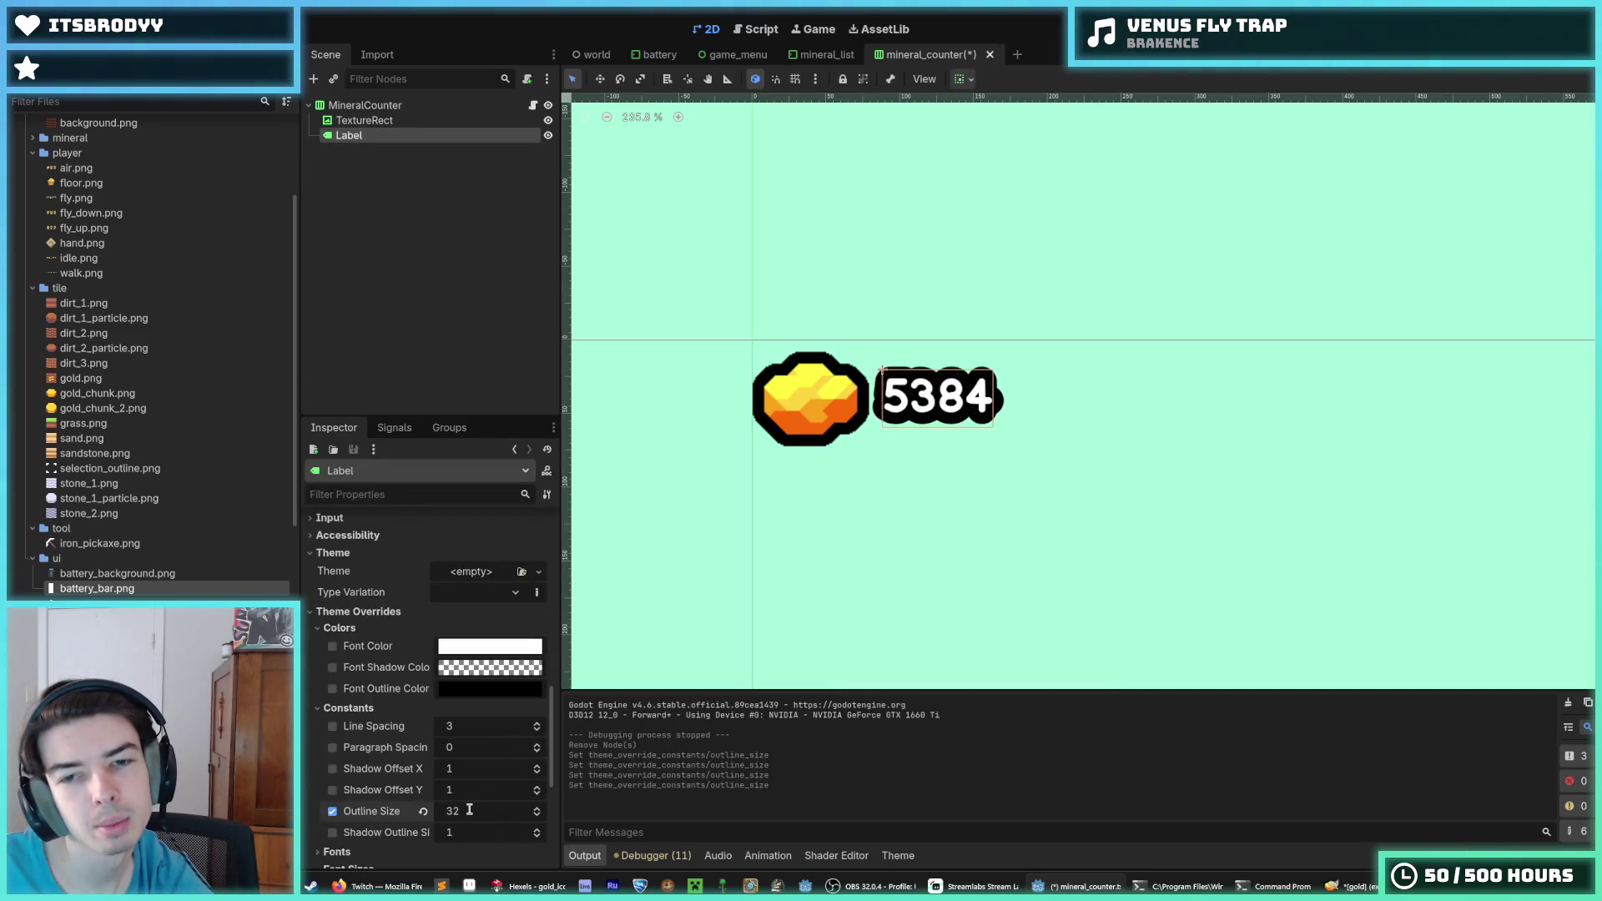
scroll(807, 601, down, 1)
click(951, 575)
Set the label's outline size back to 16 and run the game
click(909, 429)
click(459, 809)
text(16)
key(Return)
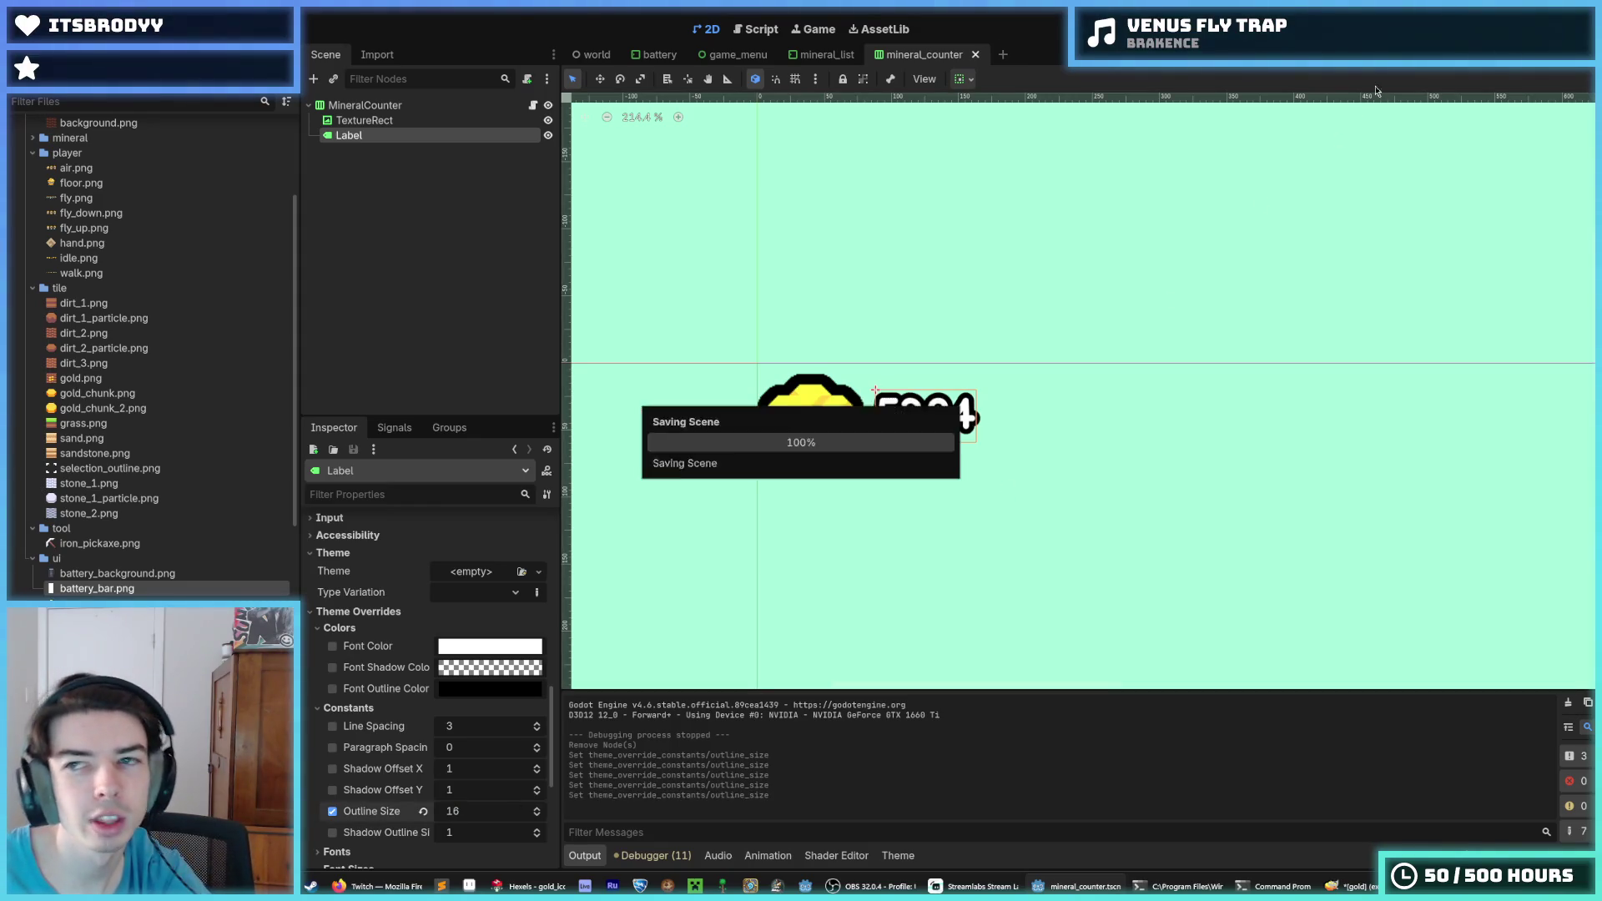
key(F5)
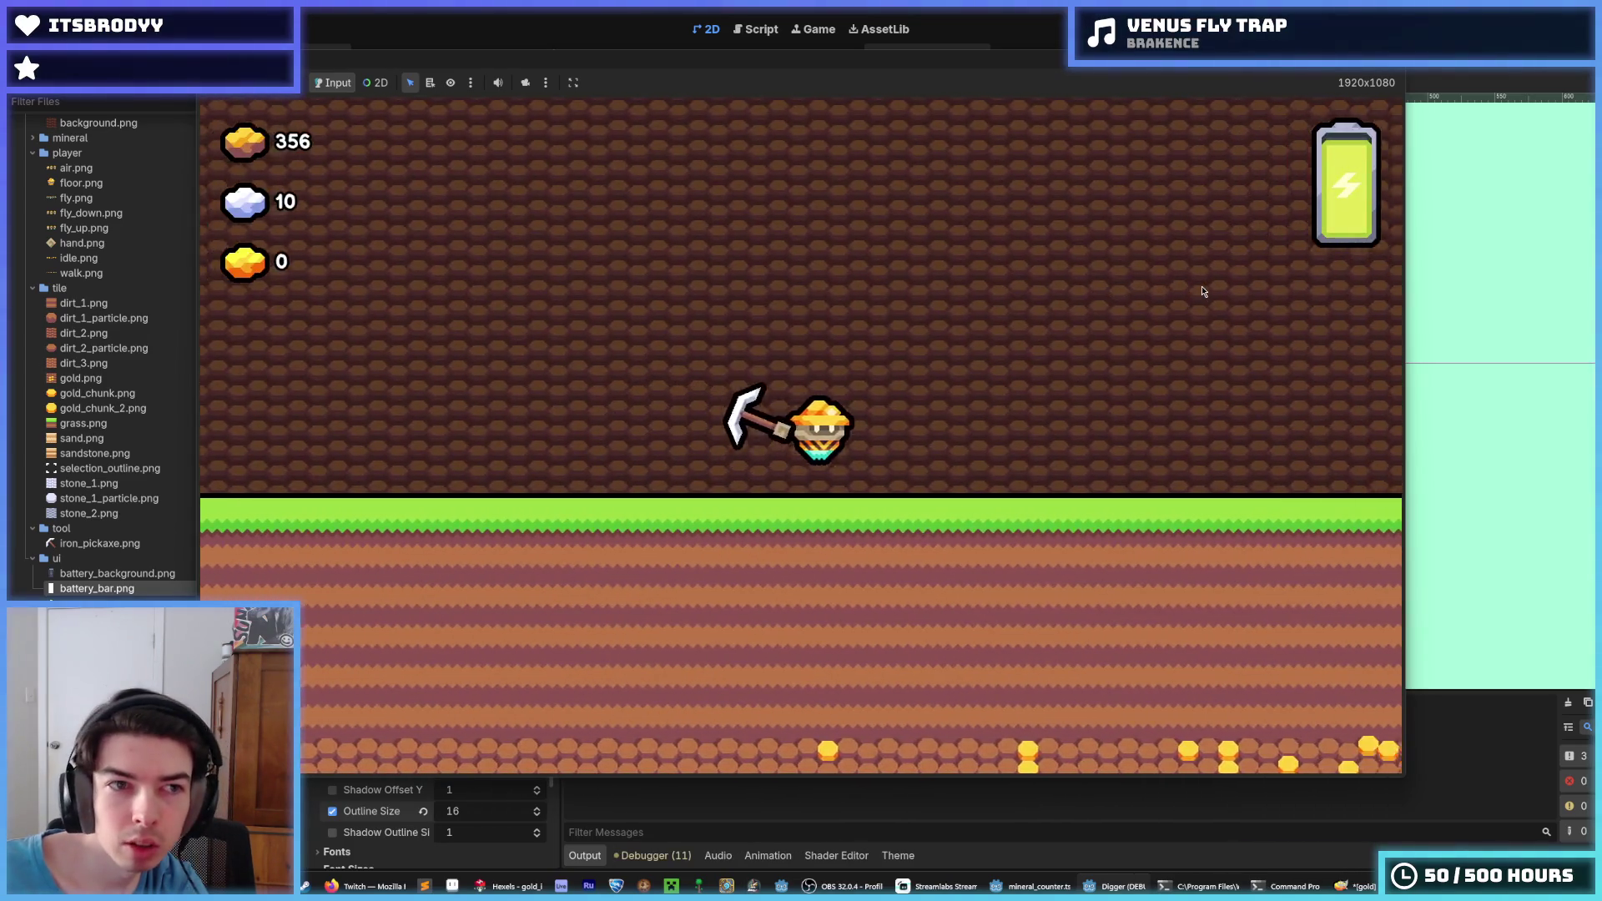
Dig down into the gold layer, tunnel right, start a new dig, then stop the game
key(Down)
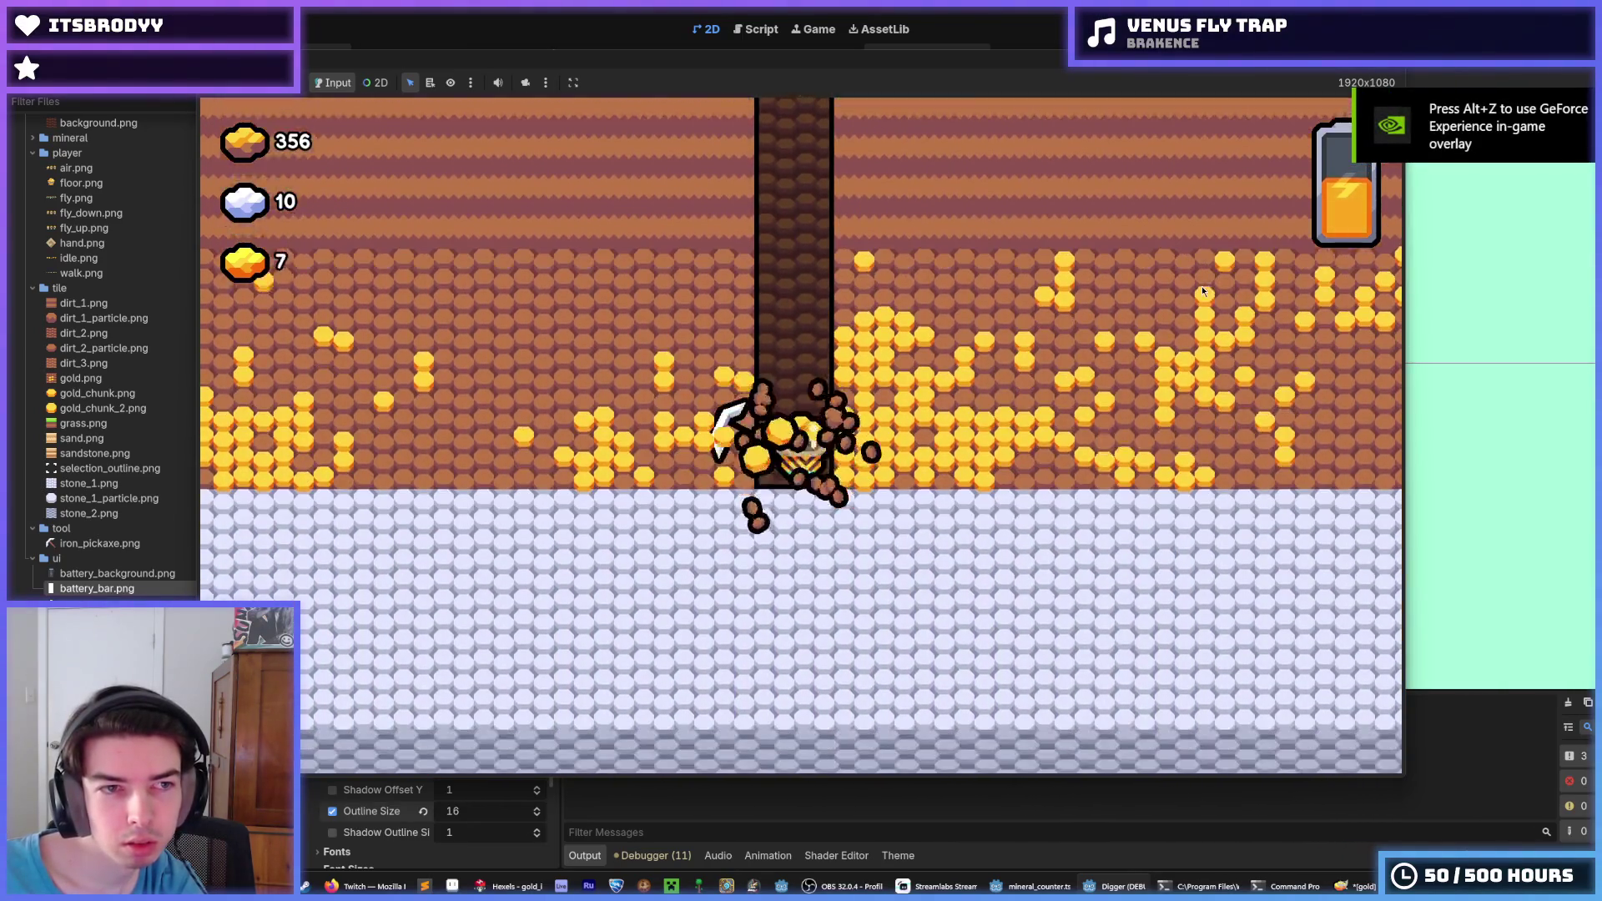
key(Right)
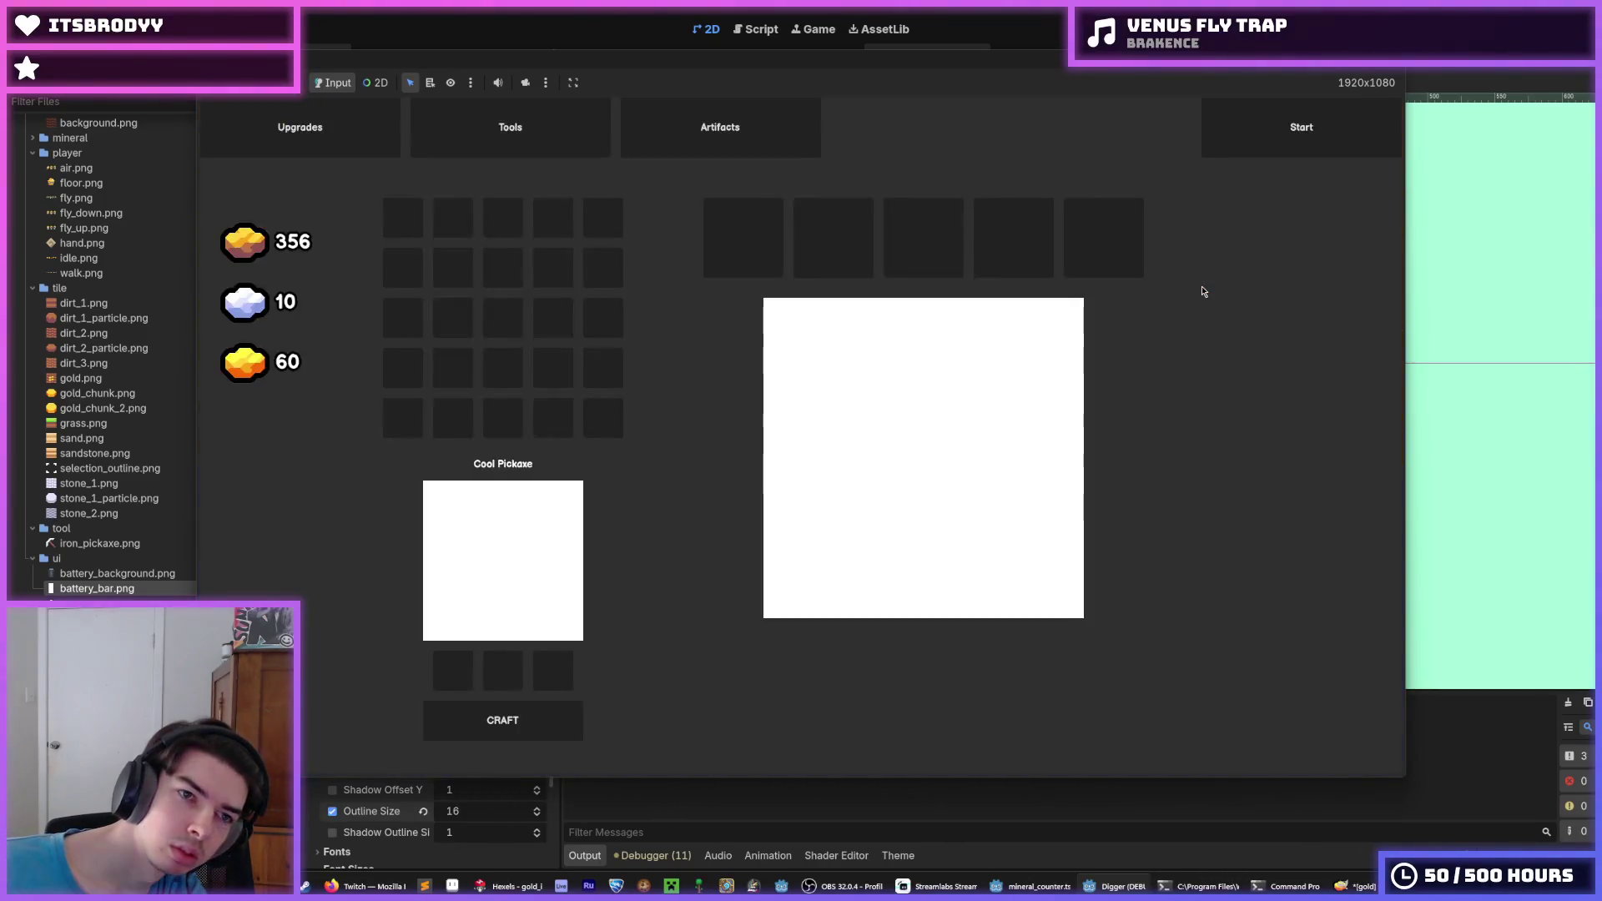
click(1320, 146)
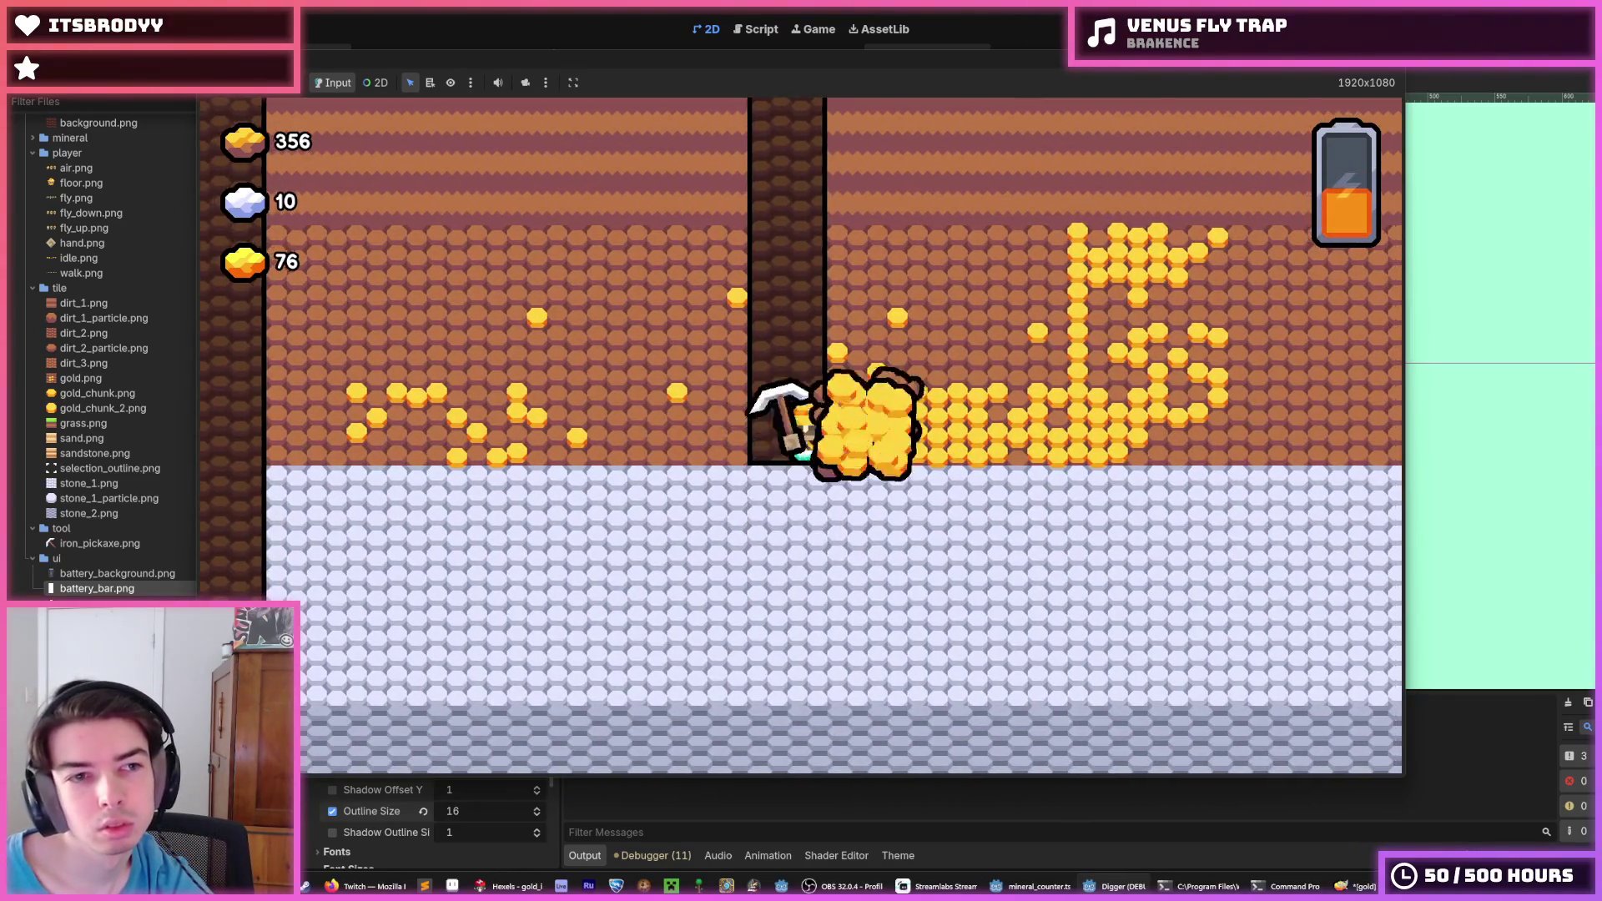
key(F8)
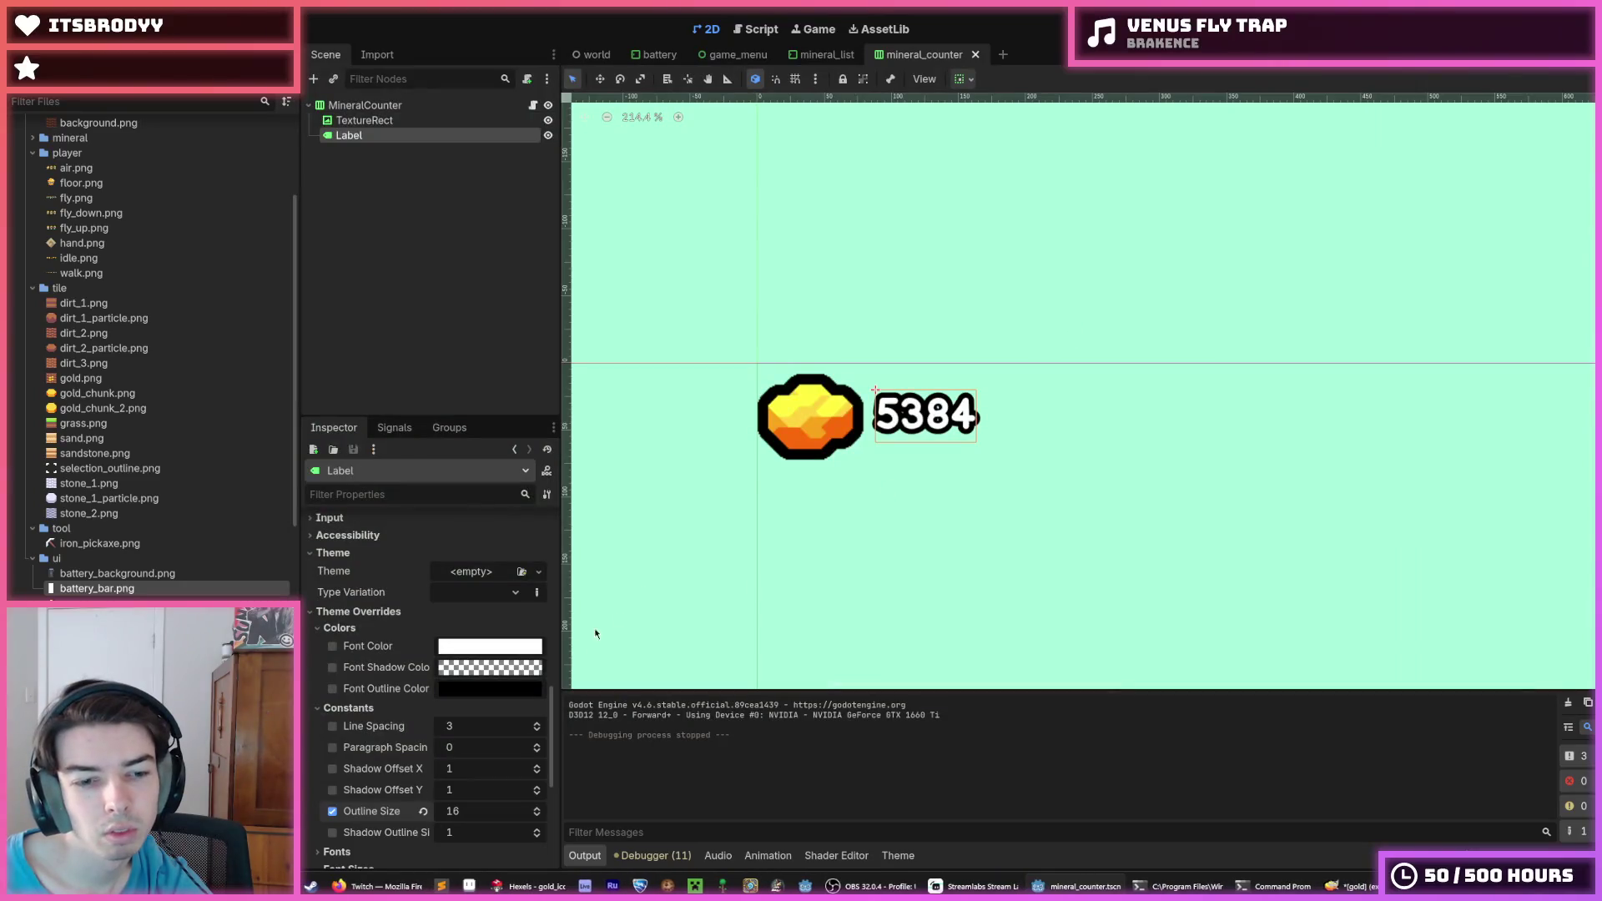
Scroll through the count Label's Theme Overrides, then run the game
scroll(411, 754, down, 2)
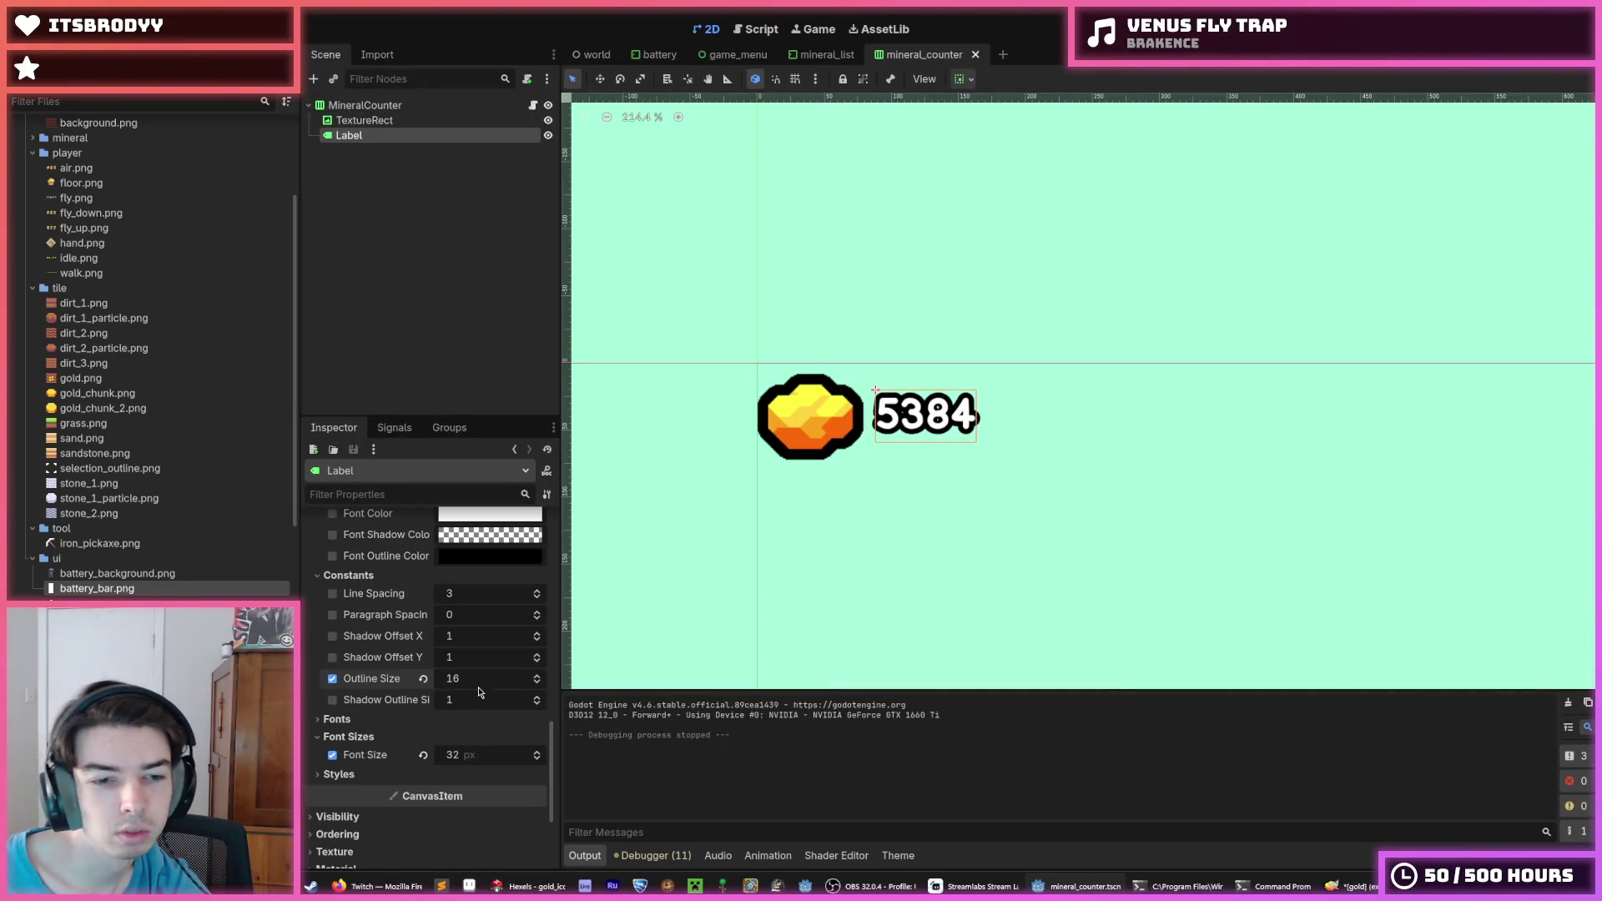
scroll(947, 427, up, 7)
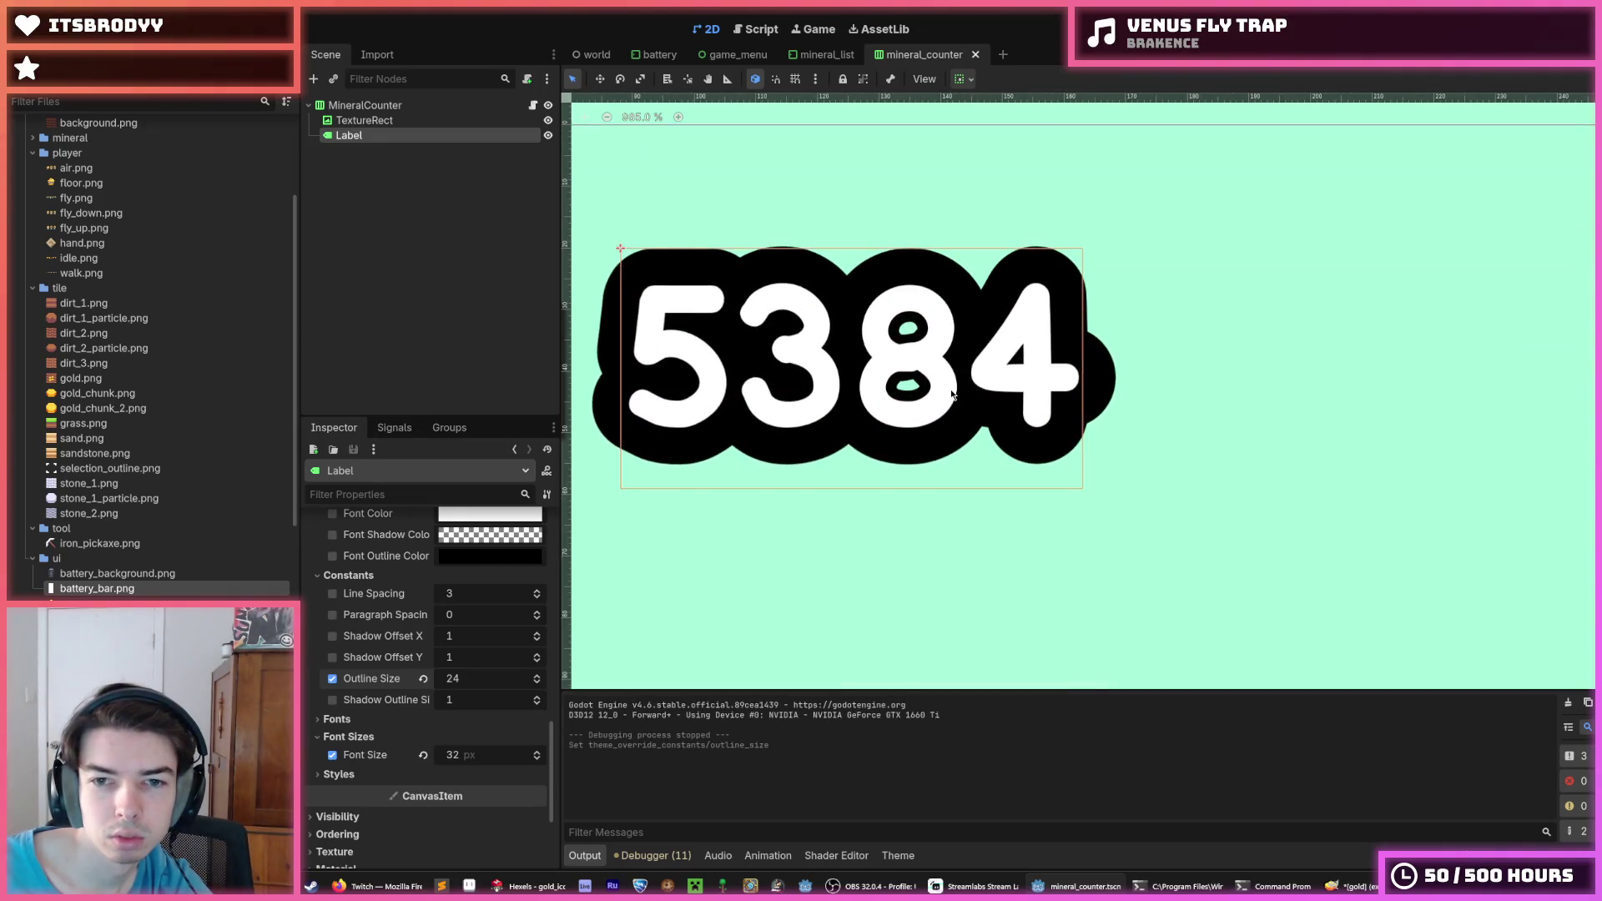
scroll(979, 384, up, 1)
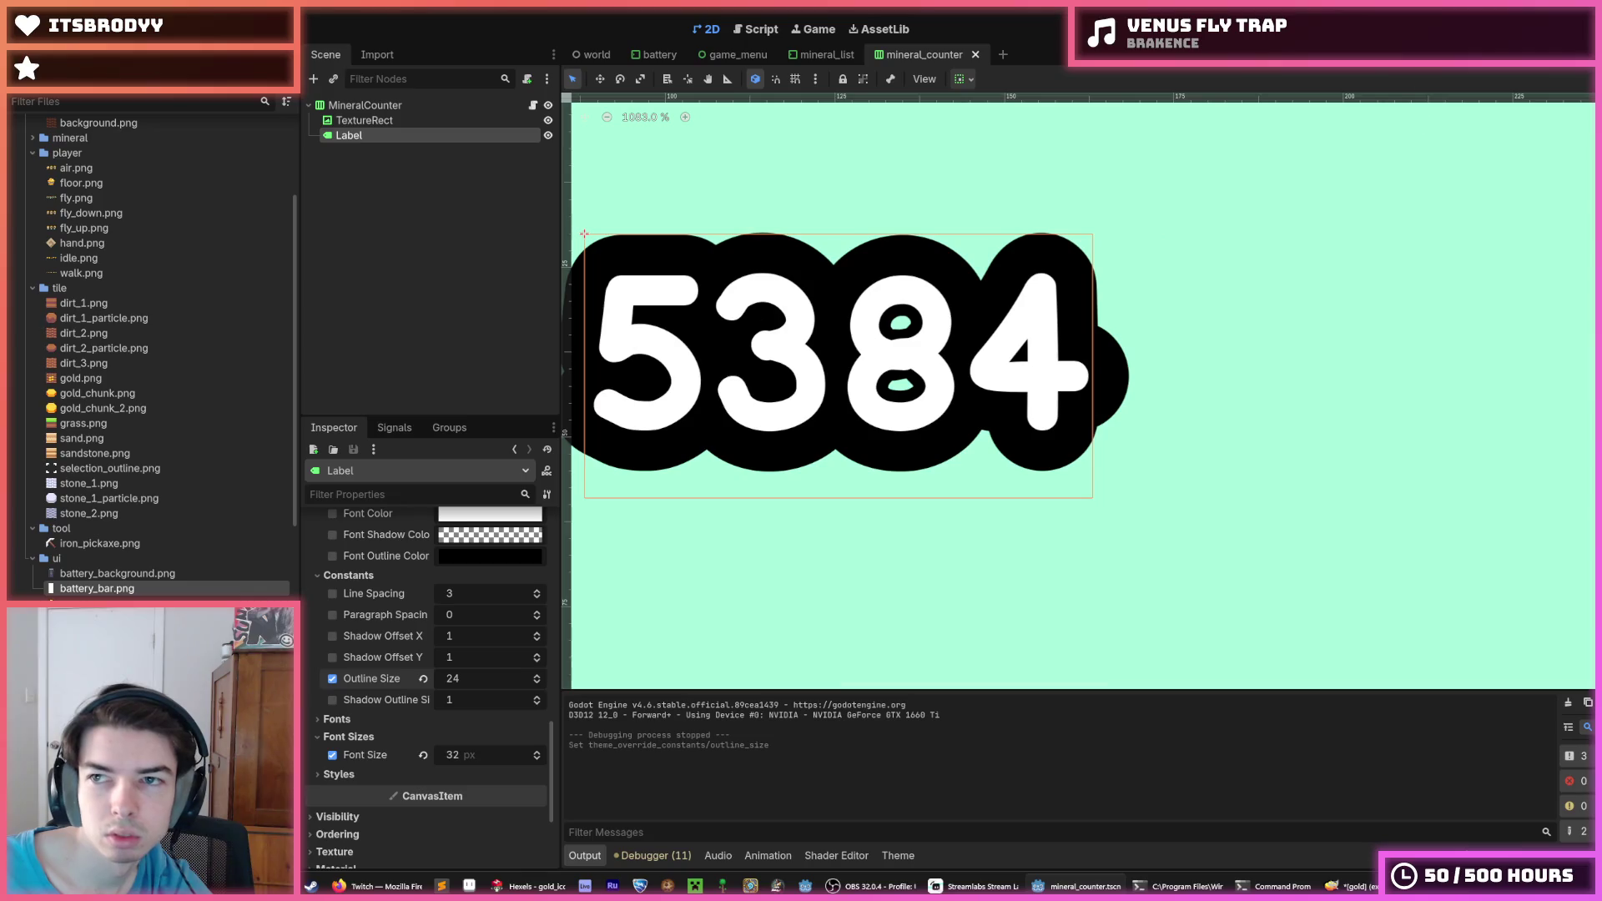
key(F5)
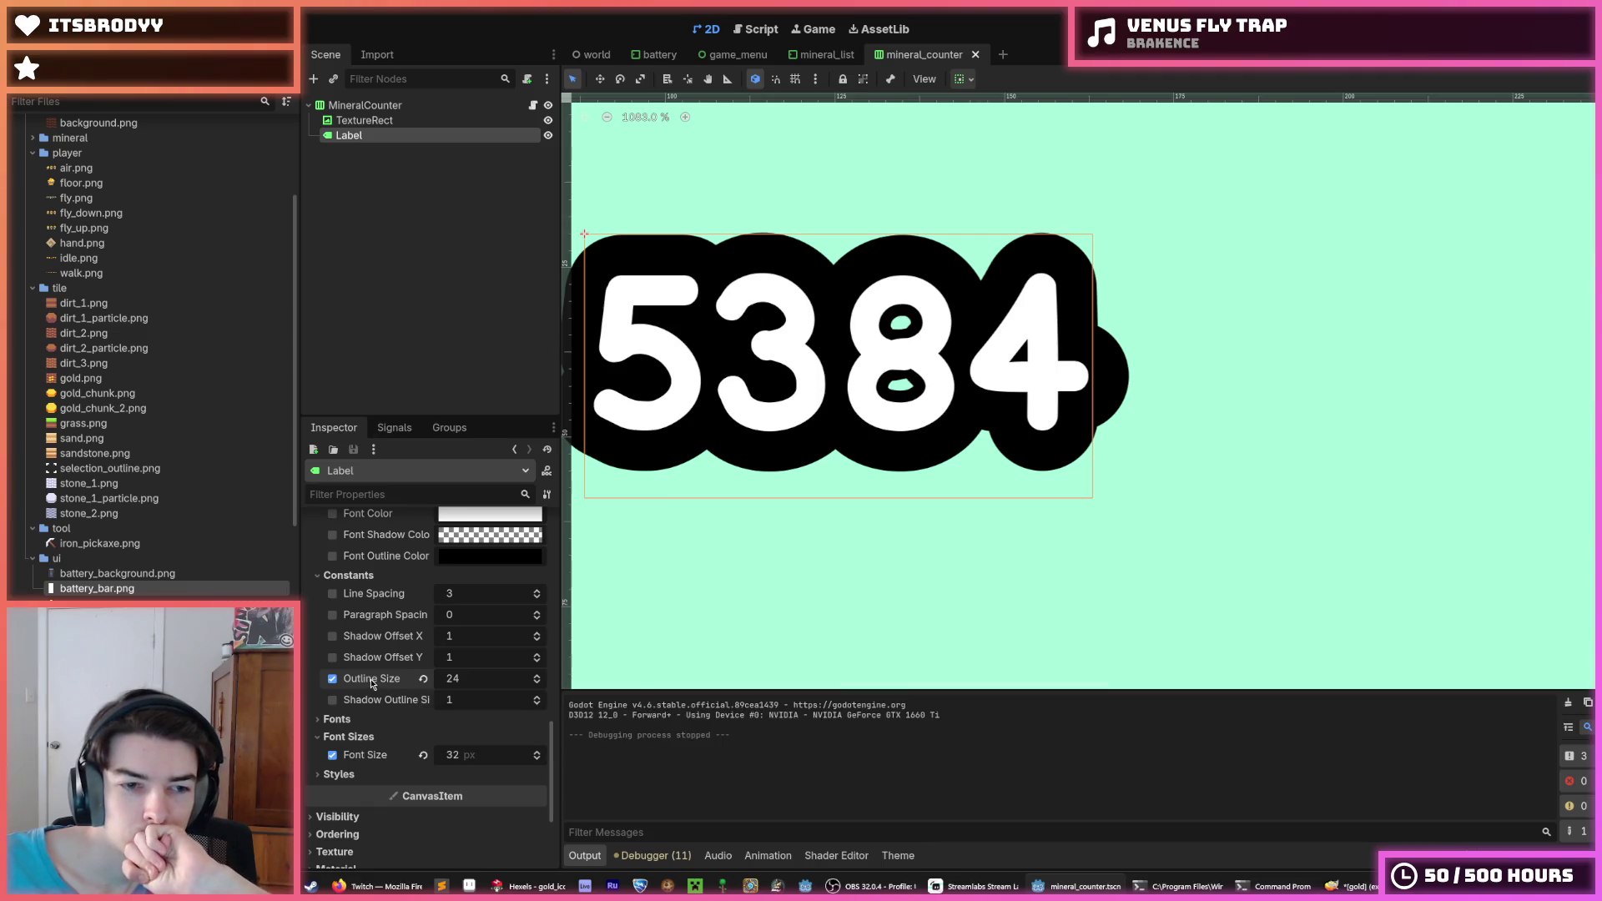
Re-check the label's outline settings in the Inspector and relaunch the game
scroll(375, 686, up, 5)
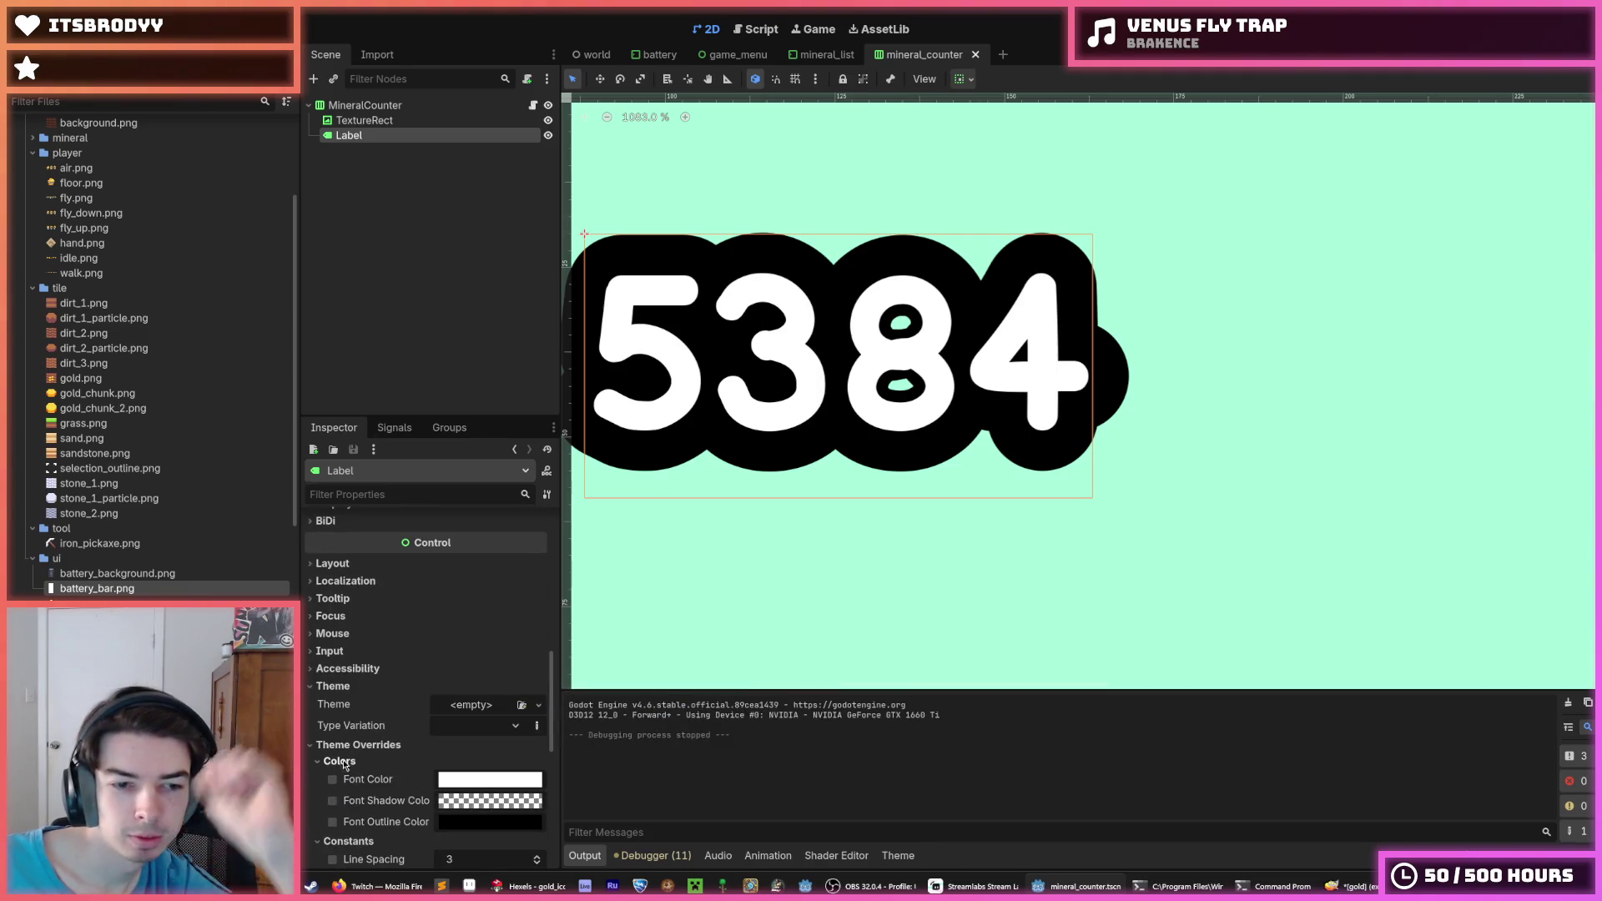
scroll(355, 753, down, 5)
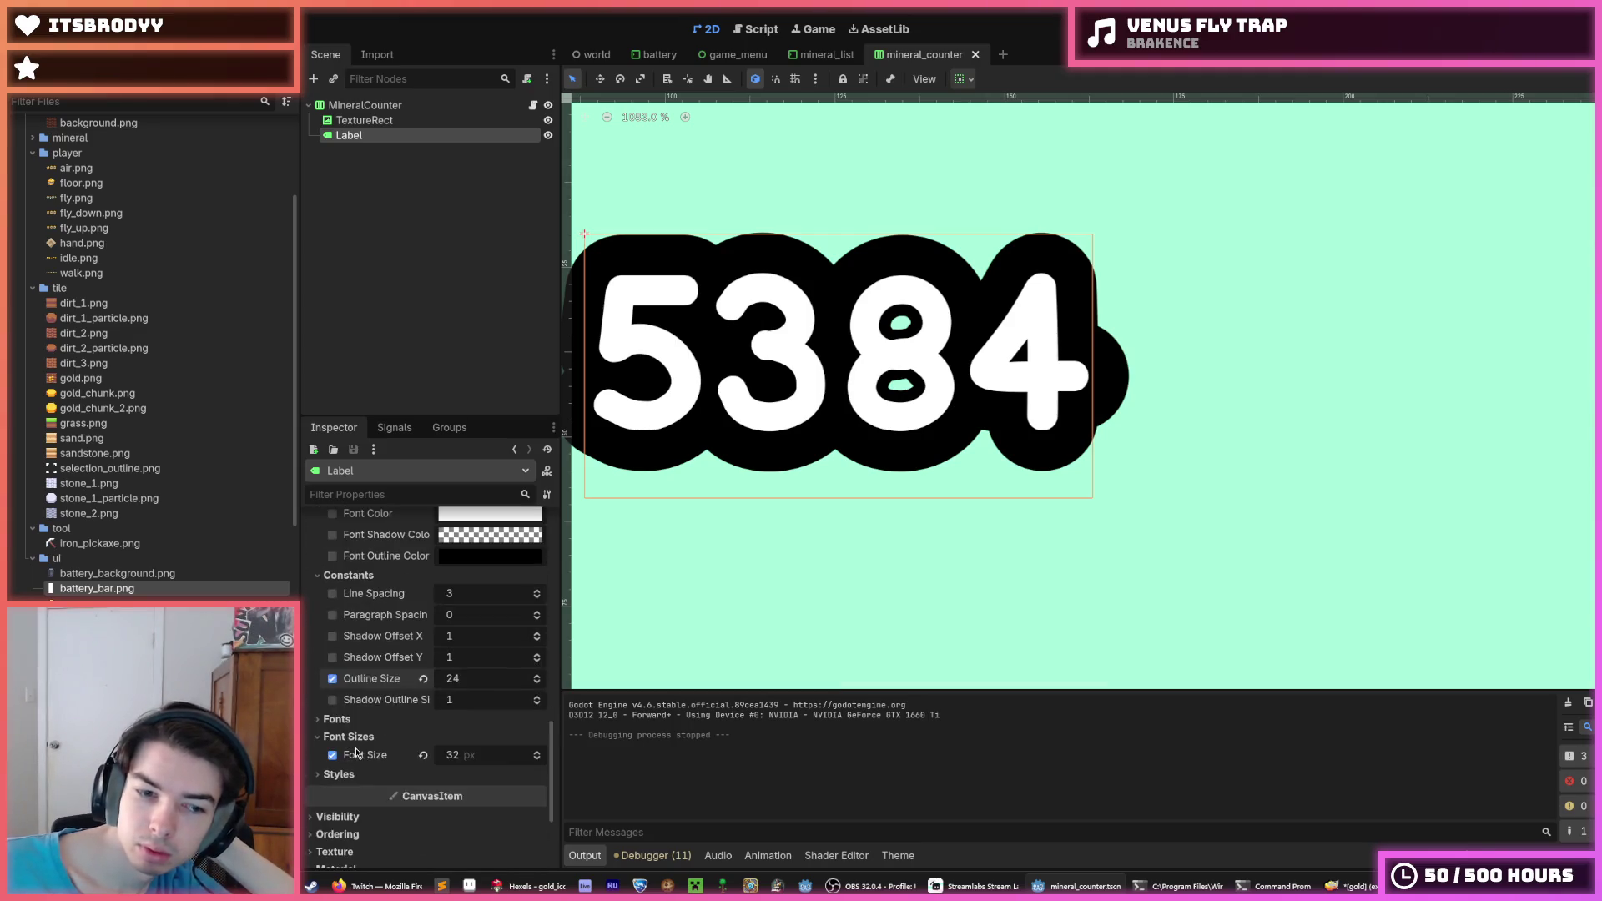
scroll(374, 751, up, 5)
scroll(374, 745, up, 2)
scroll(373, 744, down, 2)
scroll(347, 751, down, 6)
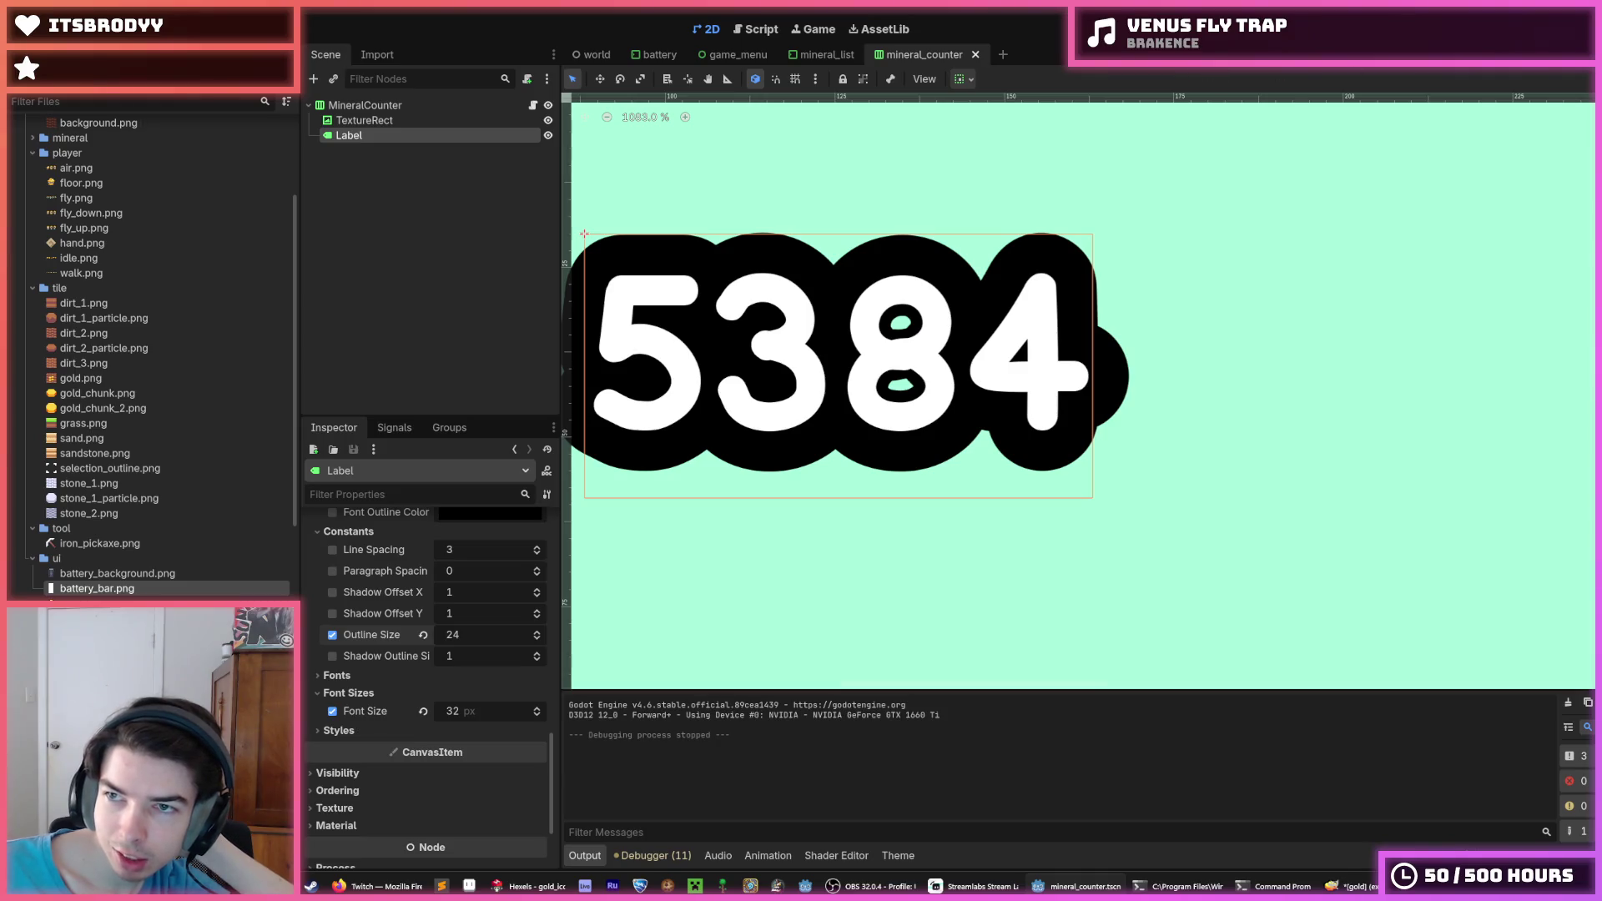
key(F5)
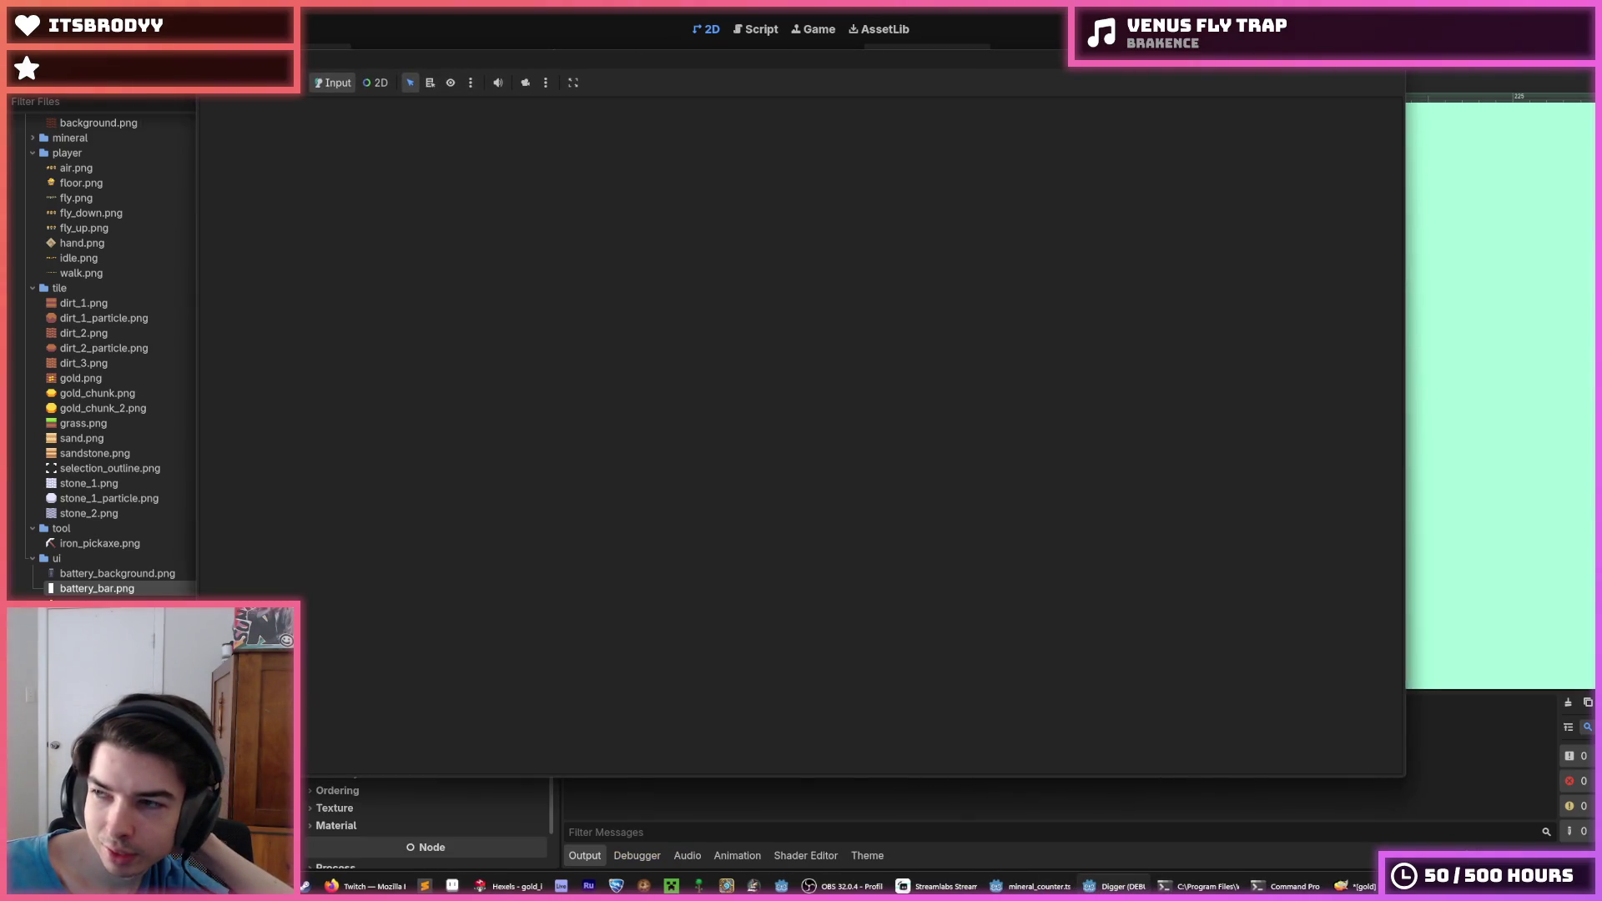
Dig the miner down and along a tunnel to collect gold
key(Down)
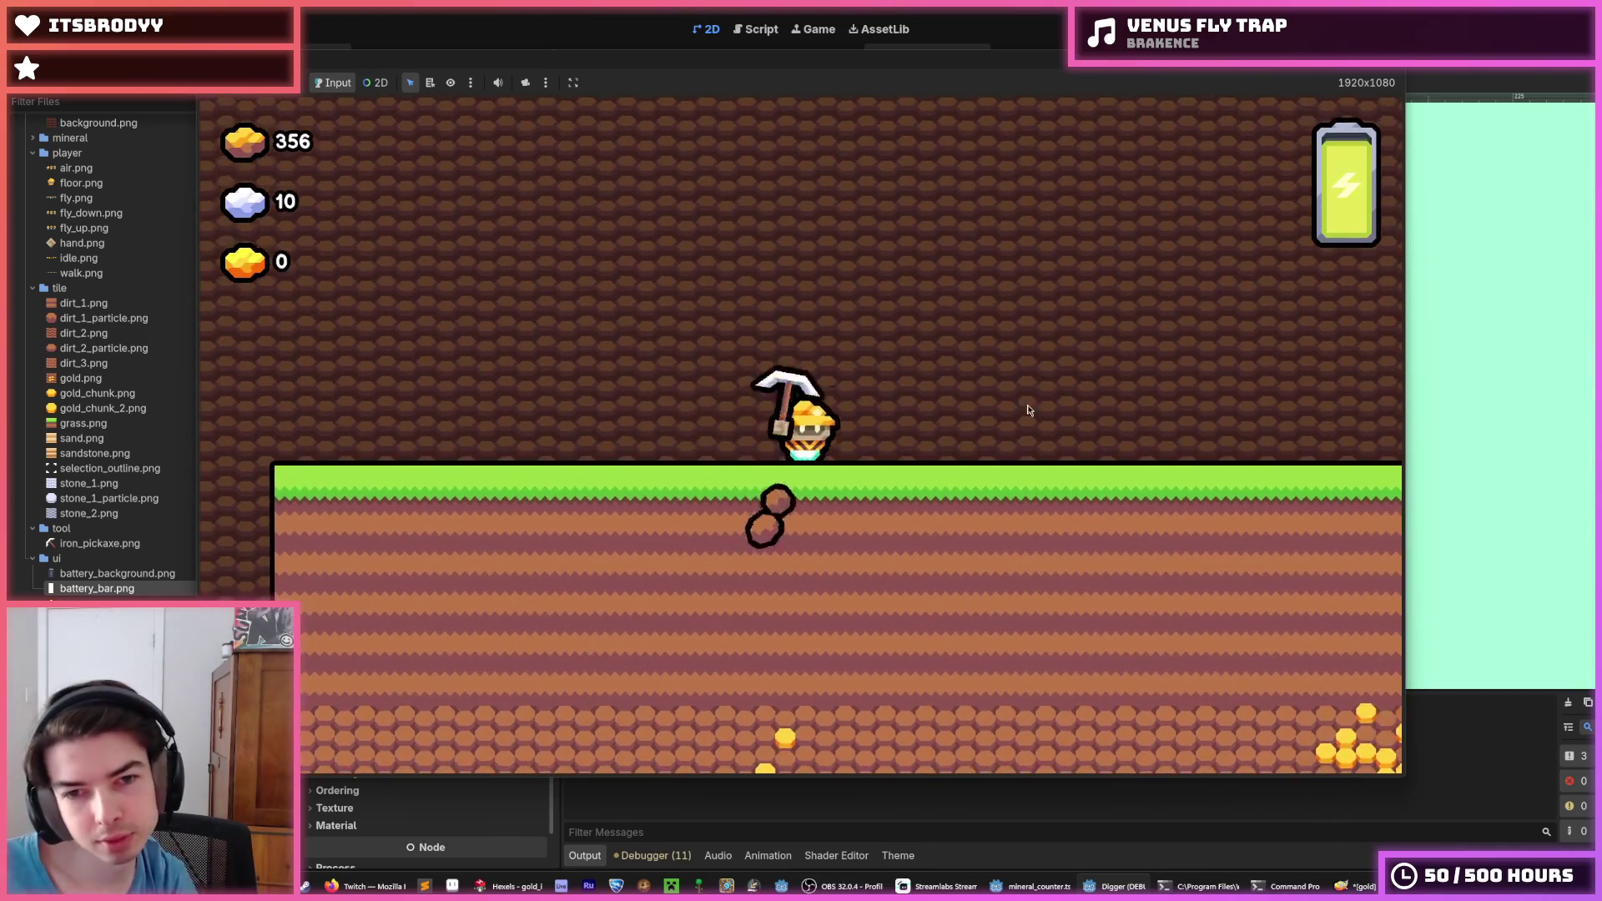
key(Down)
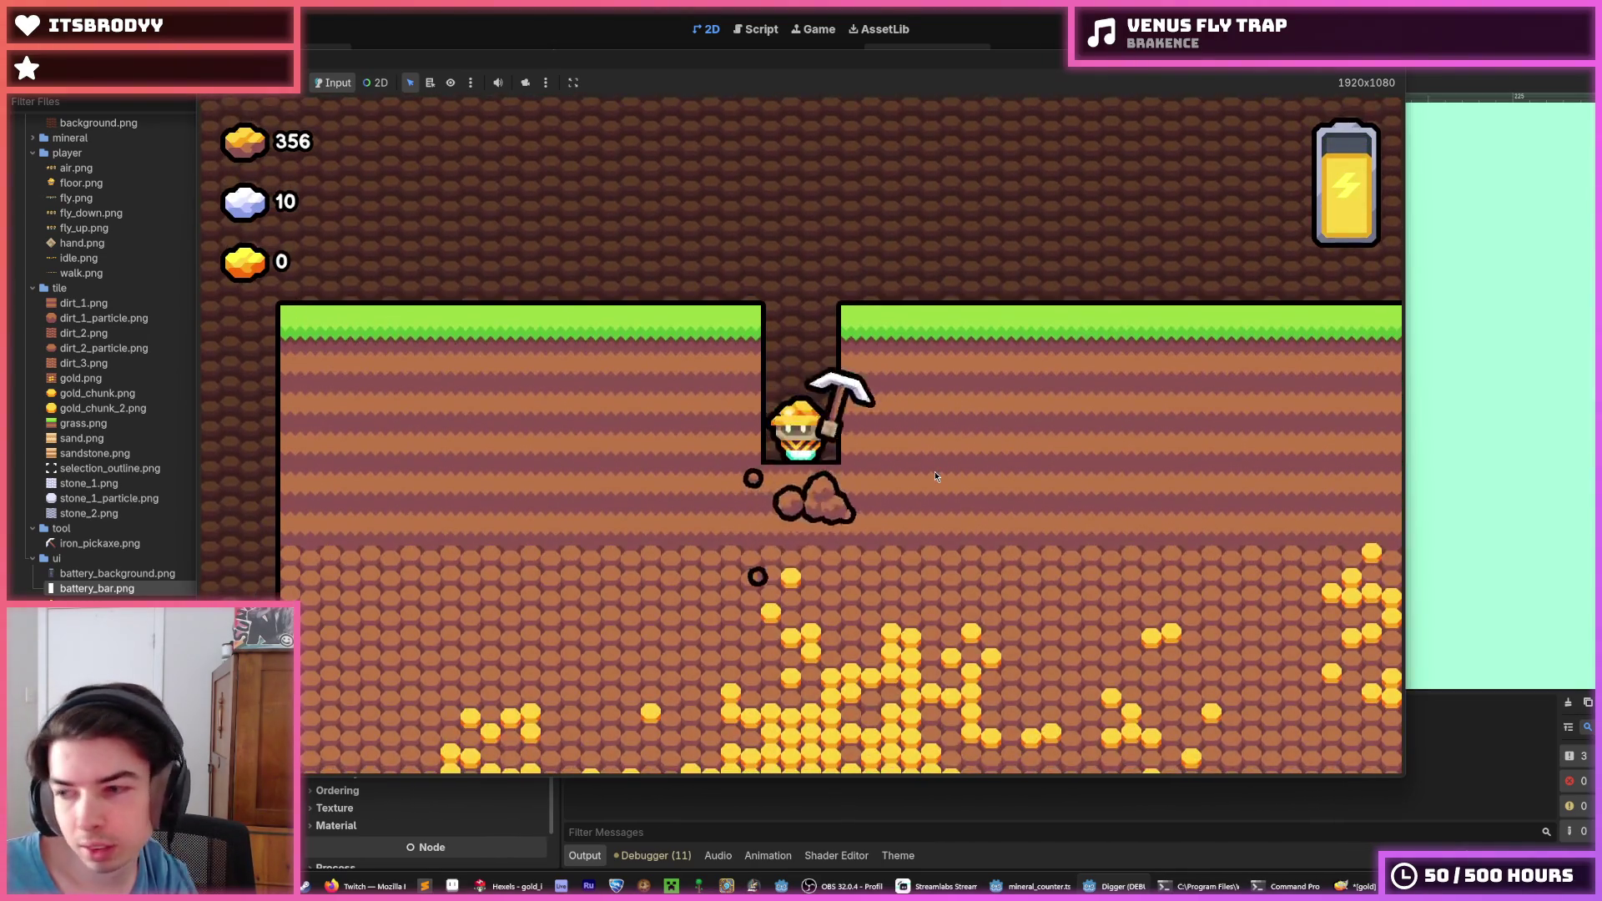
key(Down)
key(Left)
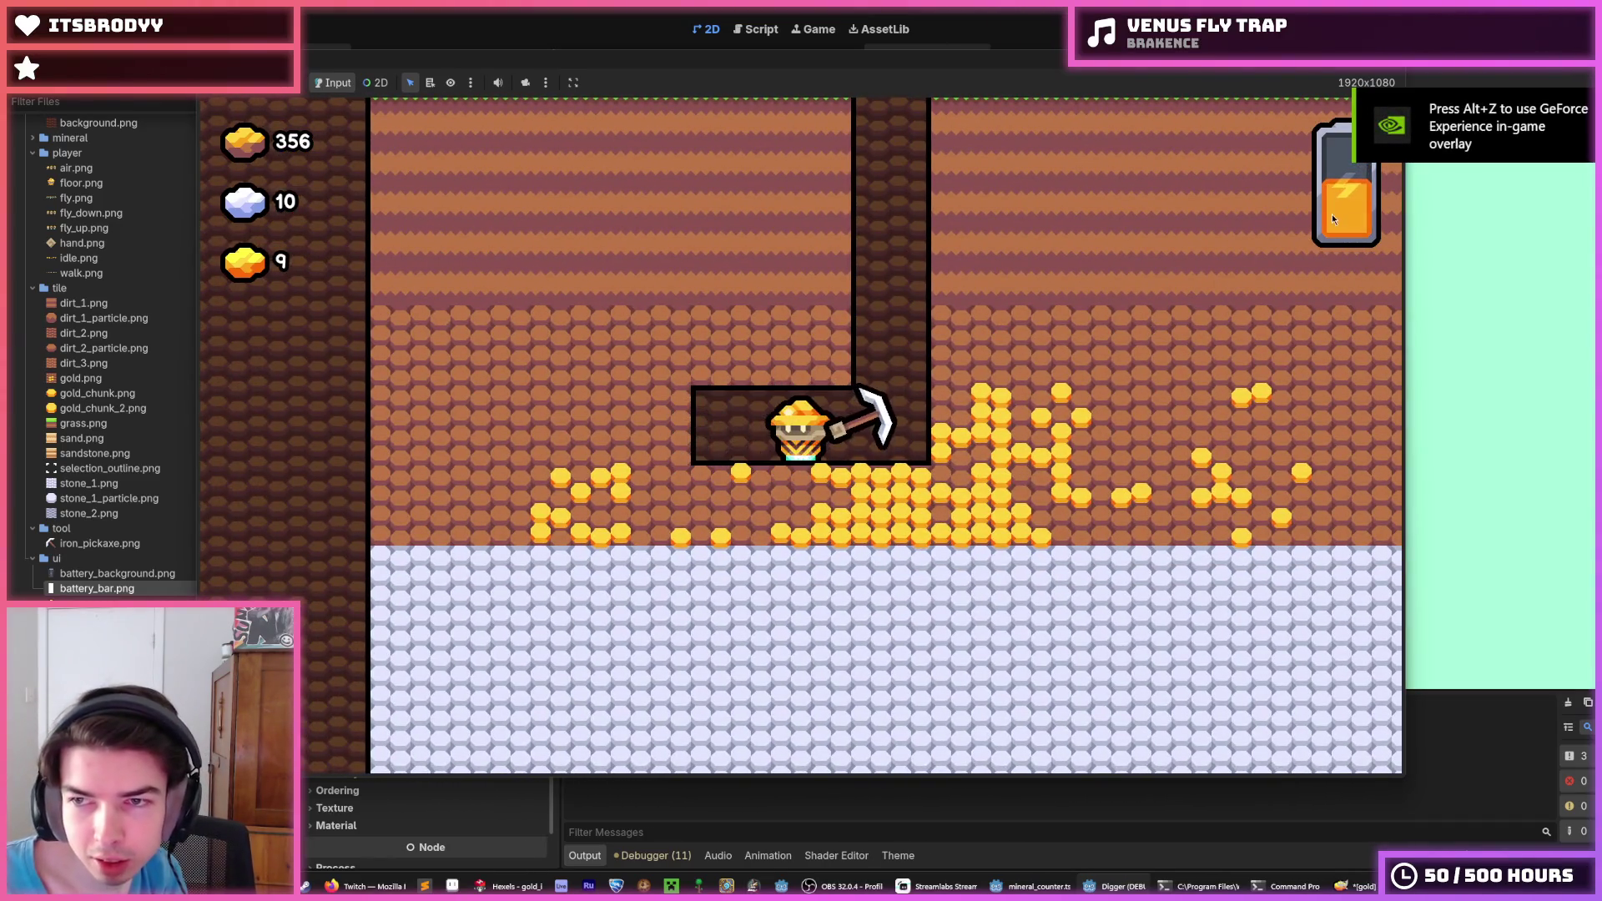
key(Left)
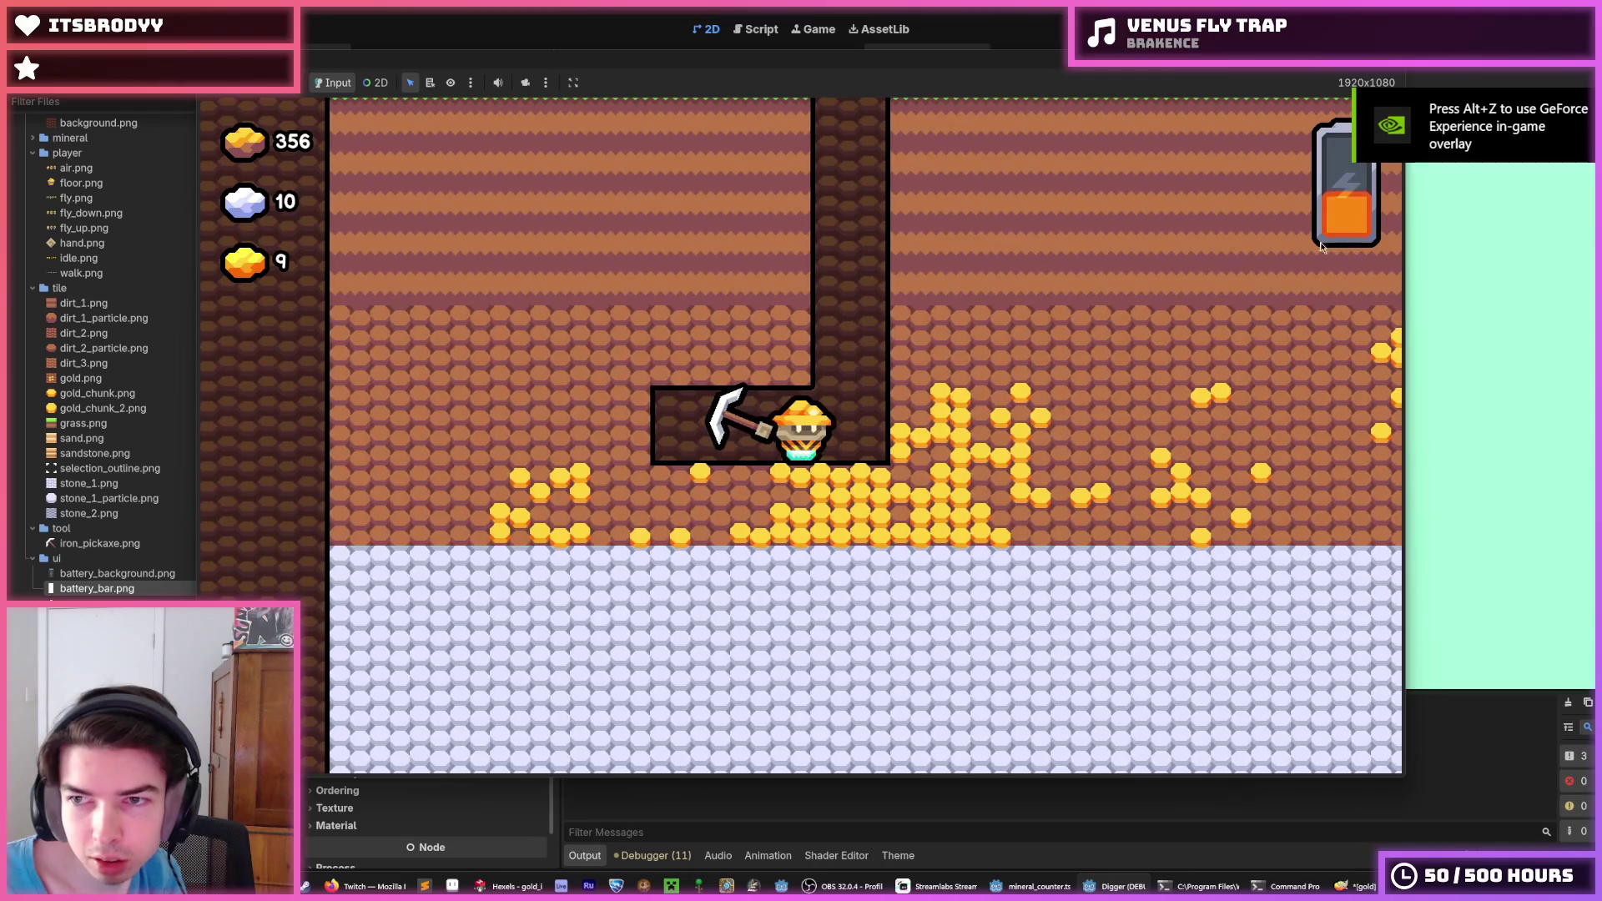
key(Right)
key(Left)
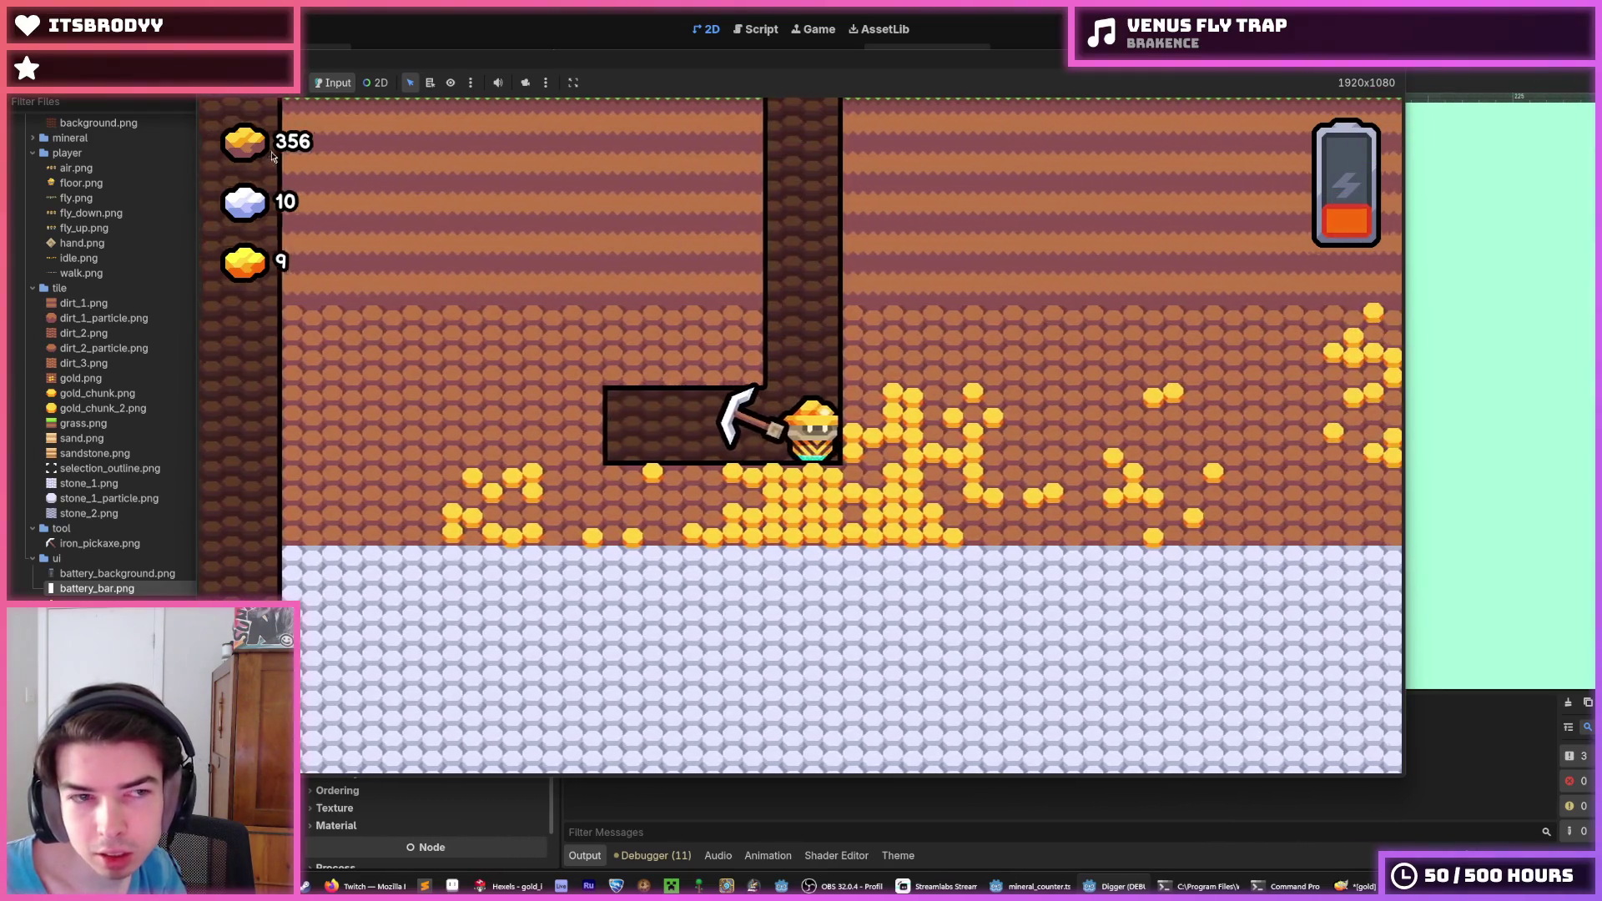
key(Left)
key(Right)
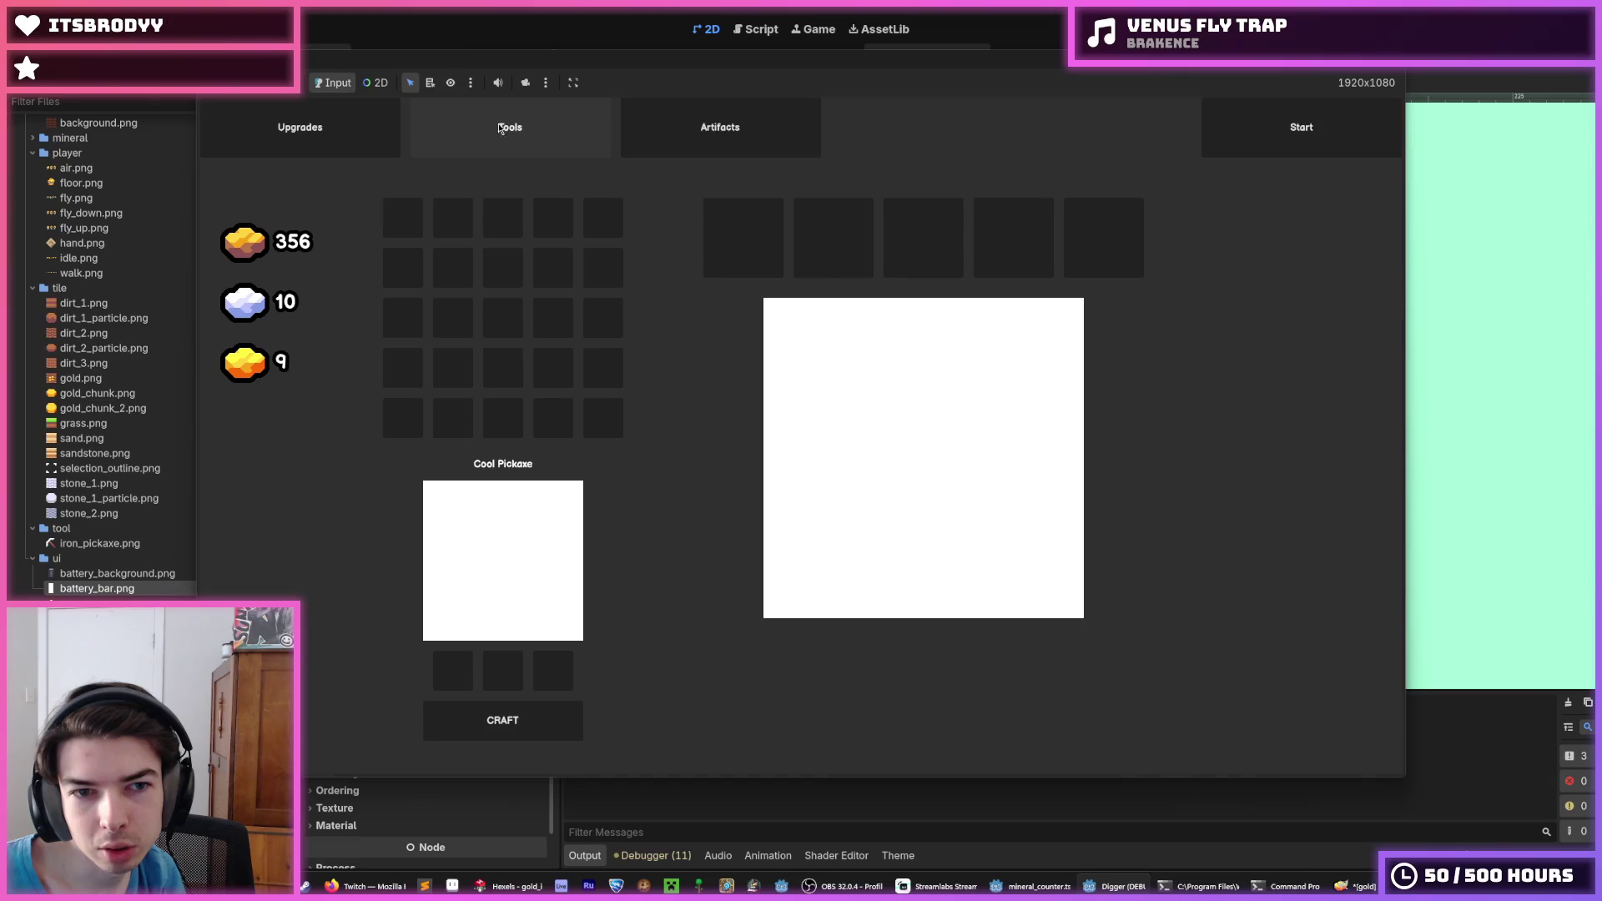
Browse the Upgrades, Tools and Artifacts tabs, start two more dig rounds, then stop the game
click(350, 129)
click(509, 132)
click(642, 129)
click(336, 140)
click(561, 137)
click(720, 134)
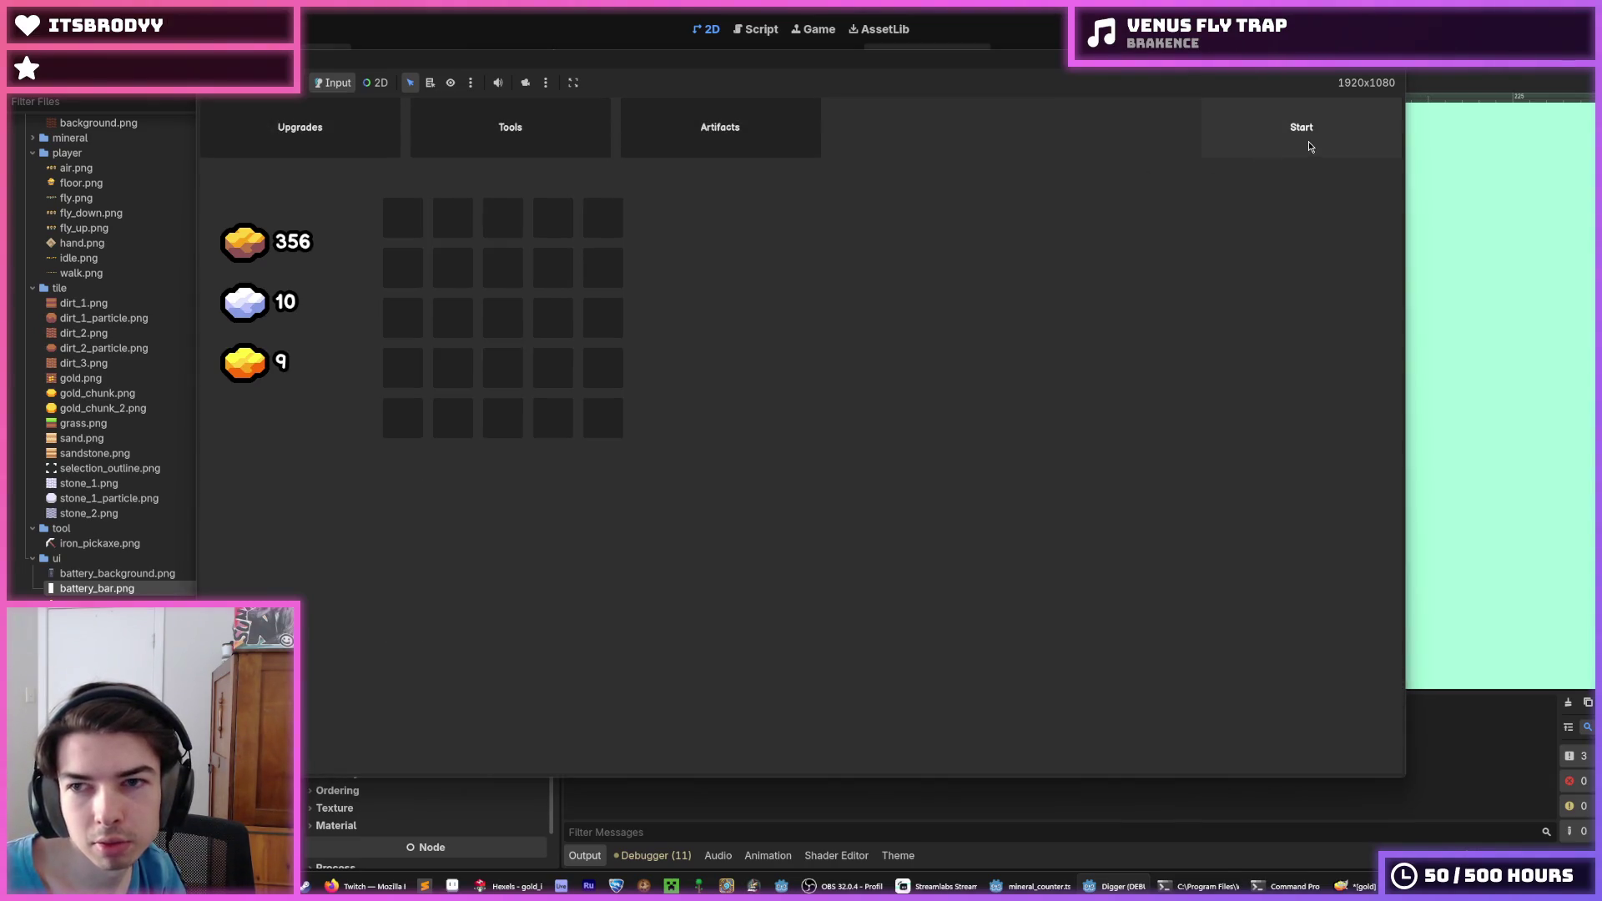
click(1308, 147)
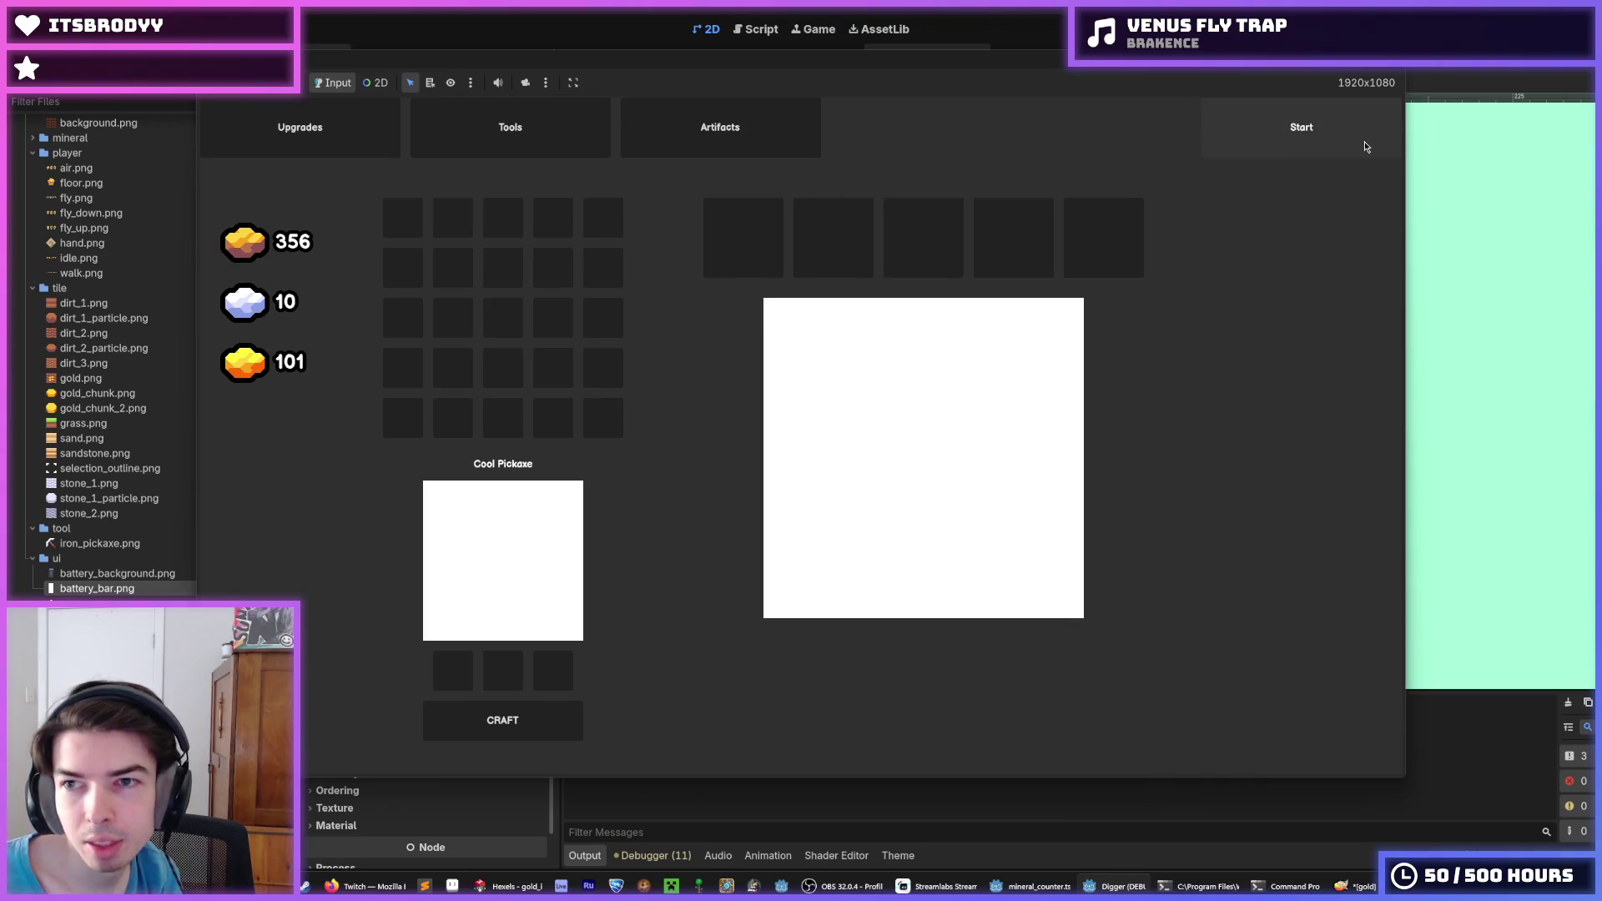
click(1264, 144)
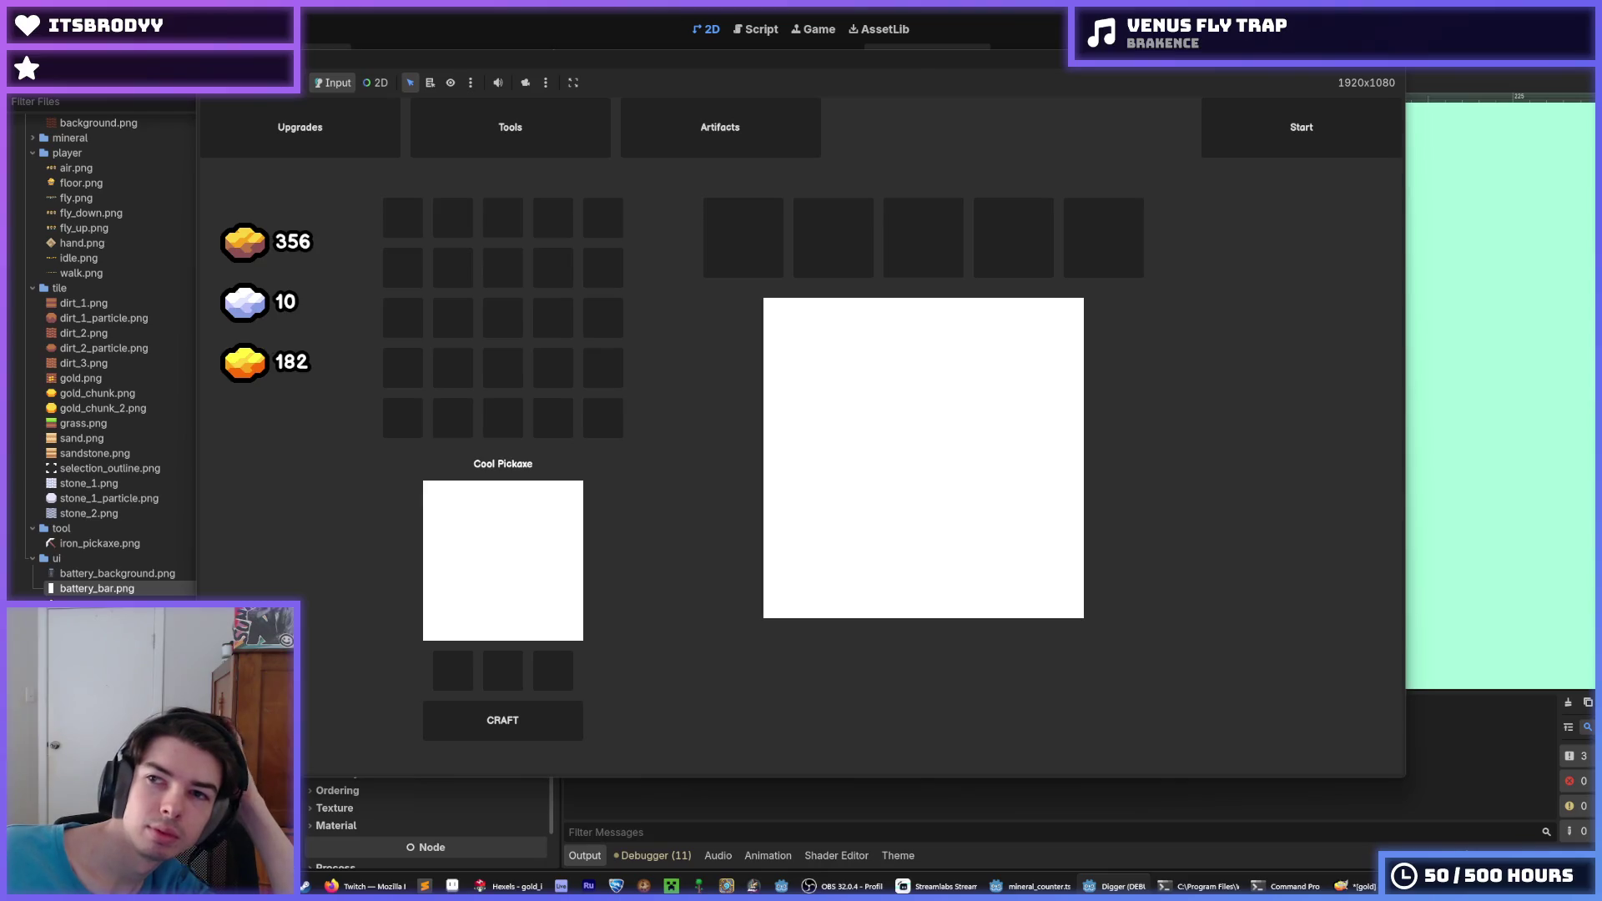
key(F8)
scroll(364, 663, up, 10)
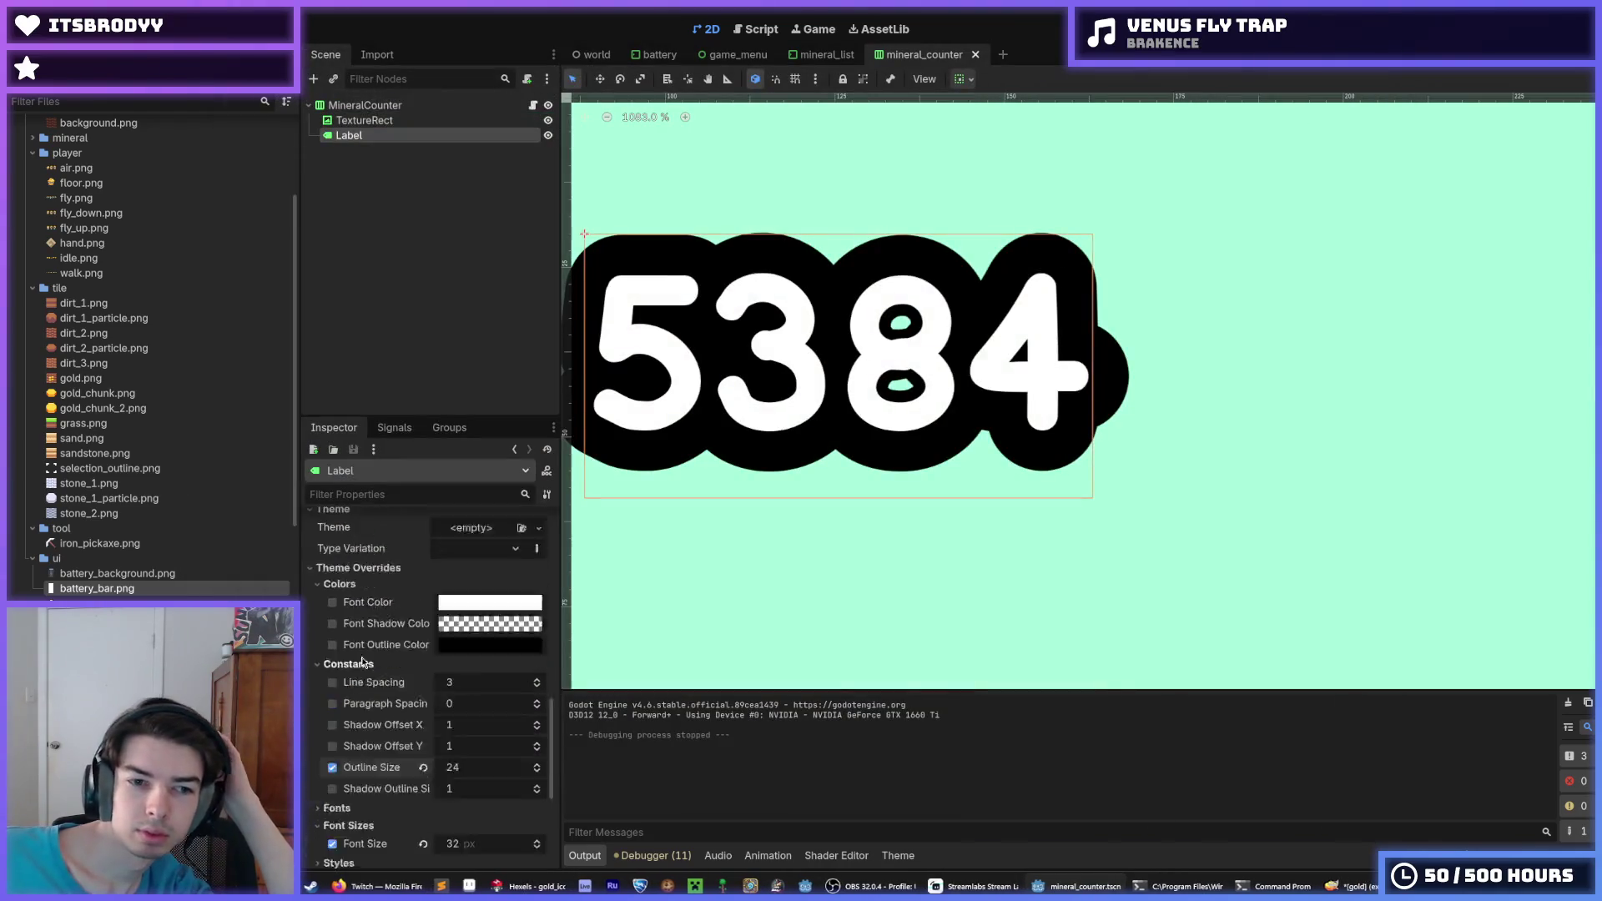
Collapse the colour, constant and font size overrides to reveal the label's Font override
scroll(364, 663, down, 3)
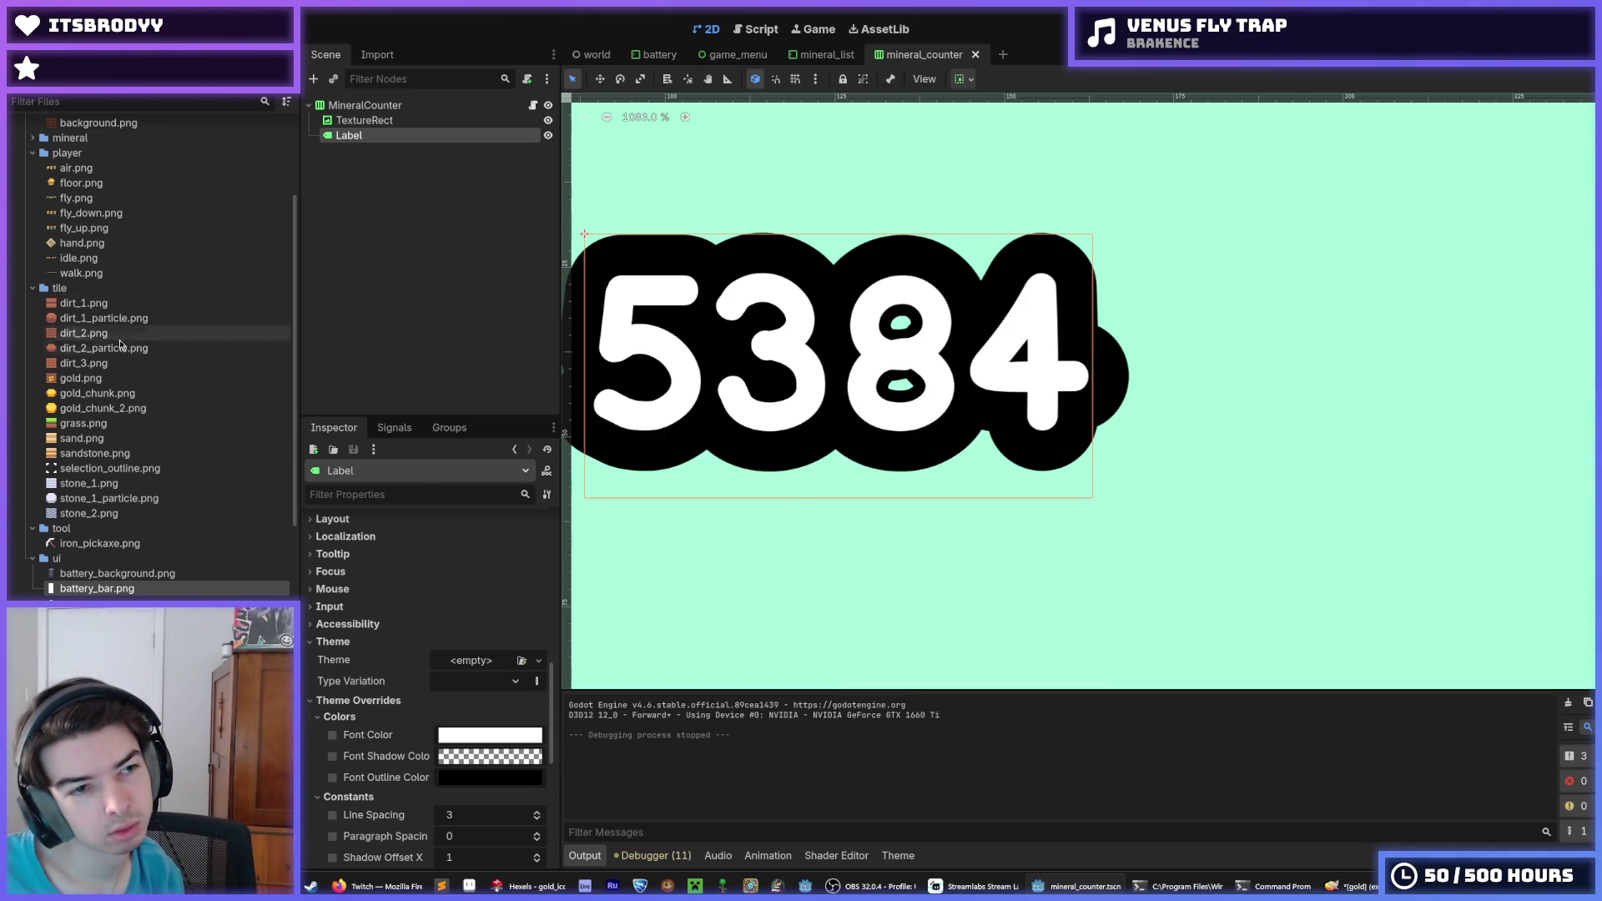
scroll(117, 363, up, 5)
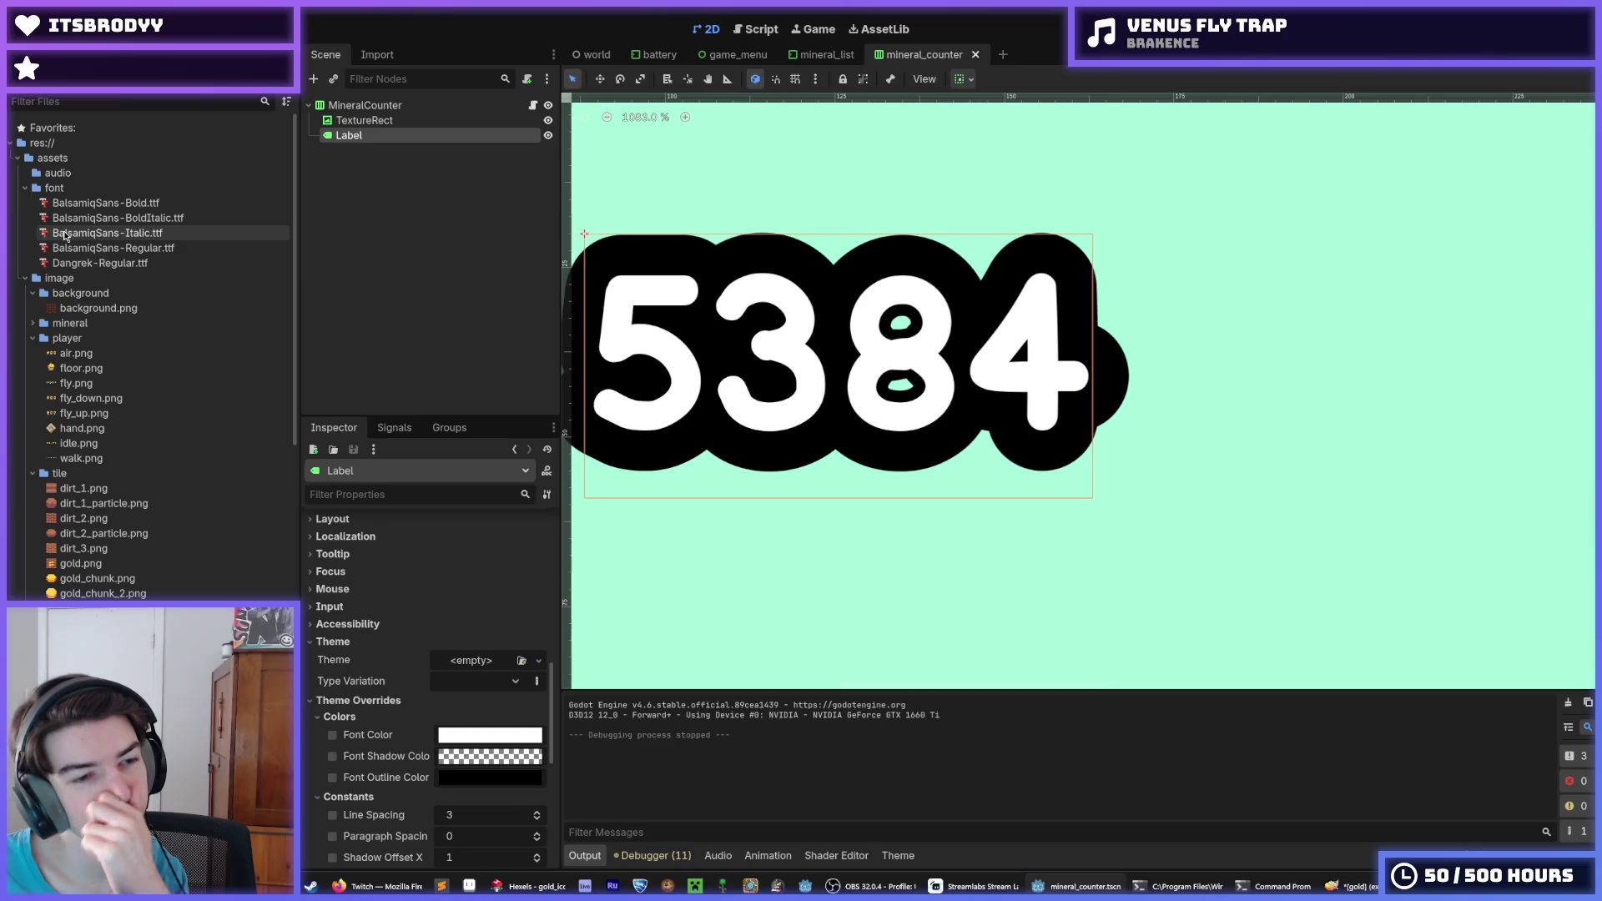
scroll(96, 383, down, 5)
scroll(97, 384, down, 5)
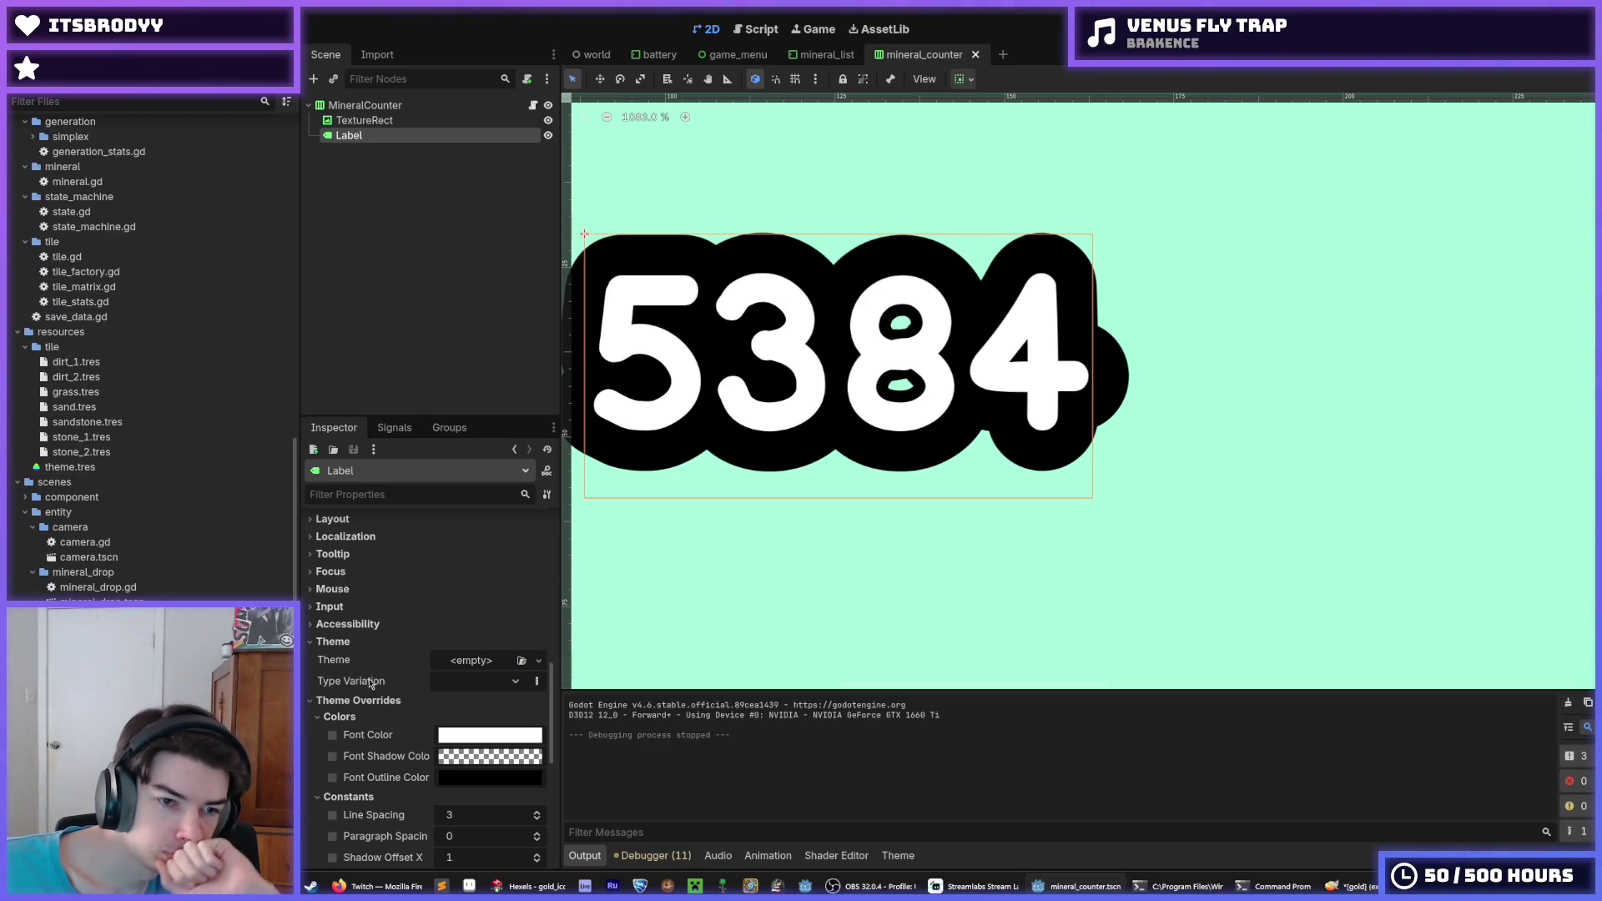
scroll(370, 682, down, 3)
click(347, 635)
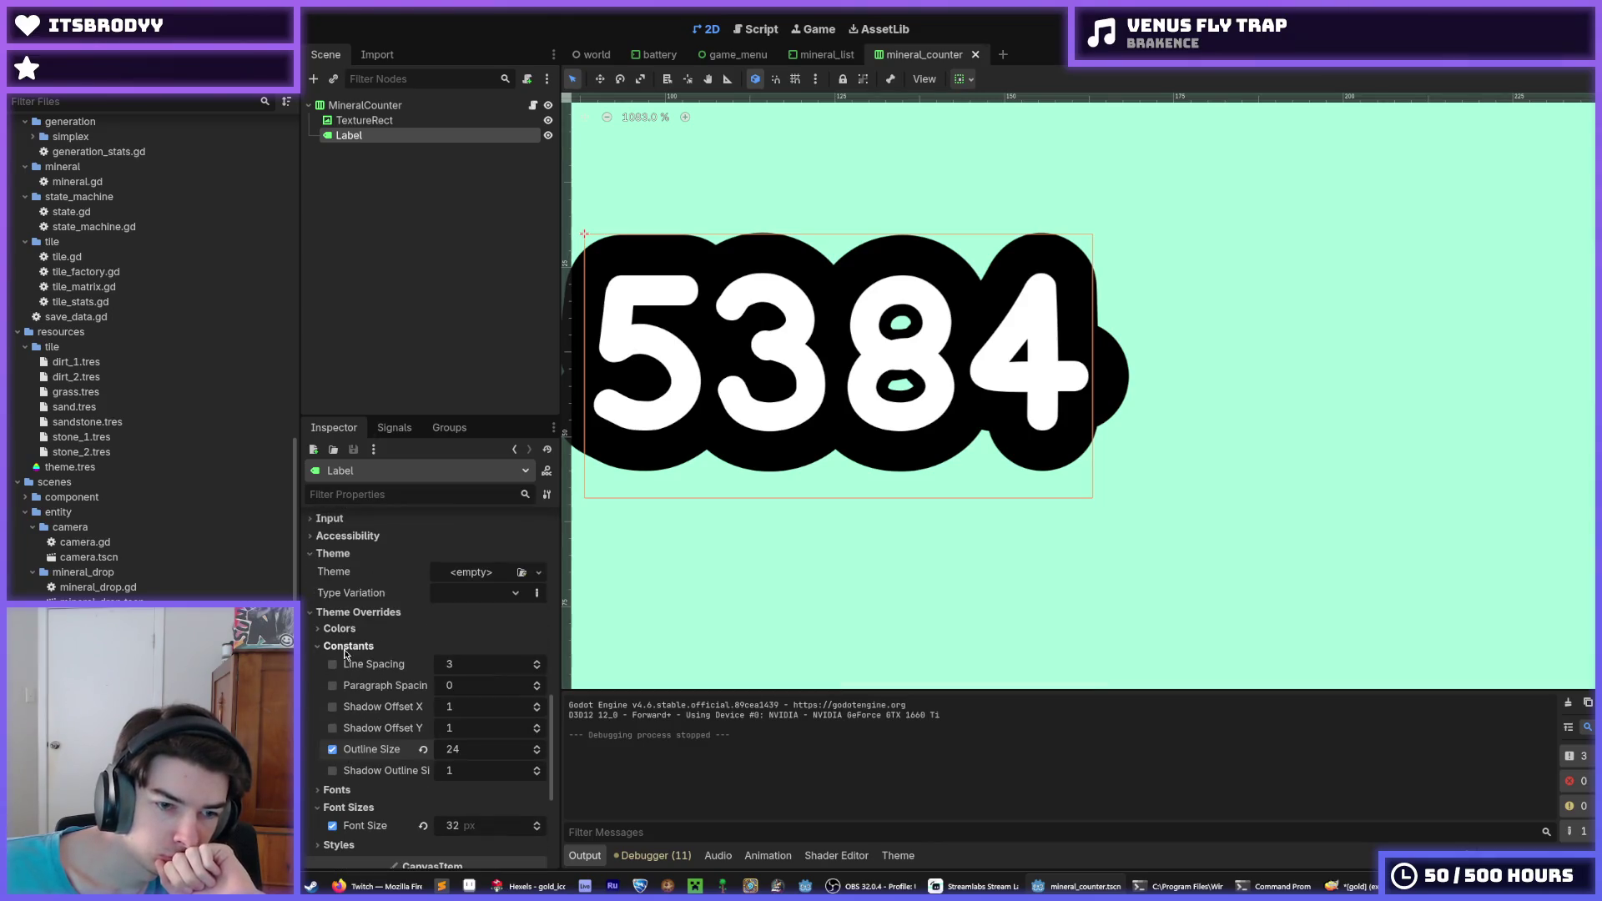
click(346, 647)
click(342, 679)
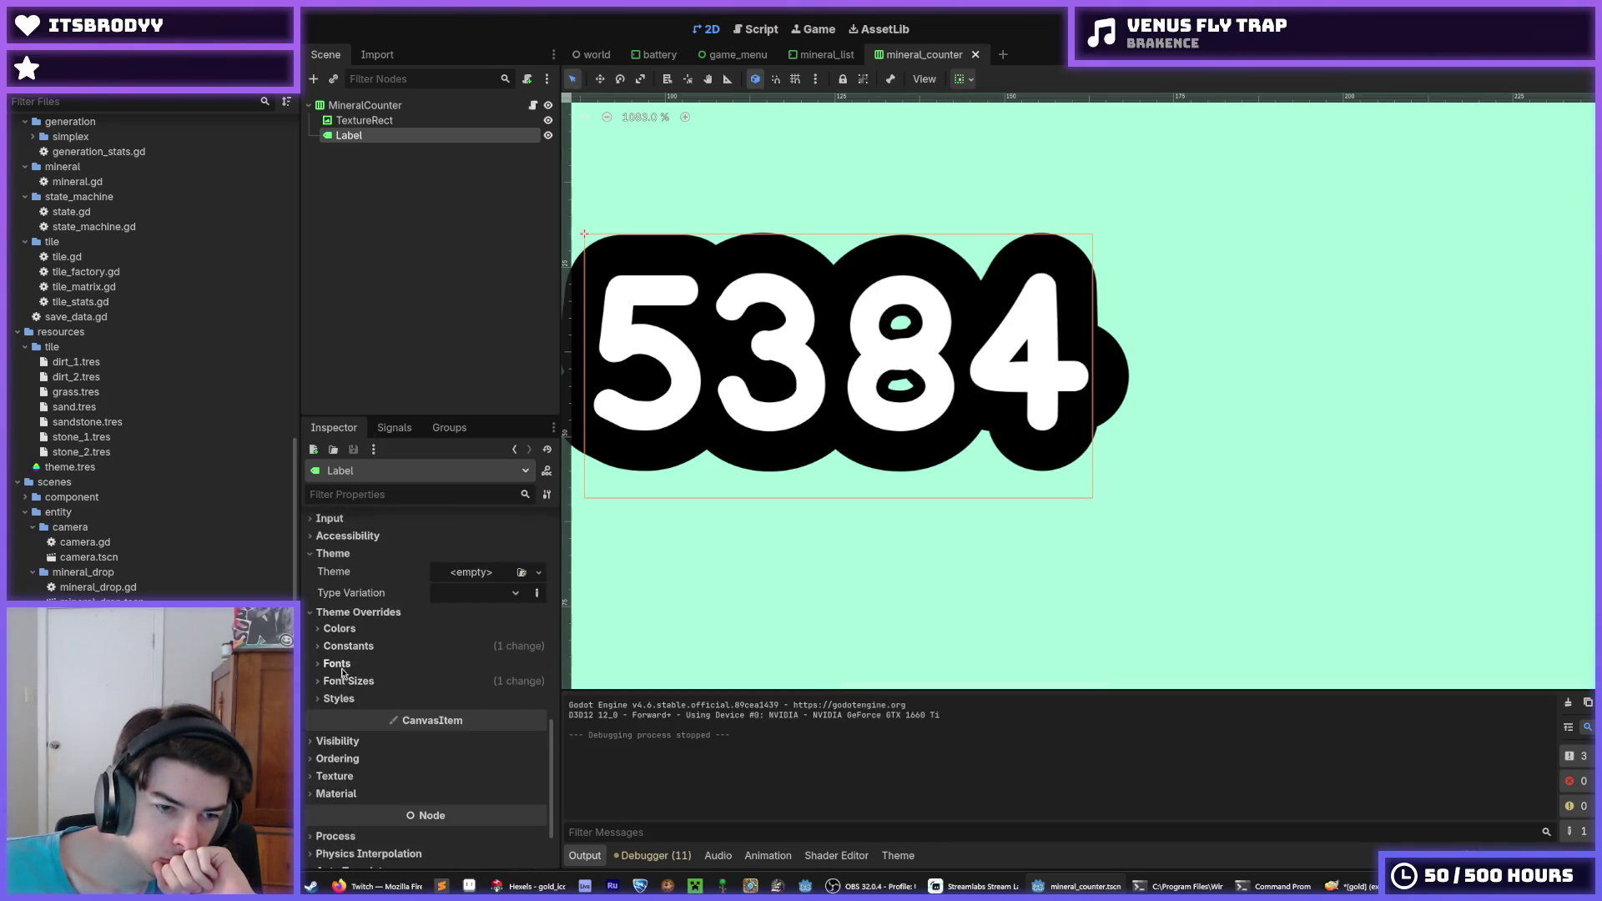
click(344, 664)
click(478, 697)
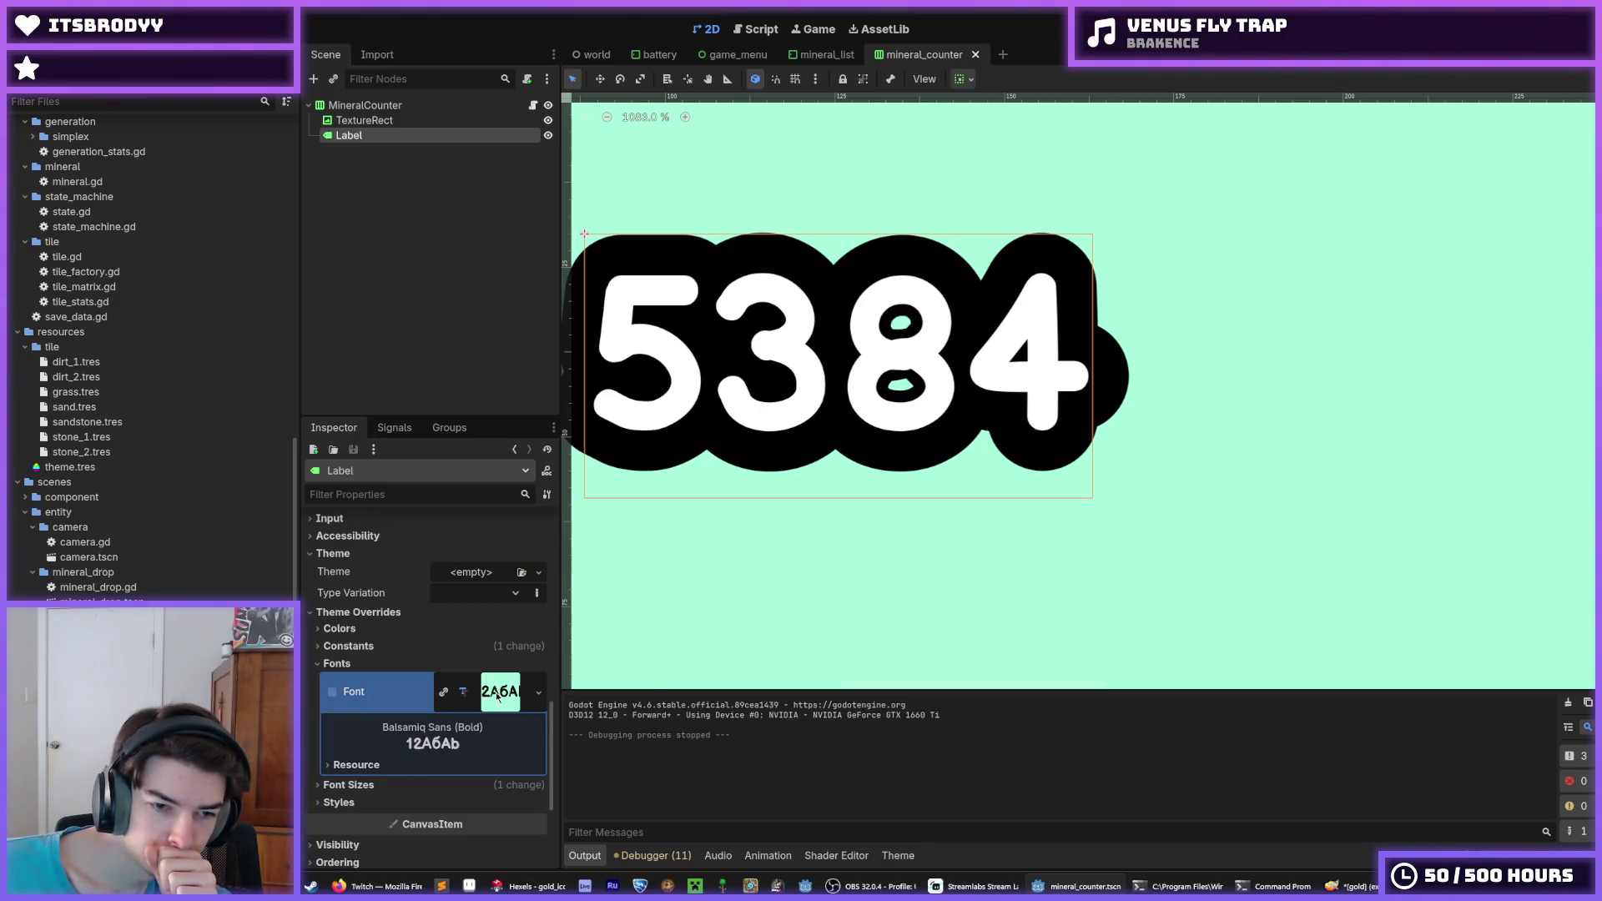
click(353, 696)
click(335, 695)
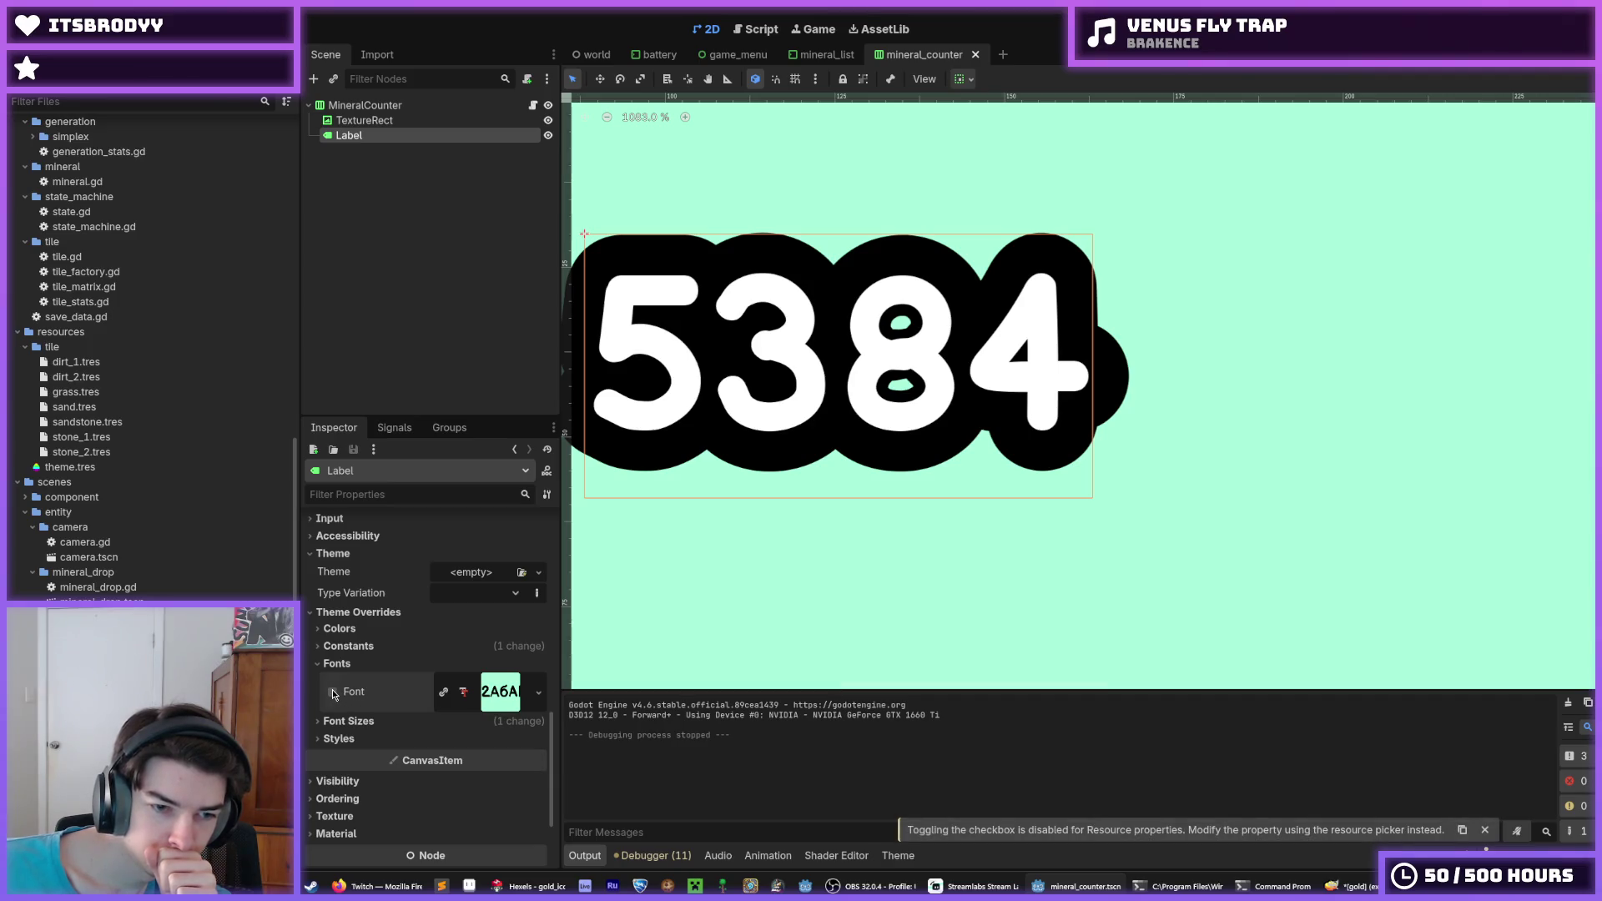
click(492, 693)
Replace the label's font with a new empty FontFile, then revert to Balsamiq Sans Bold
right_click(498, 699)
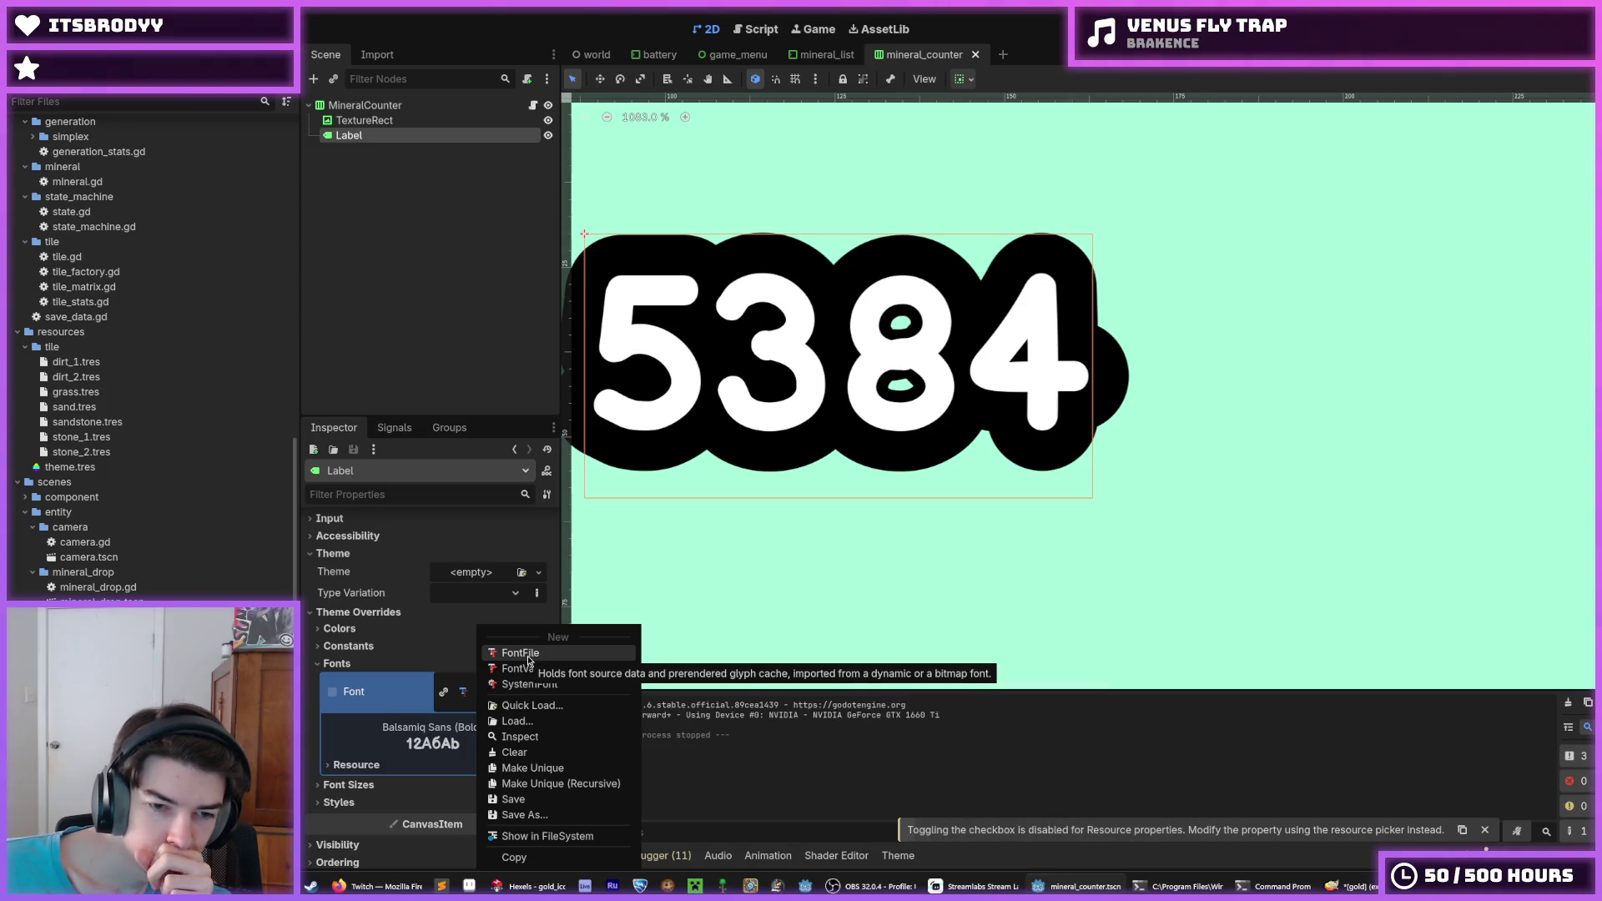
click(528, 655)
click(505, 682)
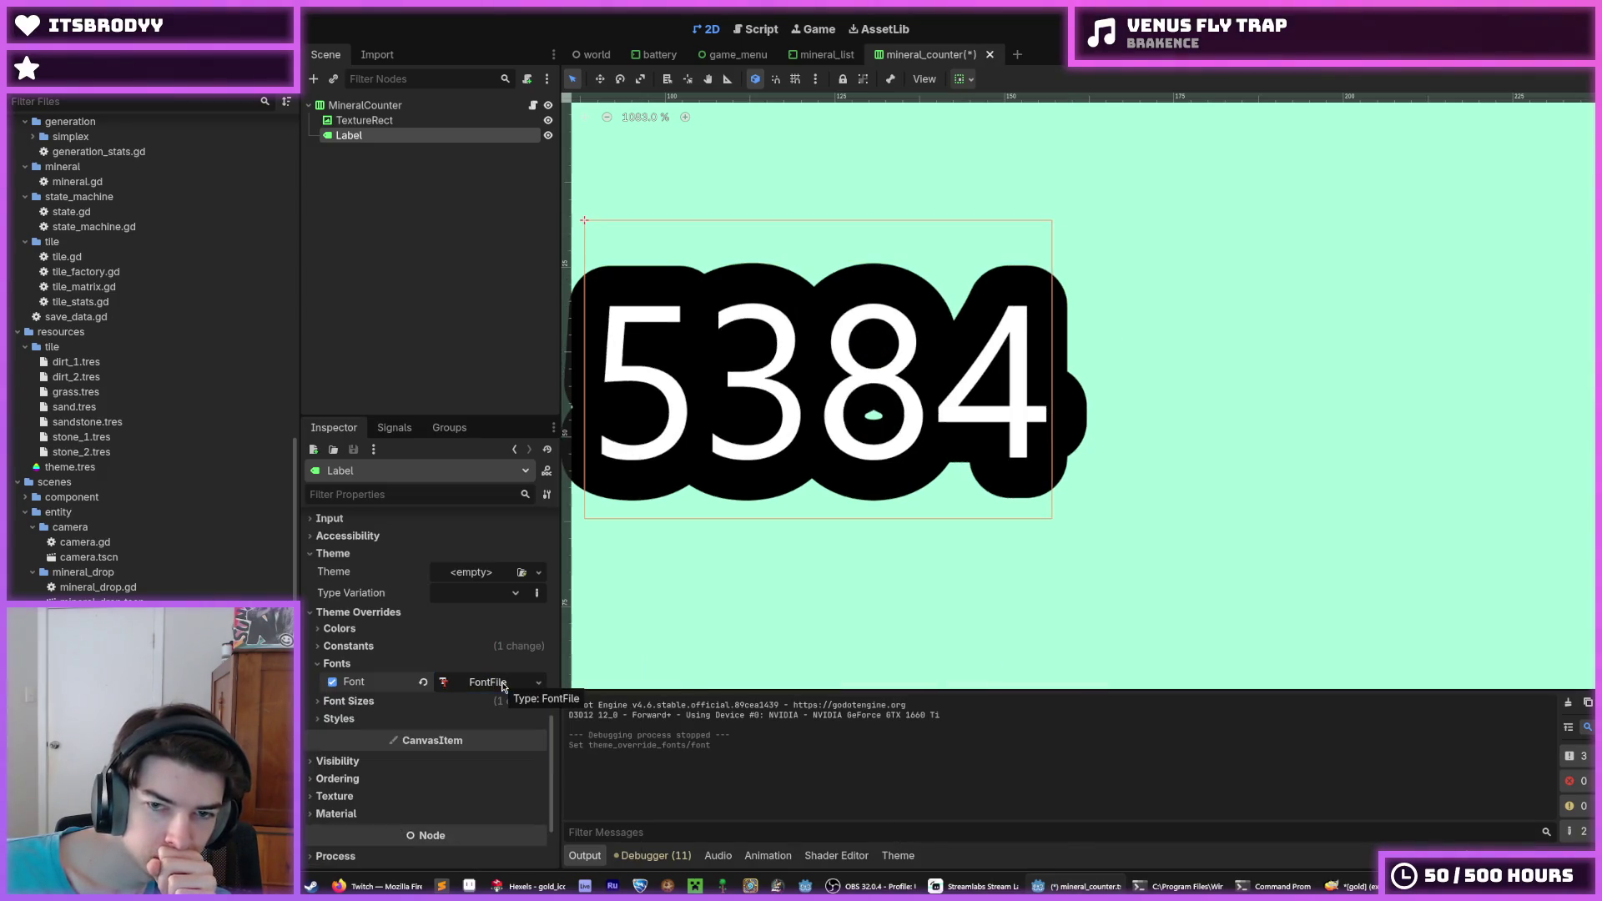
click(415, 702)
click(481, 682)
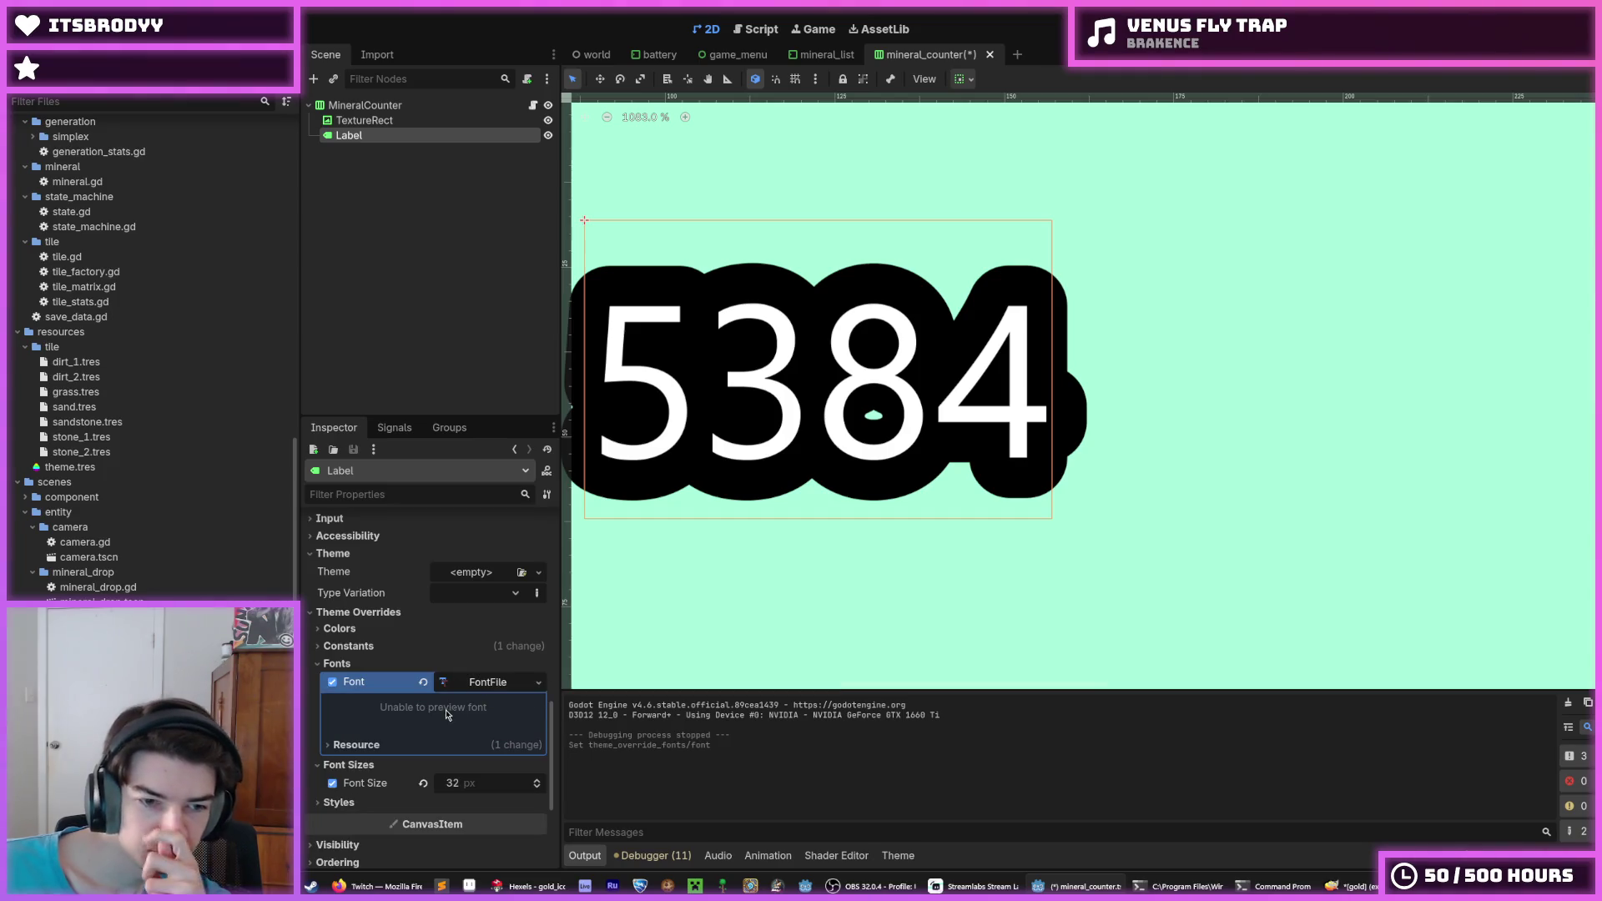
scroll(229, 490, up, 10)
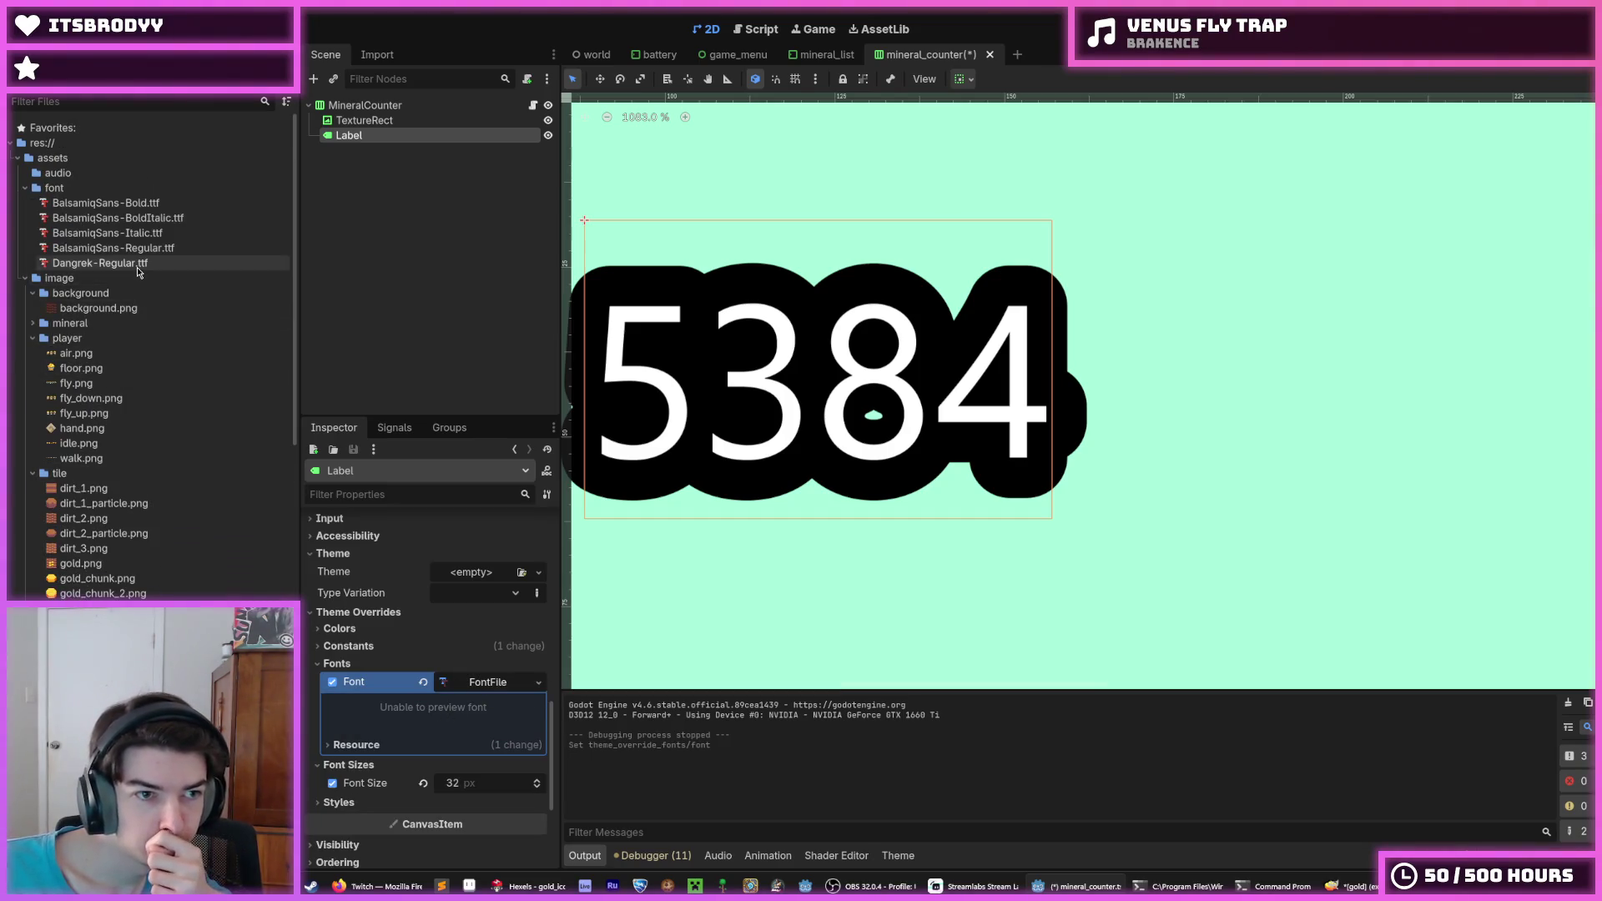
click(424, 681)
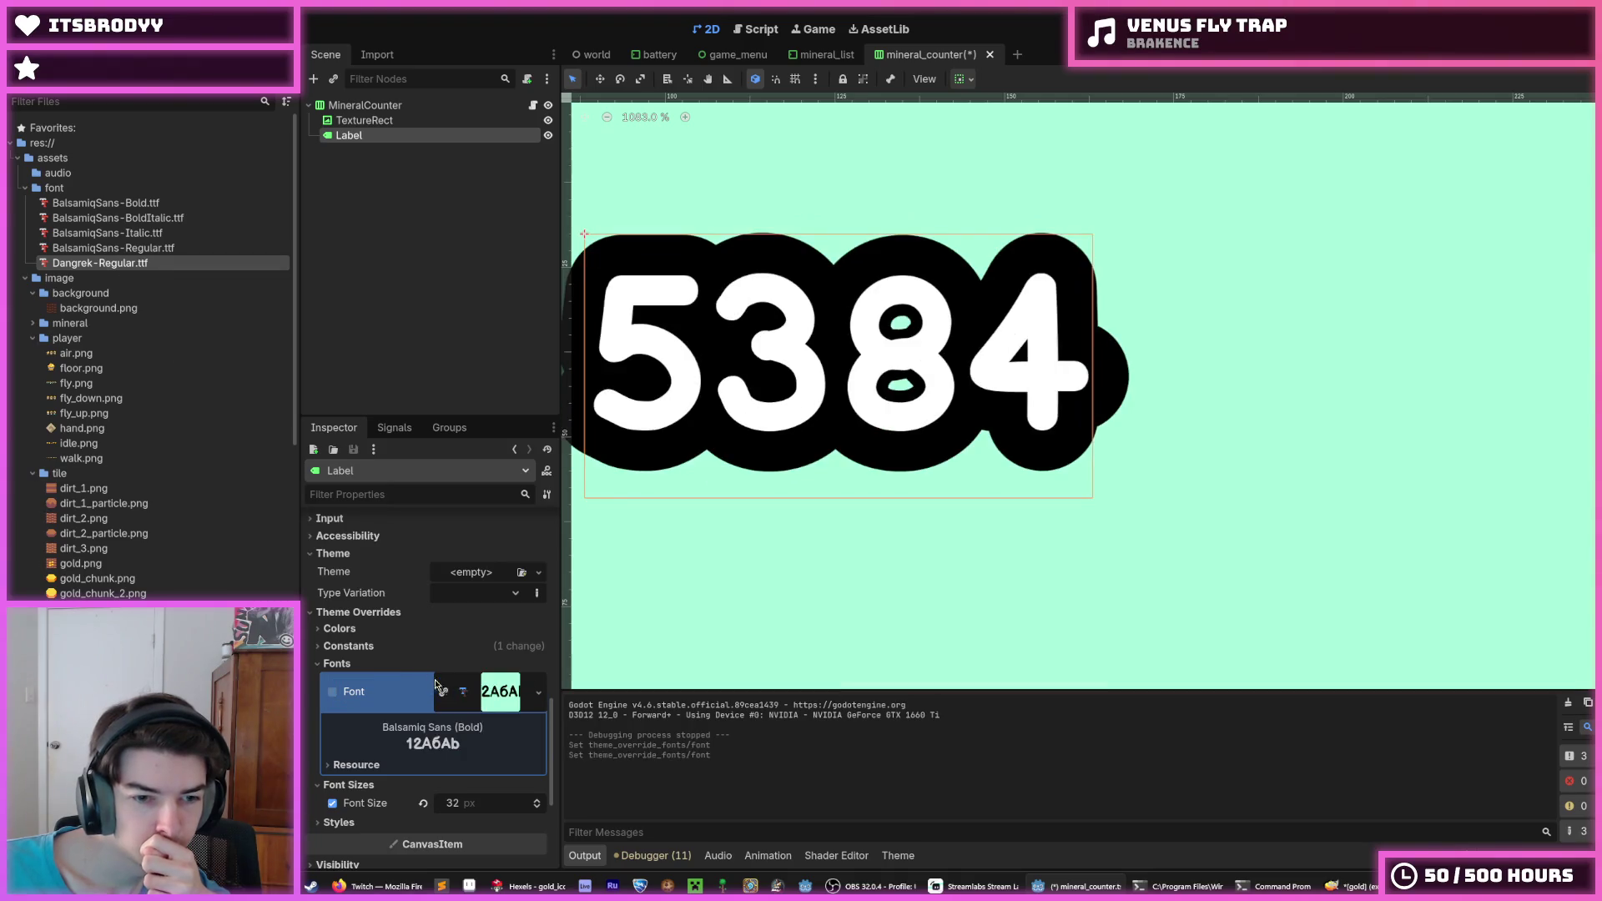
Drag BalsamiqSans-Bold.ttf from the FileSystem dock onto the label's Font slot
click(142, 206)
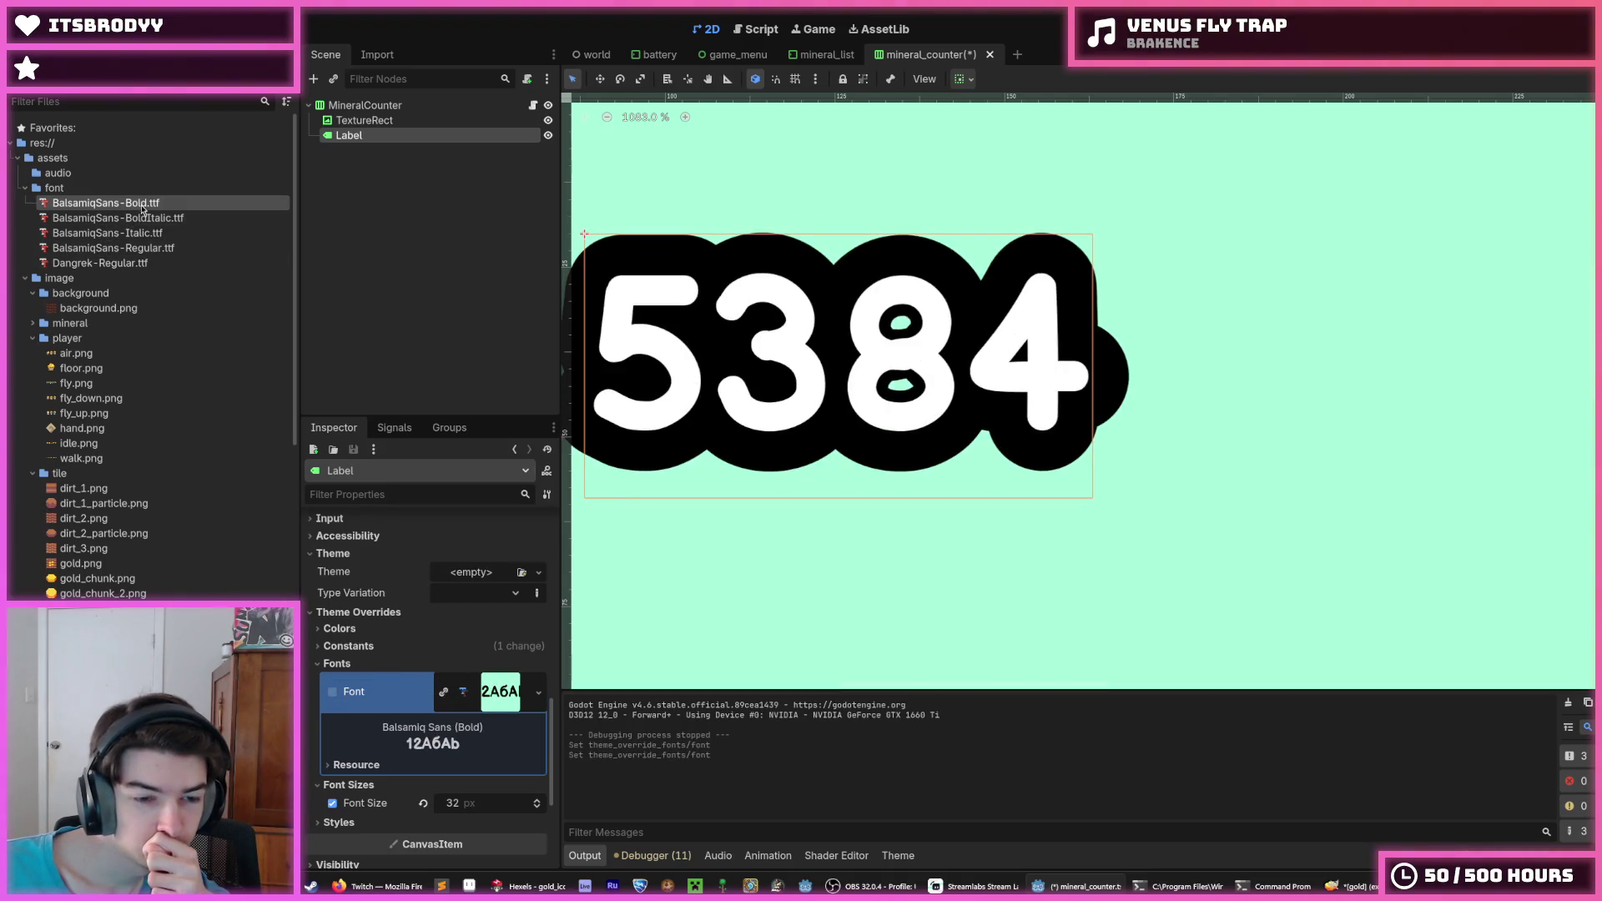
drag(131, 208, 464, 681)
click(492, 705)
click(494, 704)
scroll(431, 746, down, 1)
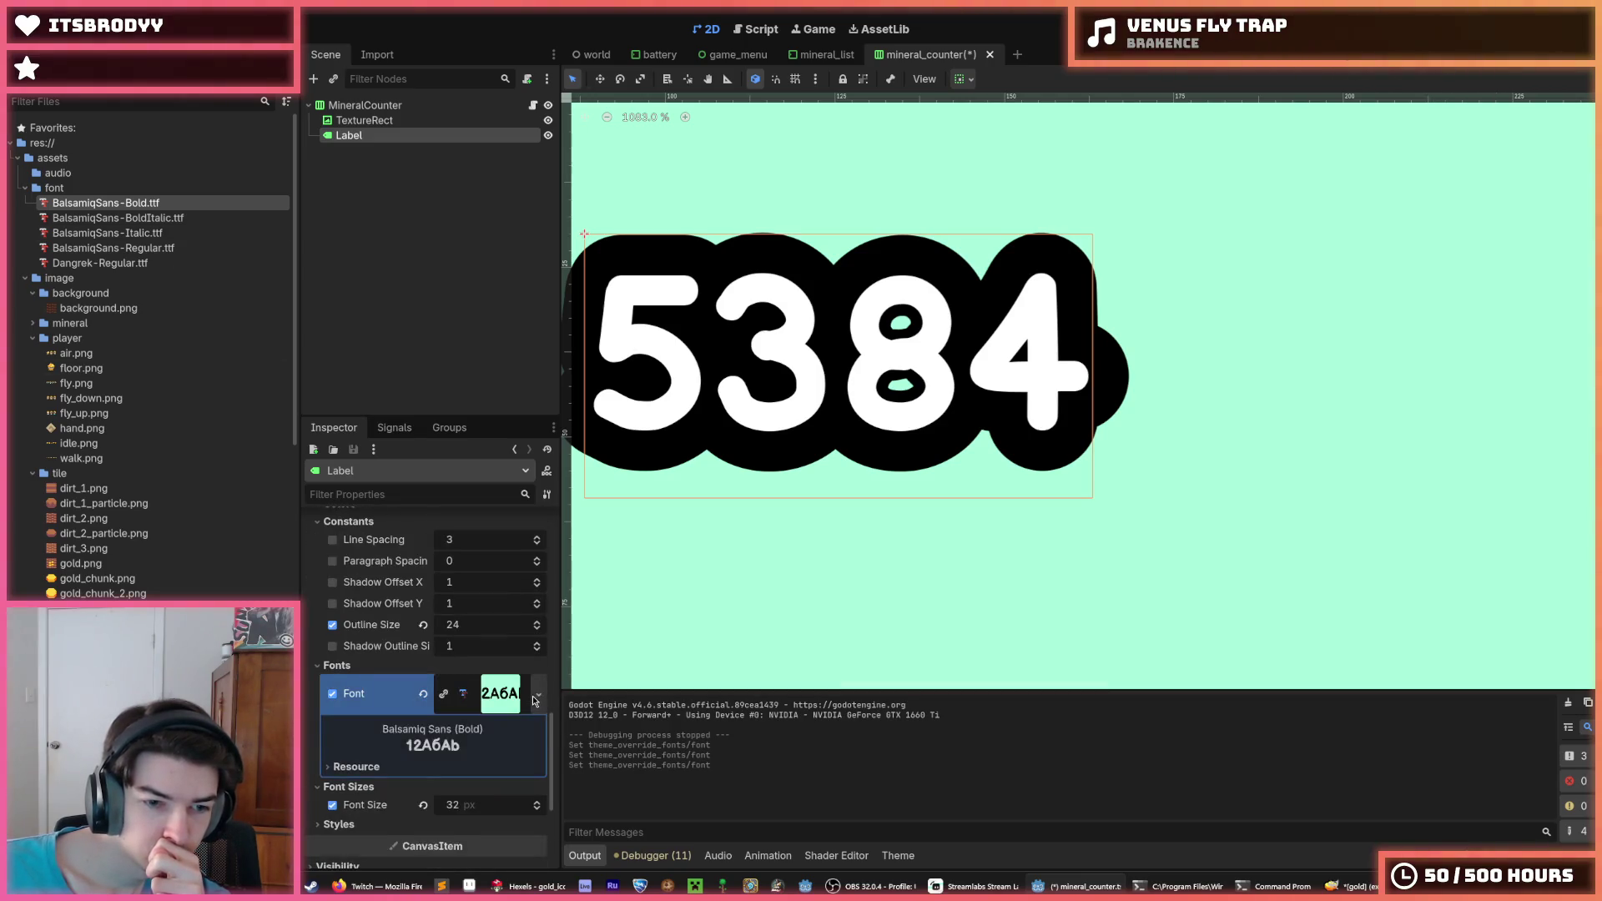
Assign a new FontVariation to the count label's font override and browse its settings
click(535, 694)
click(488, 669)
scroll(417, 692, down, 2)
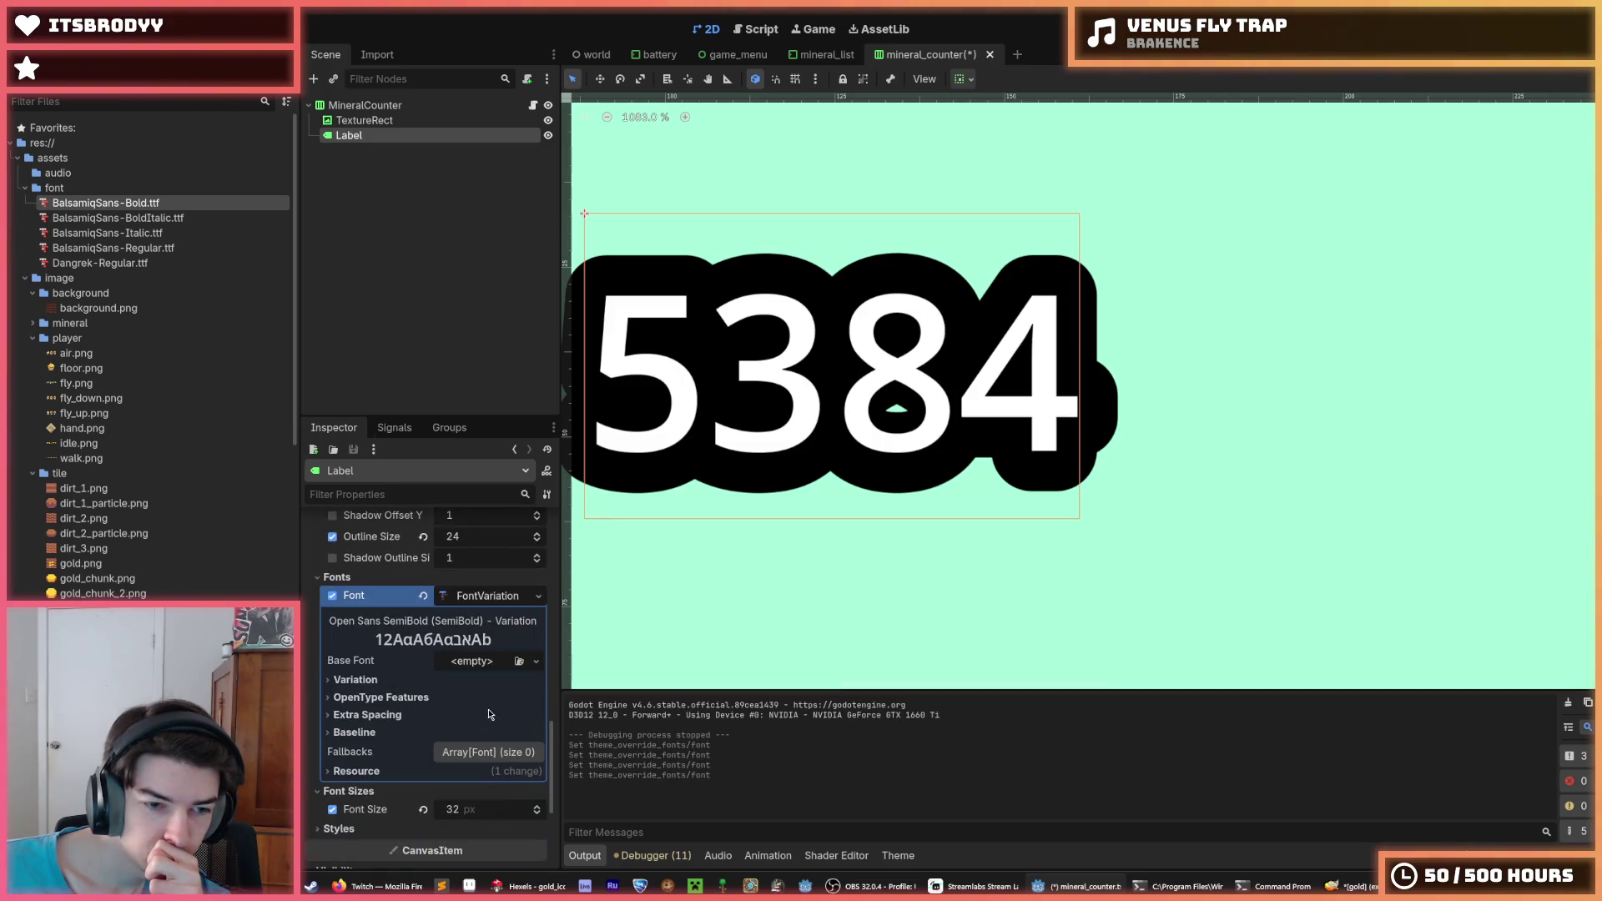
scroll(412, 684, down, 2)
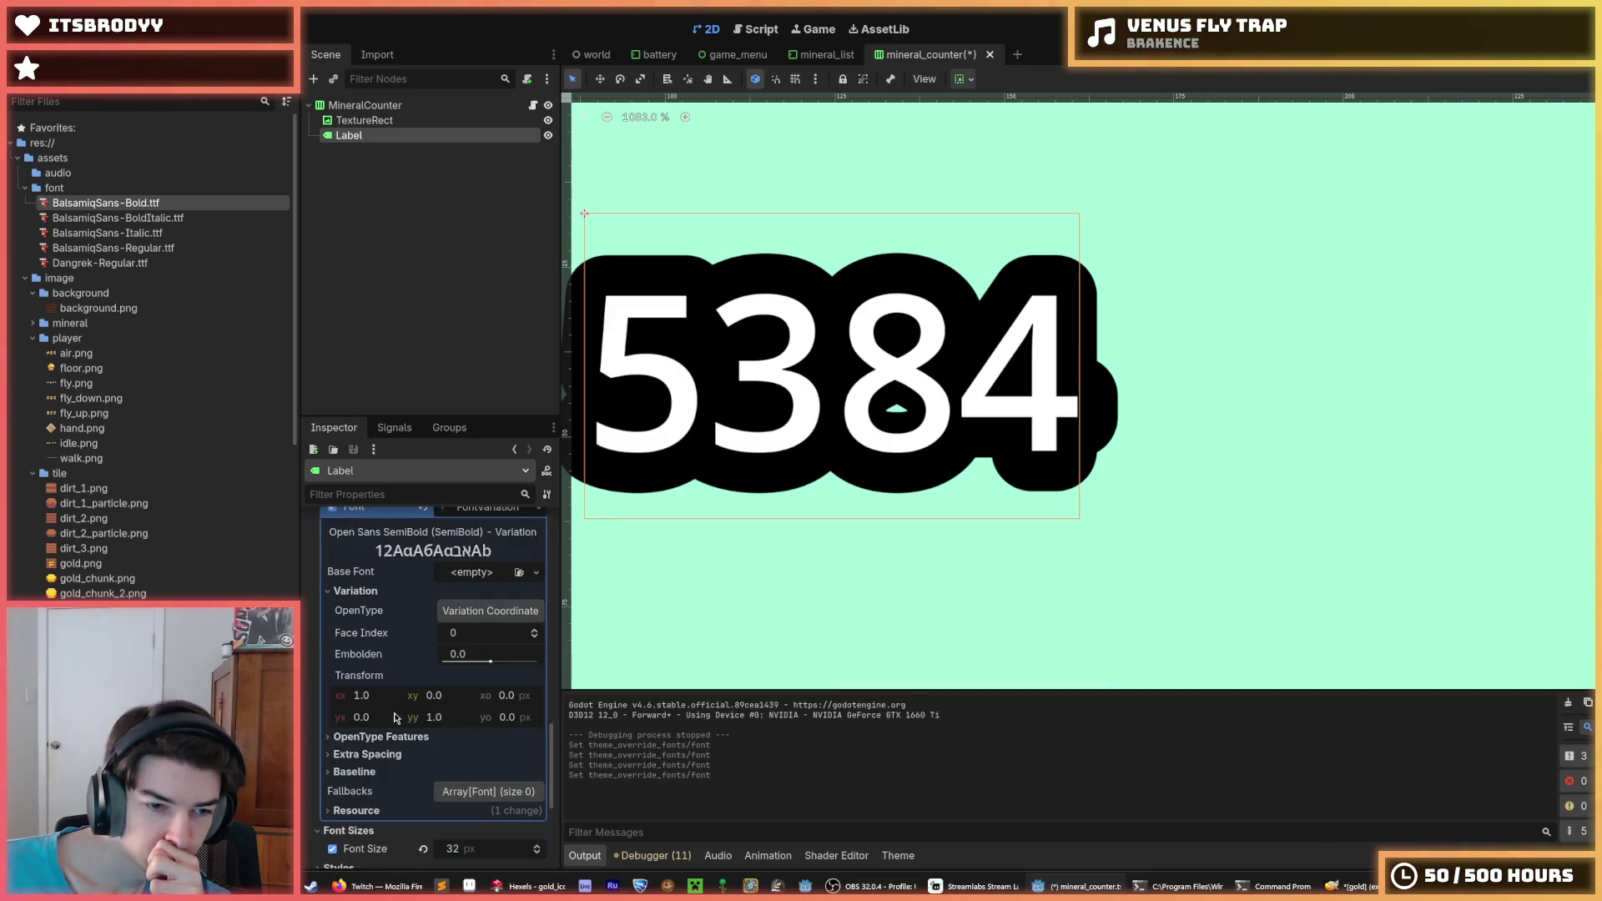
click(396, 755)
click(392, 754)
click(381, 738)
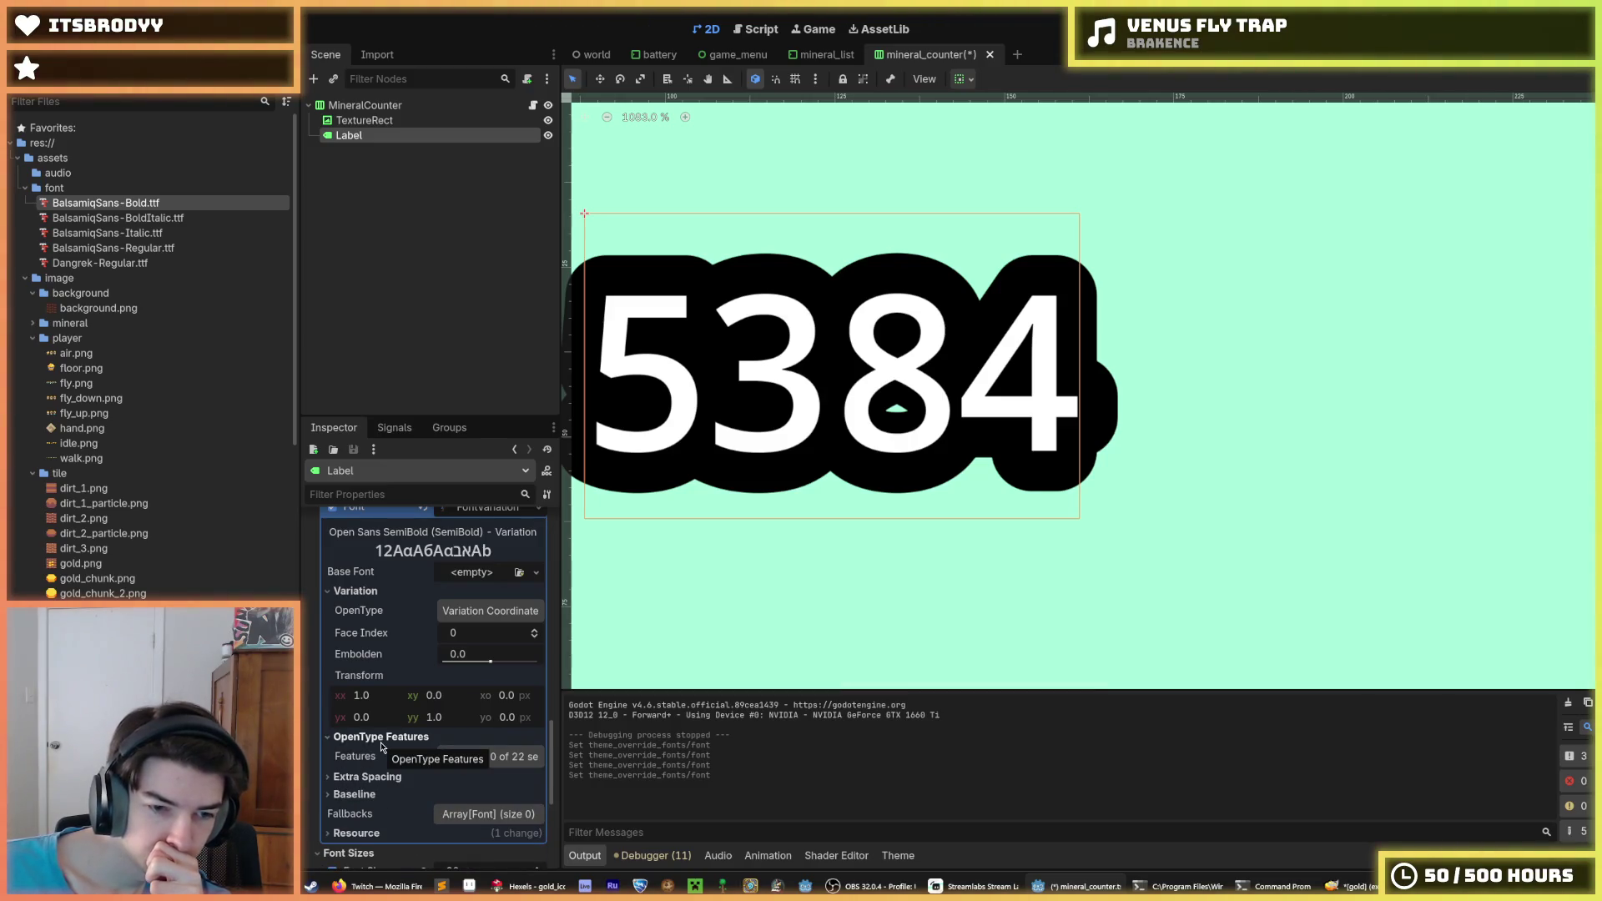
click(382, 743)
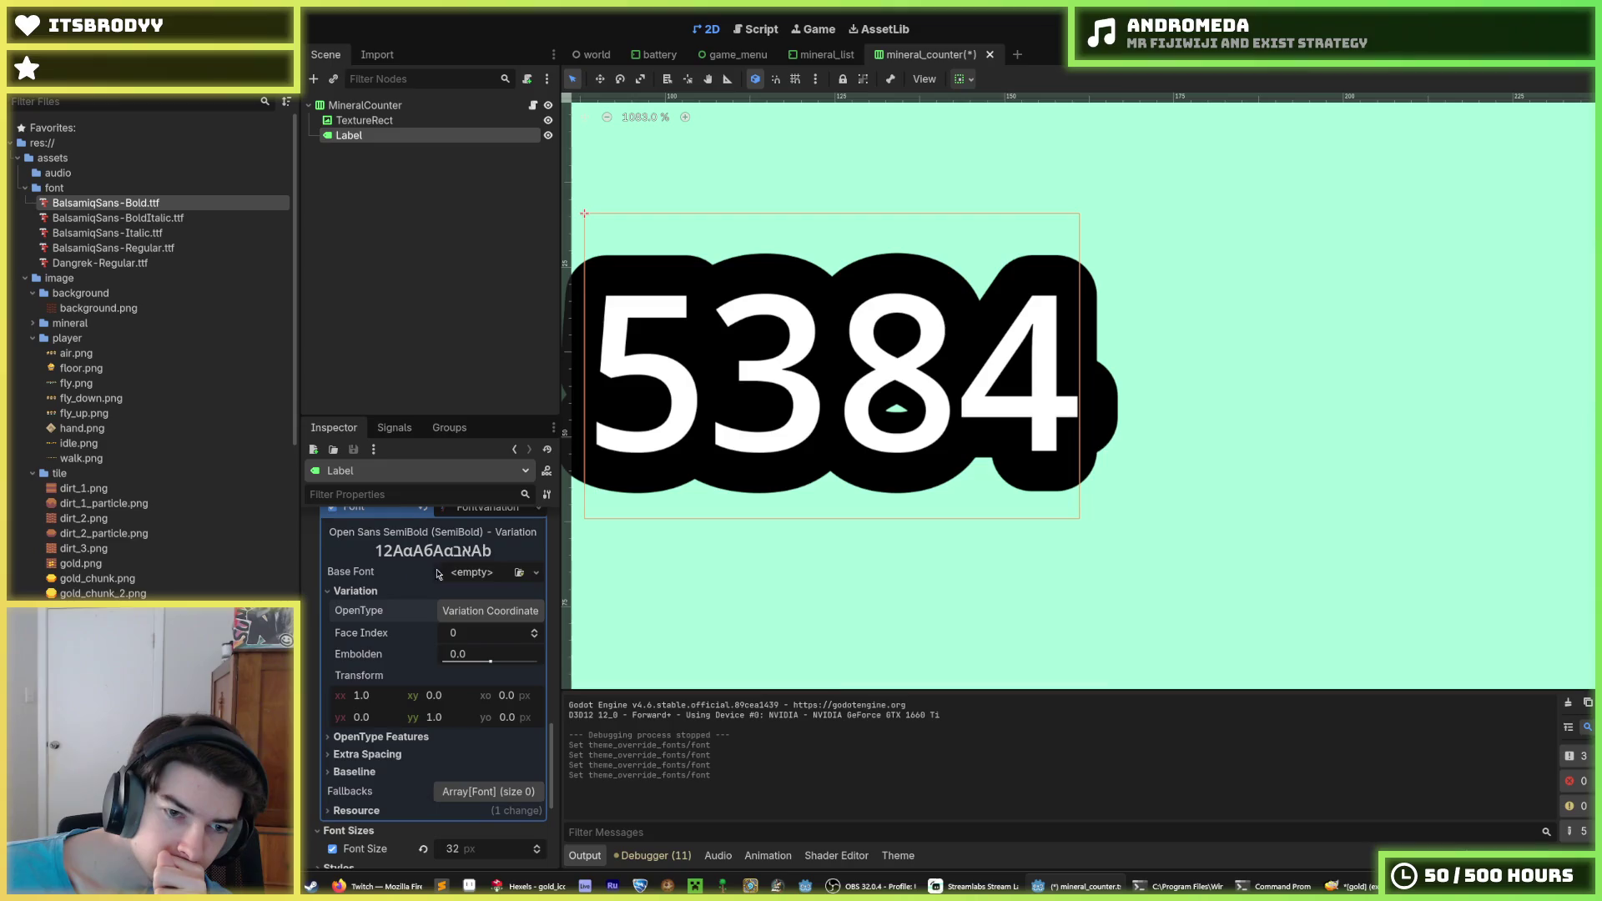
Set Balsamiq Sans Bold as the variation's base font and trial embolden, then reset it to 0
drag(102, 216, 480, 609)
click(483, 610)
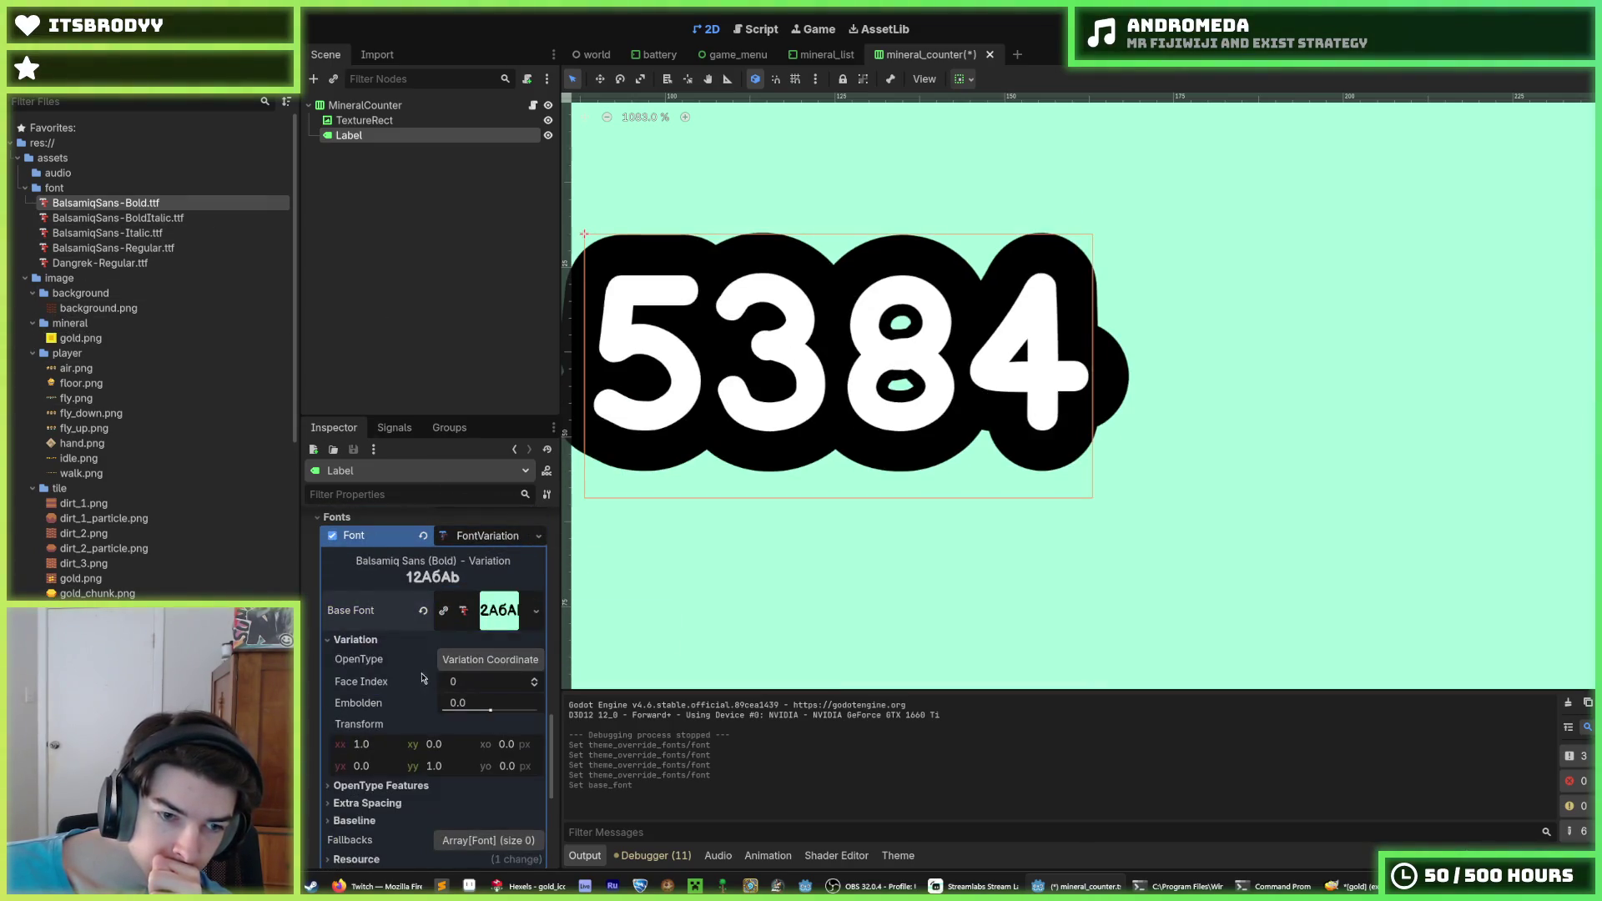
mouse_move(500, 715)
mouse_down()
mouse_move(543, 726)
mouse_move(491, 724)
mouse_up()
click(428, 707)
Revert the base font, remove the label's font variation override, and save mineral_counter
scroll(443, 709, down, 1)
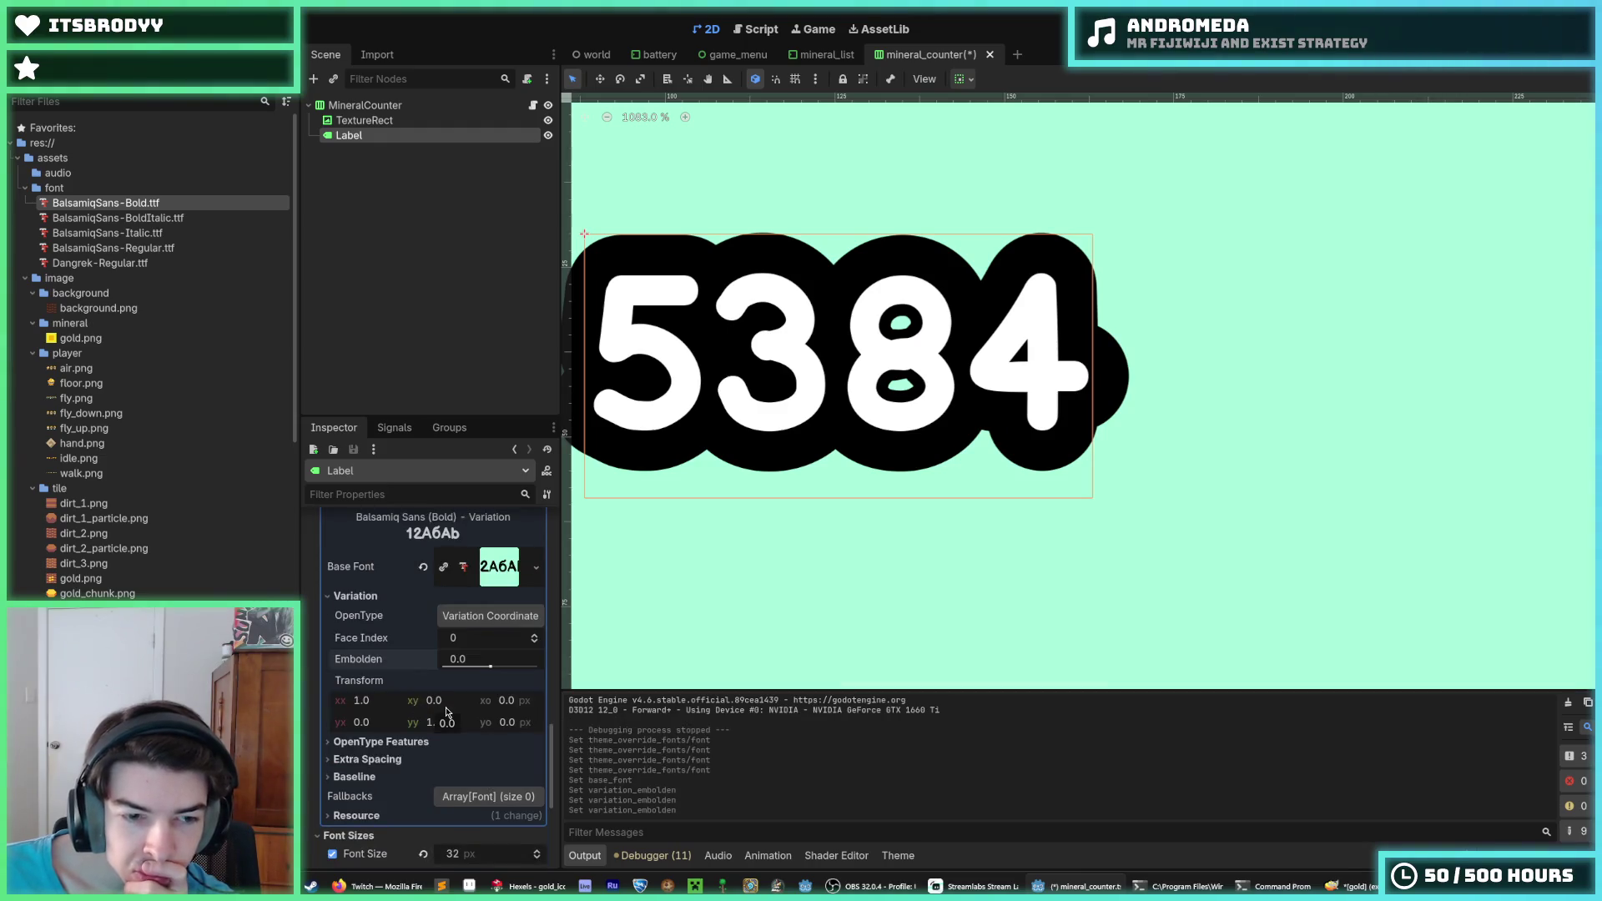
scroll(447, 711, down, 2)
scroll(427, 726, up, 2)
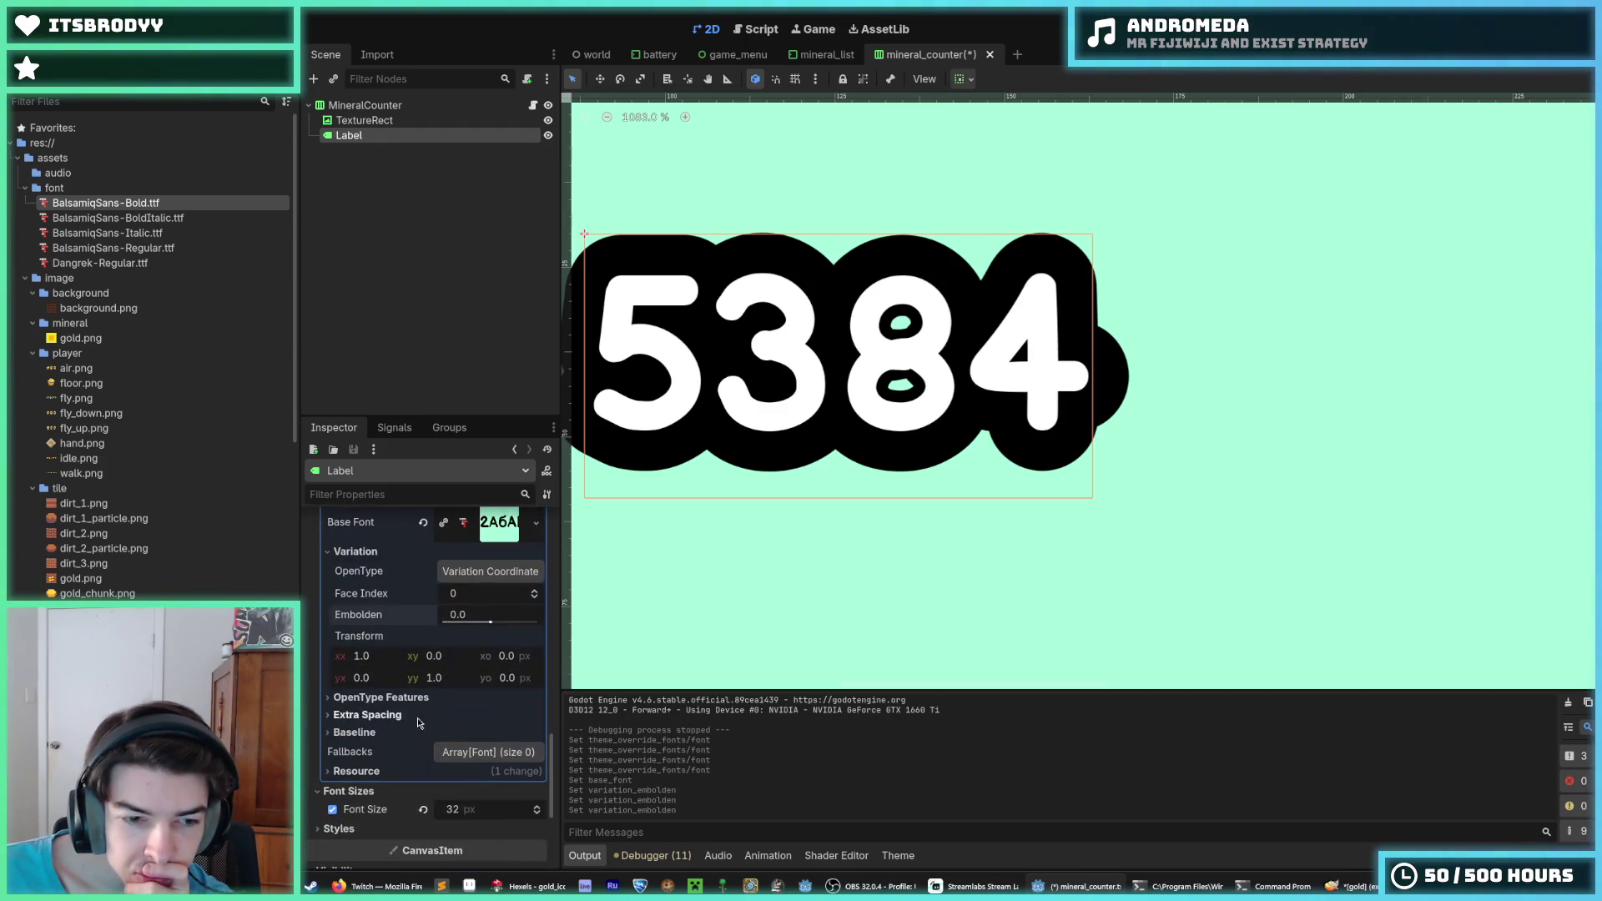
scroll(418, 701, up, 2)
click(420, 666)
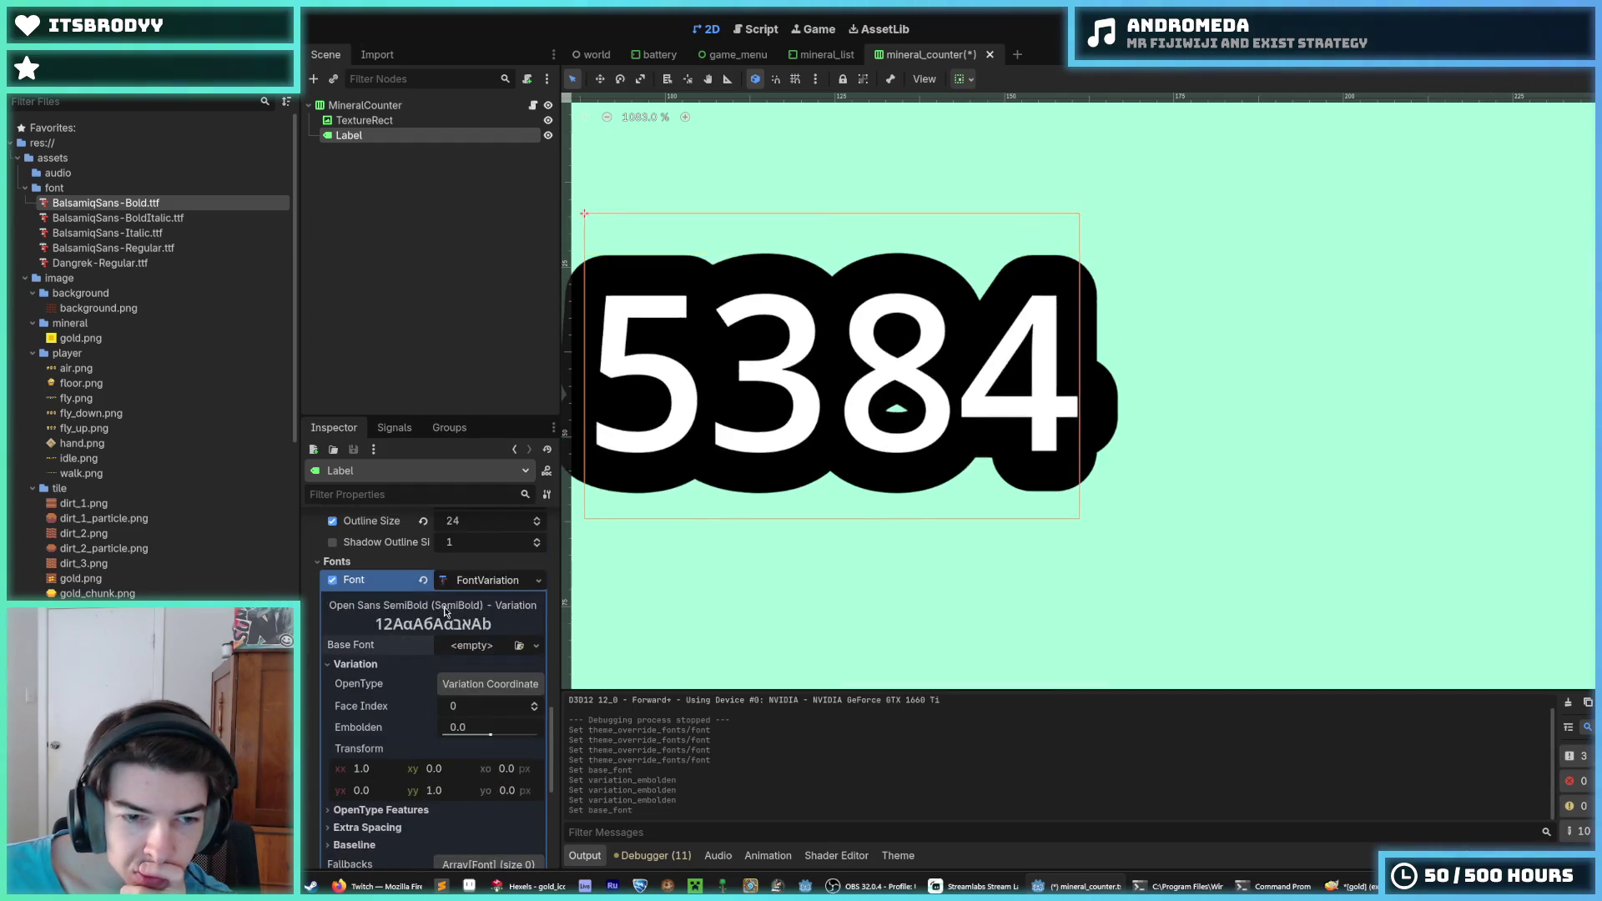
click(422, 581)
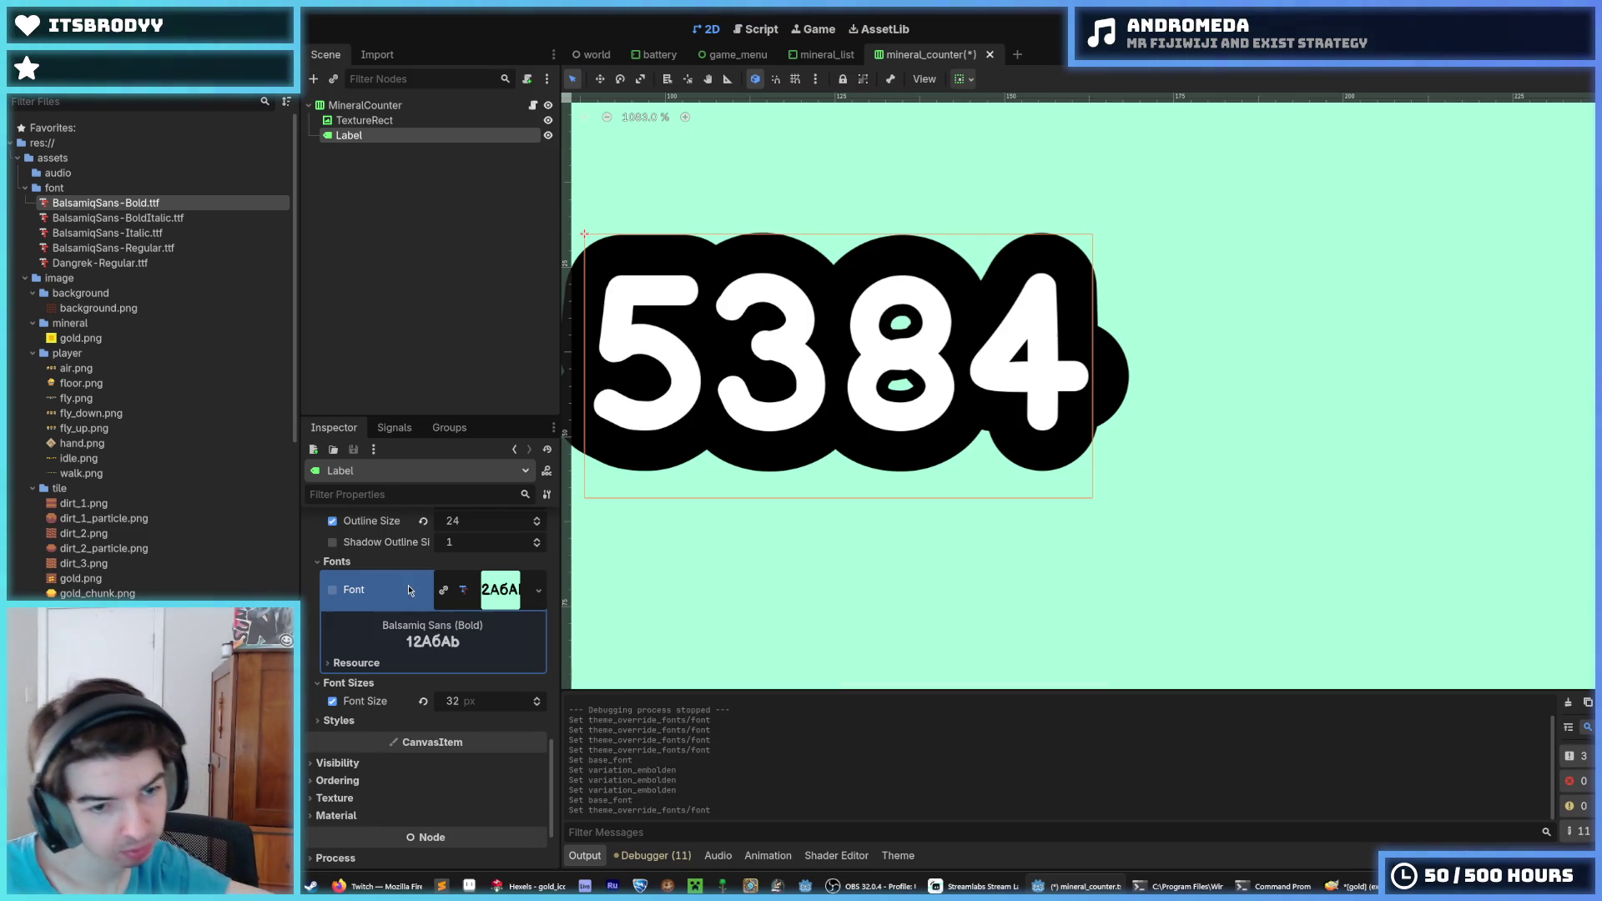
click(342, 564)
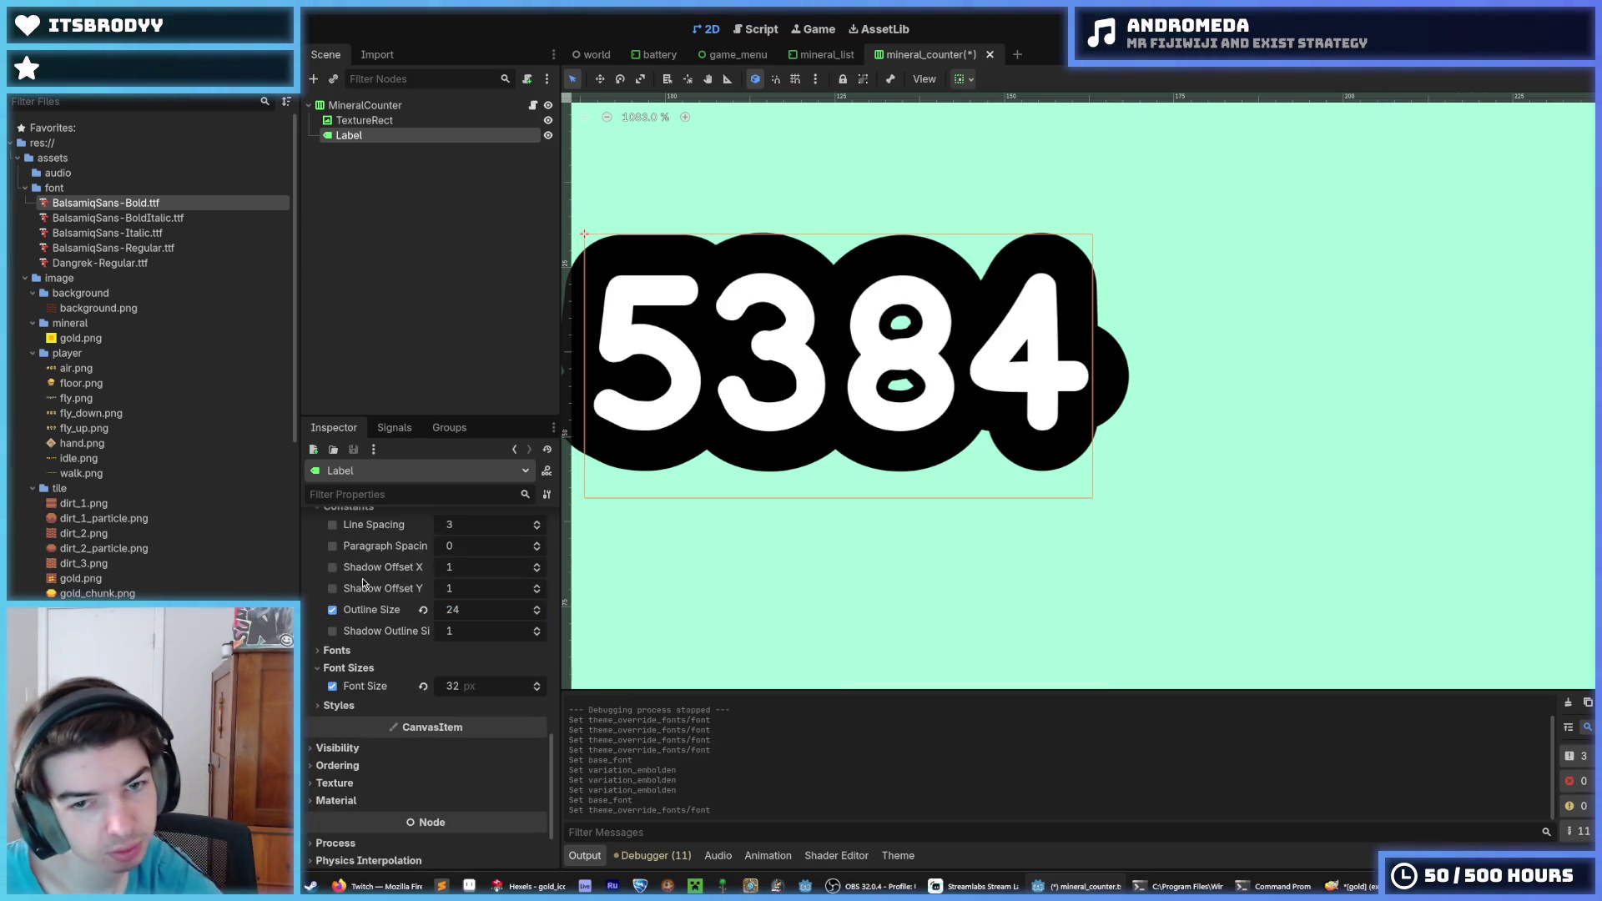
key(ctrl+s)
Open Project Settings filtered by 'font' to show the GUI font settings
click(58, 25)
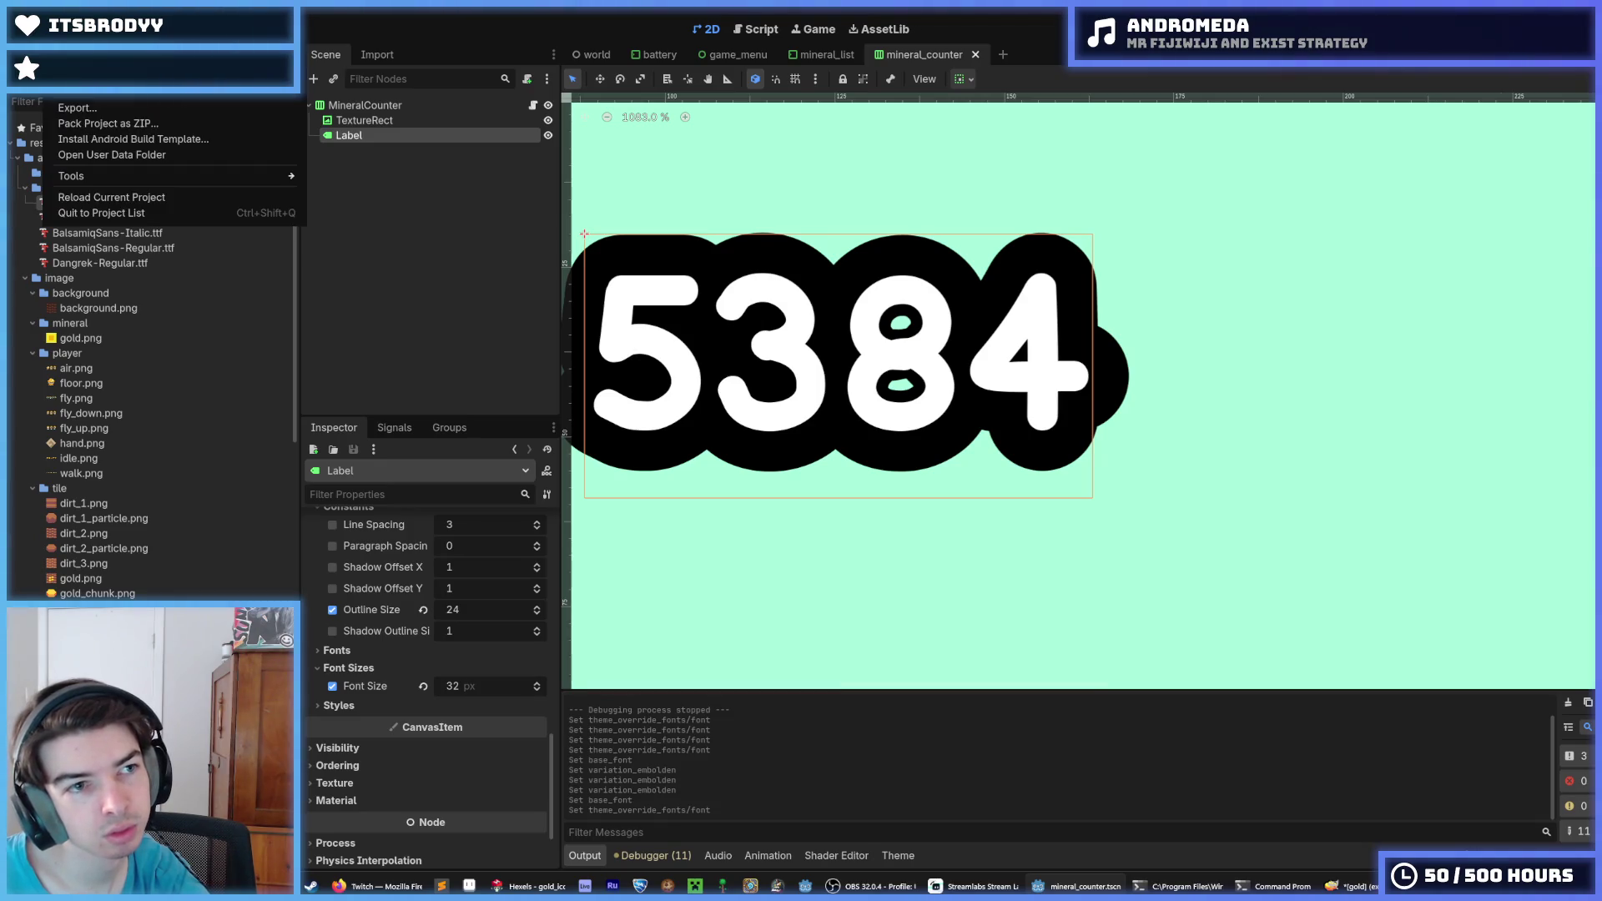
click(92, 40)
text(font)
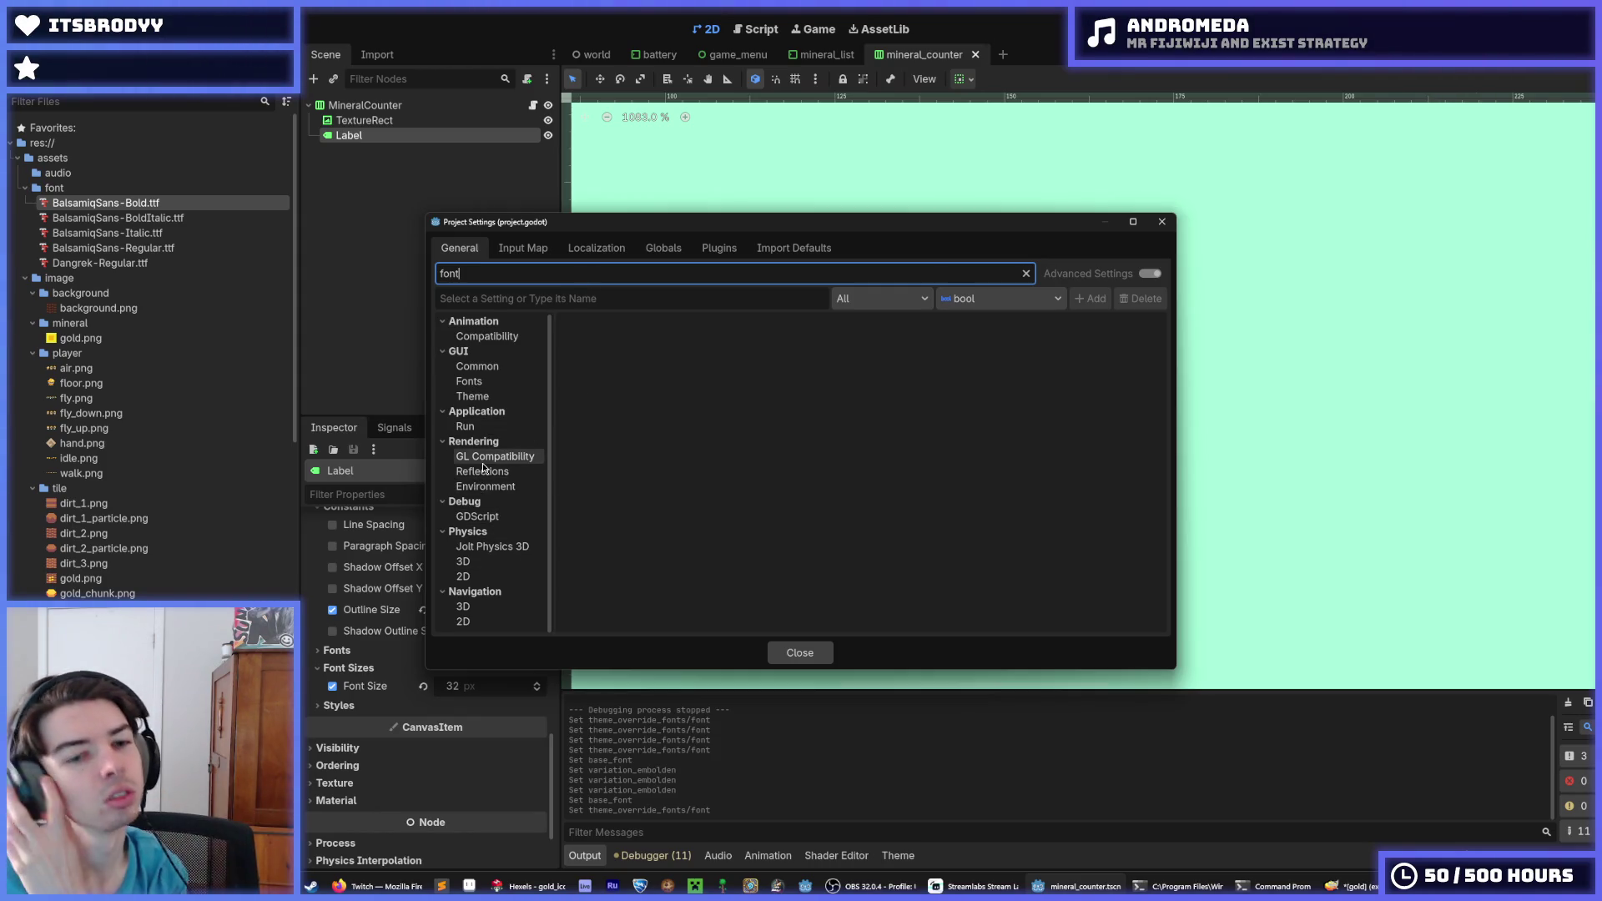
click(507, 382)
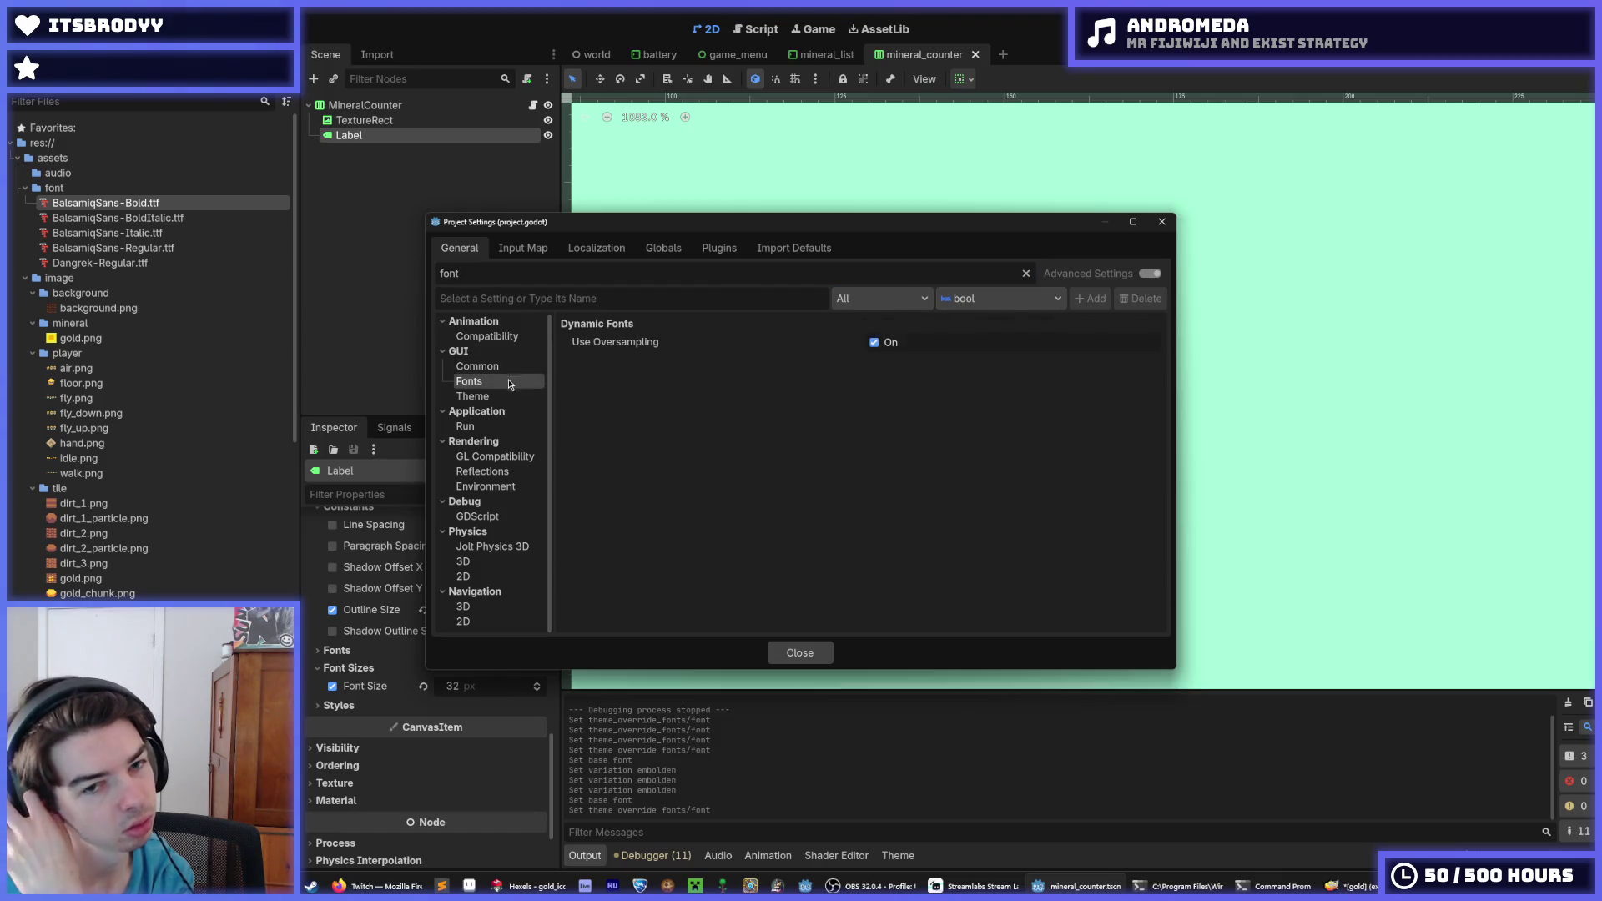
Switch GUI > Fonts > Use Oversampling off and back on, then close Project Settings
mouse_move(635, 343)
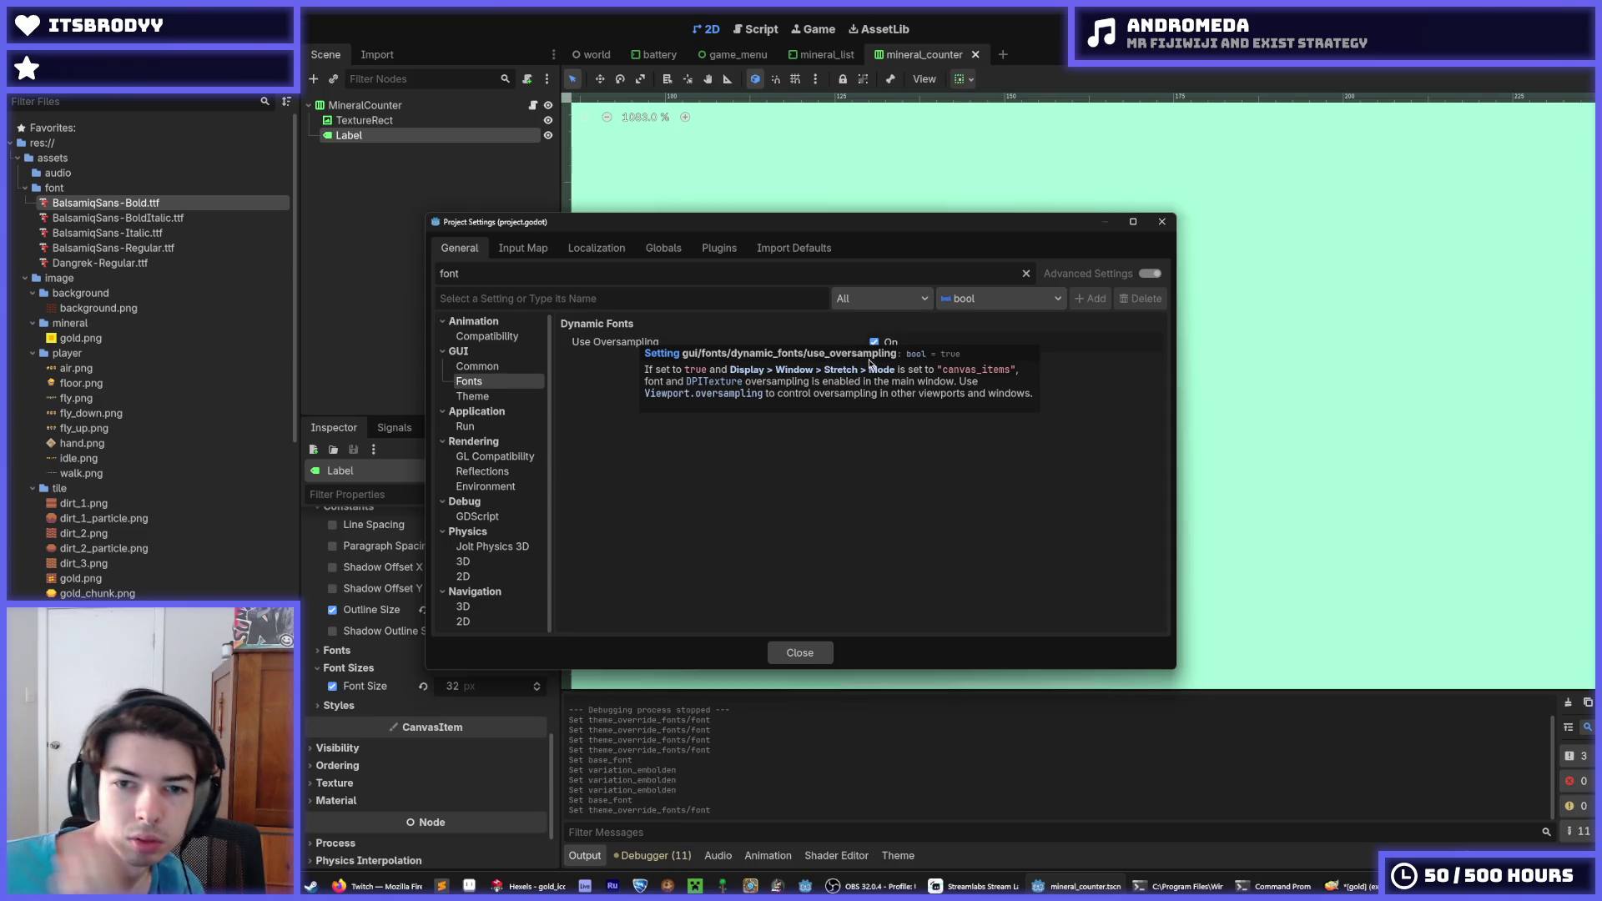
click(883, 345)
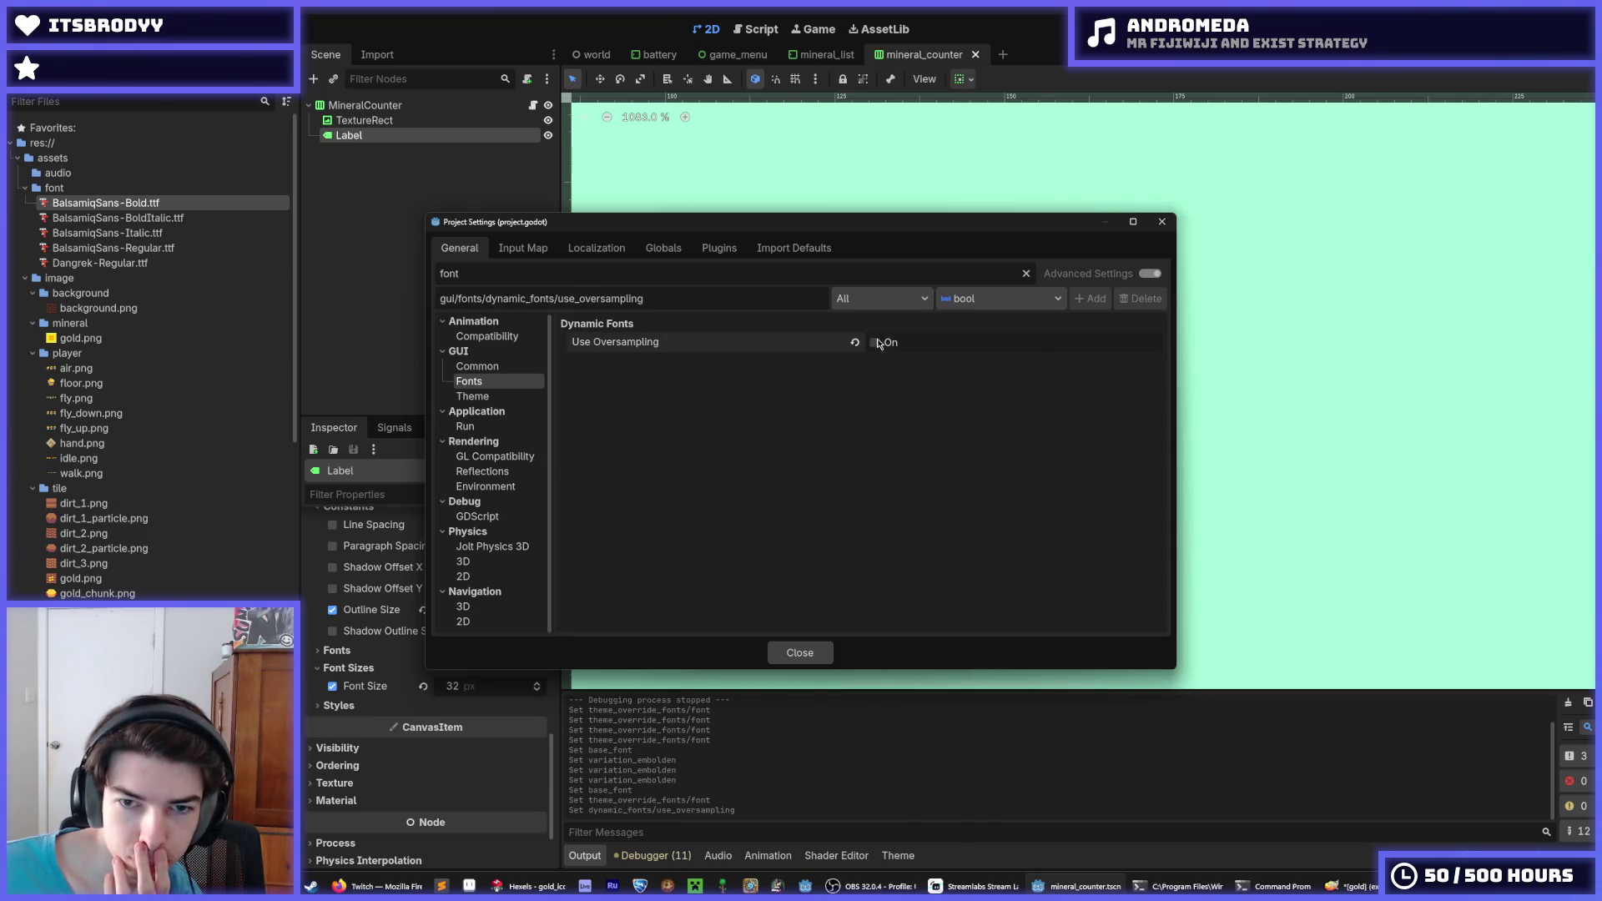
drag(897, 239, 1102, 460)
click(1078, 564)
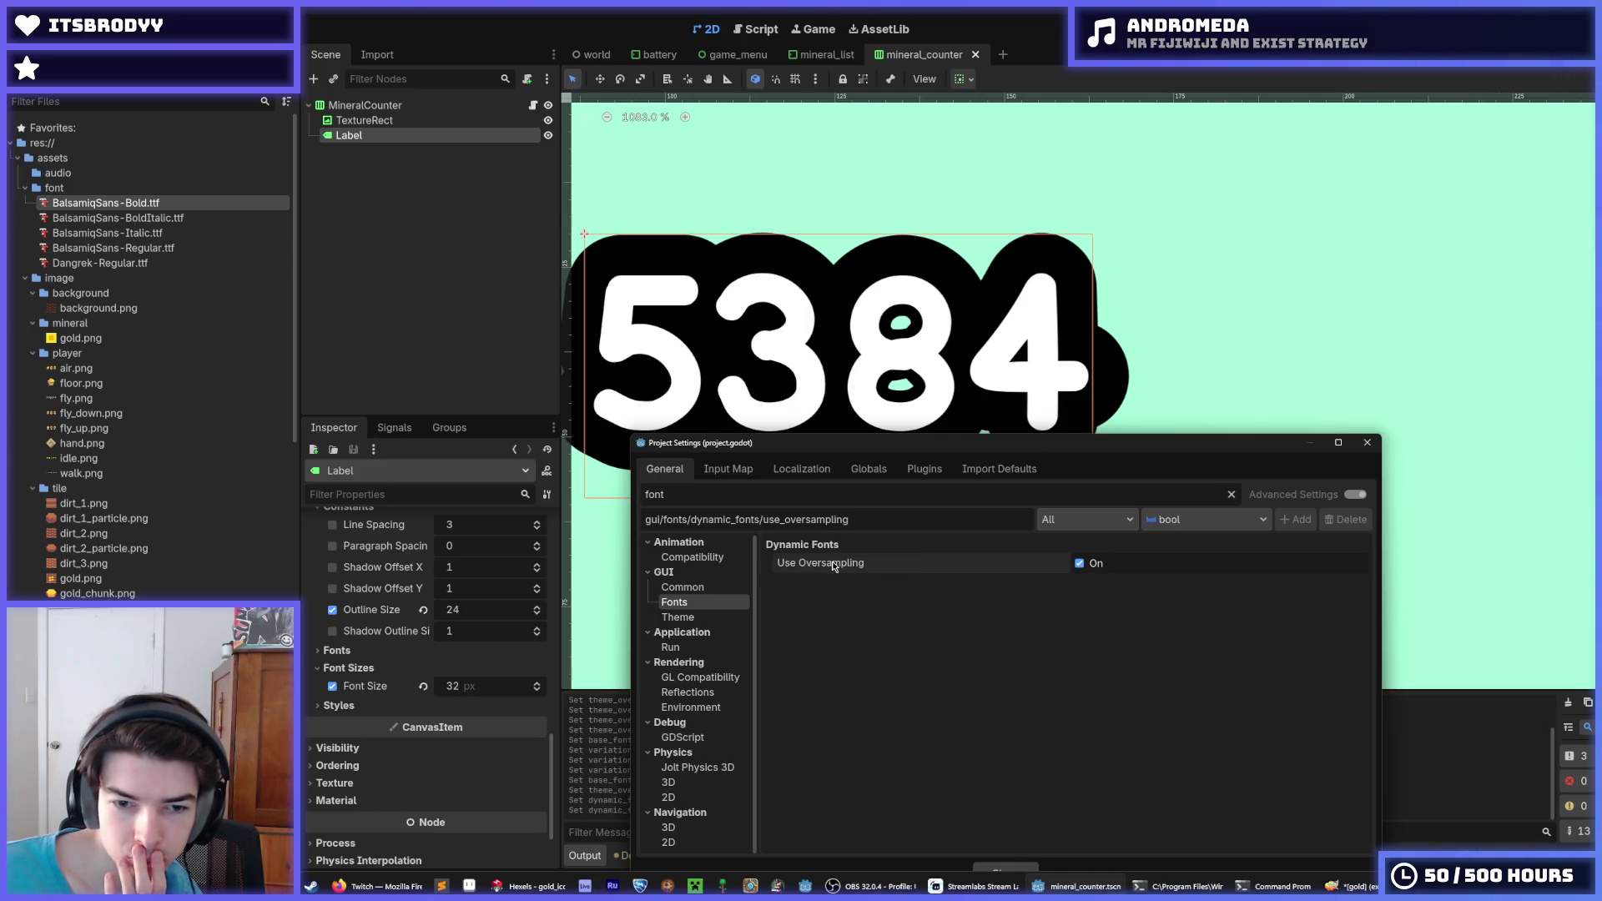
mouse_move(833, 566)
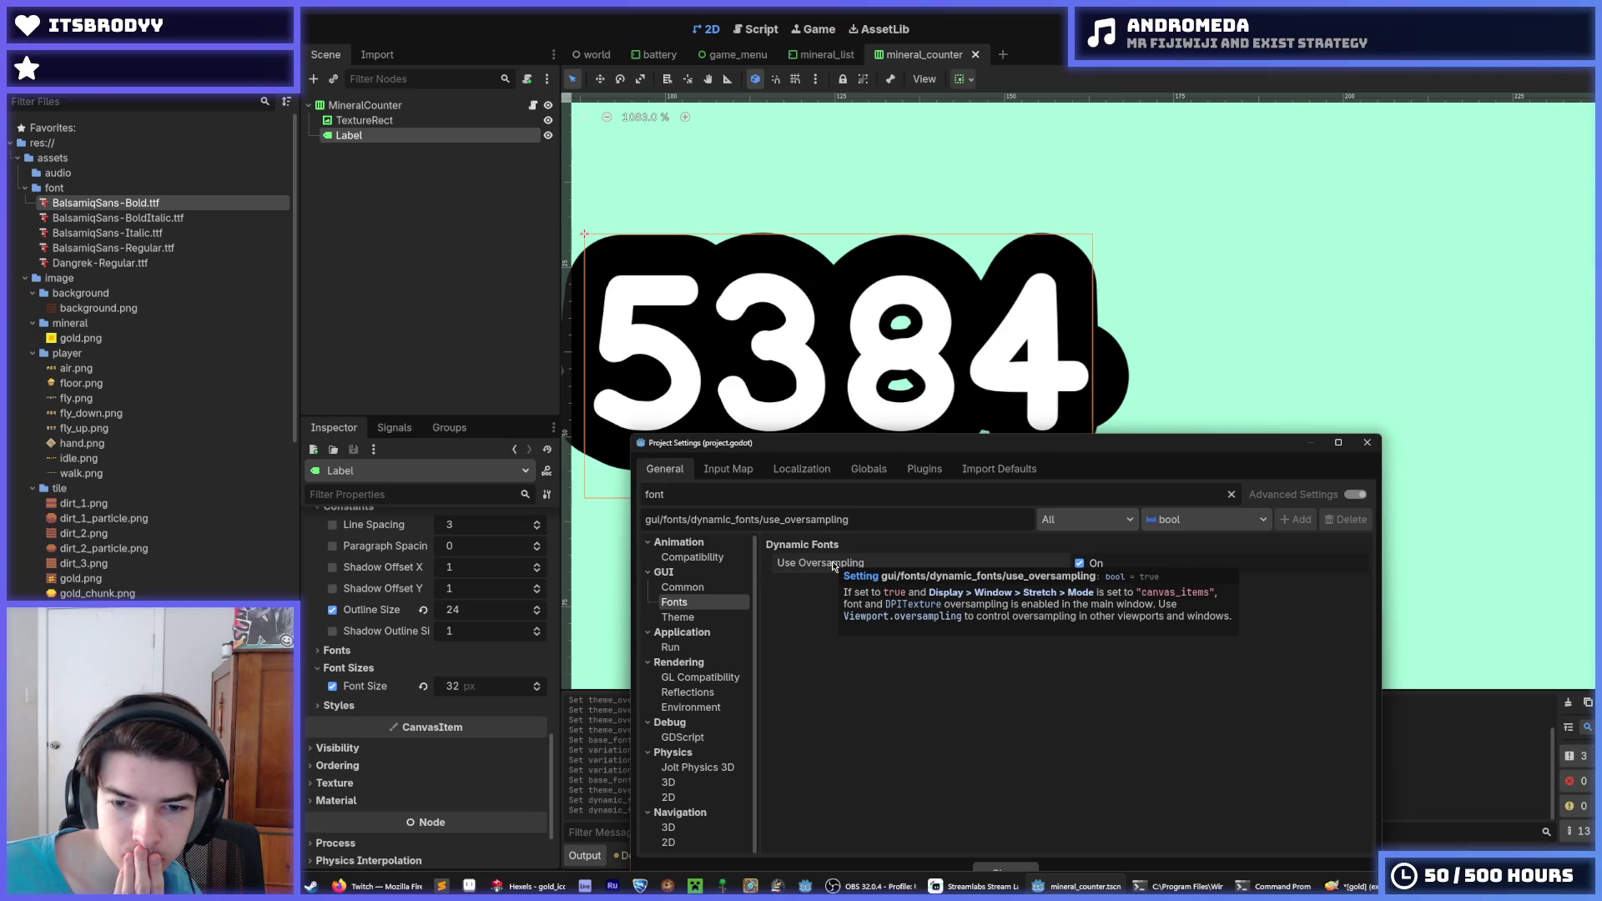
mouse_move(975, 445)
mouse_down()
mouse_move(992, 354)
mouse_move(1033, 331)
mouse_up()
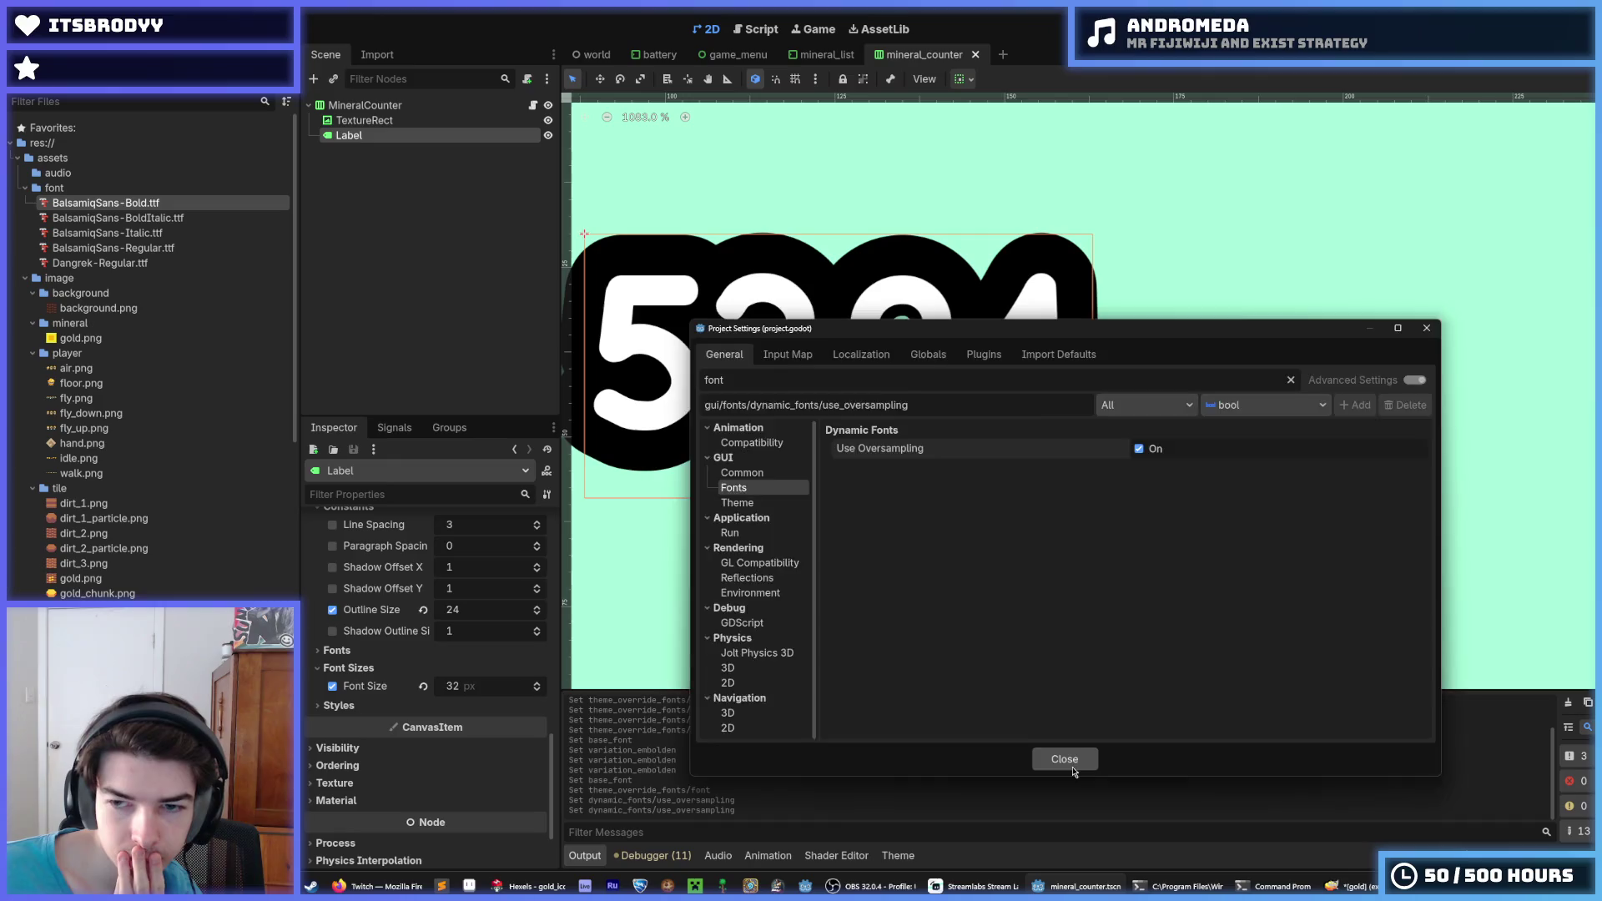
click(1074, 762)
right_click(94, 205)
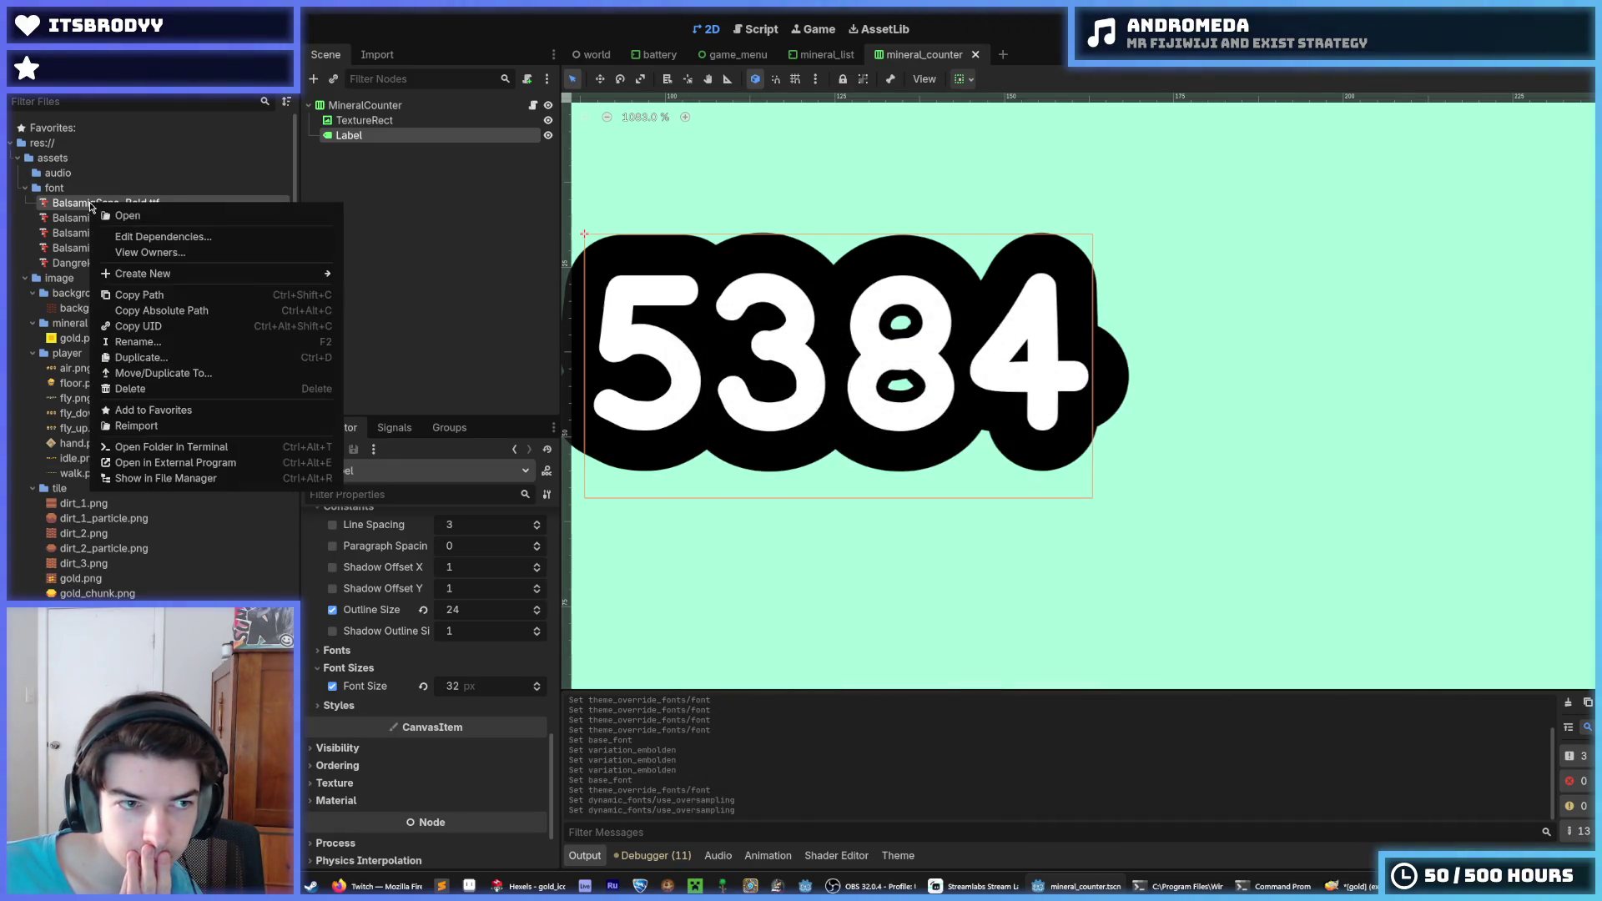
mouse_move(233, 278)
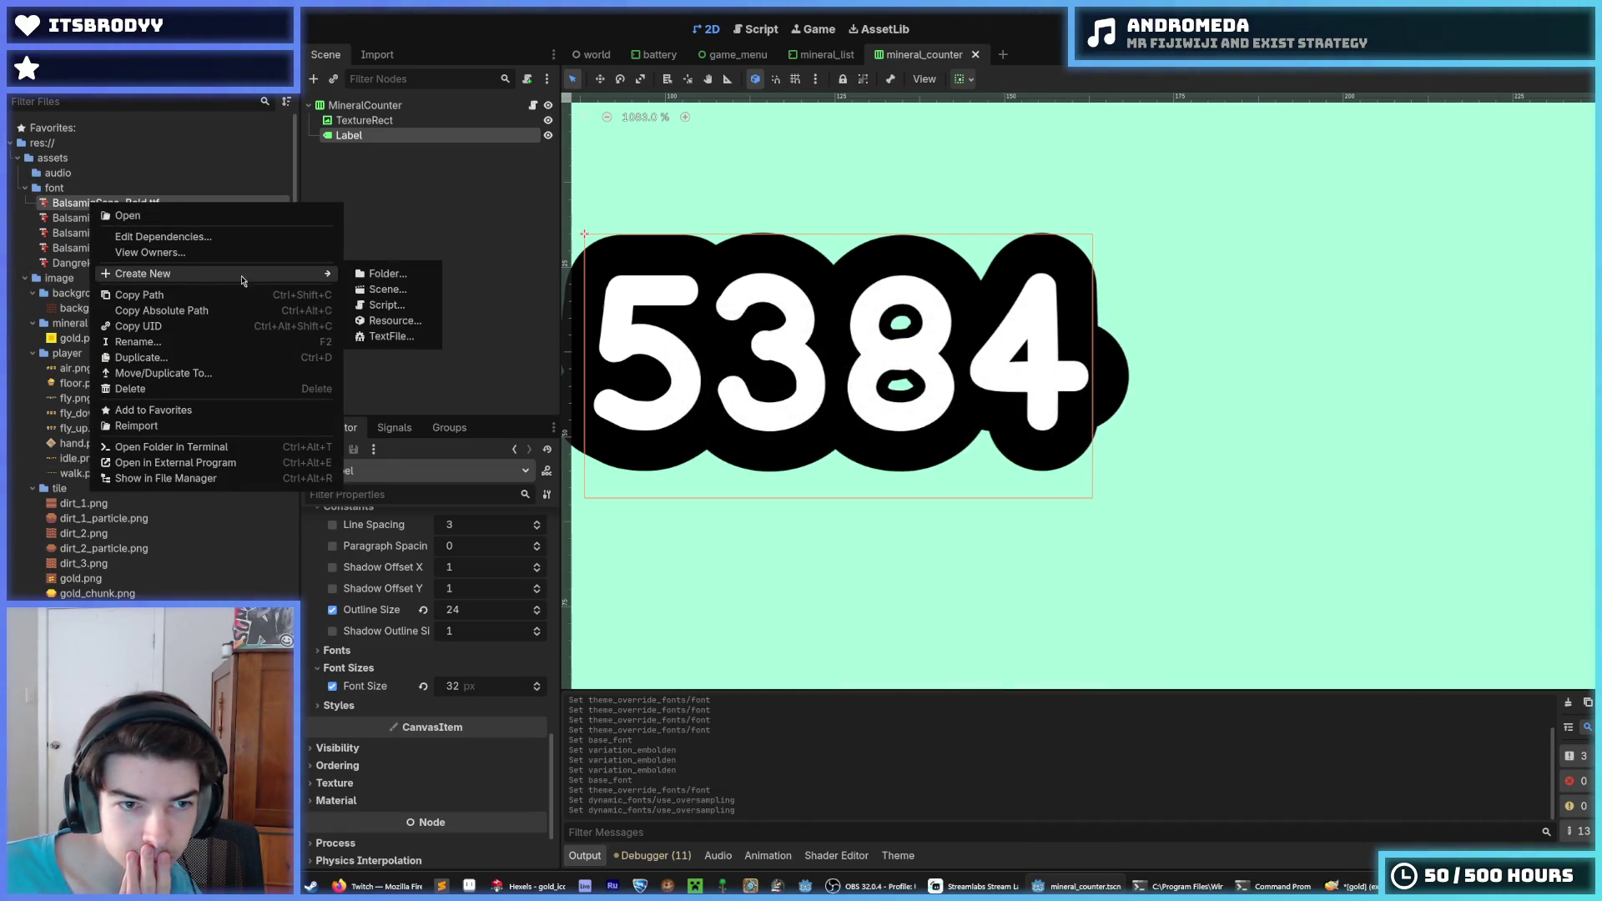
click(392, 320)
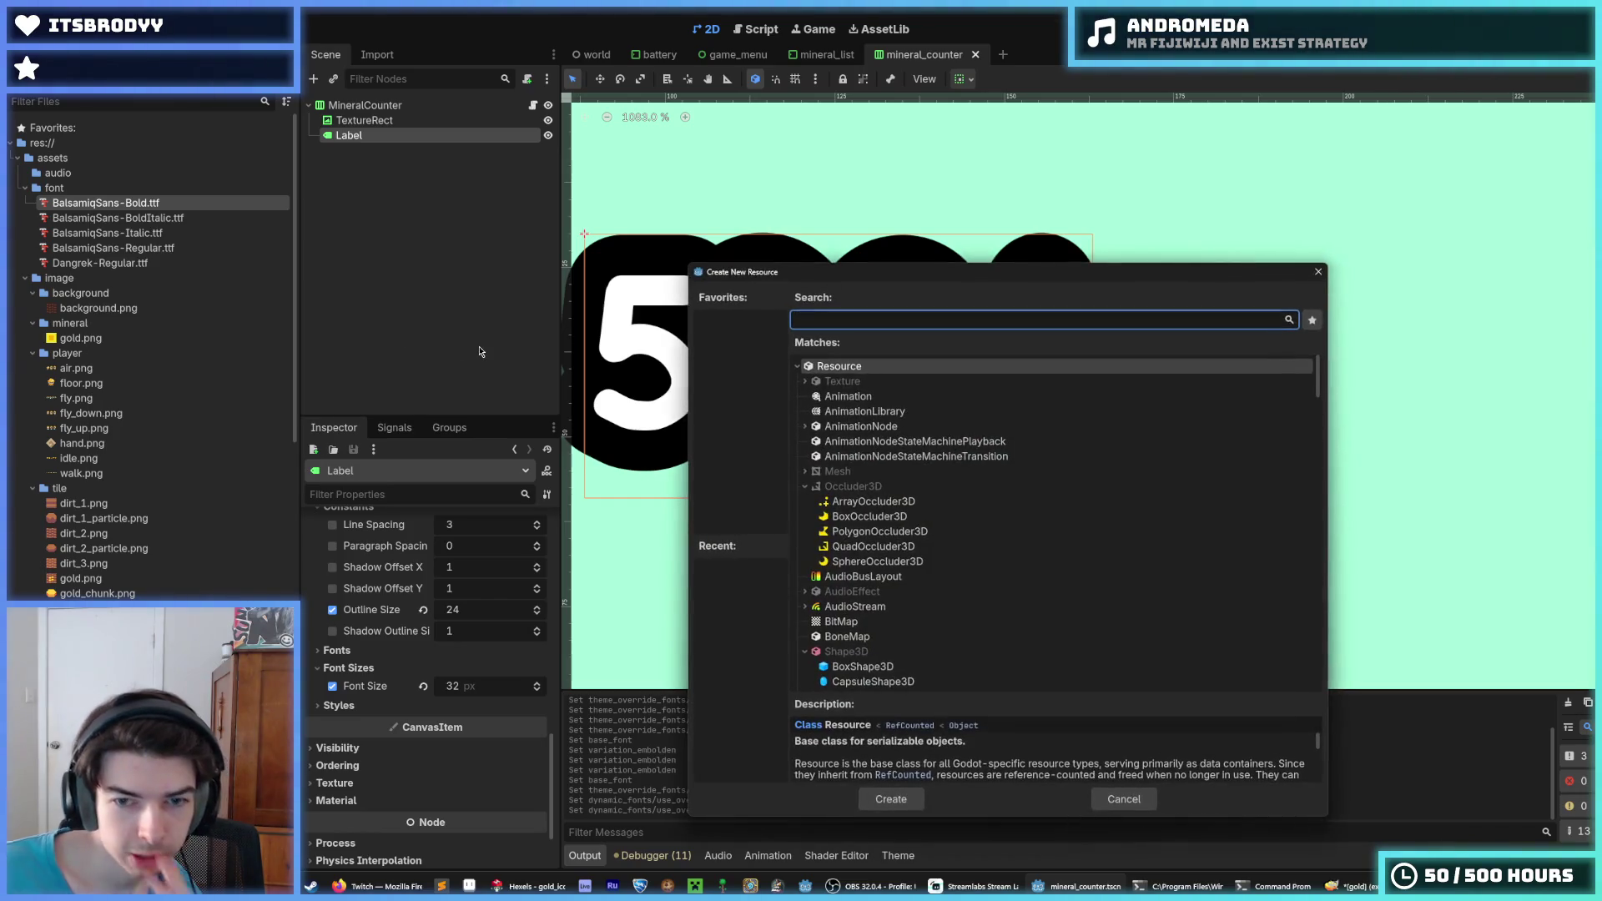
text(font)
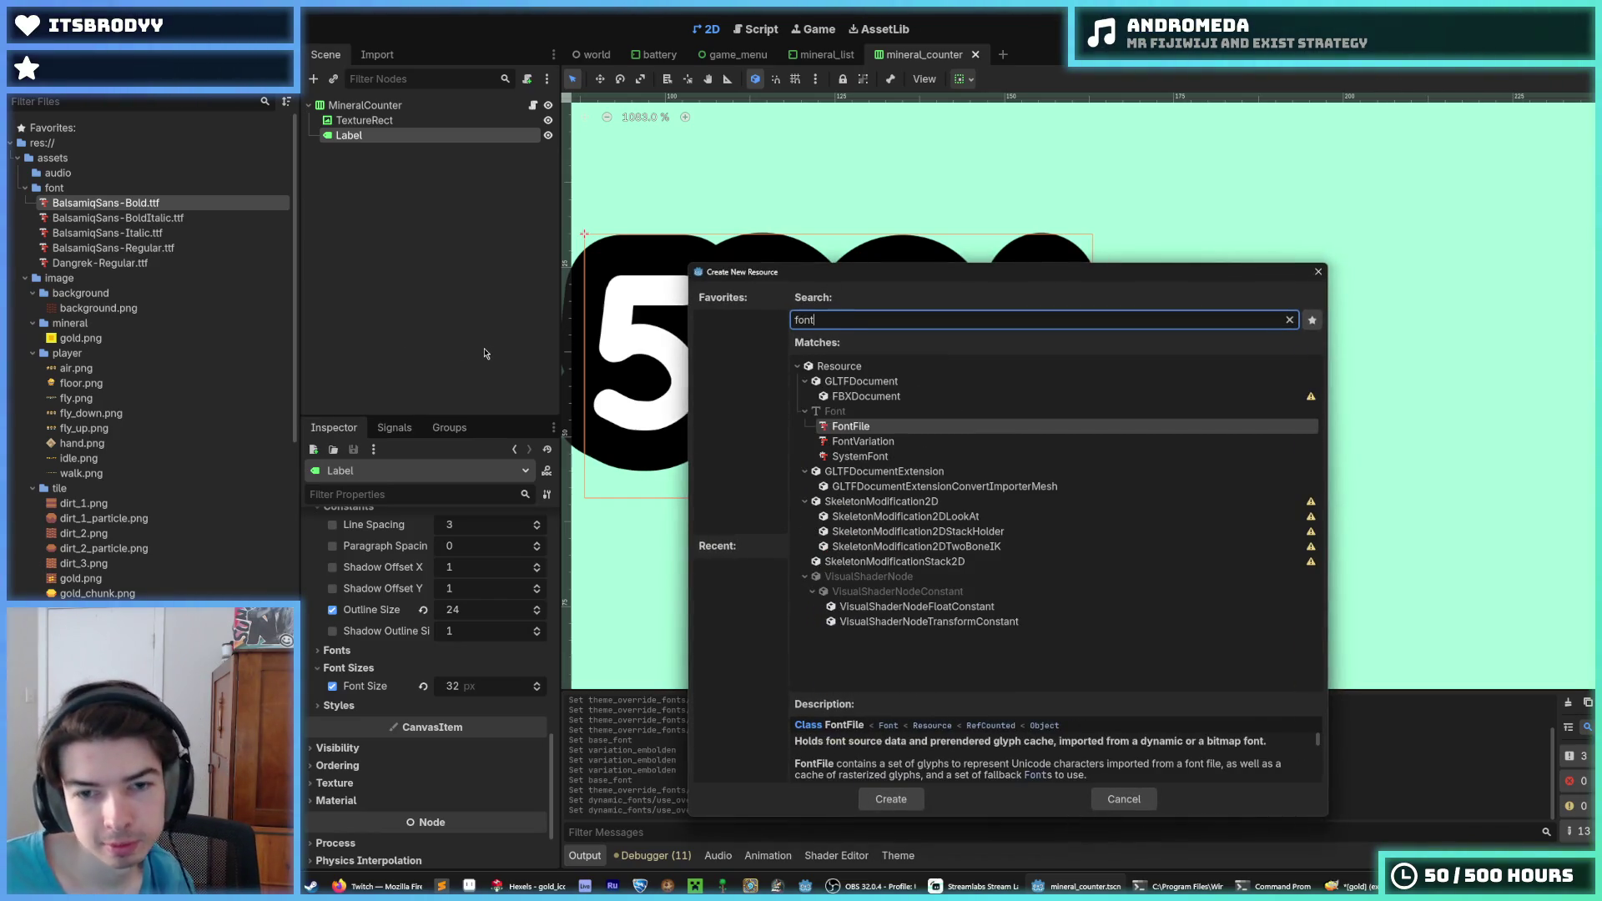
click(868, 455)
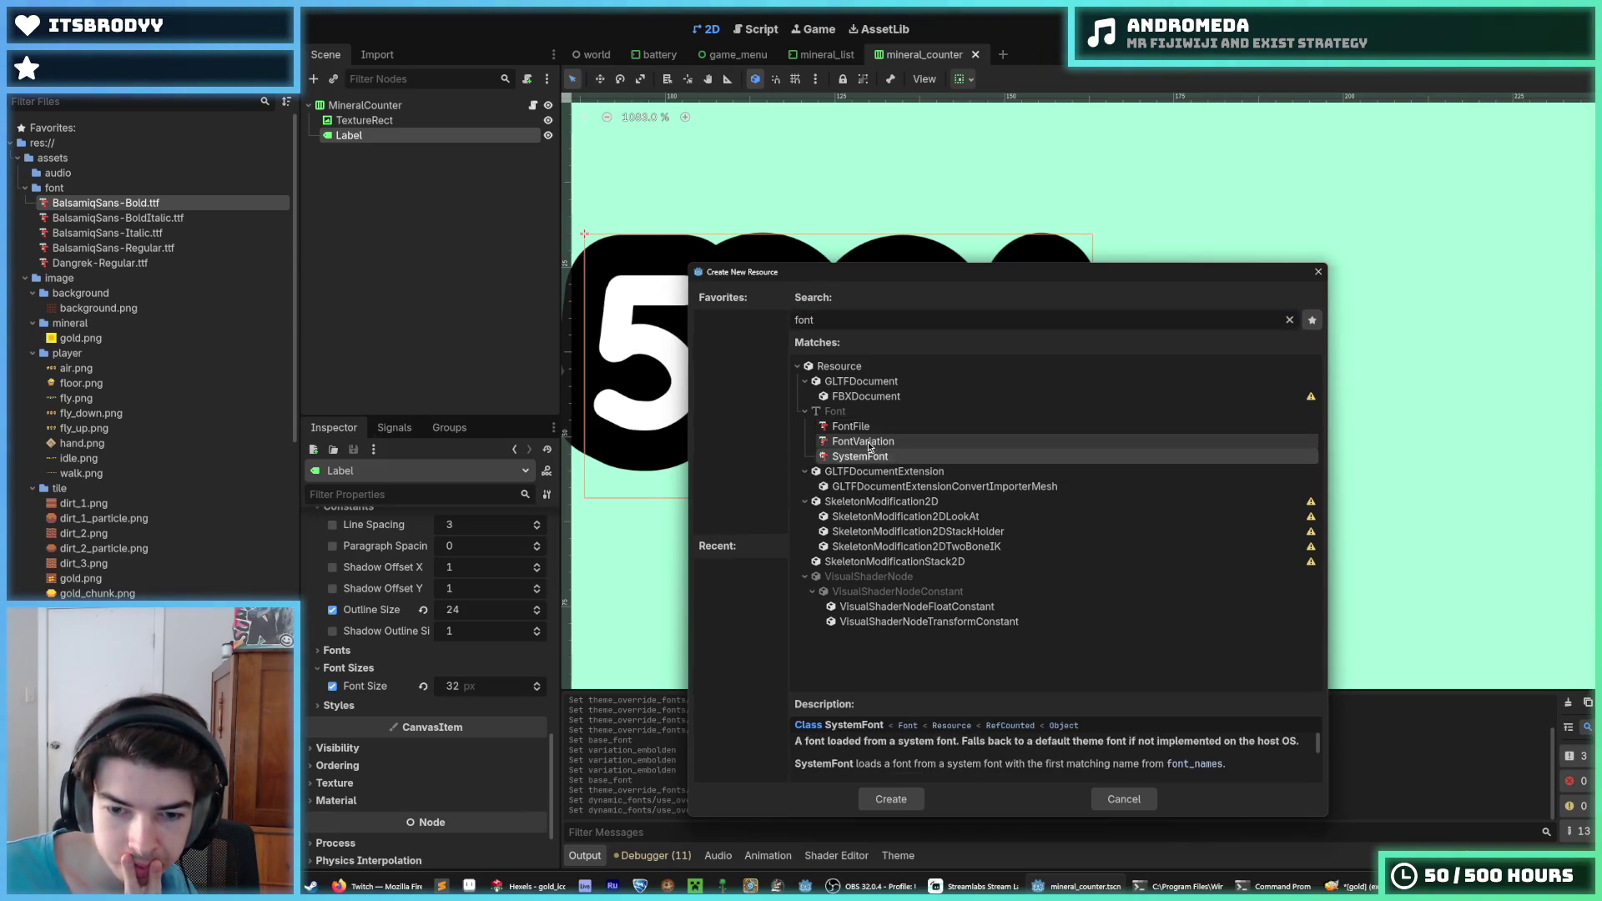
click(868, 441)
click(865, 426)
scroll(936, 771, down, 5)
scroll(936, 772, down, 8)
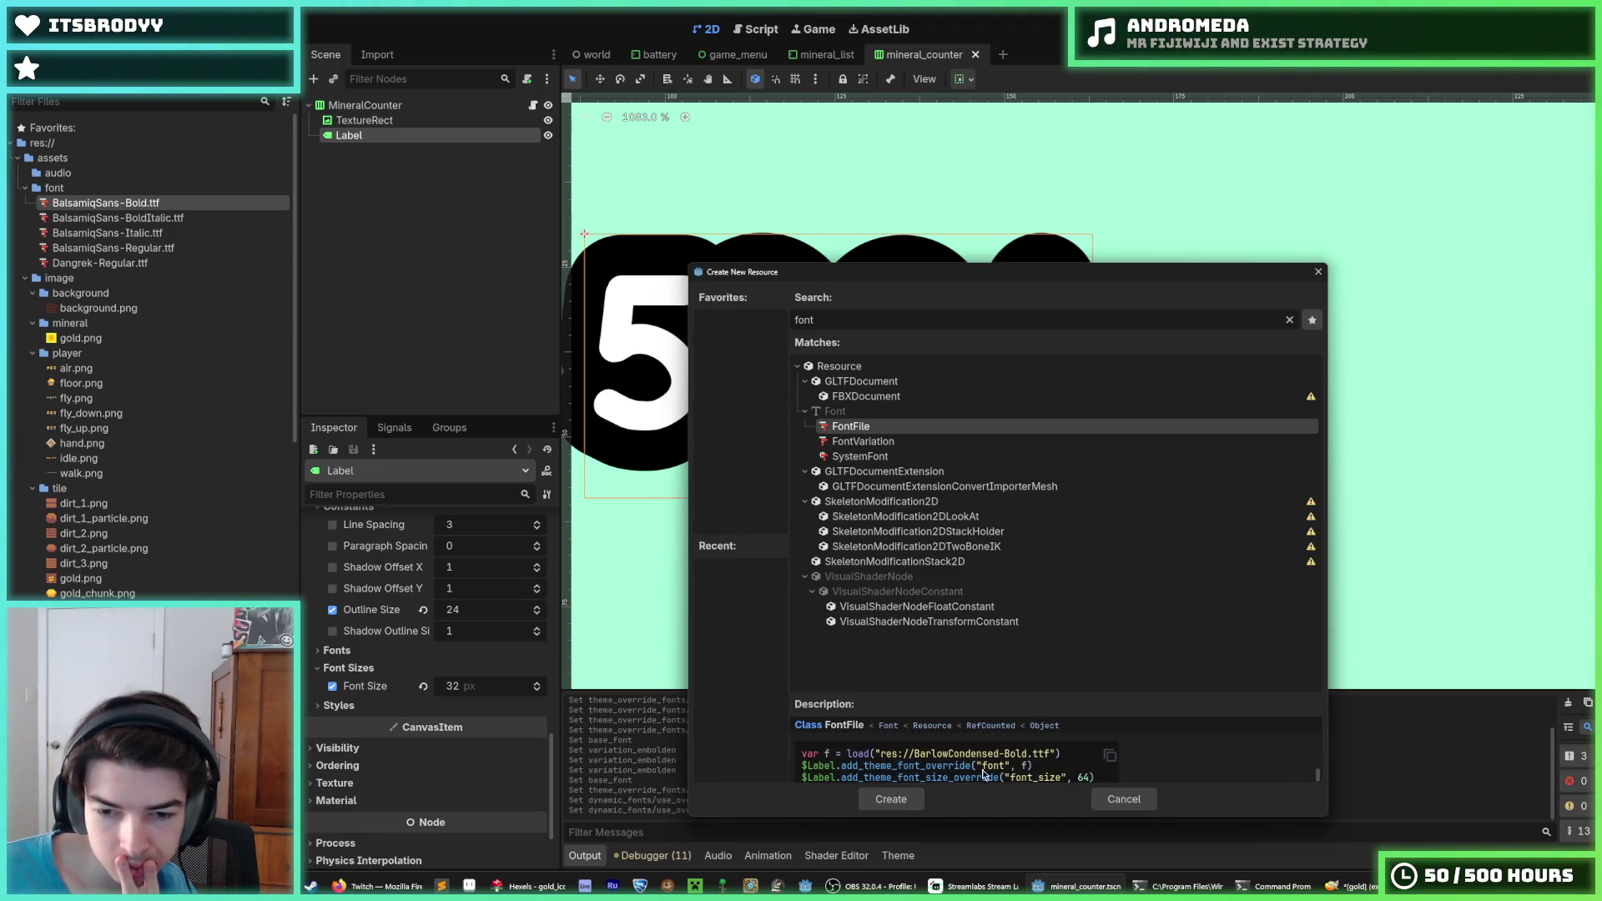
drag(1056, 696, 1056, 584)
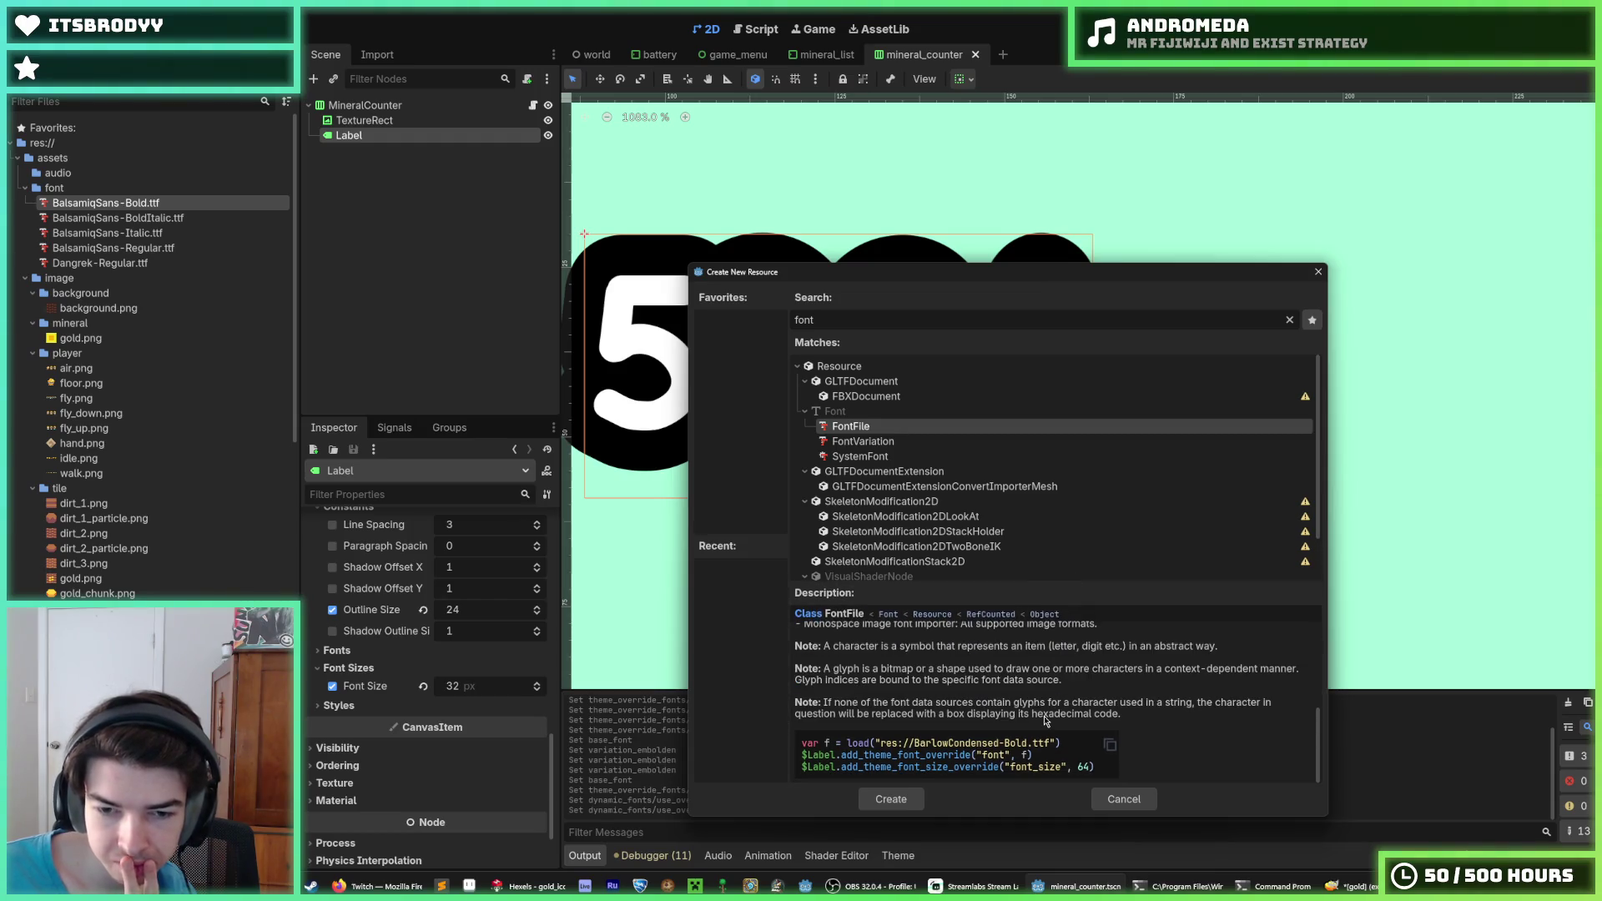
scroll(1044, 717, up, 3)
scroll(1042, 711, down, 3)
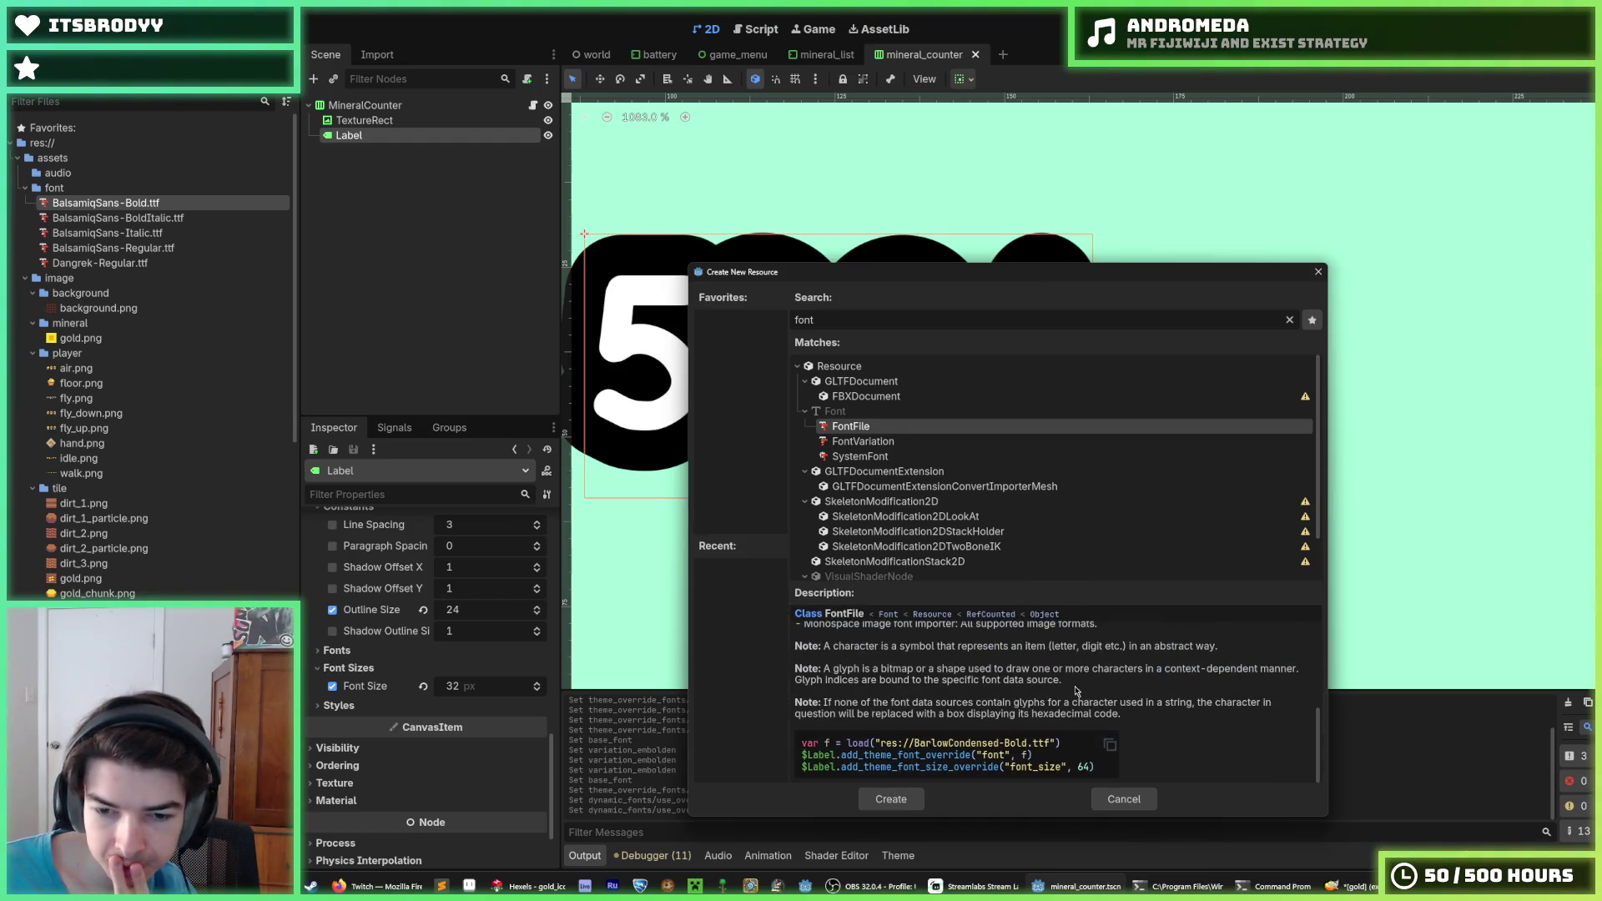
click(1122, 800)
scroll(383, 615, down, 2)
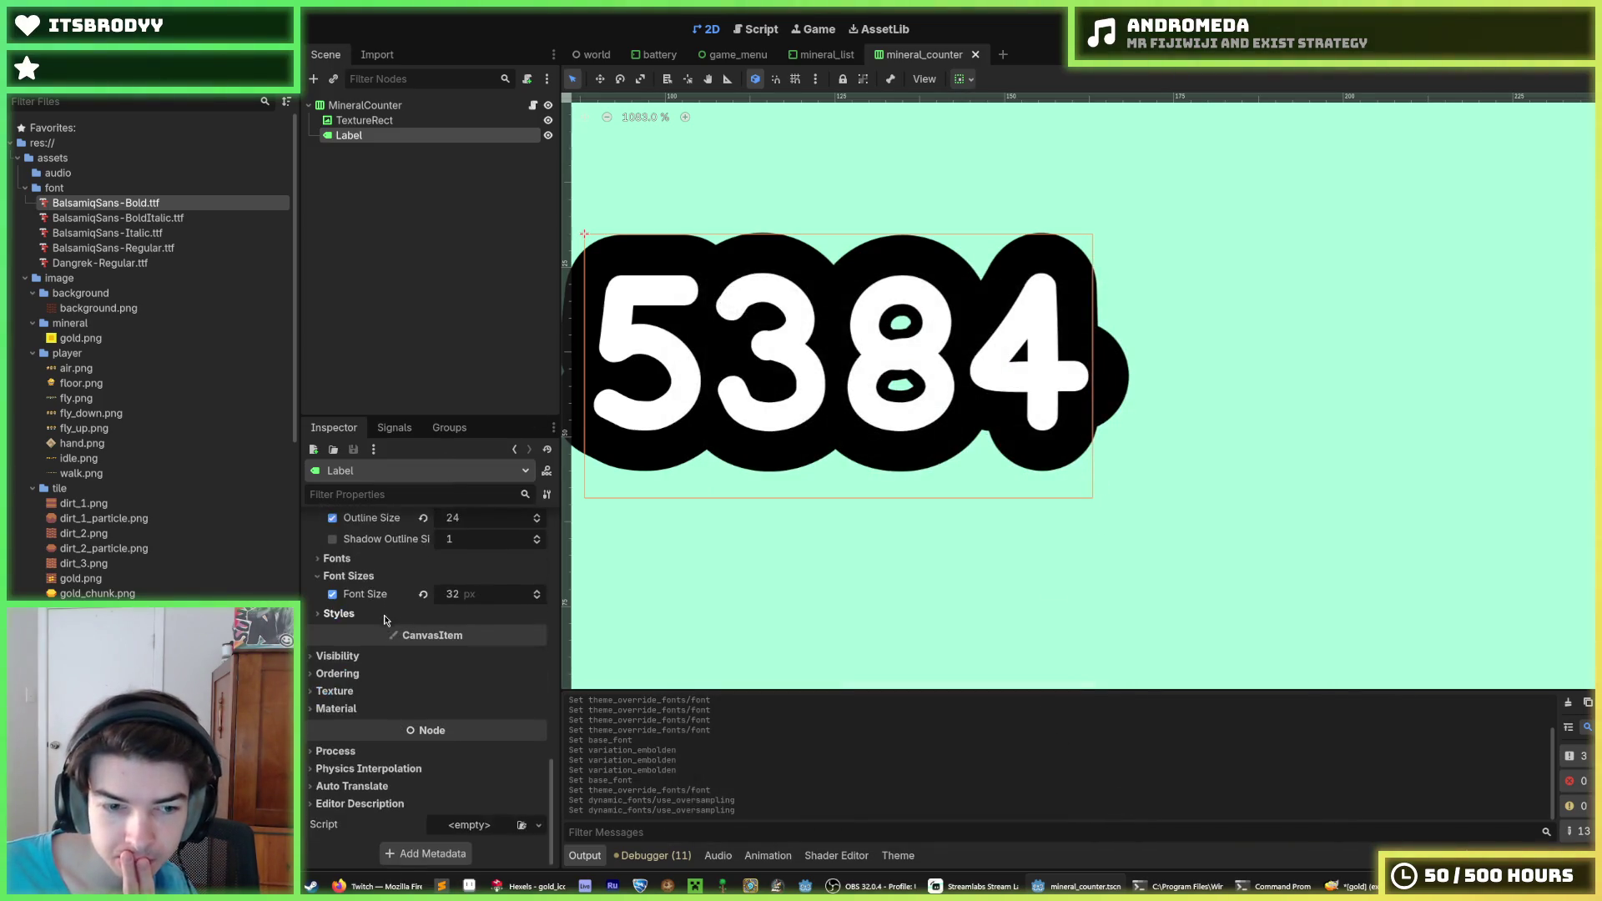
Expand the count label's style overrides in the Inspector
click(376, 614)
scroll(376, 620, up, 10)
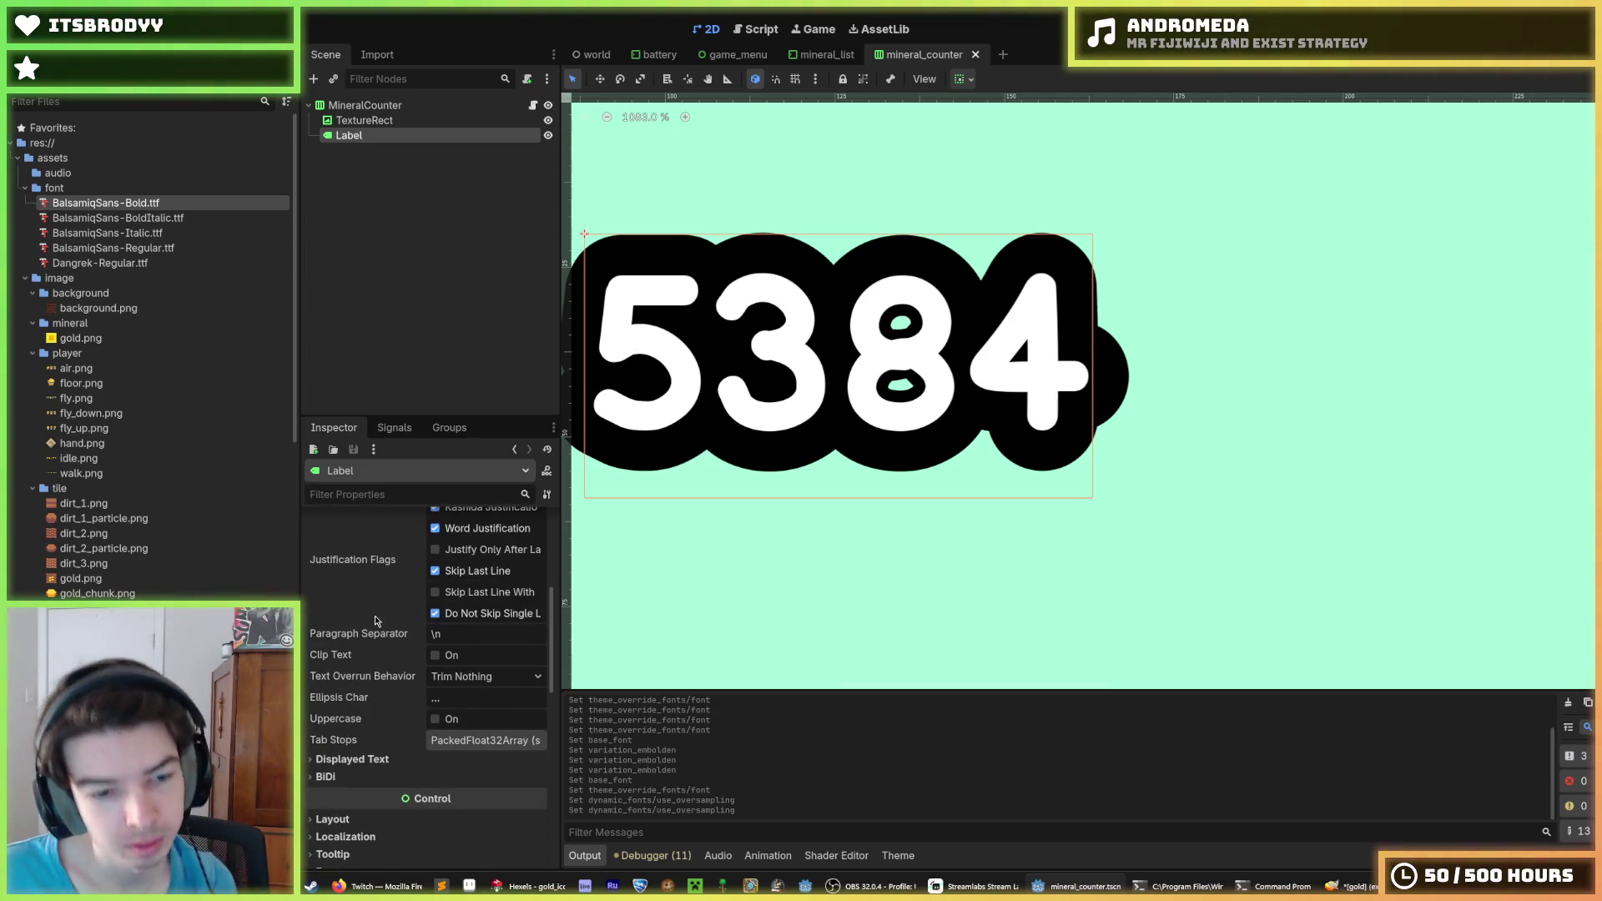
scroll(345, 614, down, 2)
scroll(345, 614, down, 11)
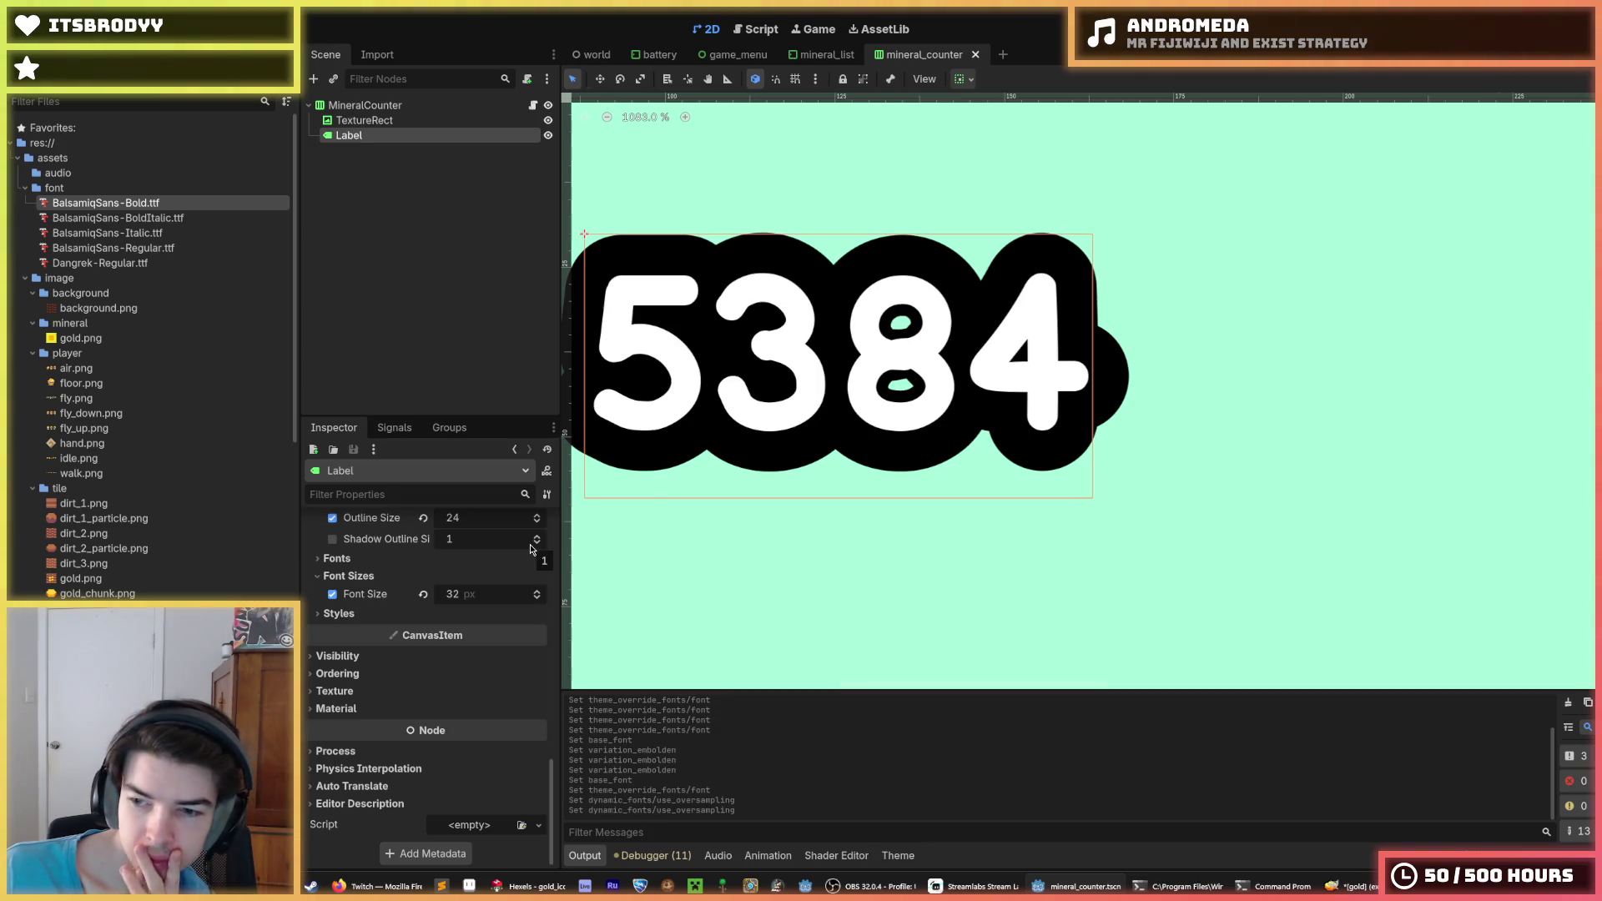
Open BalsamiqSans-Bold.ttf's Advanced Import Settings positioned so the 5384 label stays visible
double_click(107, 206)
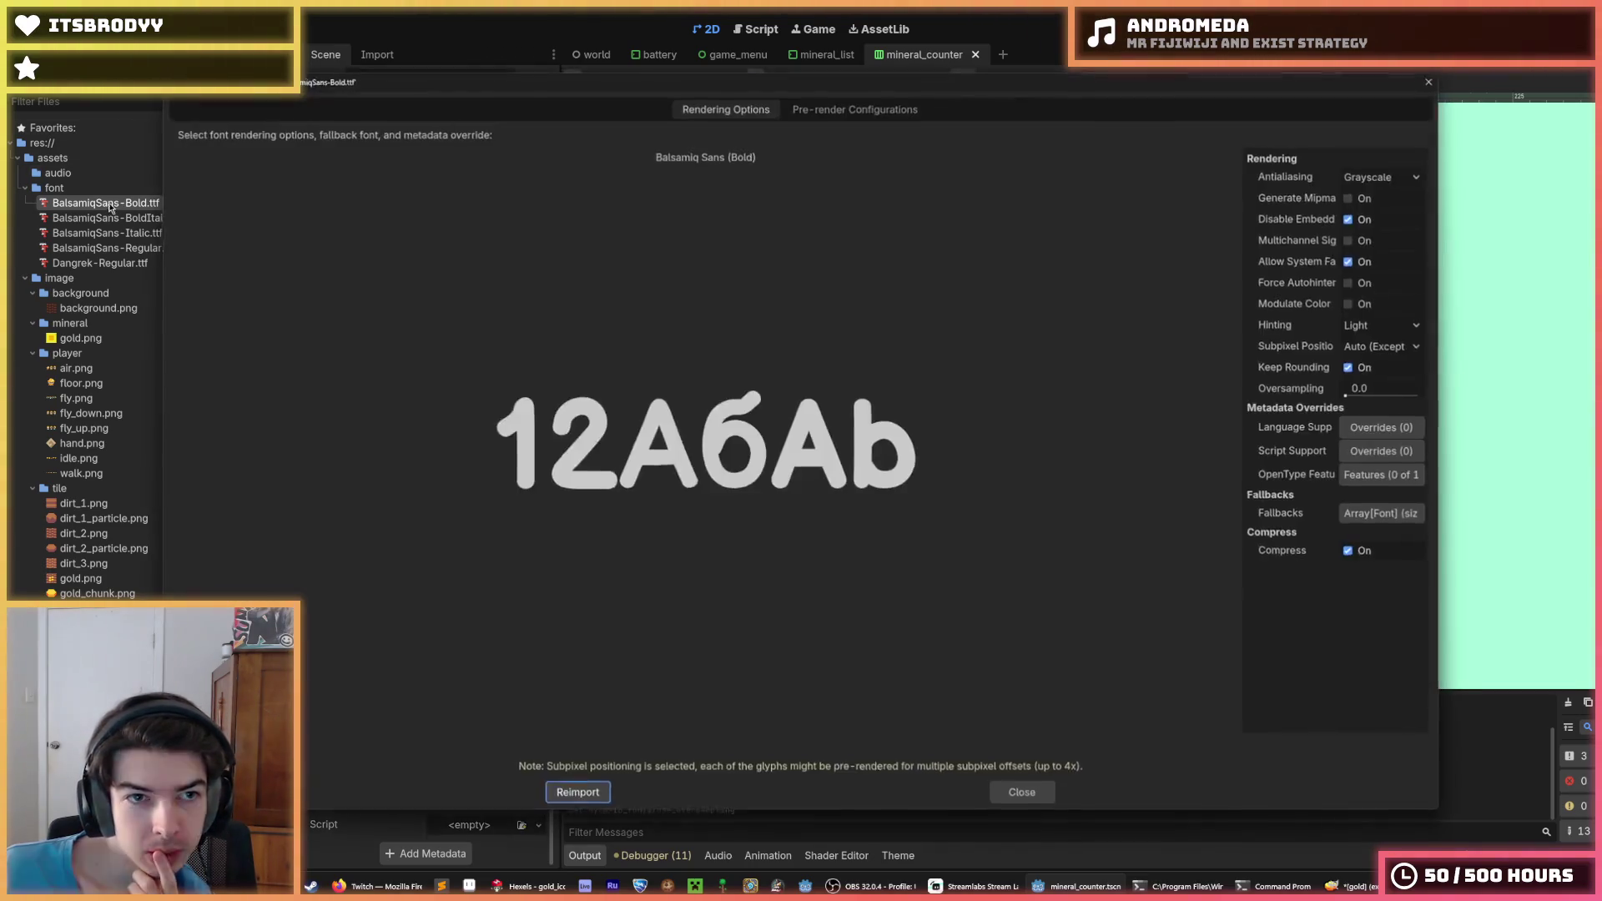
click(1432, 81)
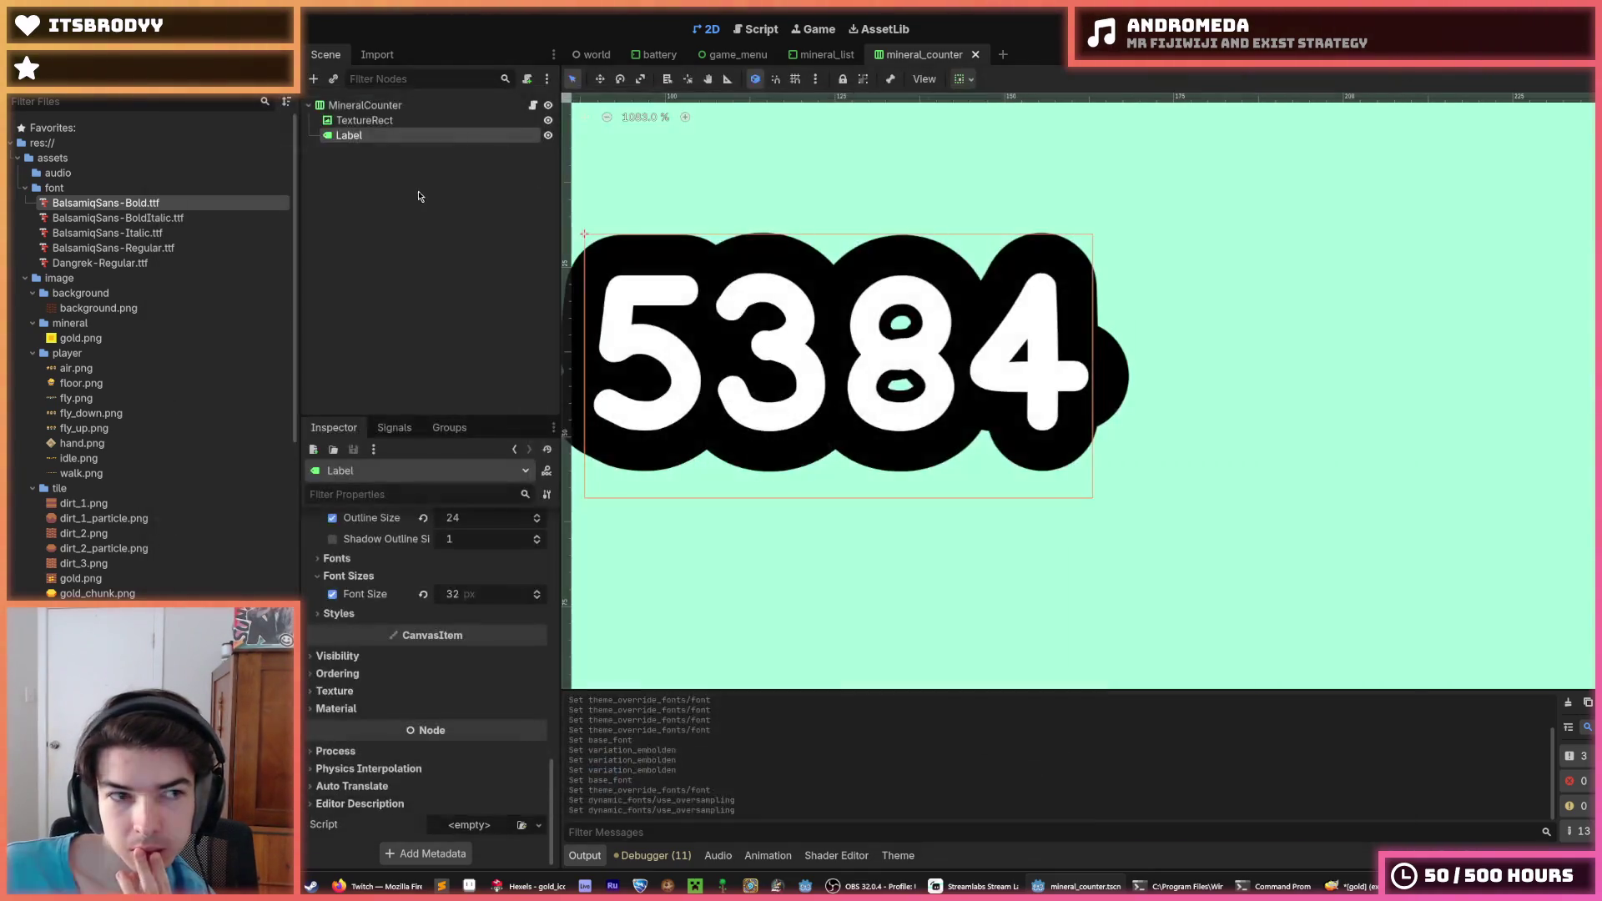
double_click(146, 207)
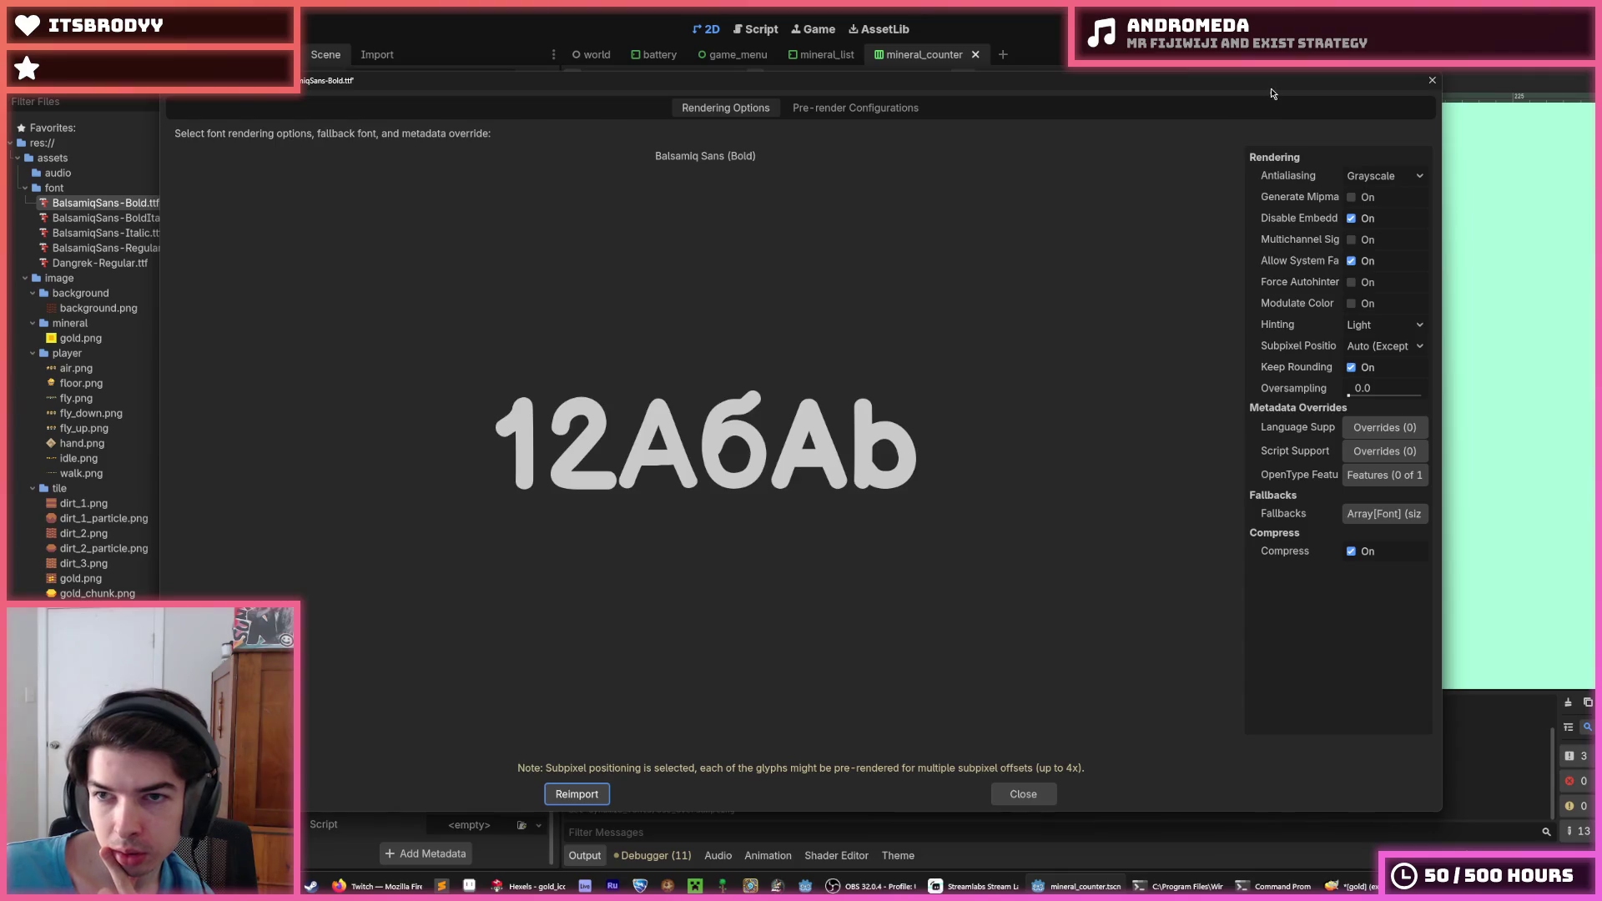
mouse_move(1272, 93)
mouse_down()
mouse_move(1313, 106)
mouse_move(1410, 209)
mouse_move(1414, 444)
mouse_move(1418, 303)
mouse_move(1362, 211)
mouse_move(1334, 505)
mouse_move(1234, 350)
mouse_move(1207, 452)
mouse_up()
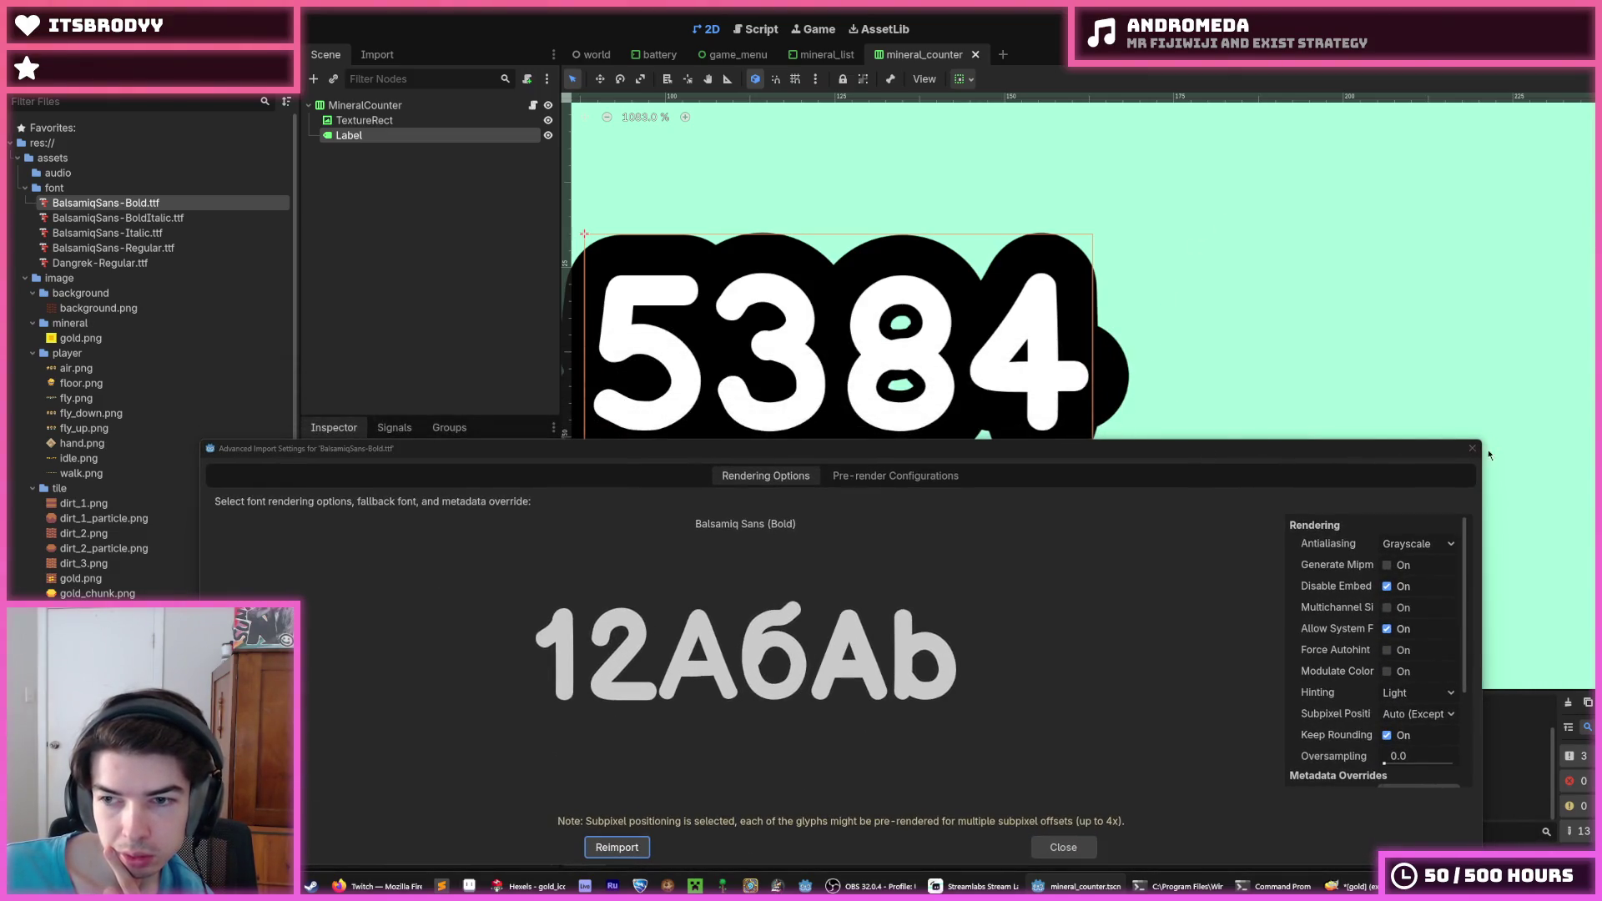
click(1472, 448)
mouse_move(1162, 364)
mouse_down()
mouse_move(1227, 243)
mouse_move(1261, 233)
mouse_up()
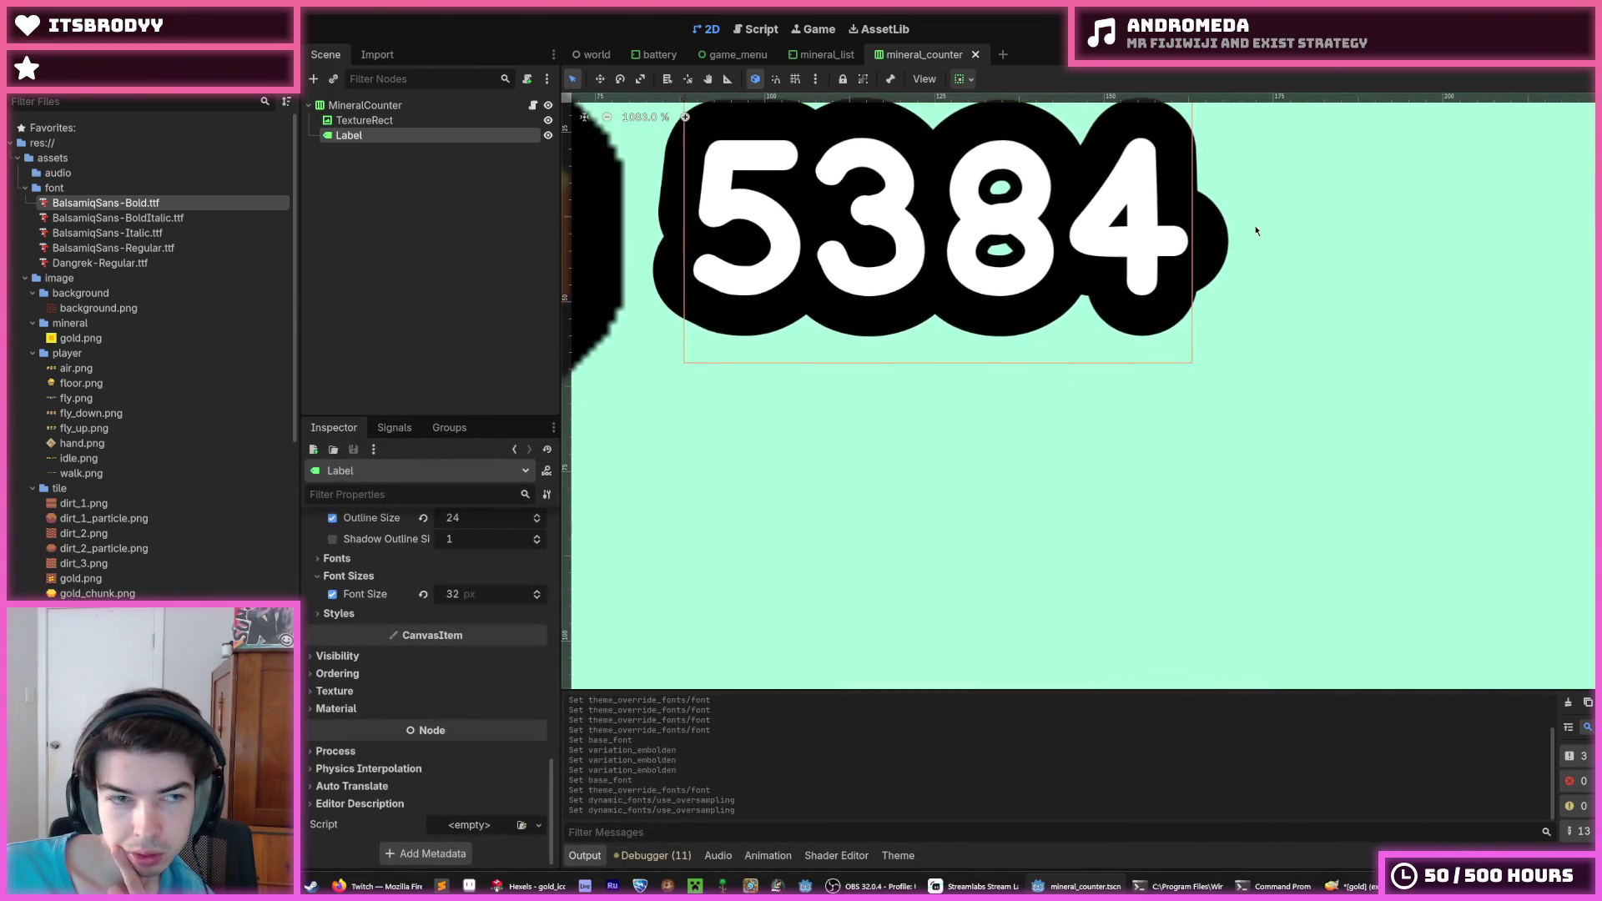
double_click(196, 204)
mouse_move(1252, 91)
mouse_down()
mouse_move(1307, 259)
mouse_move(1303, 196)
mouse_move(1311, 313)
mouse_move(1319, 302)
mouse_up()
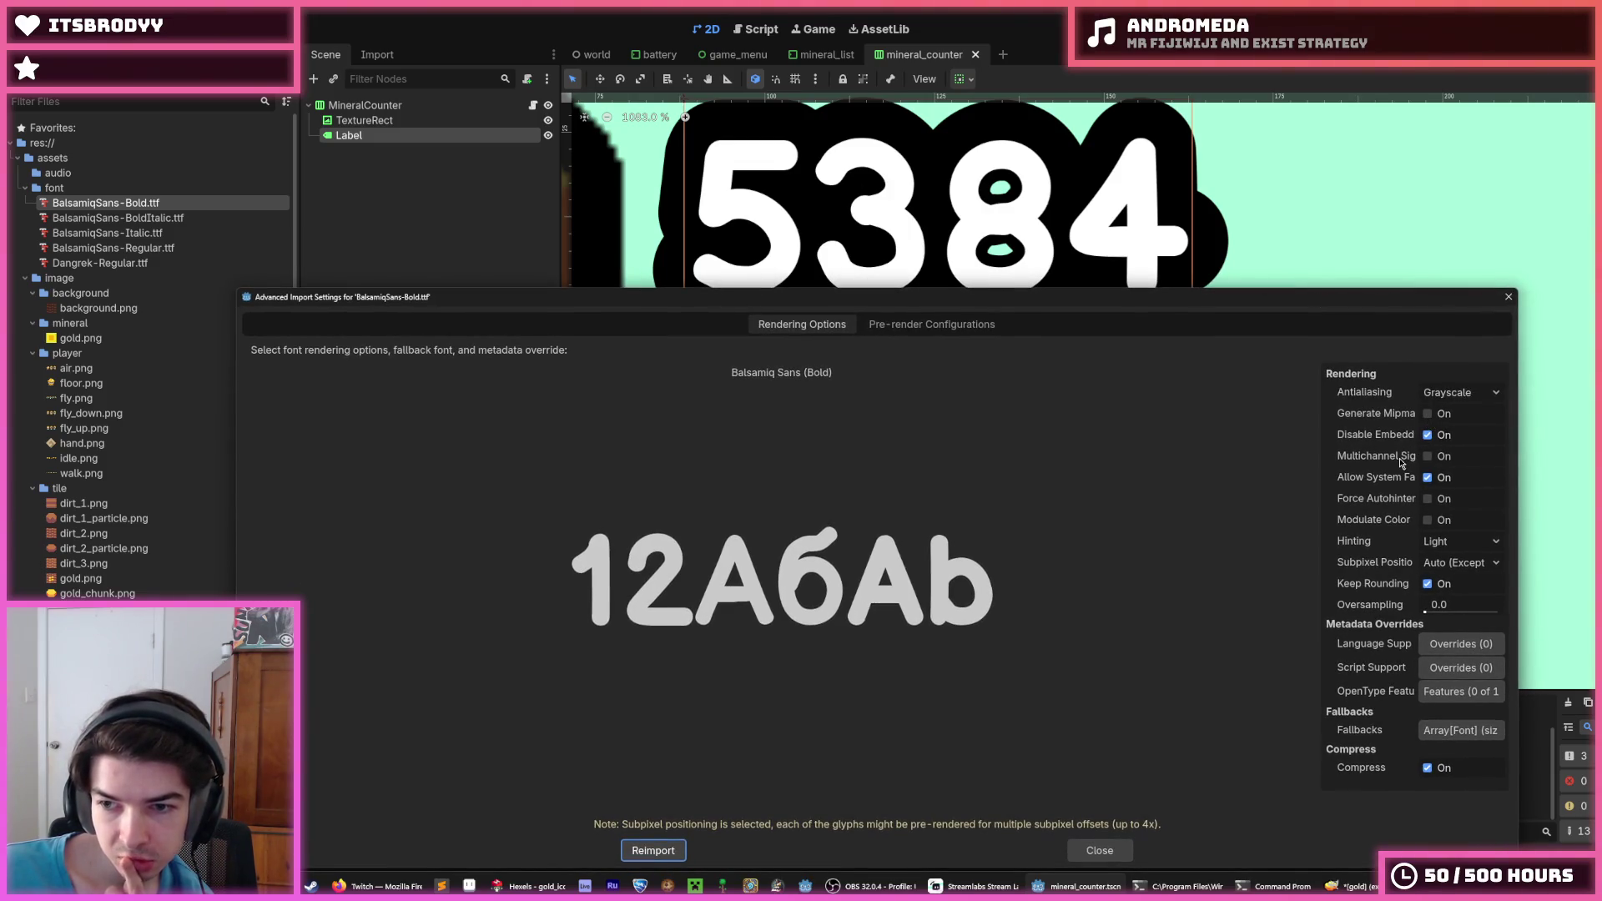
Trial MSDF rendering on and off, toggle embedded bitmaps, and widen the rendering options
click(1427, 458)
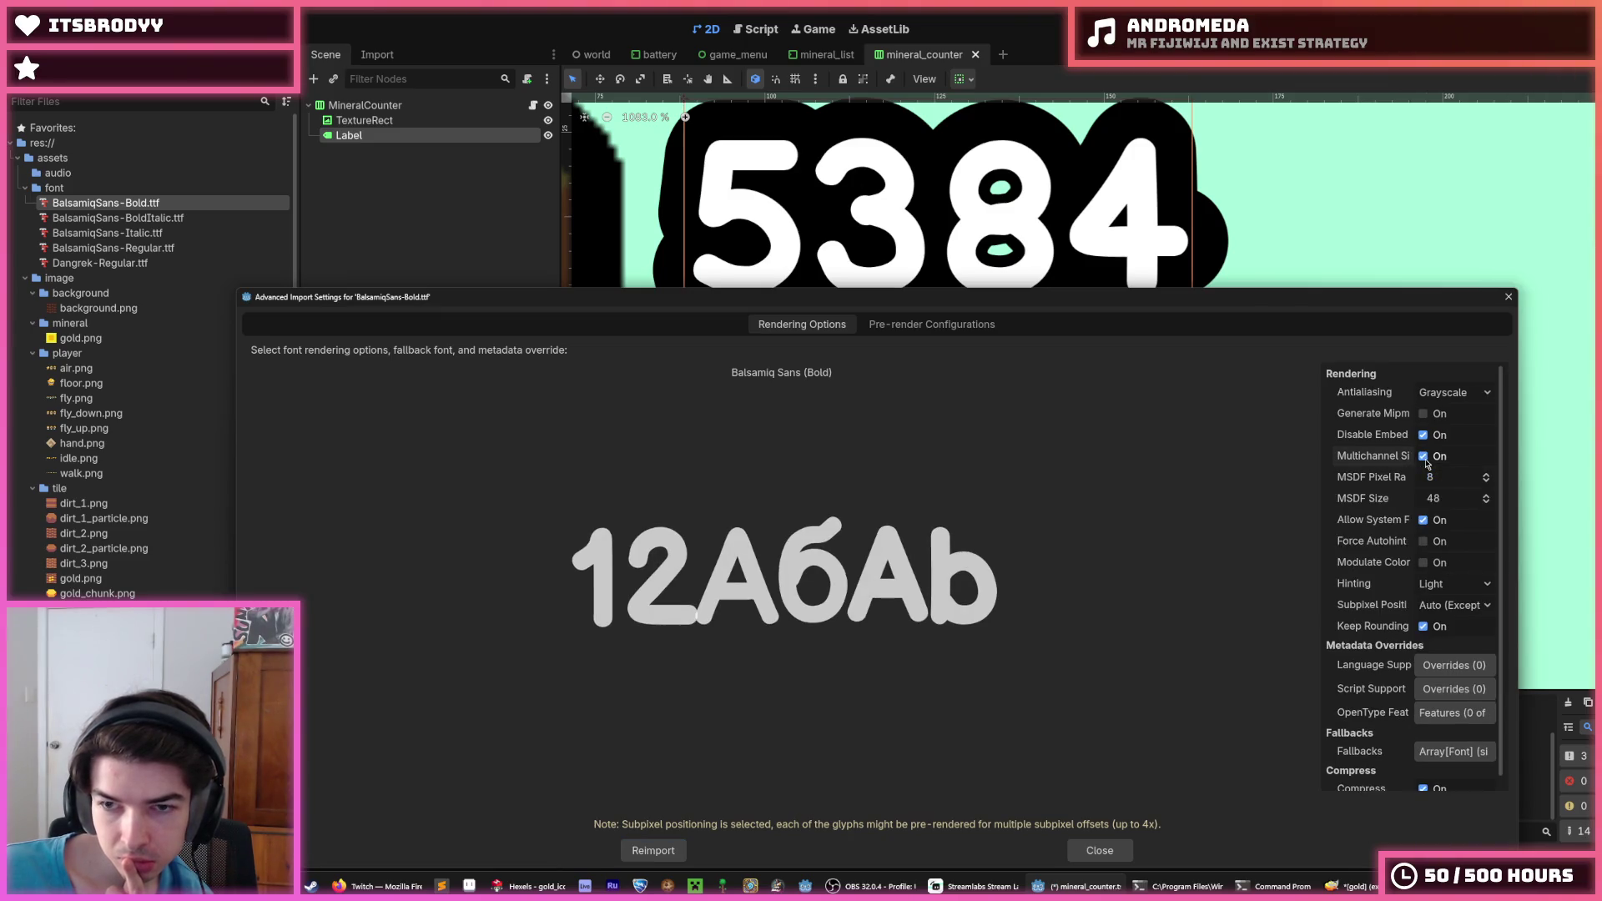
click(1422, 458)
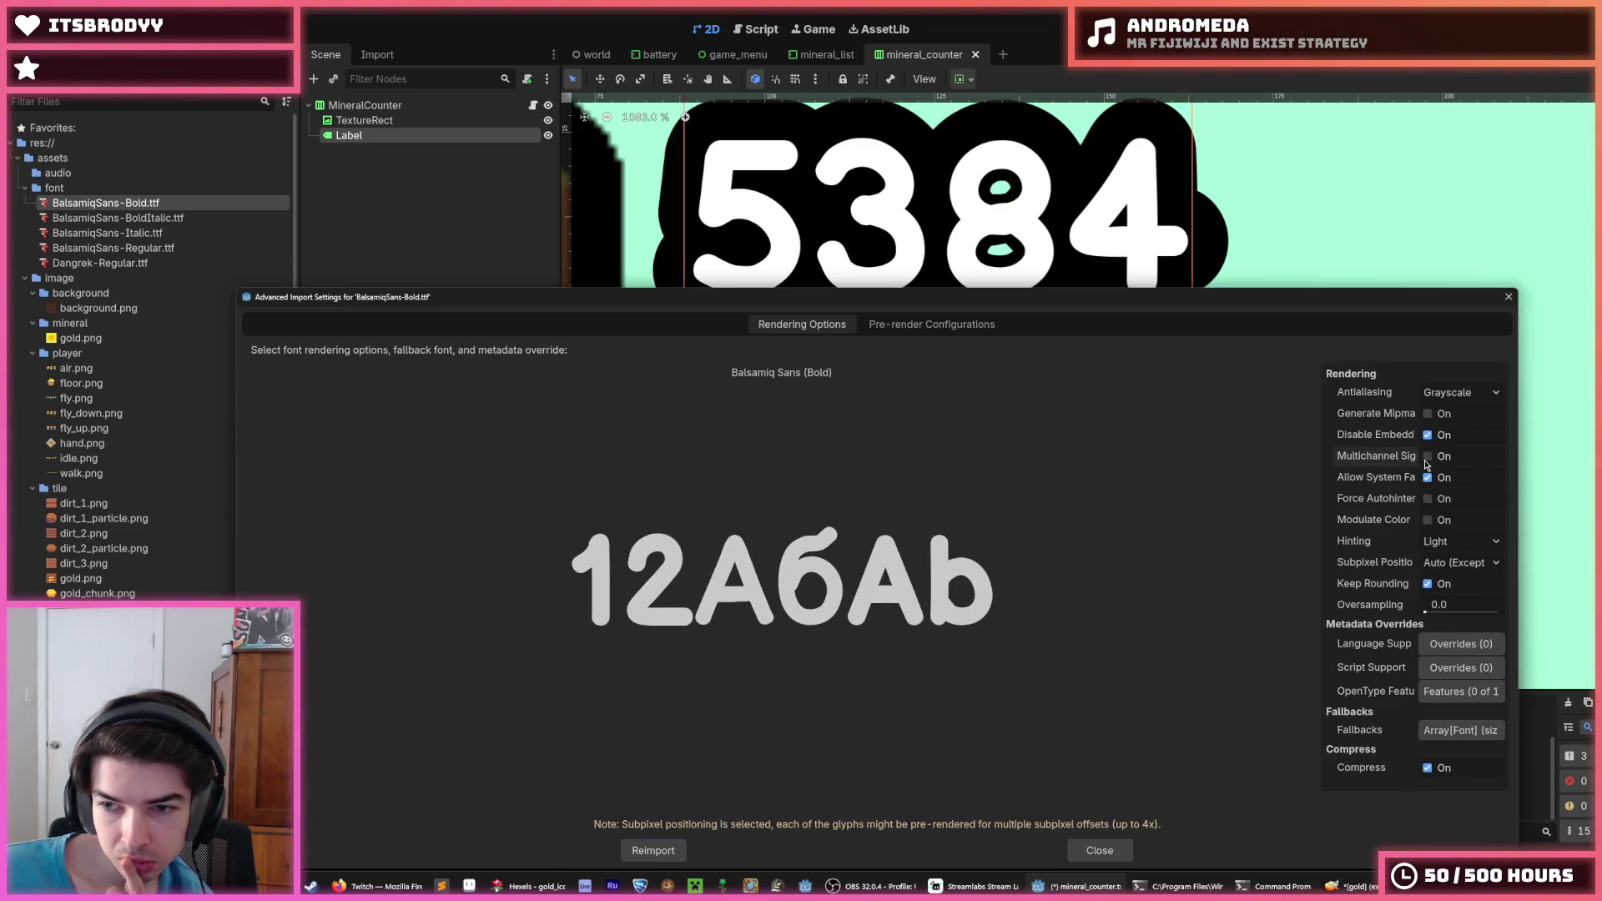
click(1426, 457)
click(1424, 457)
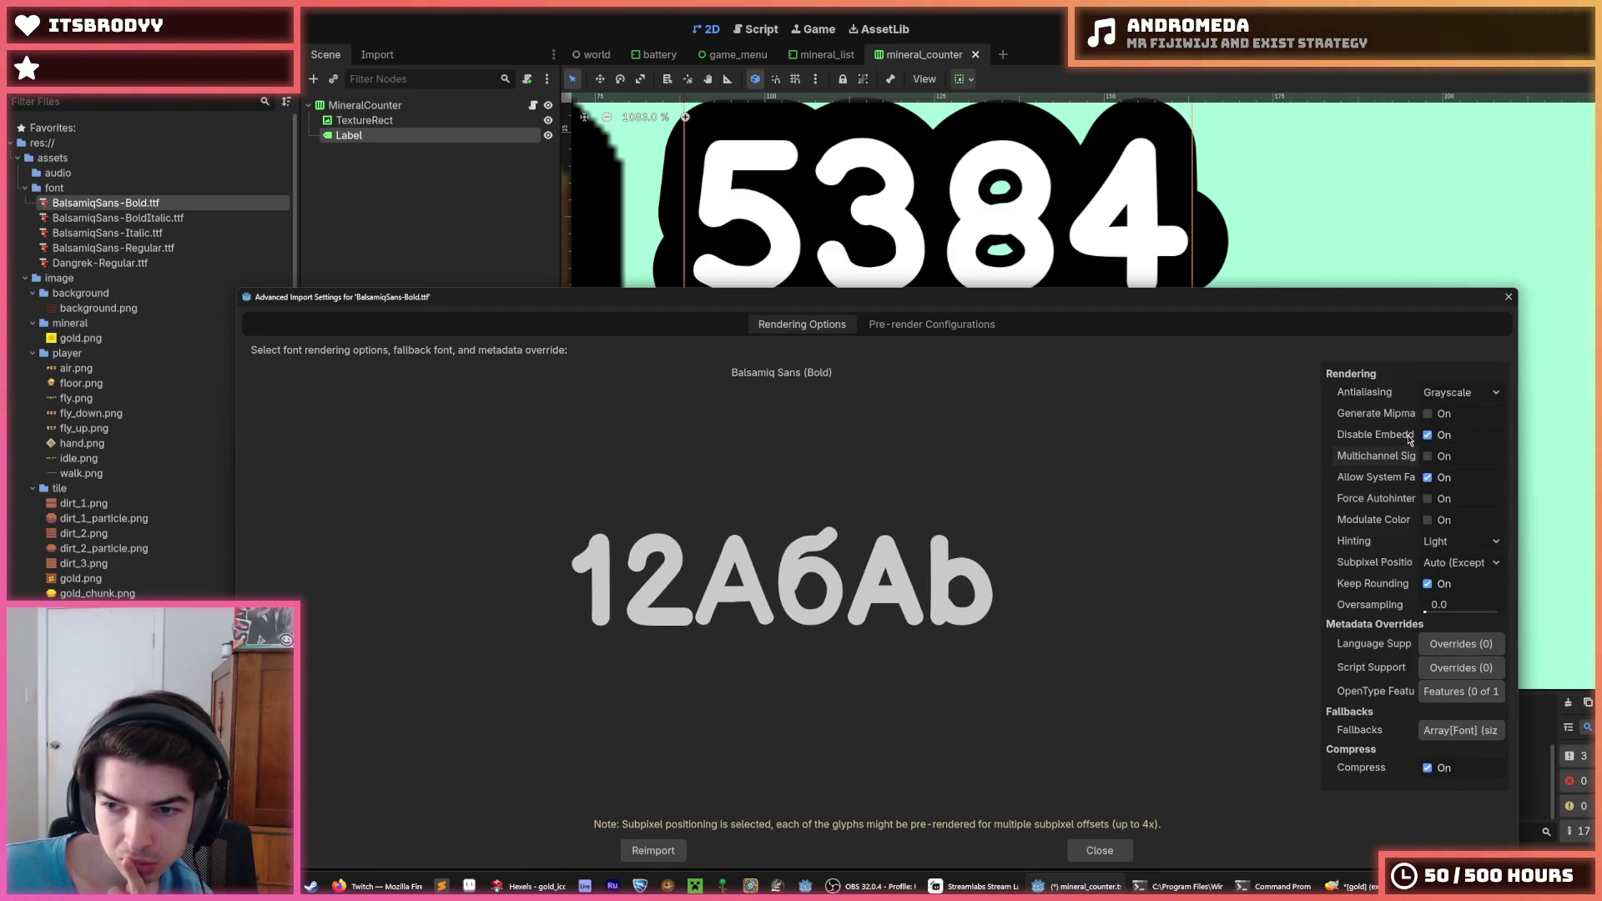
click(1427, 438)
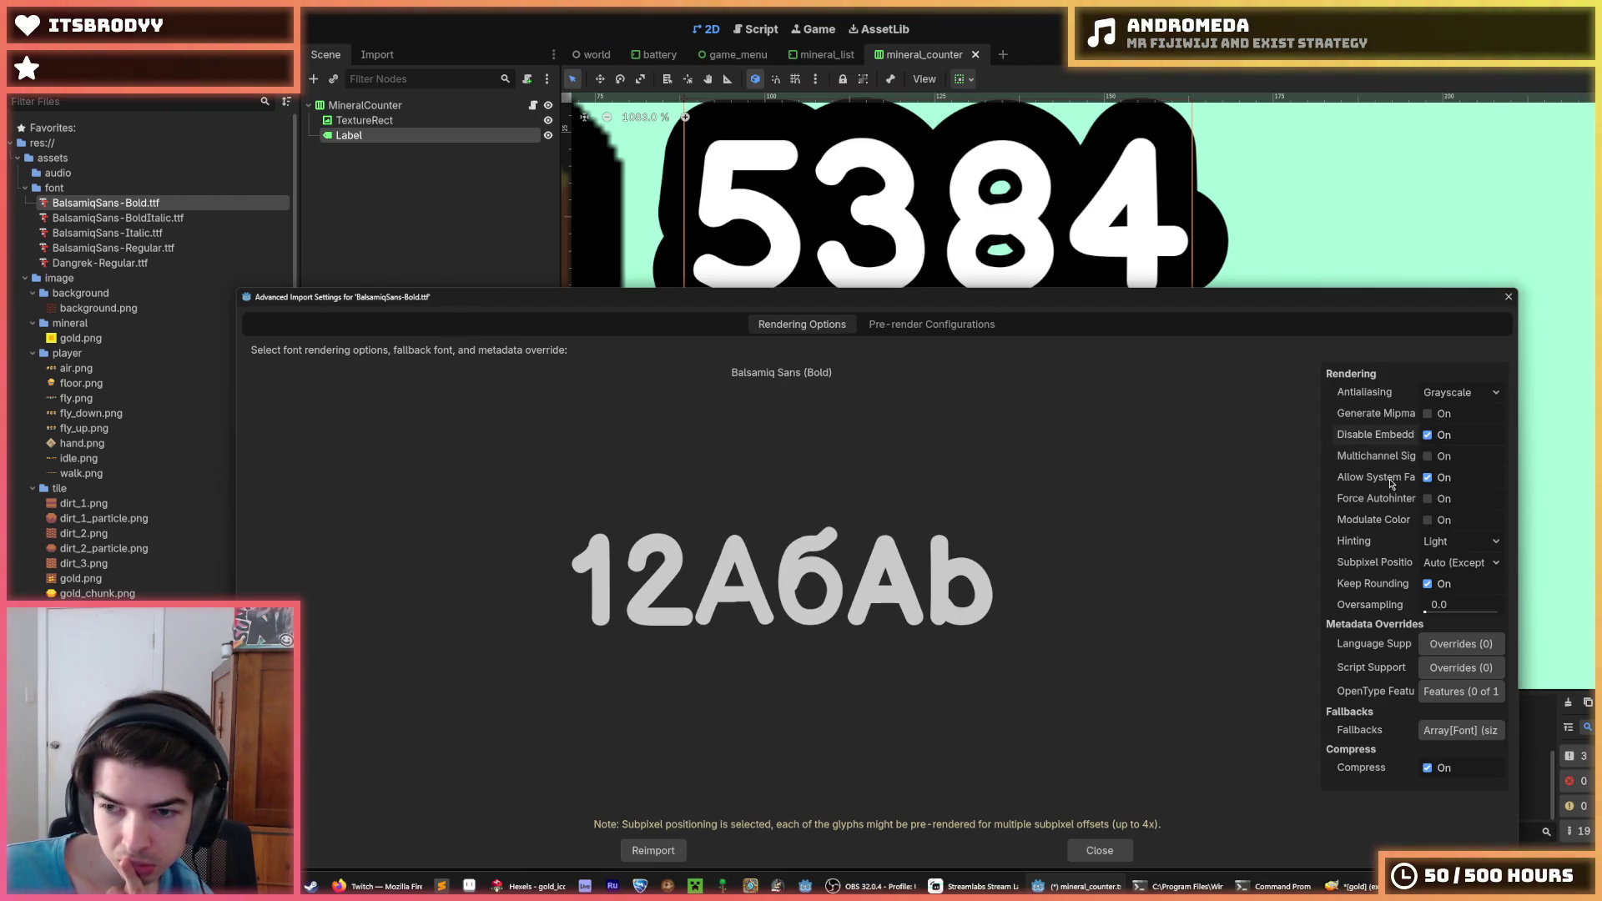
drag(1321, 477, 1193, 474)
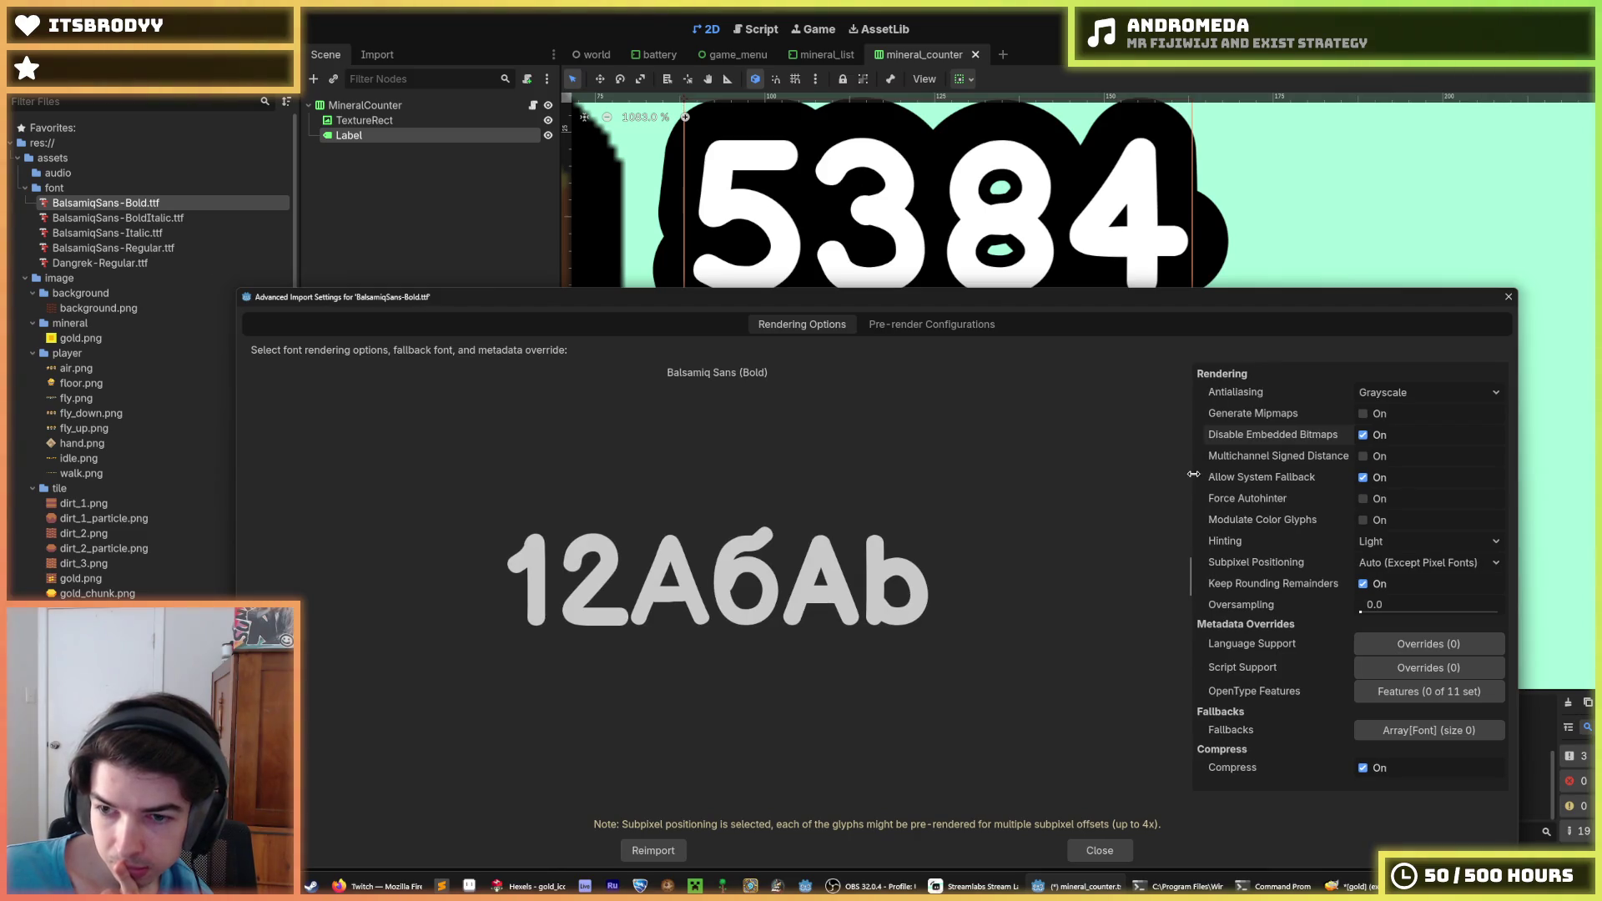
Try hinting Normal, None, then Light, disable subpixel positioning, and reimport the font
click(1367, 542)
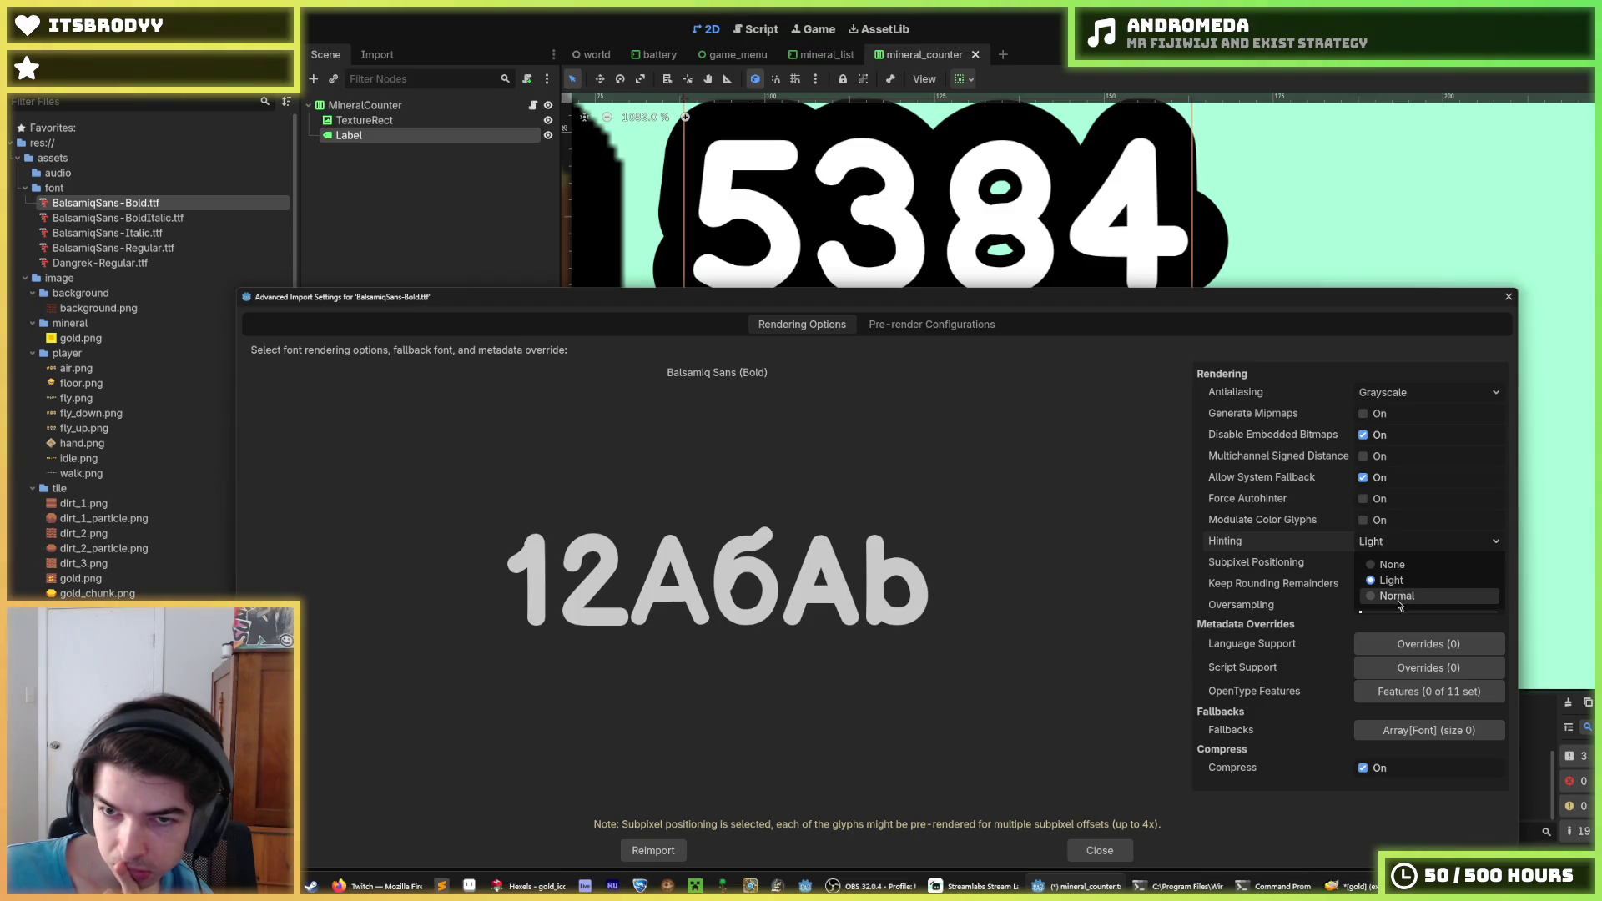
click(1397, 599)
click(1385, 542)
click(1385, 565)
click(1384, 544)
click(1377, 581)
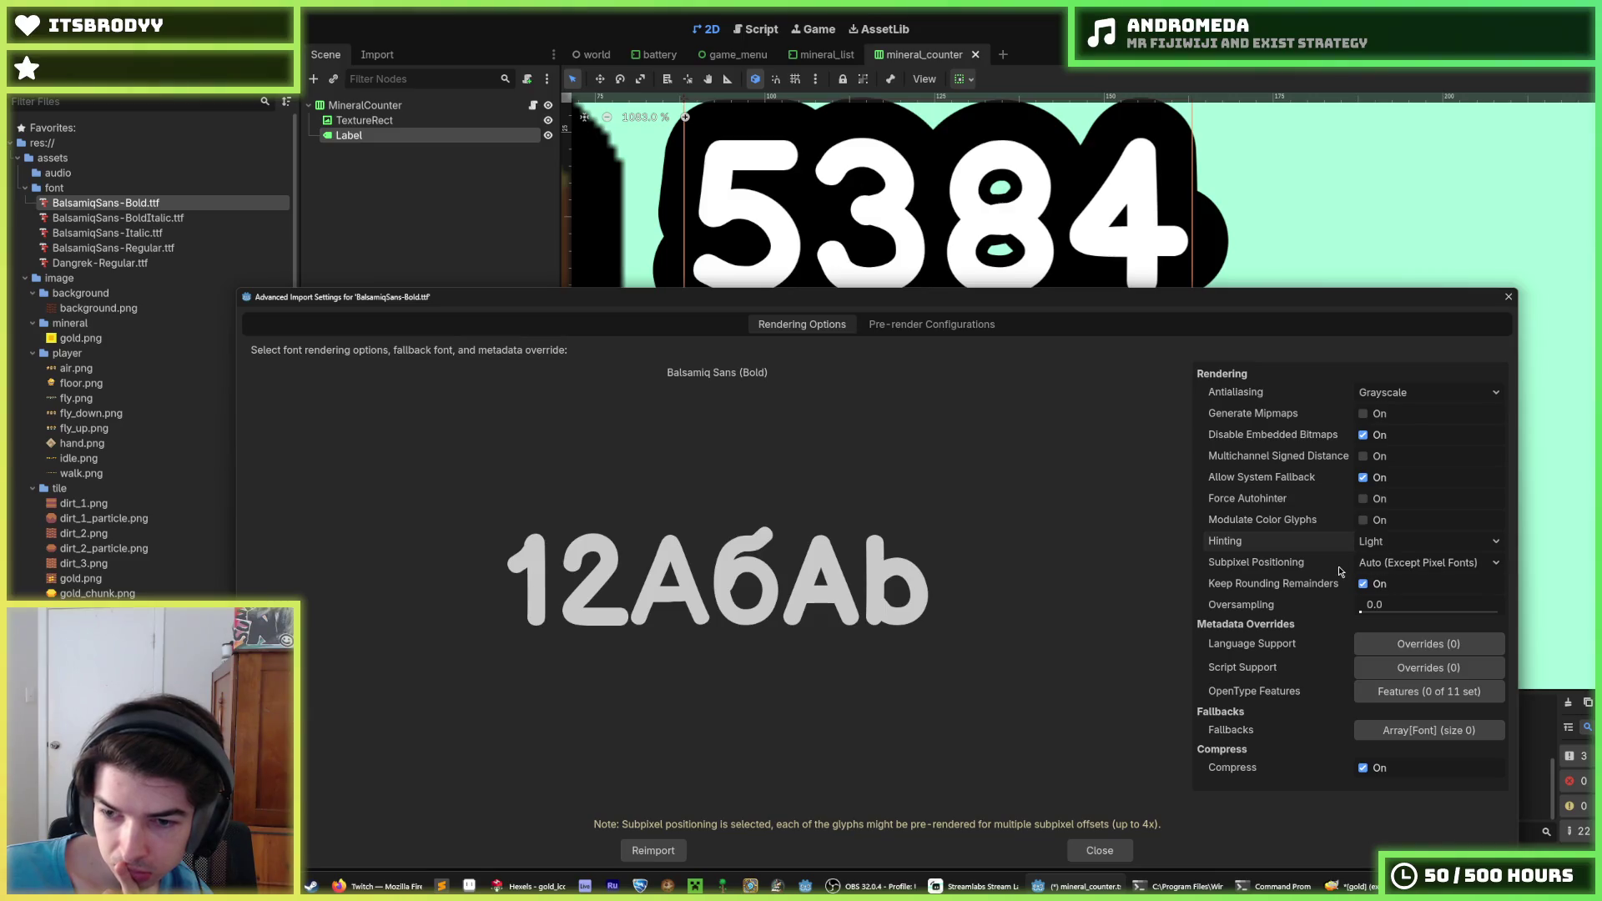
click(1375, 565)
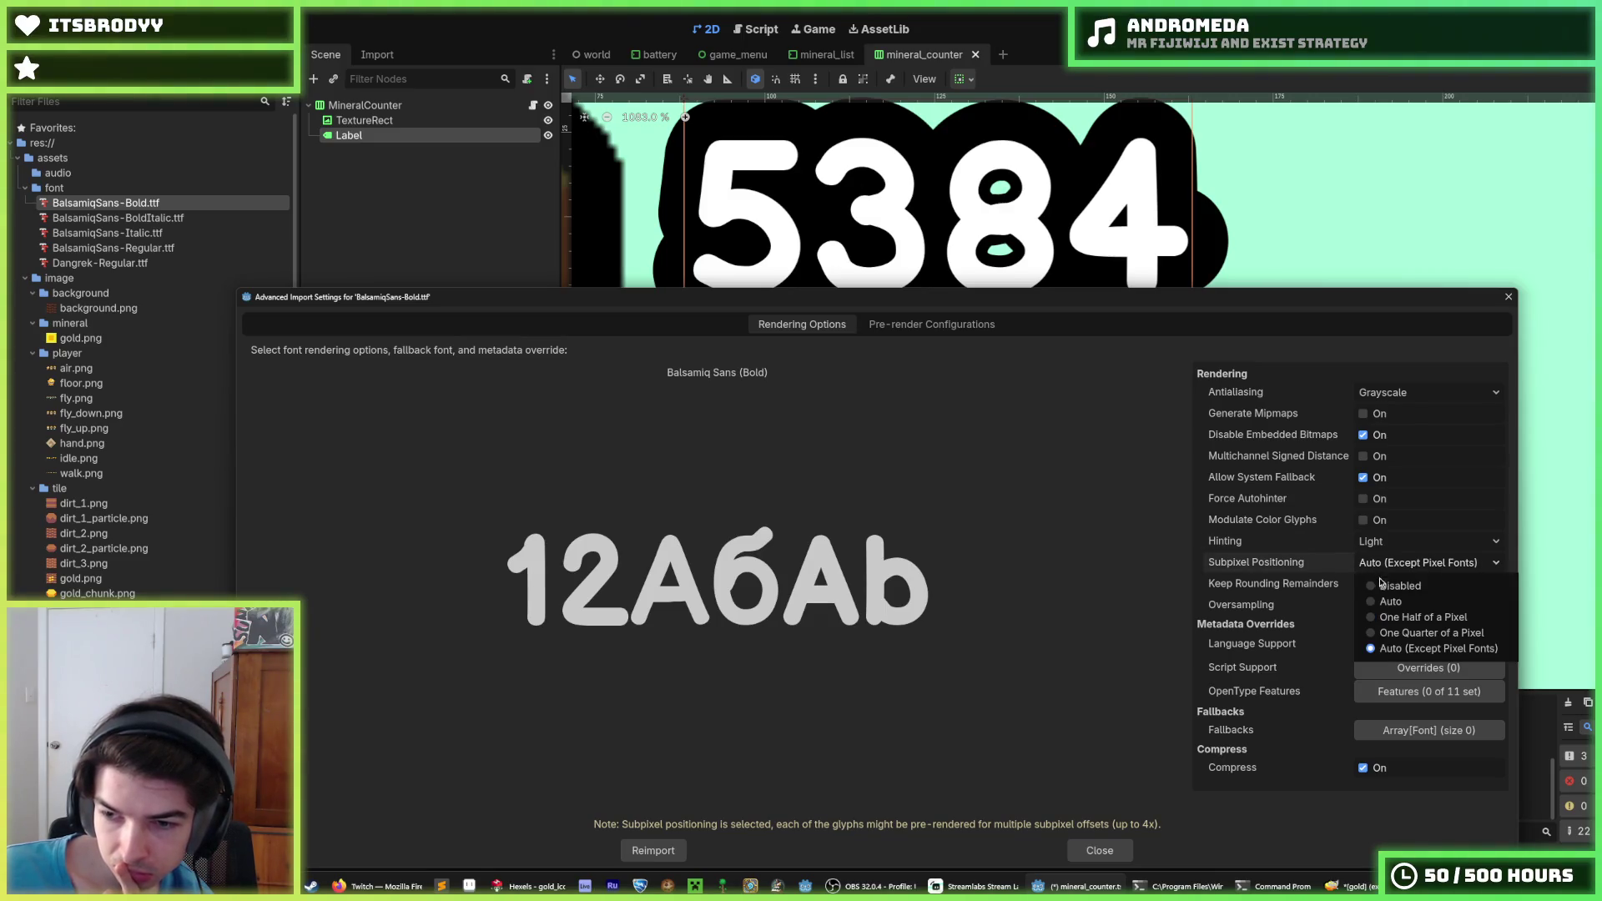
click(1381, 586)
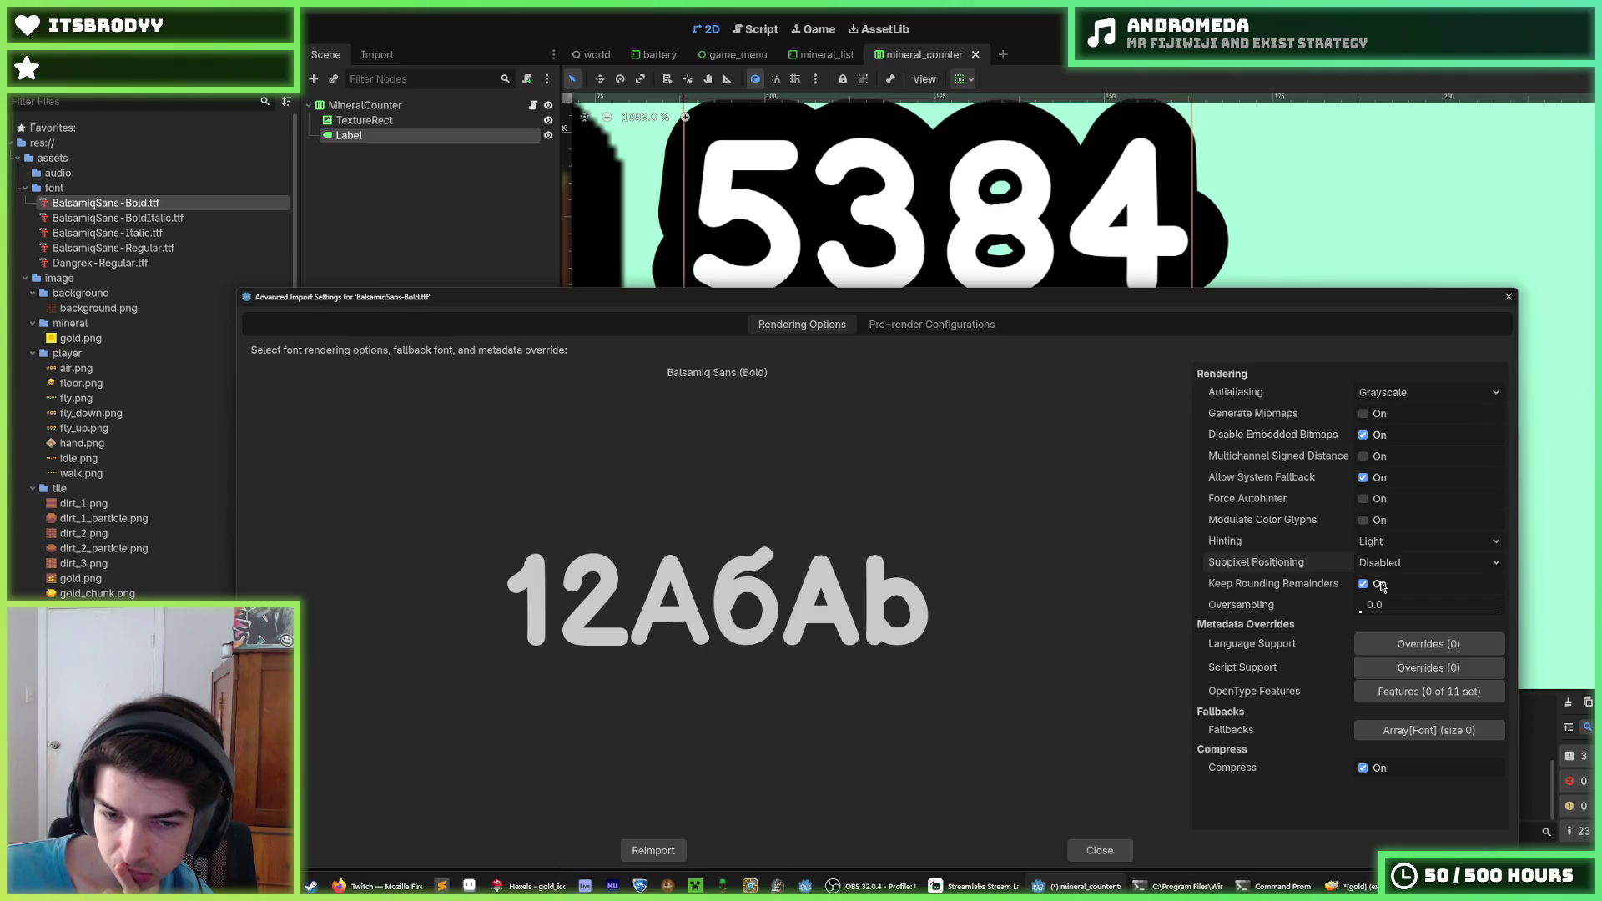
click(1384, 565)
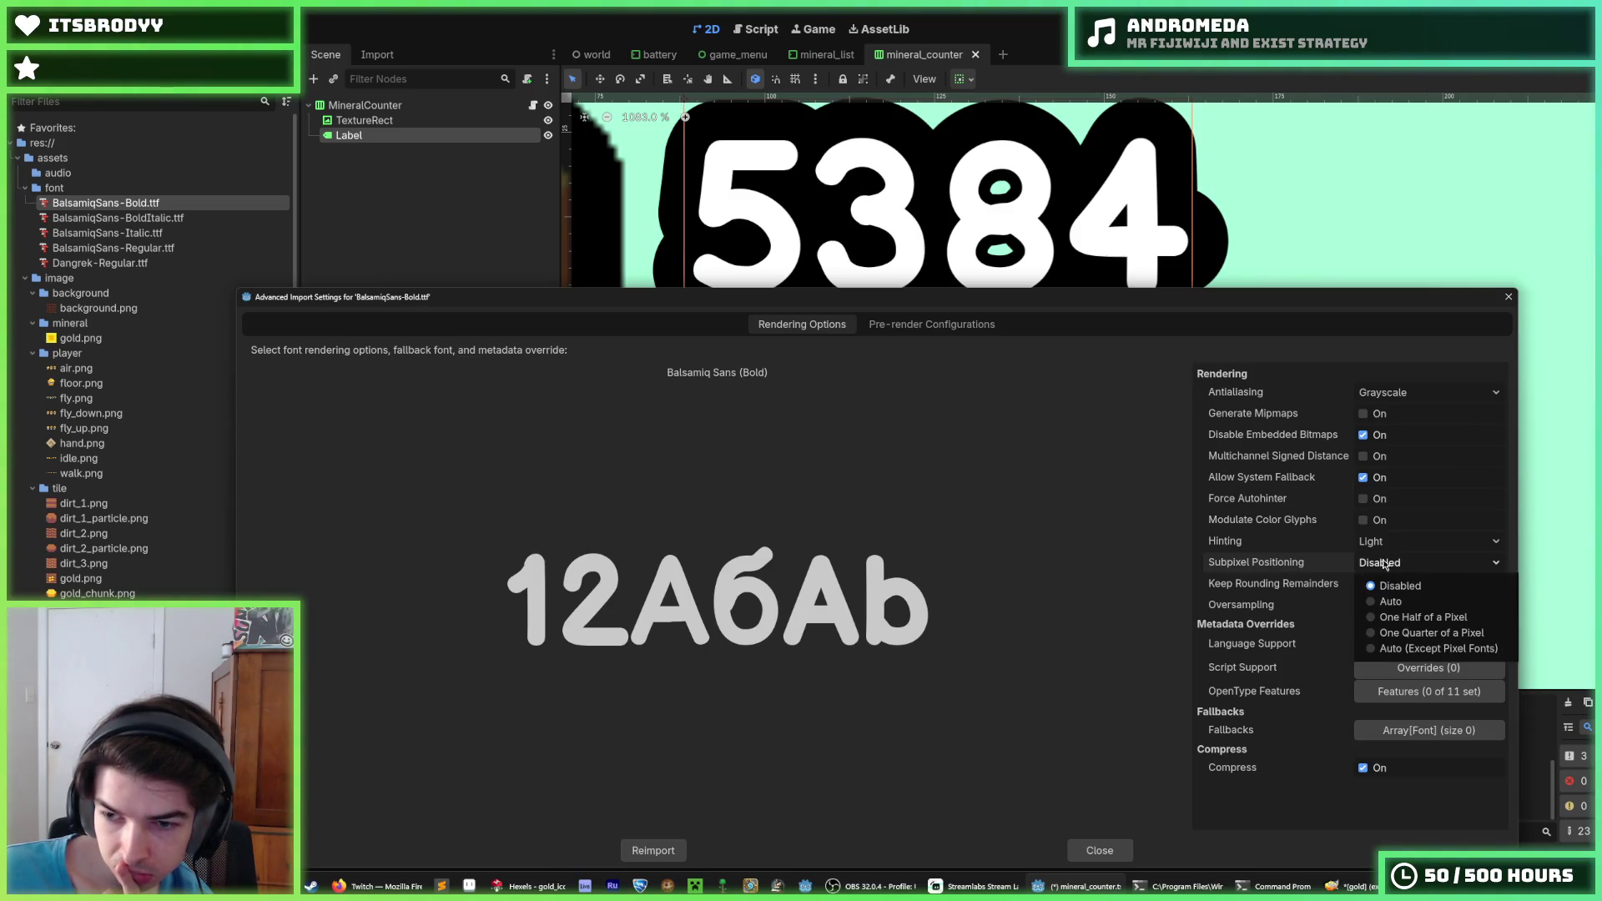
click(1176, 582)
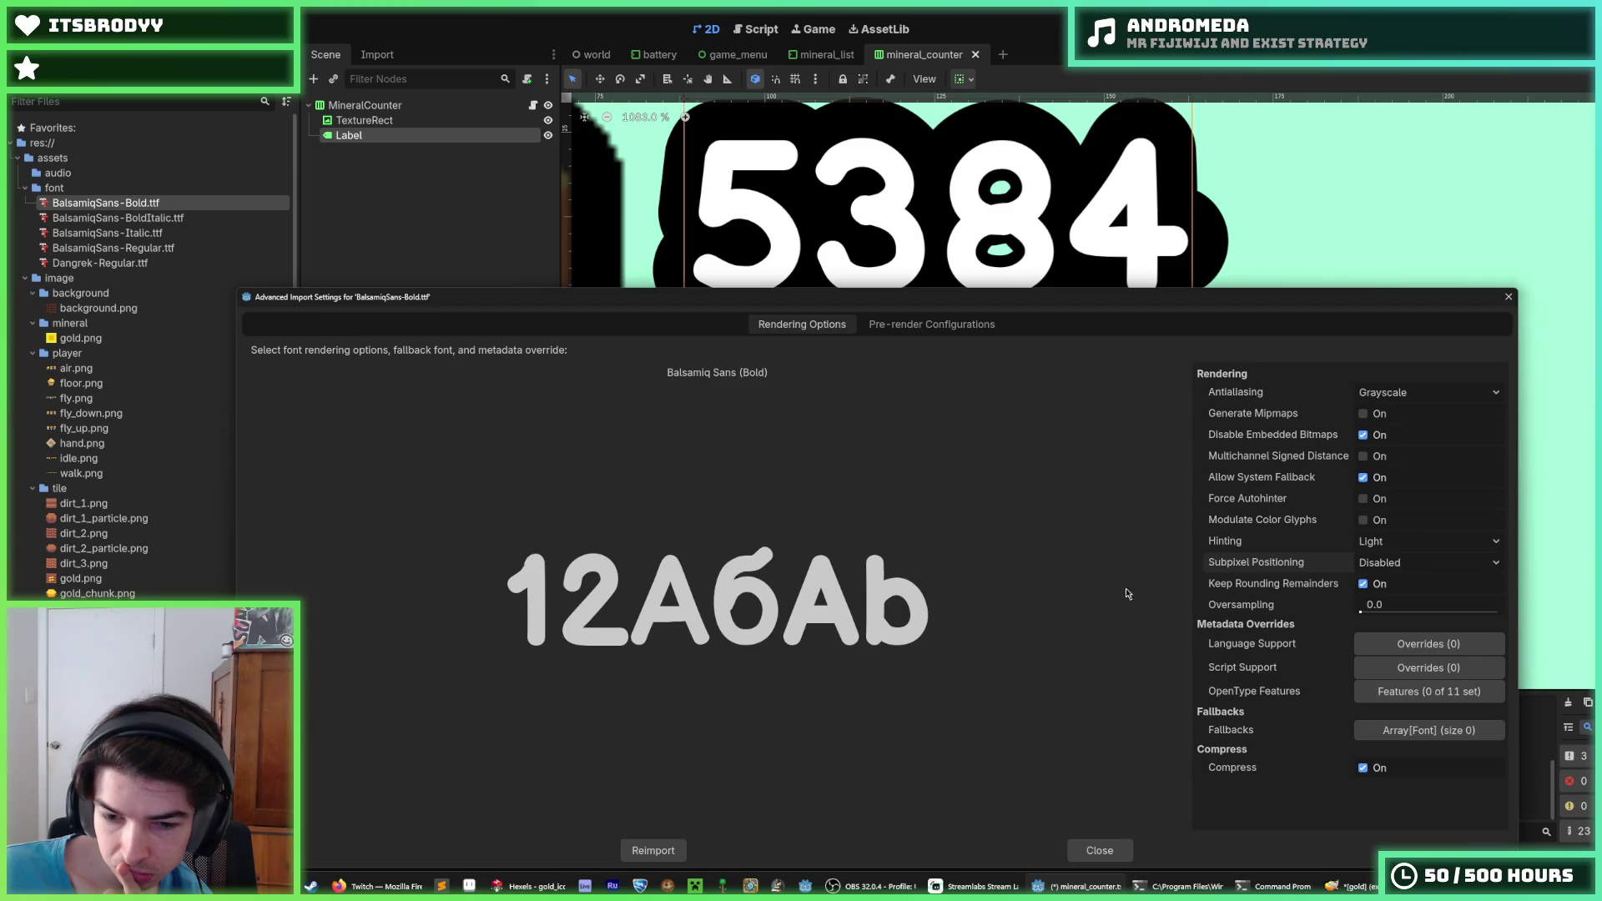
click(668, 851)
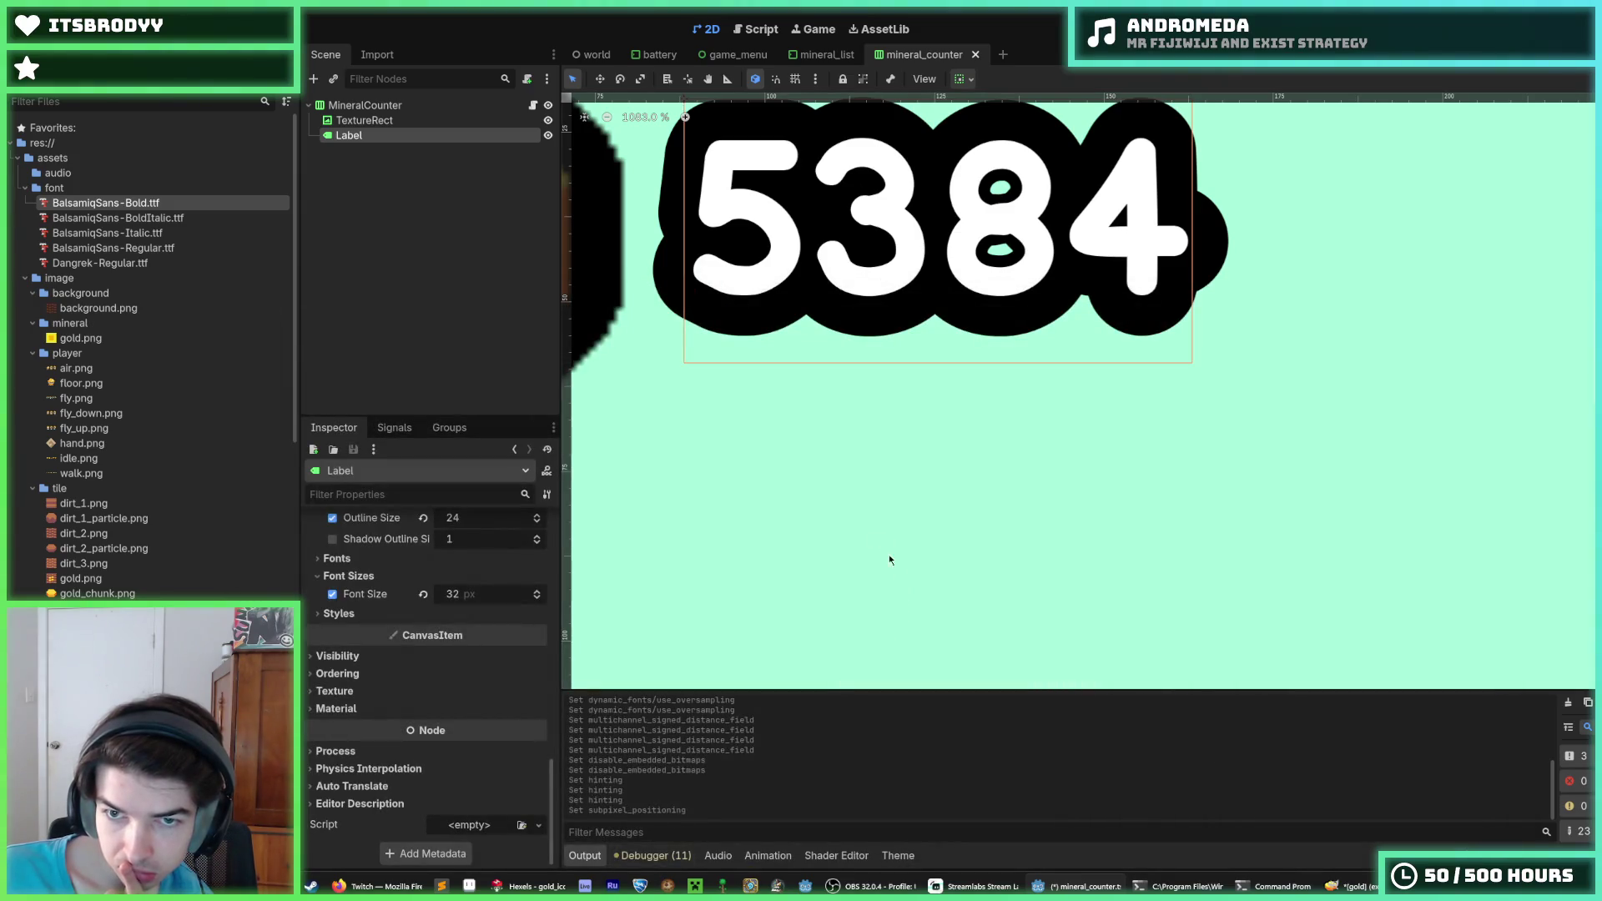
Reimport Balsamiq Sans Bold with subpixel positioning Auto and oversampling raised to 9.3
double_click(106, 203)
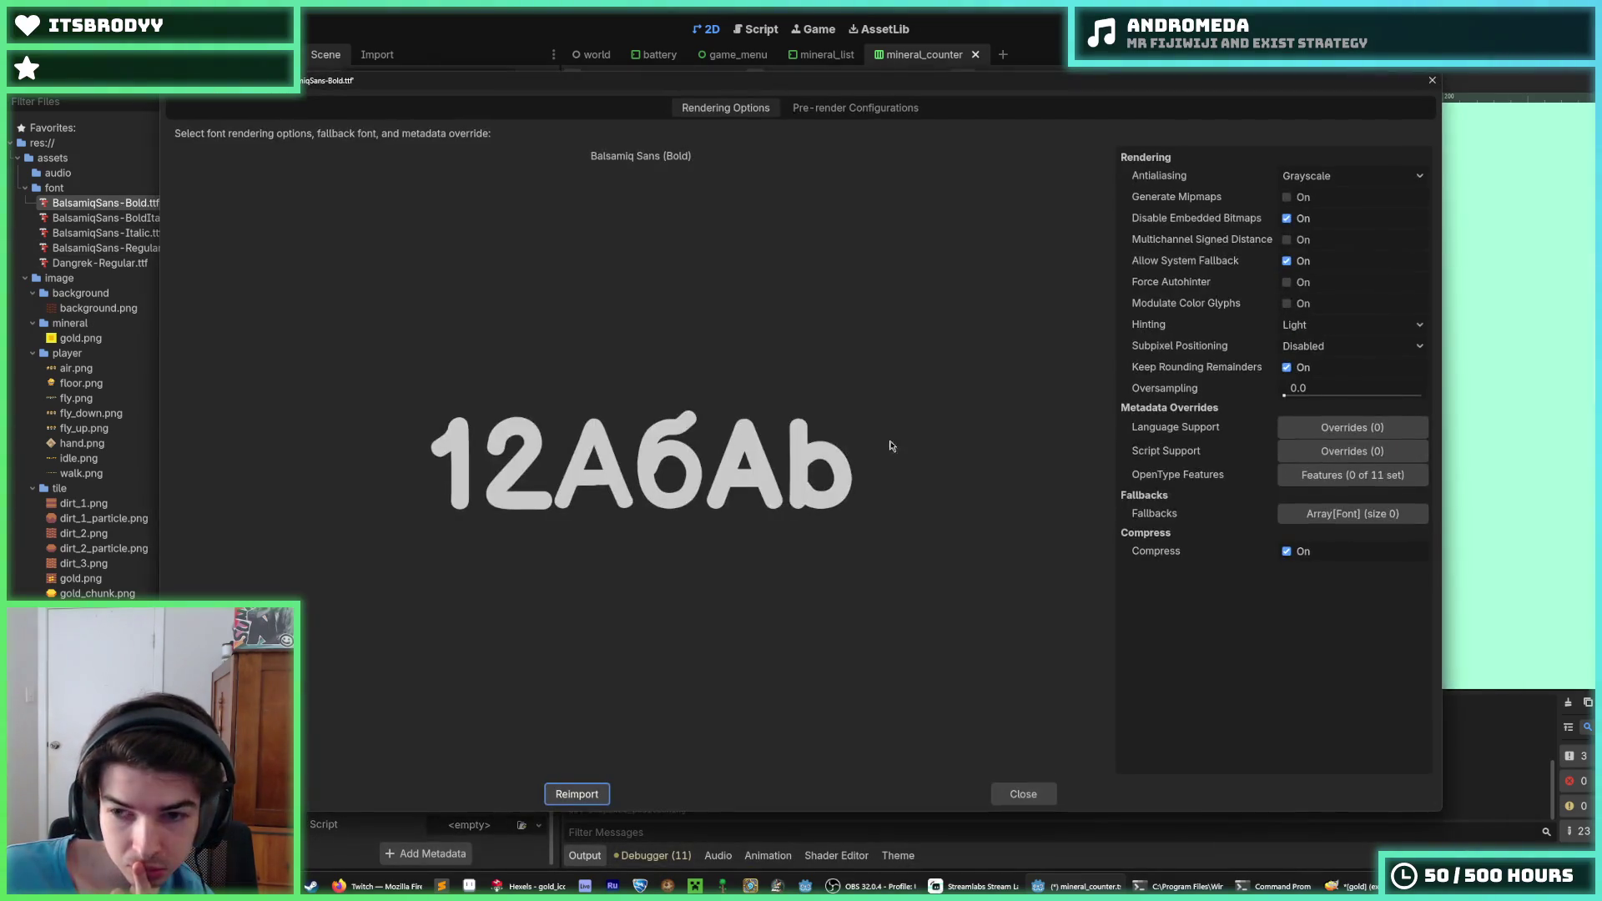
click(1308, 347)
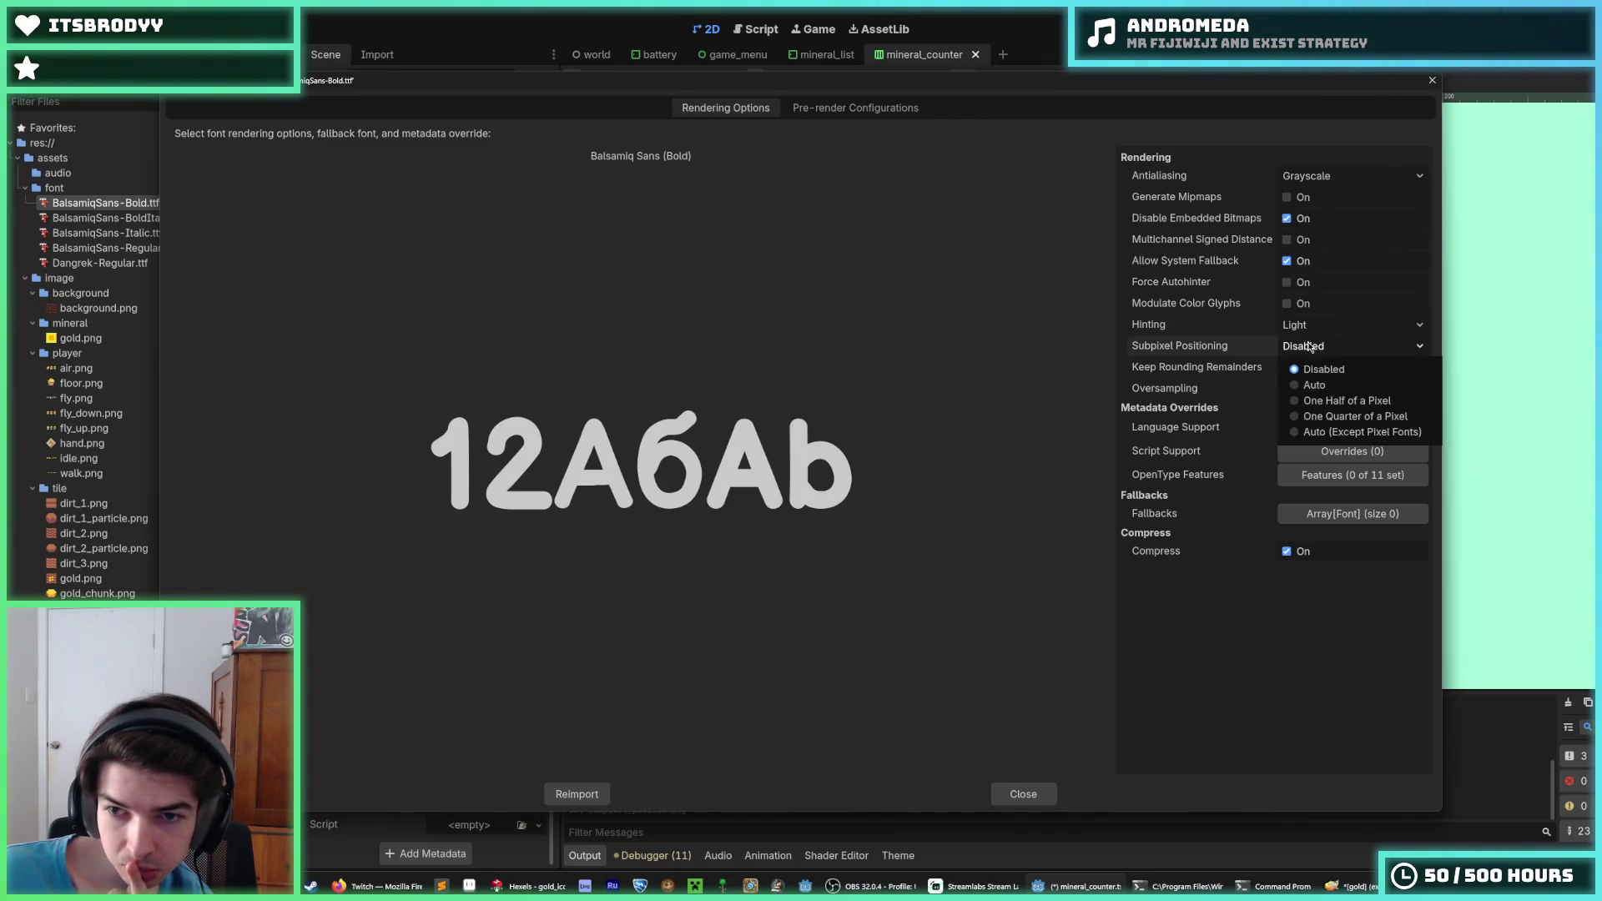
click(1329, 432)
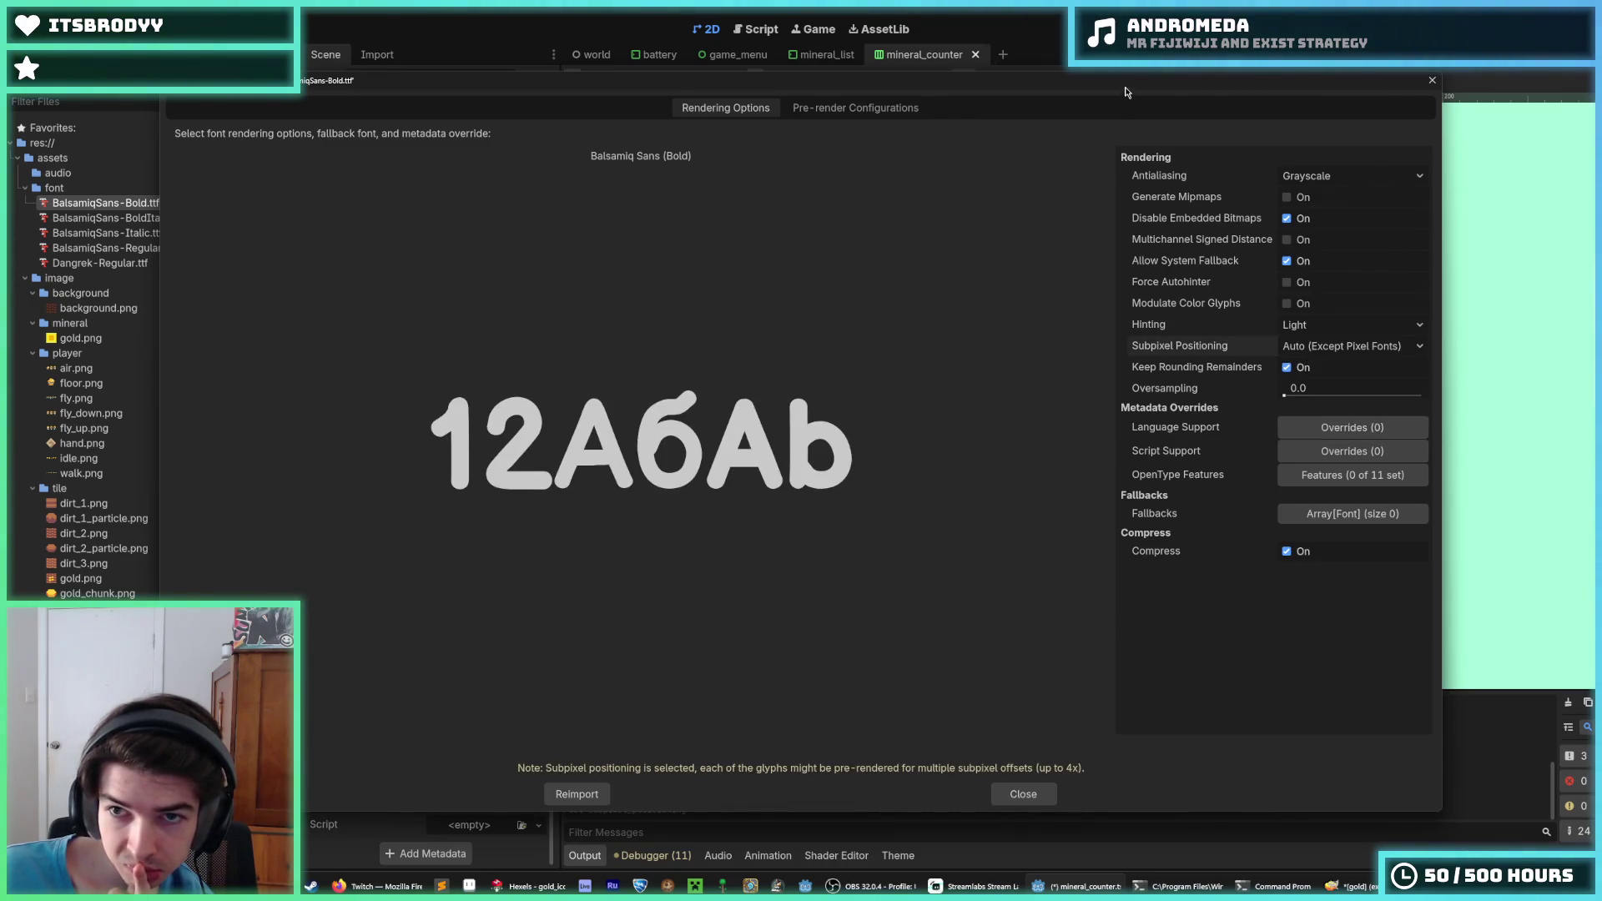
drag(1125, 71, 1172, 318)
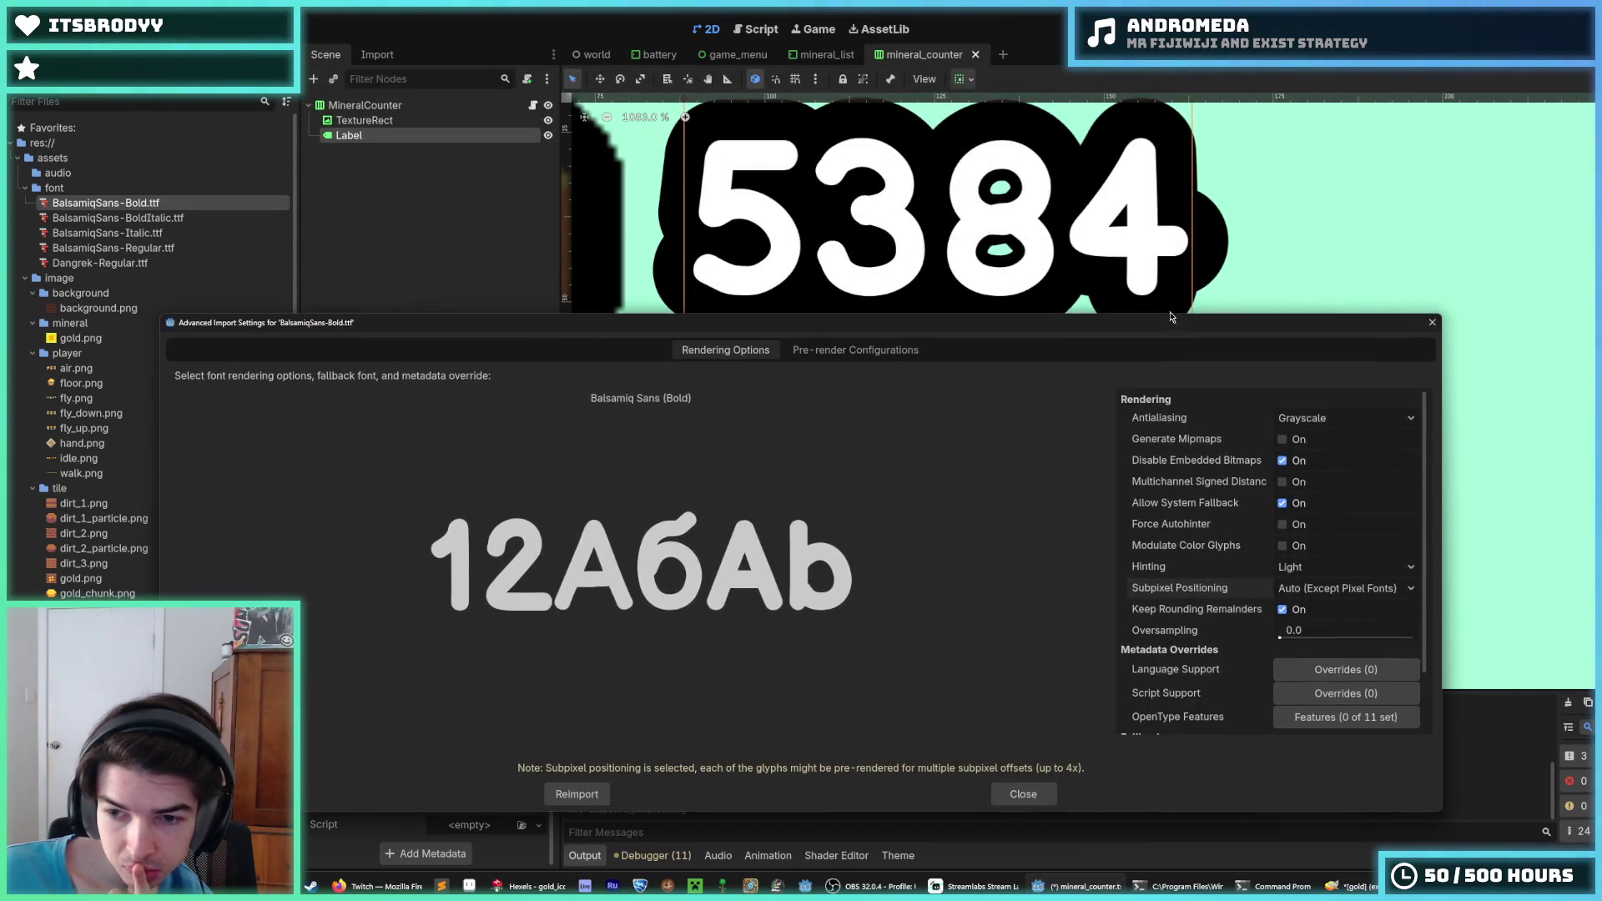
click(1320, 588)
click(1320, 618)
mouse_move(1047, 324)
mouse_down()
mouse_move(1155, 355)
mouse_move(1145, 437)
mouse_move(1188, 302)
mouse_move(1209, 294)
mouse_up()
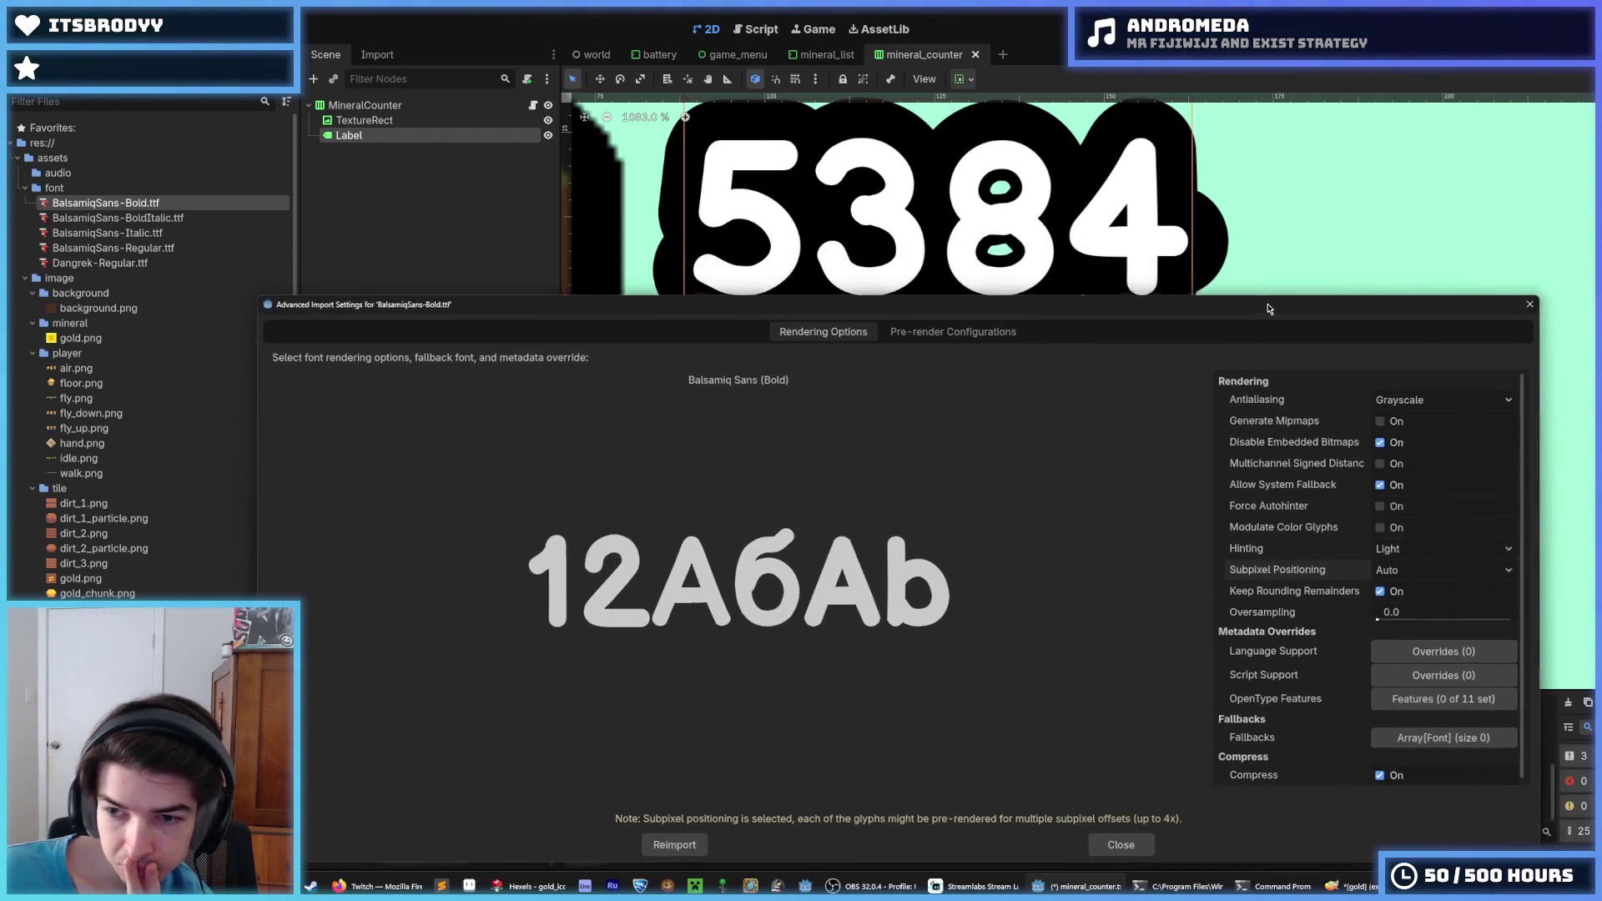
mouse_move(1377, 622)
mouse_down()
mouse_move(1493, 634)
mouse_move(1333, 627)
mouse_move(1498, 623)
mouse_up()
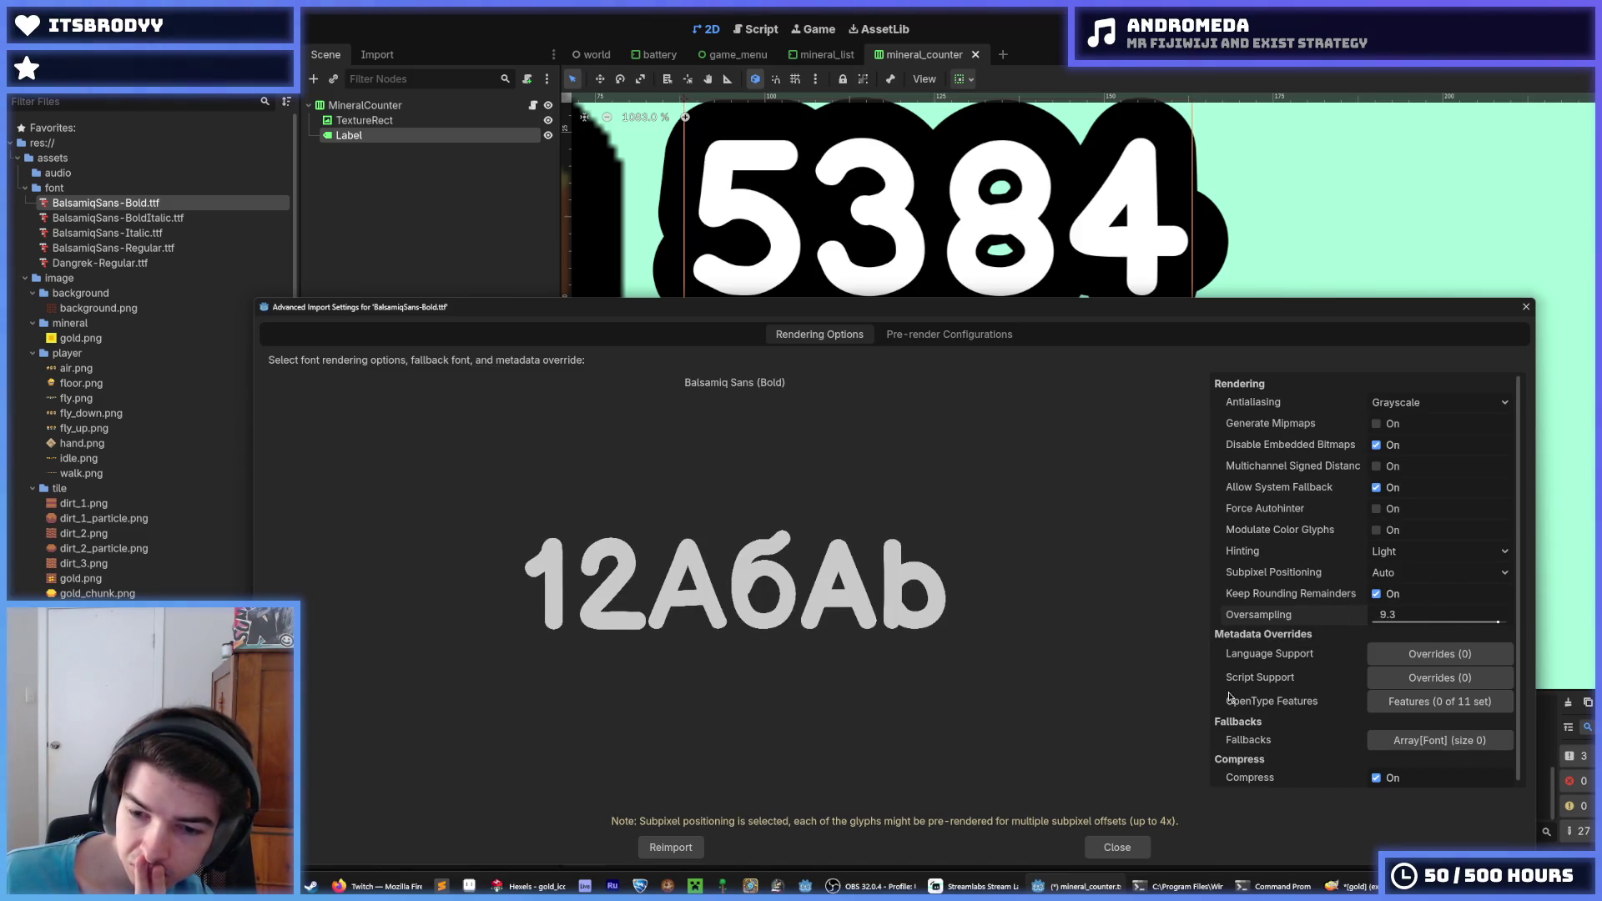
click(672, 848)
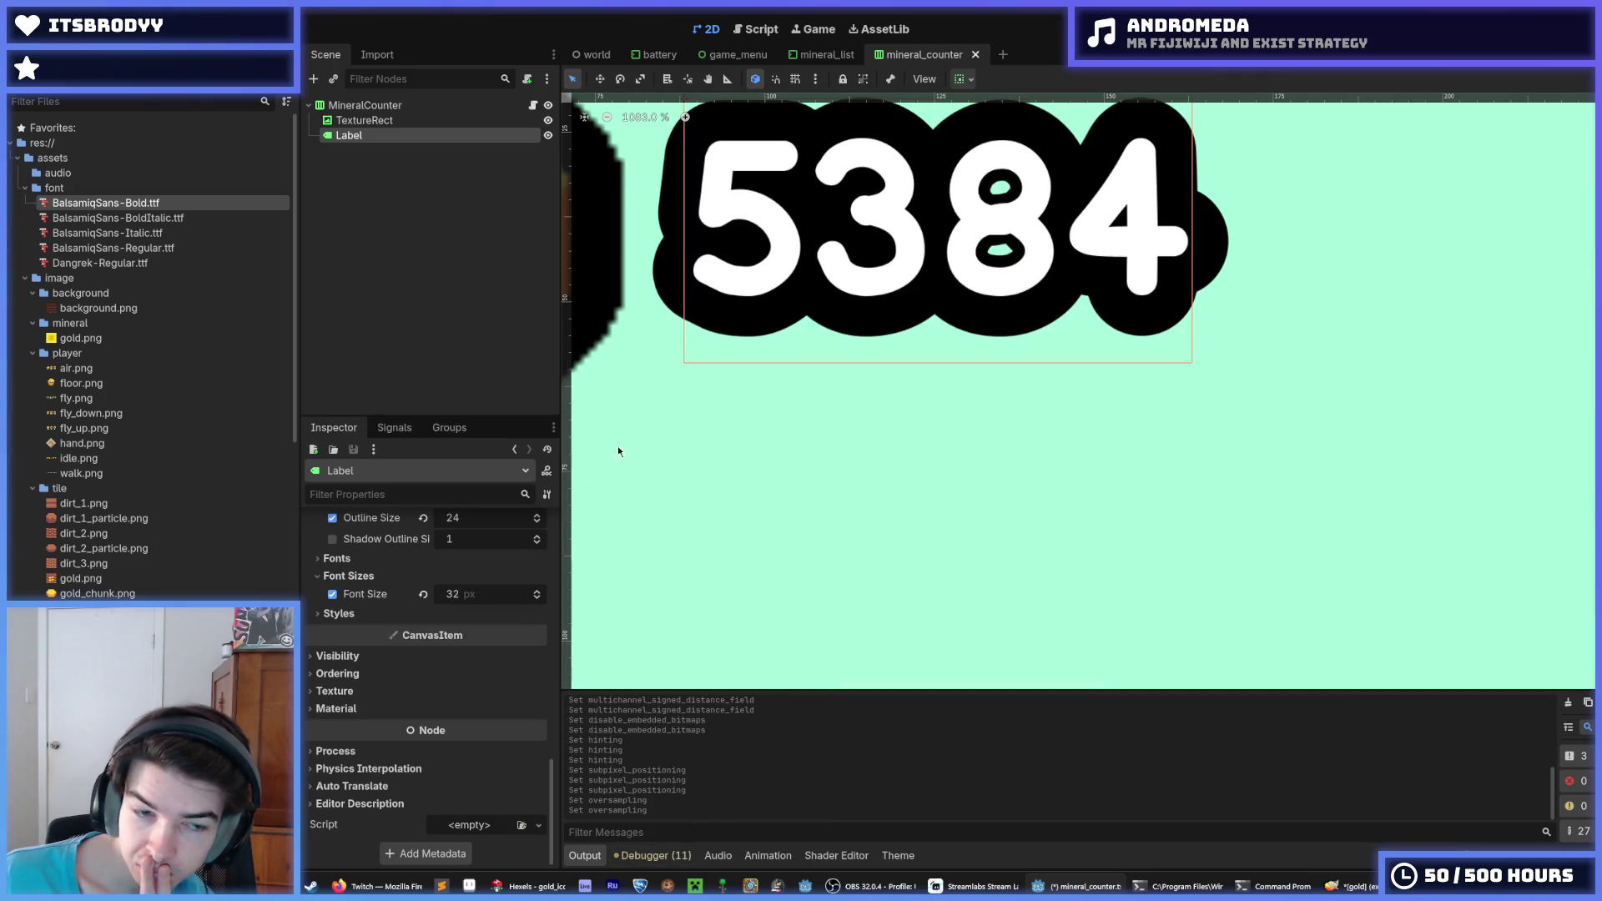
Enable MSDF on Balsamiq Sans Bold, enter 09 as the pixel range, and reimport
double_click(153, 205)
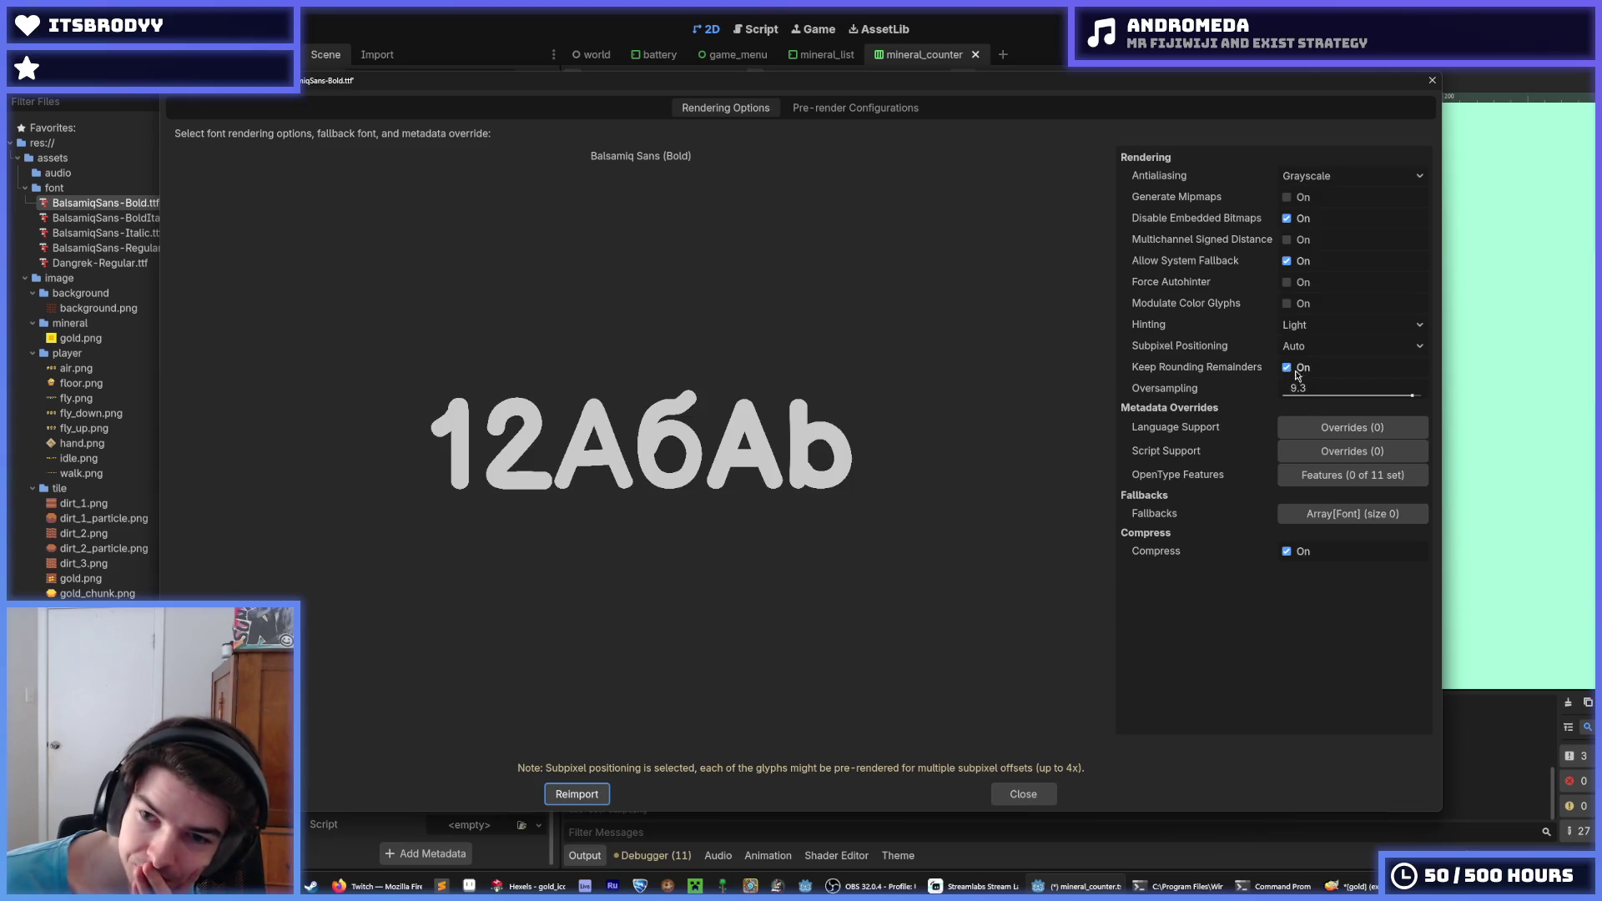
click(1287, 239)
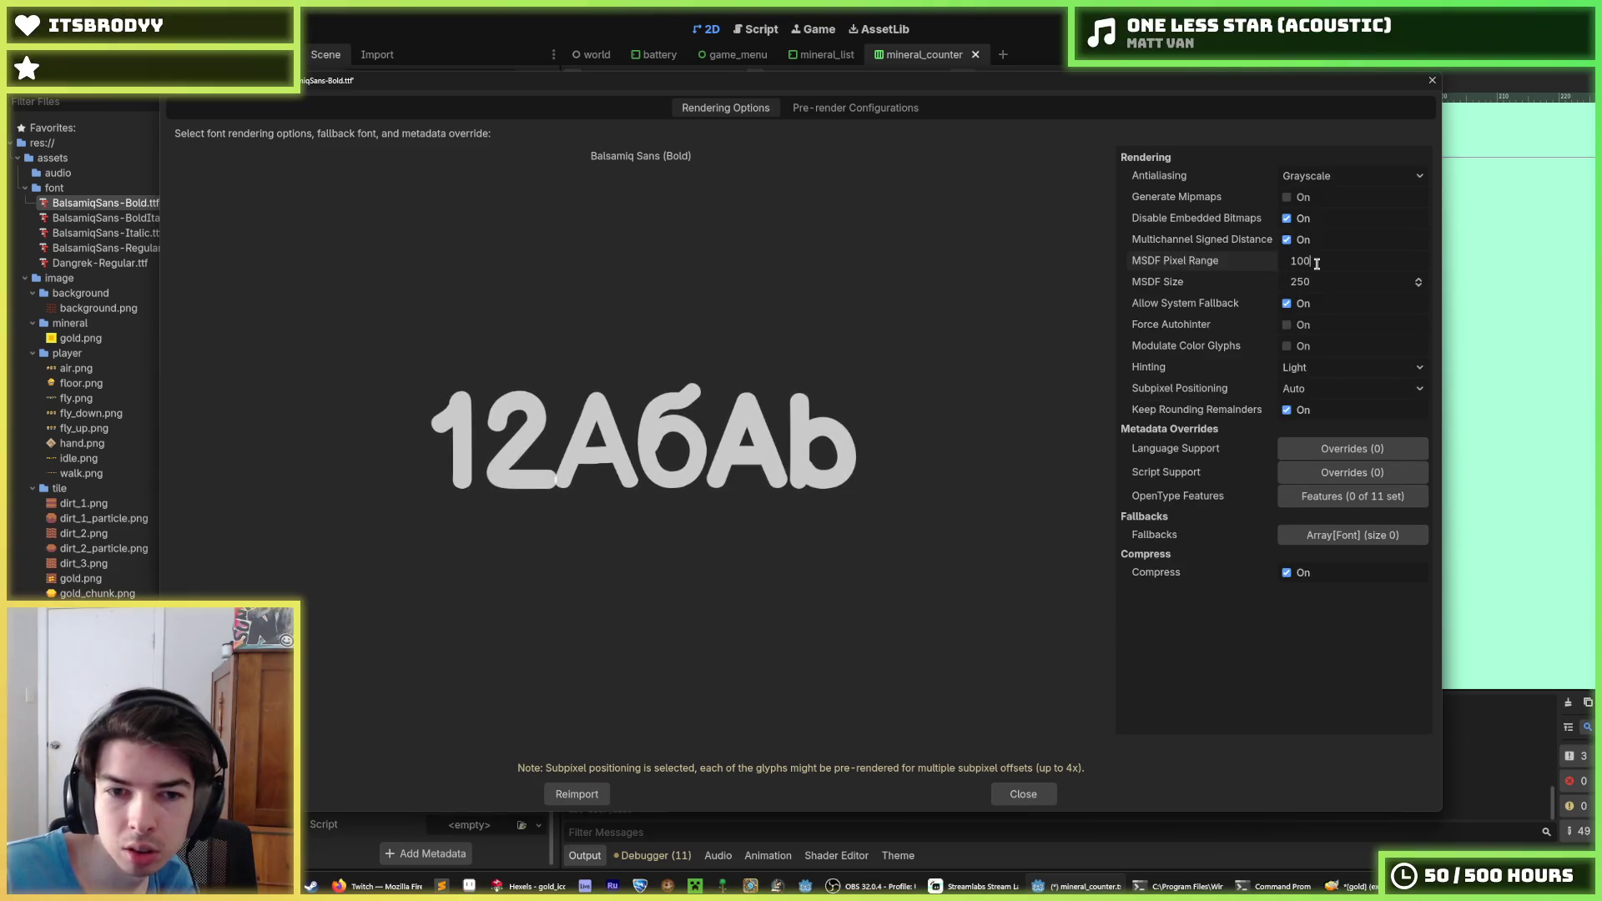
double_click(1316, 264)
text(09)
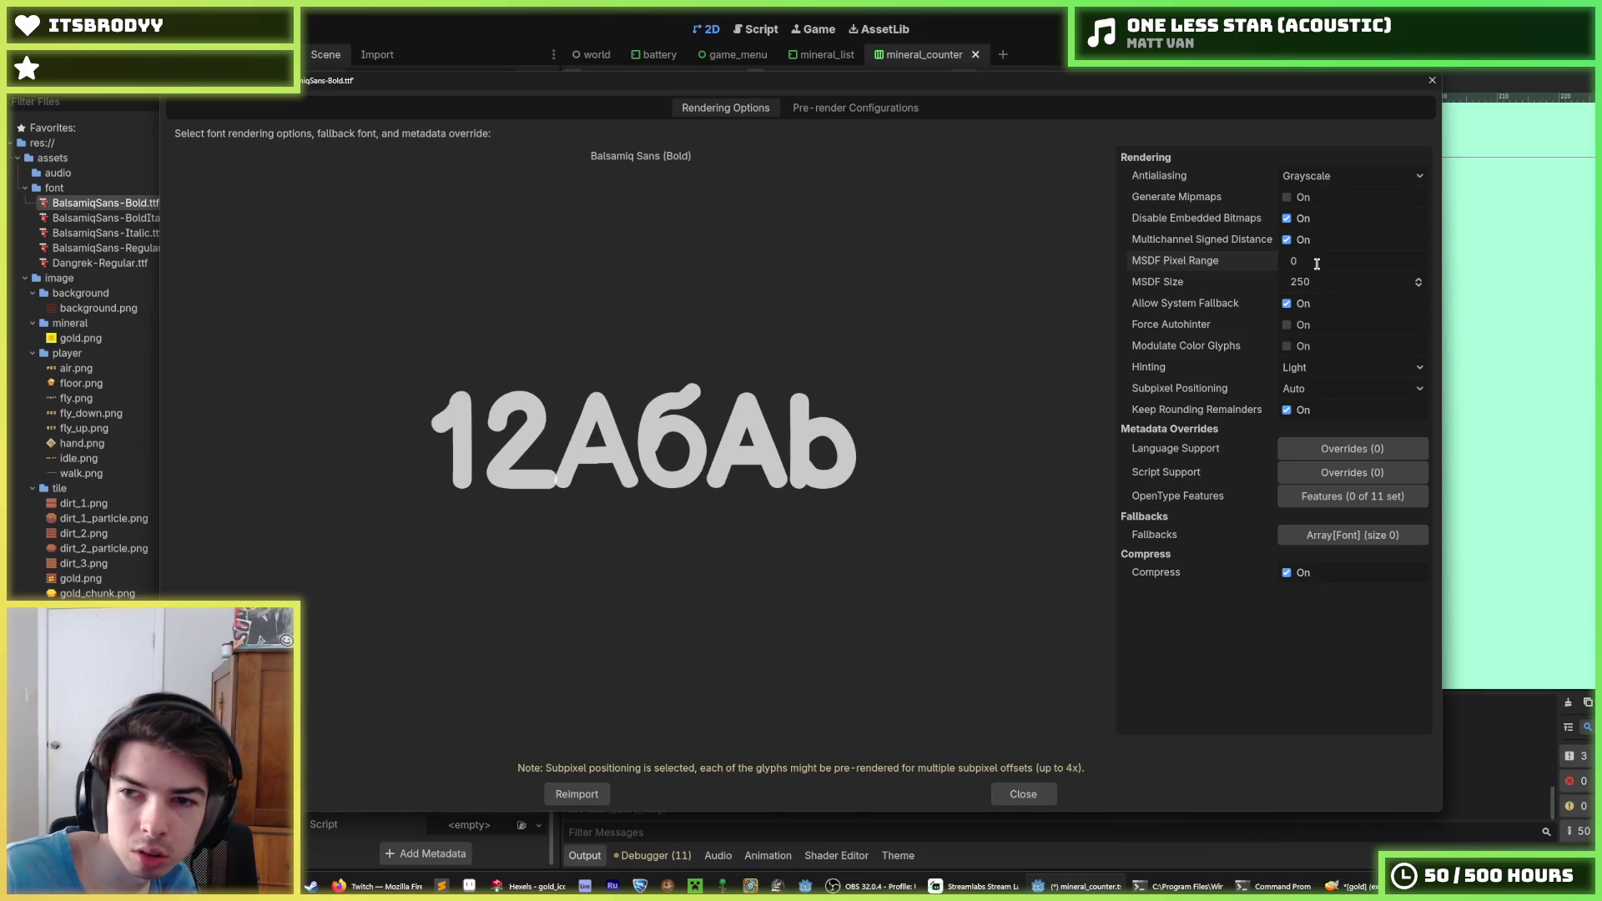
click(577, 794)
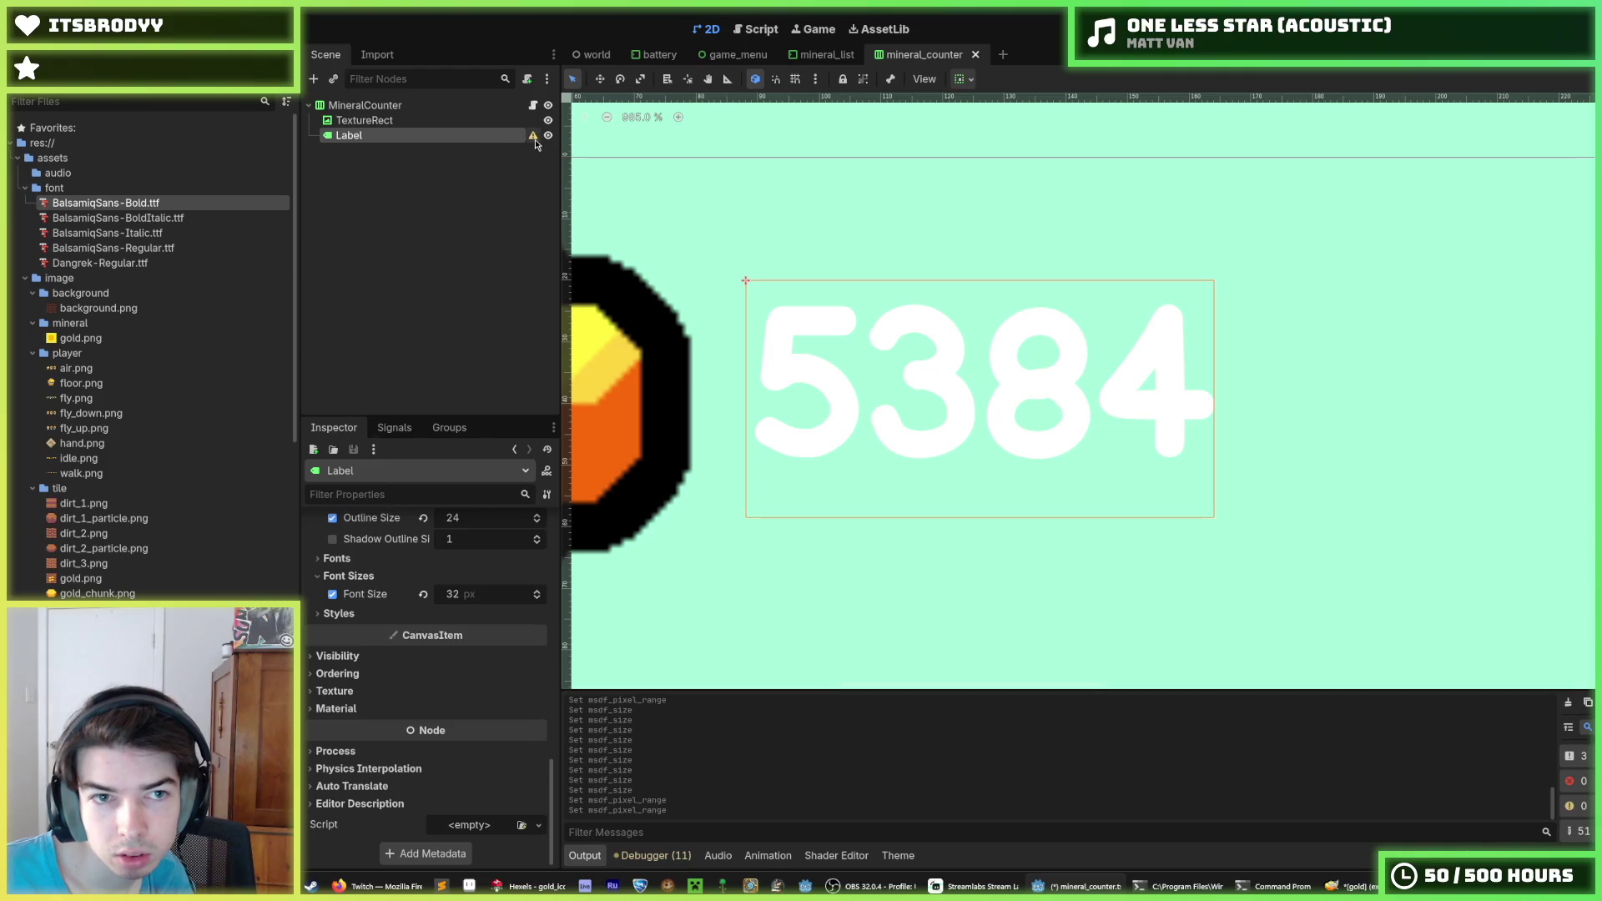
Raise the bold font's MSDF pixel range again and reimport it
mouse_move(539, 144)
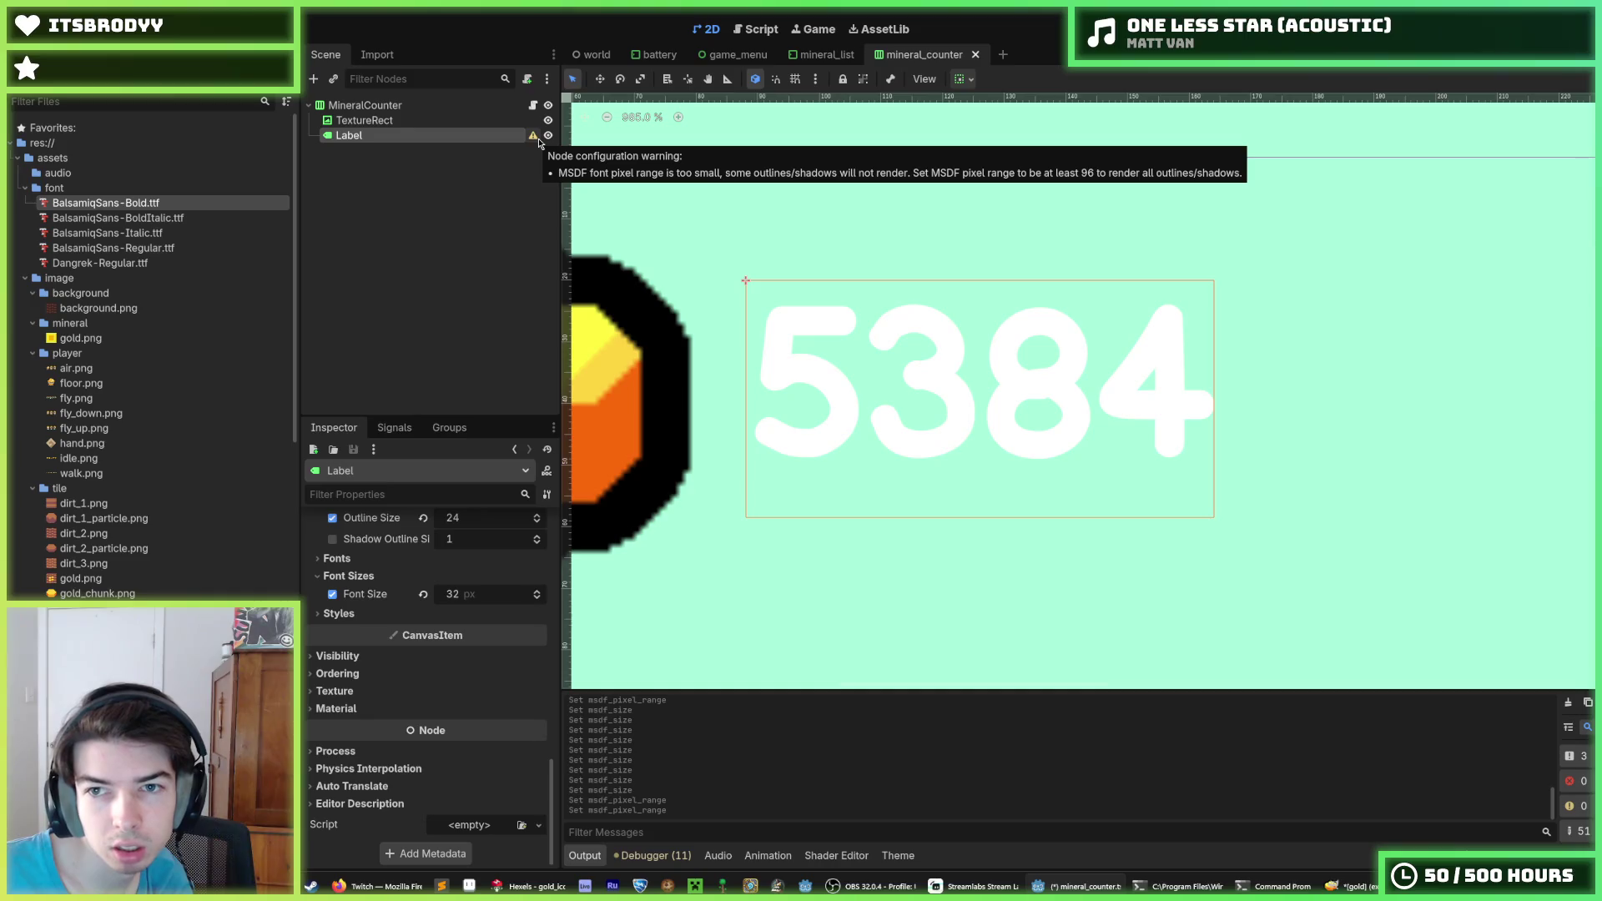
right_click(46, 208)
key(Escape)
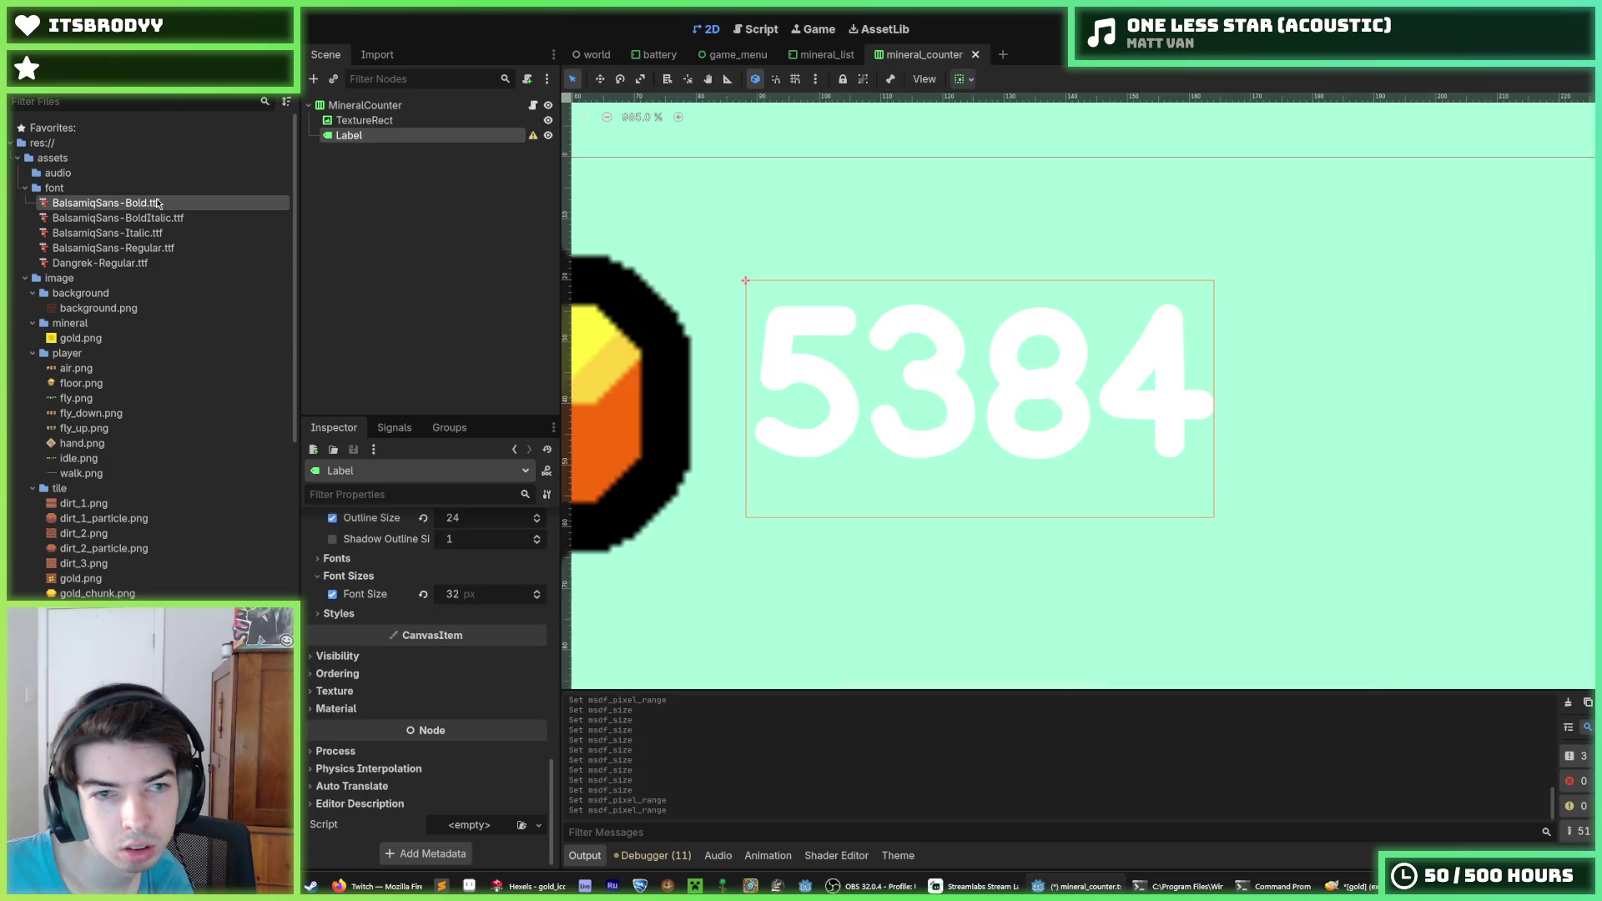
double_click(157, 204)
click(1306, 260)
text(96)
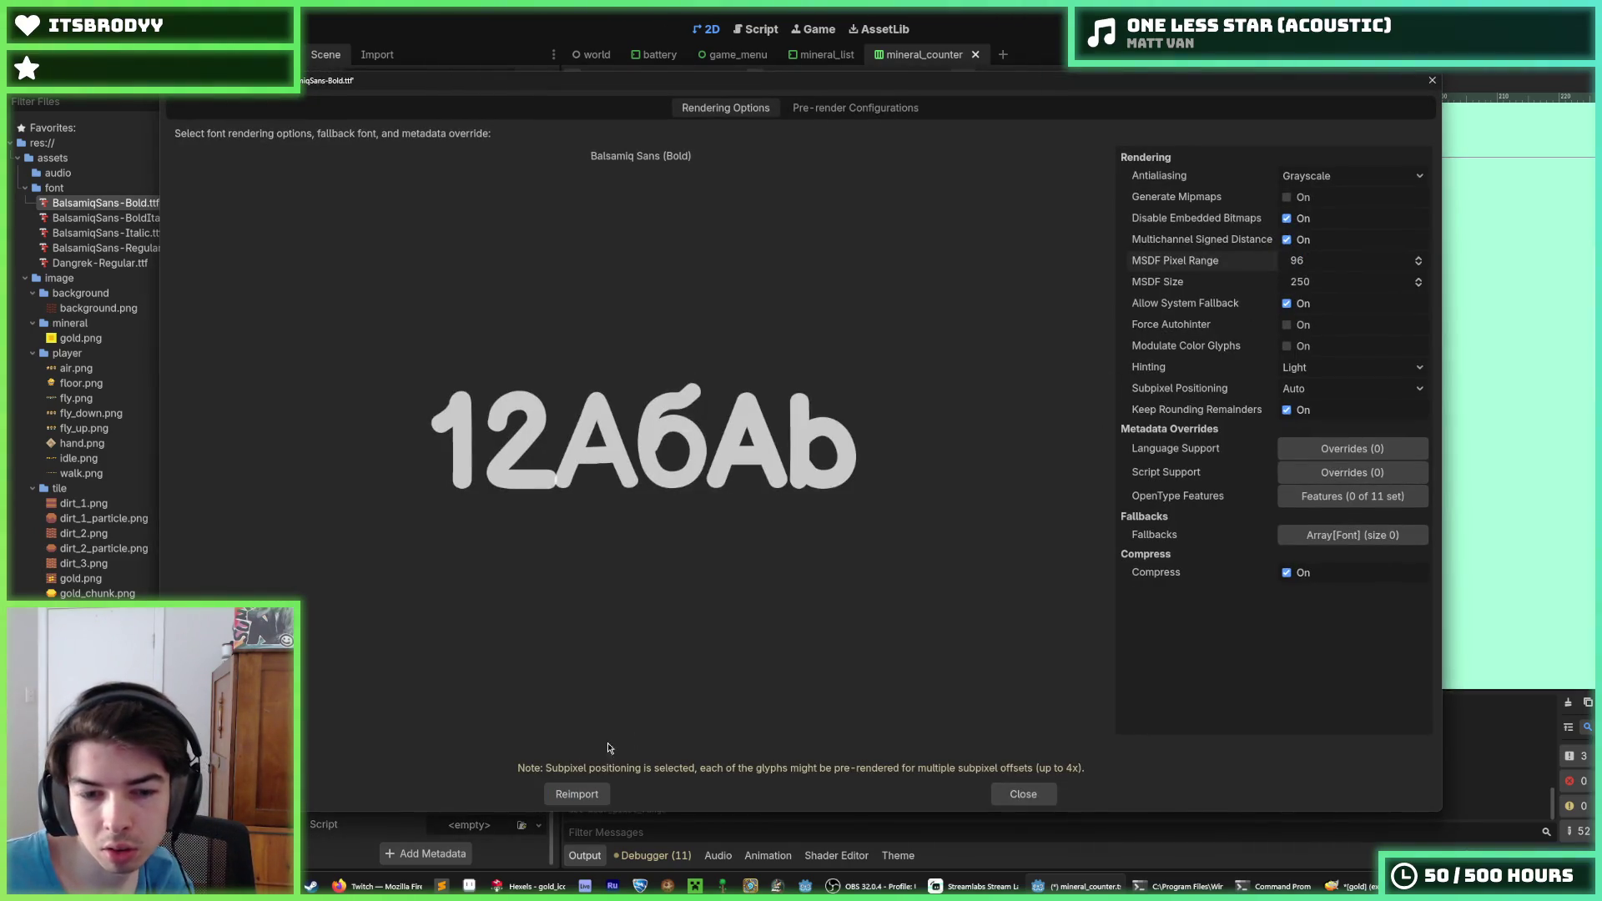
click(576, 794)
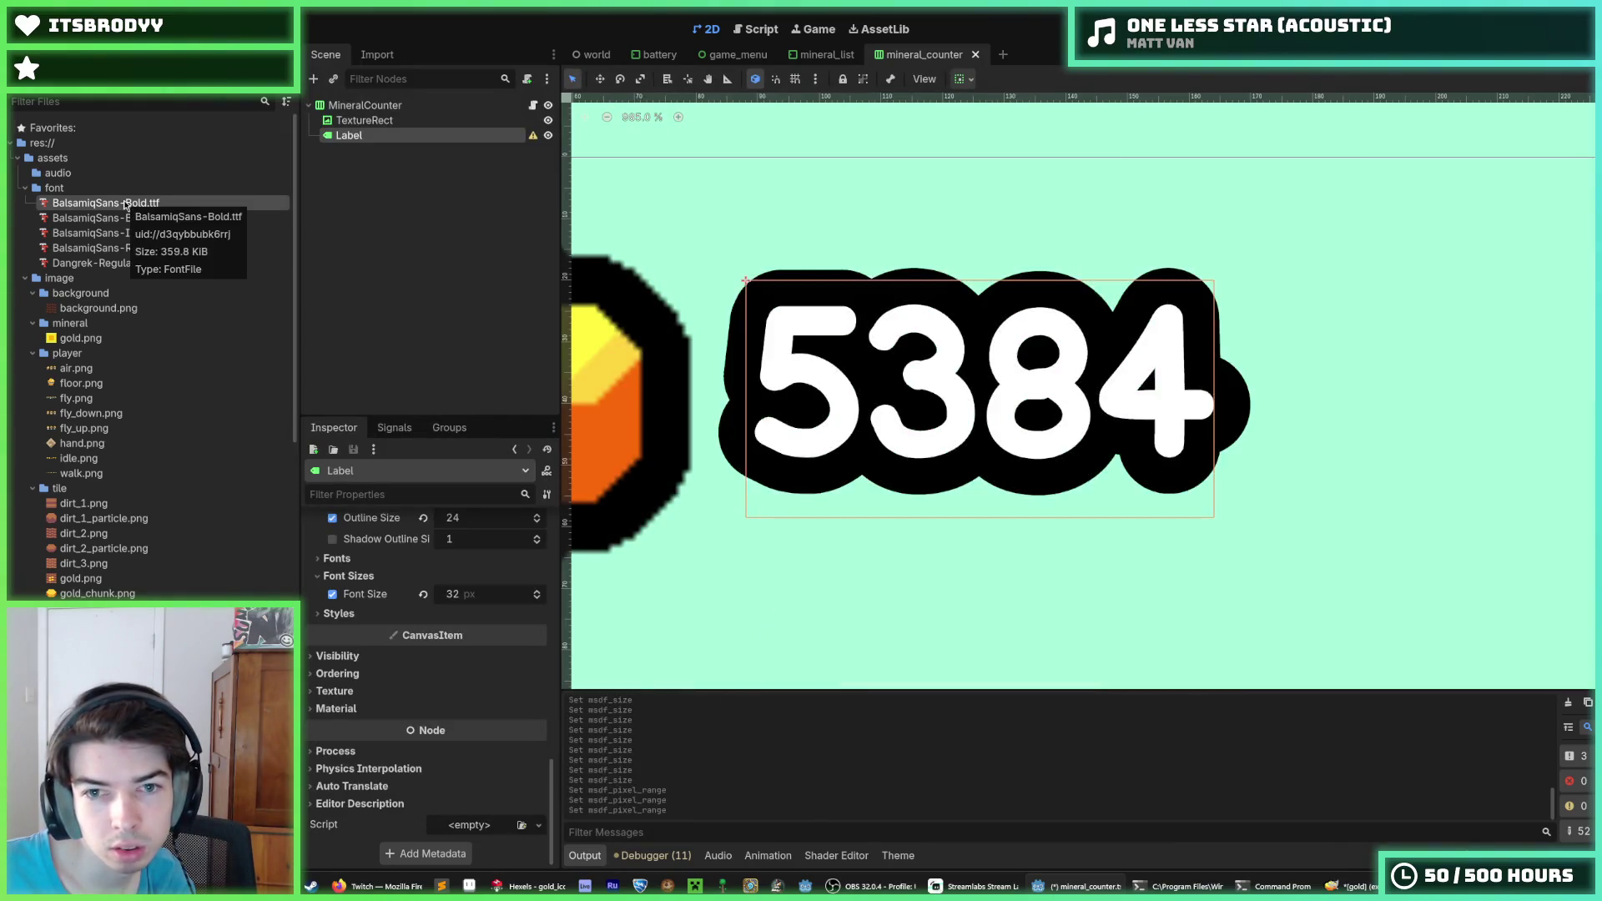
Reimport with MSDF pixel range 100, then save the mineral_counter scene
scroll(720, 383, down, 2)
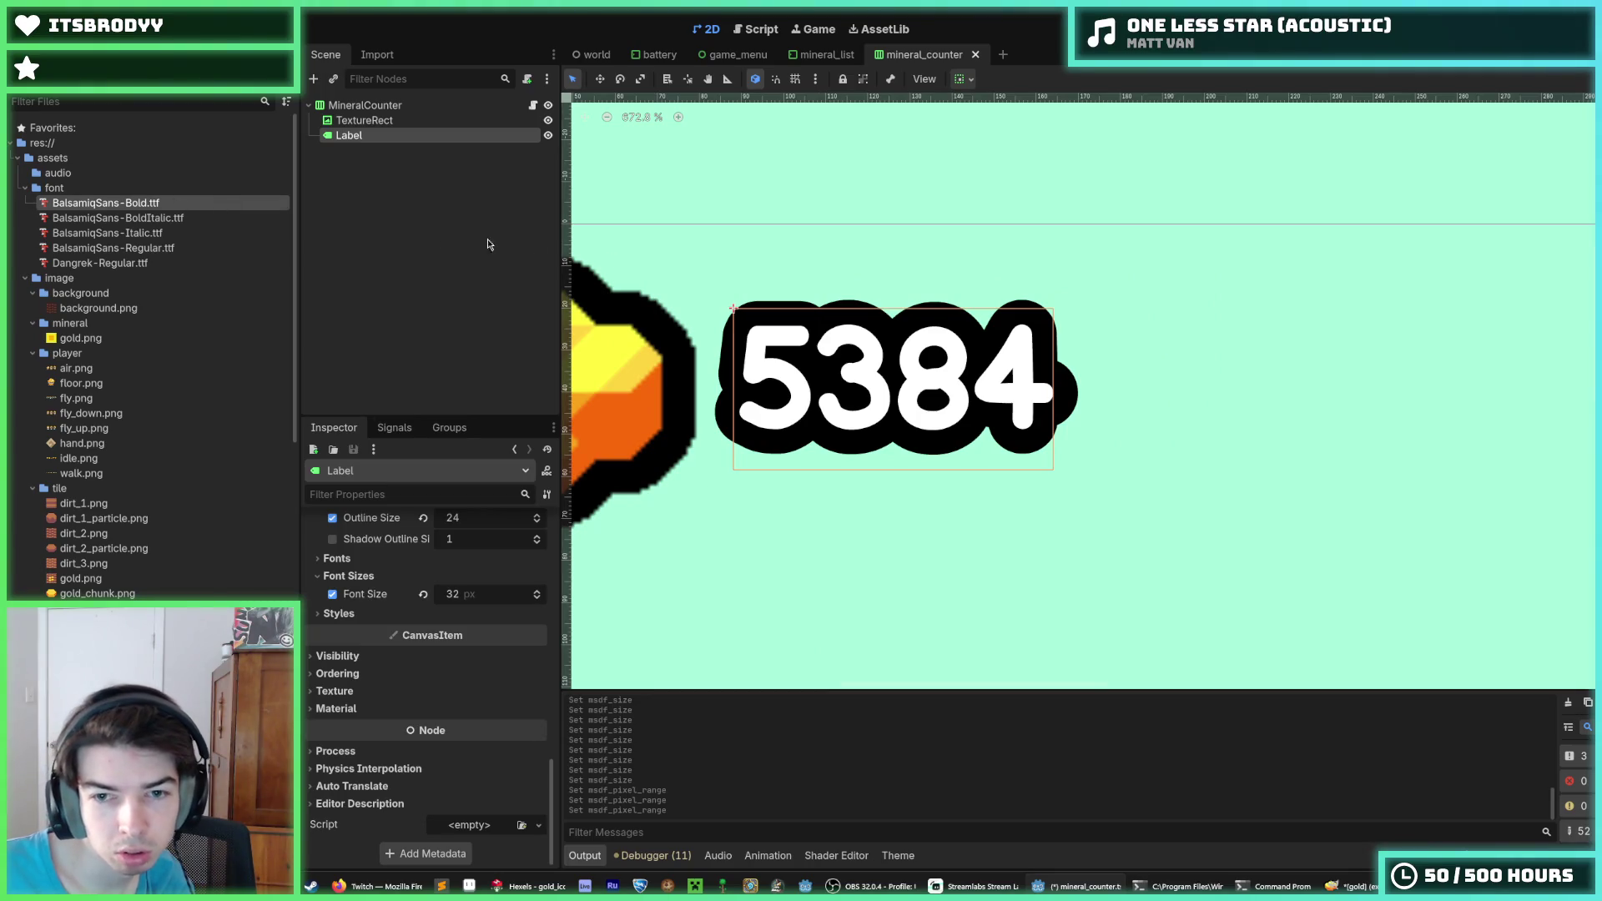
double_click(106, 203)
click(1334, 261)
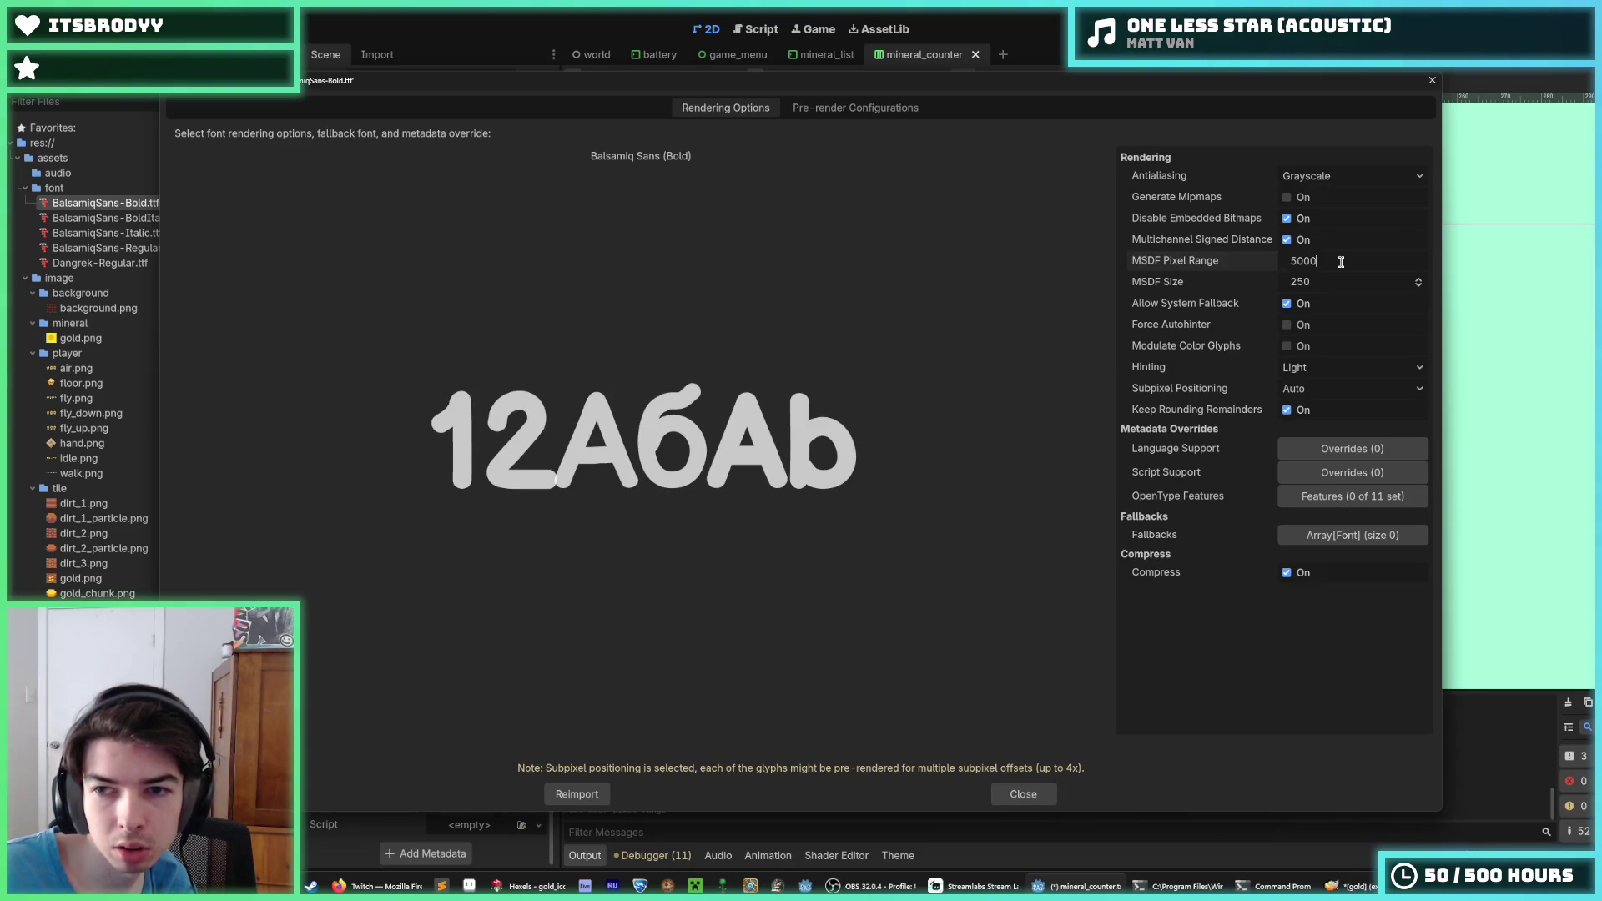
click(584, 790)
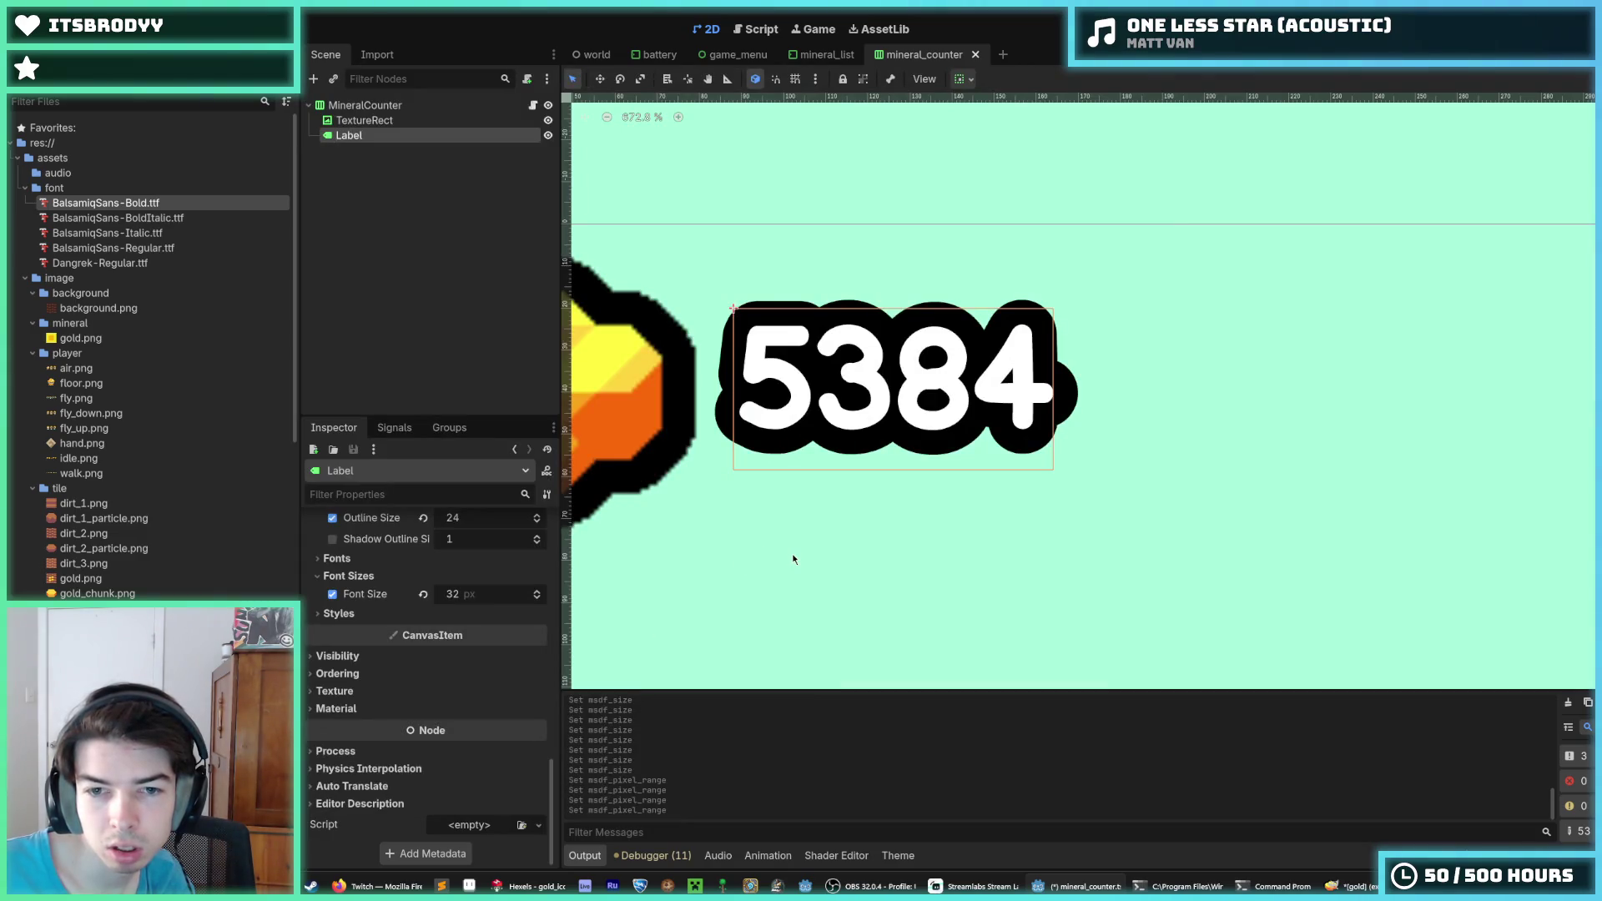
click(792, 553)
scroll(864, 609, down, 5)
click(864, 609)
scroll(869, 547, up, 4)
key(ctrl+s)
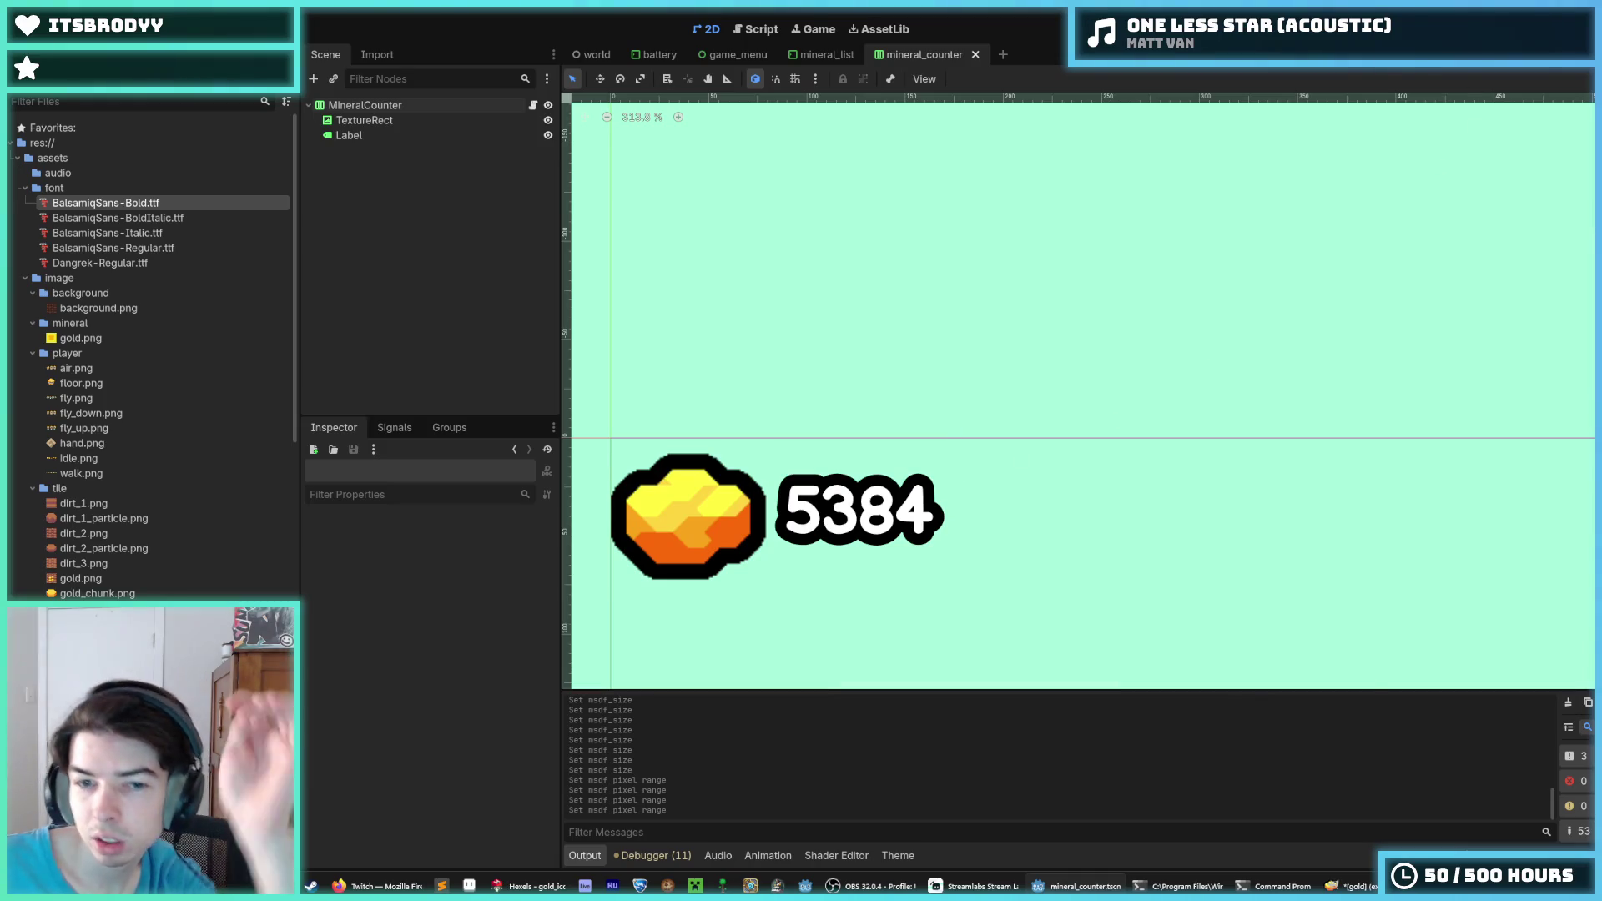
Run the game with F5 and dig down, right and left through the gold
key(F5)
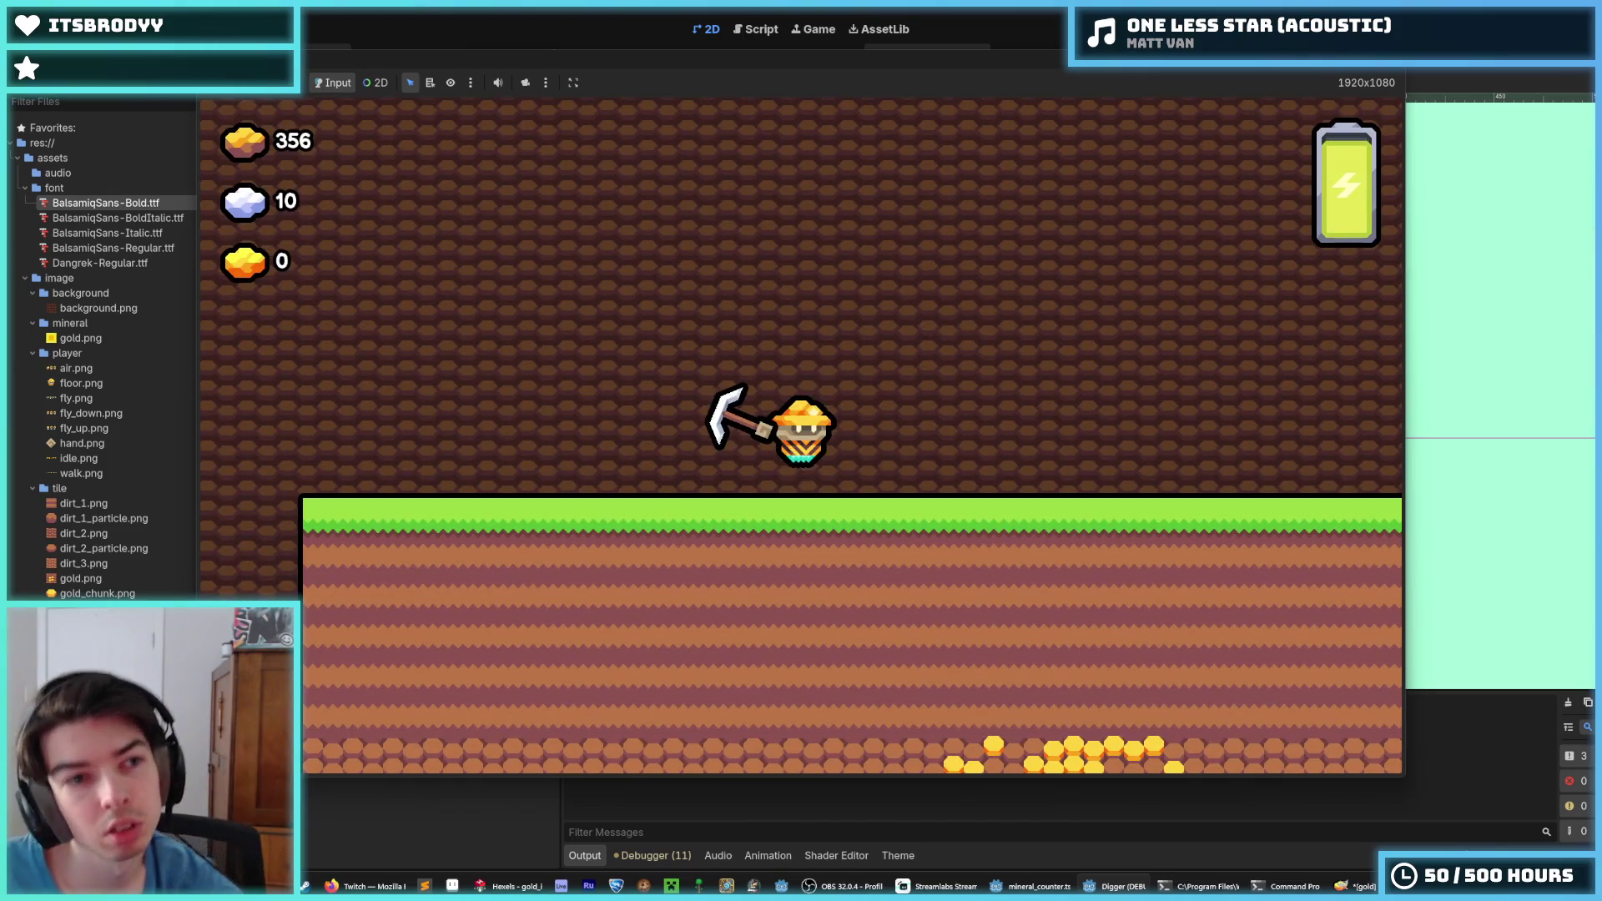
key(Down)
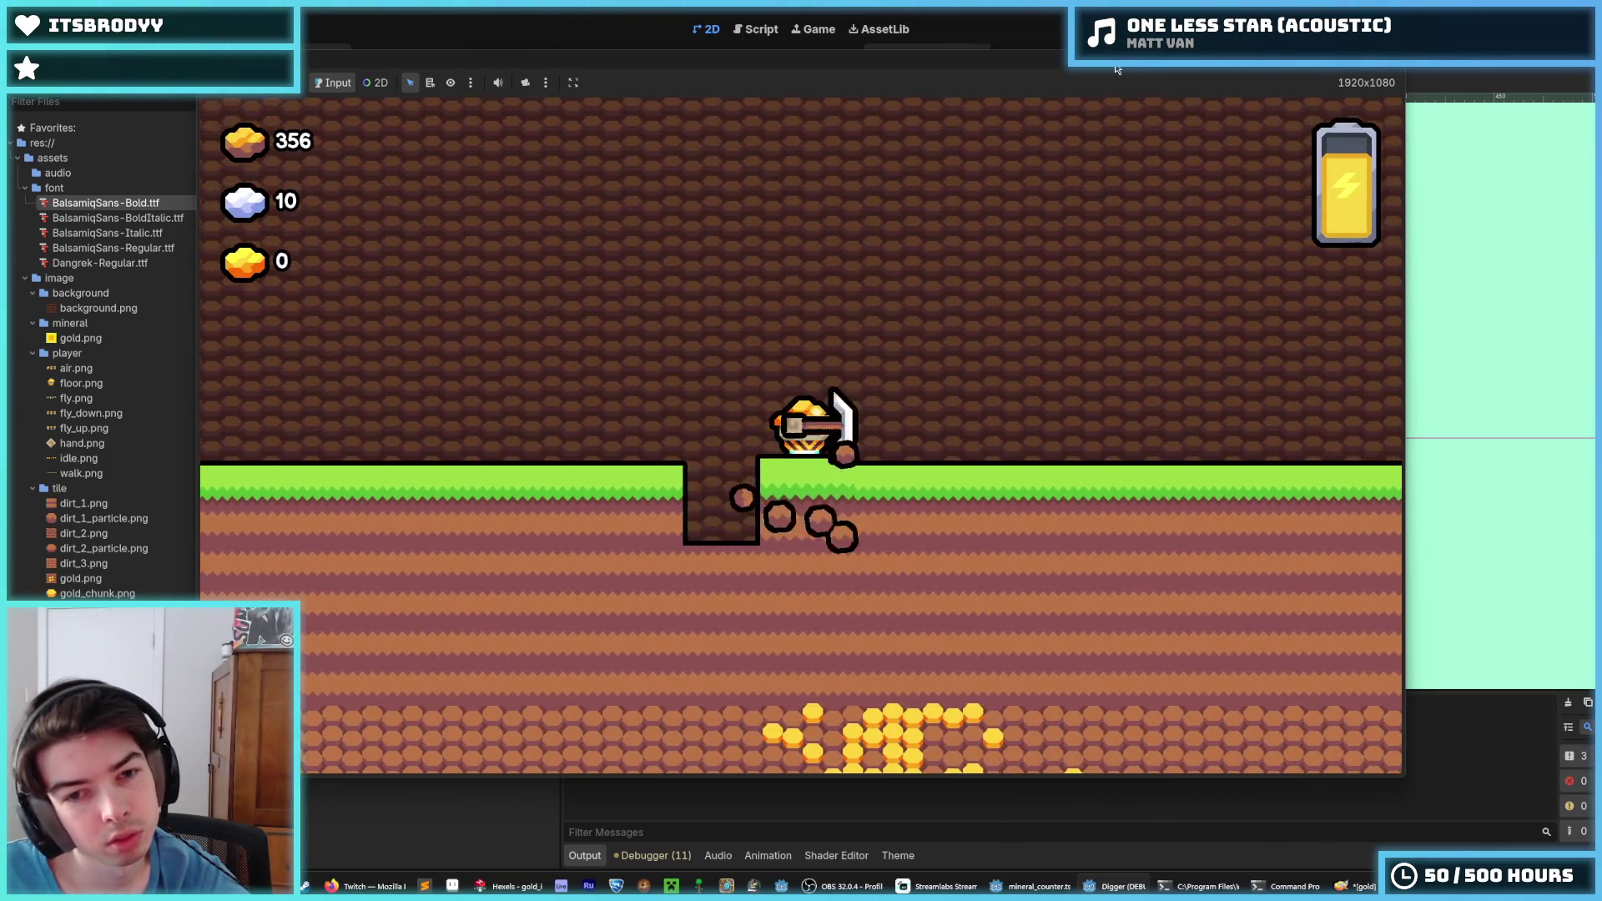
key(Down)
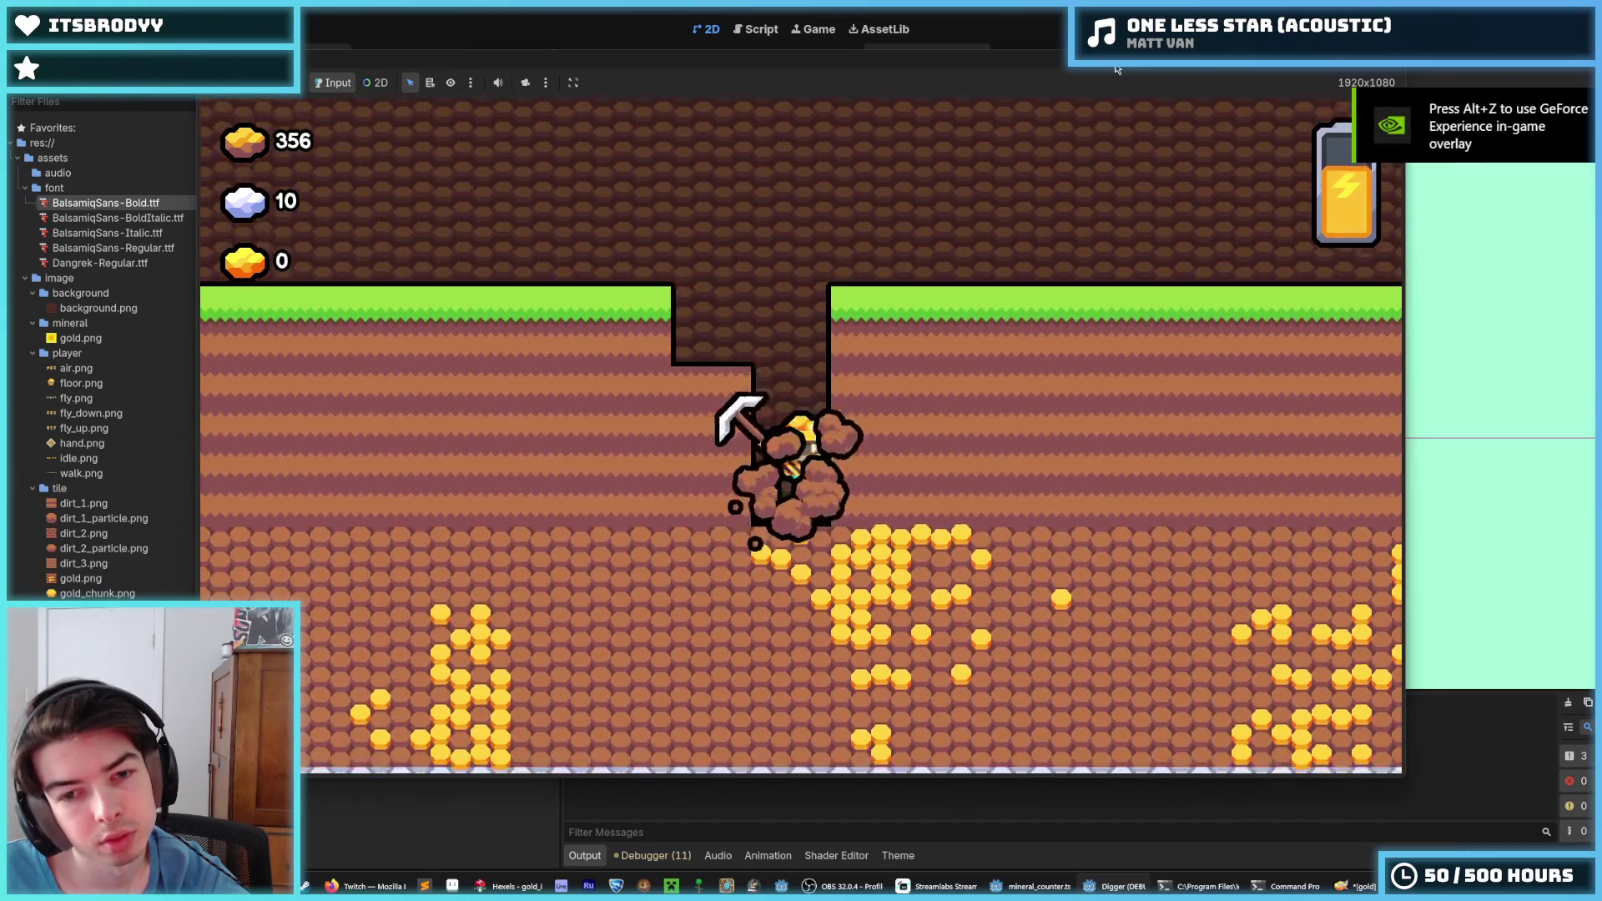
key(Down)
key(Right)
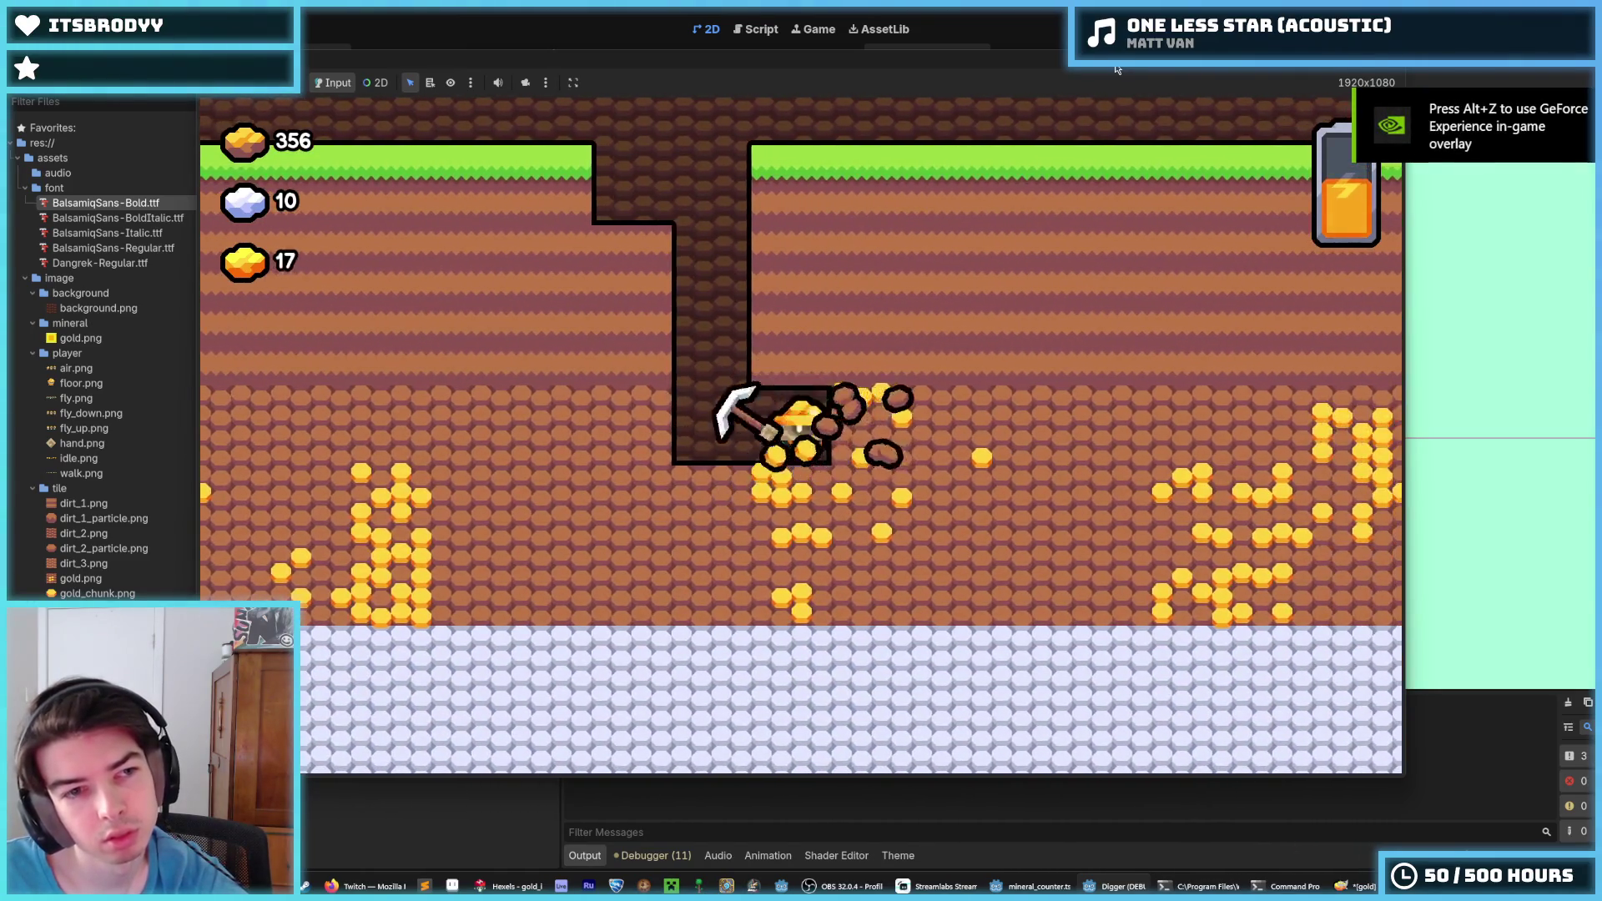
key(Down)
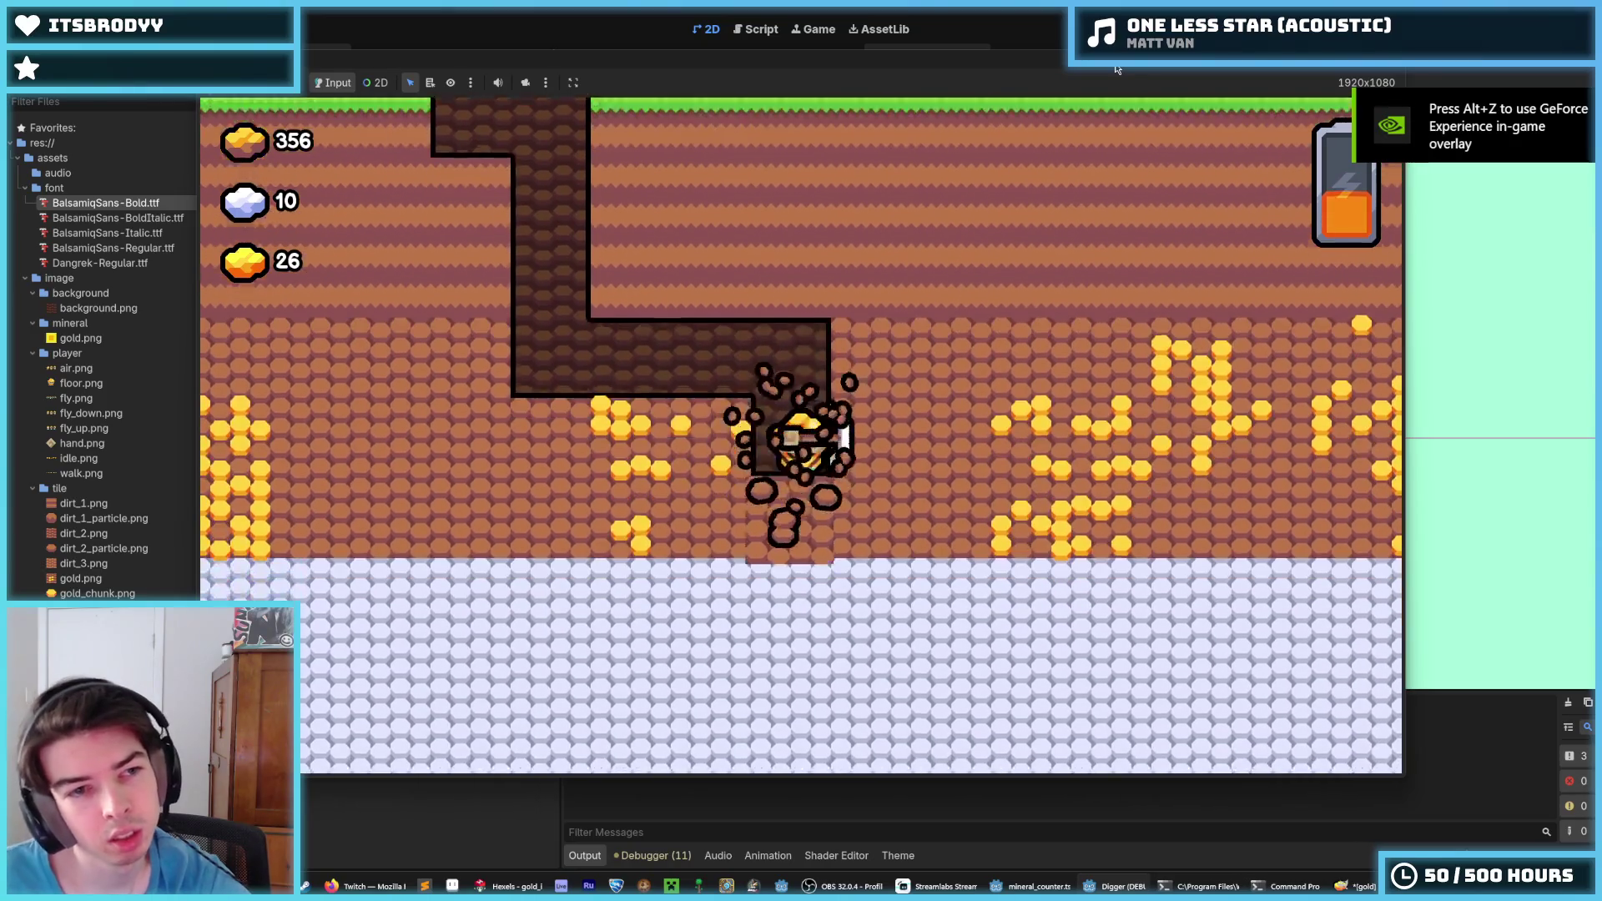
key(Left)
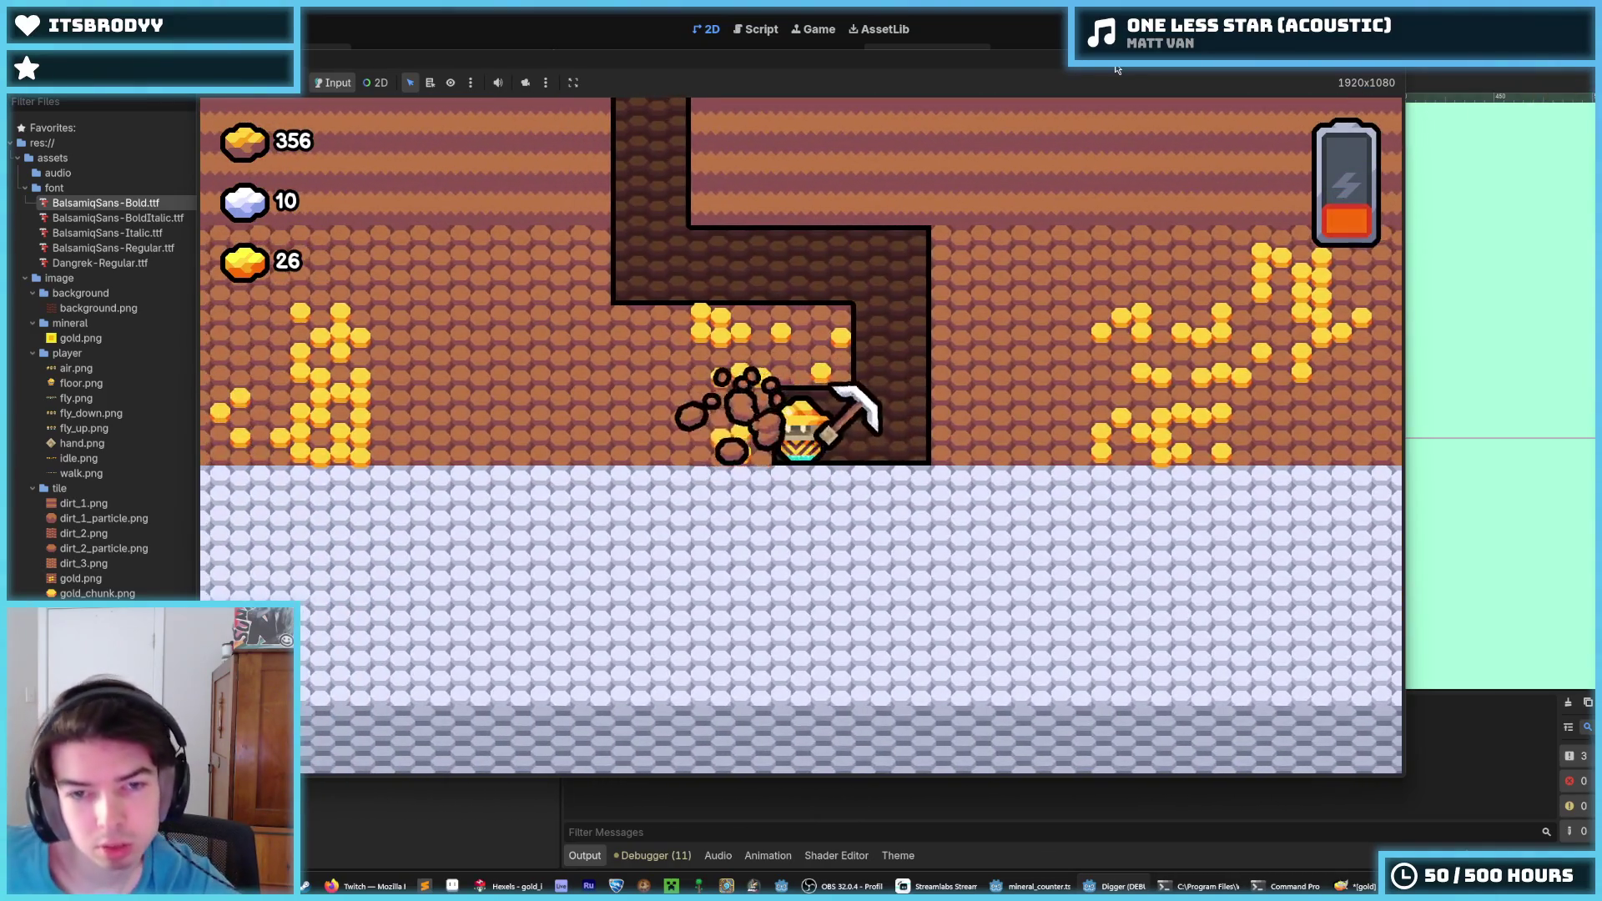
key(Left)
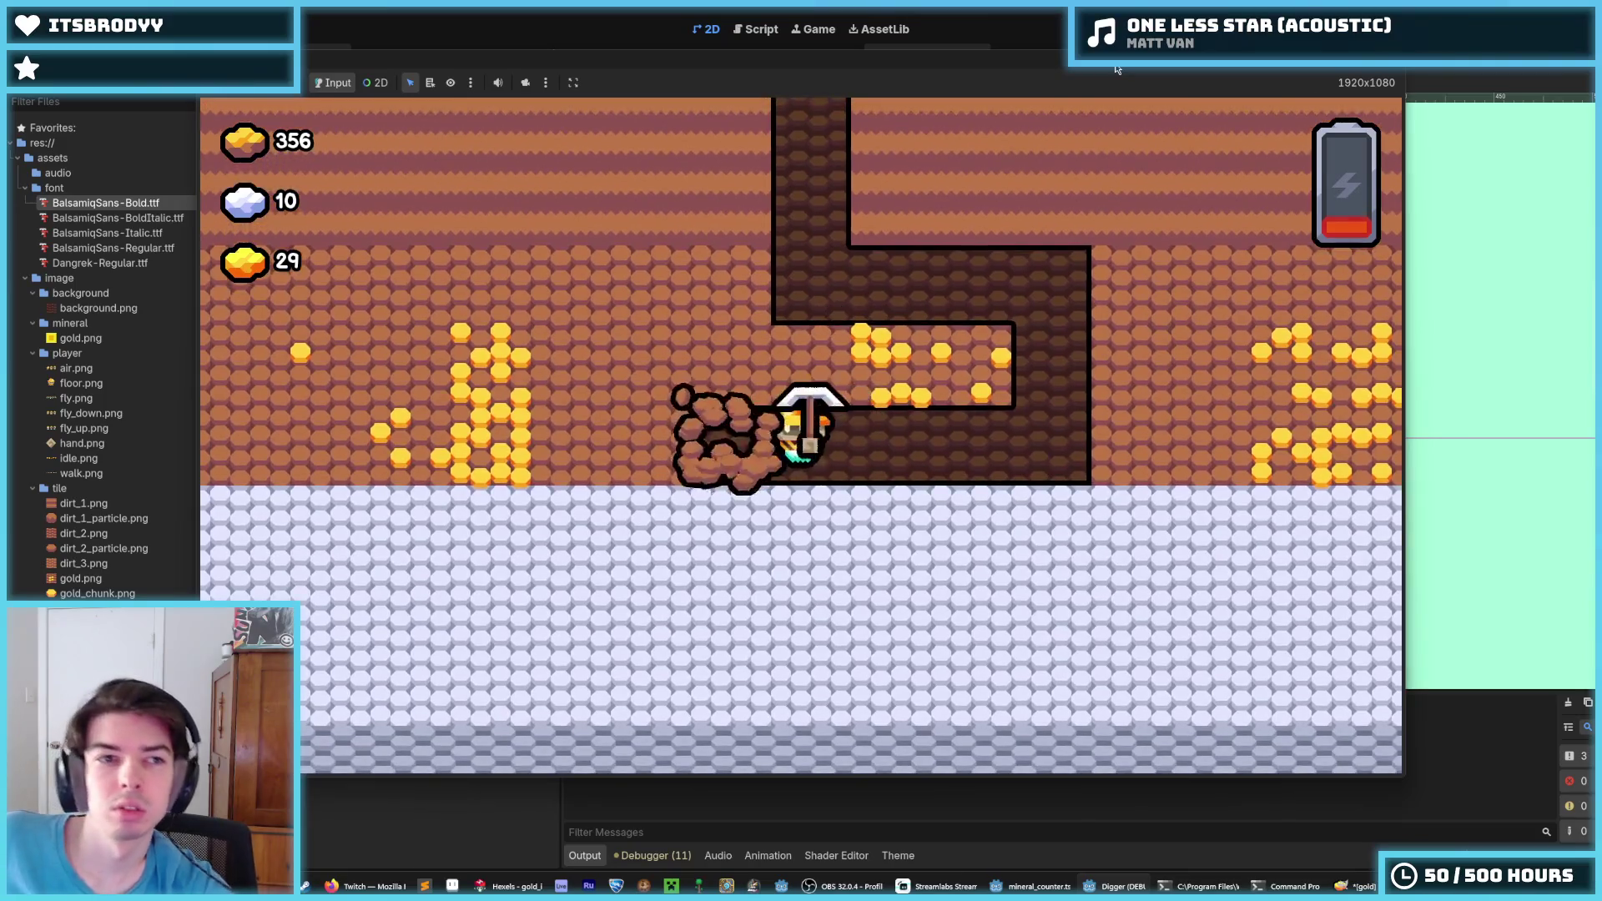
key(Left)
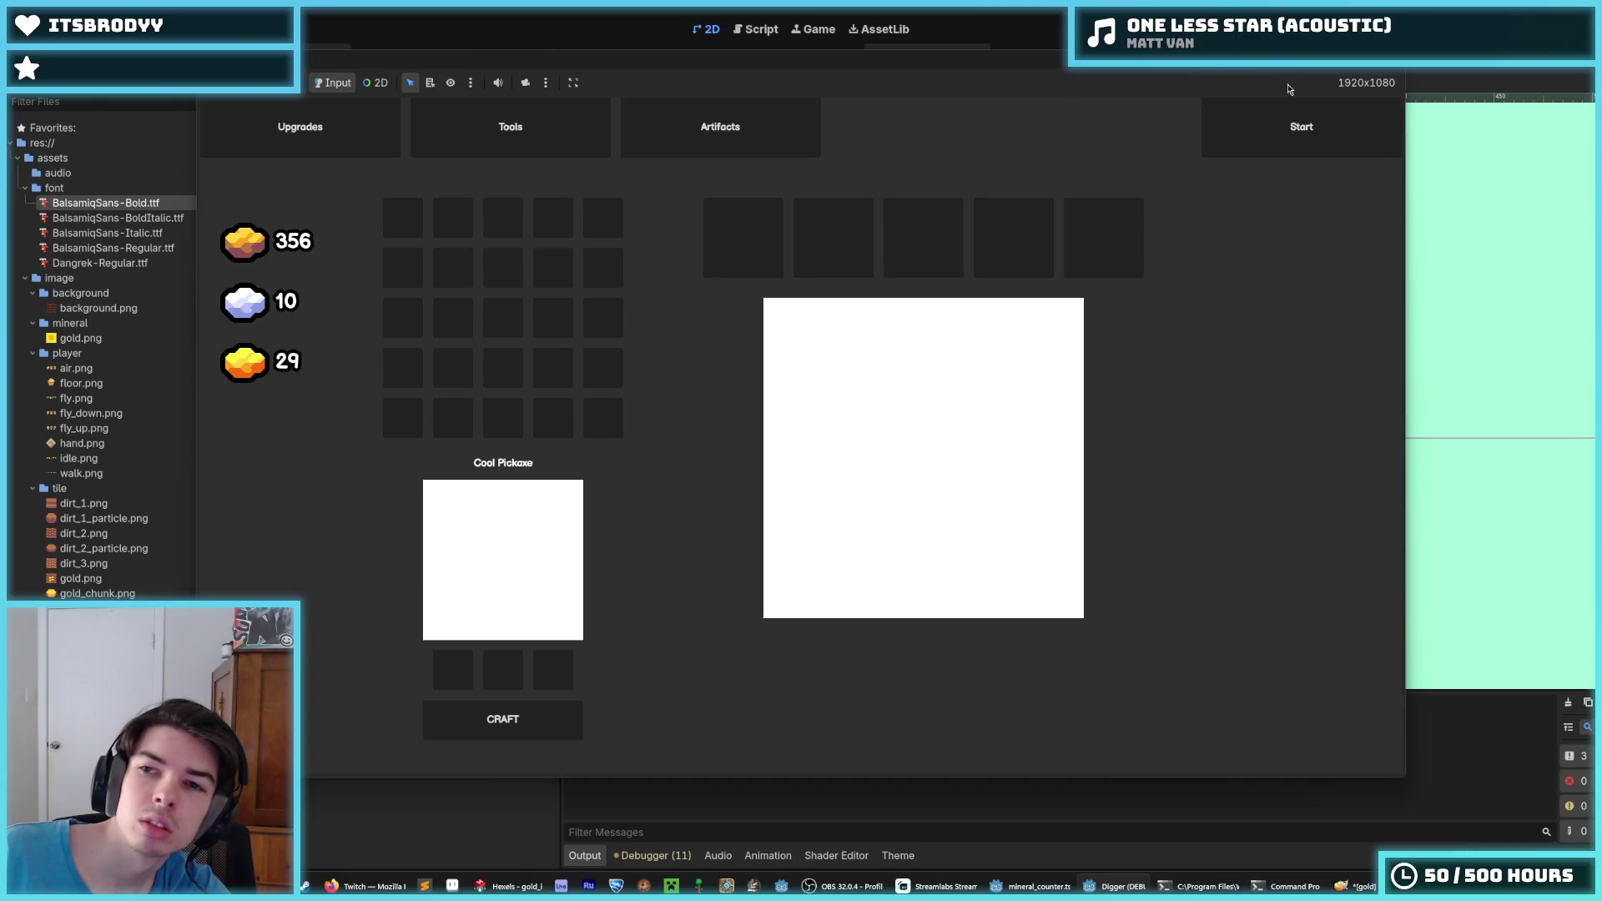
Start a new mining run, dig through the gold vein, then stop the game with F8
click(1289, 125)
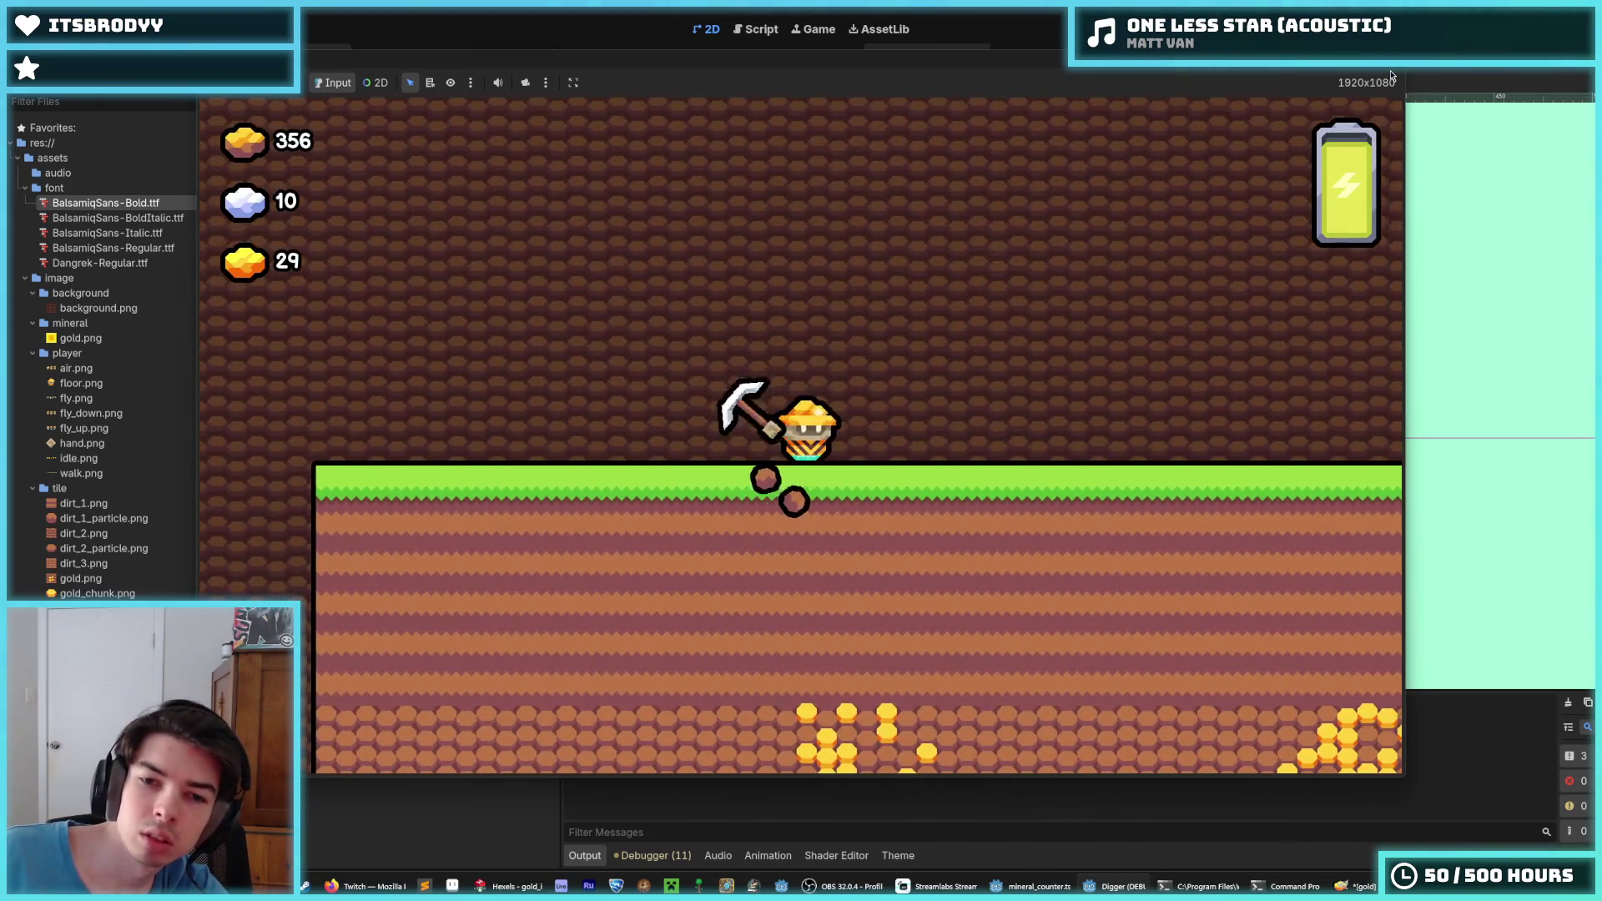
key(Down)
key(Down)
key(Down)
key(Down)
key(Down)
key(Left)
key(Left)
key(Up)
key(Right)
key(Right)
key(Down)
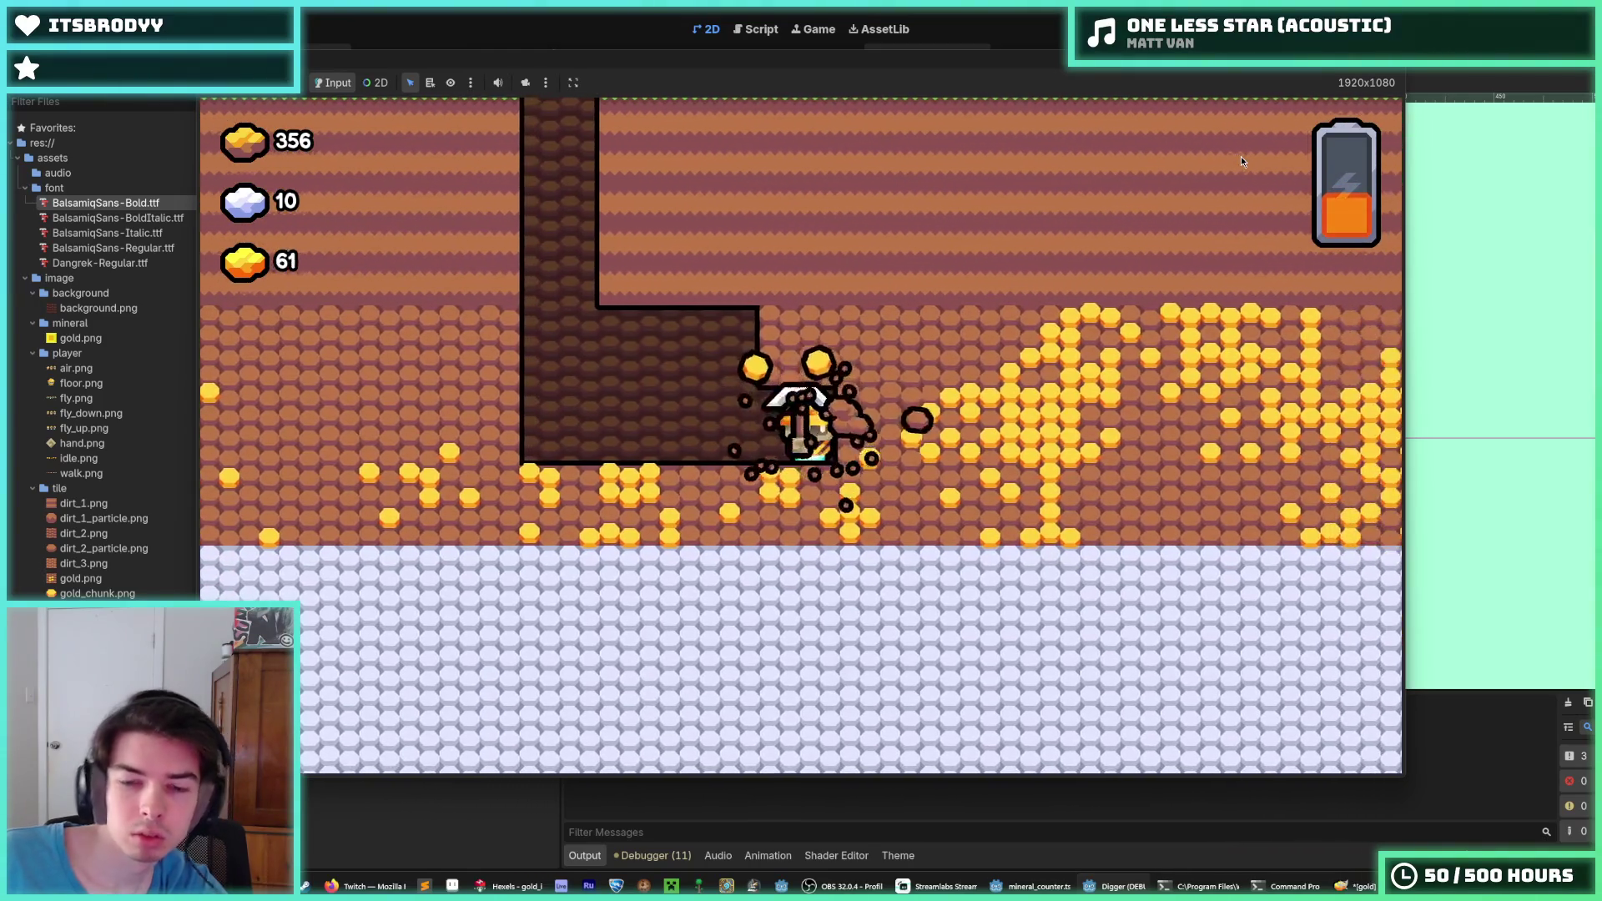
key(Right)
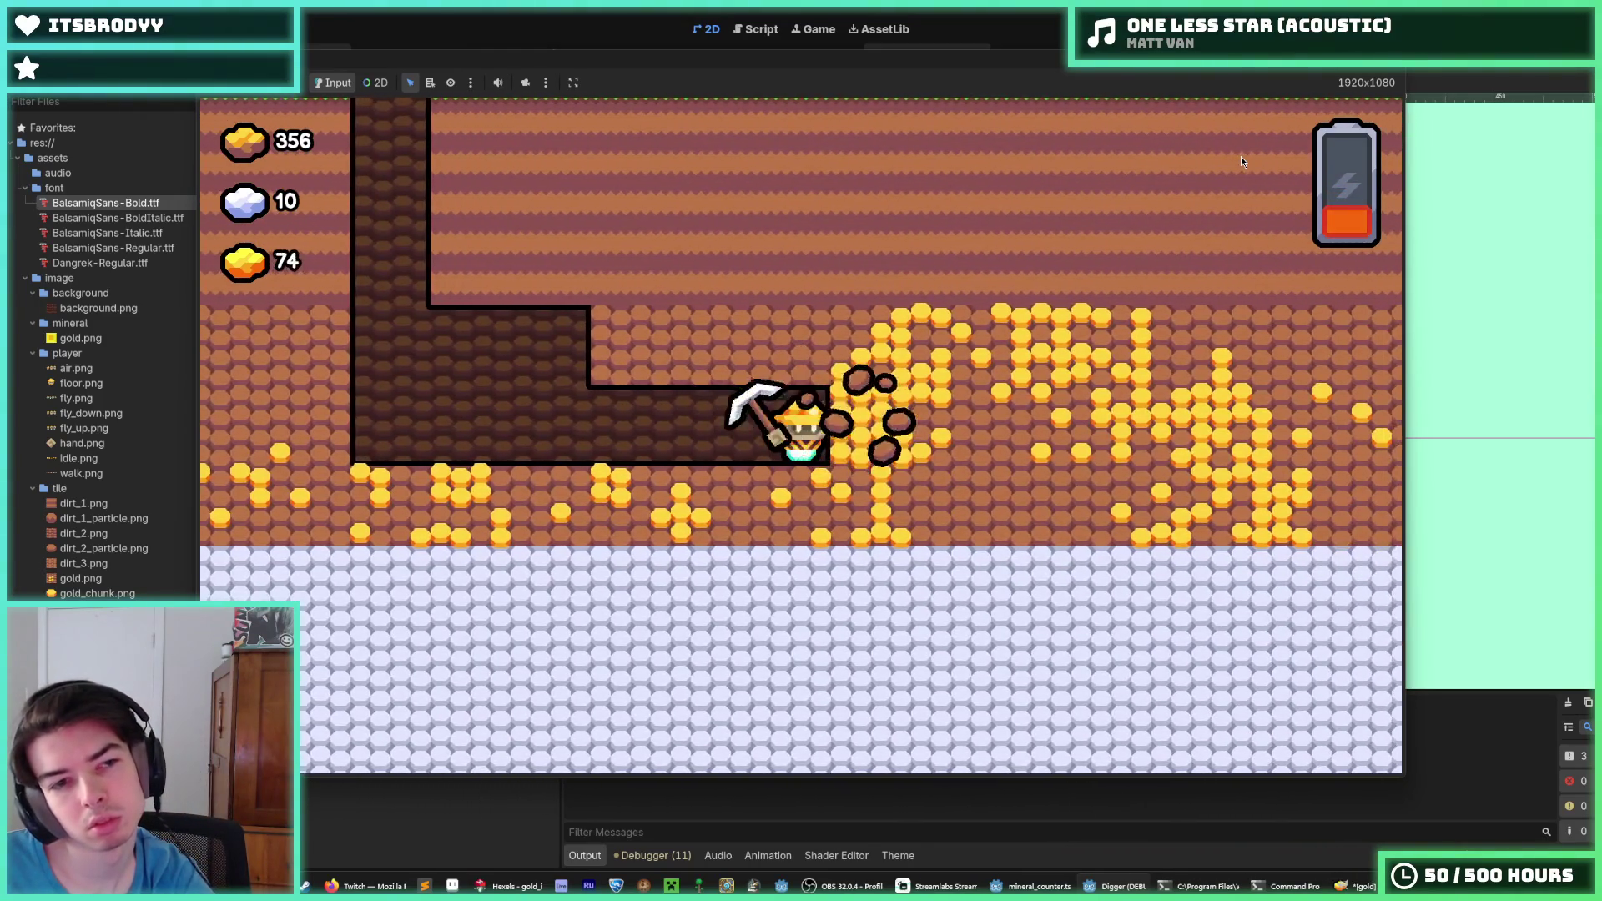
key(Up)
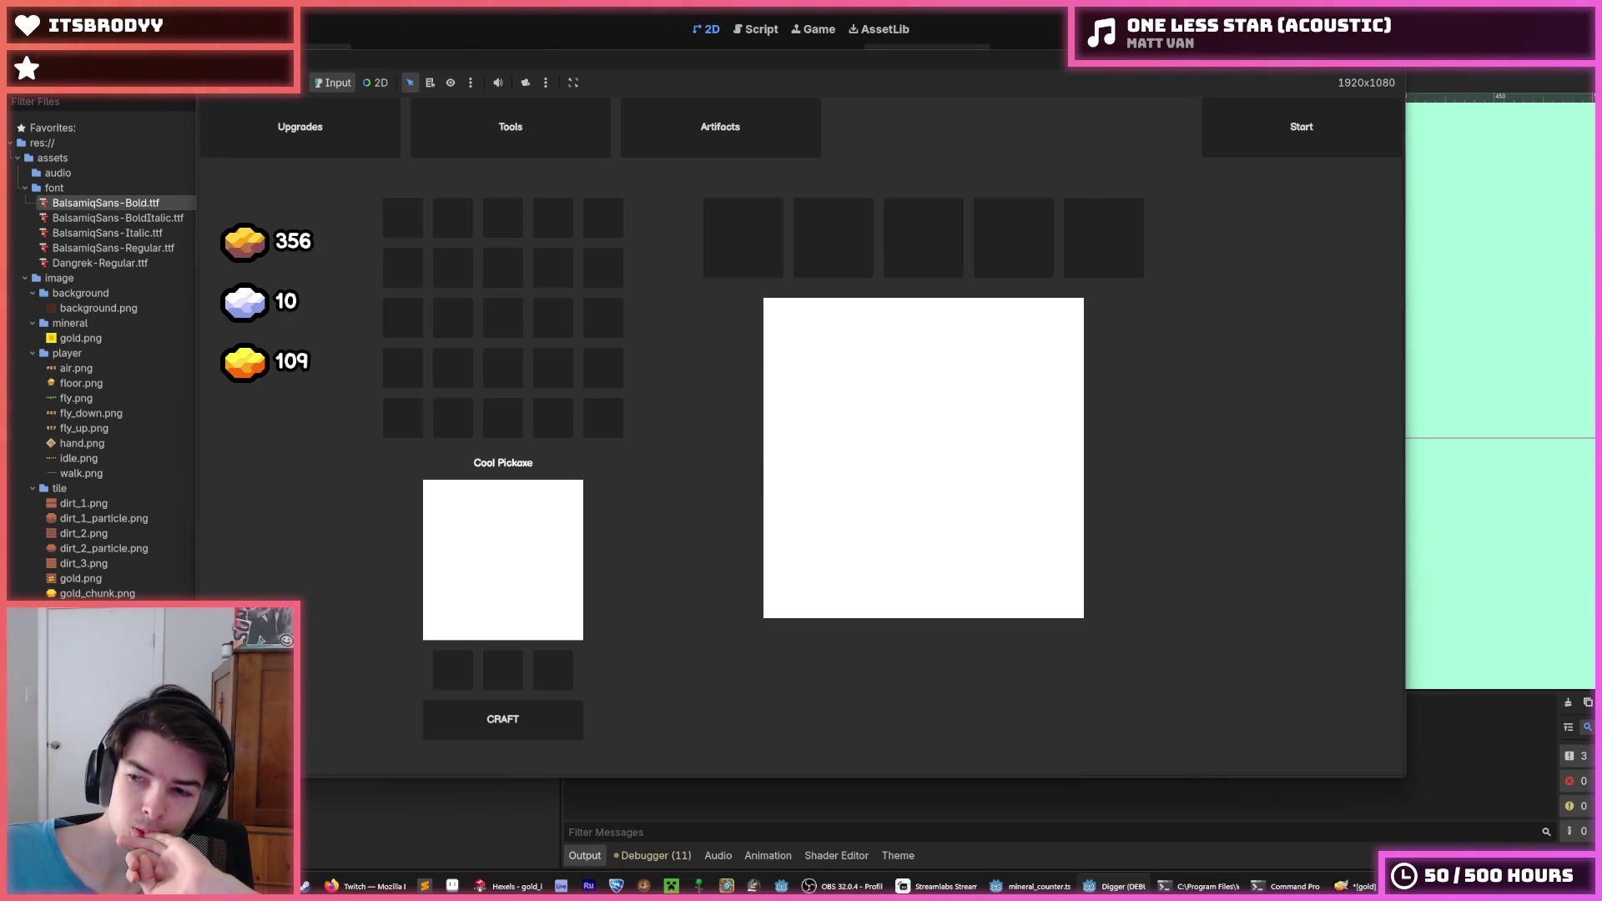
key(F8)
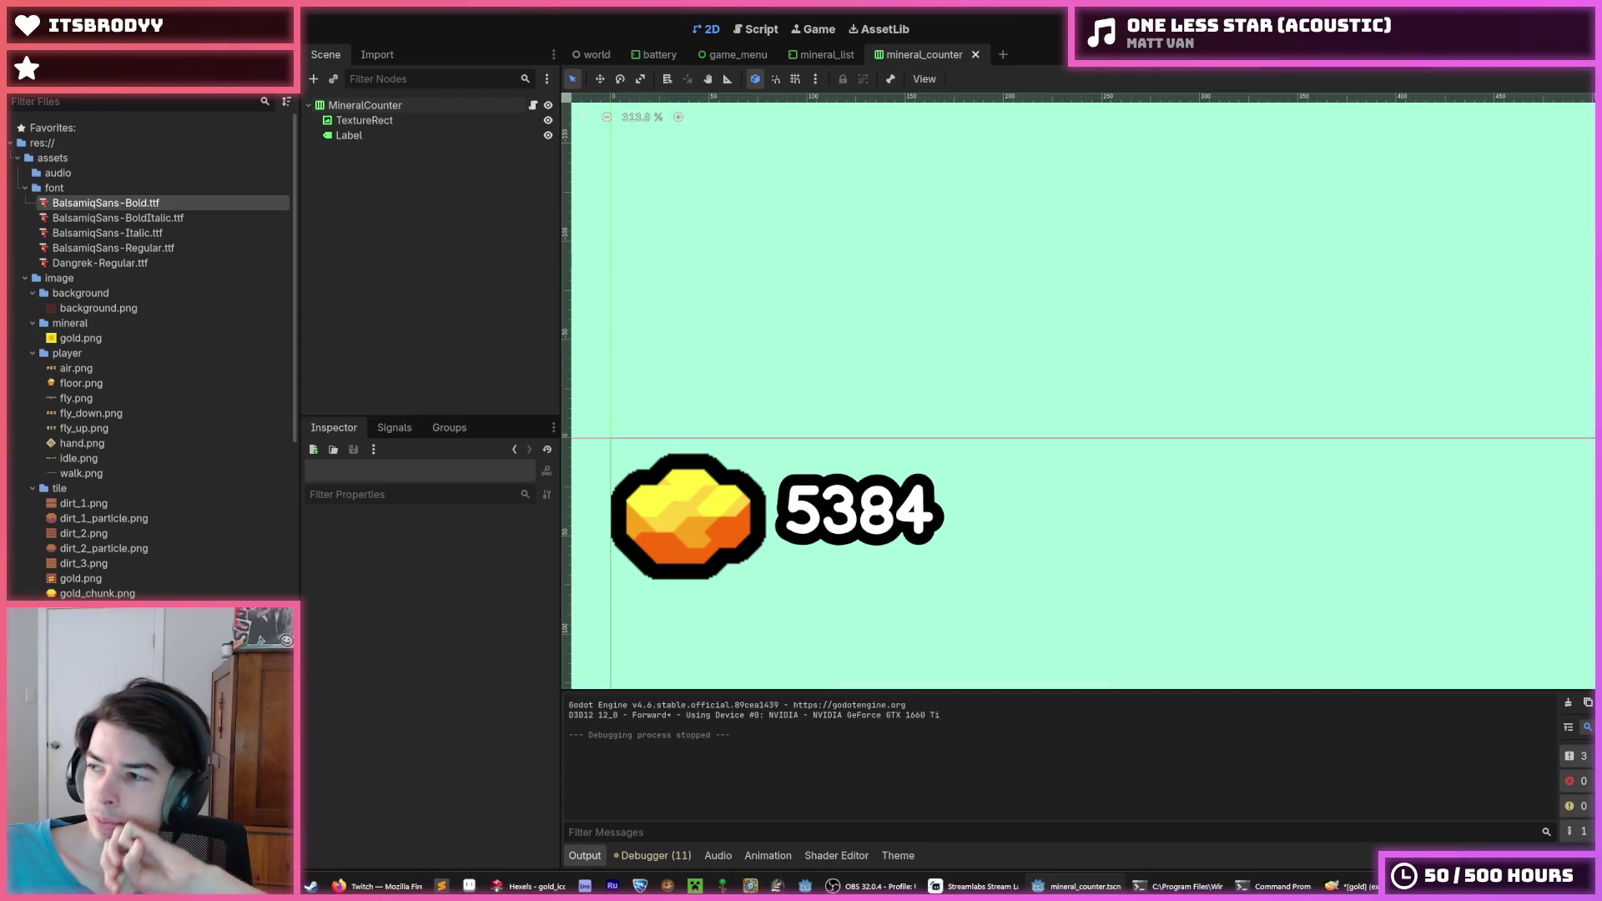
Enter 12 as the Label's Outline Size override and relaunch the game with F5
scroll(852, 495, down, 4)
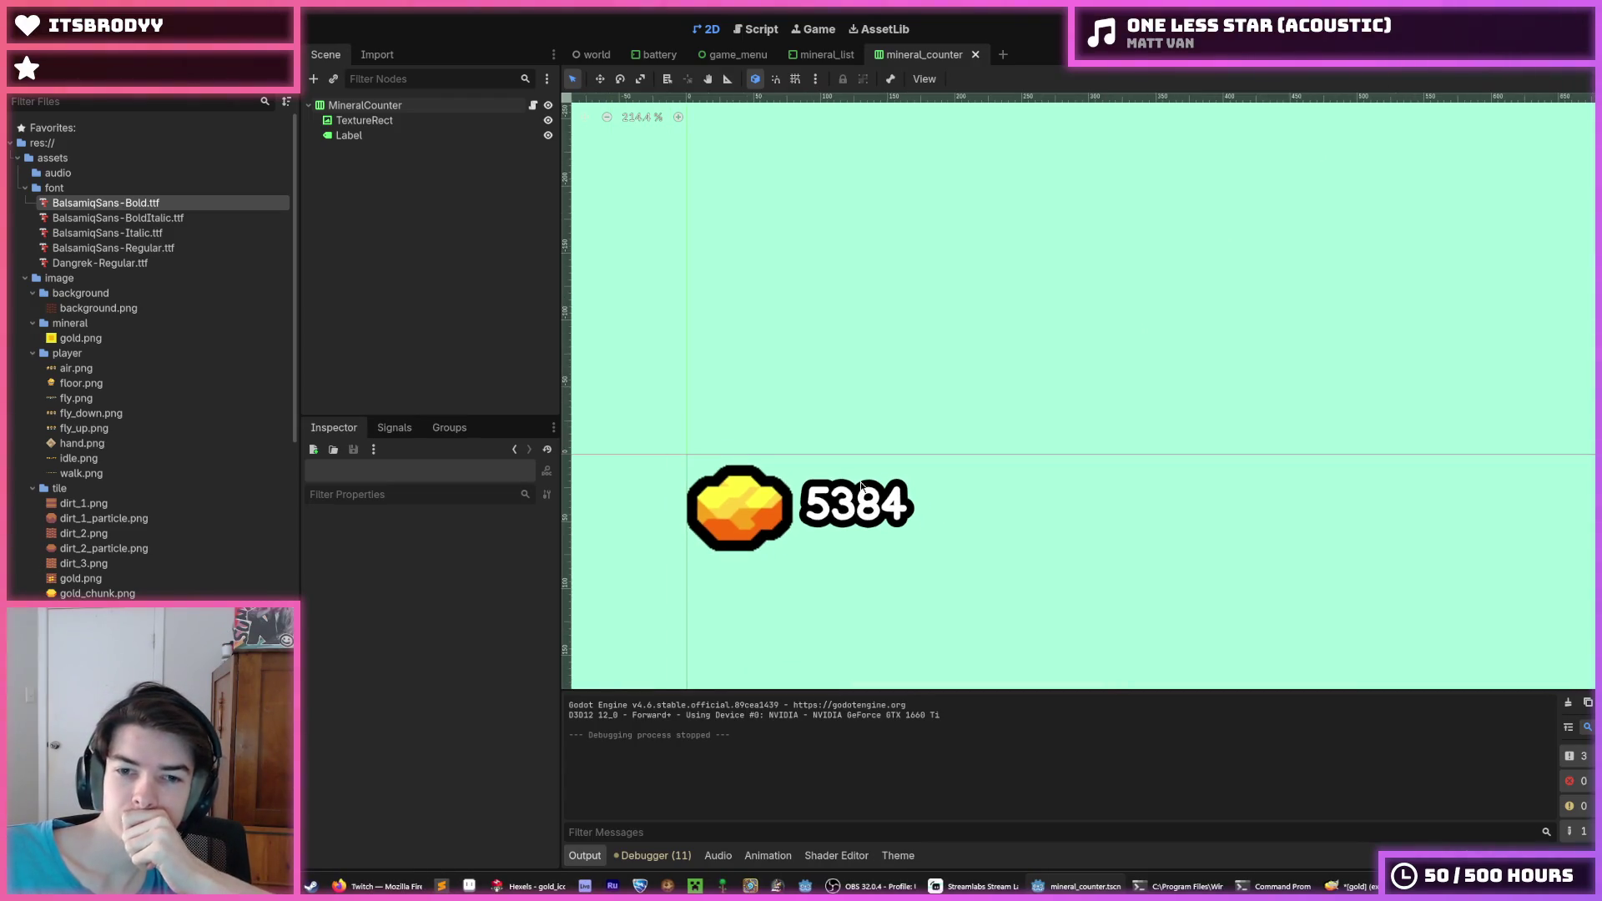
click(860, 499)
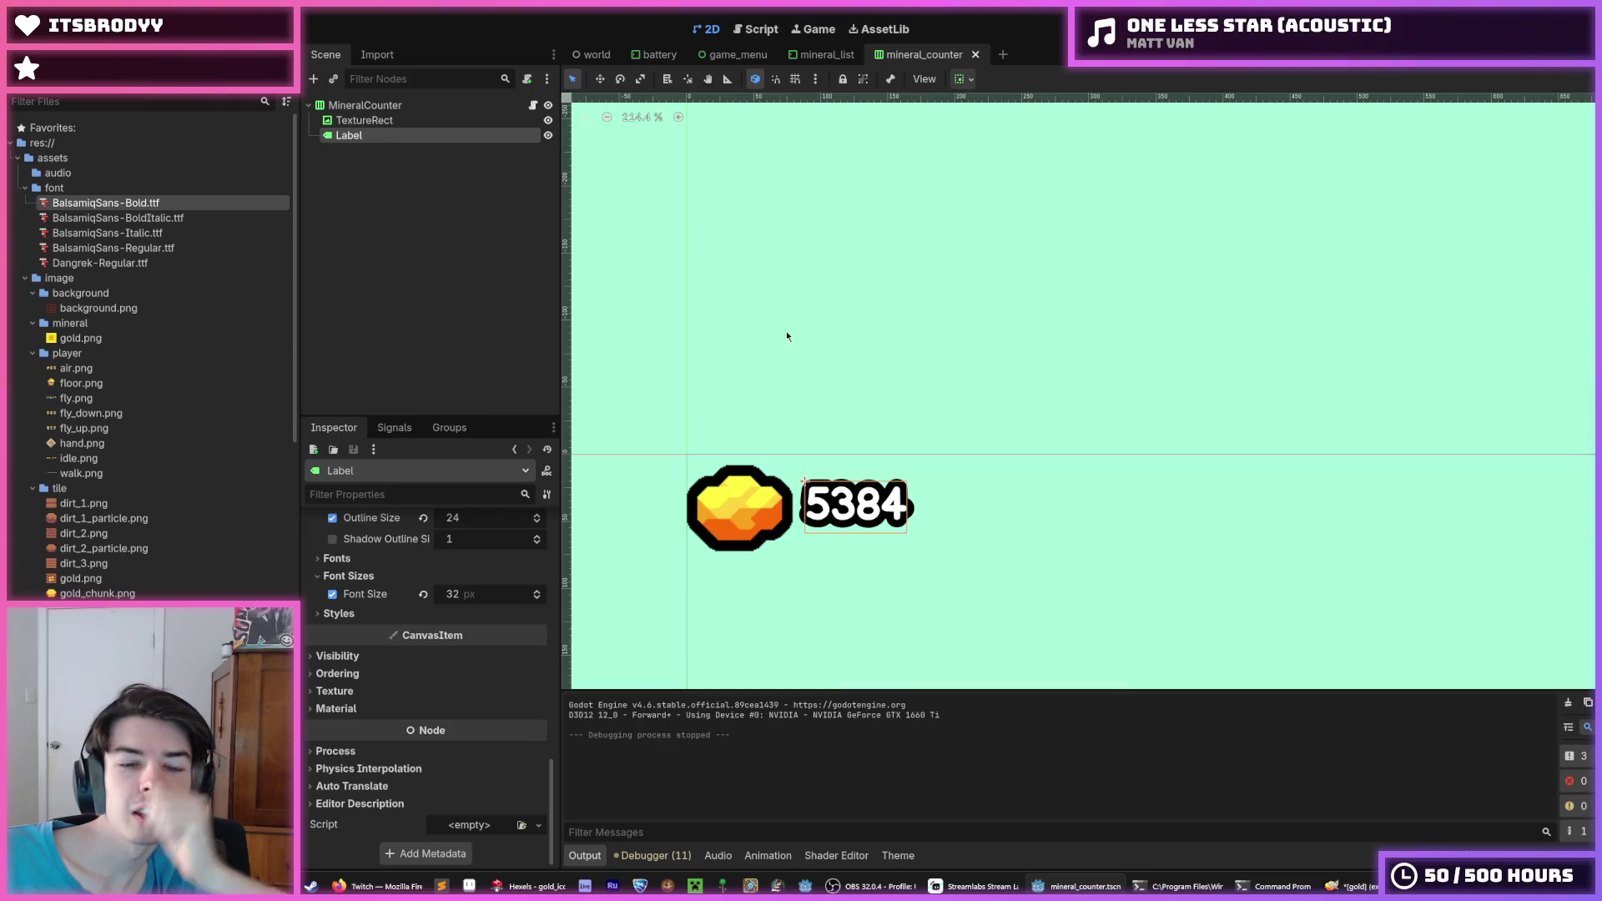
scroll(478, 567, up, 1)
click(478, 566)
text(12)
key(Return)
key(F5)
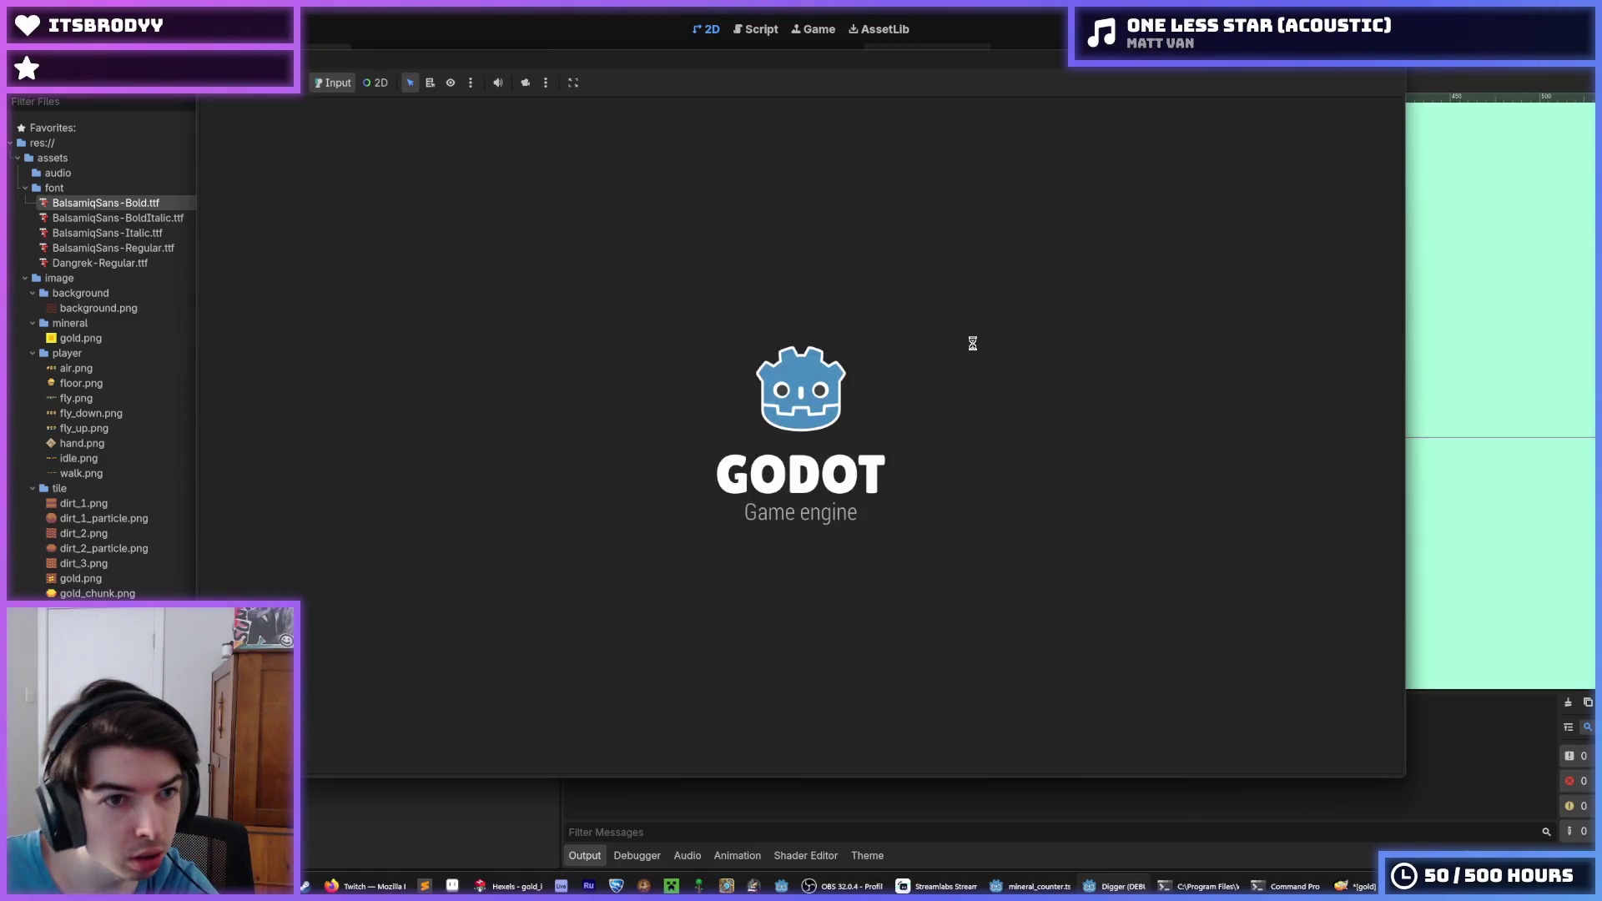
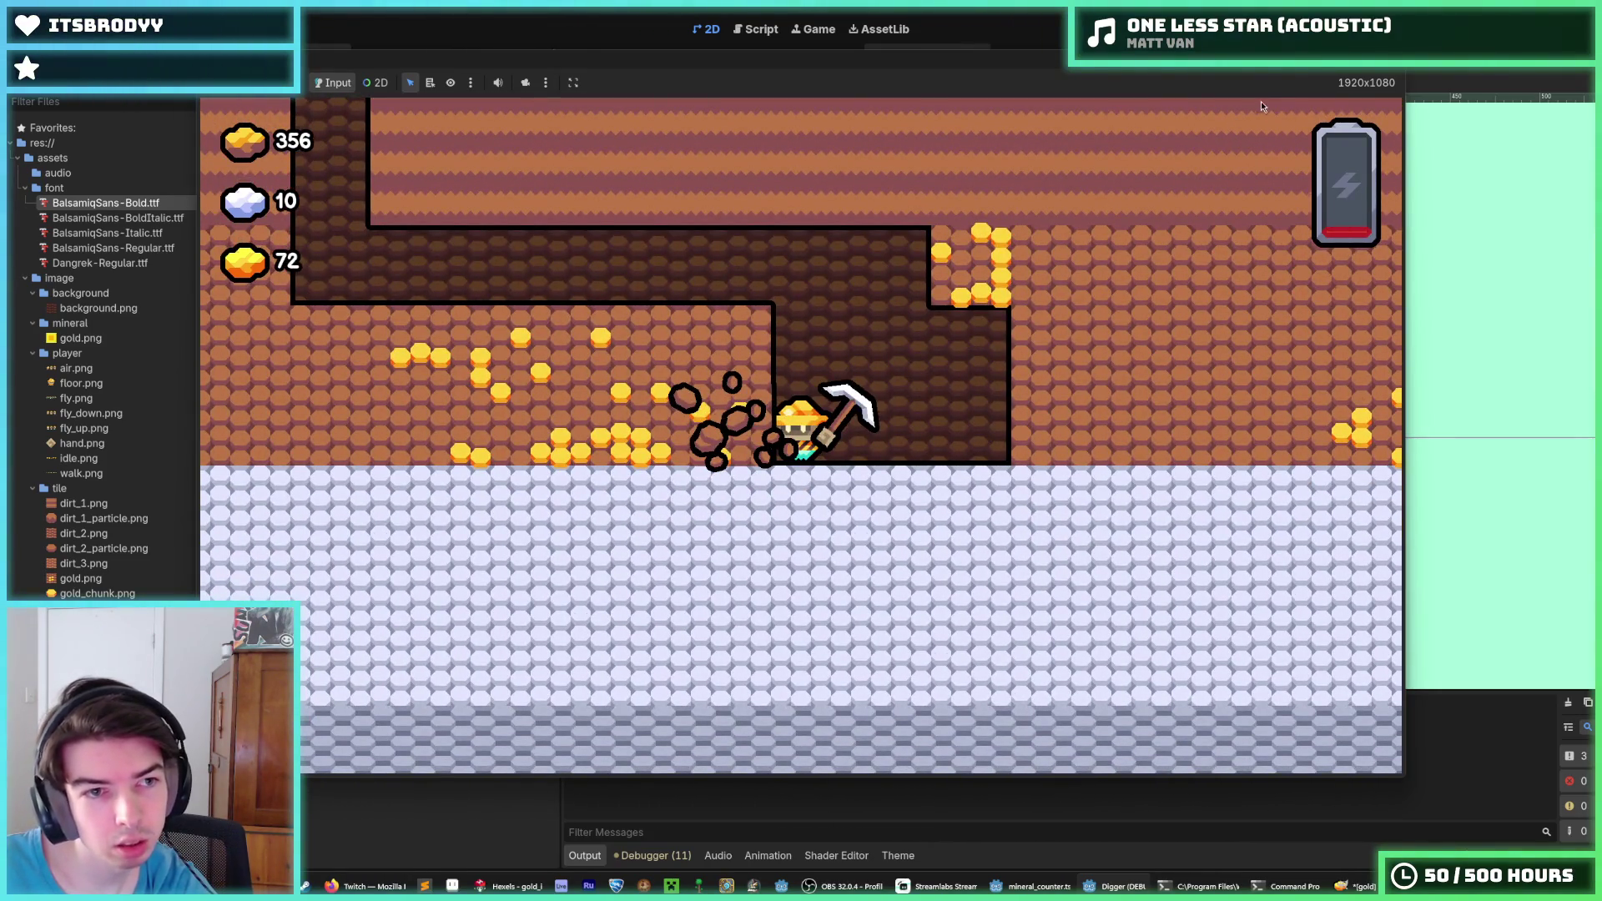
Set the number label's font size to 40
key(F8)
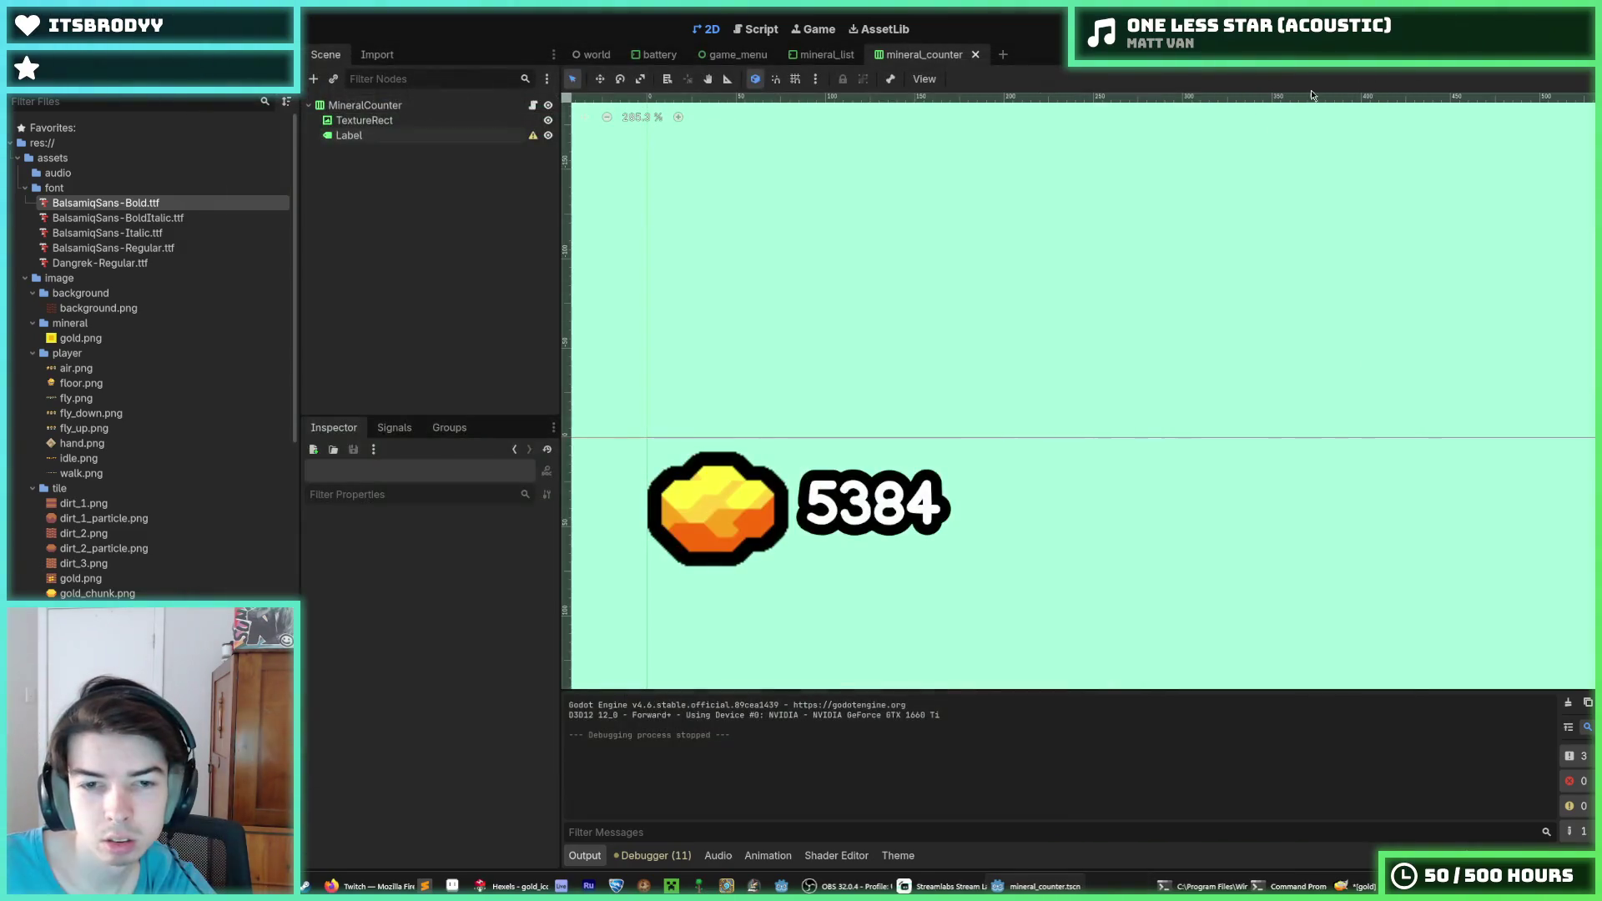
click(493, 137)
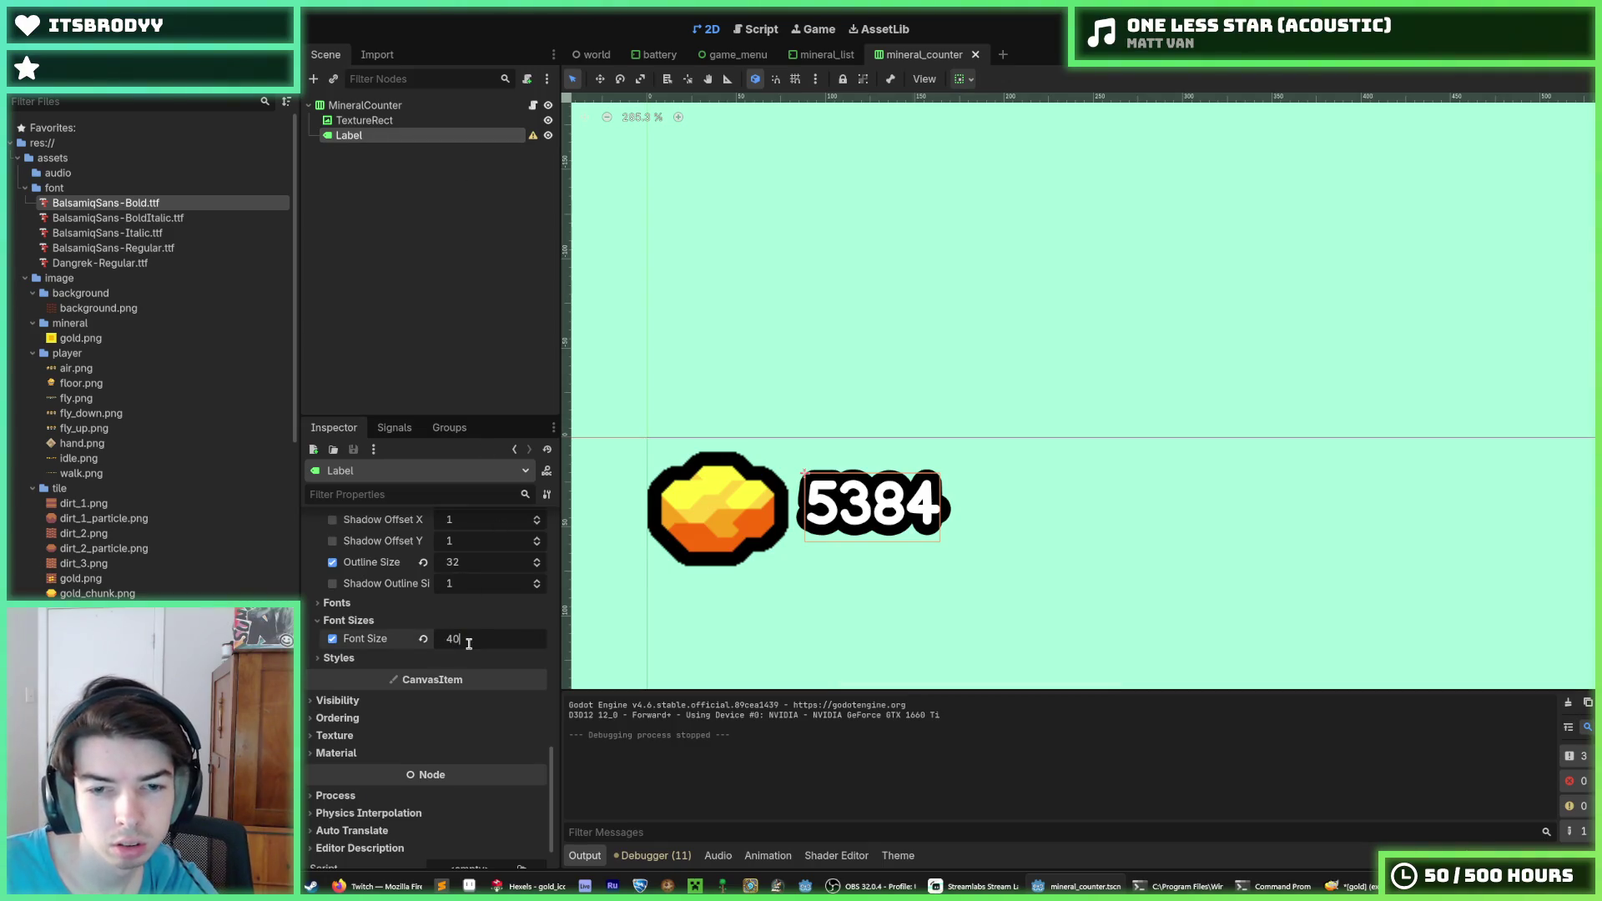
key(Return)
Save the mineral counter scene and check the counter in a test run of the game
key(ctrl+s)
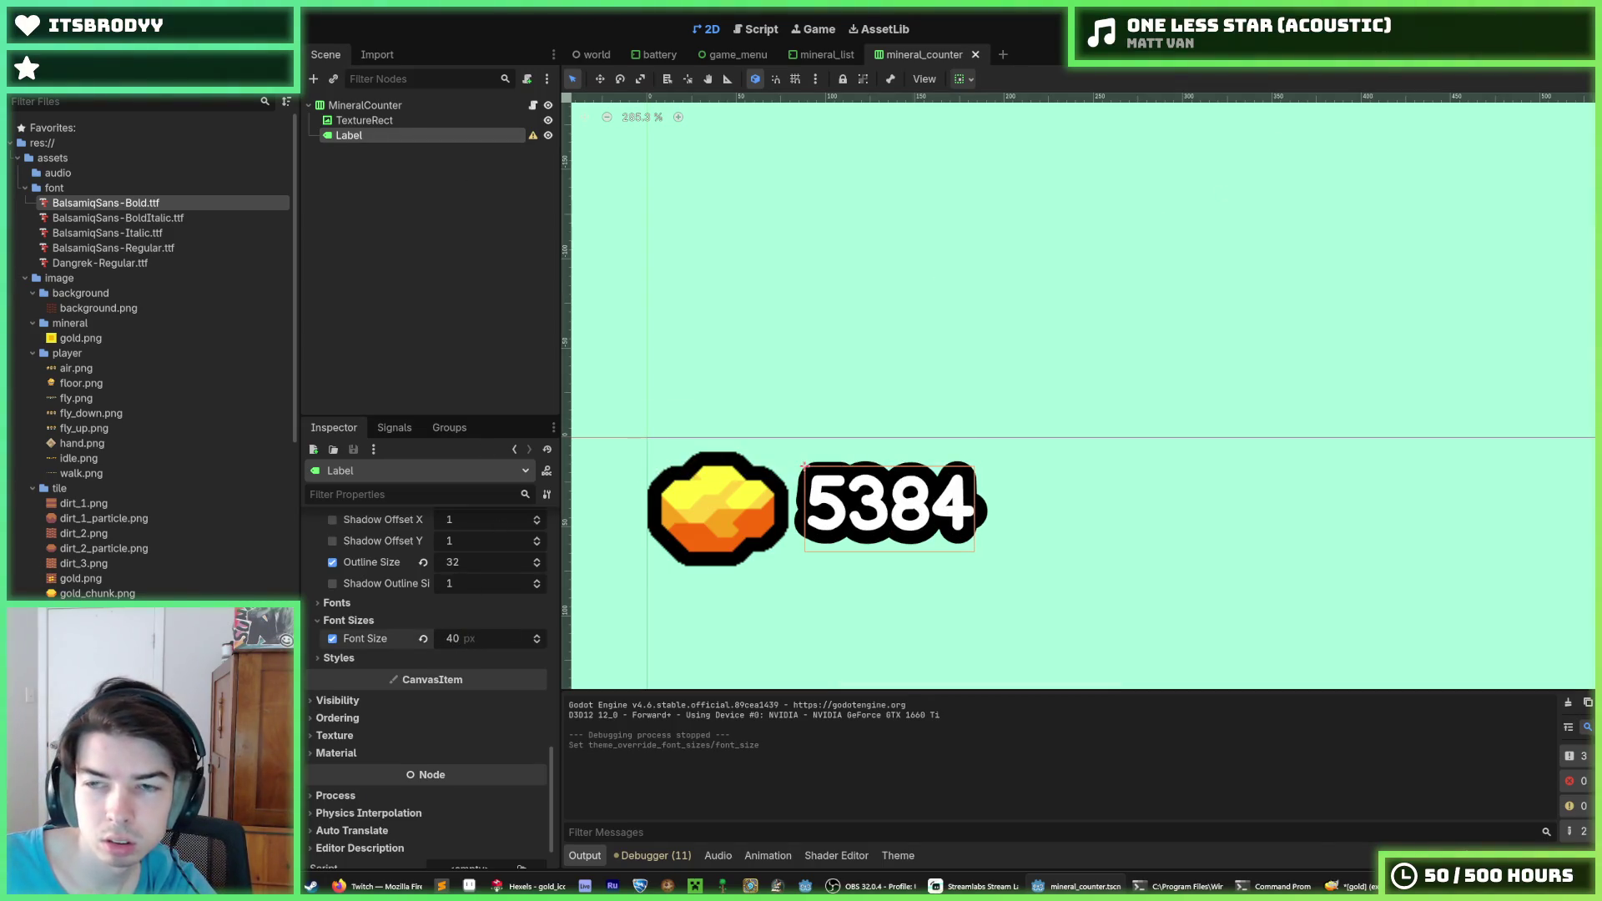
key(F5)
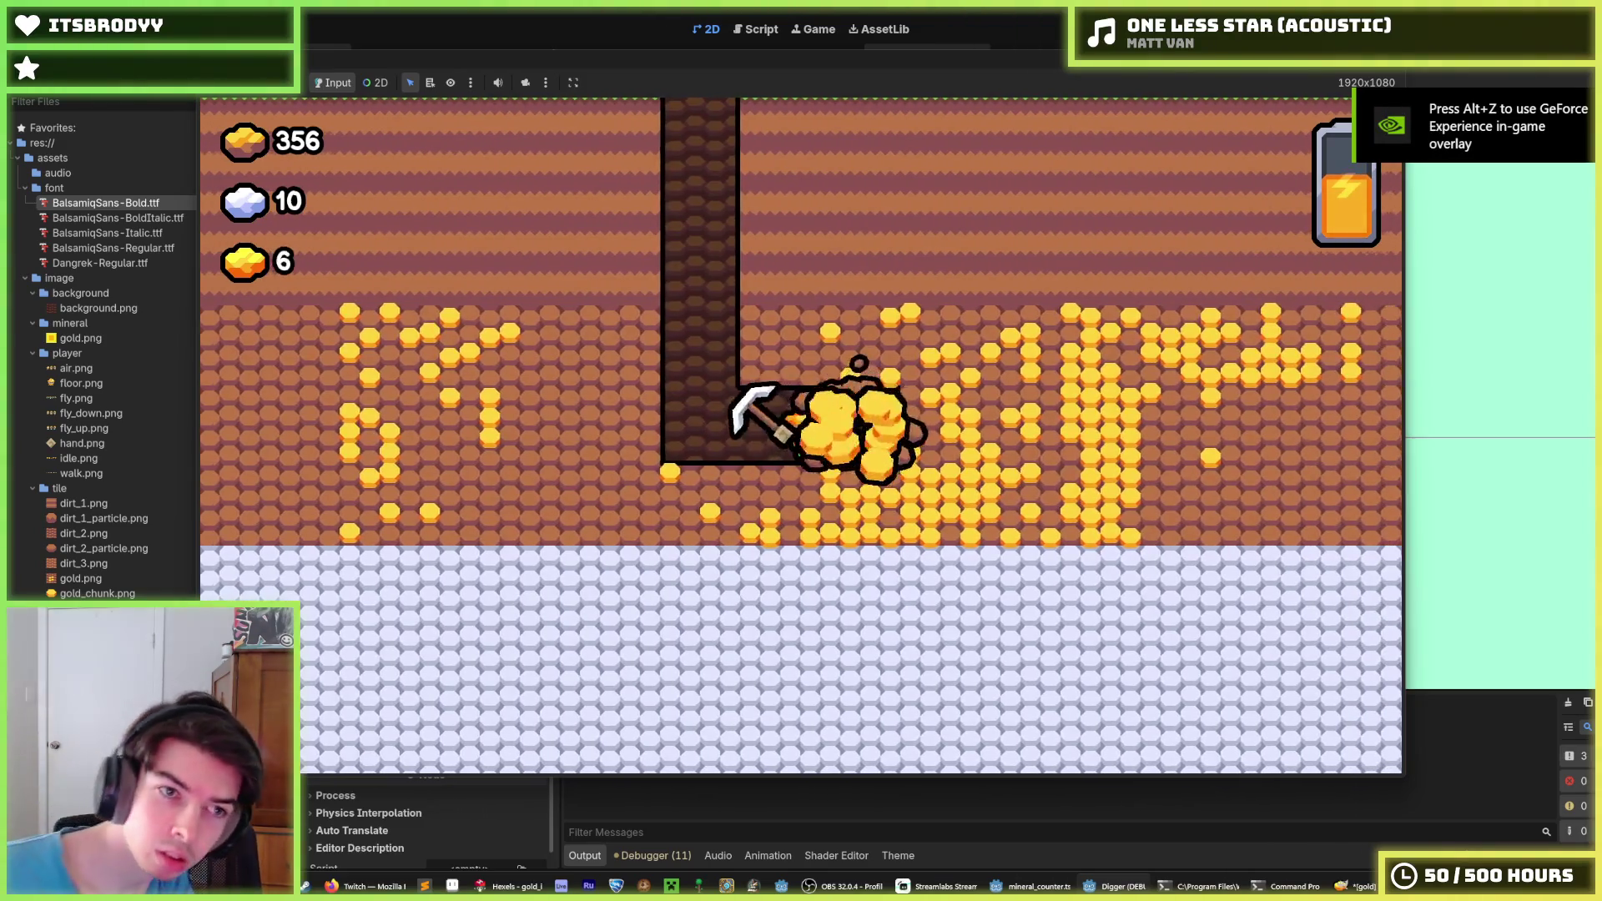
key(F8)
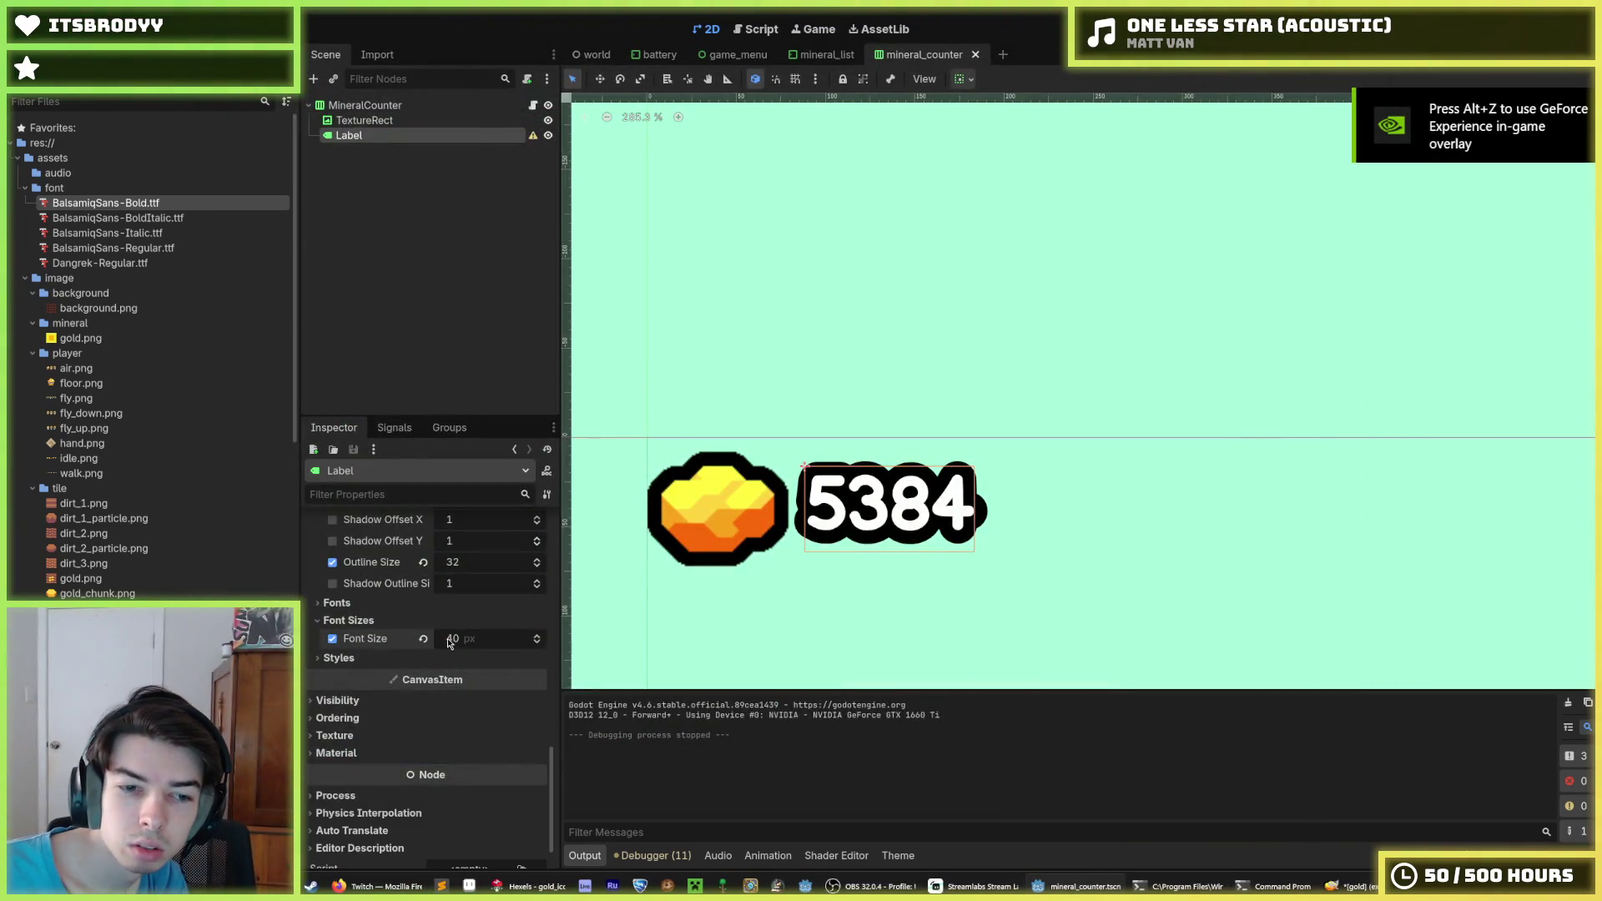
Try several outline thicknesses on the 5384 number, settle on outline size 40, and save
click(475, 568)
text(40)
key(Return)
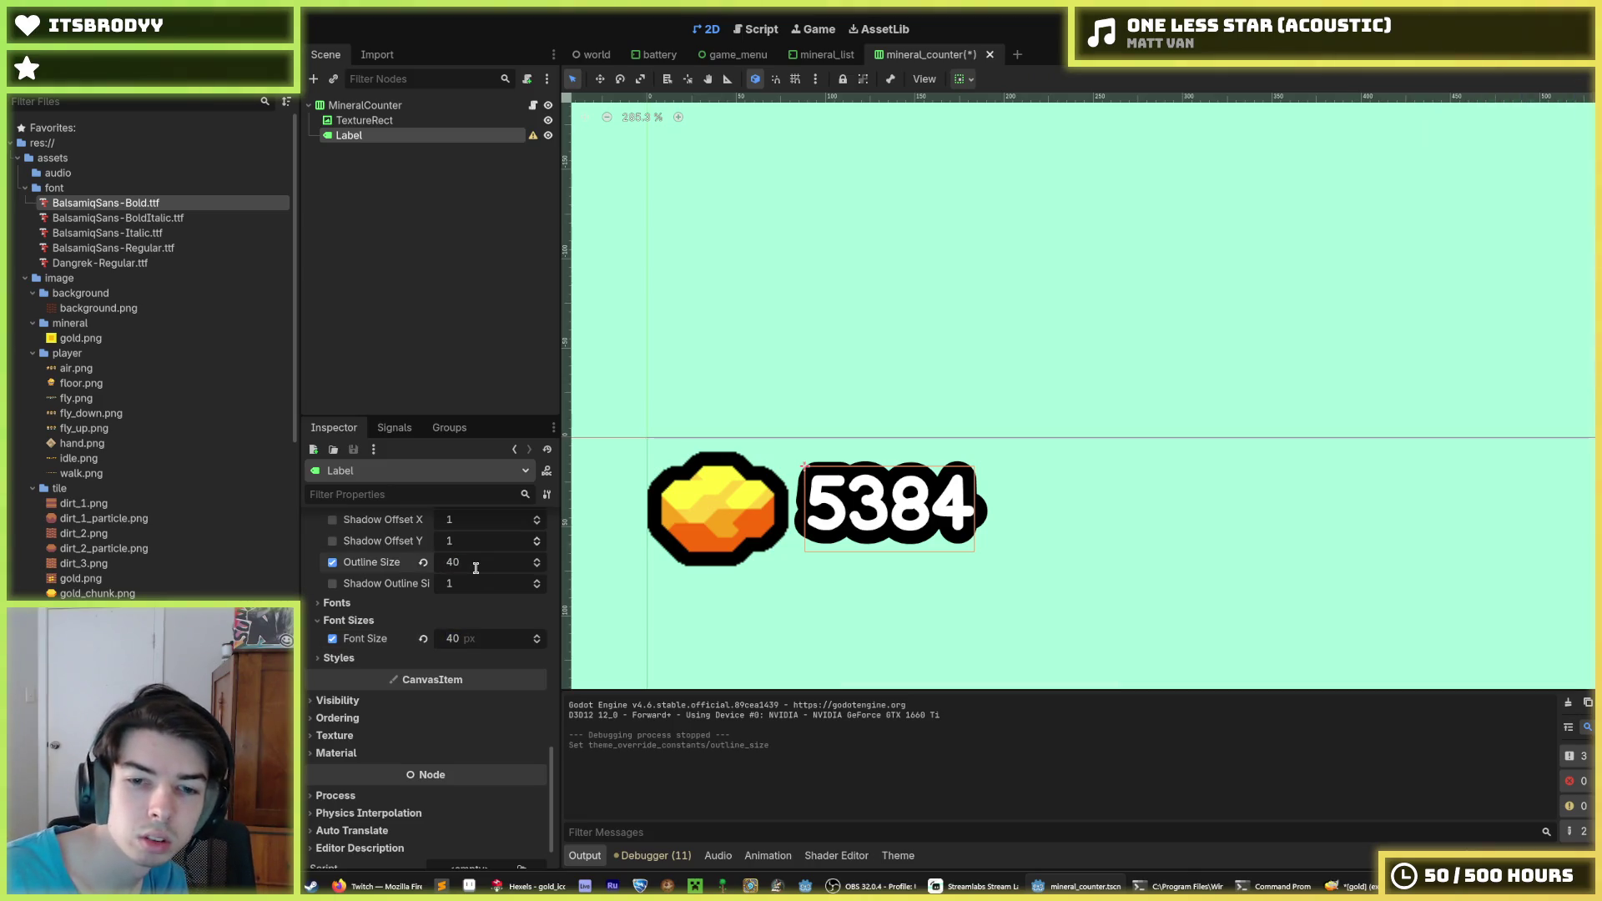
key(Return)
mouse_move(475, 568)
mouse_down()
mouse_move(500, 569)
mouse_move(442, 561)
mouse_move(490, 562)
mouse_up()
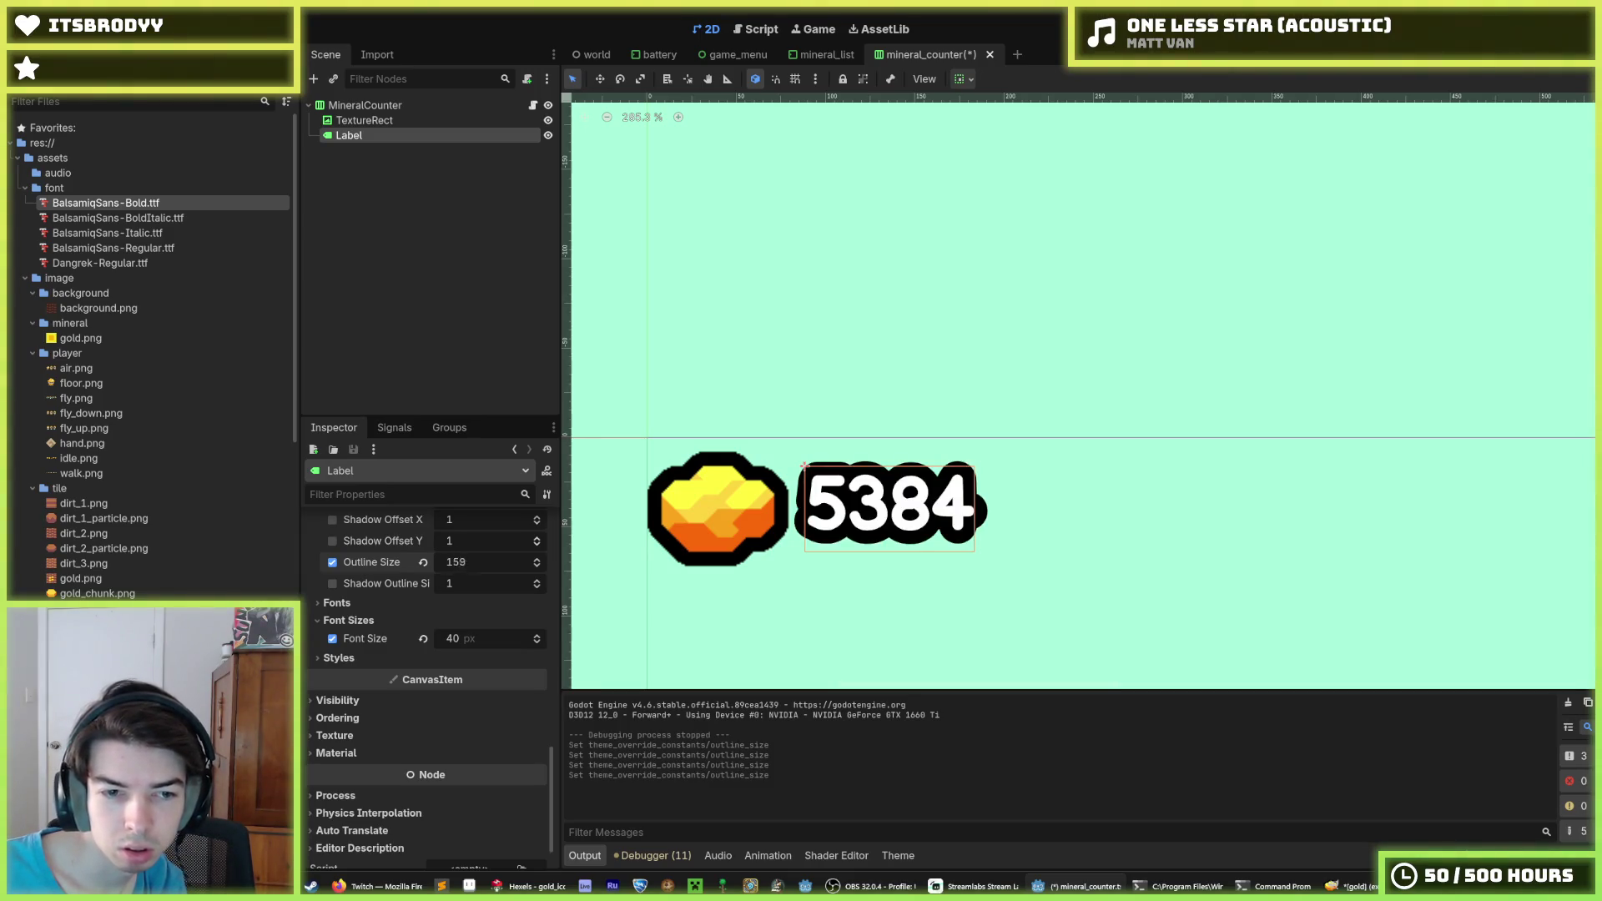
click(476, 568)
text(32)
key(Return)
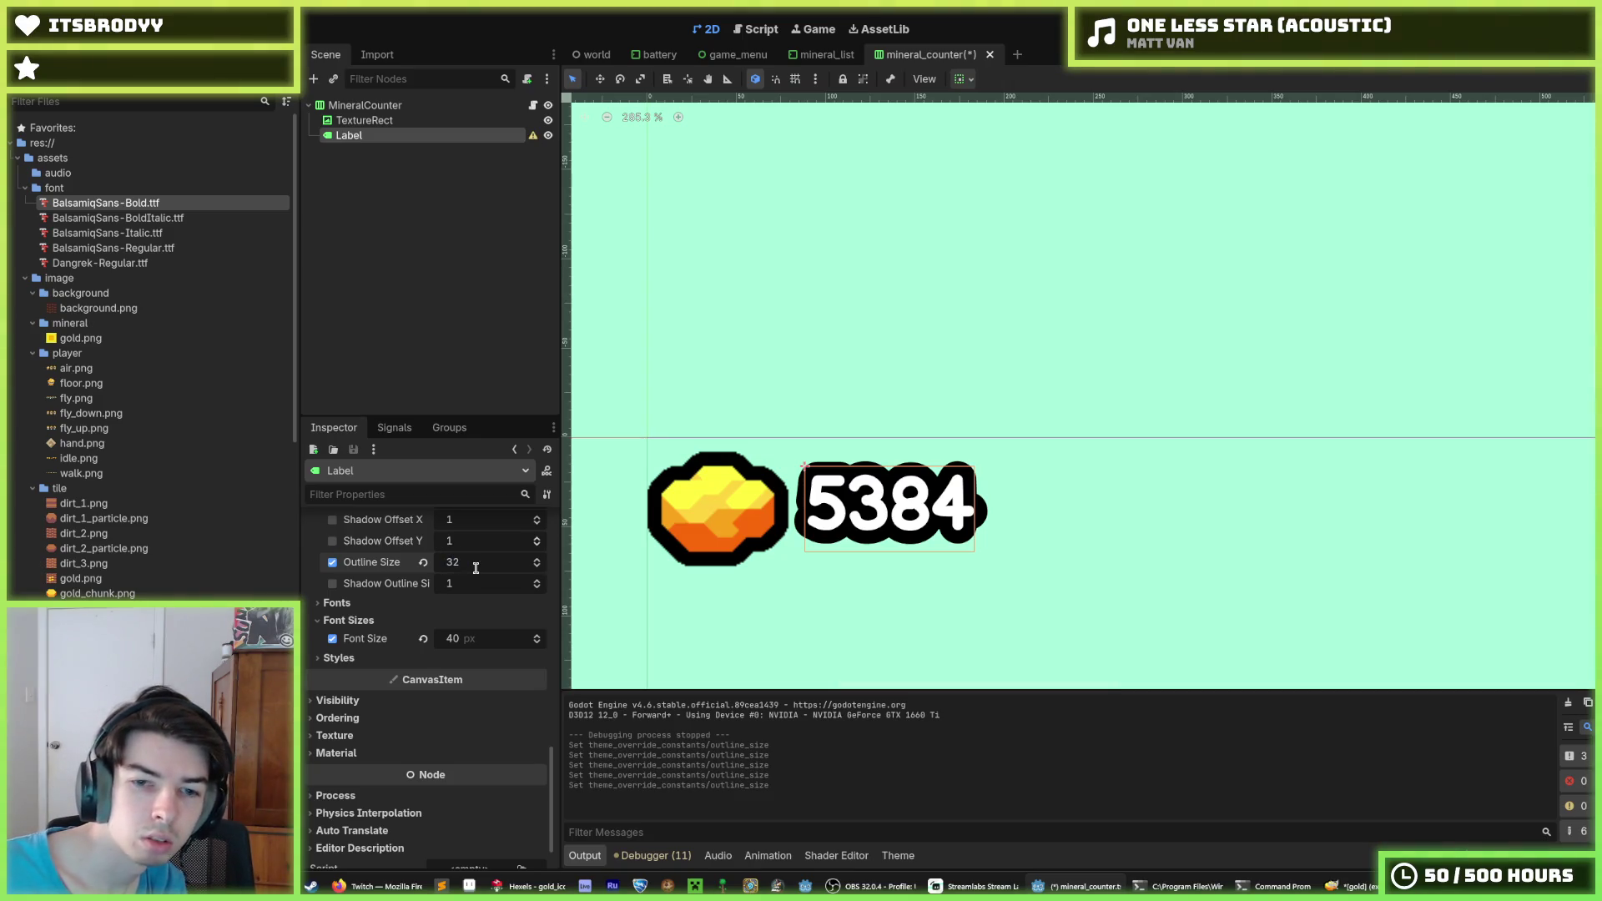
text(0)
key(Return)
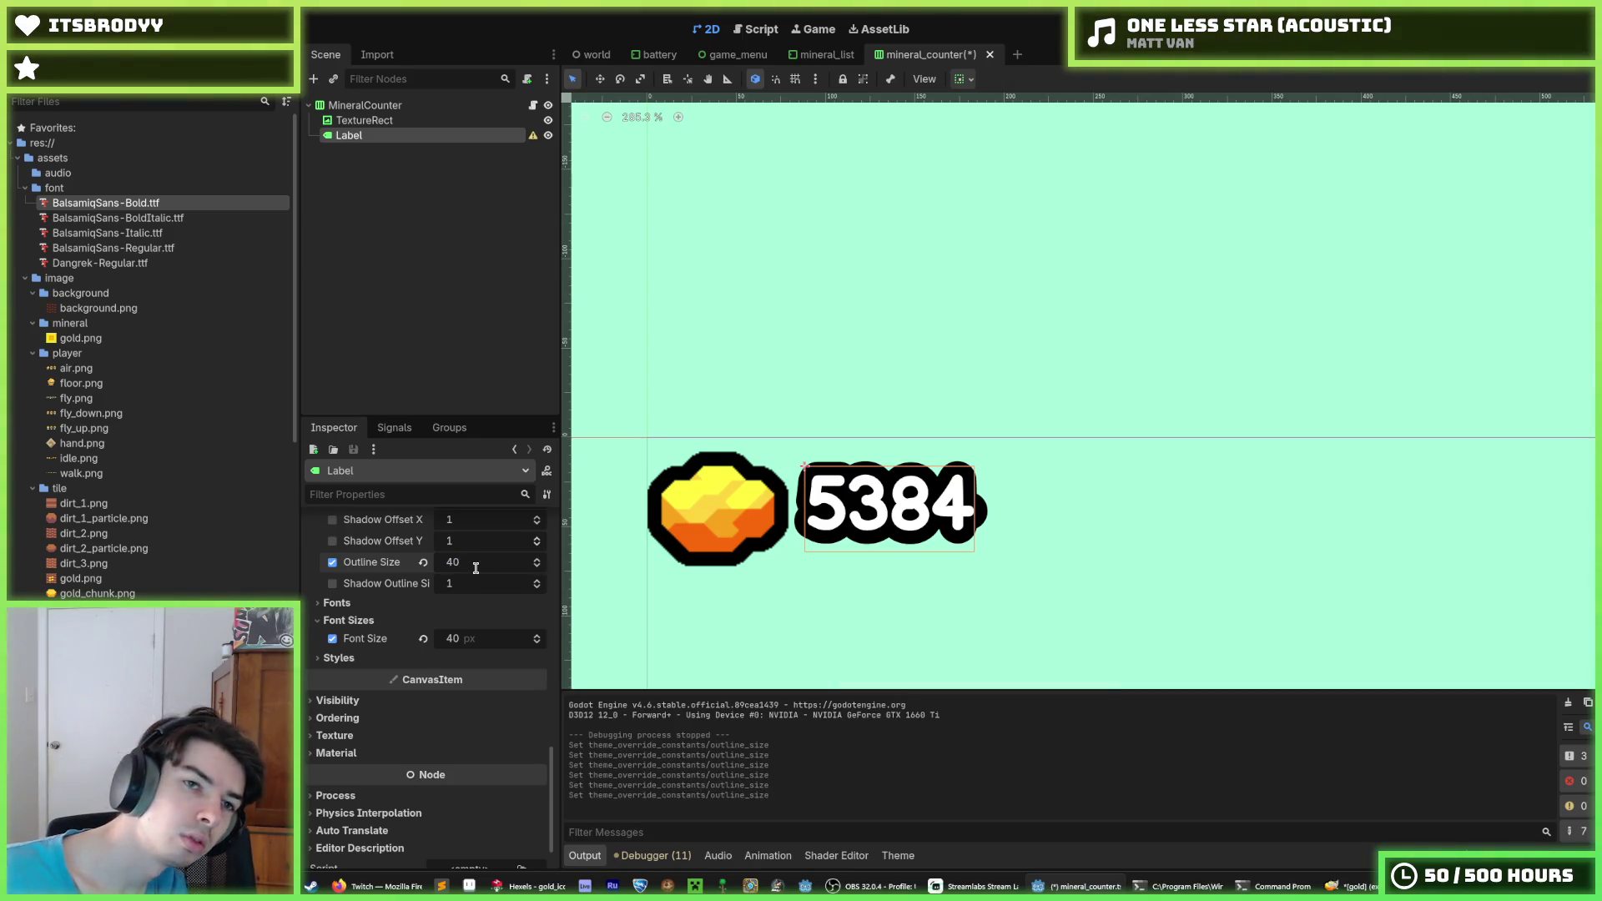
key(ctrl+s)
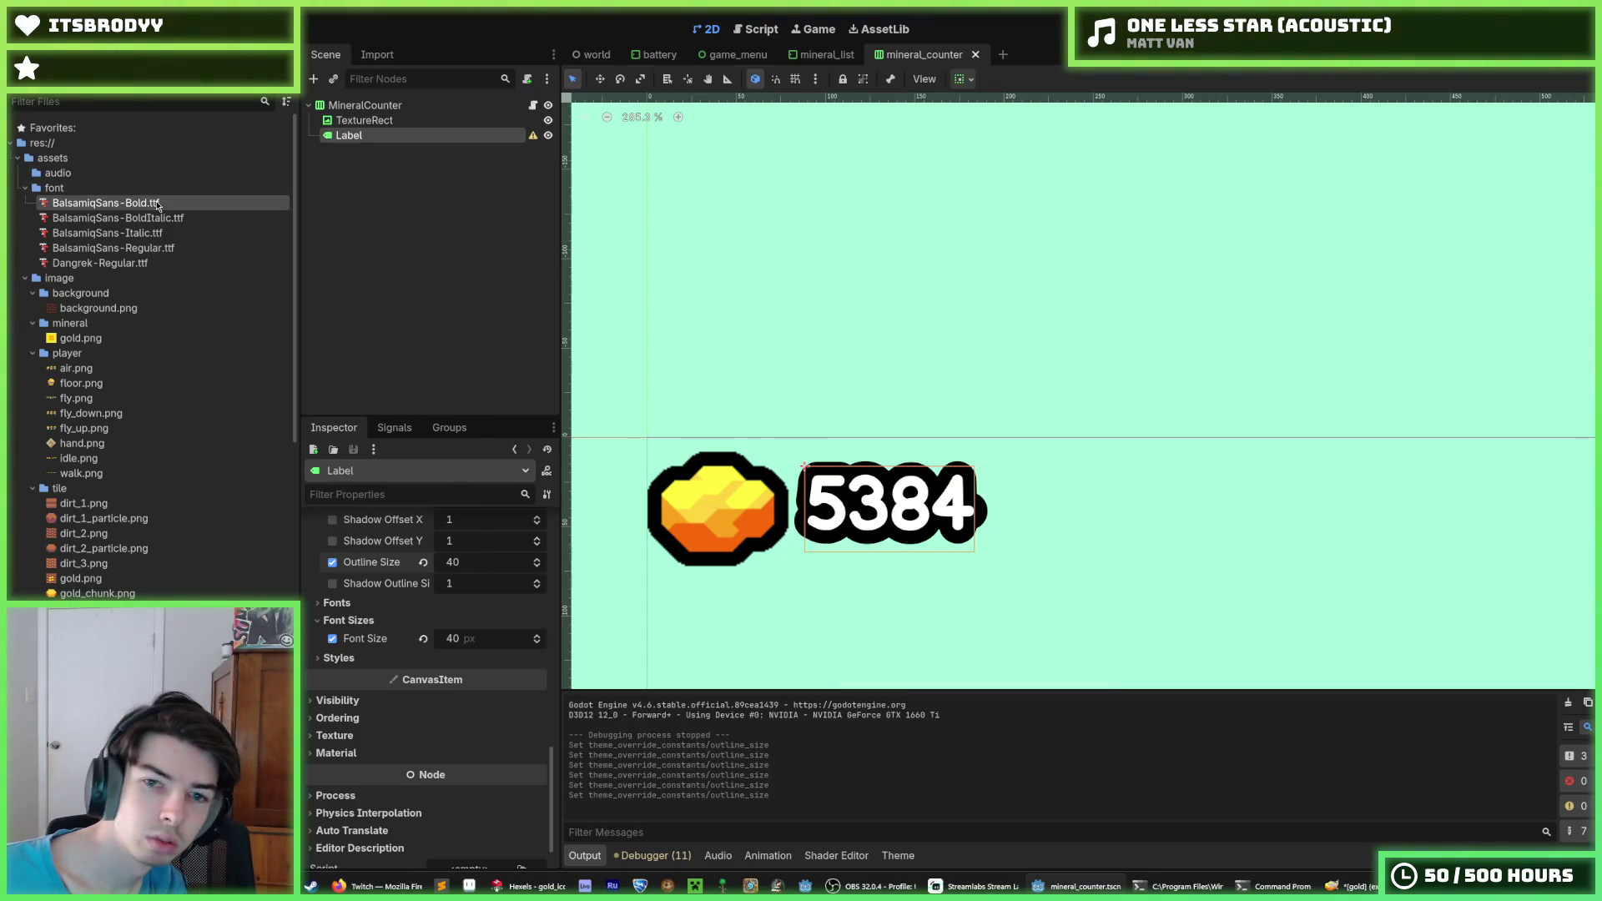
Reimport BalsamiqSans-Bold.ttf with an MSDF pixel range of 96
double_click(158, 204)
click(1314, 264)
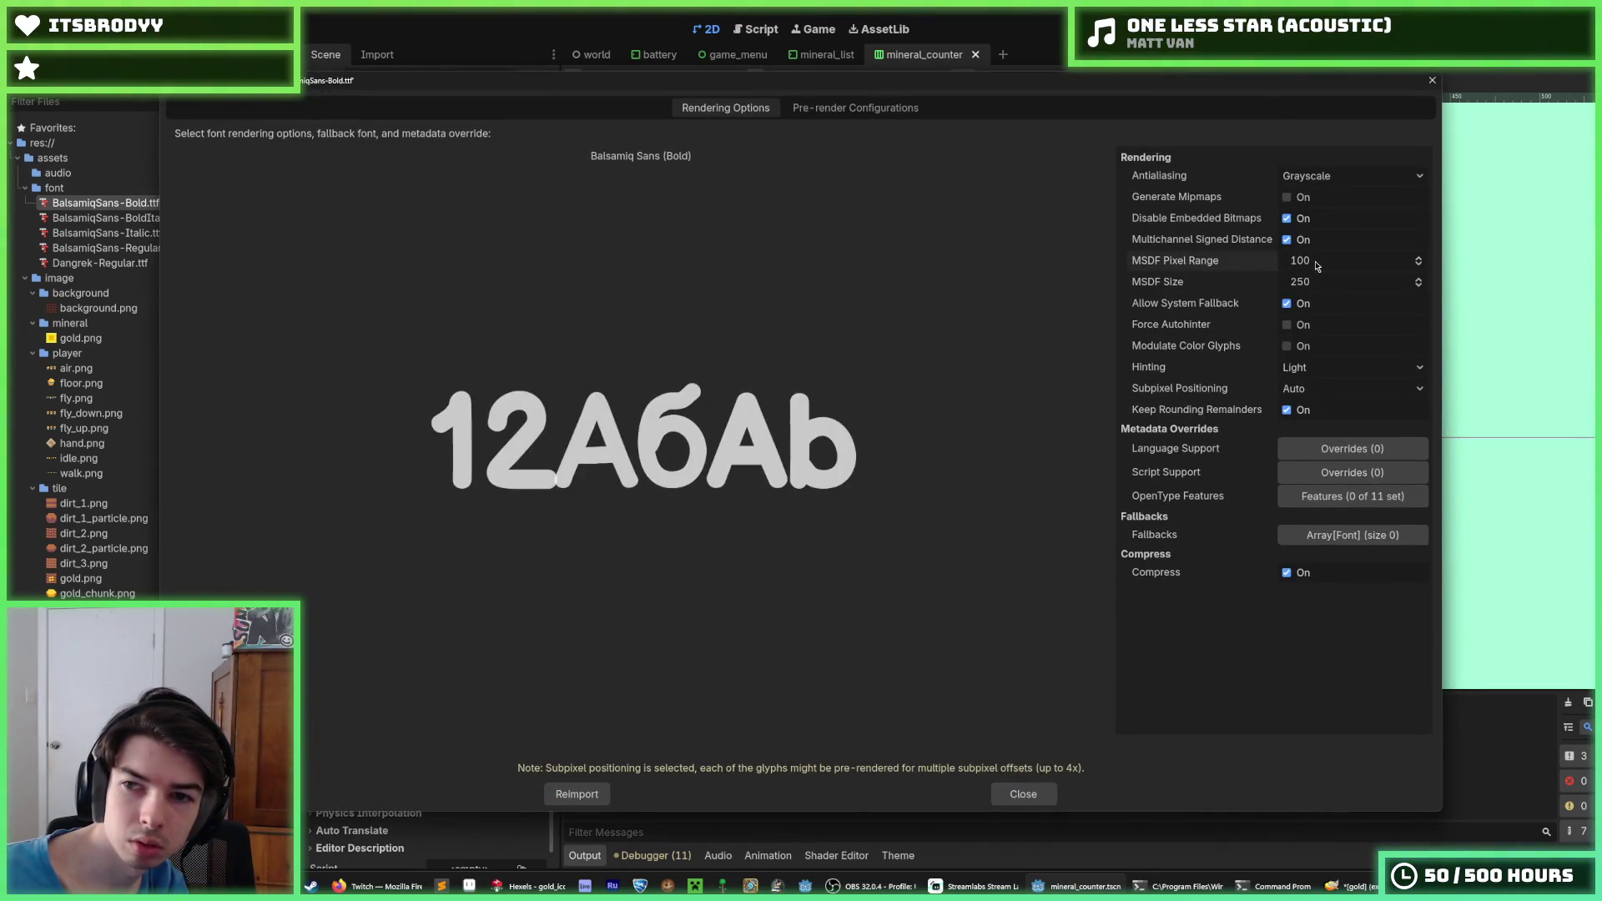
text(96)
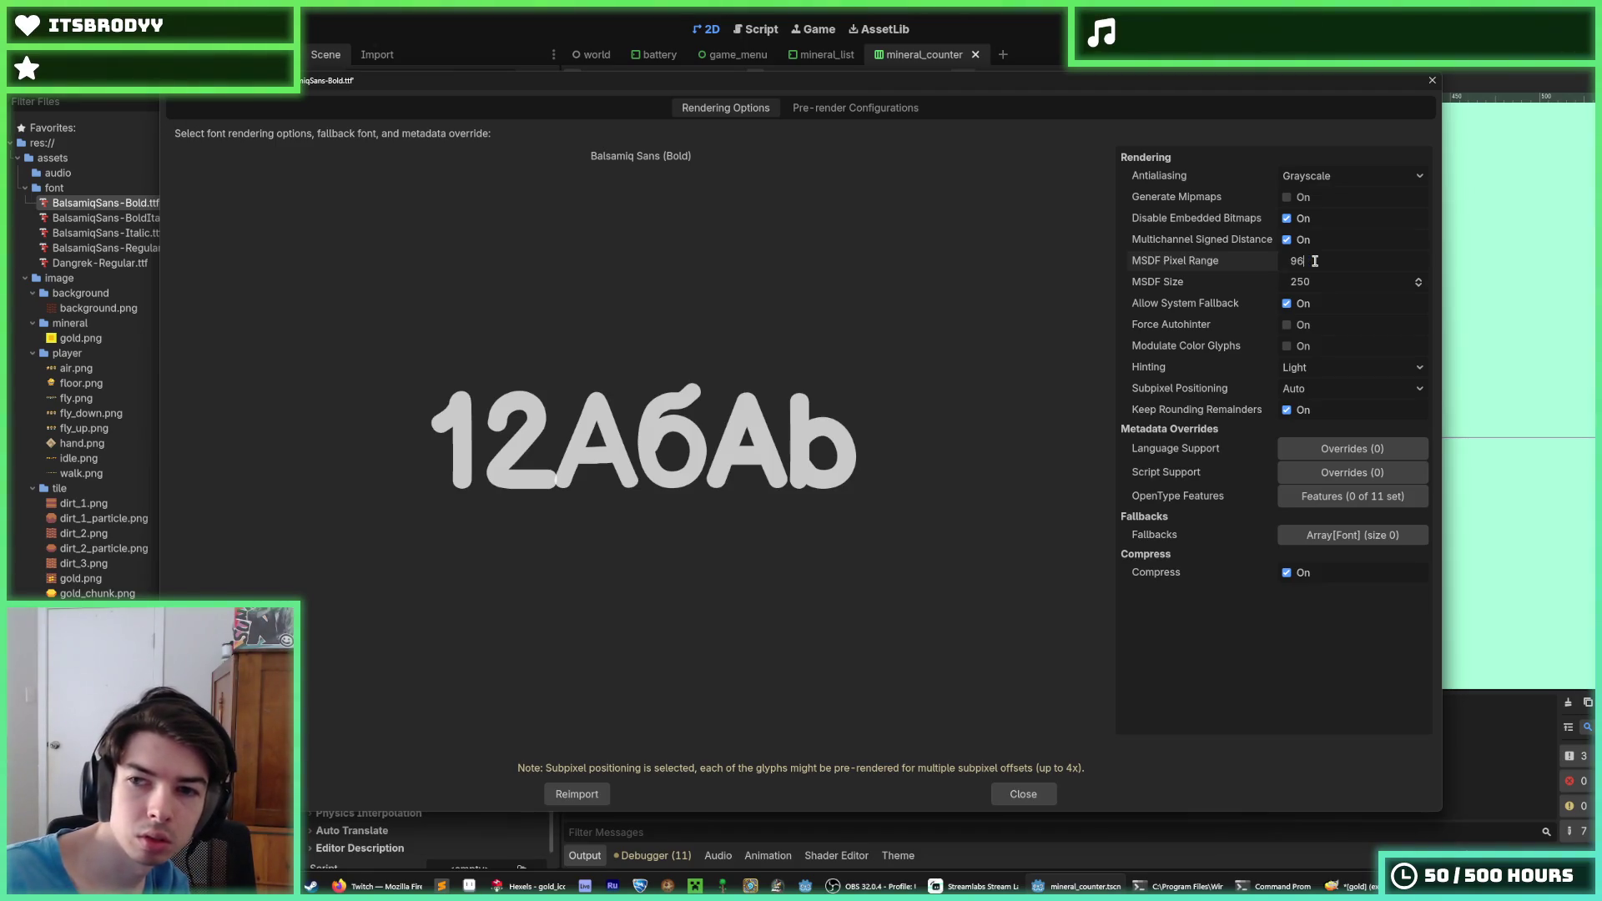
key(Return)
mouse_move(1135, 91)
mouse_down()
mouse_move(1244, 460)
mouse_move(1256, 572)
mouse_move(1274, 121)
mouse_up()
click(719, 825)
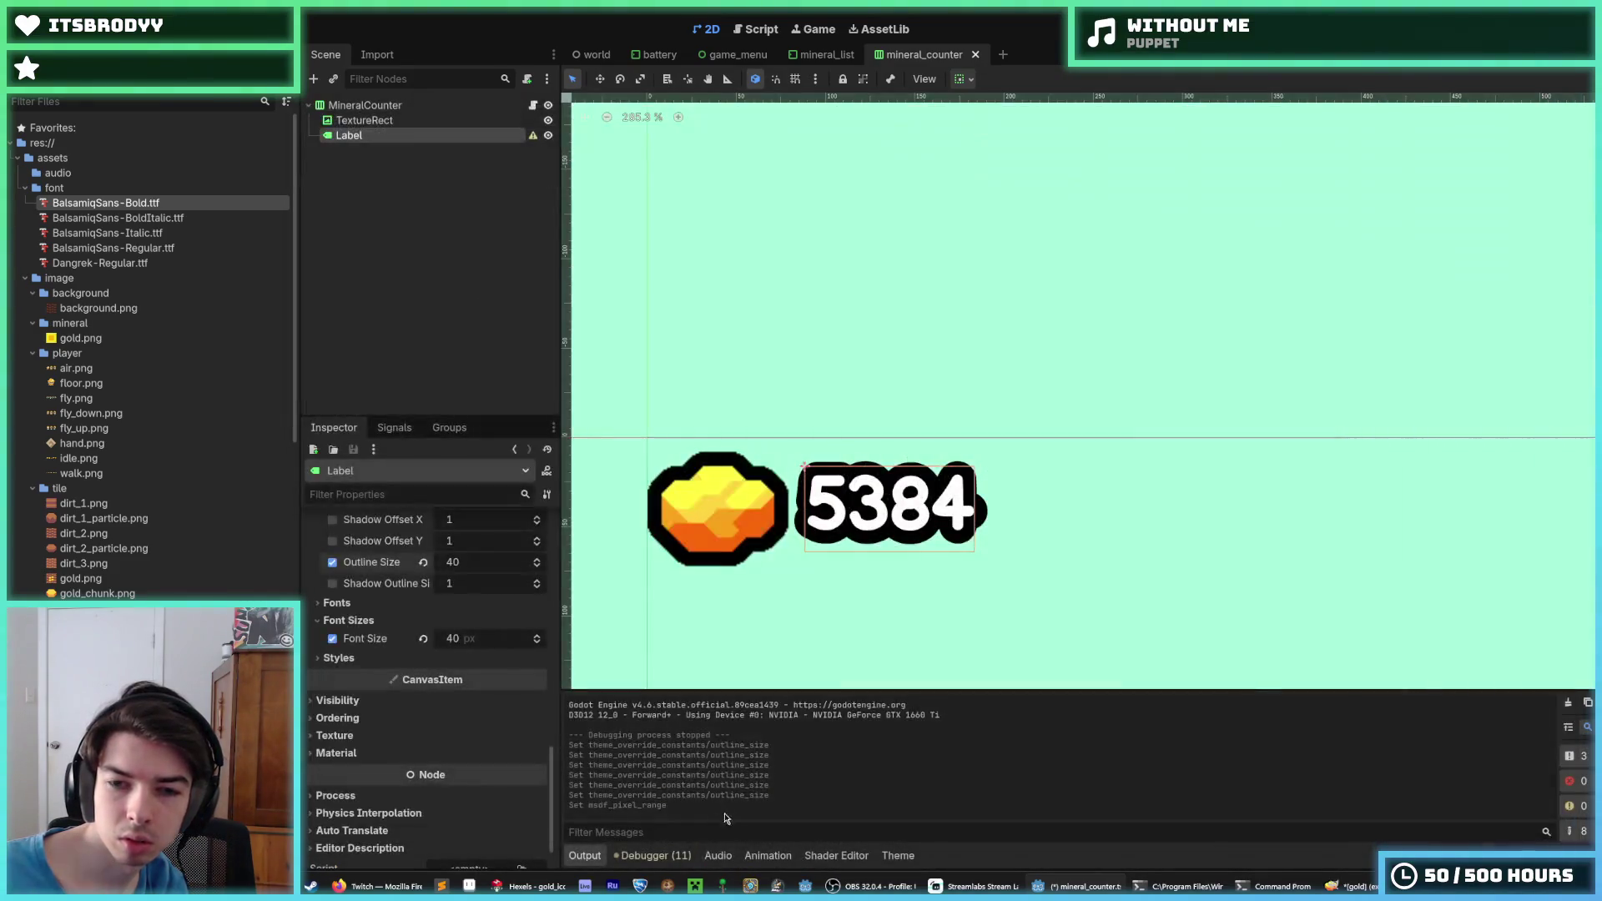
Reduce the number label's outline size to 32 and save the scene
drag(442, 570, 427, 568)
key(ctrl+s)
scroll(701, 517, down, 3)
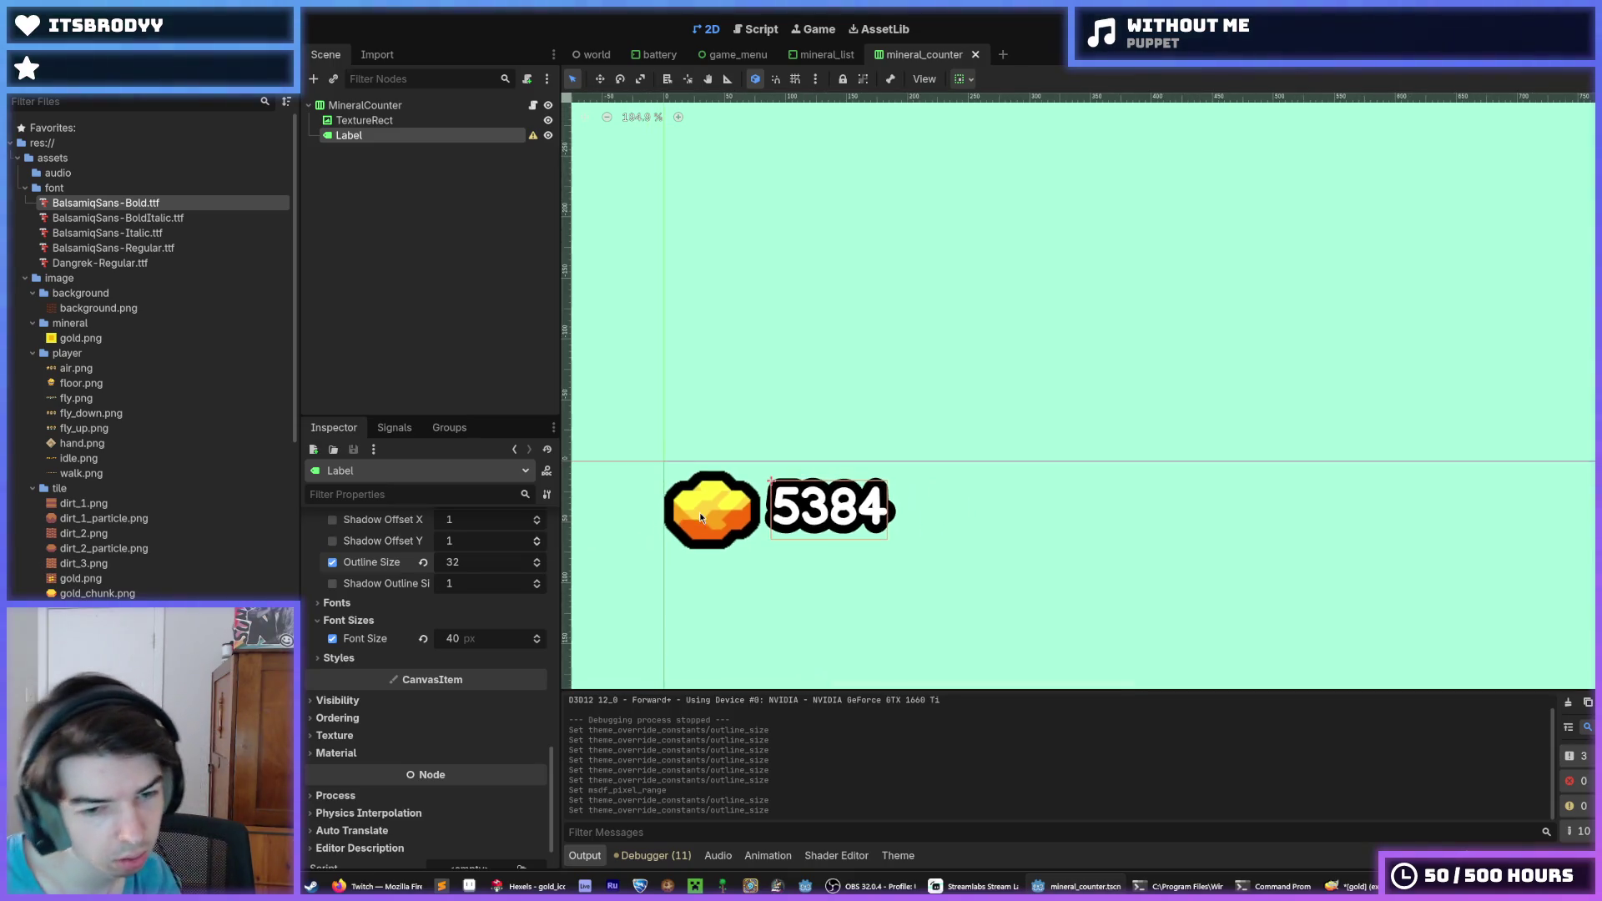
scroll(701, 518, up, 2)
click(836, 593)
click(862, 501)
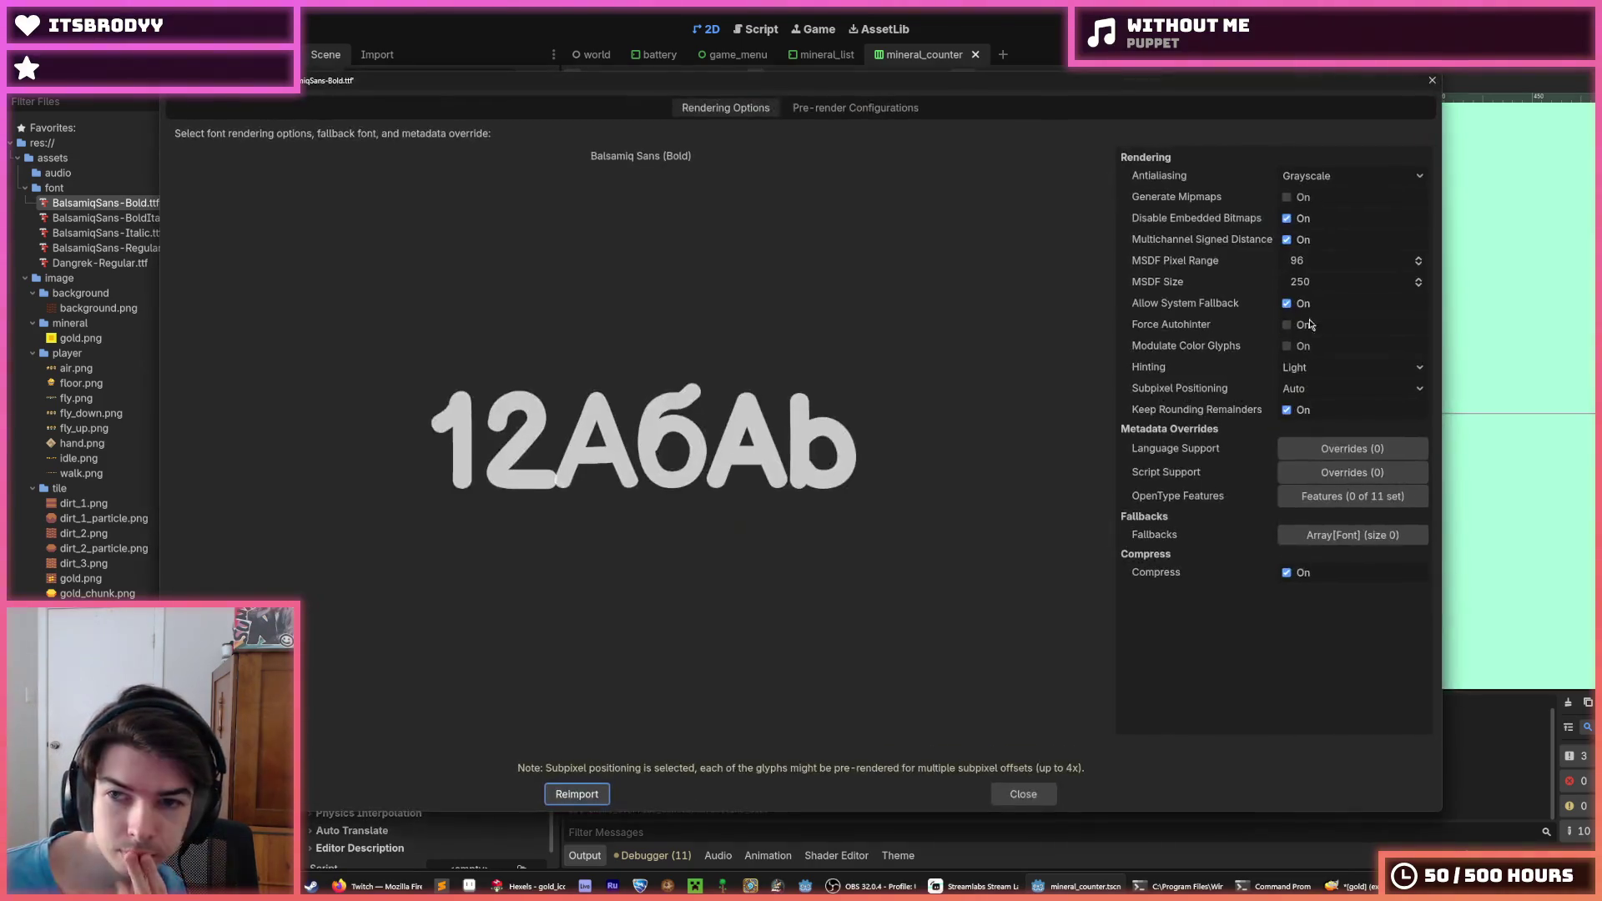
Restore the Bold font's MSDF pixel range to 100 and close its import settings
click(1331, 260)
text(100)
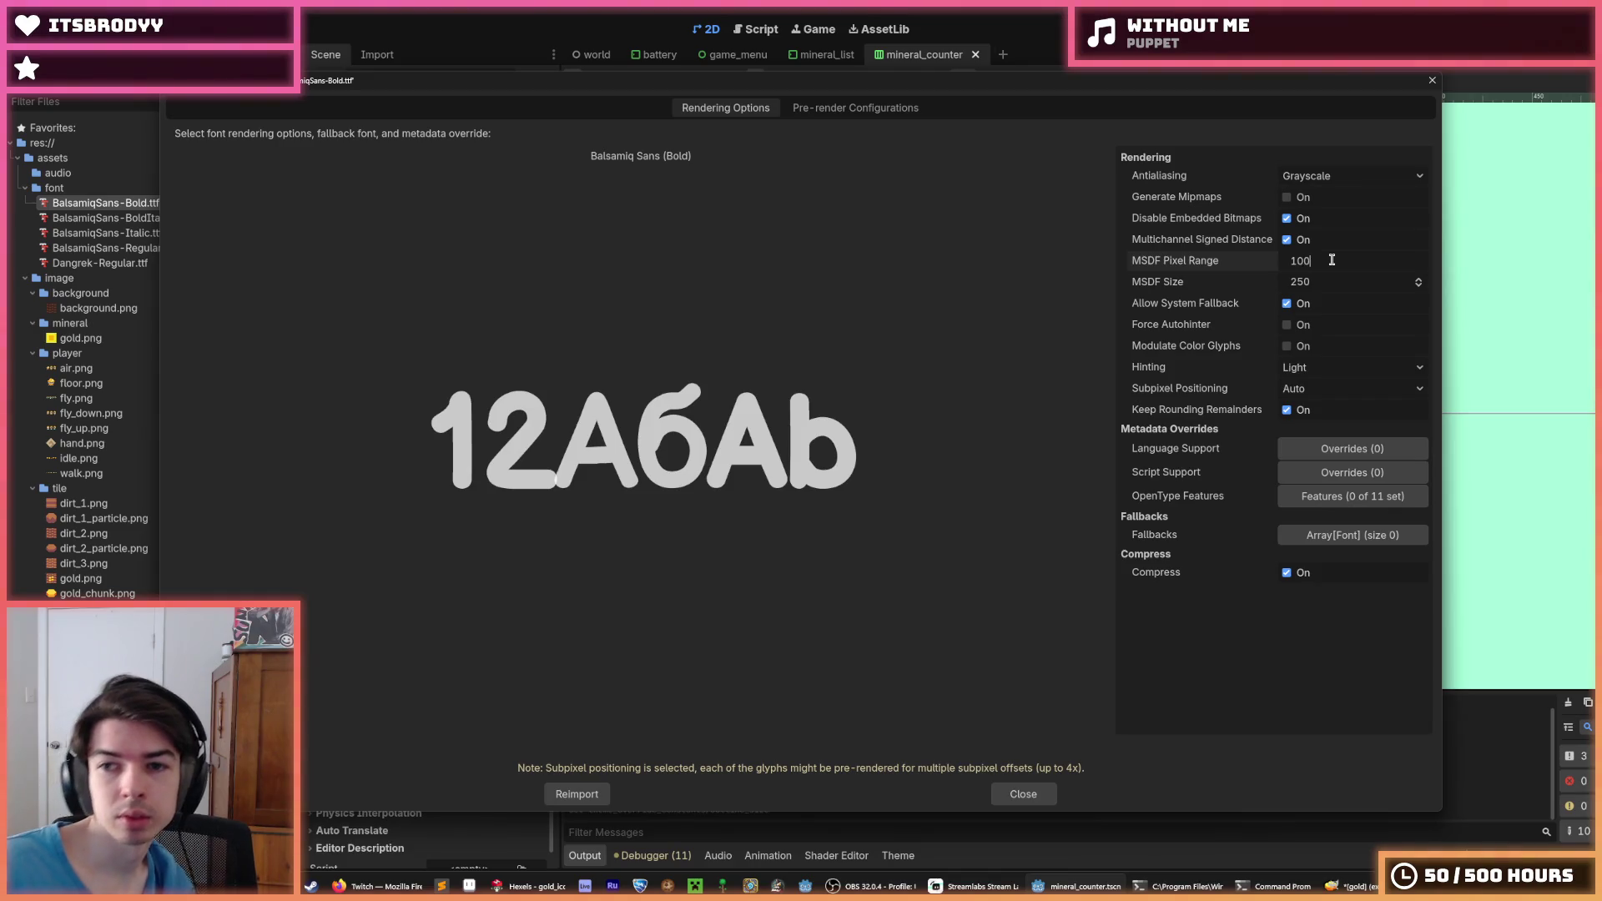
key(Return)
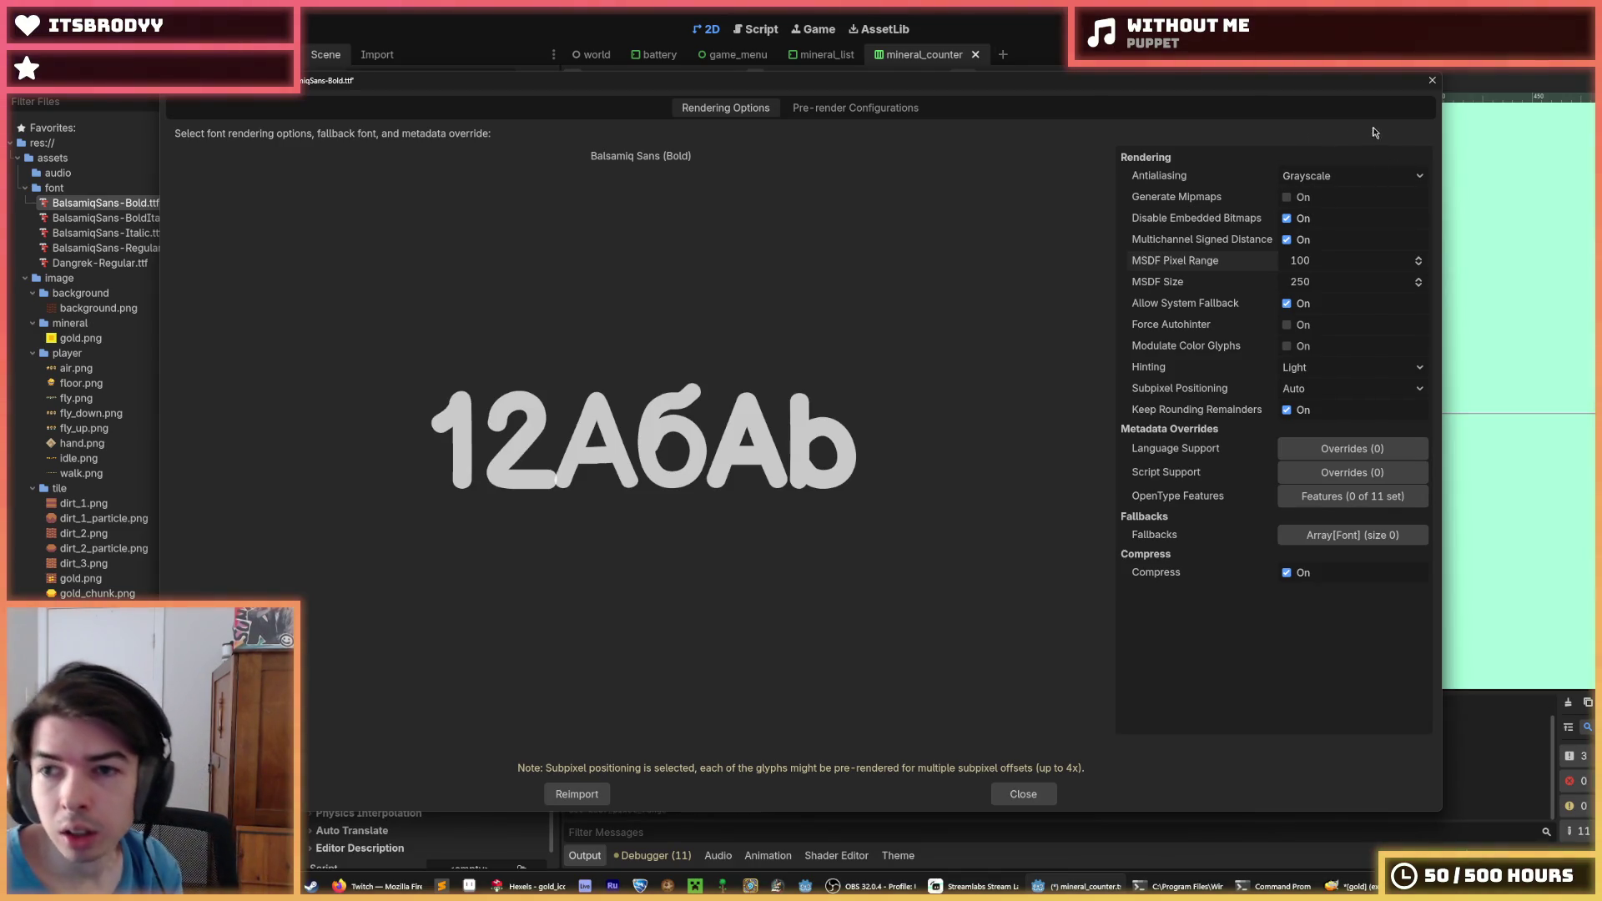
click(1379, 175)
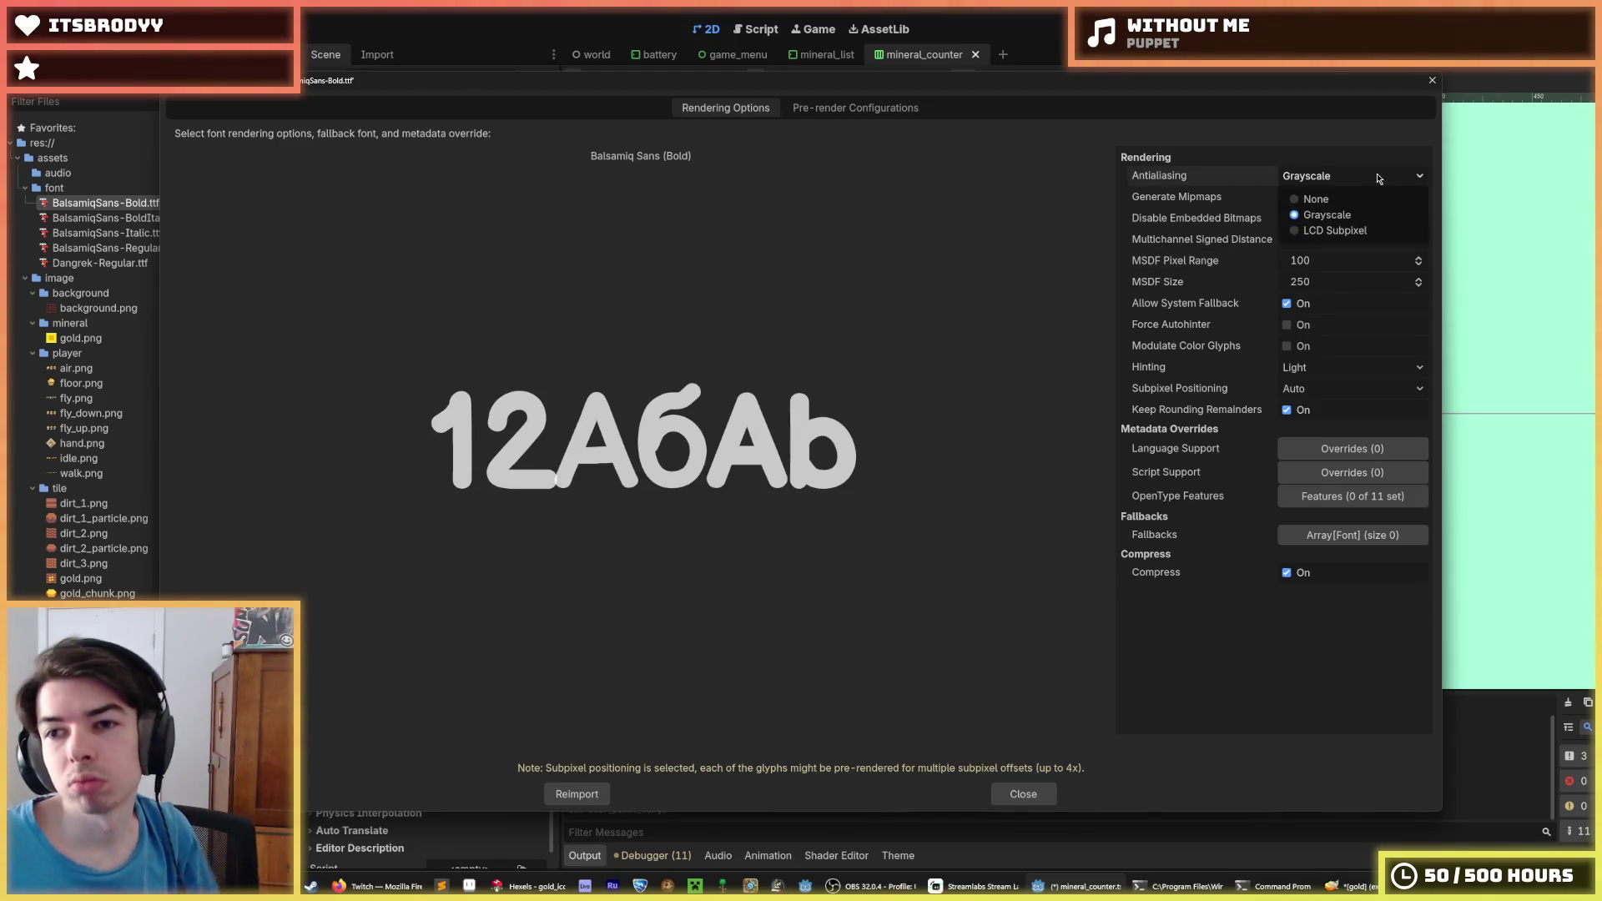
click(1379, 175)
click(1379, 175)
click(1379, 175)
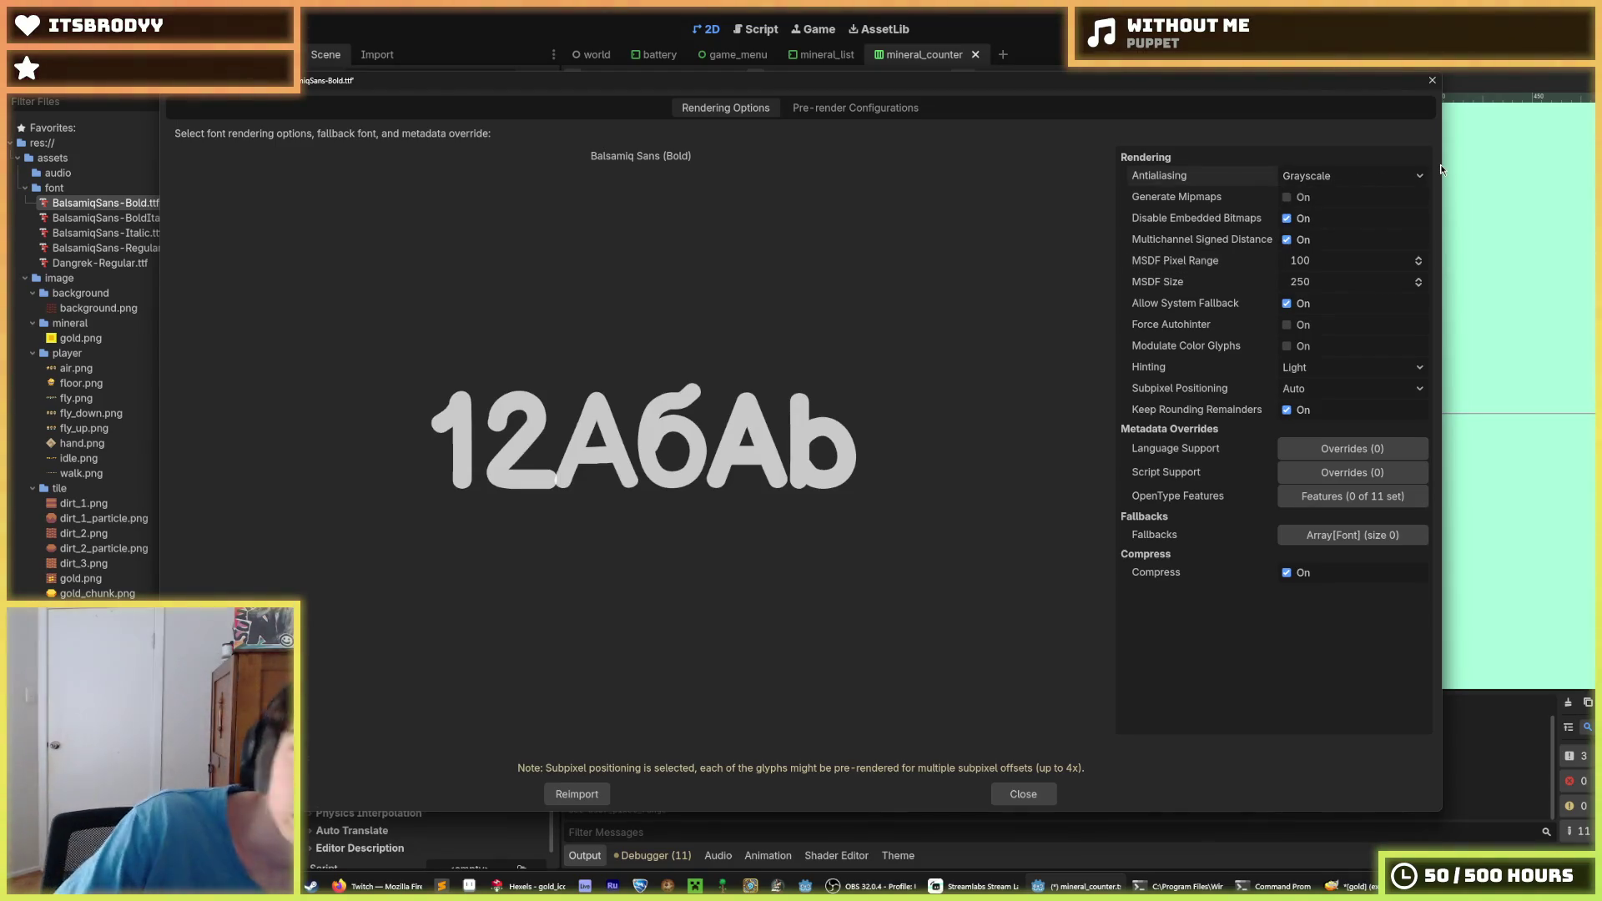
key(Escape)
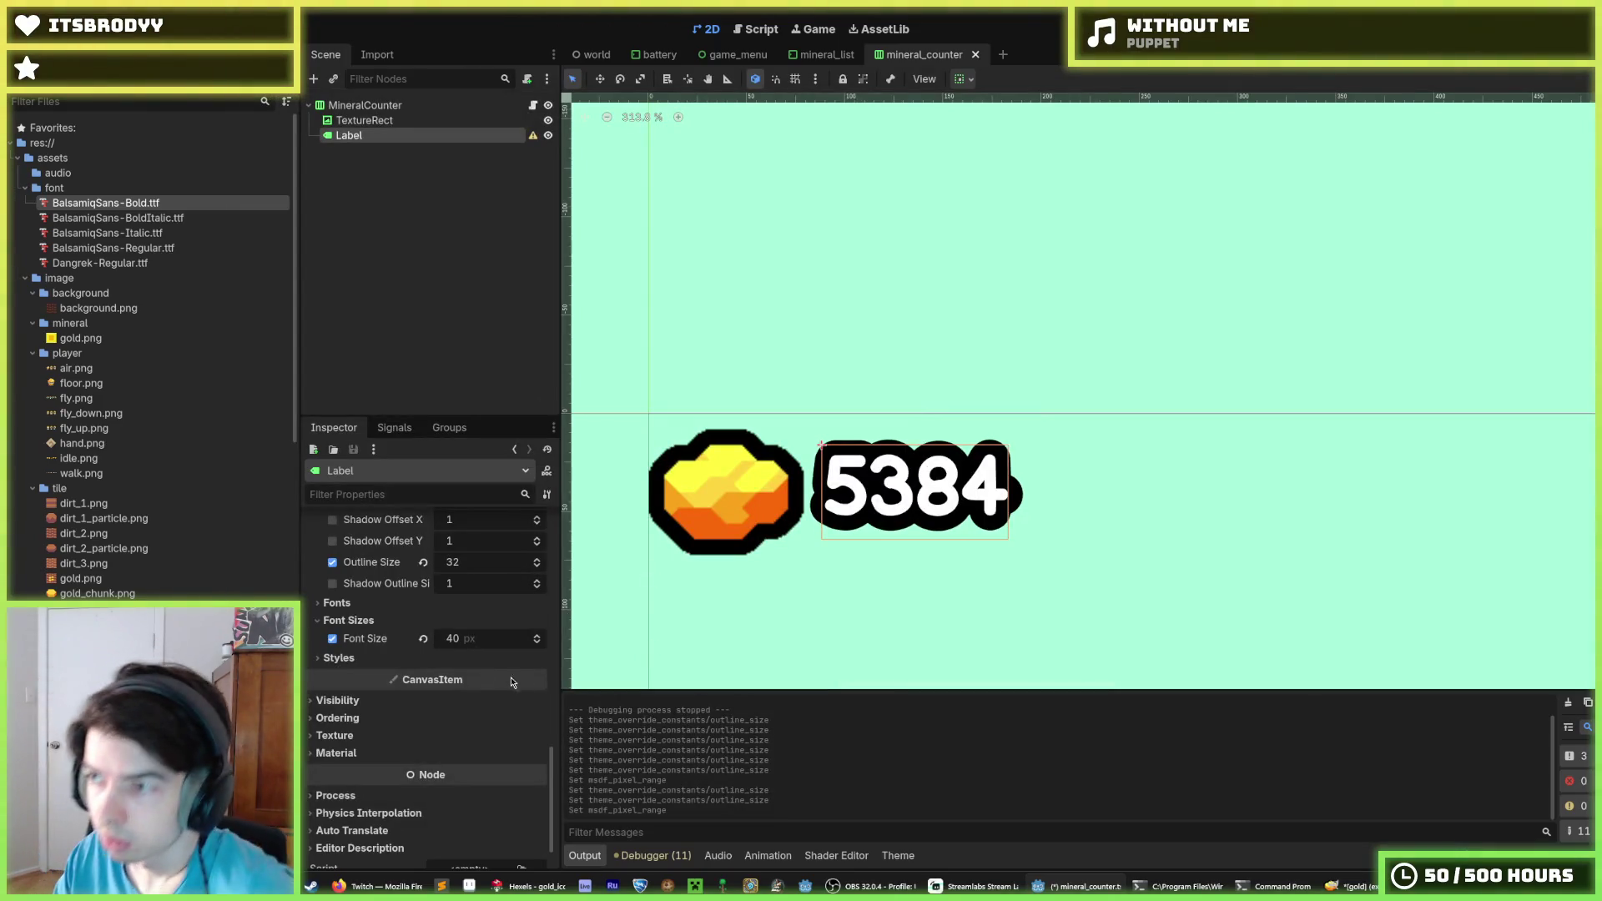
Set the MineralCounter container's separation to 16
scroll(420, 613, up, 2)
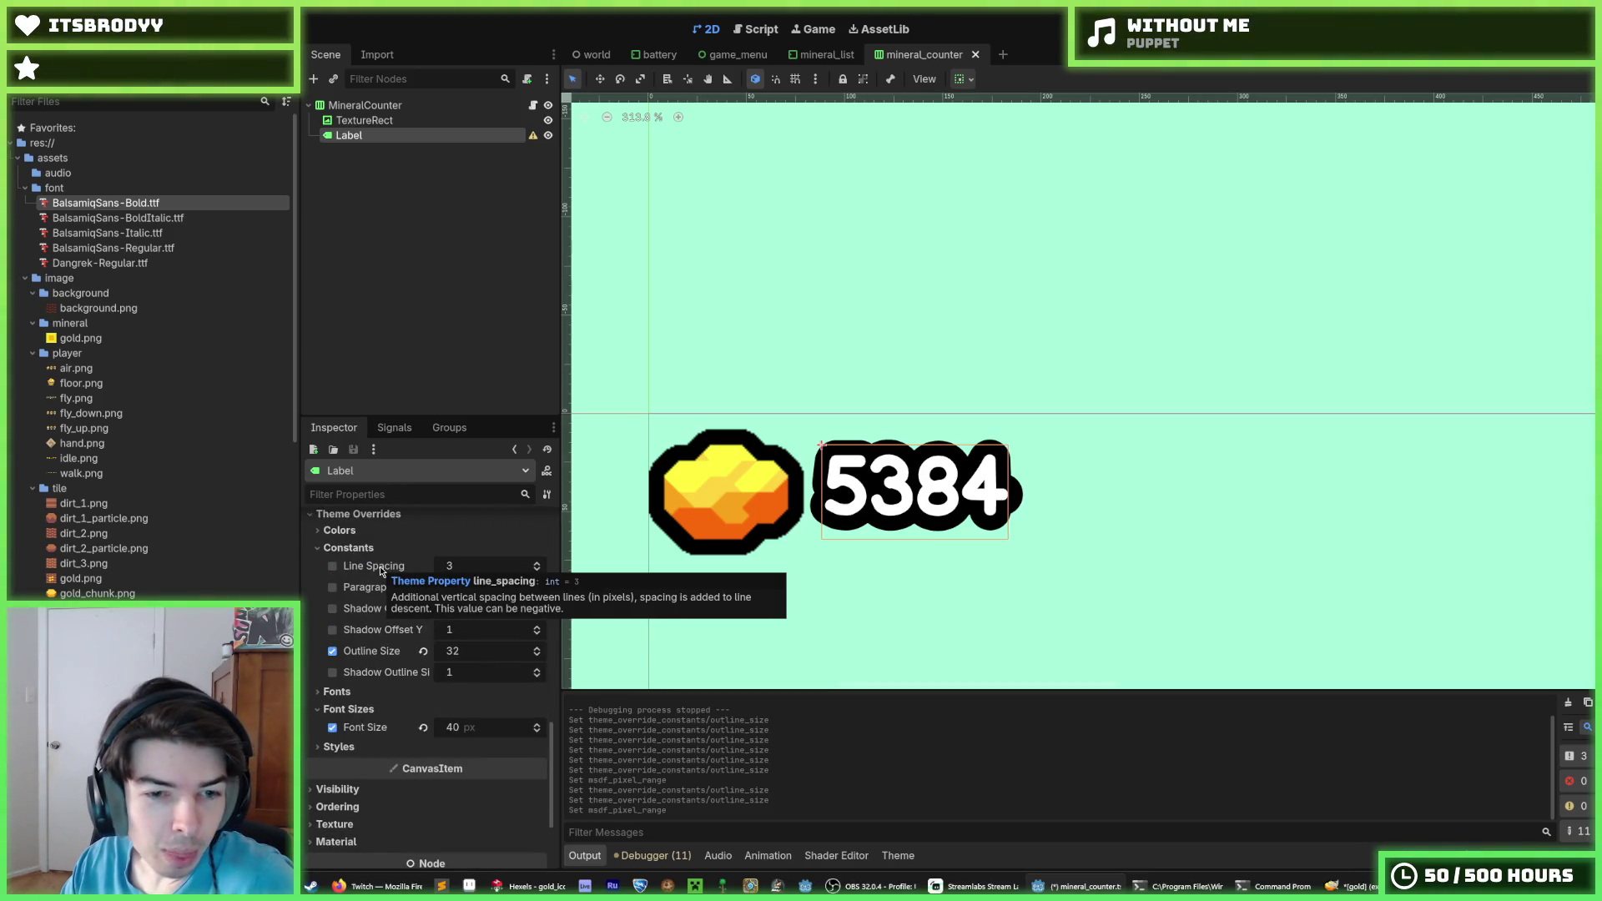
click(360, 121)
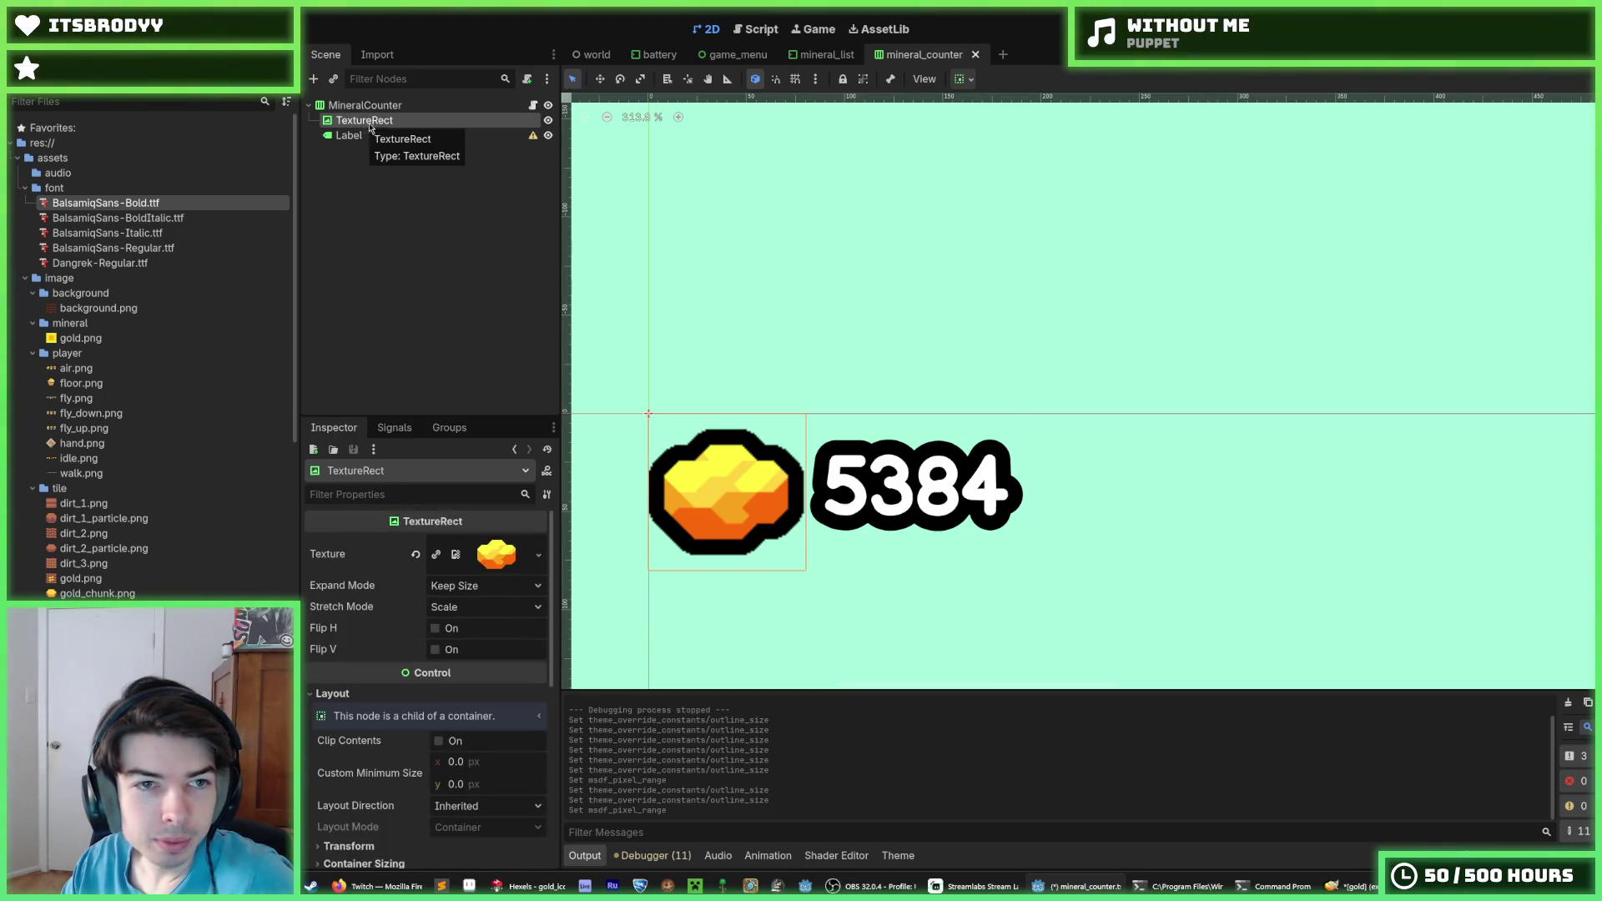
click(381, 107)
scroll(432, 694, down, 6)
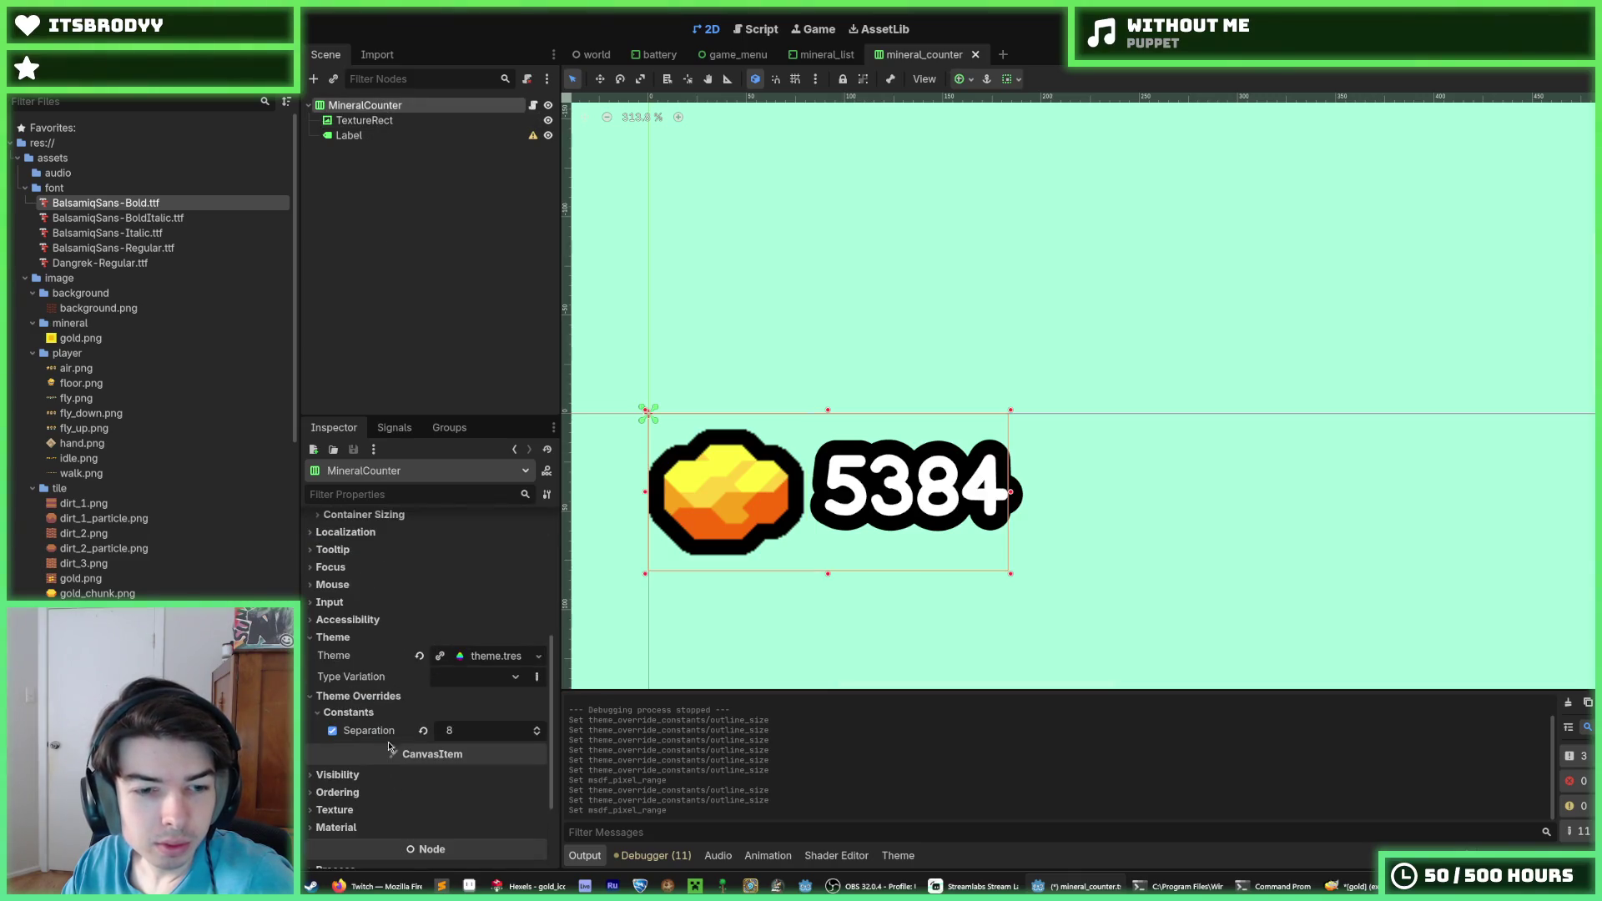
click(461, 734)
text(6)
key(Return)
Test the counter by digging in the running game, then save the mineral counter scene
key(F5)
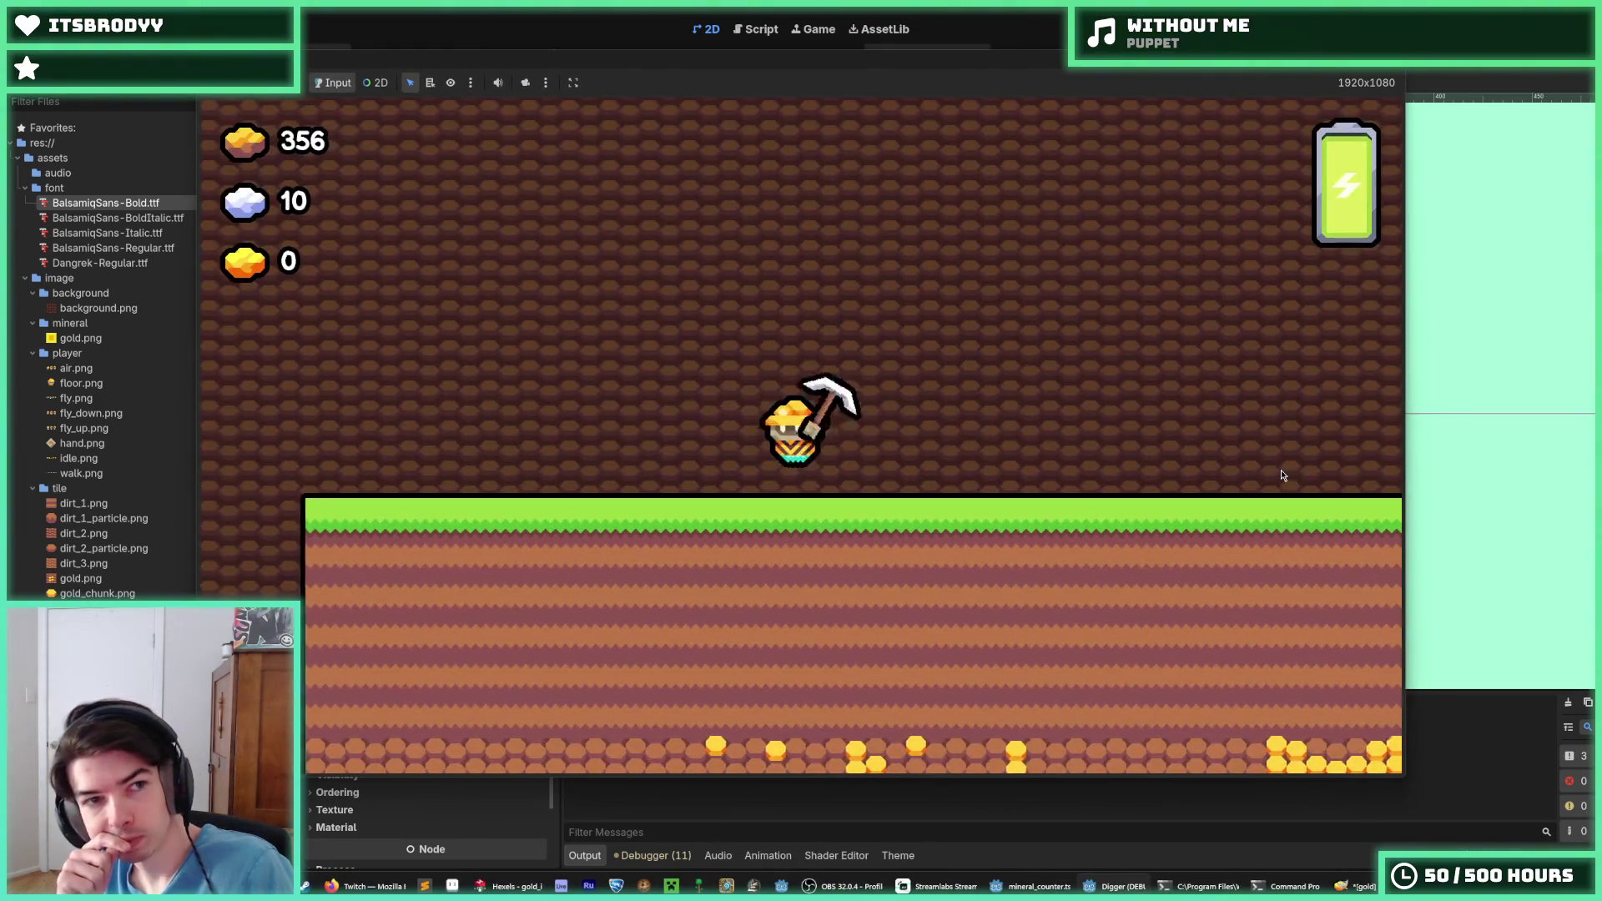
key(Left)
key(Down)
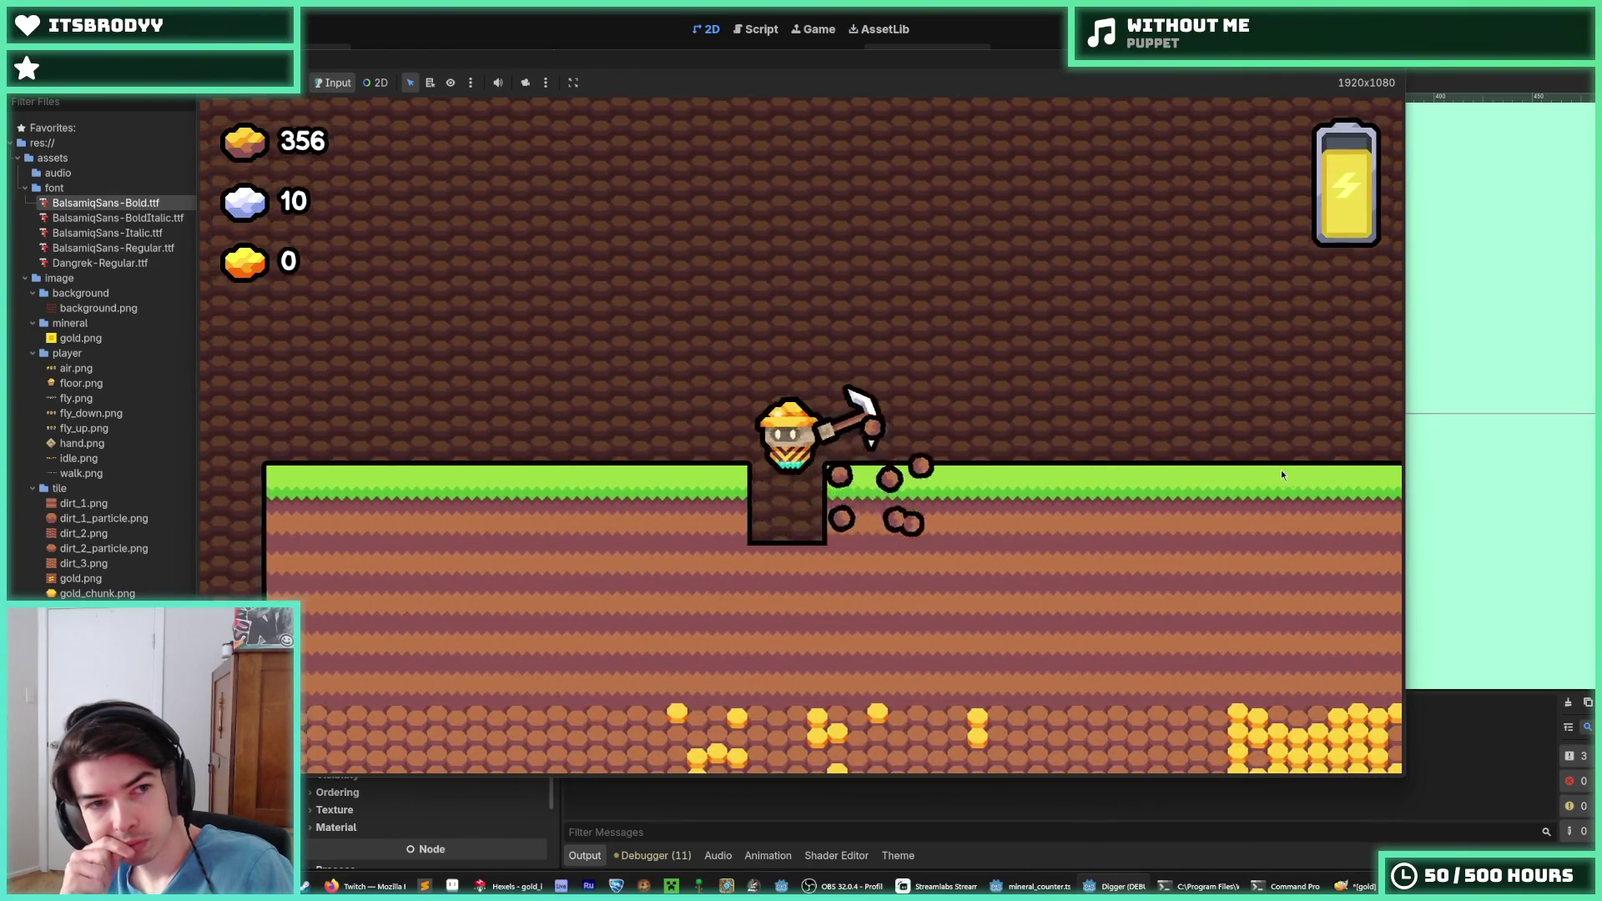
key(Down)
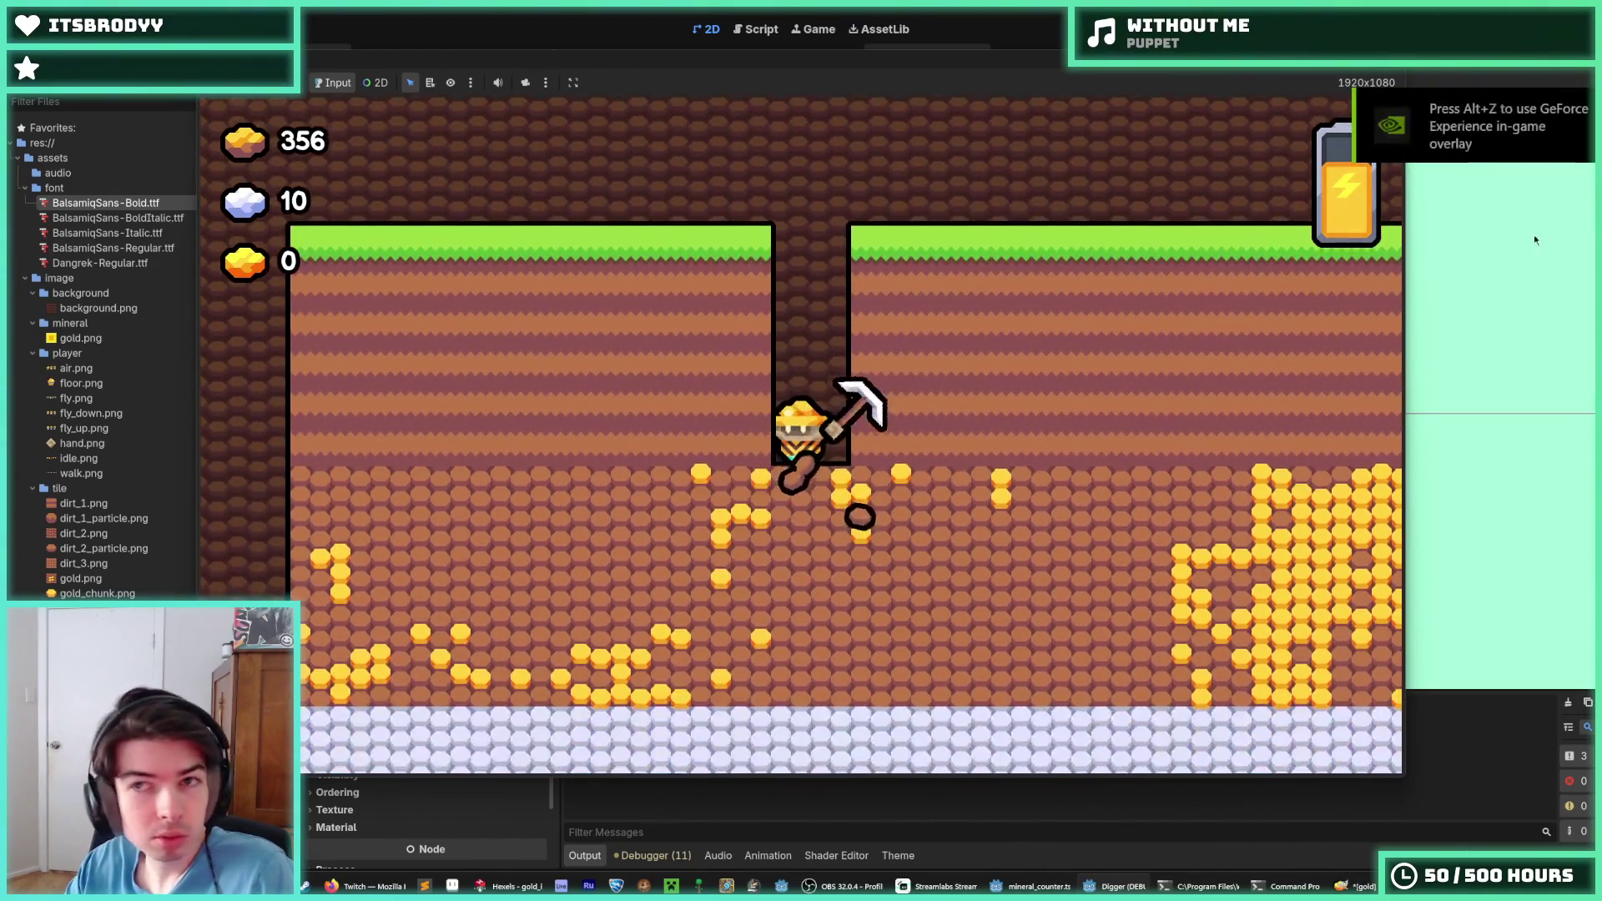
key(F8)
key(ctrl+s)
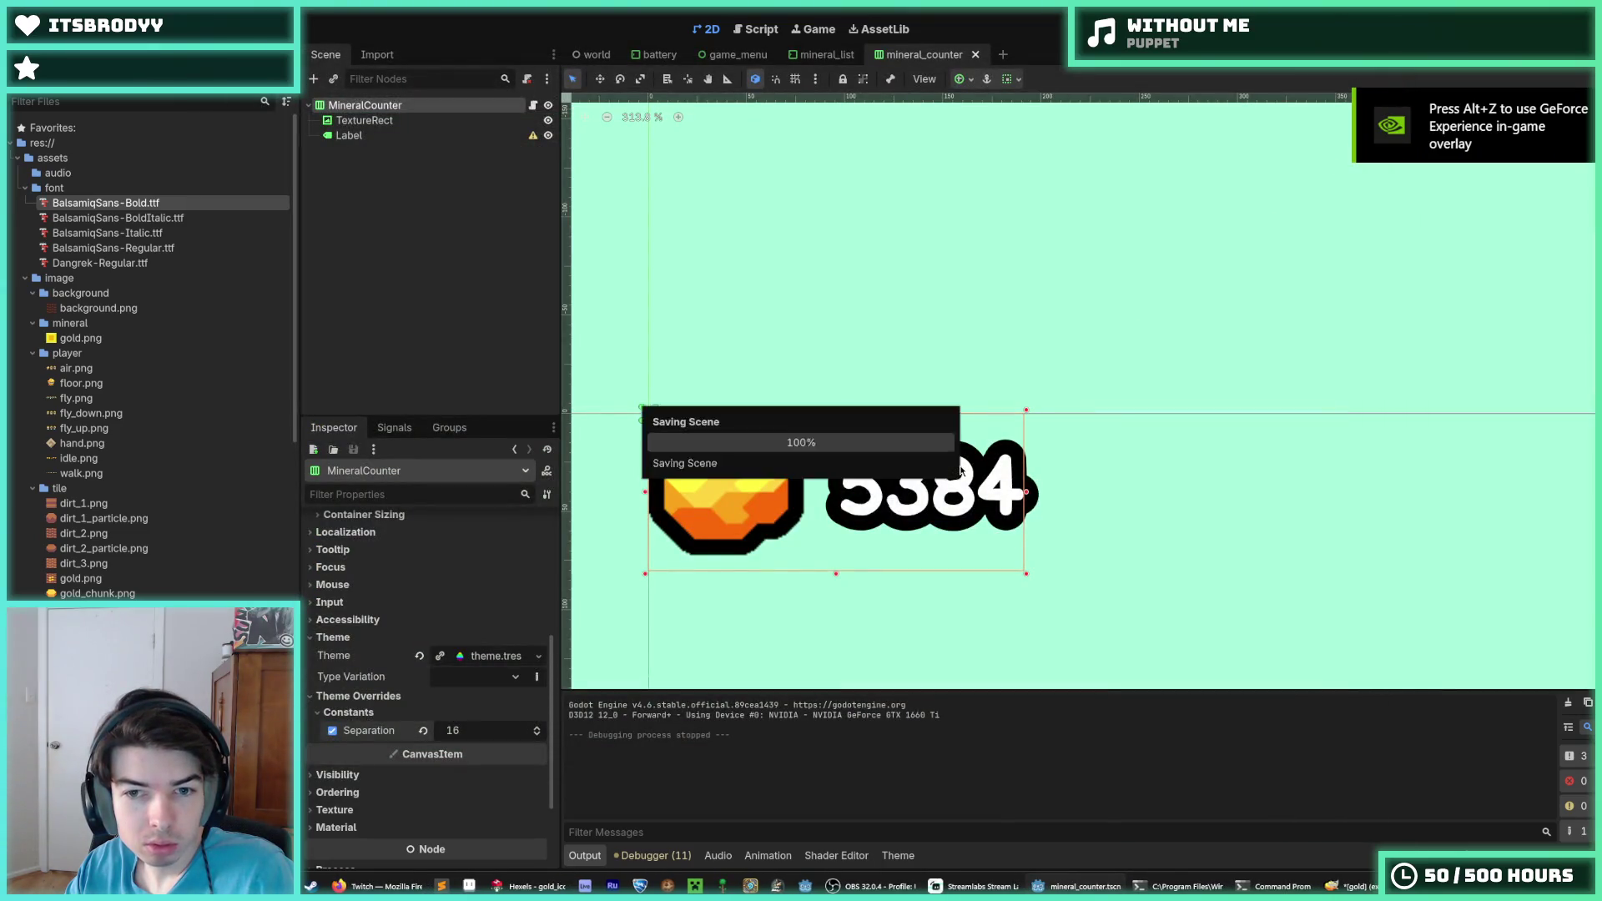
click(359, 135)
click(377, 118)
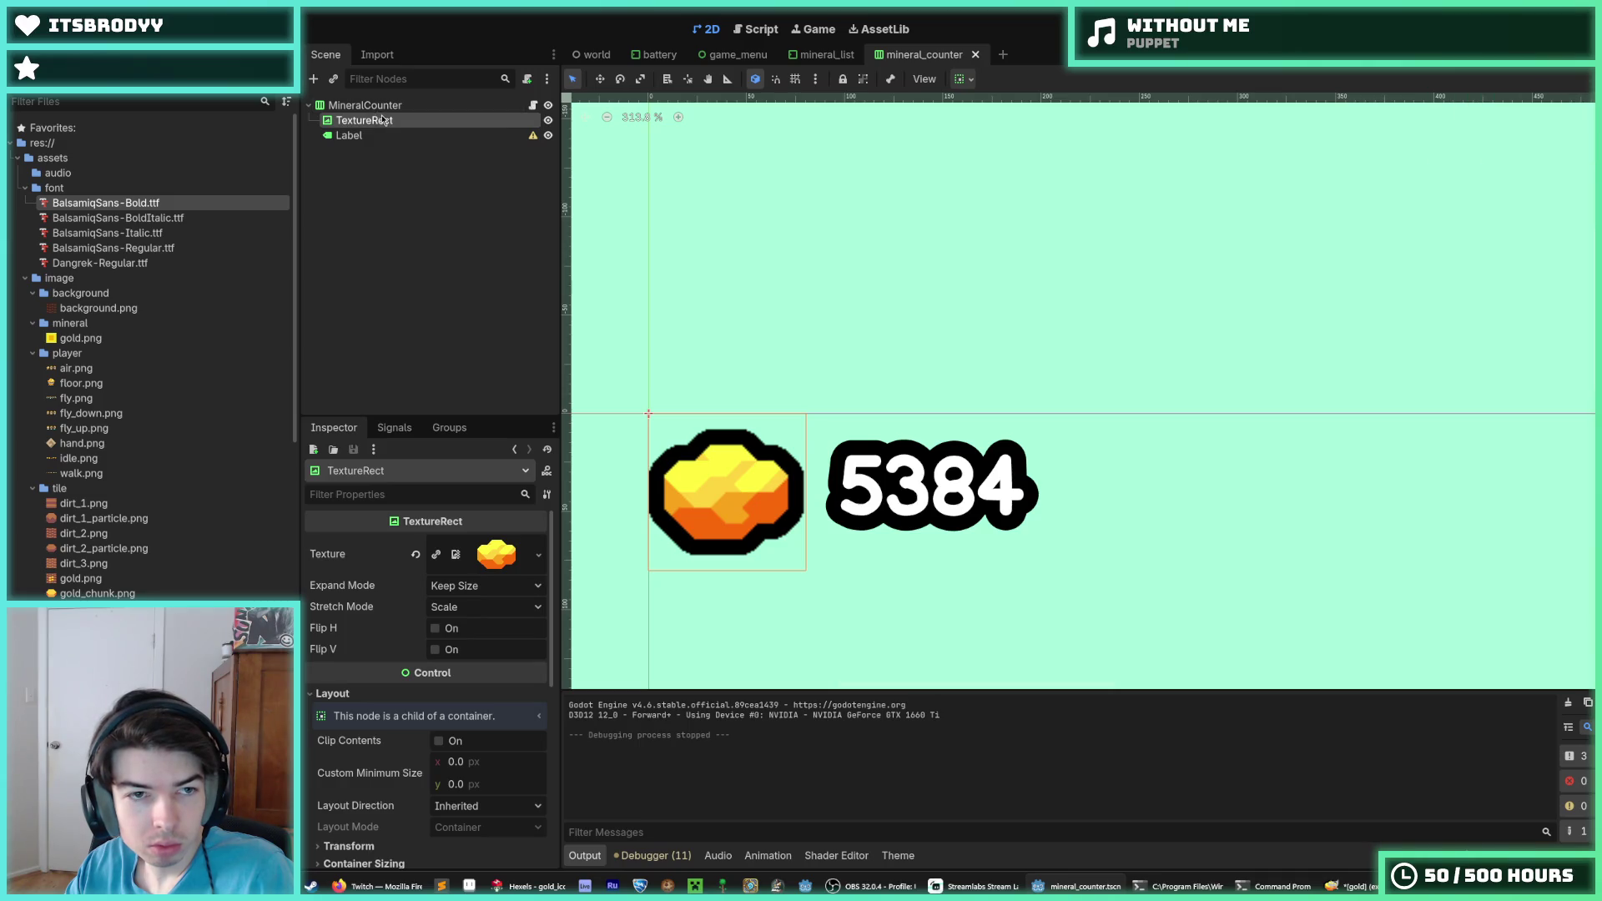
Set the 5384 label's vertical and horizontal alignment to Center
click(384, 135)
scroll(378, 674, up, 10)
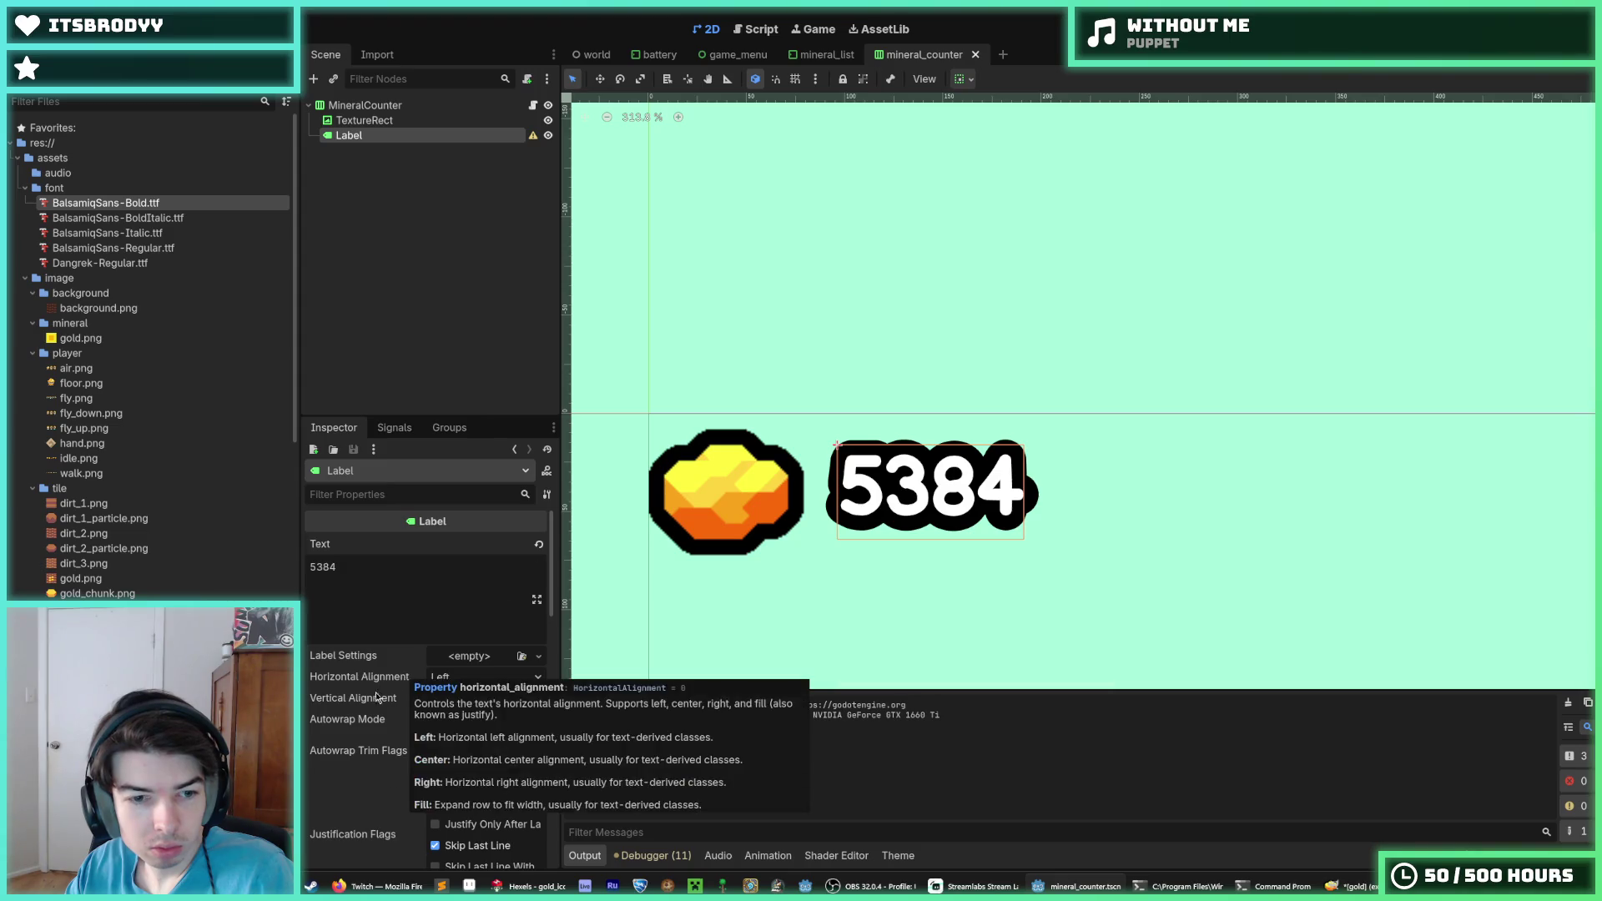
scroll(400, 676, down, 2)
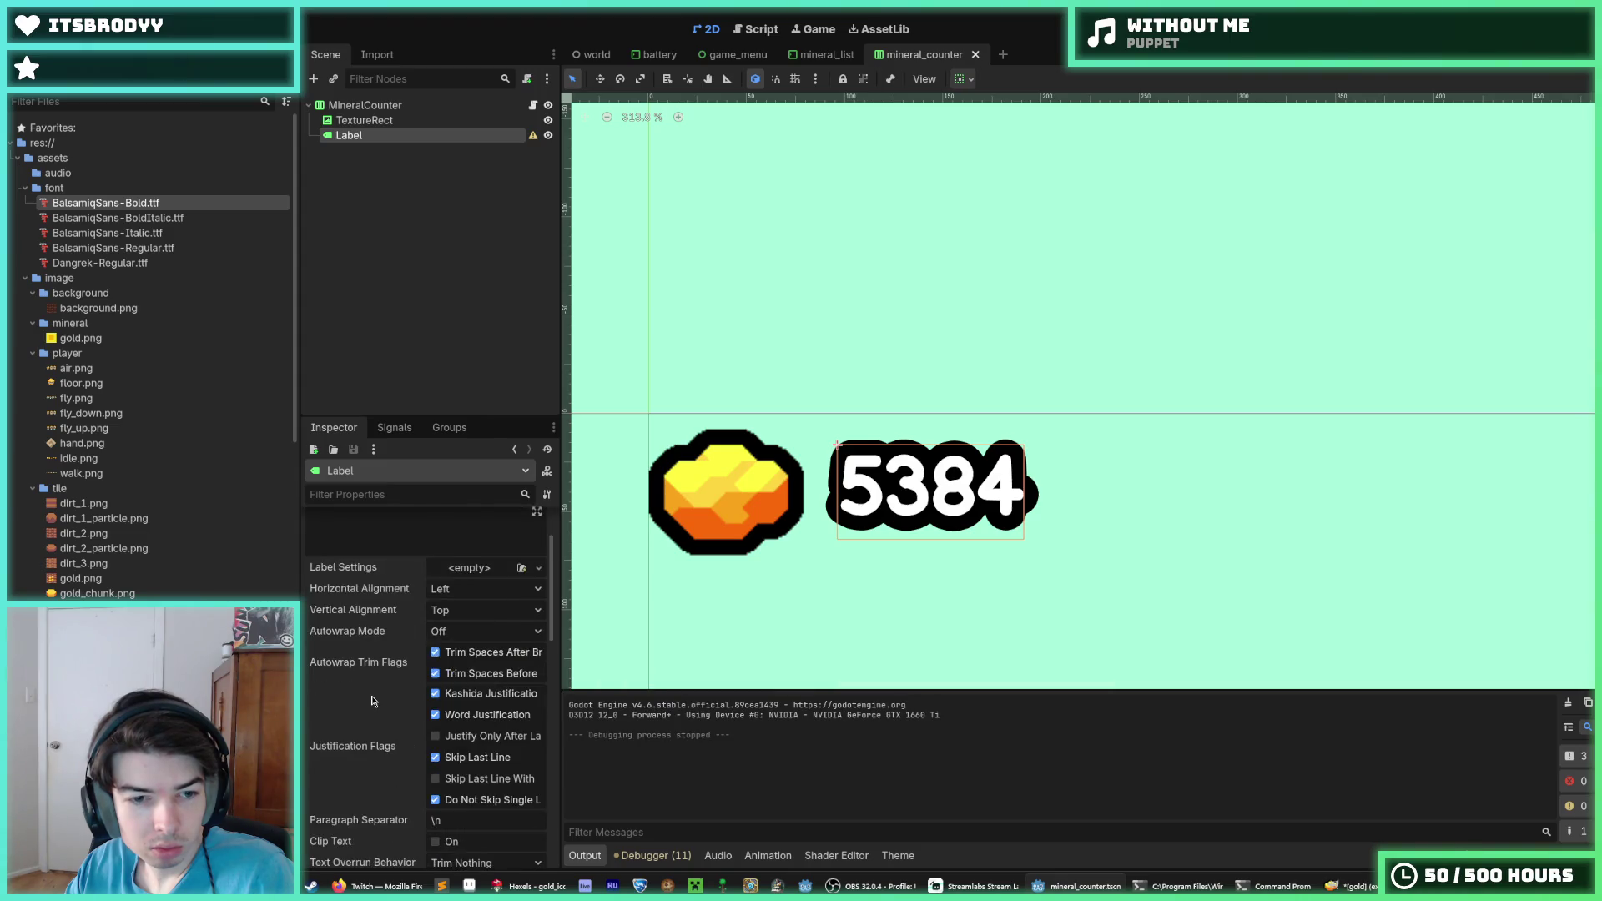
click(439, 614)
click(459, 651)
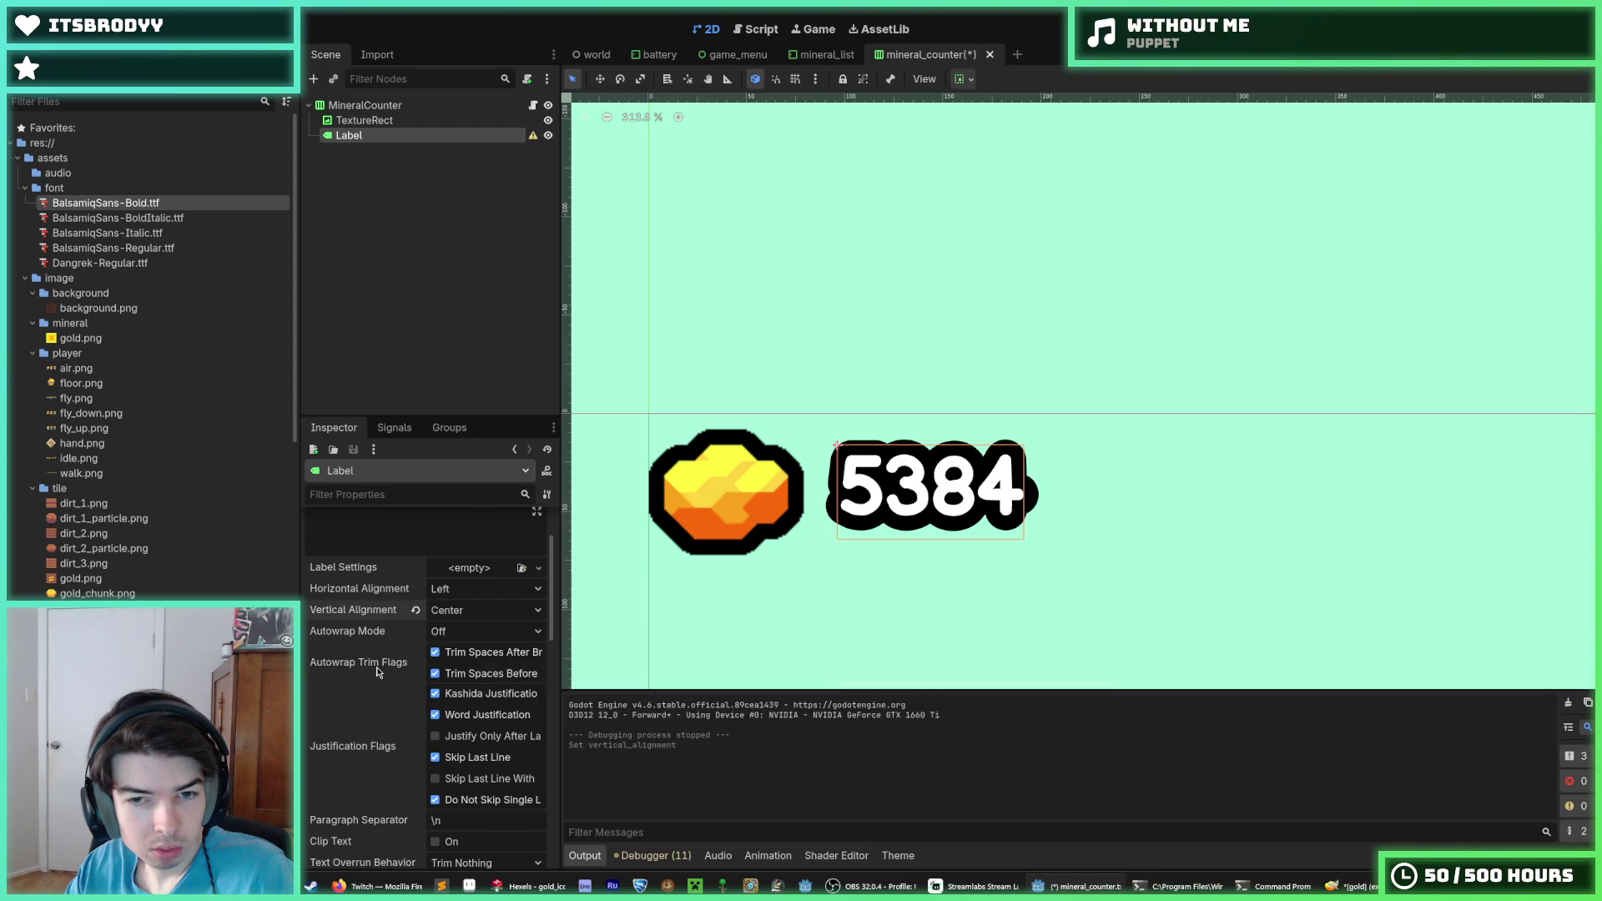
click(463, 590)
click(467, 631)
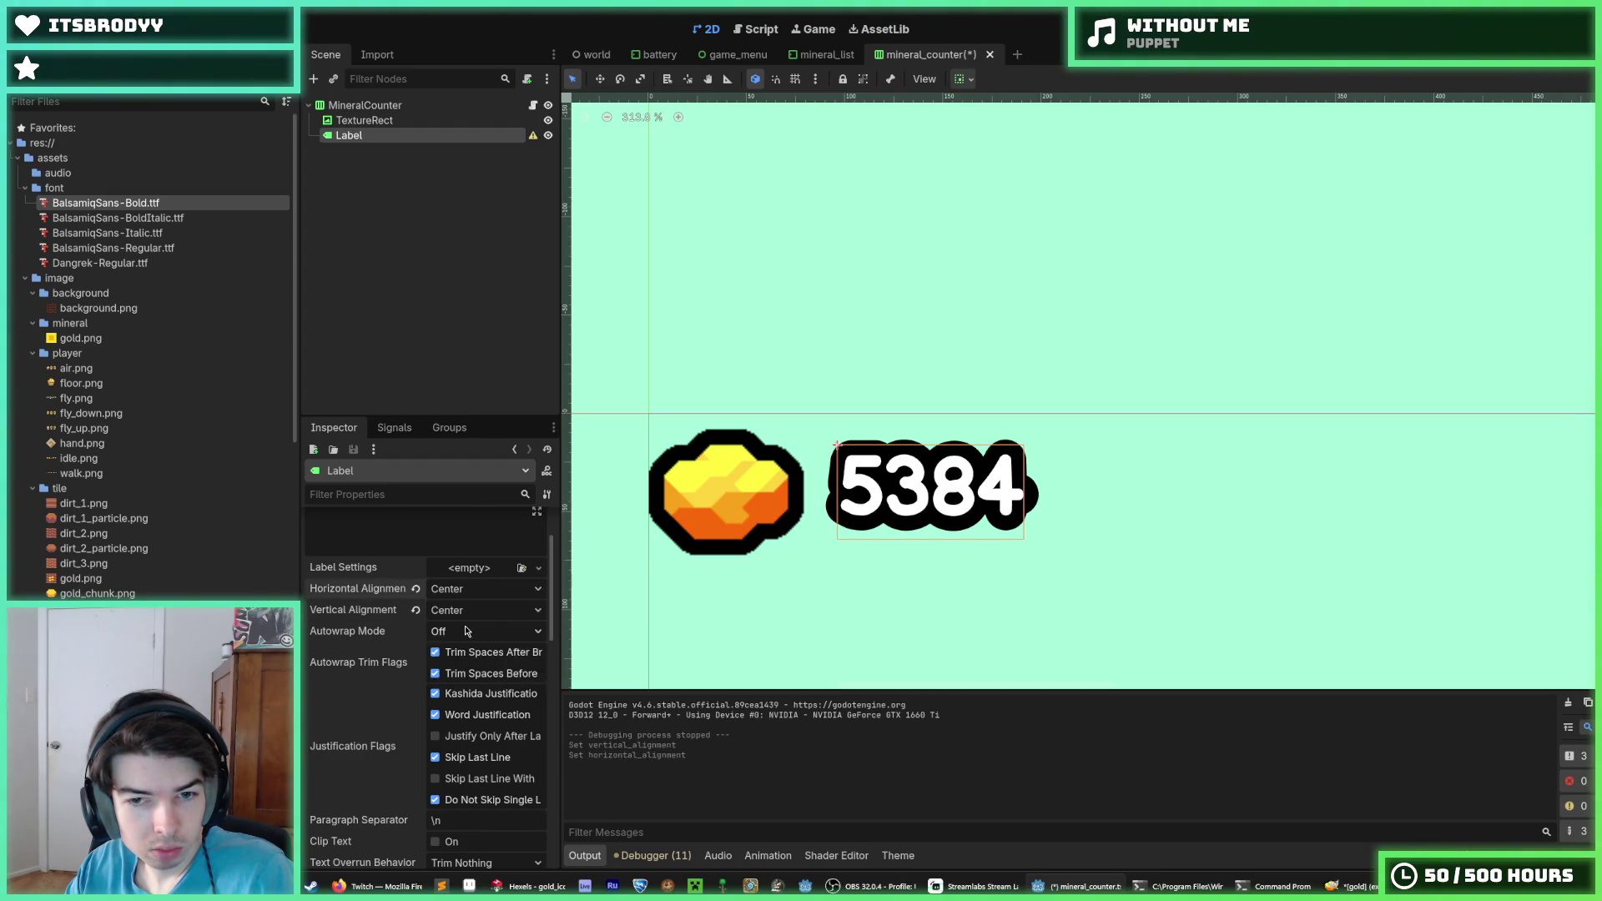
scroll(350, 725, down, 5)
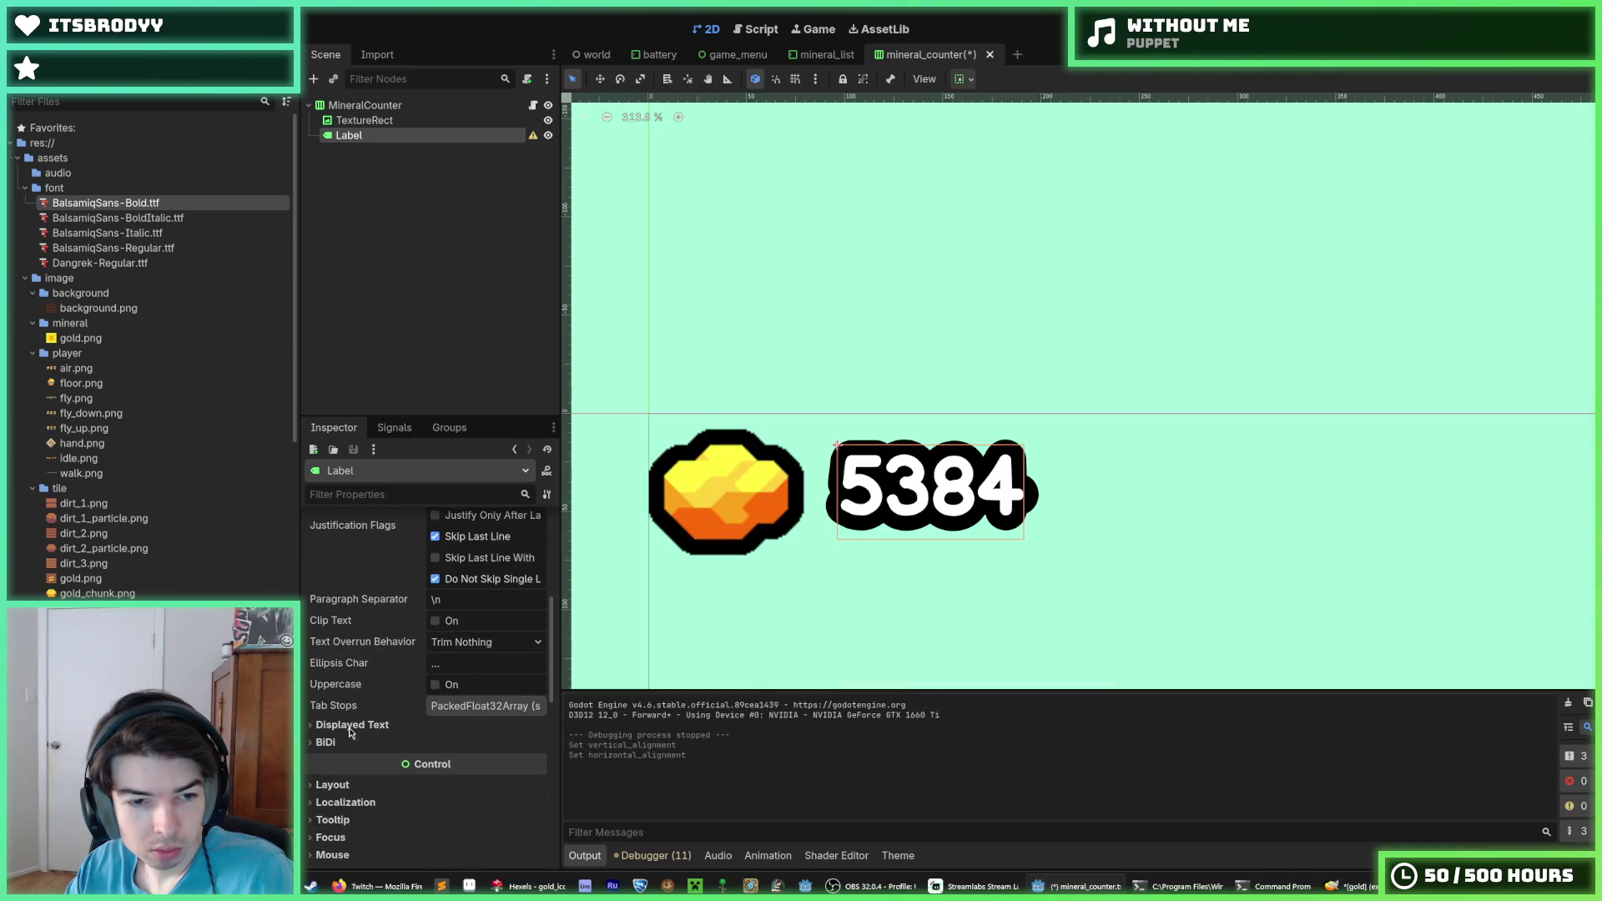
click(351, 726)
click(351, 725)
click(351, 786)
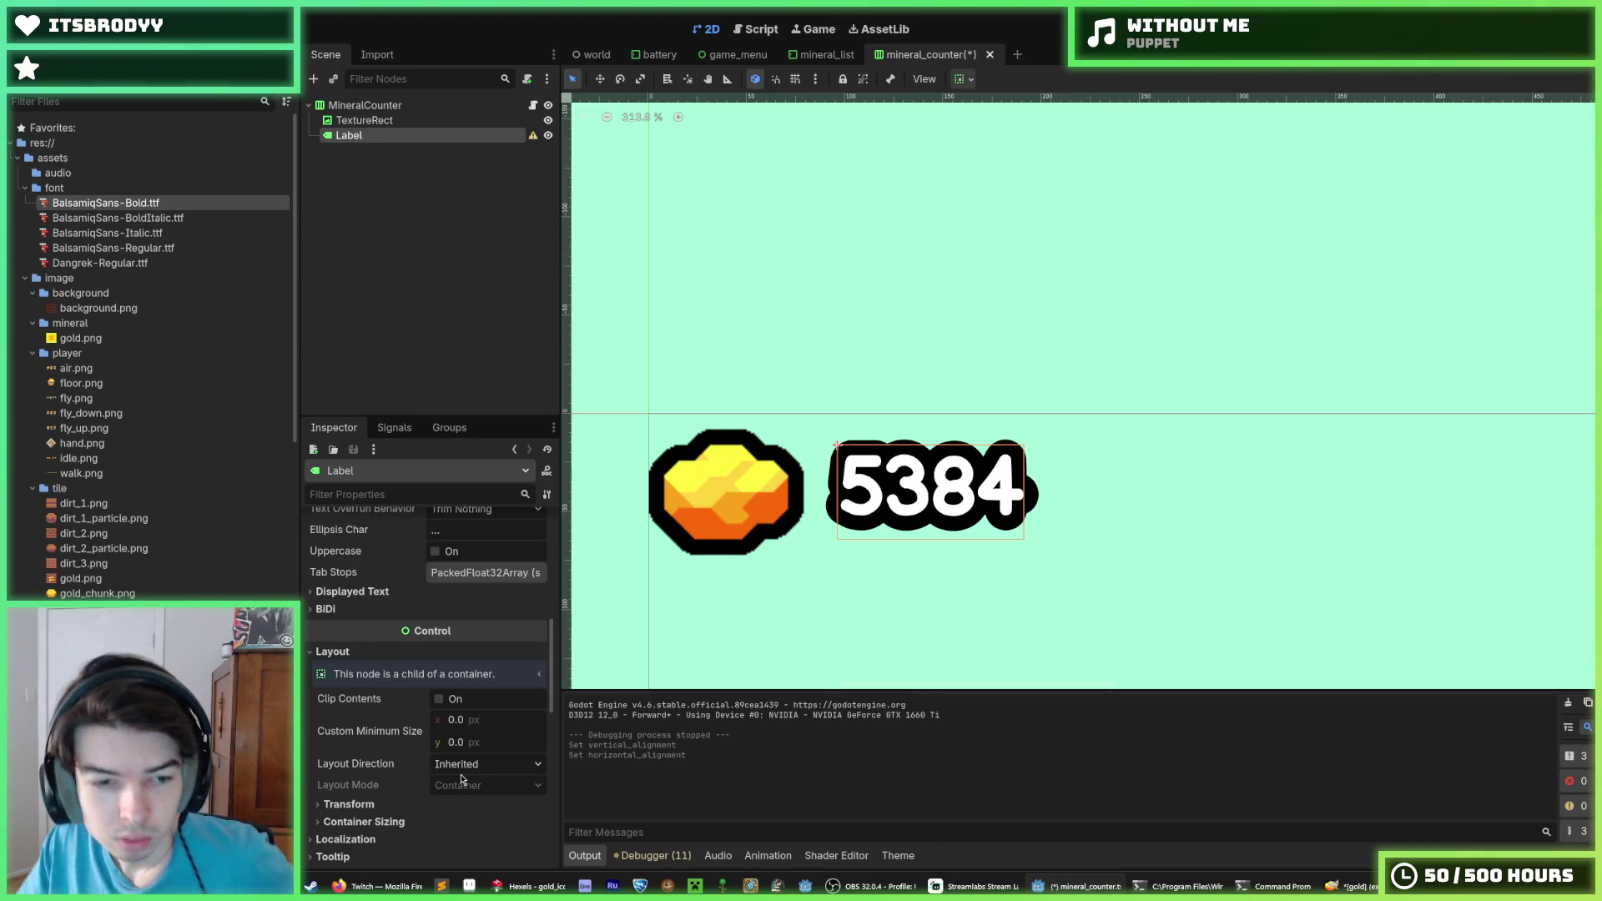
scroll(357, 634, up, 10)
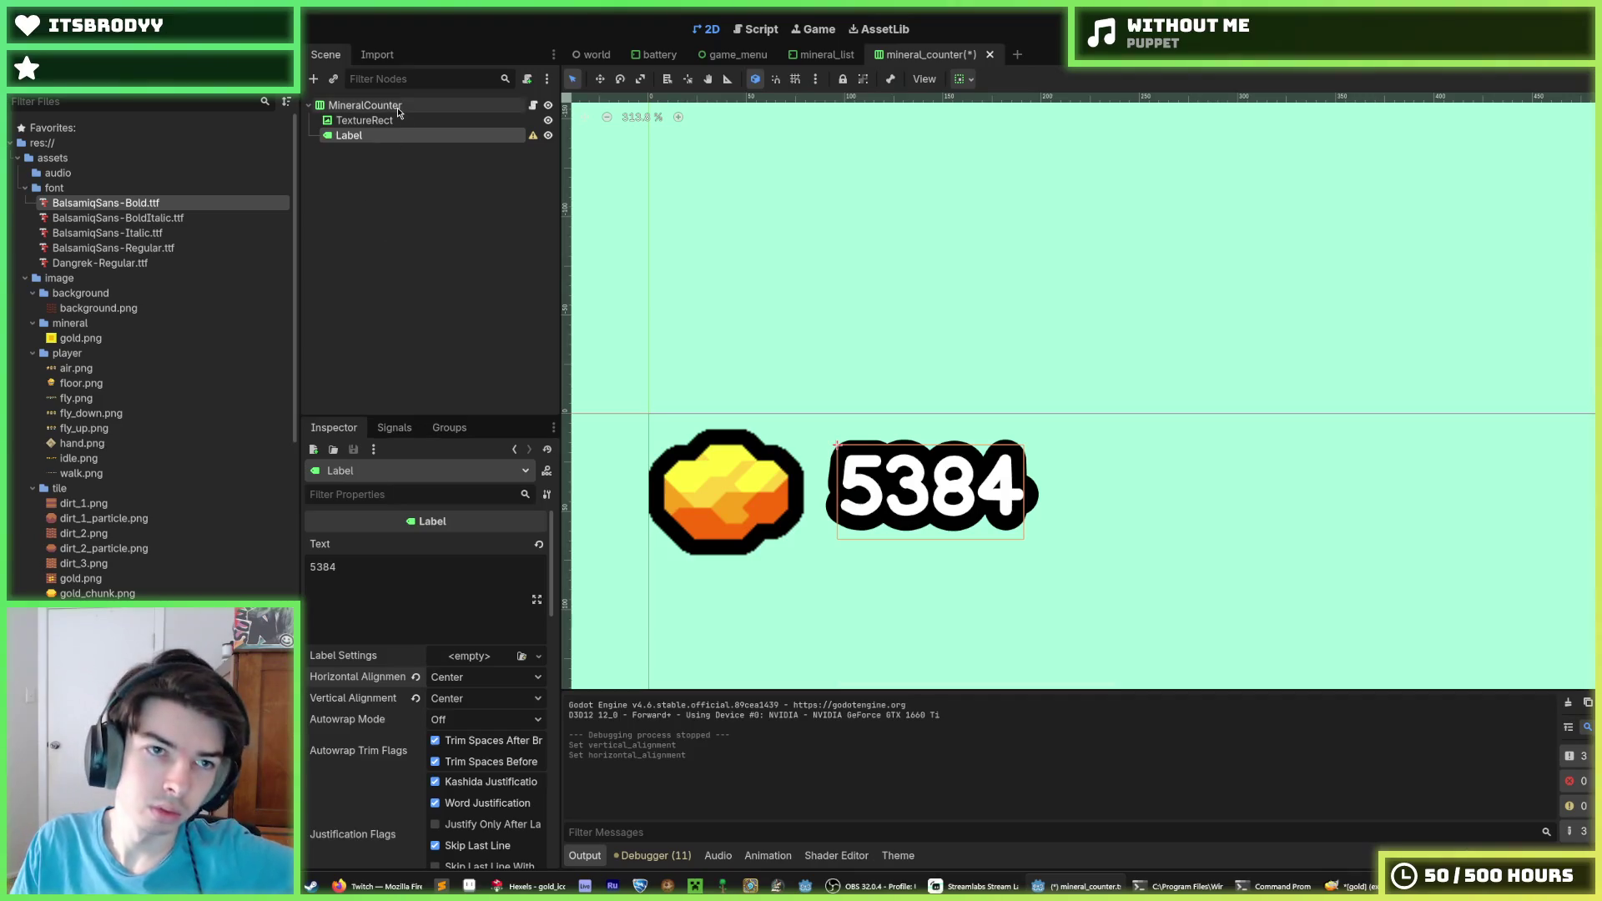
Try the label's container sizing options, ending with horizontal Fill and vertical Shrink Center
scroll(351, 773, down, 5)
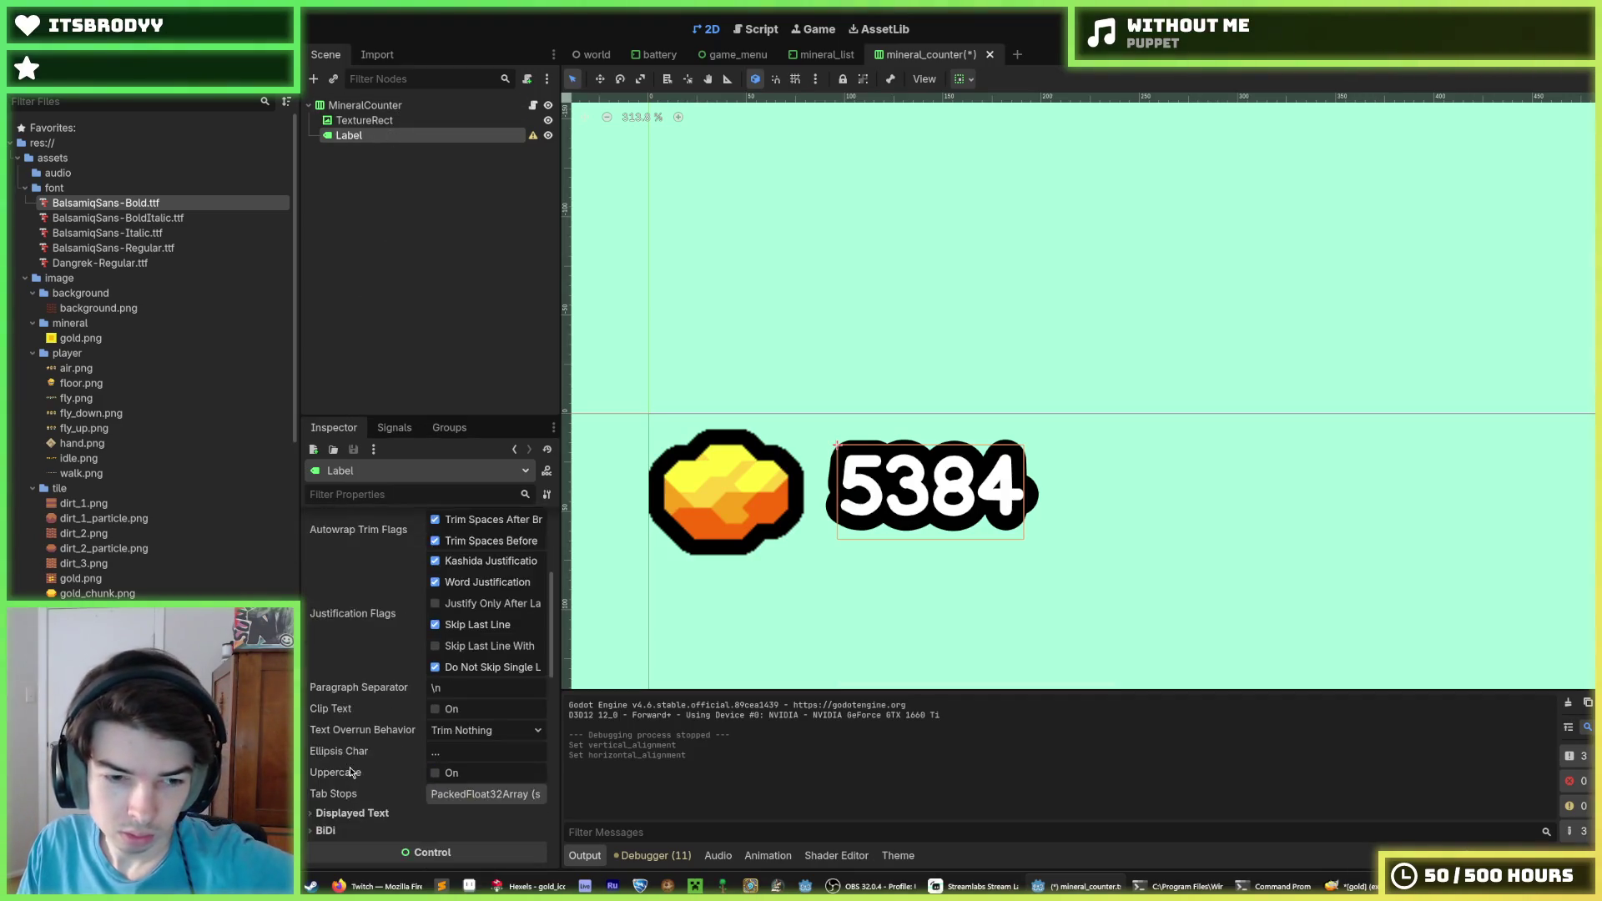
scroll(350, 772, down, 5)
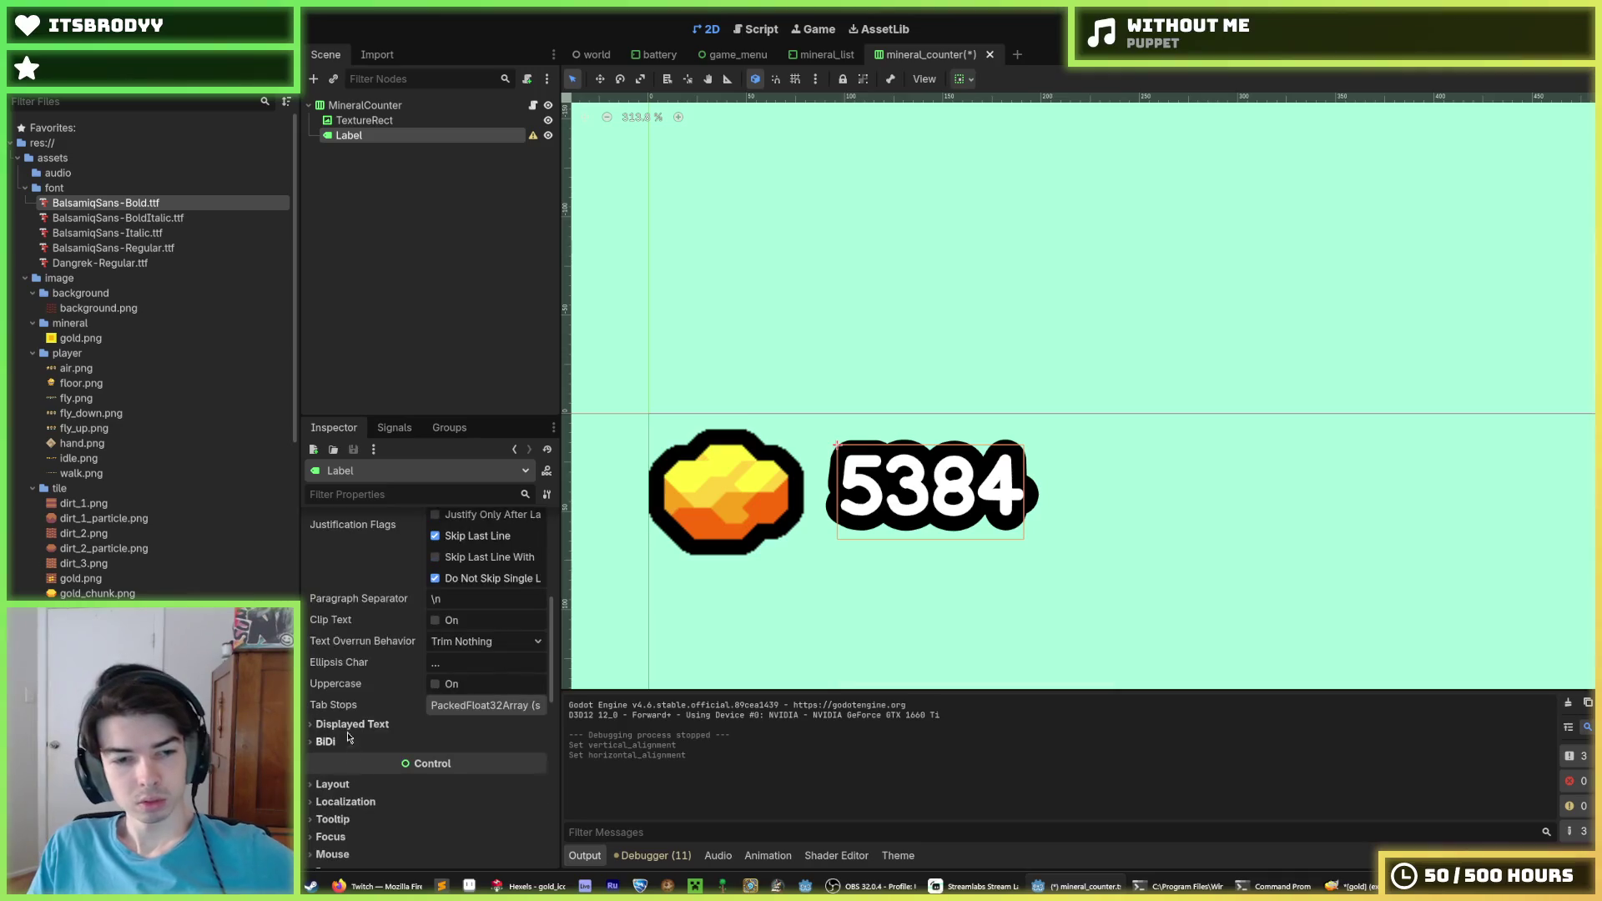
click(368, 608)
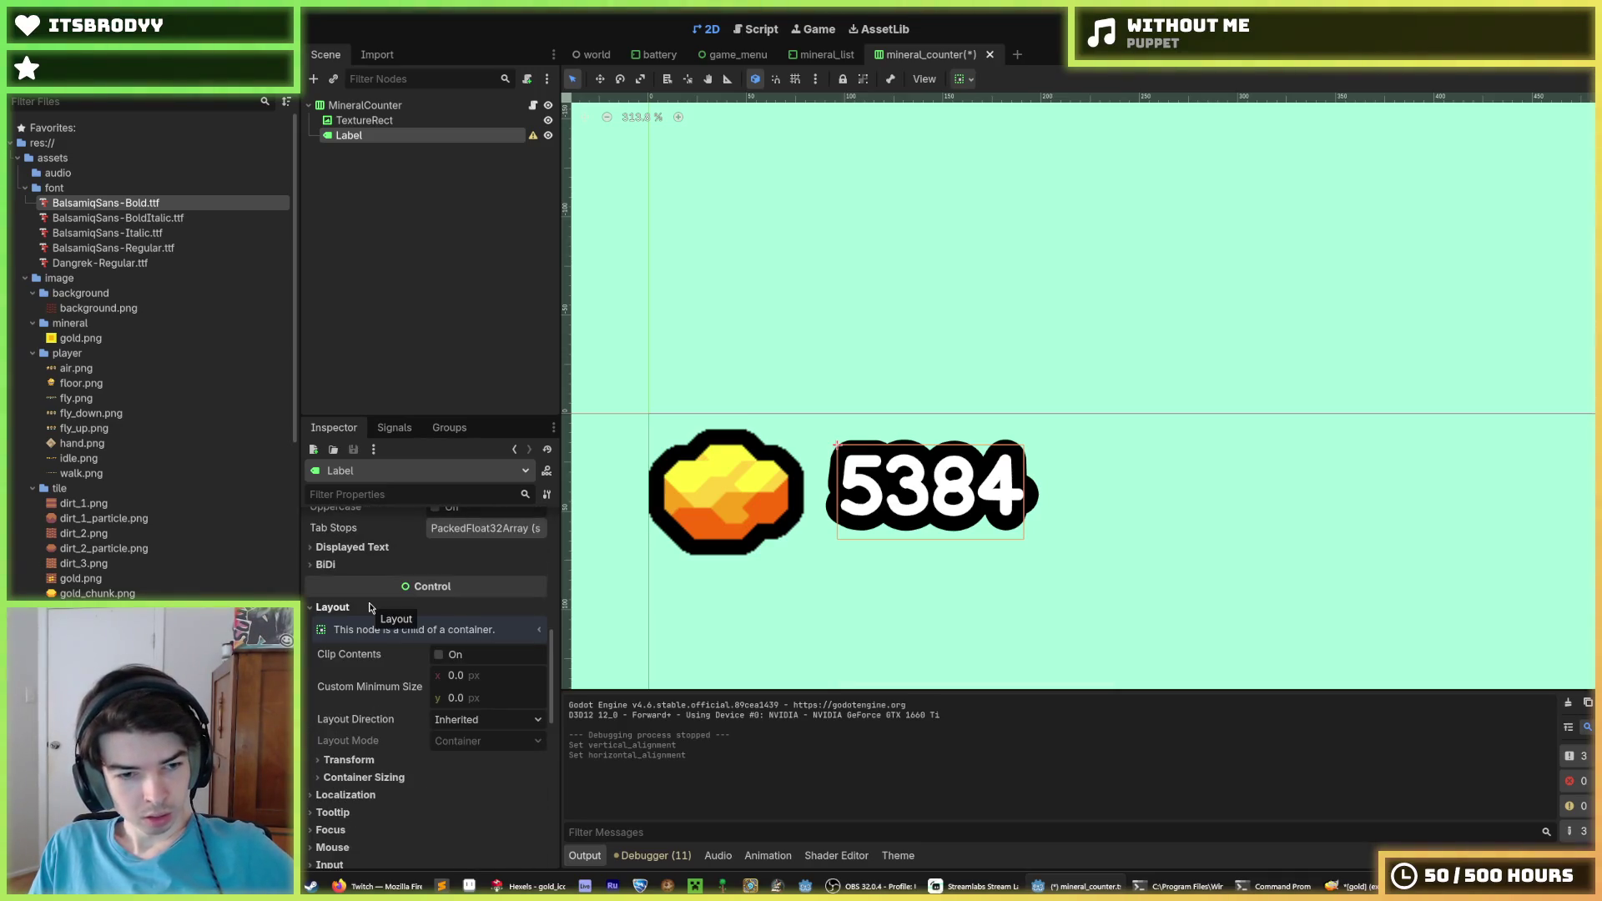
click(375, 778)
scroll(486, 711, down, 3)
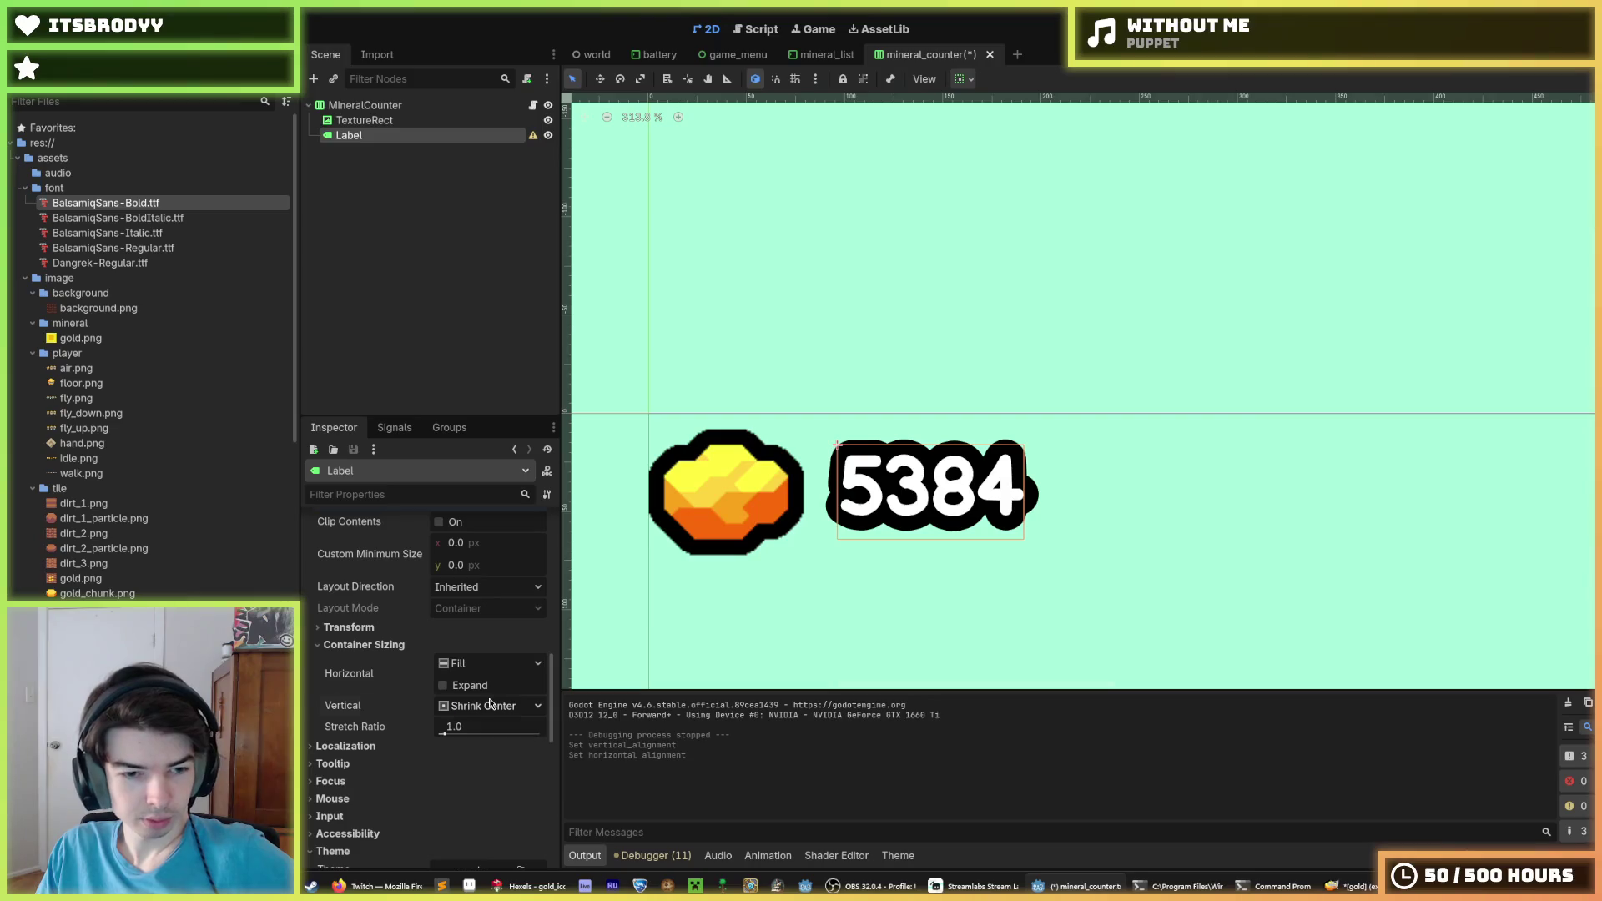
click(488, 663)
click(476, 716)
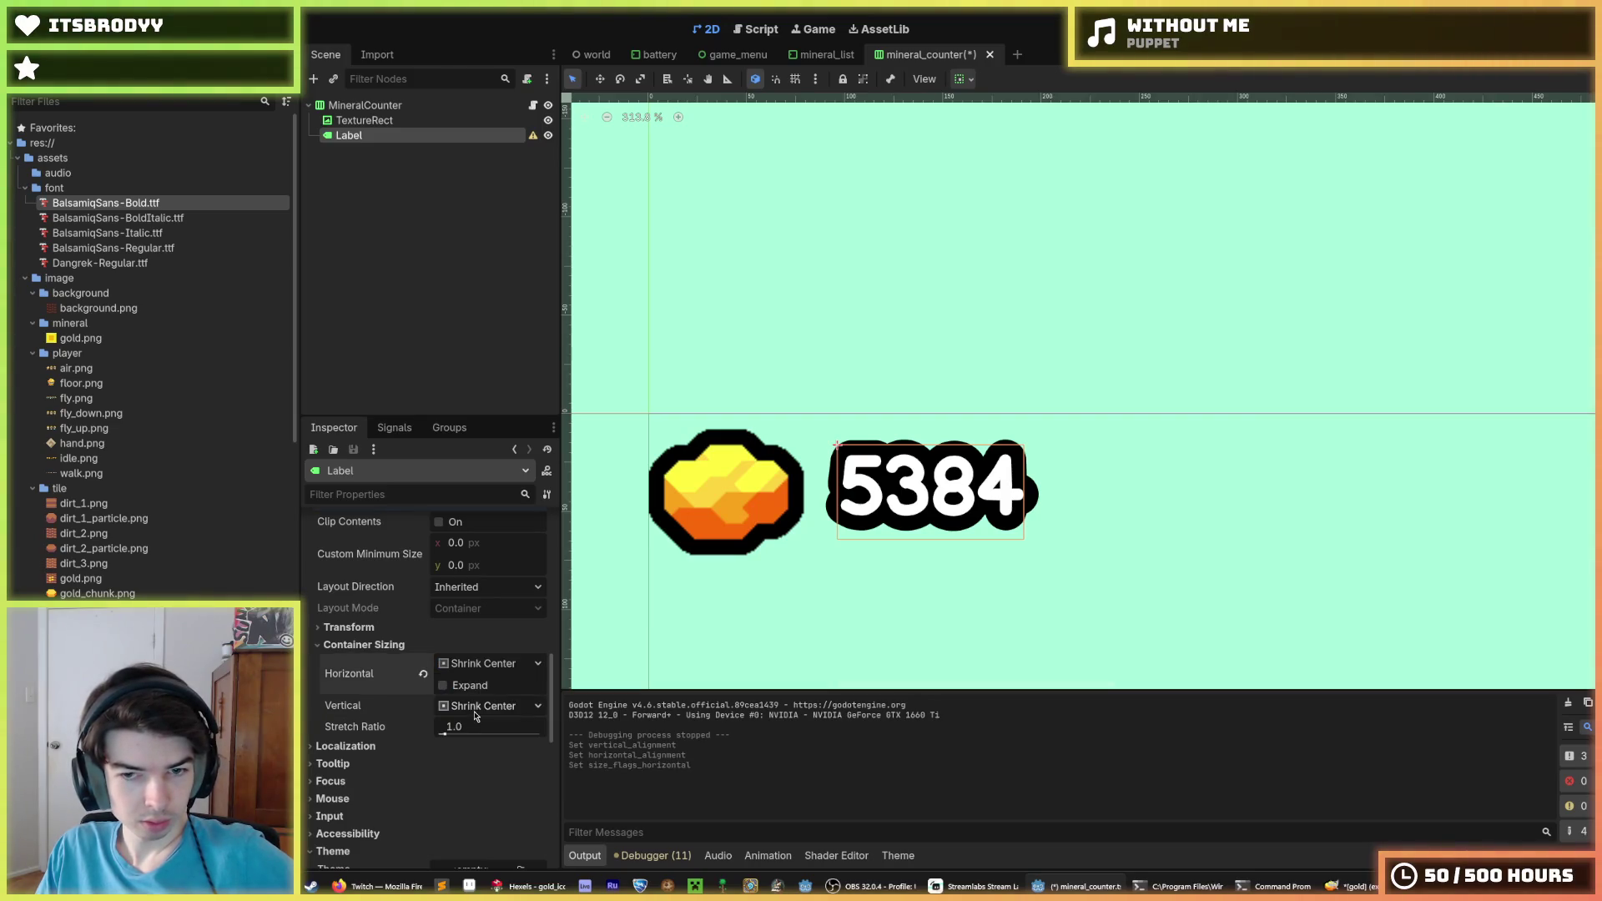
click(422, 677)
click(487, 705)
click(487, 707)
click(486, 707)
click(485, 728)
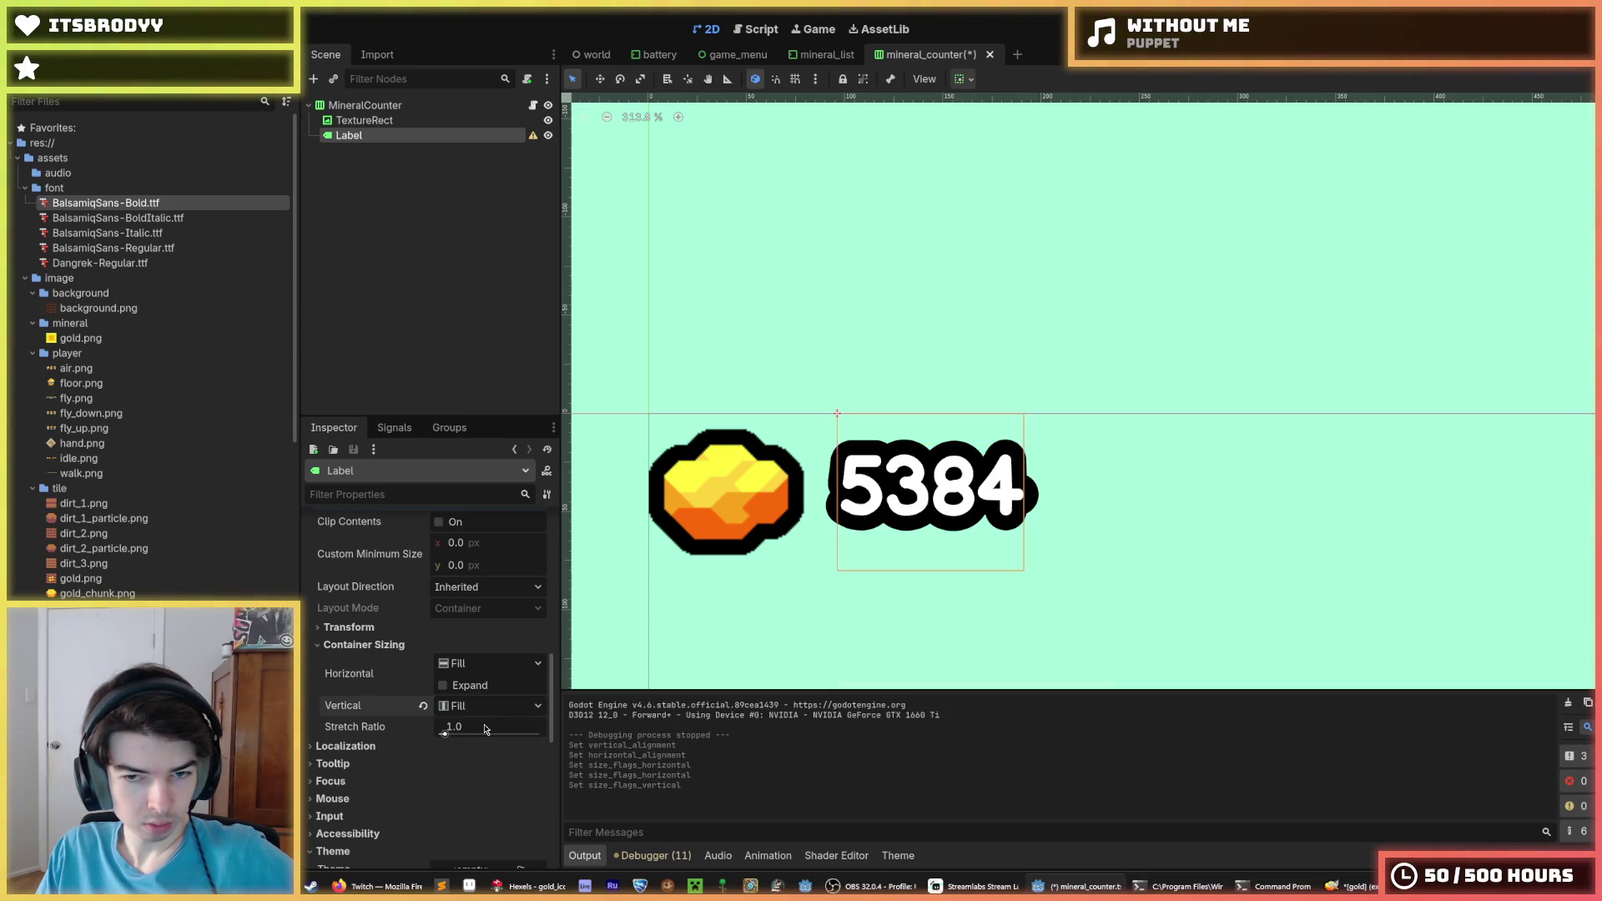
click(478, 705)
click(481, 756)
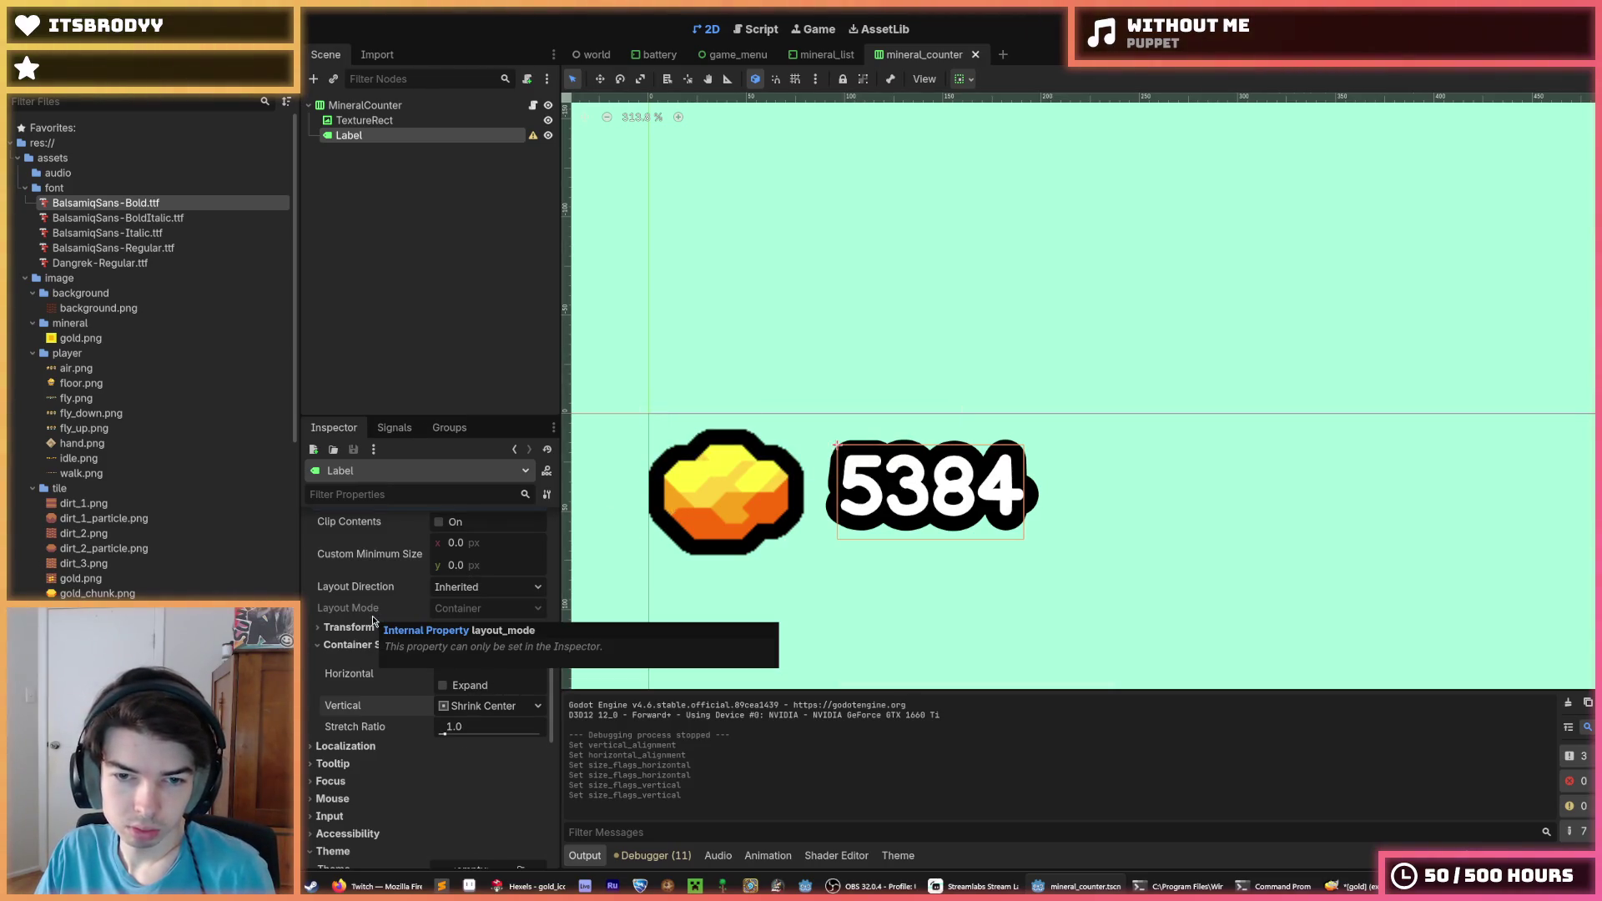
Assign a new LabelSettings resource to the 5384 label
scroll(892, 492, up, 3)
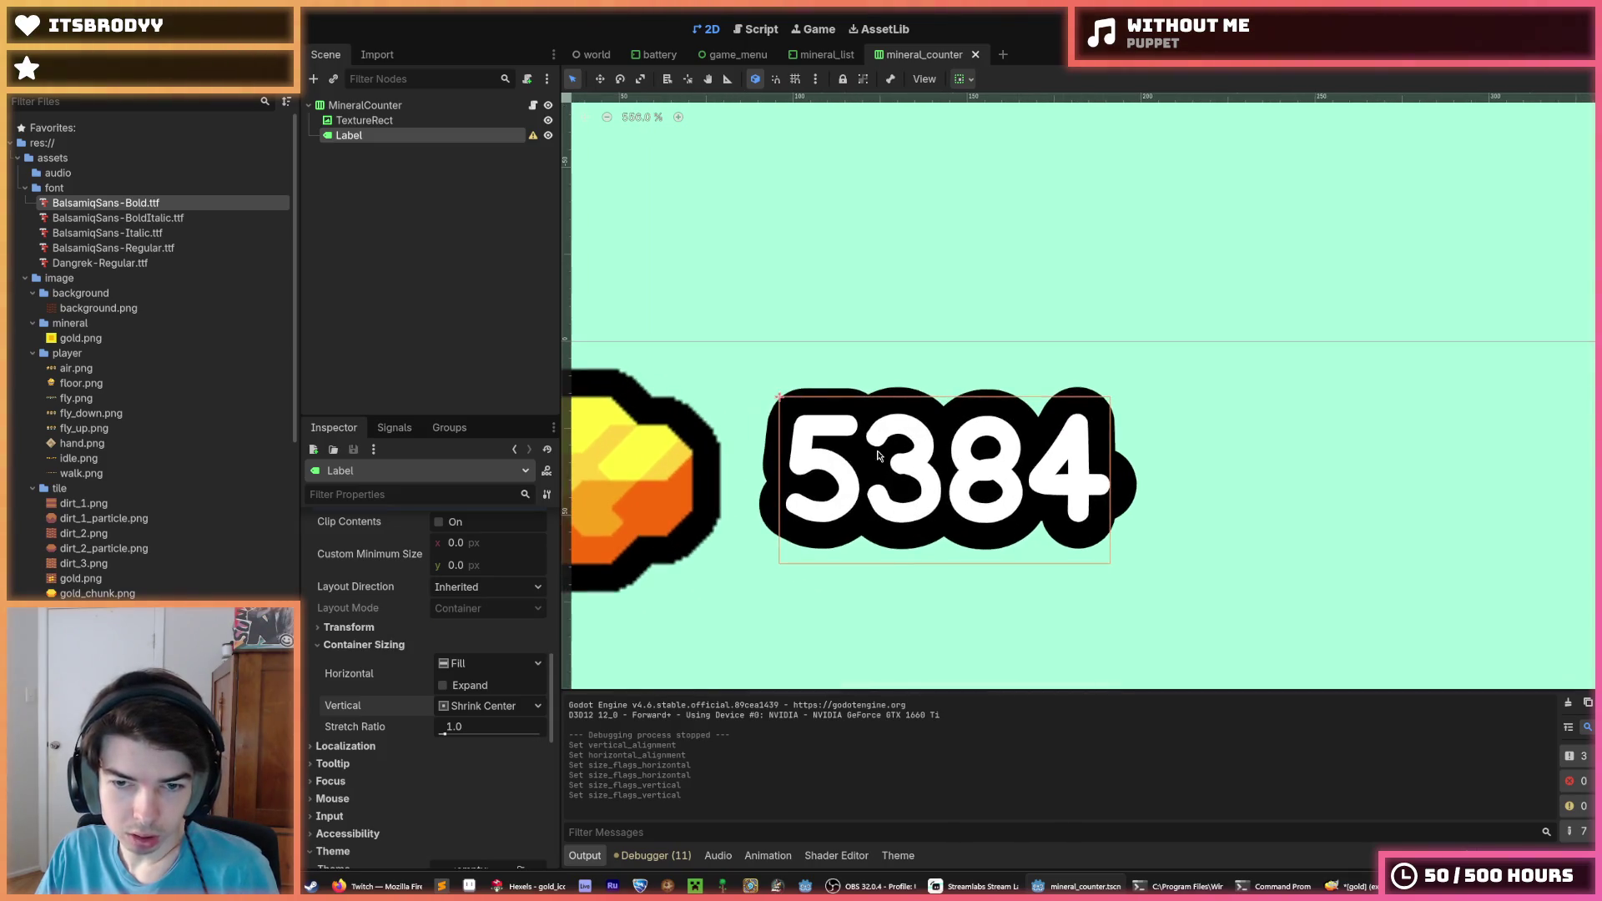
scroll(412, 656, up, 10)
scroll(411, 656, down, 8)
scroll(394, 656, up, 4)
scroll(395, 656, down, 3)
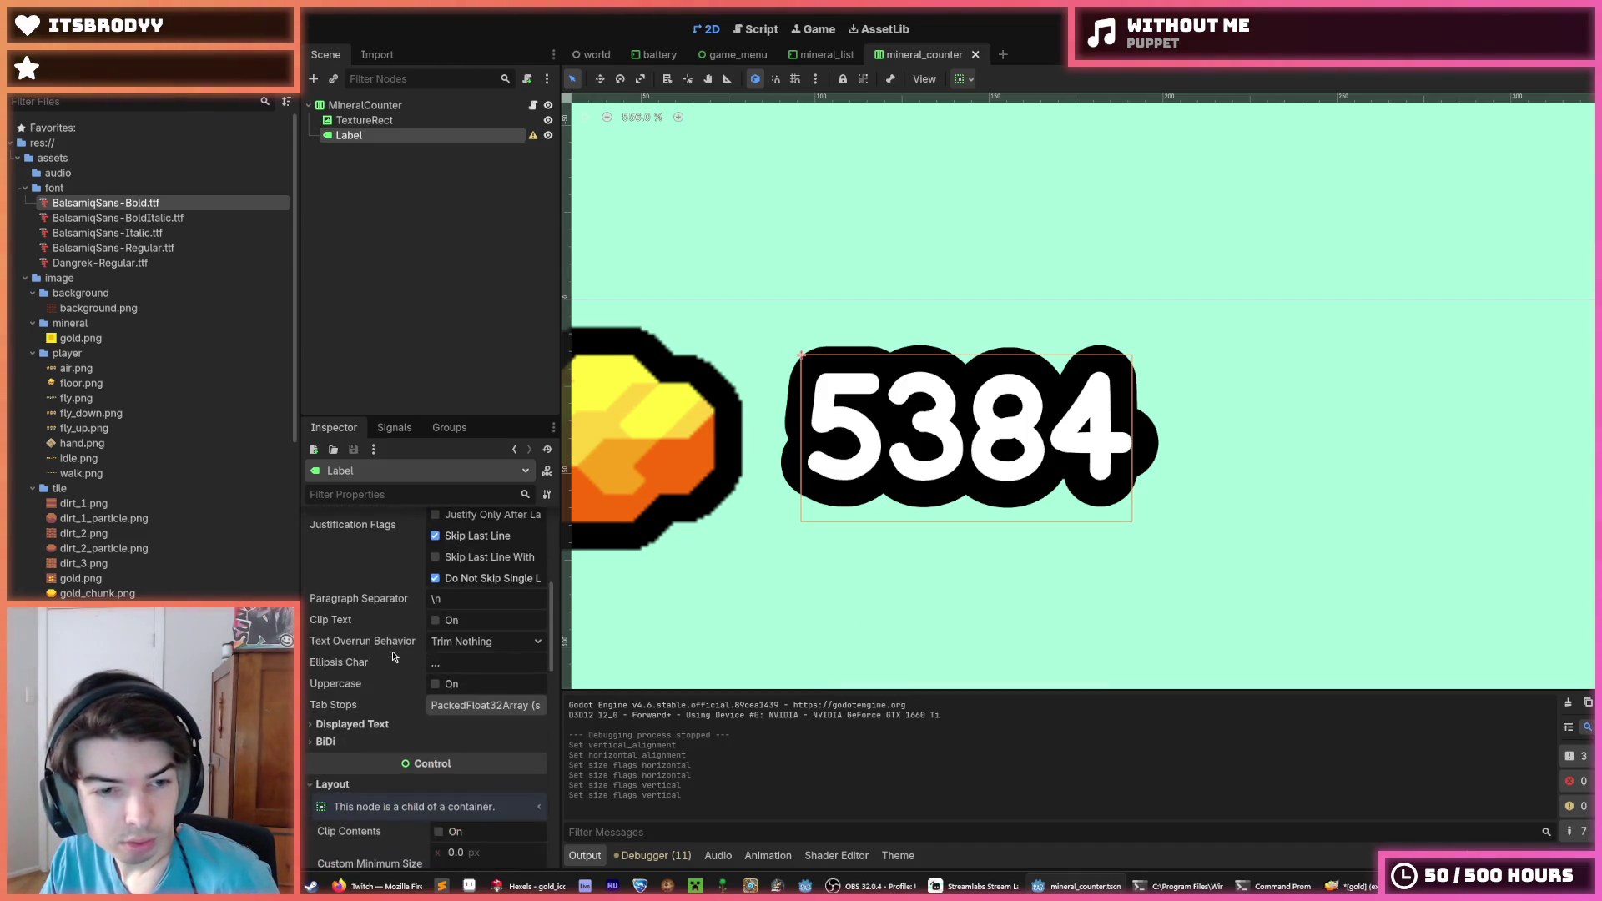
scroll(393, 655, down, 4)
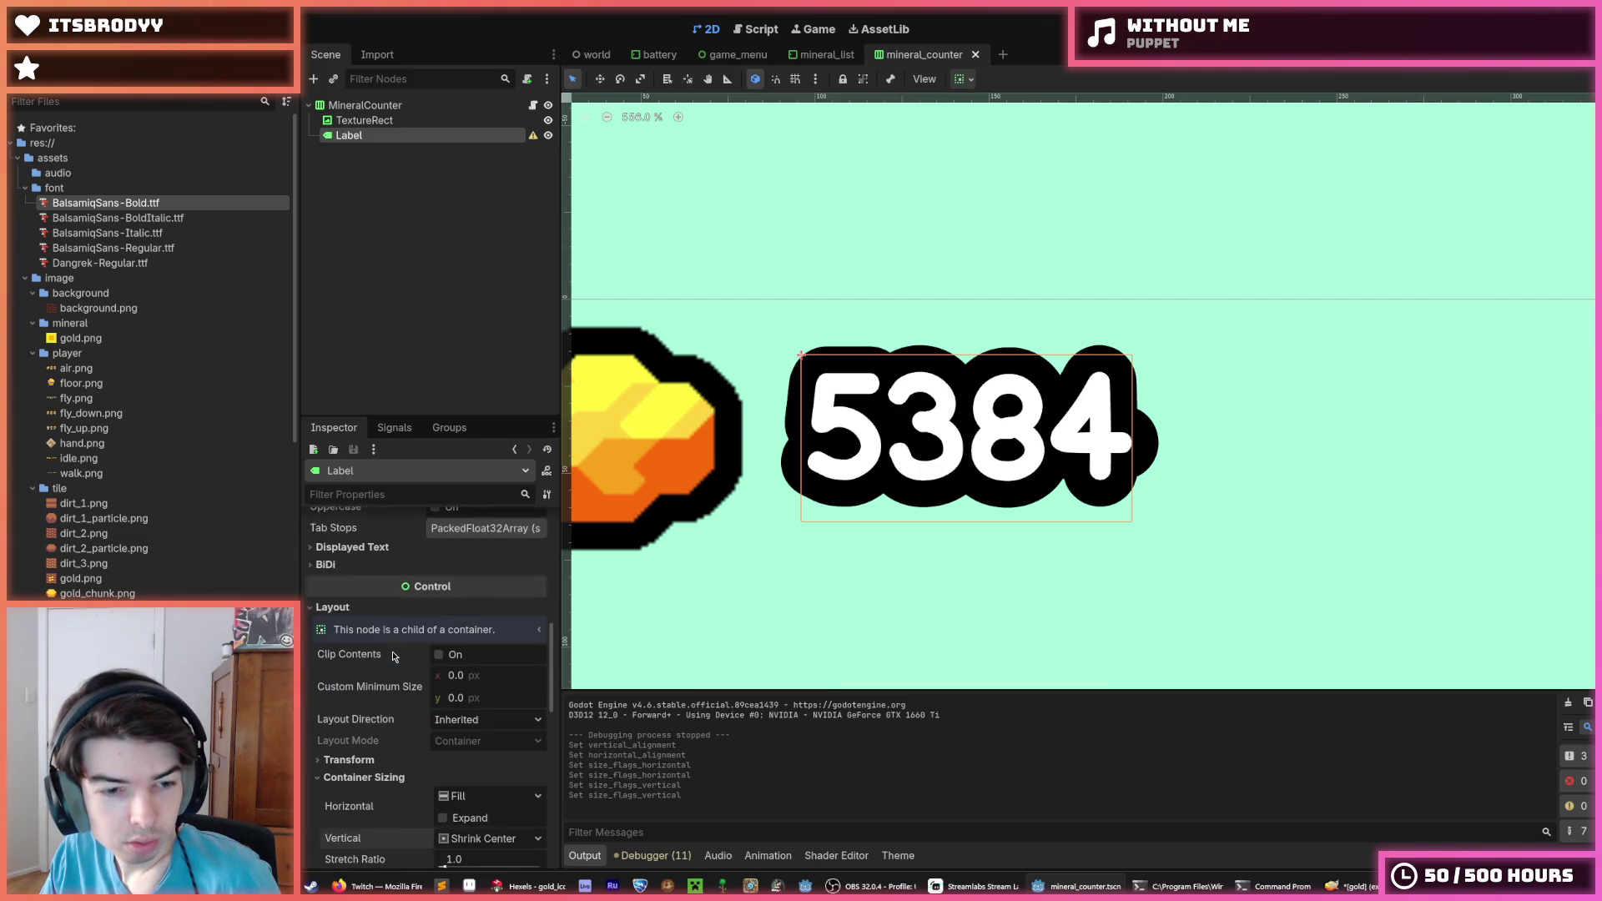
scroll(392, 657, up, 4)
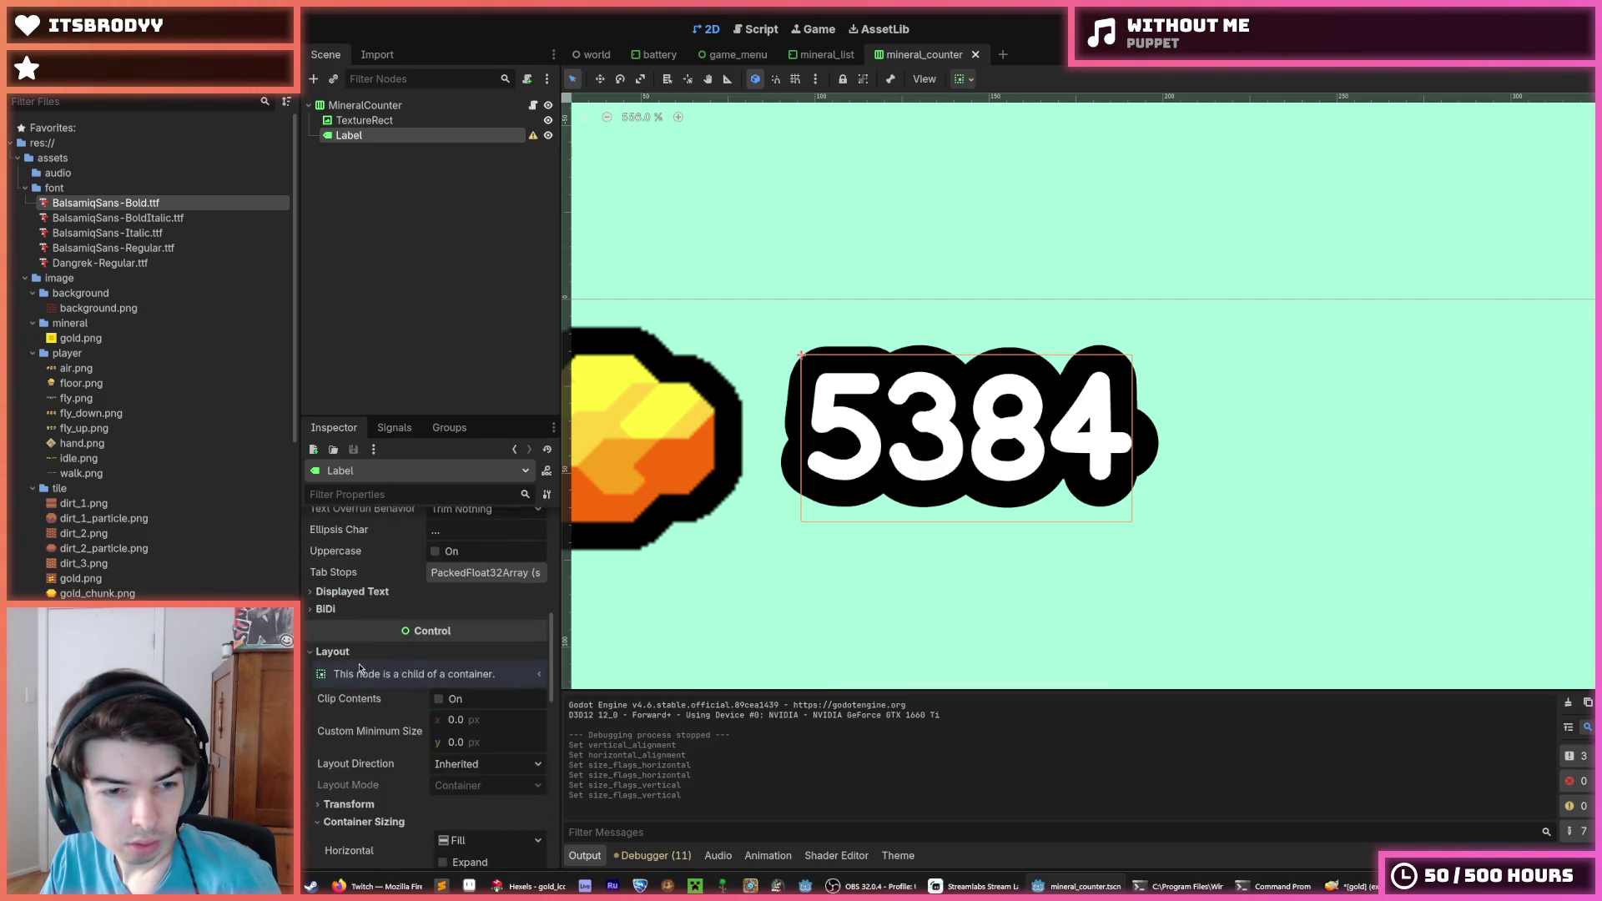
scroll(352, 732, up, 4)
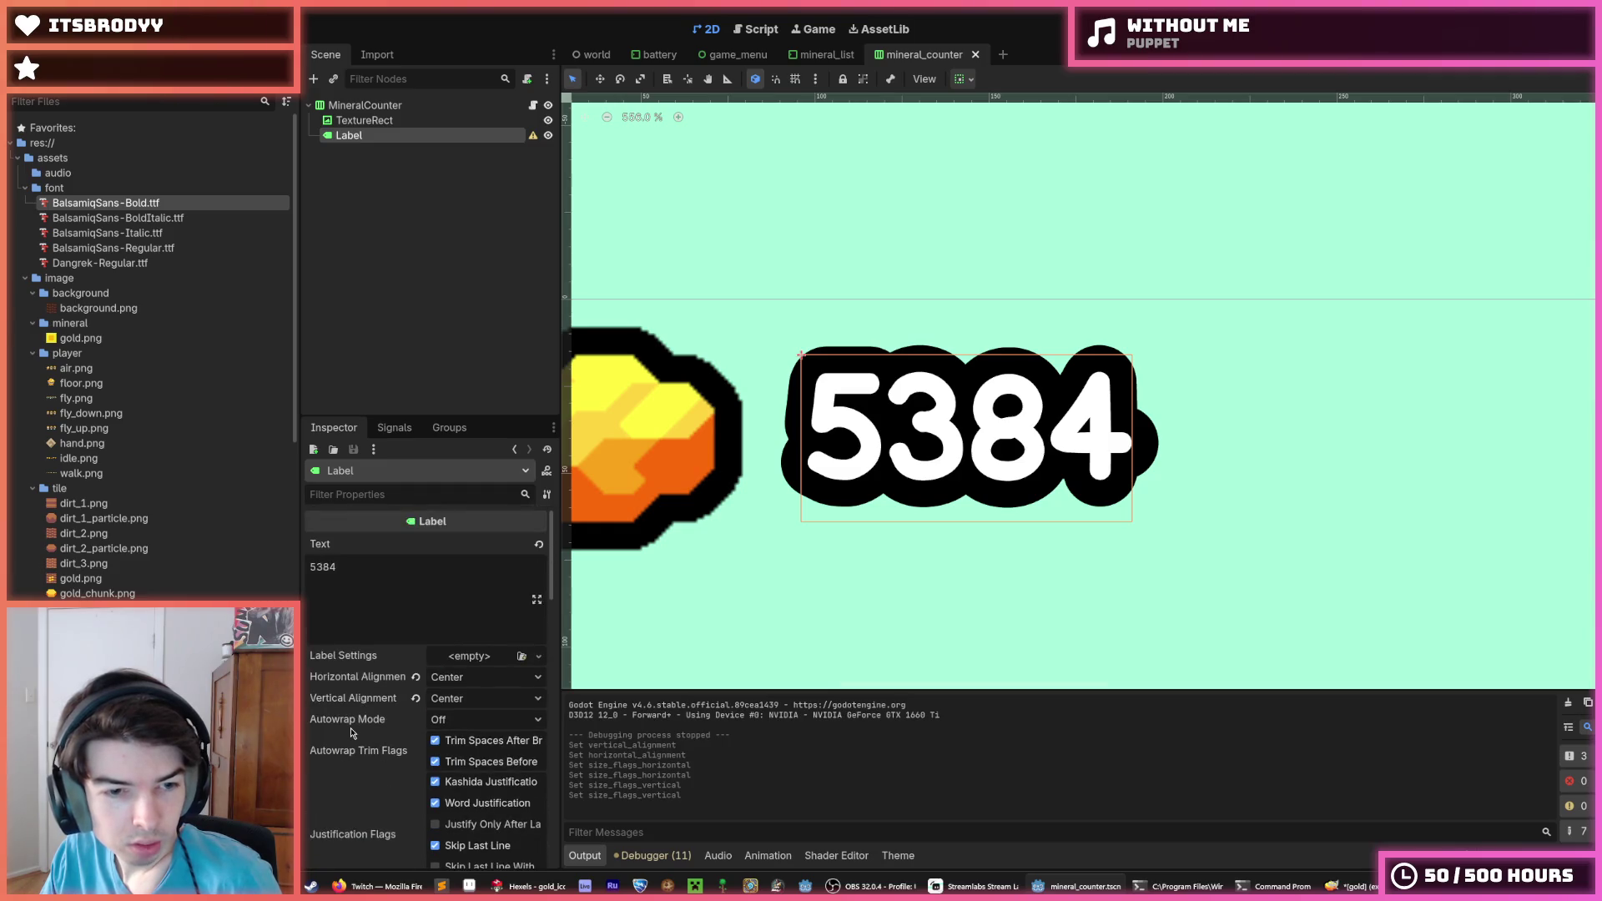
scroll(374, 680, down, 1)
scroll(372, 693, up, 1)
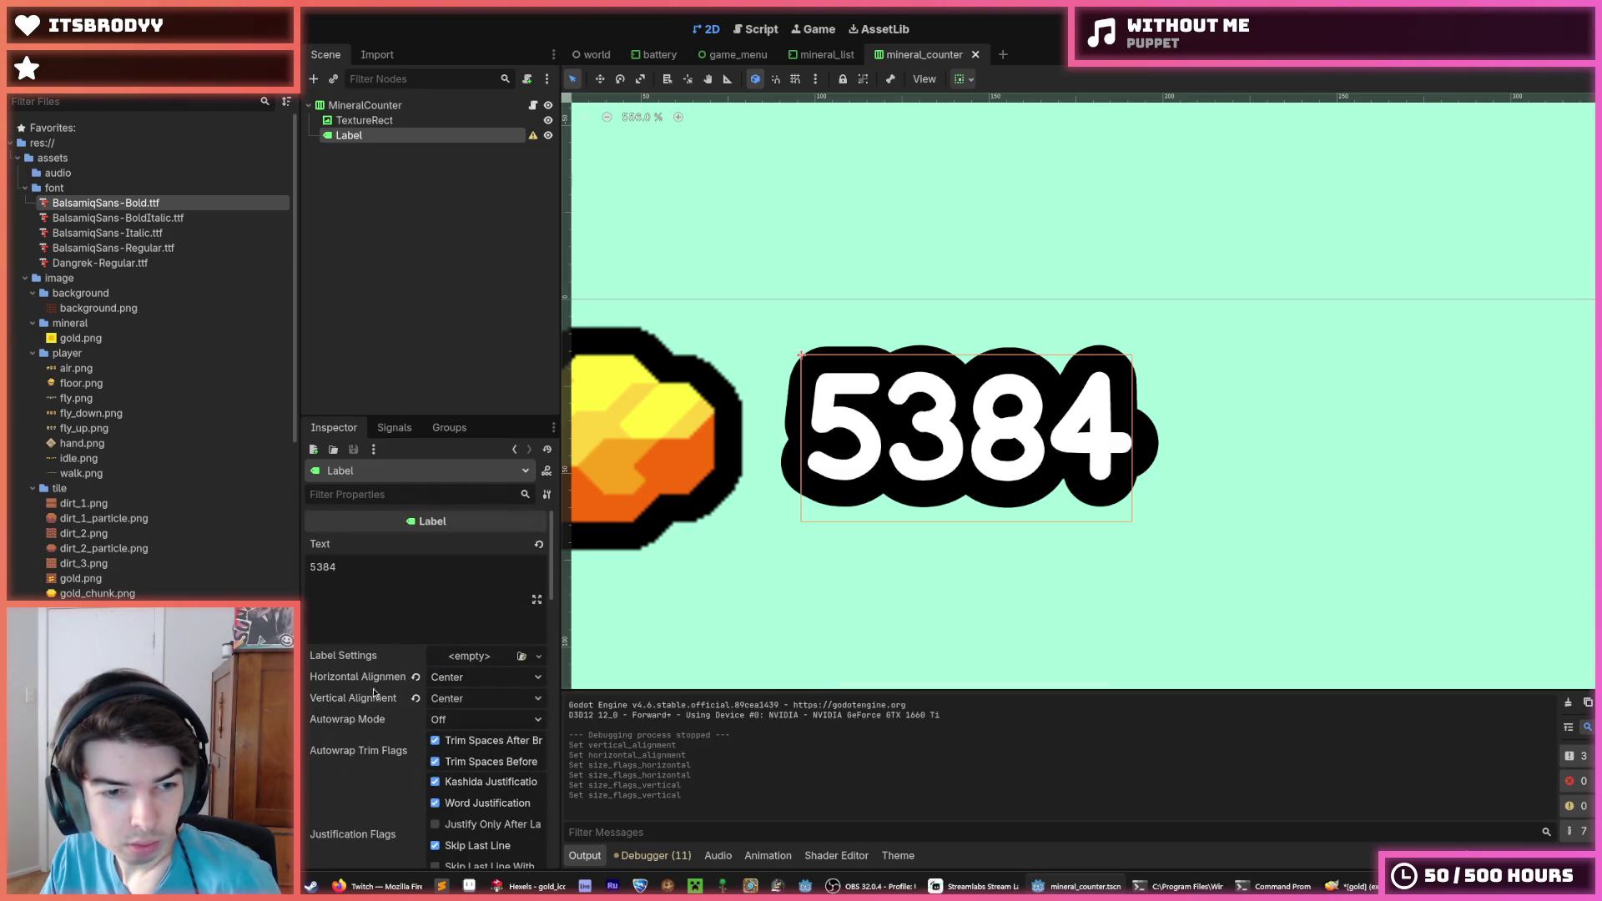
click(457, 659)
click(479, 694)
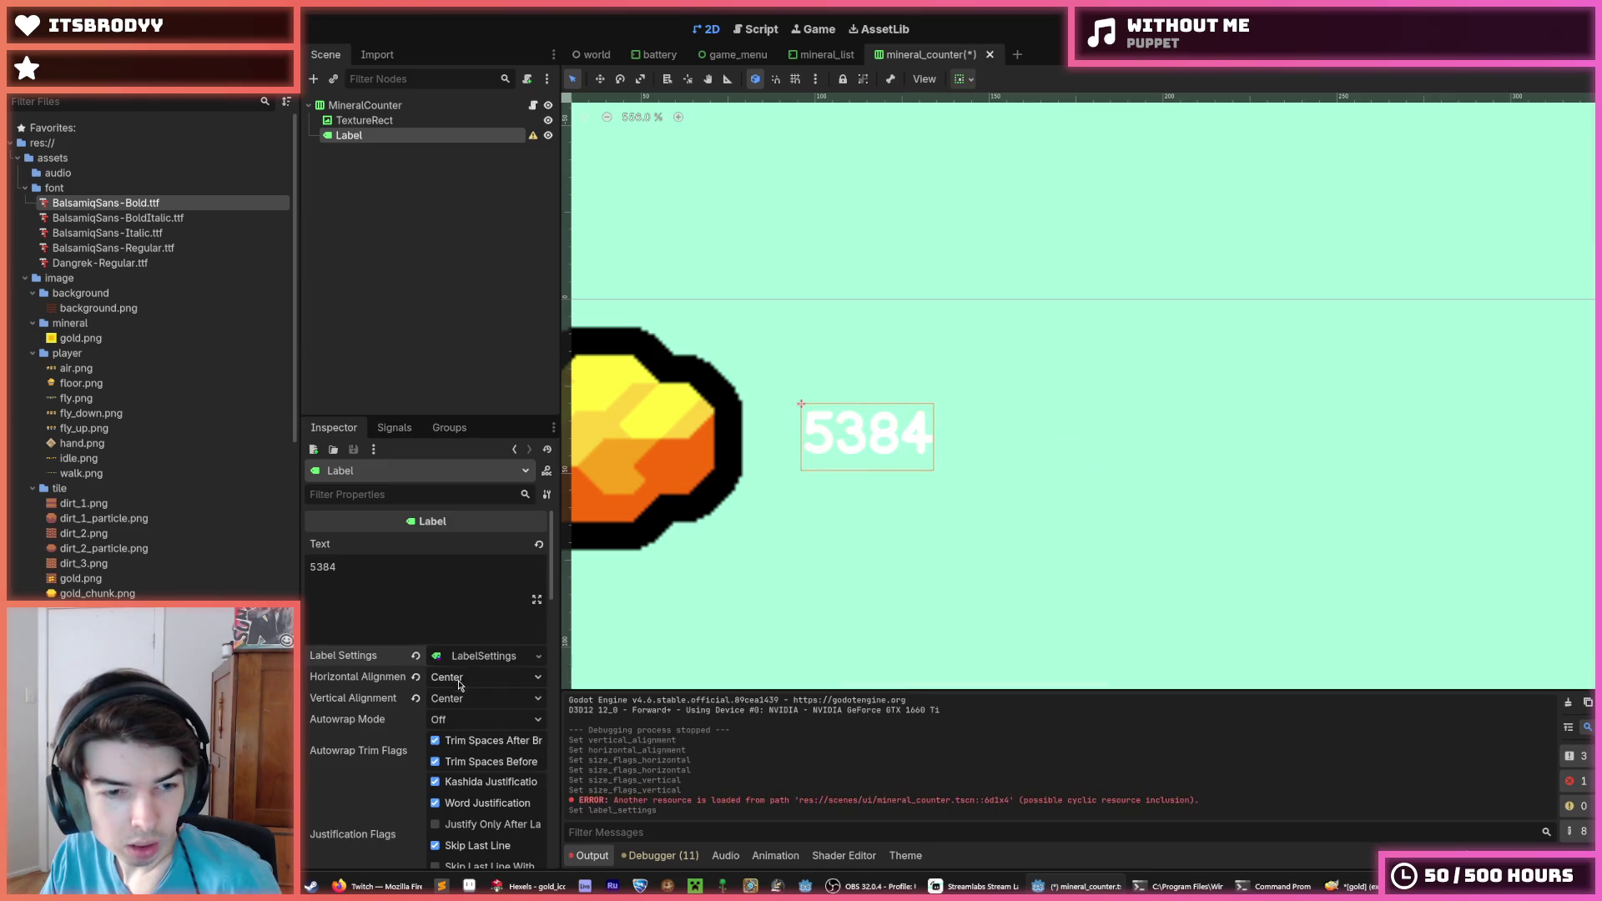
Browse the new LabelSettings' Font, Outline and Shadow sections
click(465, 657)
click(368, 721)
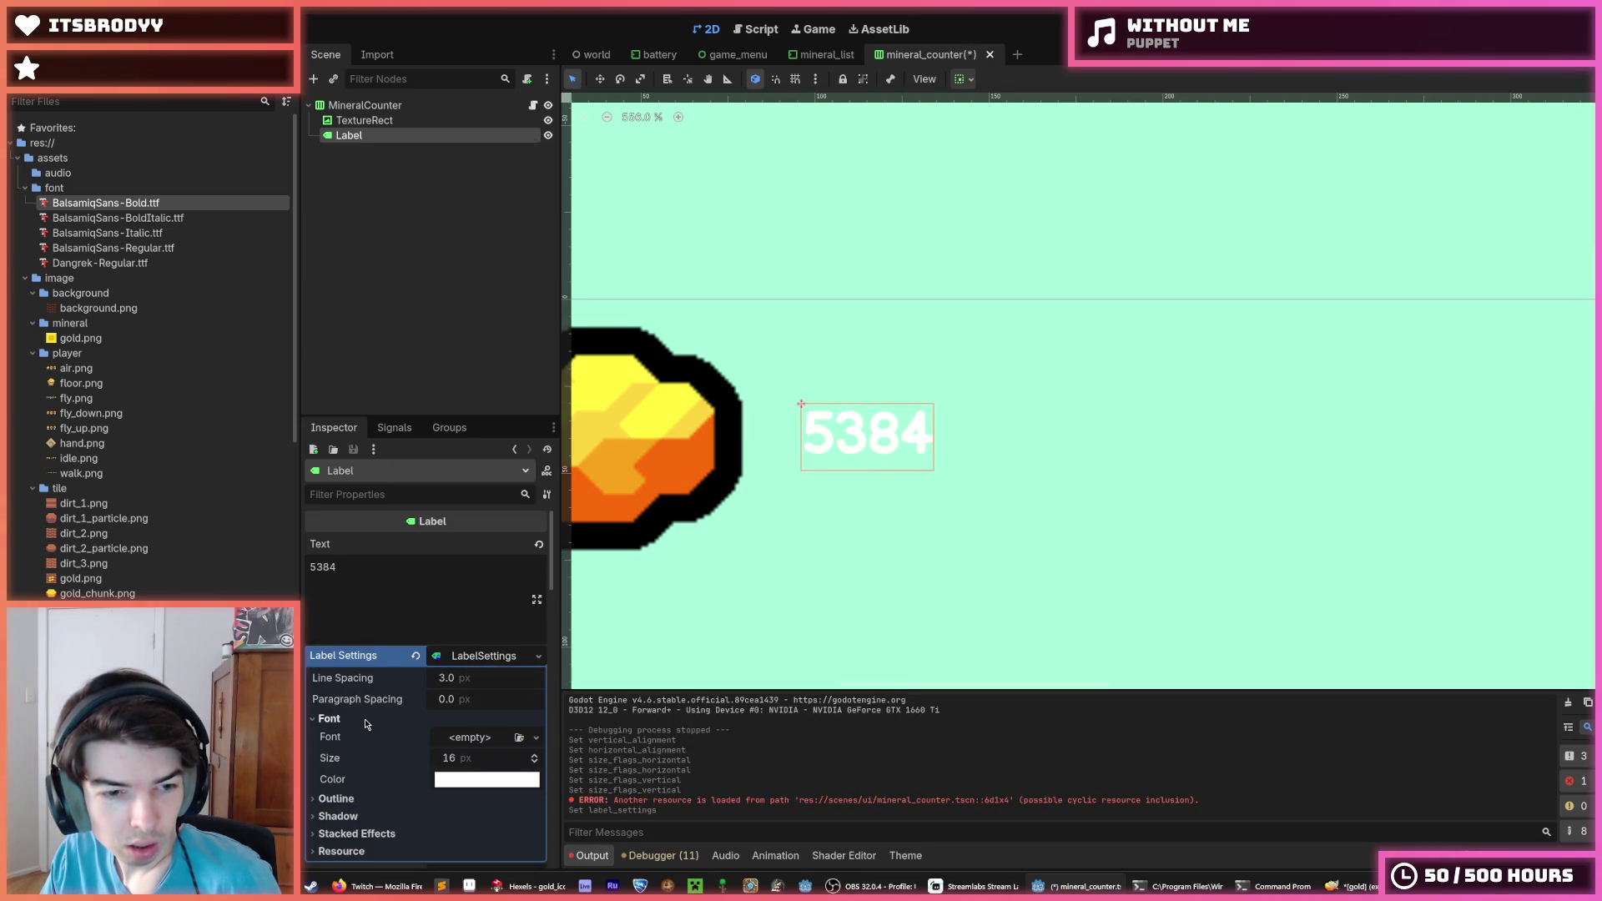
double_click(364, 720)
click(355, 720)
click(346, 720)
click(339, 719)
click(336, 721)
double_click(335, 722)
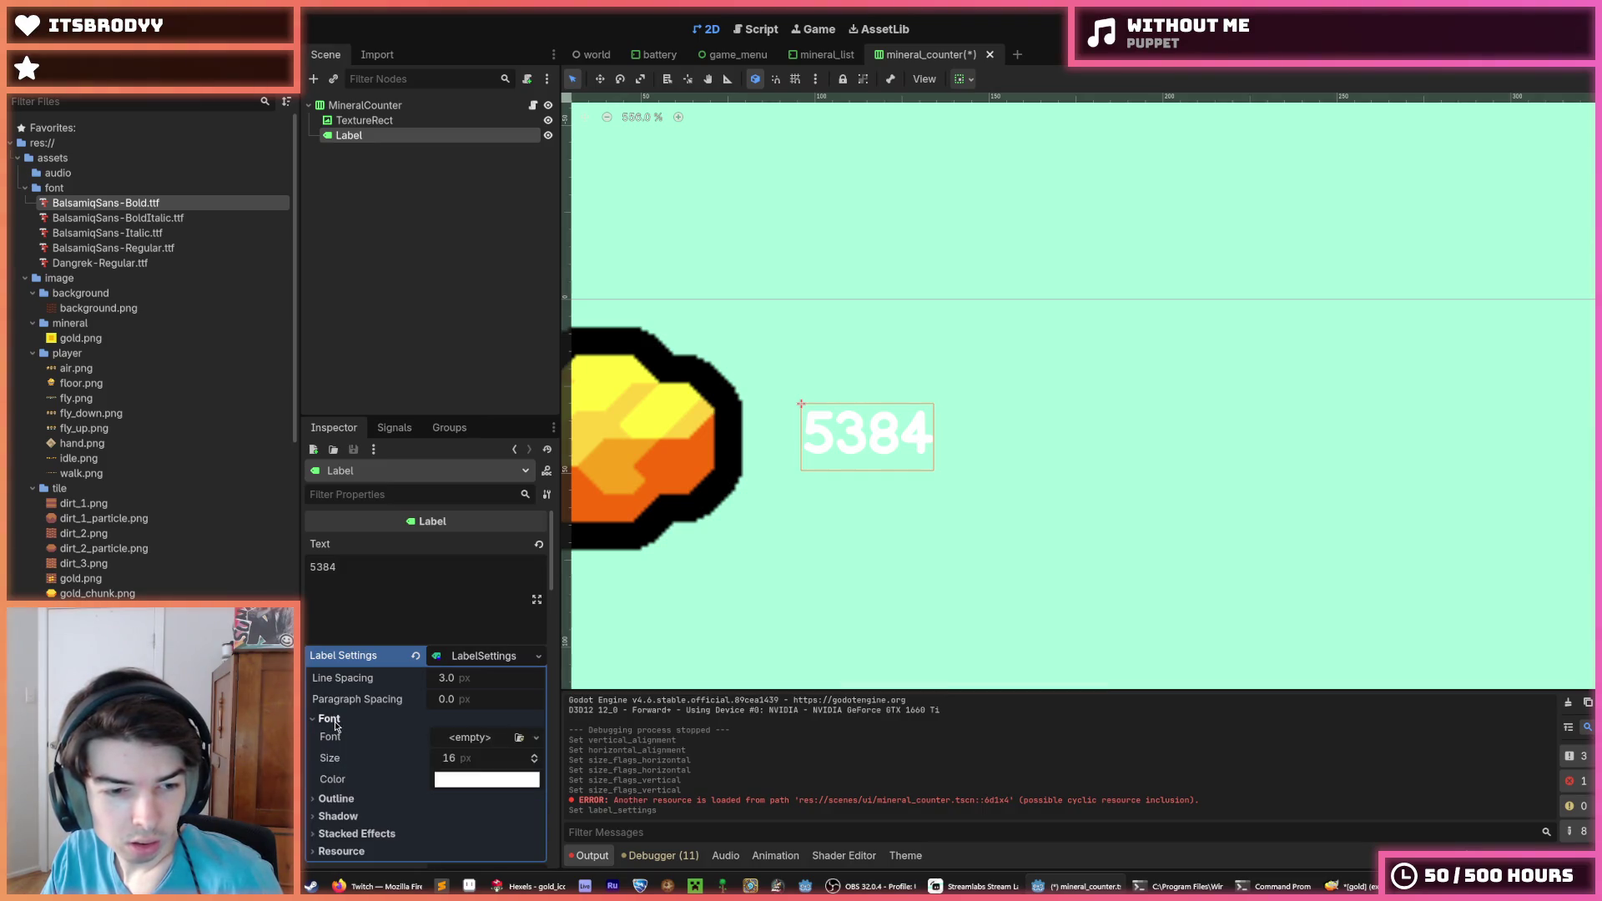
click(336, 800)
click(336, 799)
click(338, 816)
click(337, 816)
Add a stacked outline to the label and raise its colour intensity to 8.014
click(346, 834)
scroll(350, 801, down, 2)
click(367, 717)
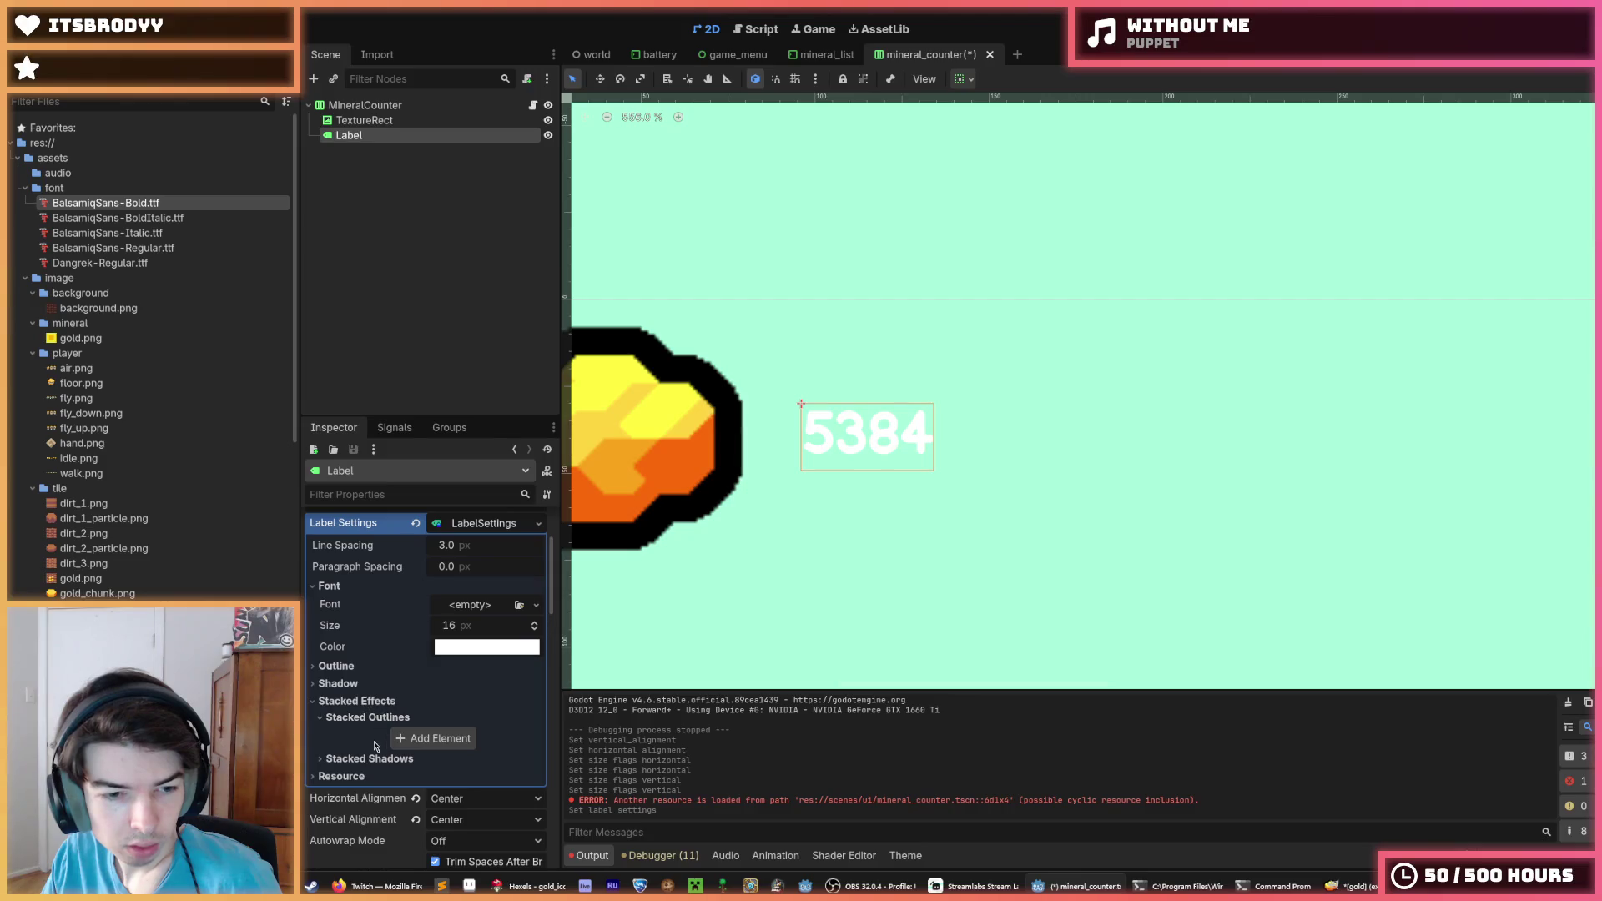
click(404, 737)
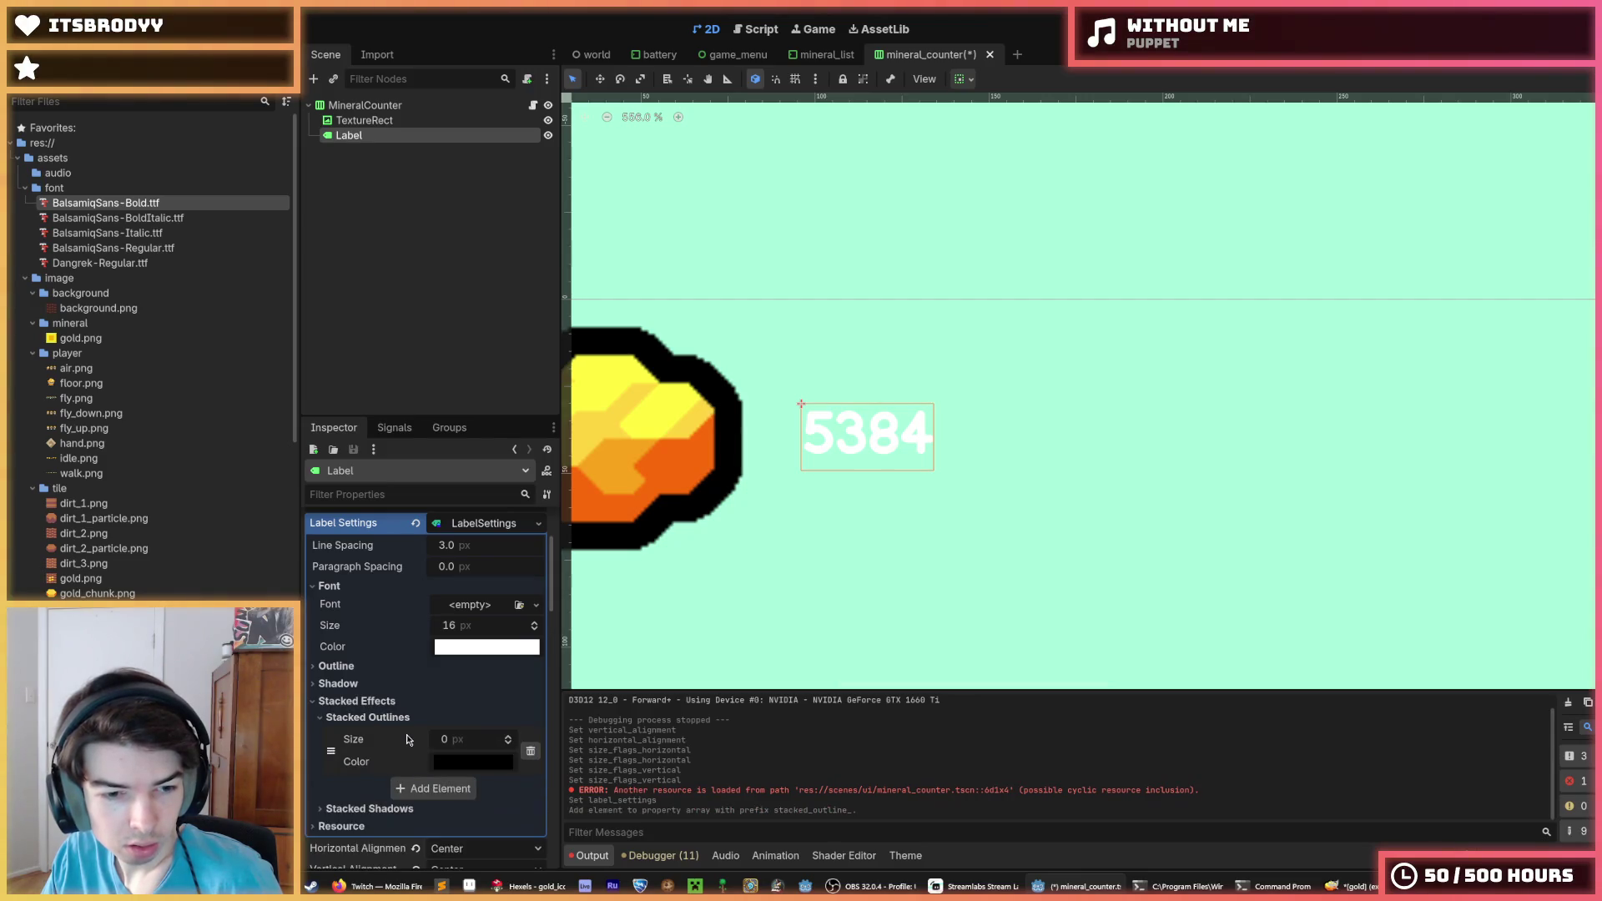
click(455, 762)
drag(472, 640, 488, 639)
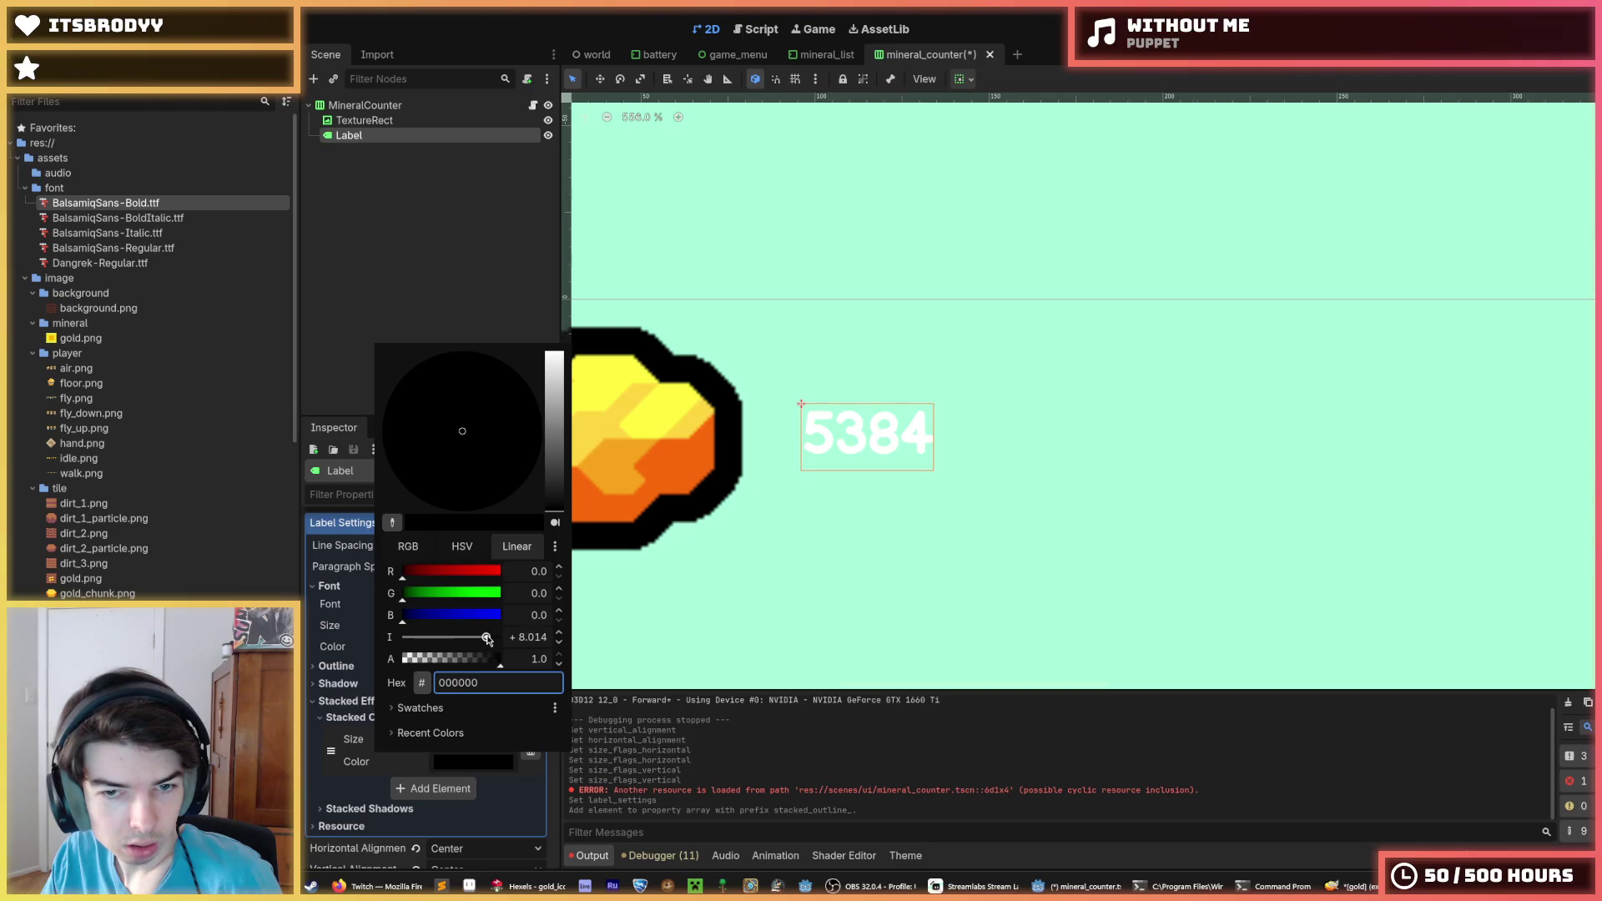
click(434, 788)
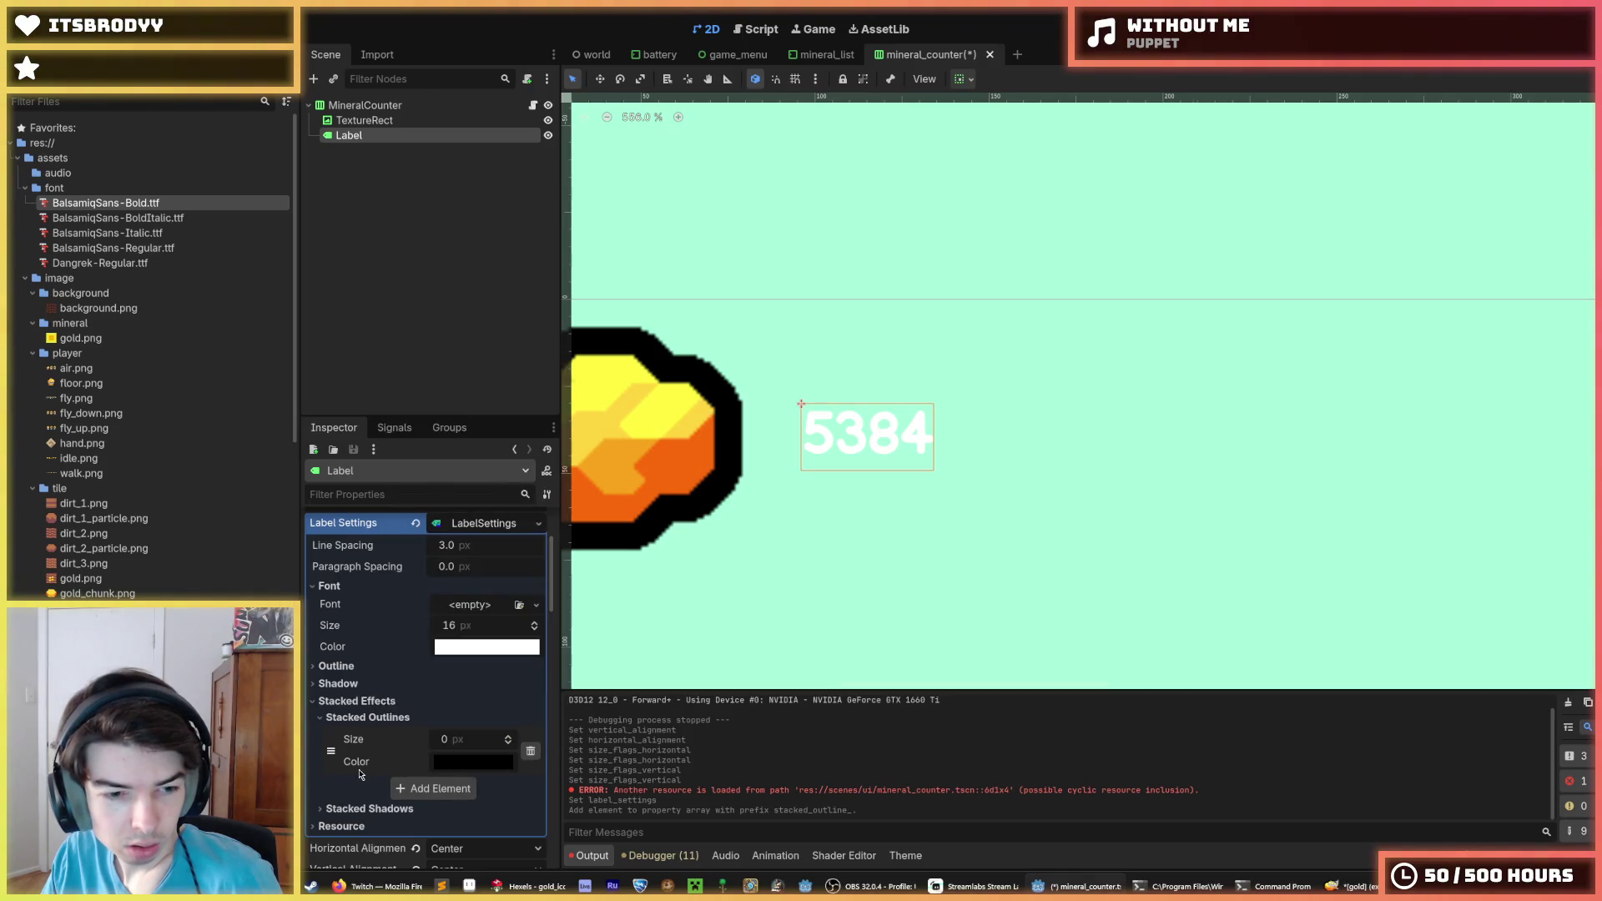
Clear the label settings to restore the large black-outlined number
scroll(371, 757, down, 3)
scroll(418, 658, up, 4)
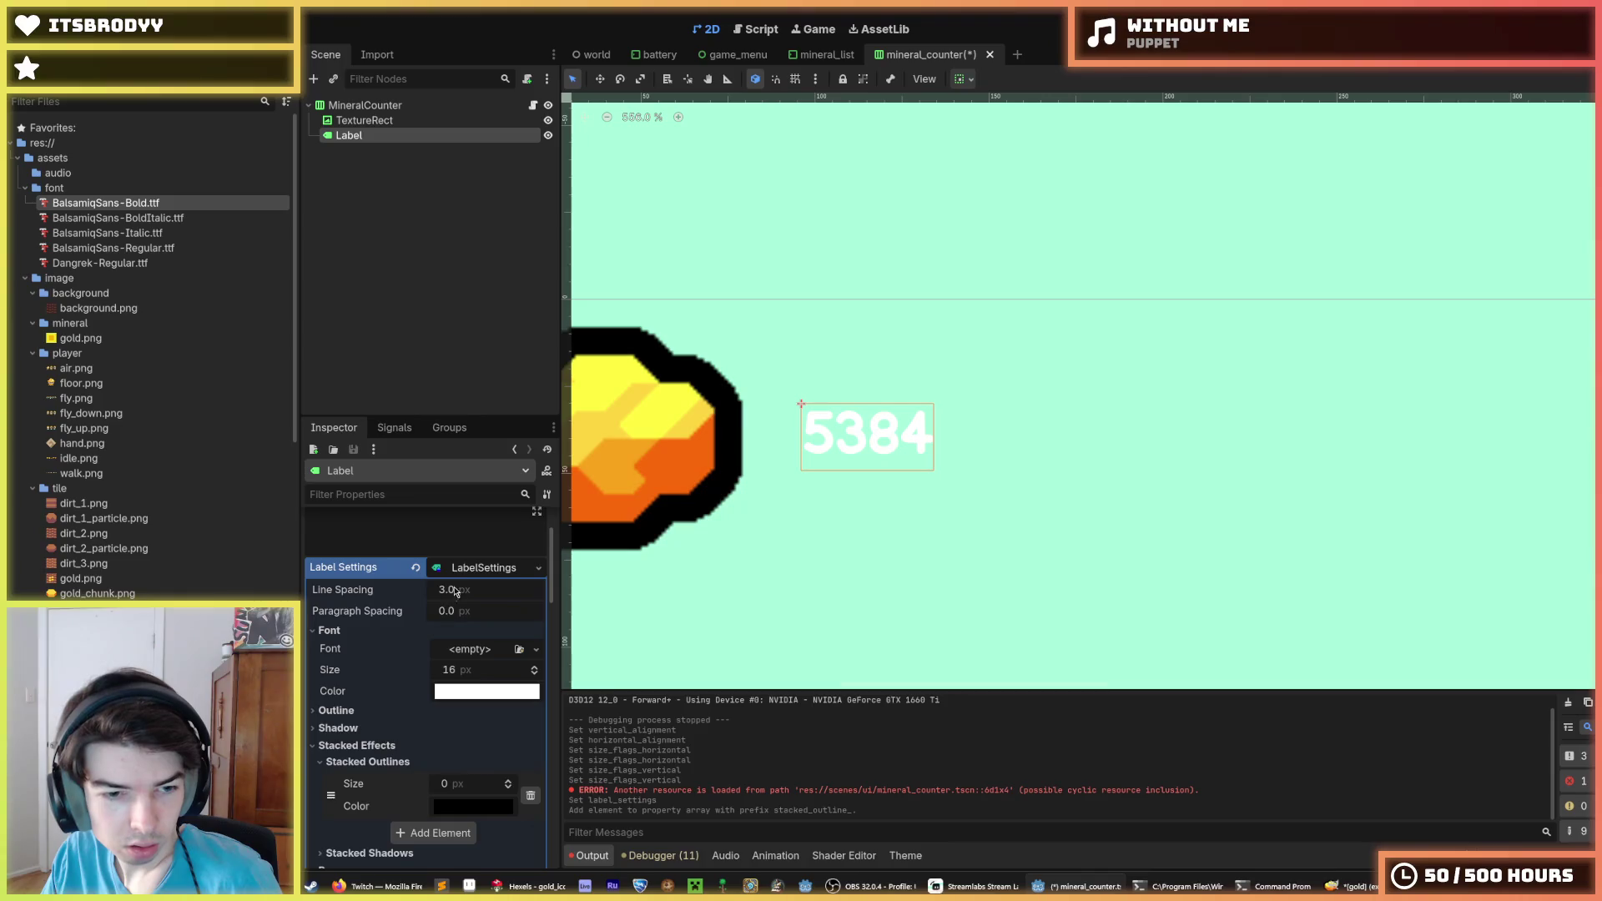
click(417, 567)
scroll(400, 730, down, 5)
scroll(399, 730, down, 5)
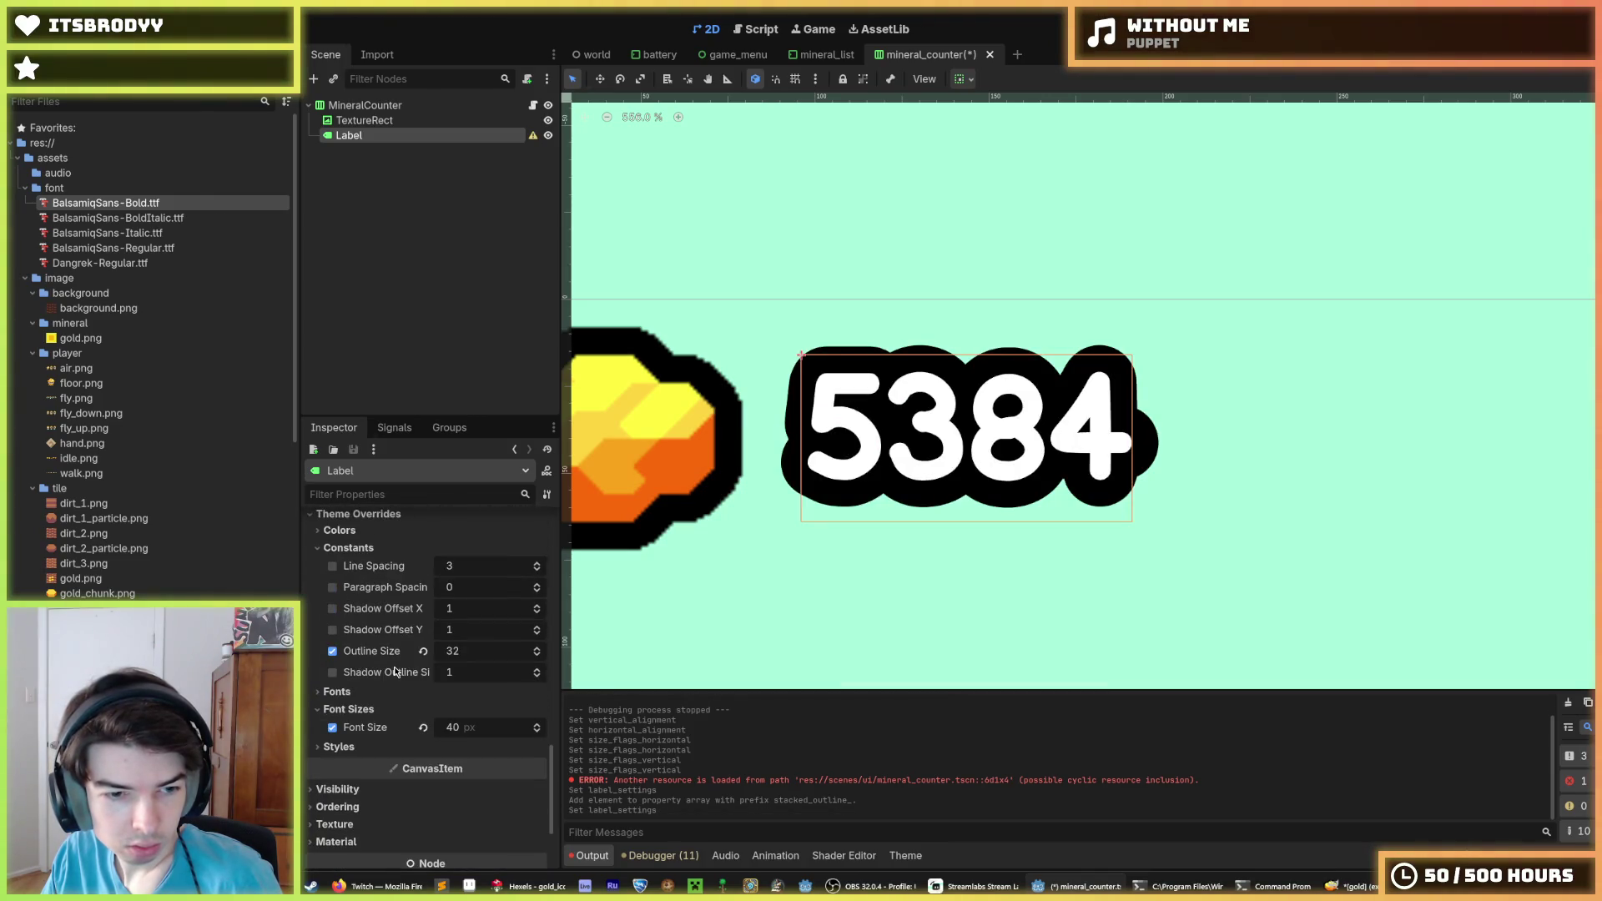
scroll(385, 657, up, 5)
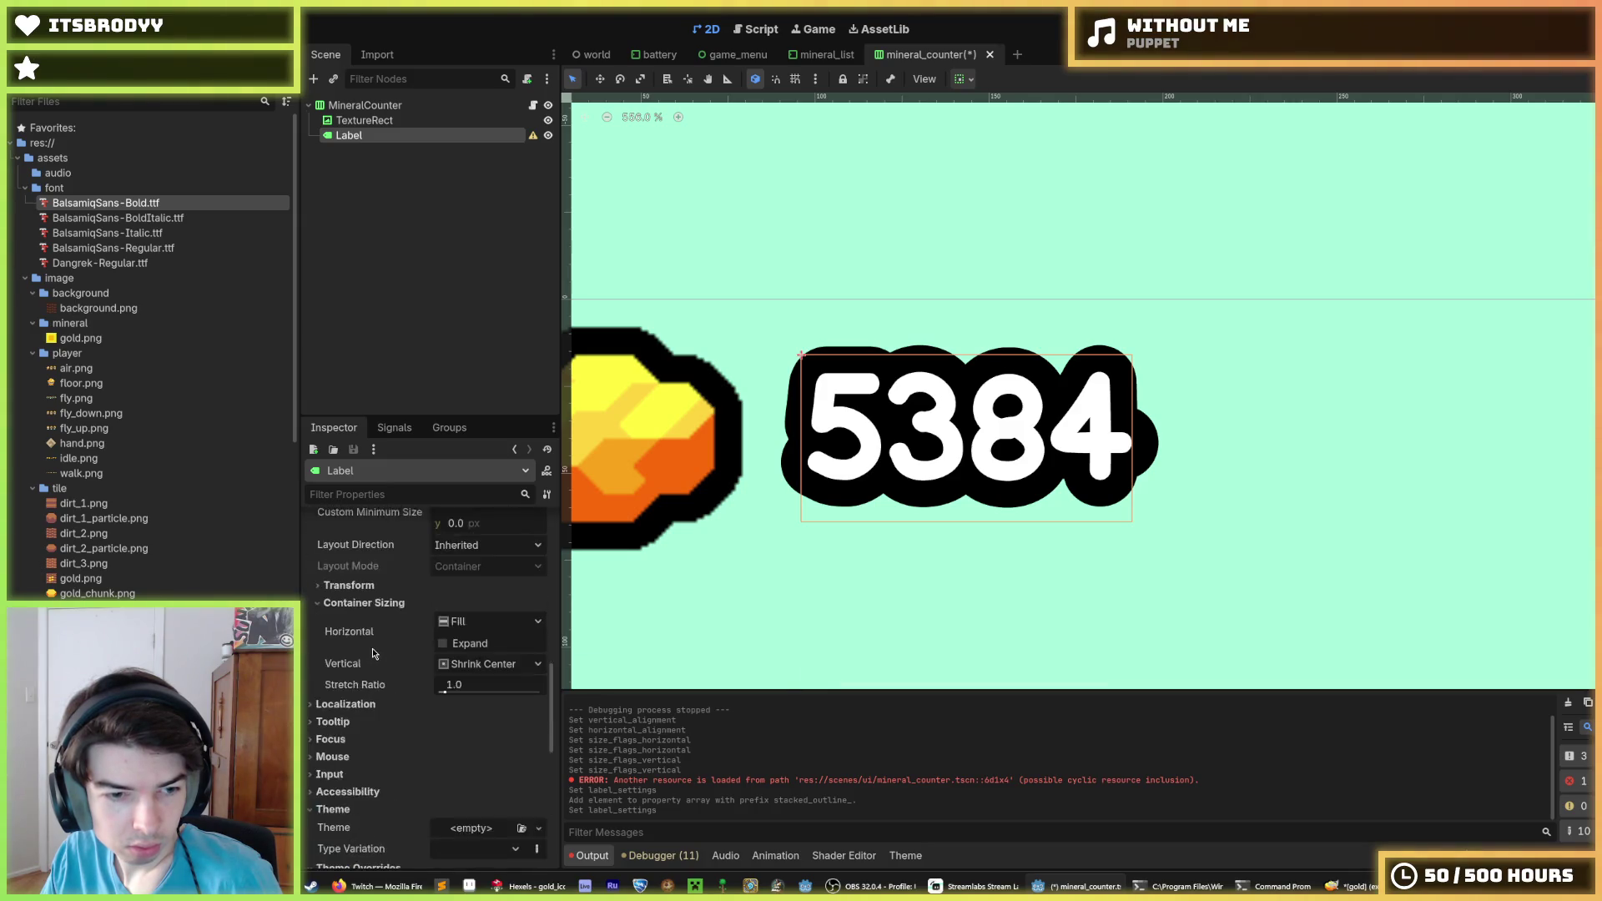
scroll(390, 649, up, 4)
click(453, 658)
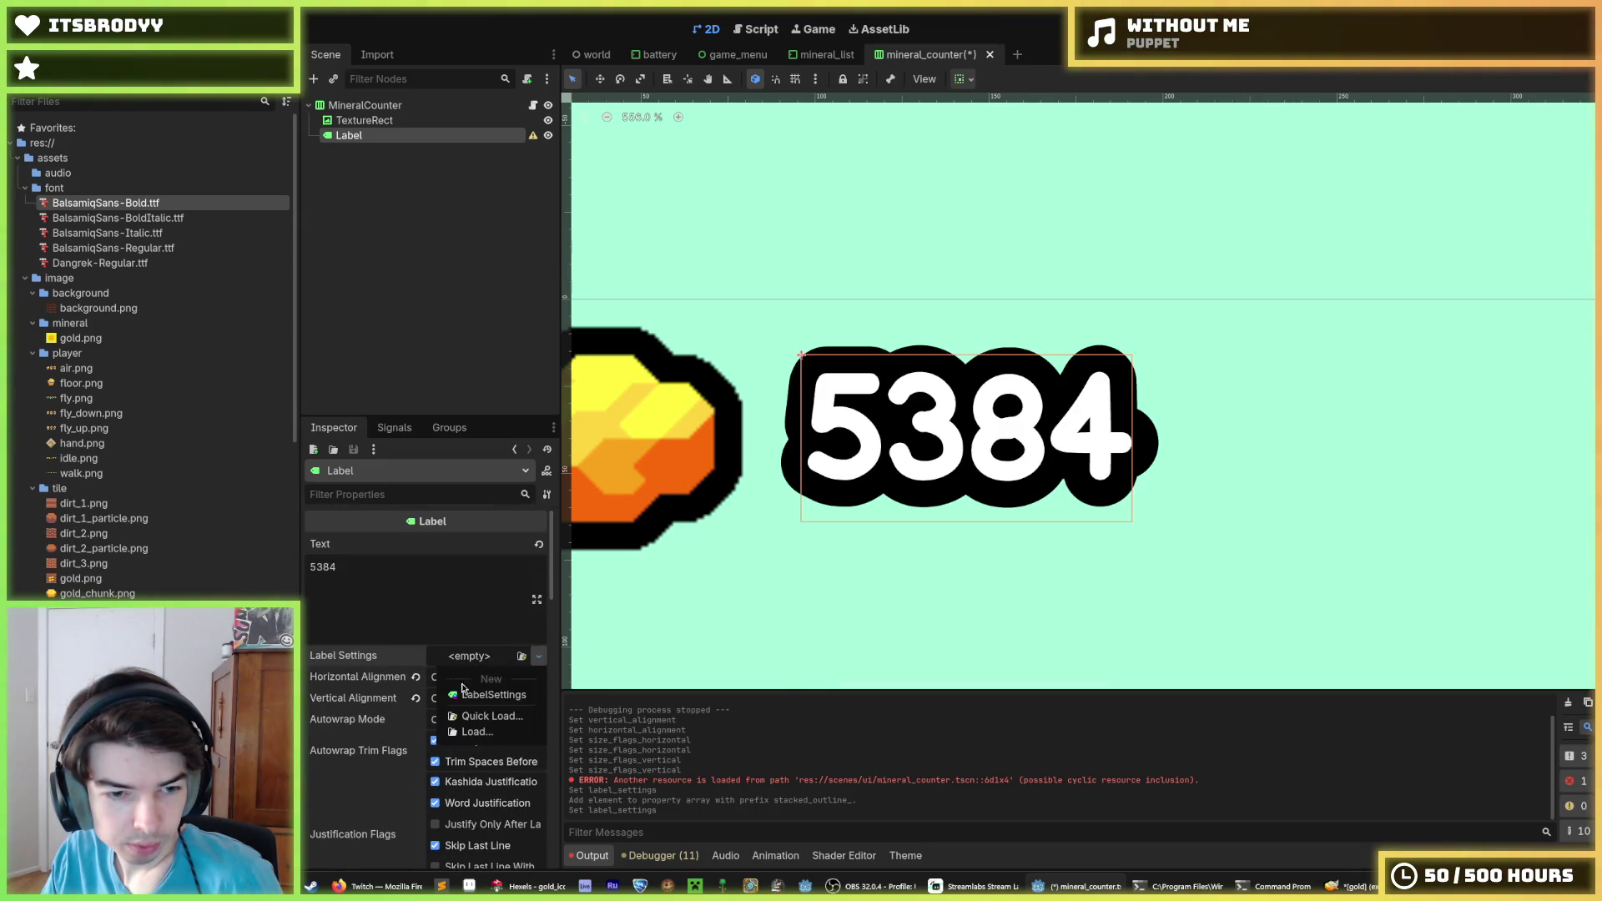
Create fresh LabelSettings for the 5384 label with a 40 px font size
click(464, 689)
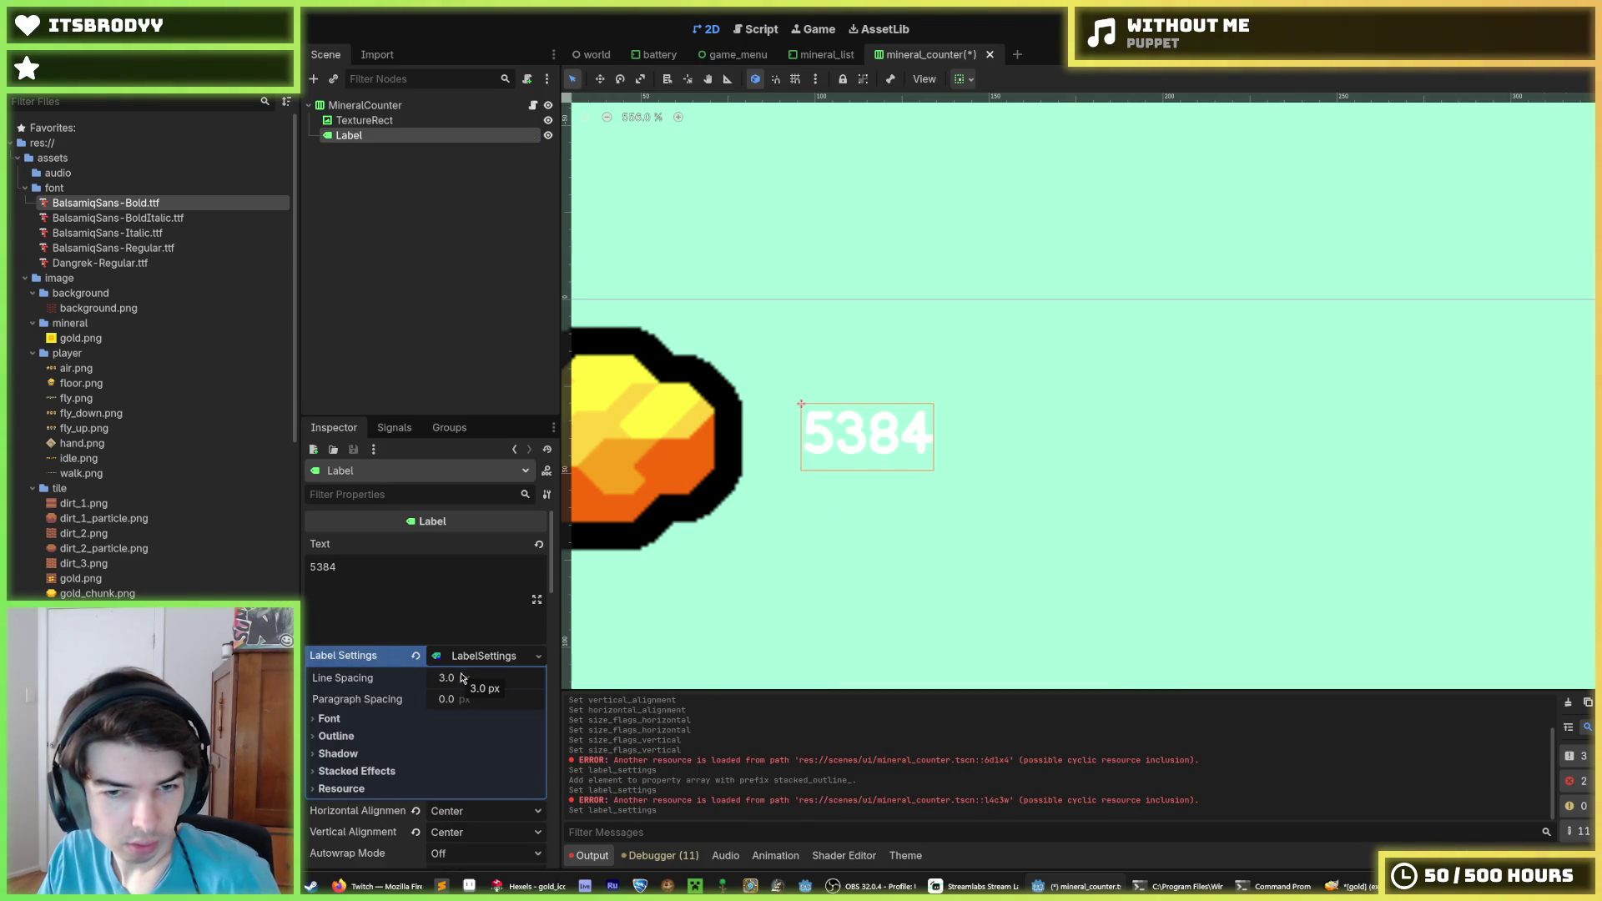
scroll(448, 684, down, 2)
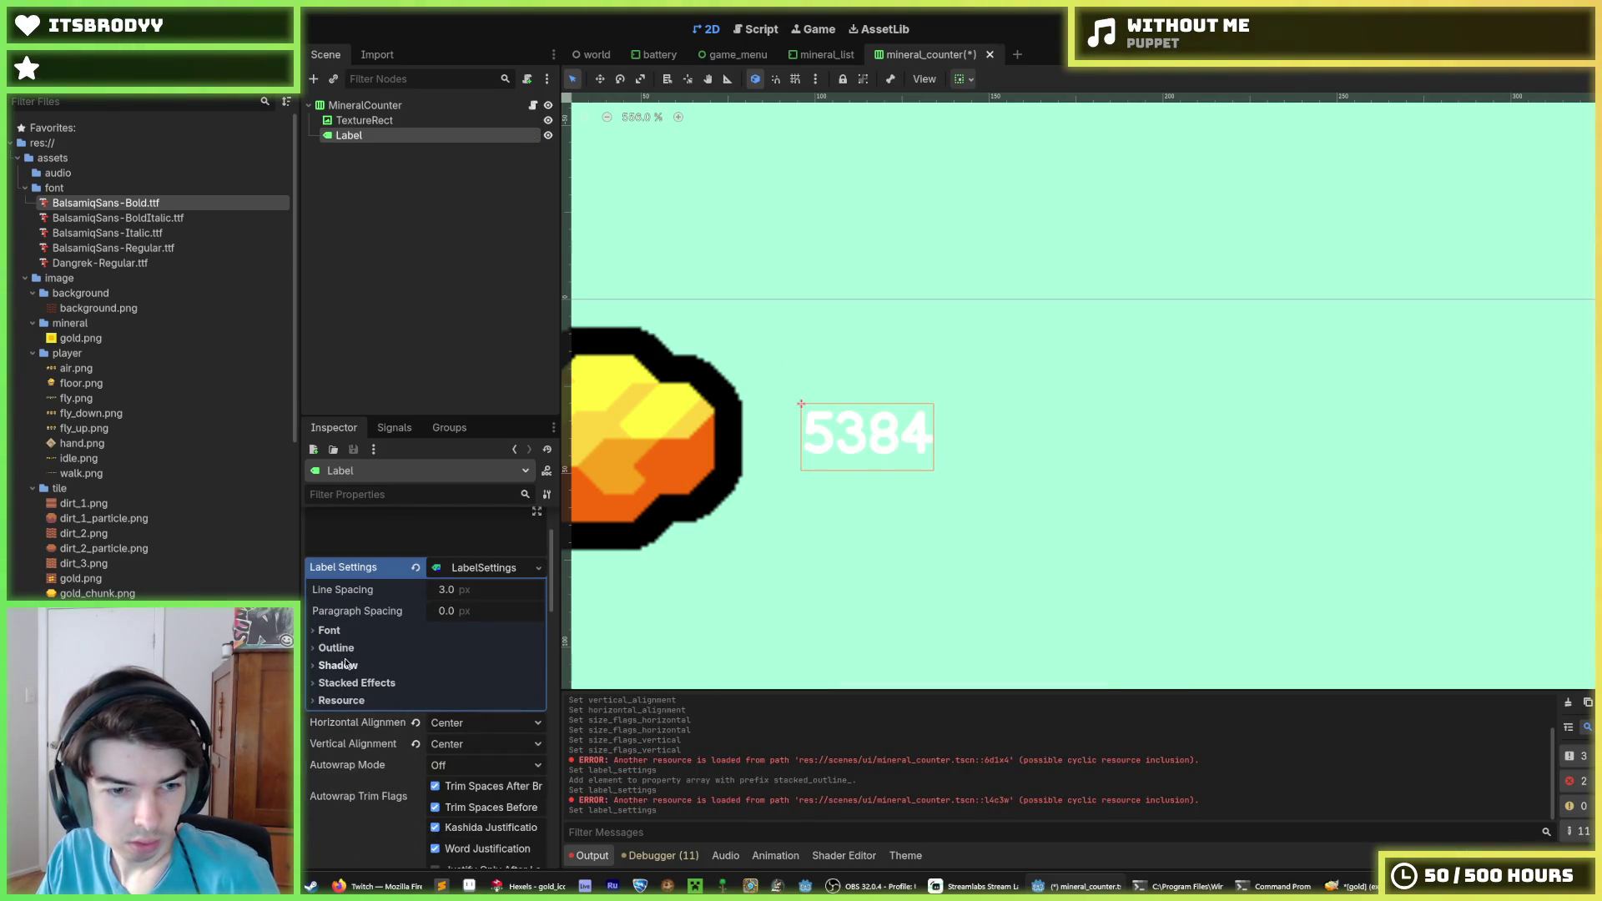
click(330, 631)
click(462, 671)
text(49)
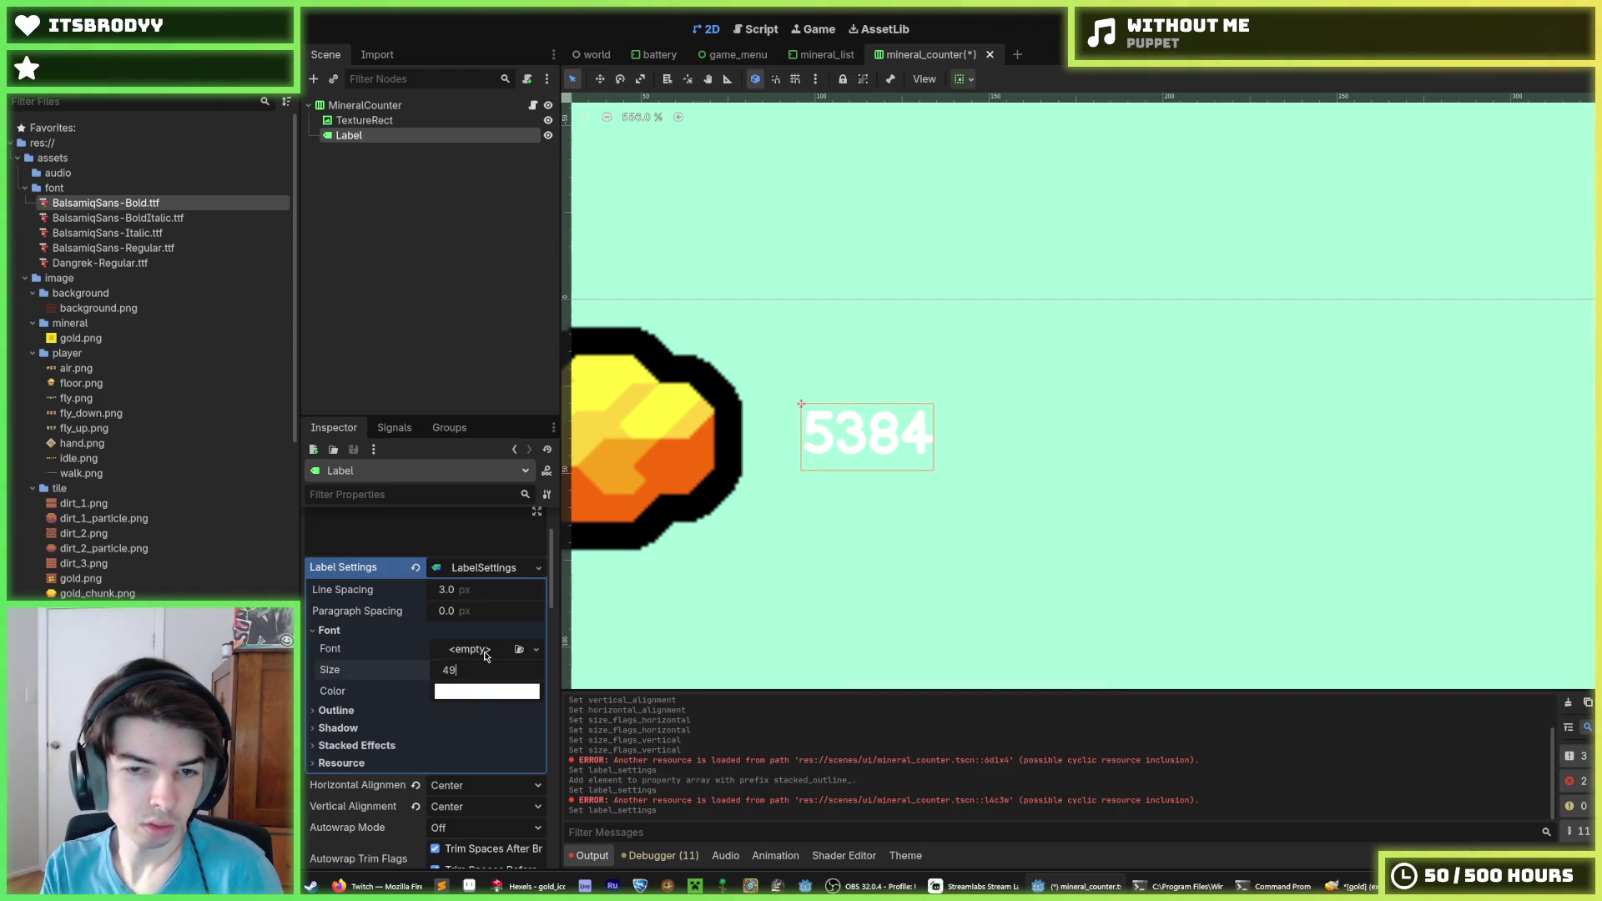
text(40)
key(Return)
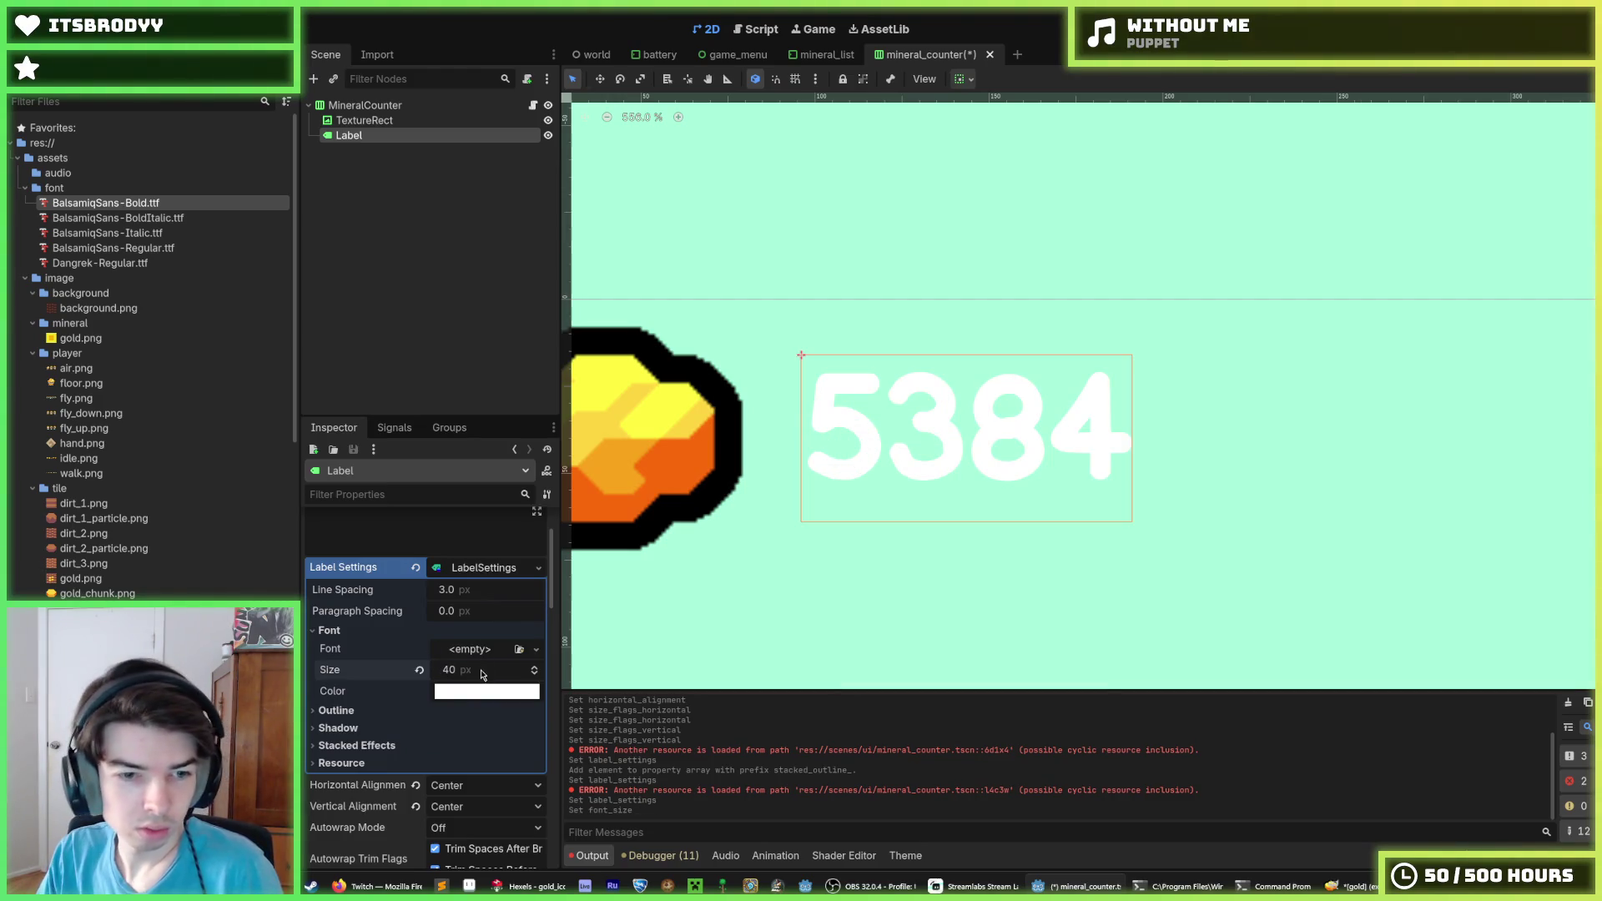
Give the label a black (000000) outline of size 32 and save the scene
click(392, 711)
click(464, 724)
text(10)
key(Return)
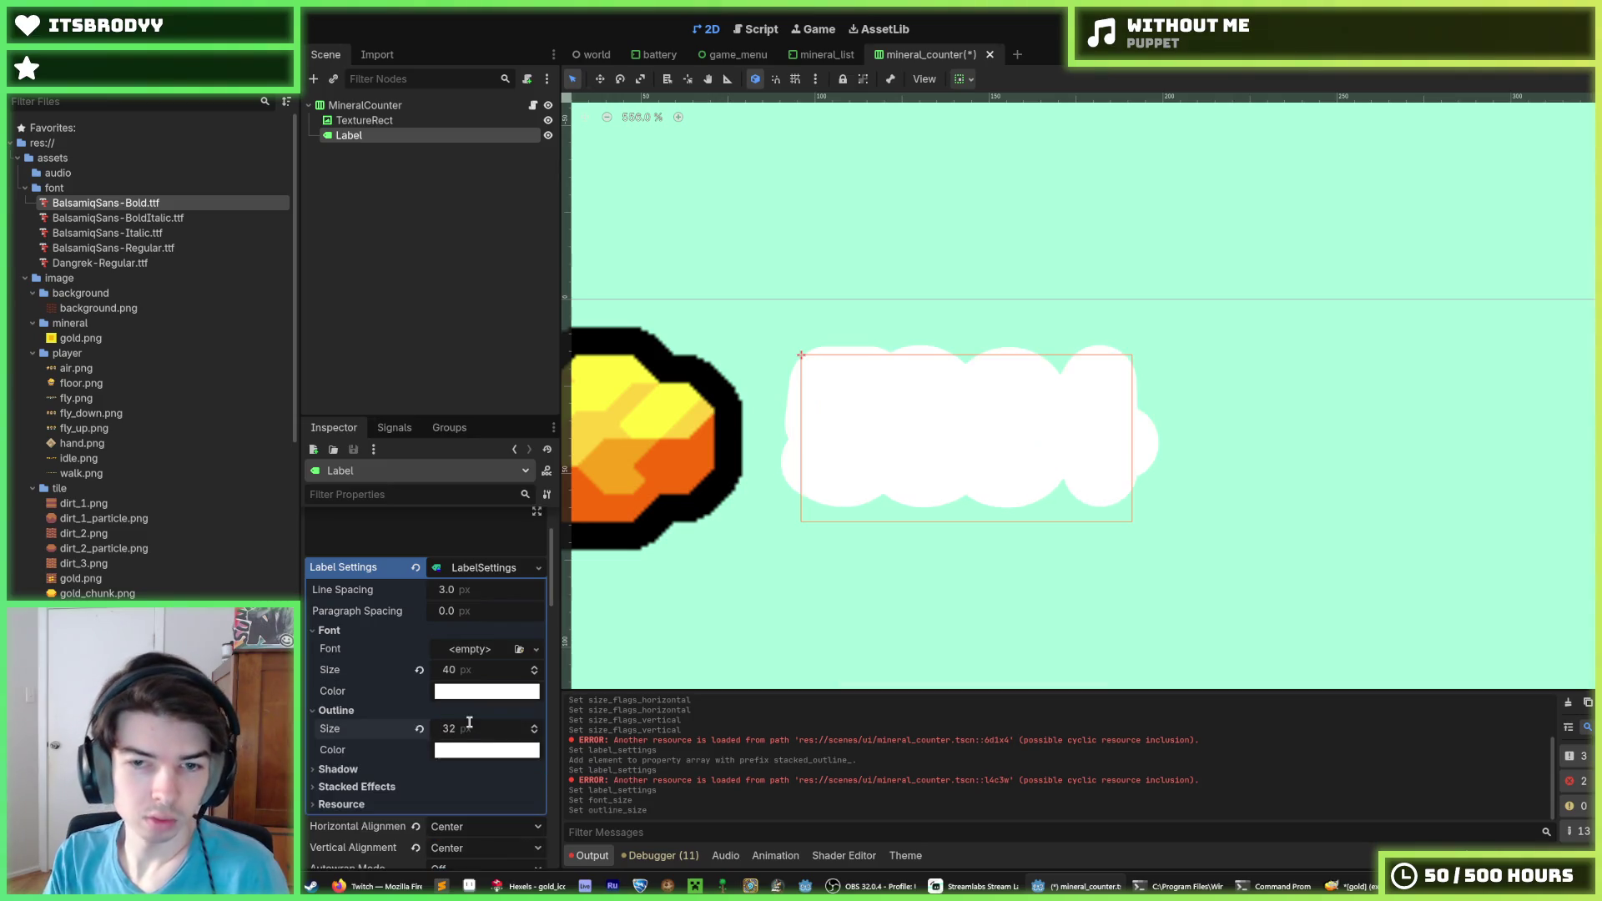
click(486, 749)
text(000000)
key(Return)
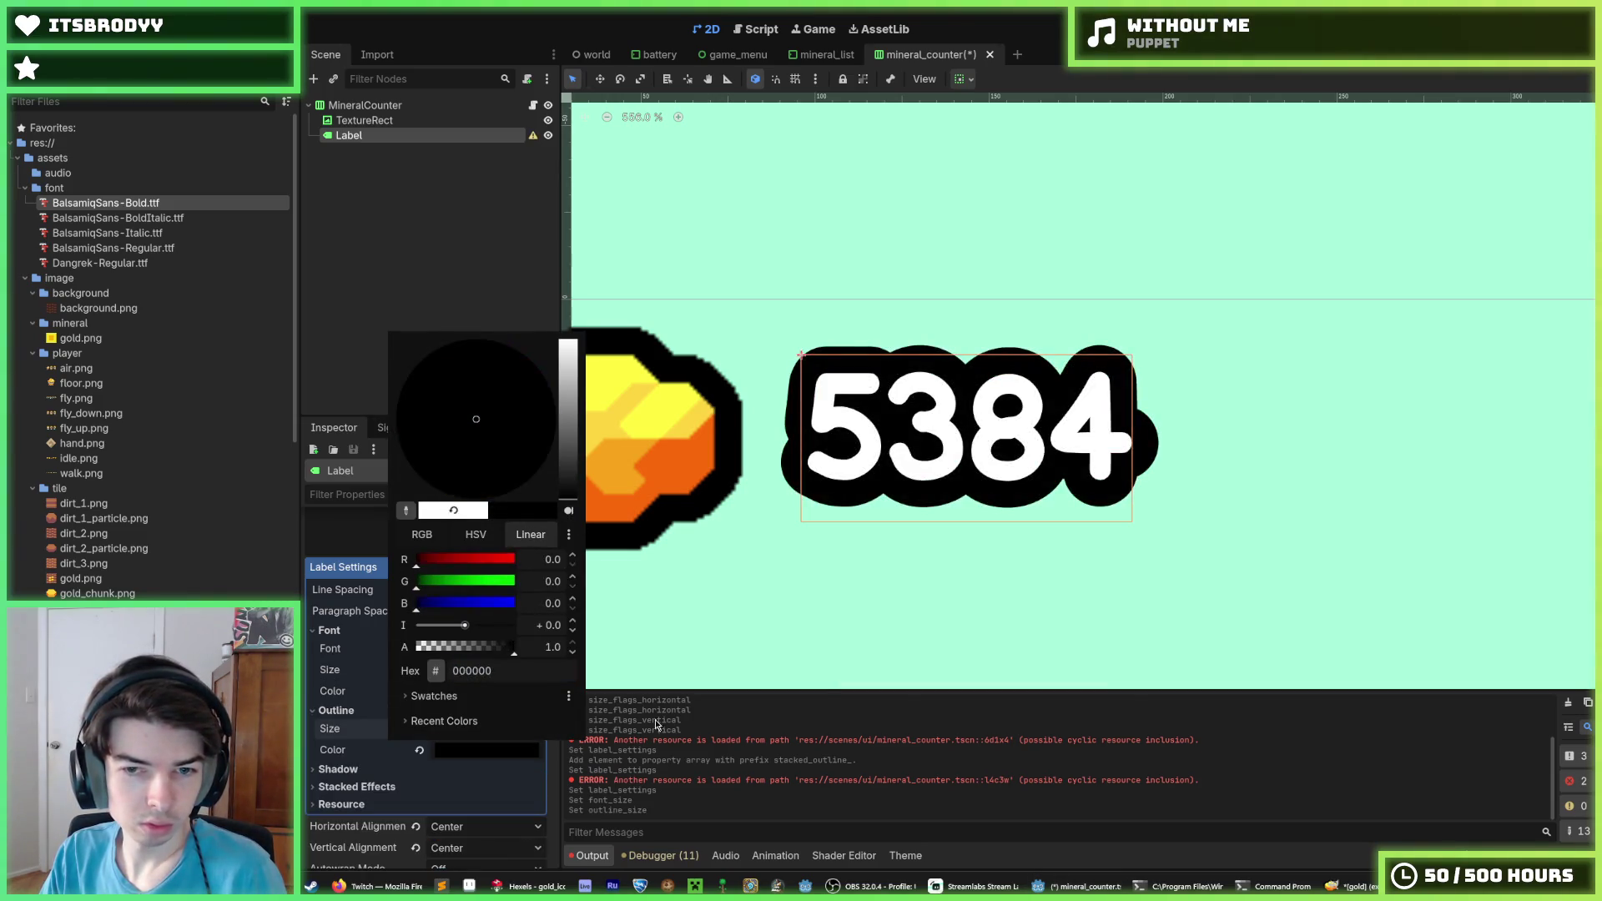
key(Escape)
mouse_move(488, 737)
mouse_down()
mouse_move(504, 737)
mouse_move(421, 729)
mouse_move(503, 728)
mouse_up()
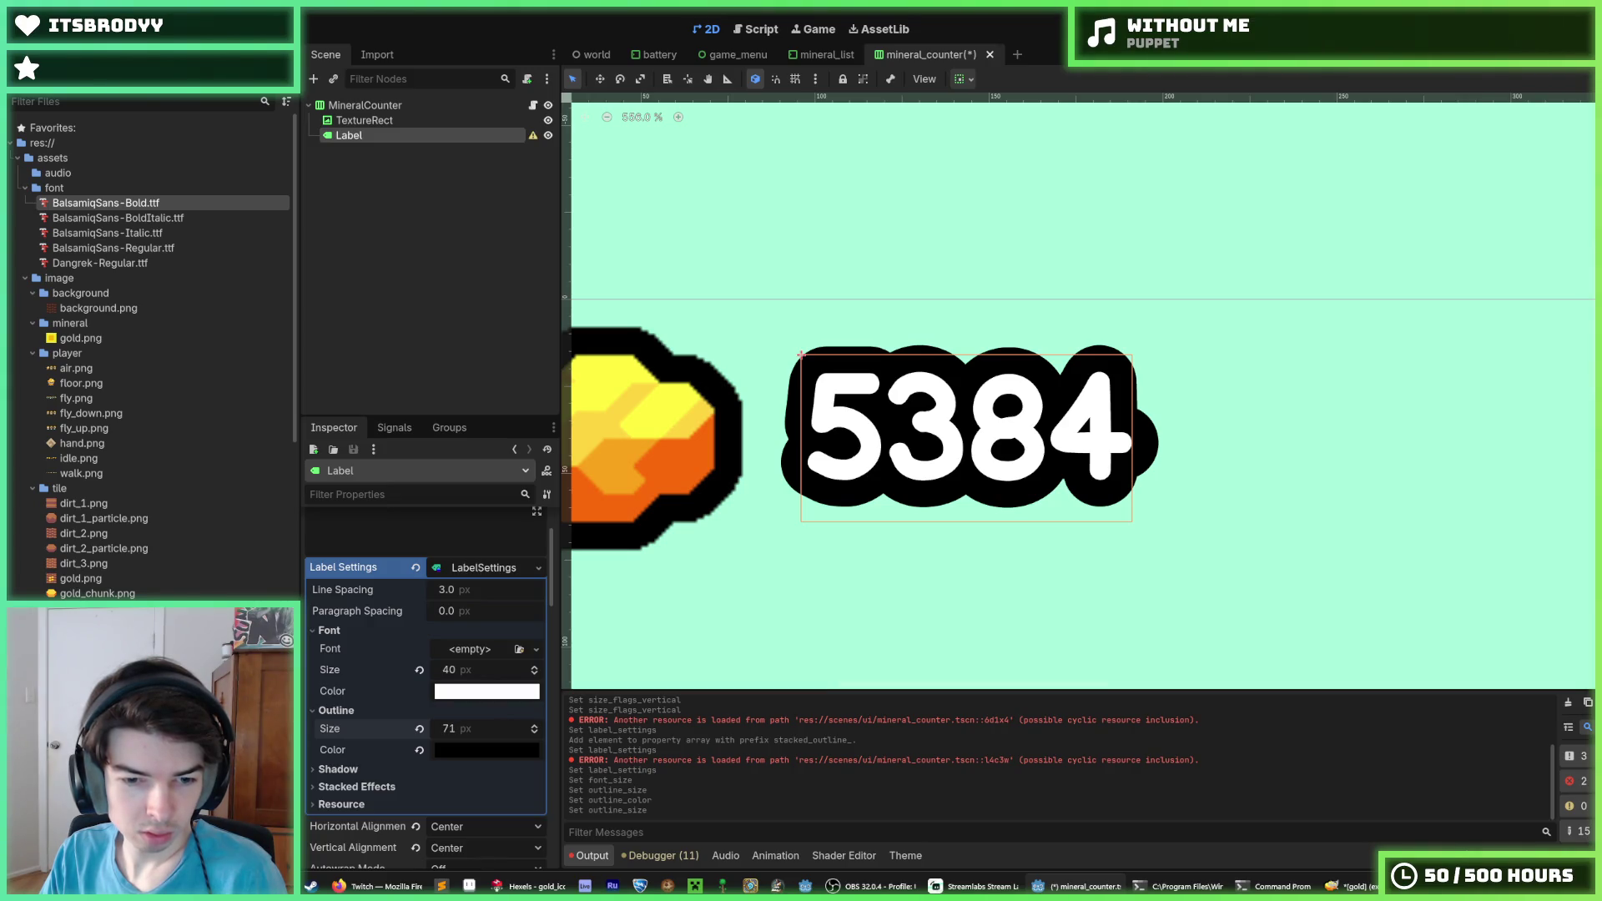
drag(488, 728, 474, 728)
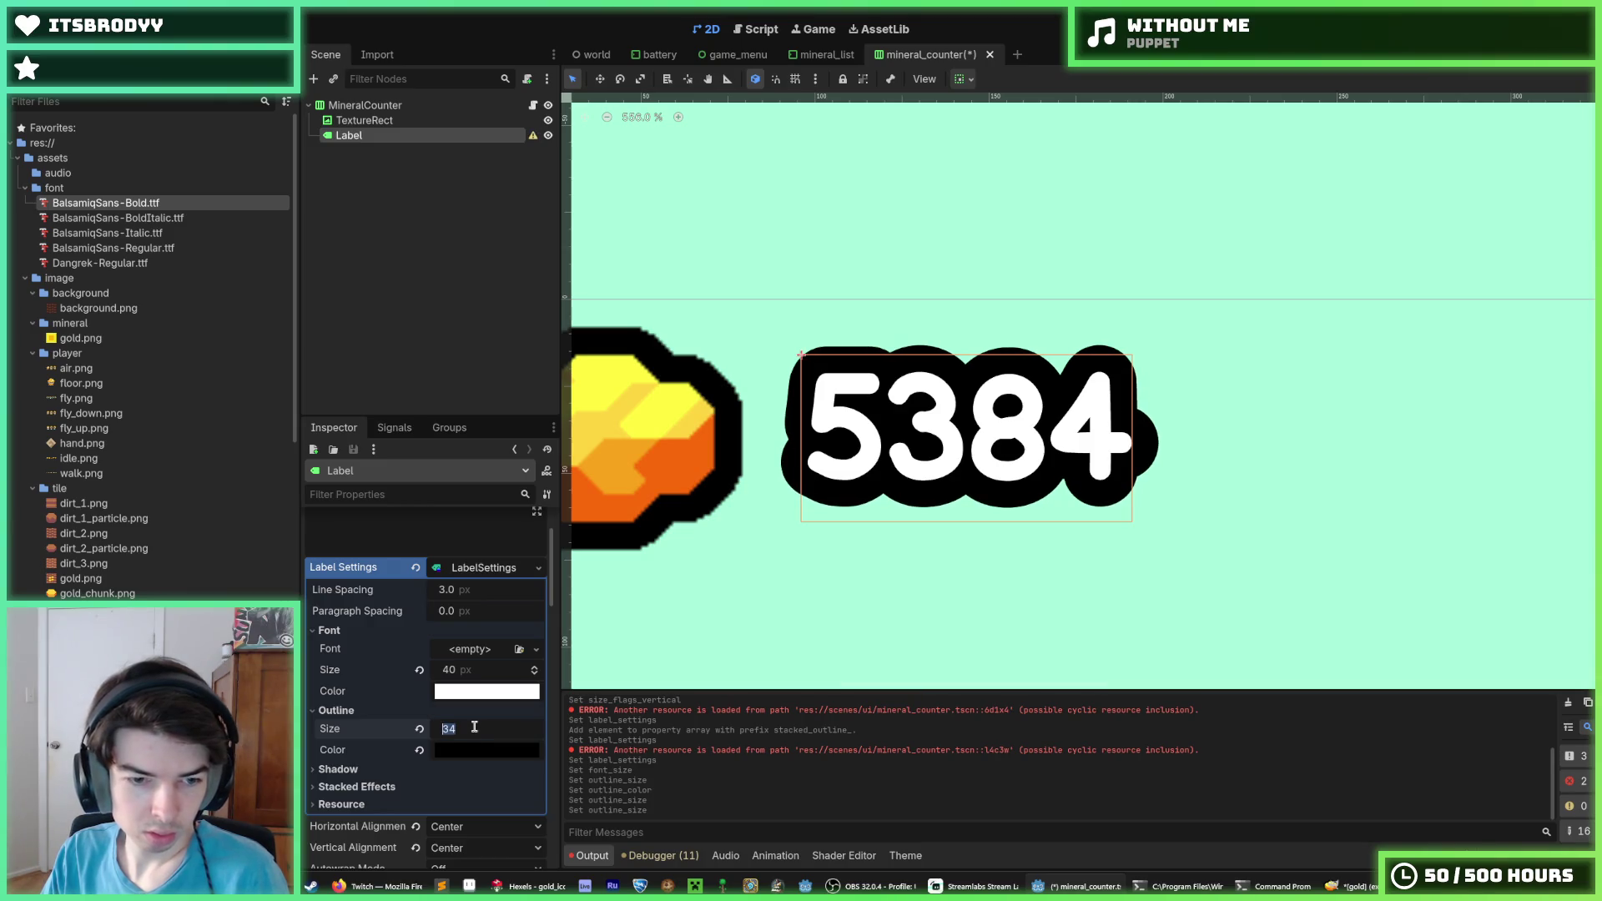
key(ctrl+s)
mouse_move(468, 591)
mouse_down()
mouse_move(509, 592)
mouse_move(454, 610)
mouse_up()
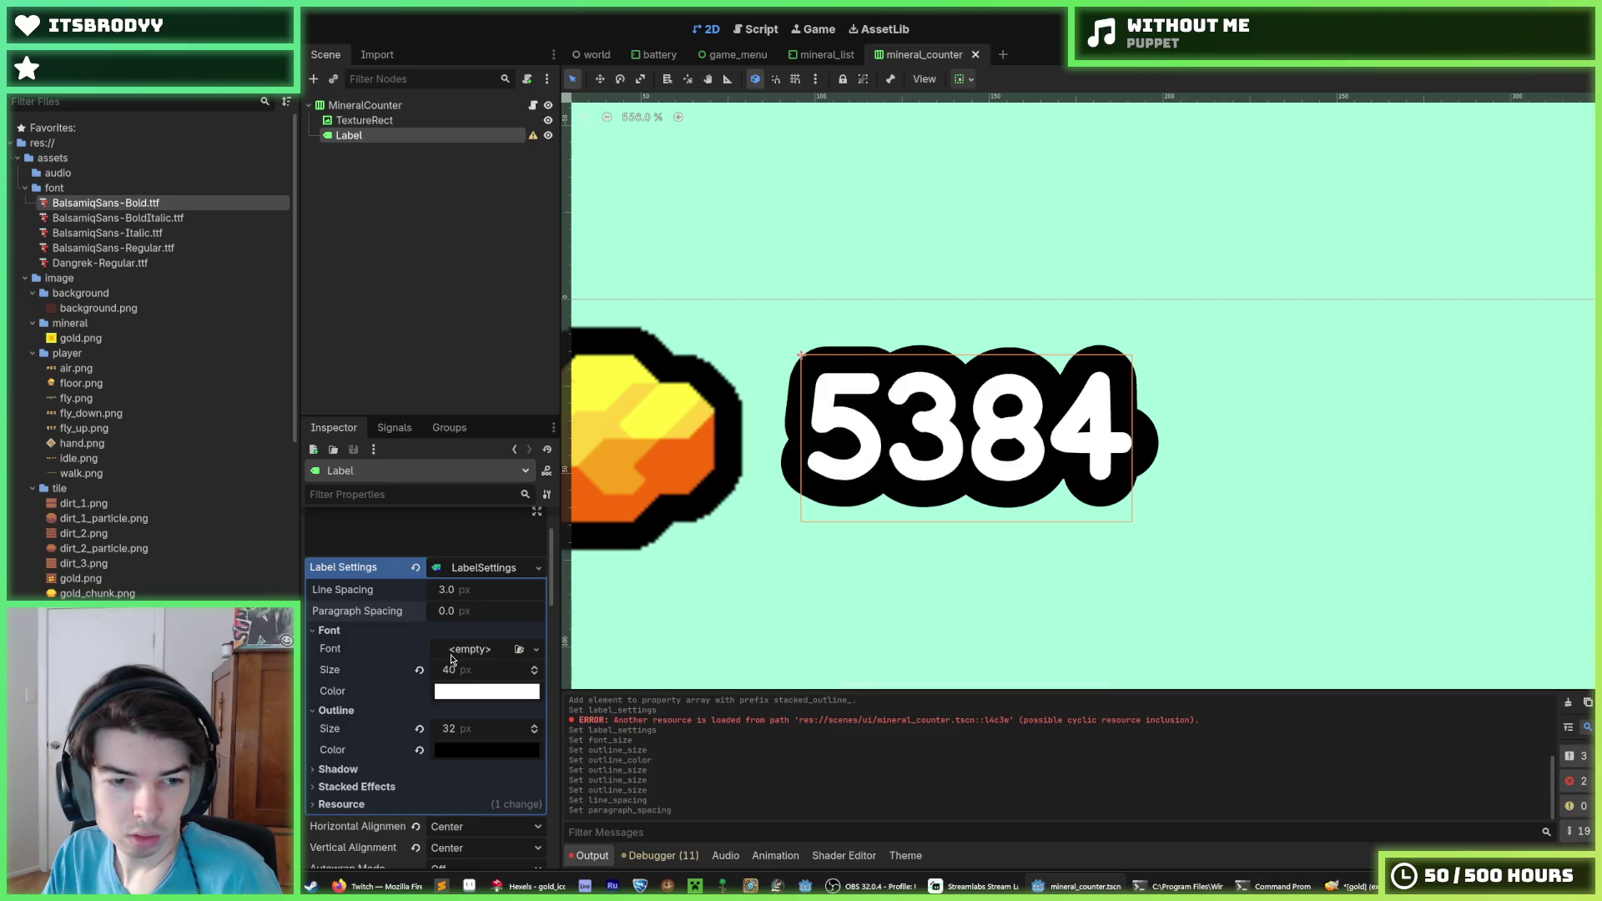
Collapse the Font Sizes and Constants overrides, then expand the Shadow and Stacked Effects settings
scroll(456, 648, down, 10)
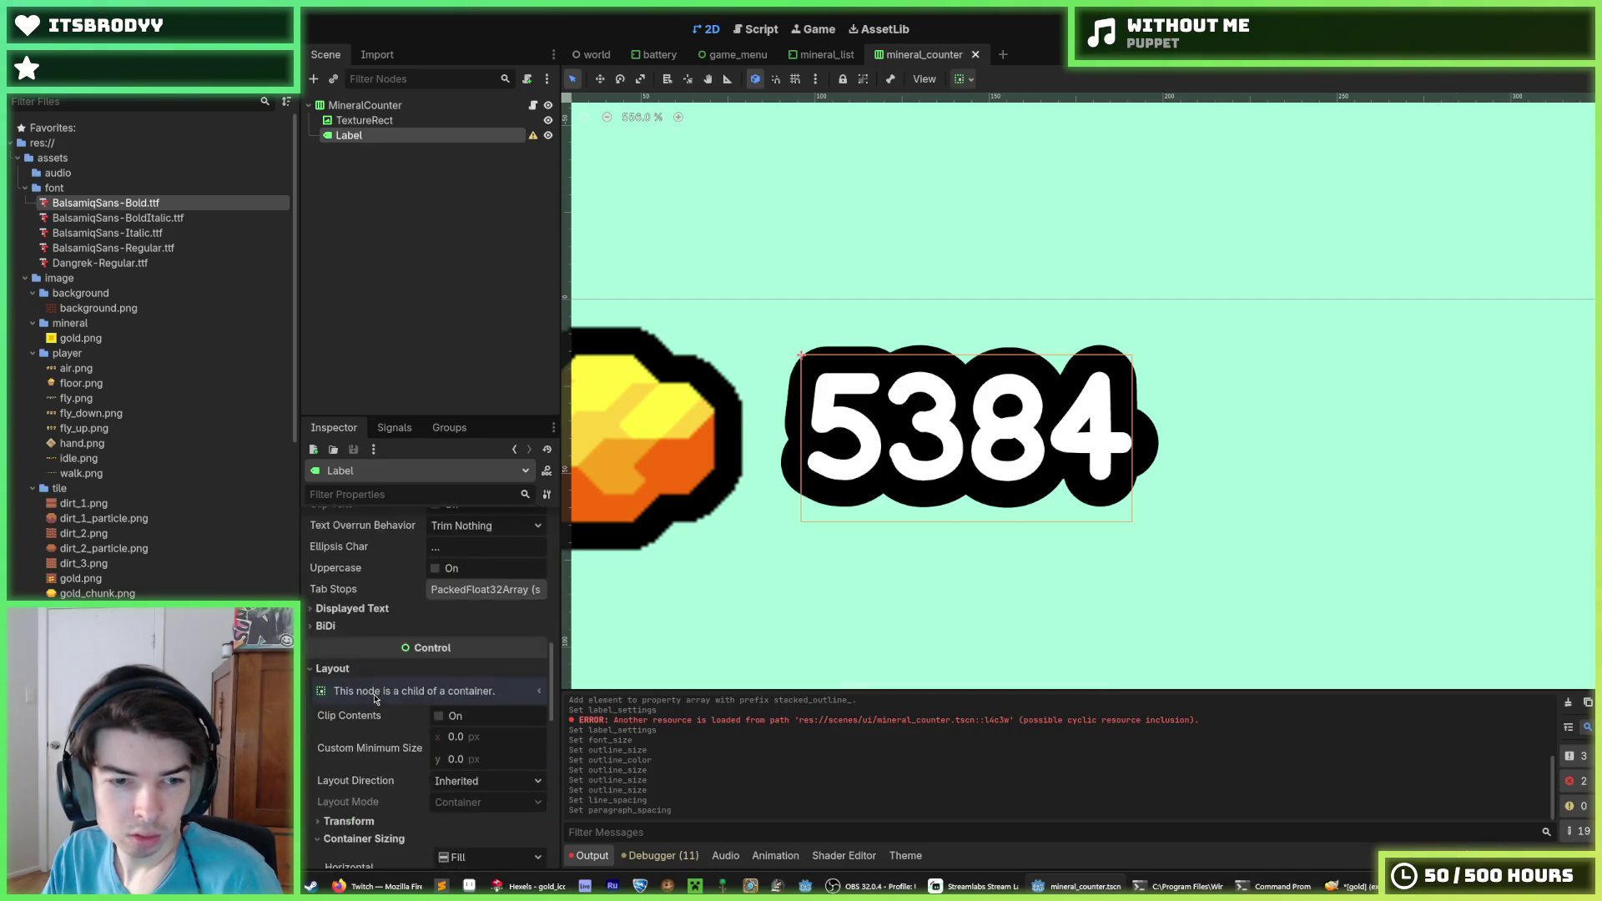
scroll(433, 650, down, 5)
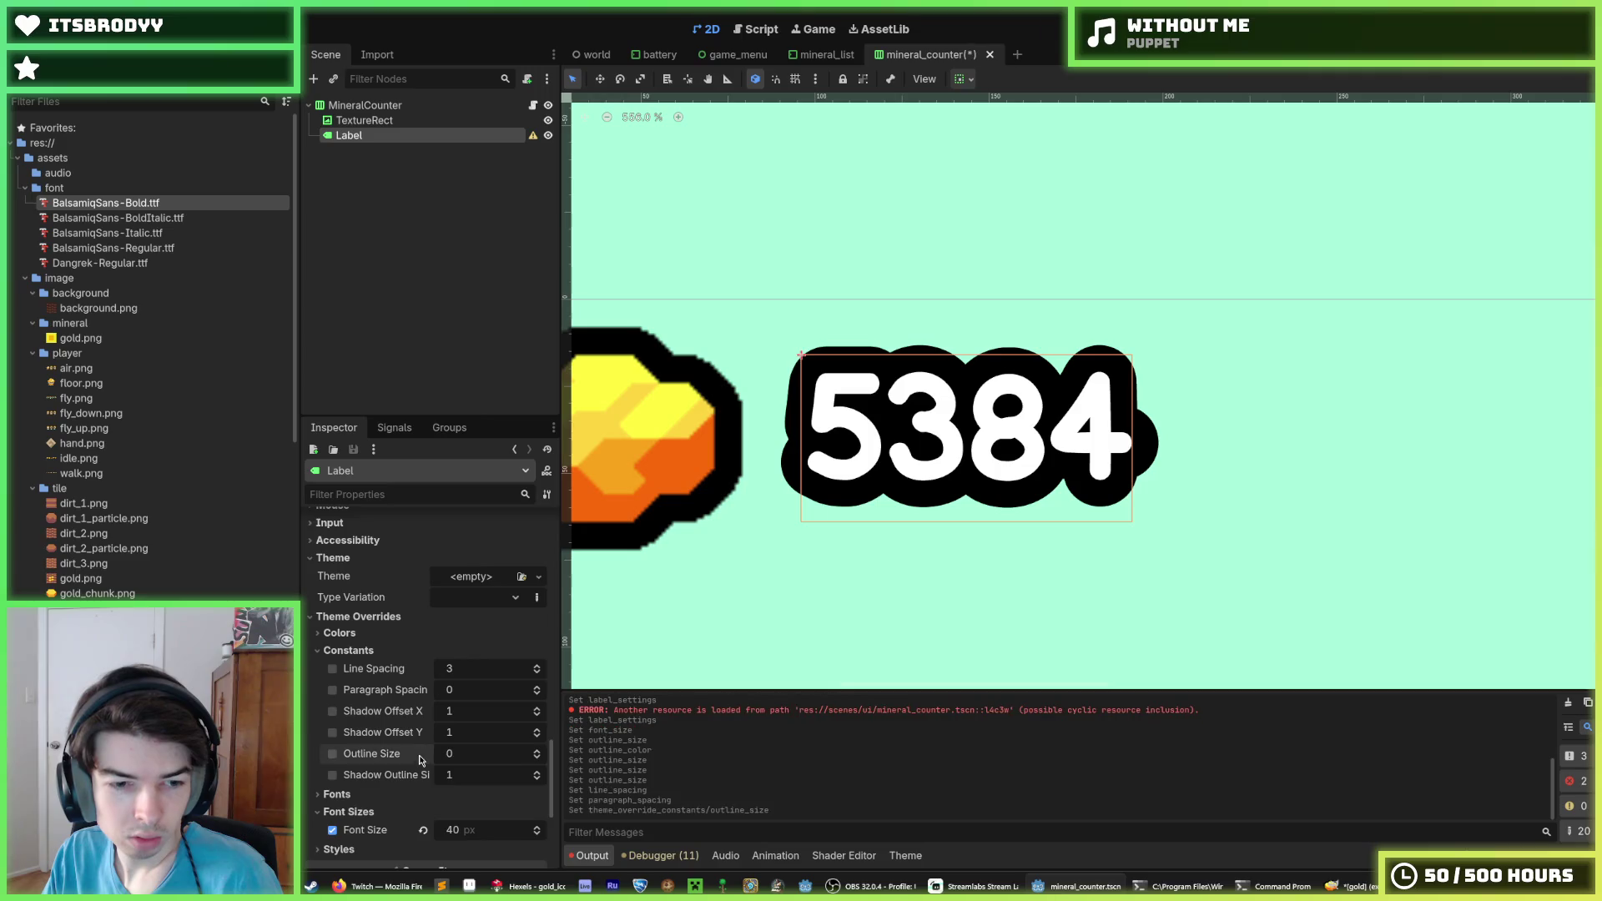
click(349, 811)
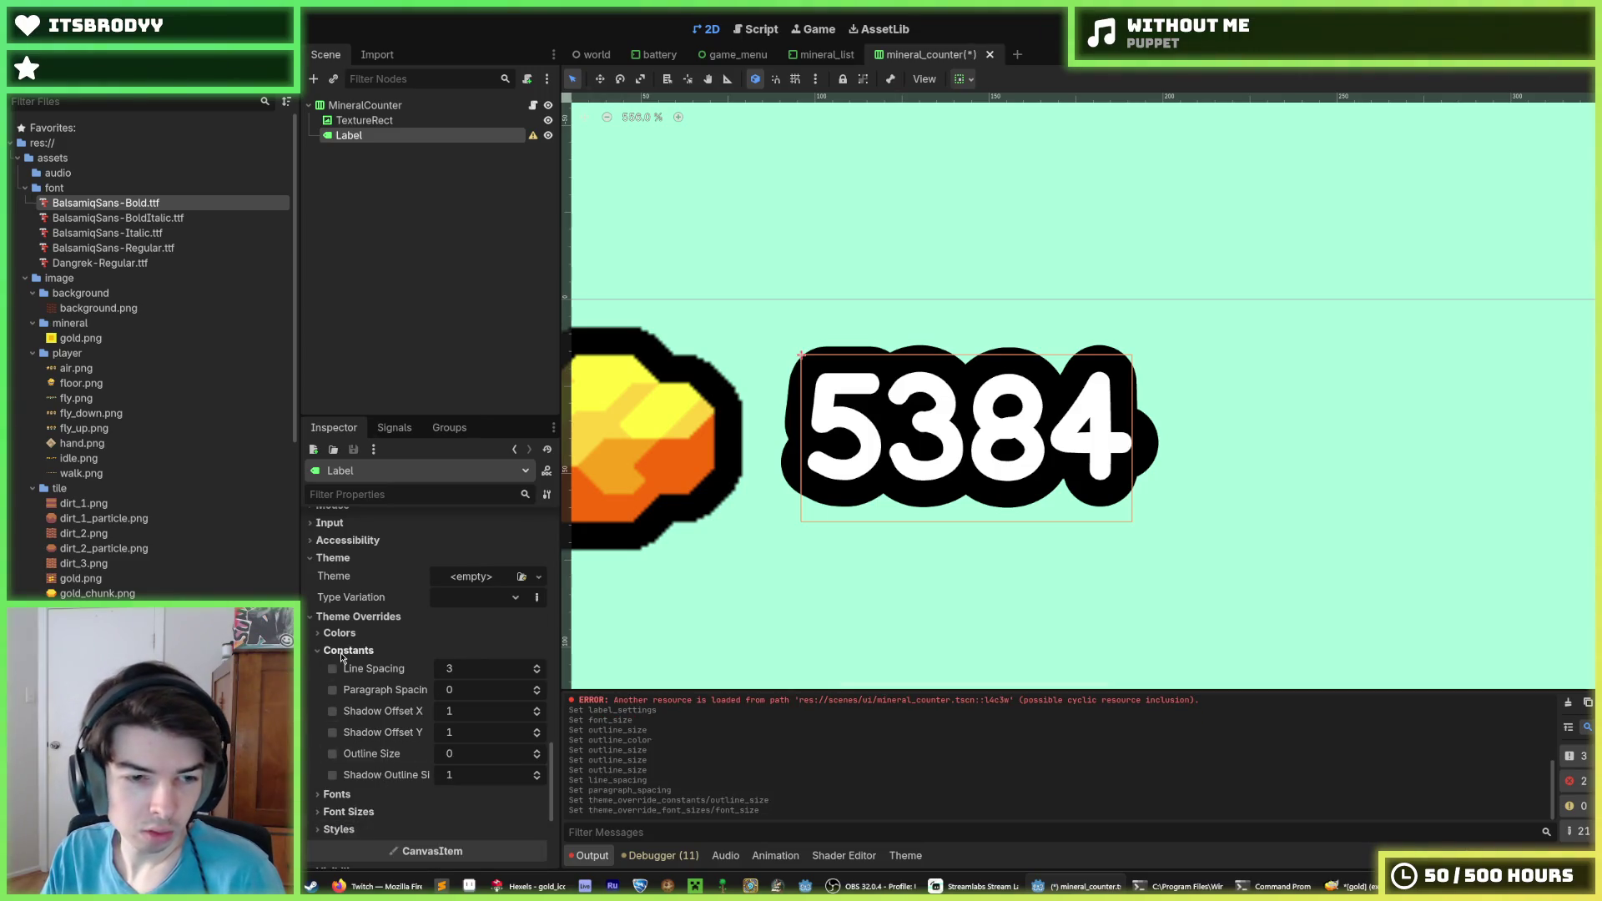
click(364, 687)
scroll(376, 675, up, 10)
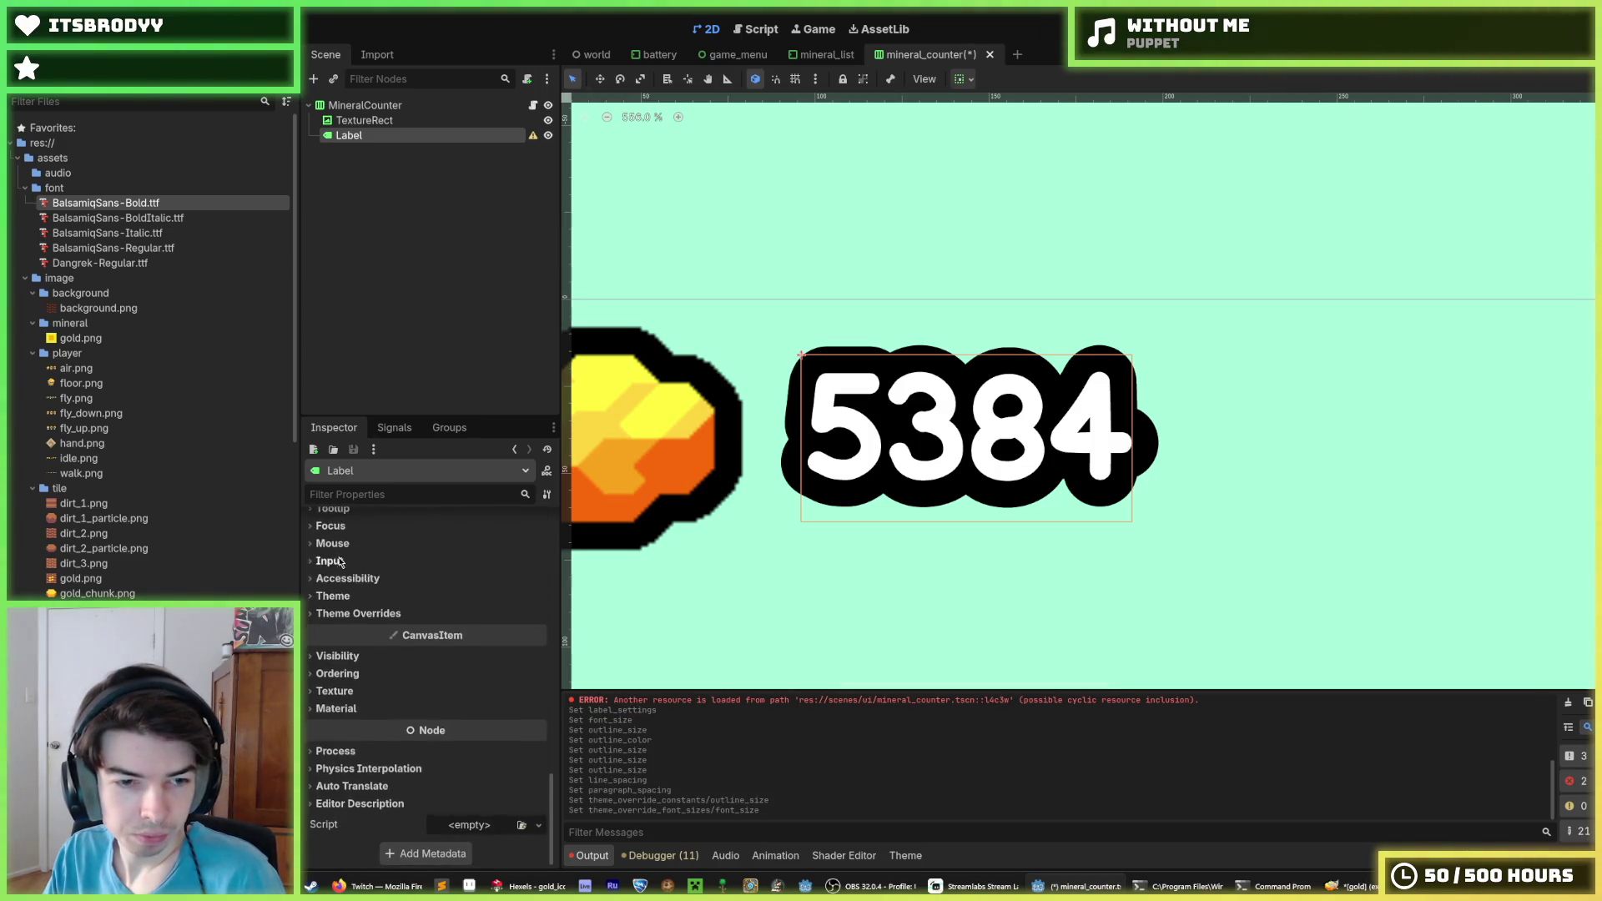
scroll(388, 657, up, 3)
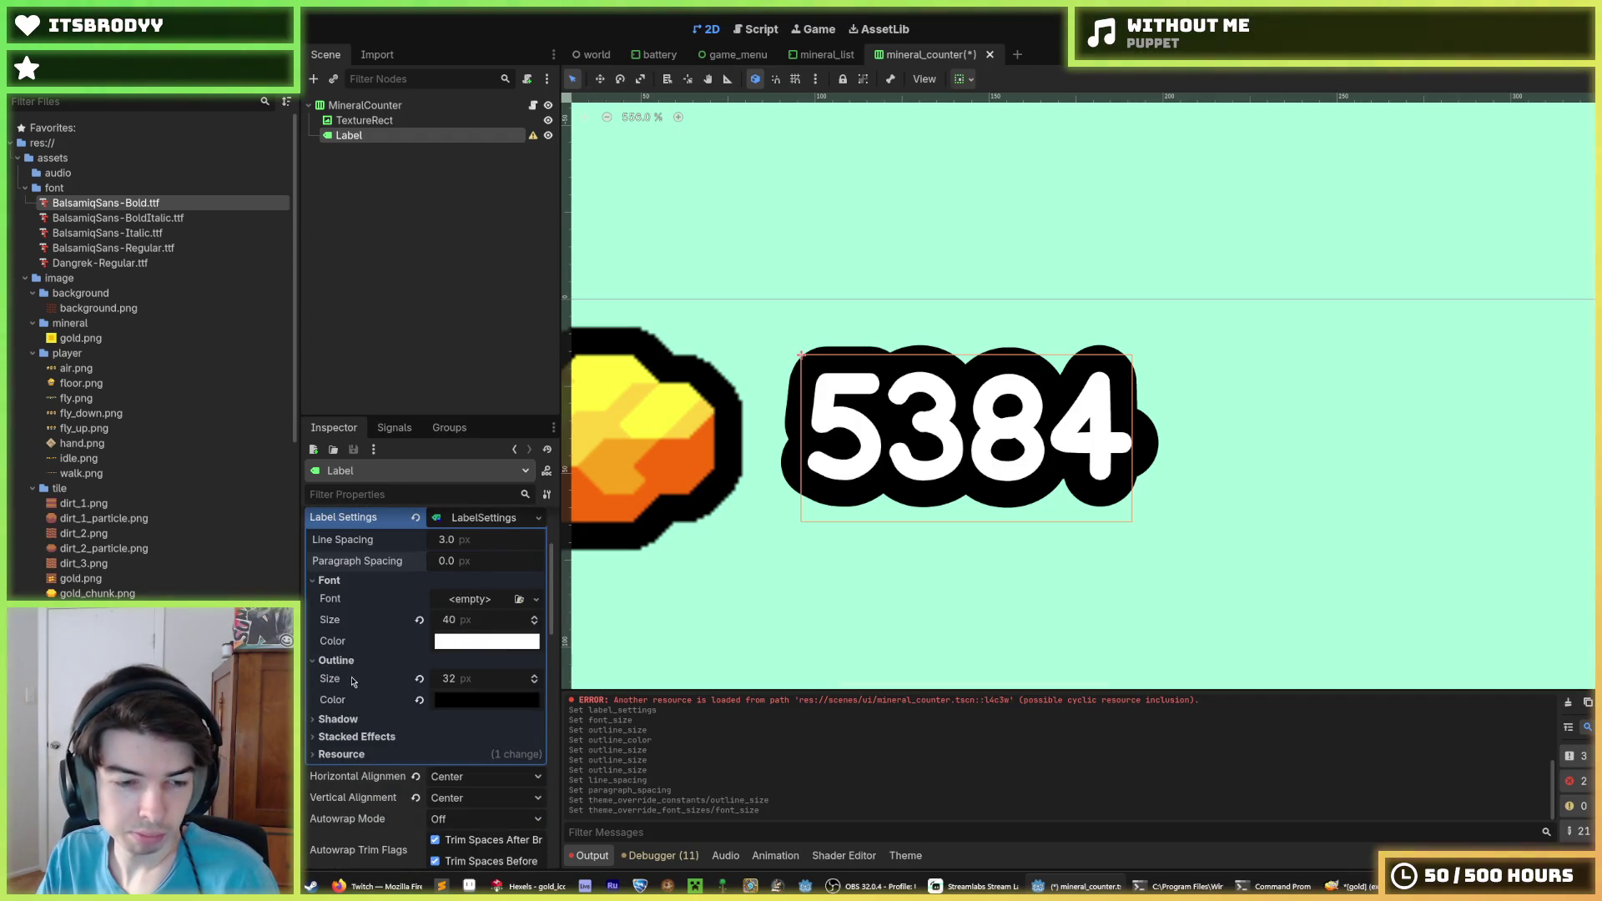
click(351, 720)
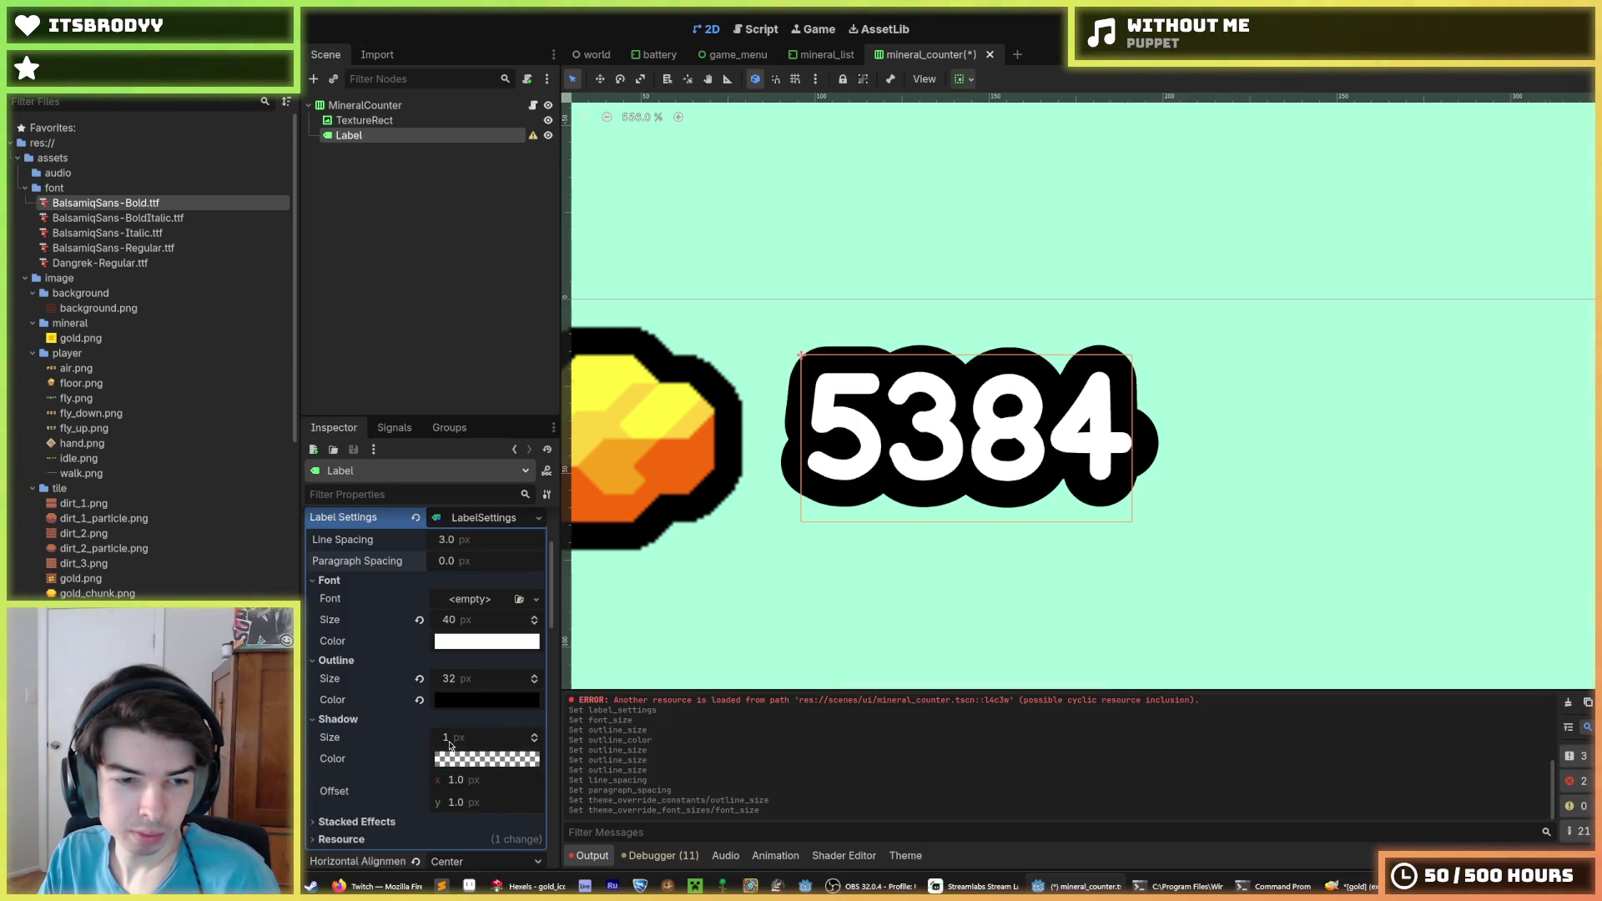
click(357, 822)
Add a second stacked outline to the label in pure white, widened to 12 px
scroll(375, 817, down, 2)
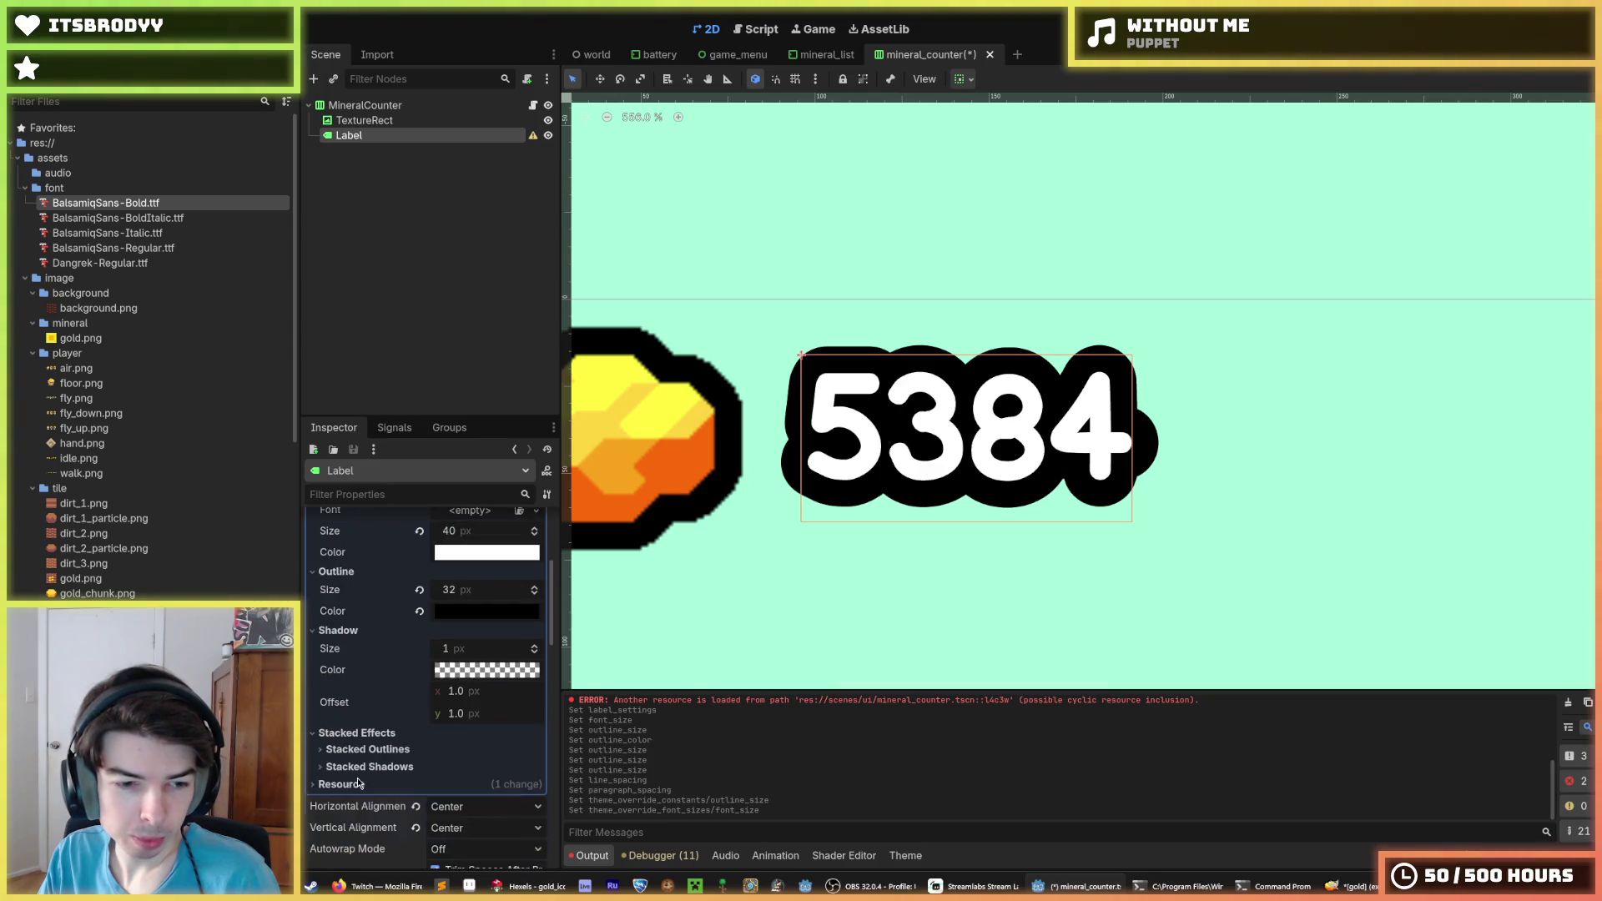
click(385, 755)
click(431, 768)
click(455, 793)
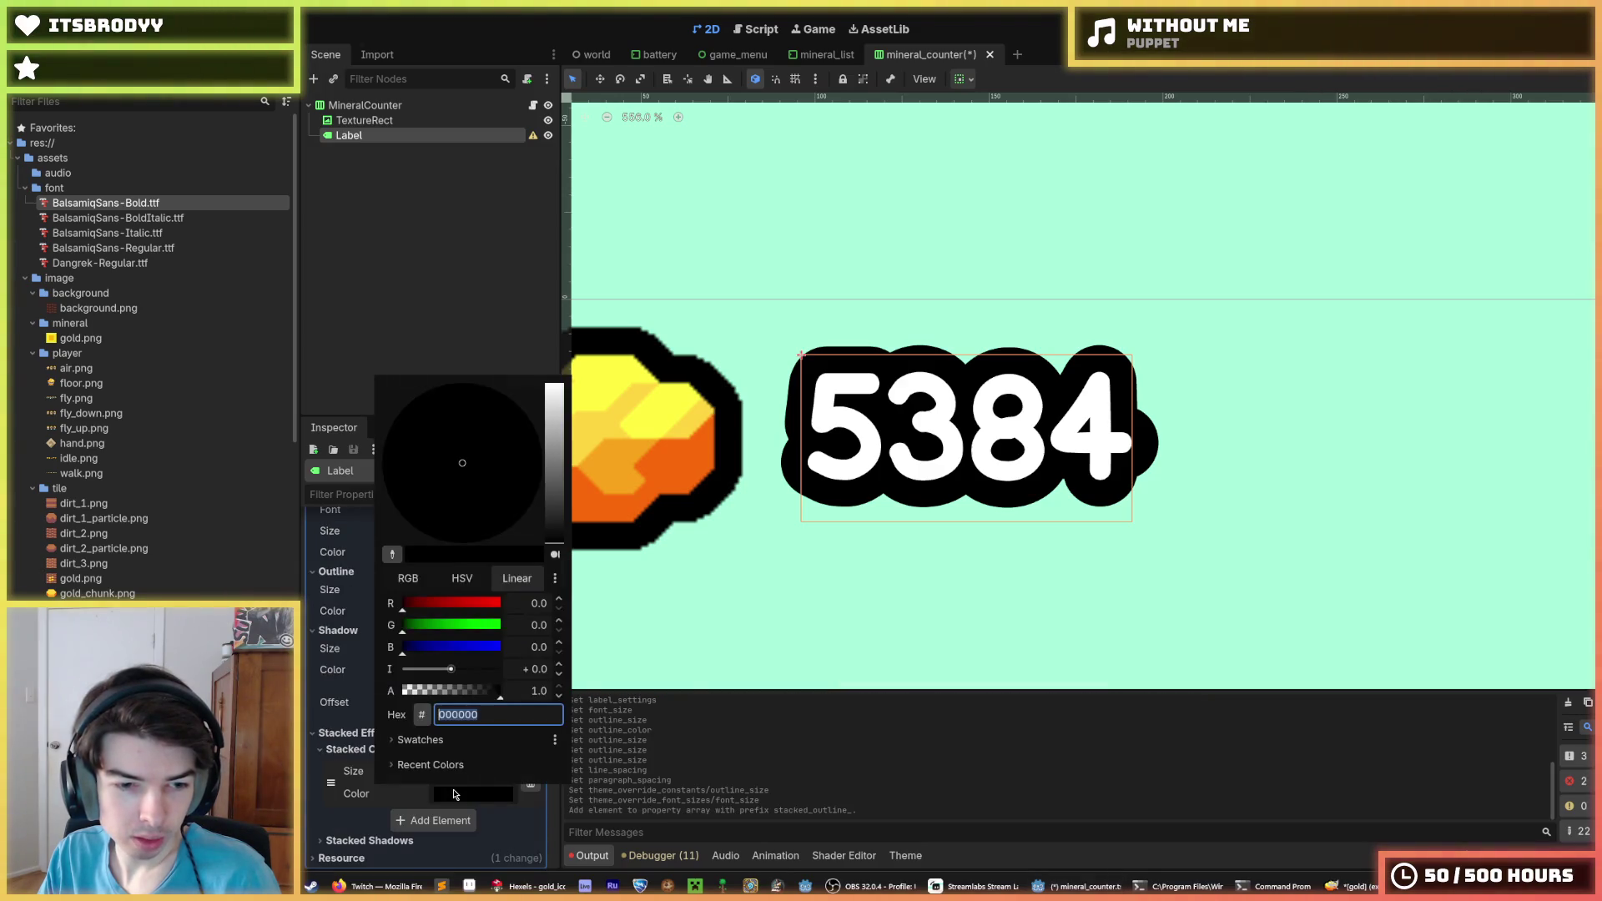
drag(554, 526, 554, 385)
click(504, 492)
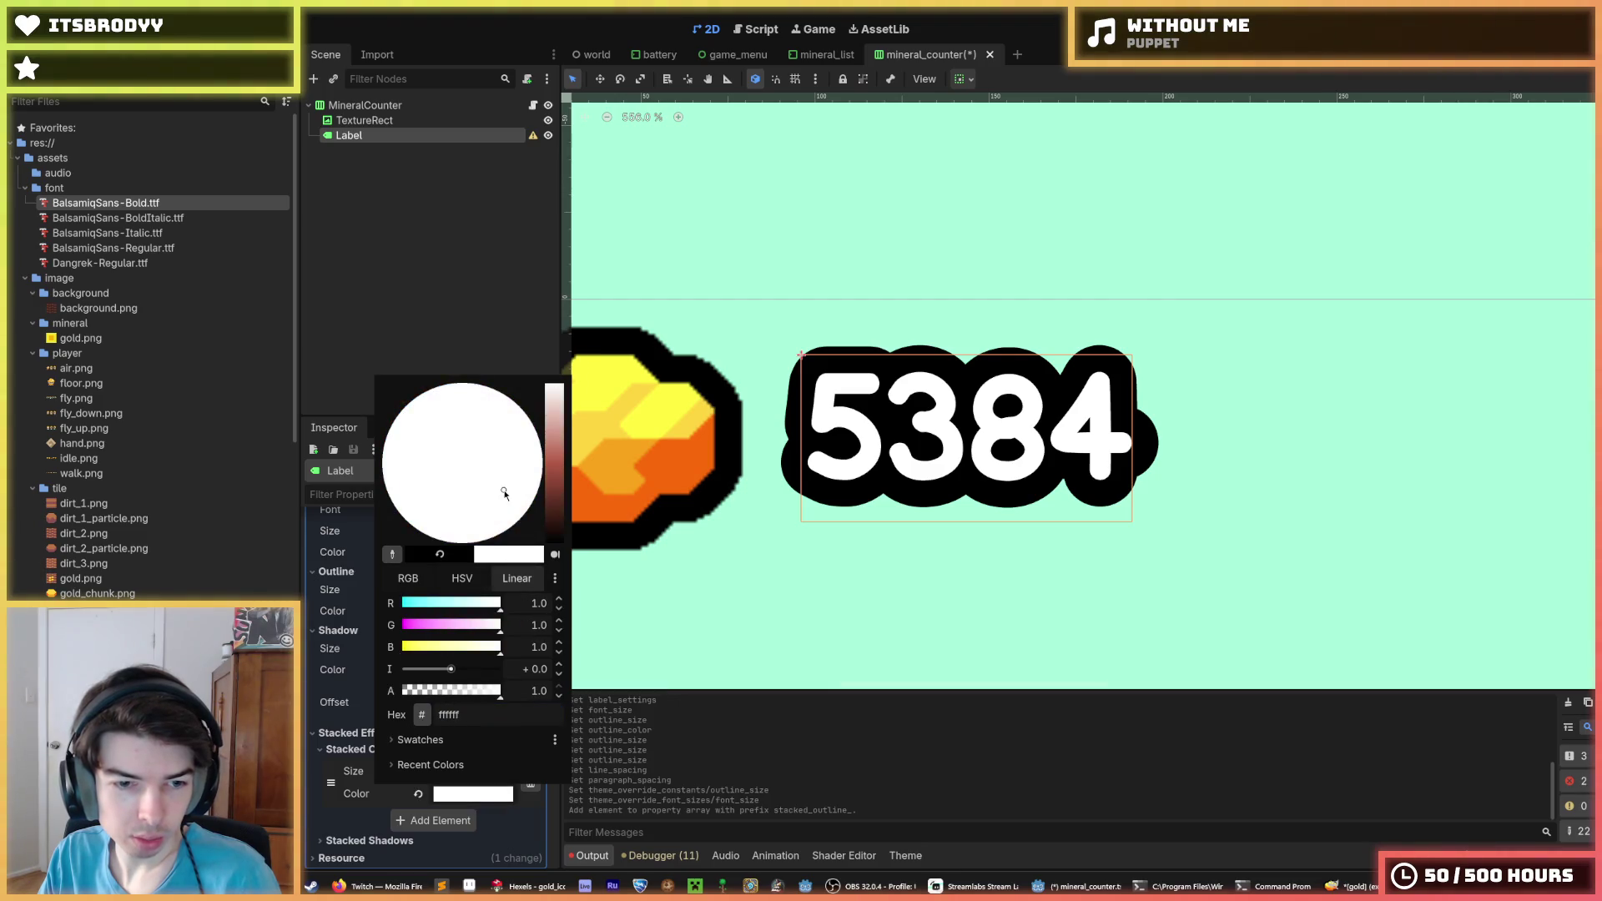
click(352, 741)
mouse_move(465, 774)
mouse_down()
mouse_move(485, 774)
mouse_move(446, 722)
mouse_up()
Save the mineral_counter scene and launch the game with F5 to test the HUD
scroll(379, 791, up, 4)
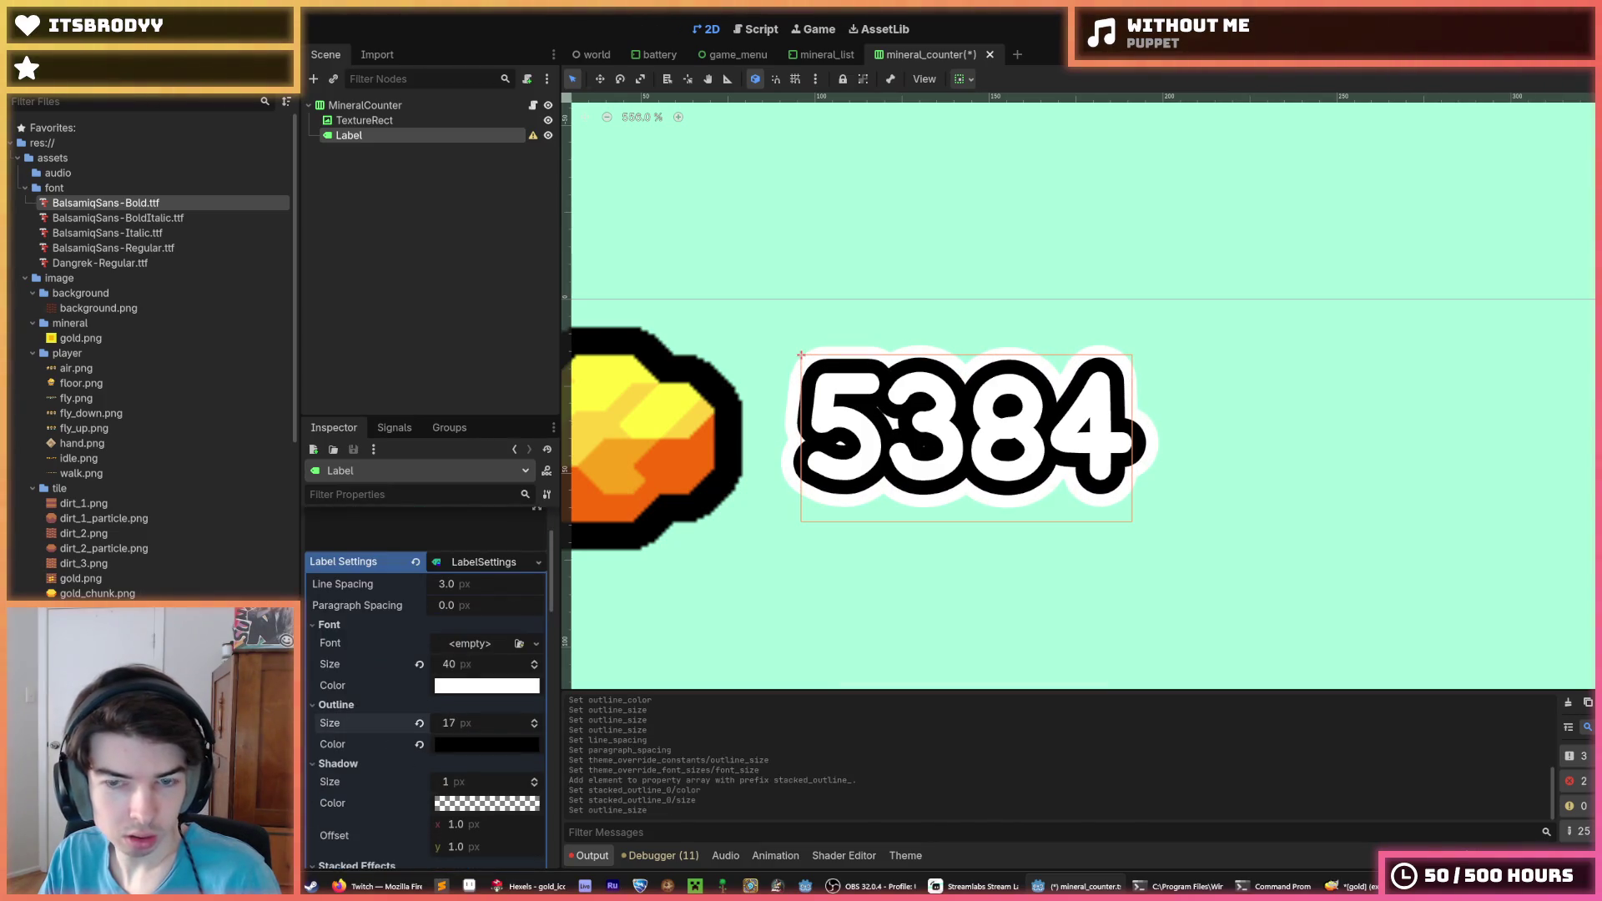
key(ctrl+s)
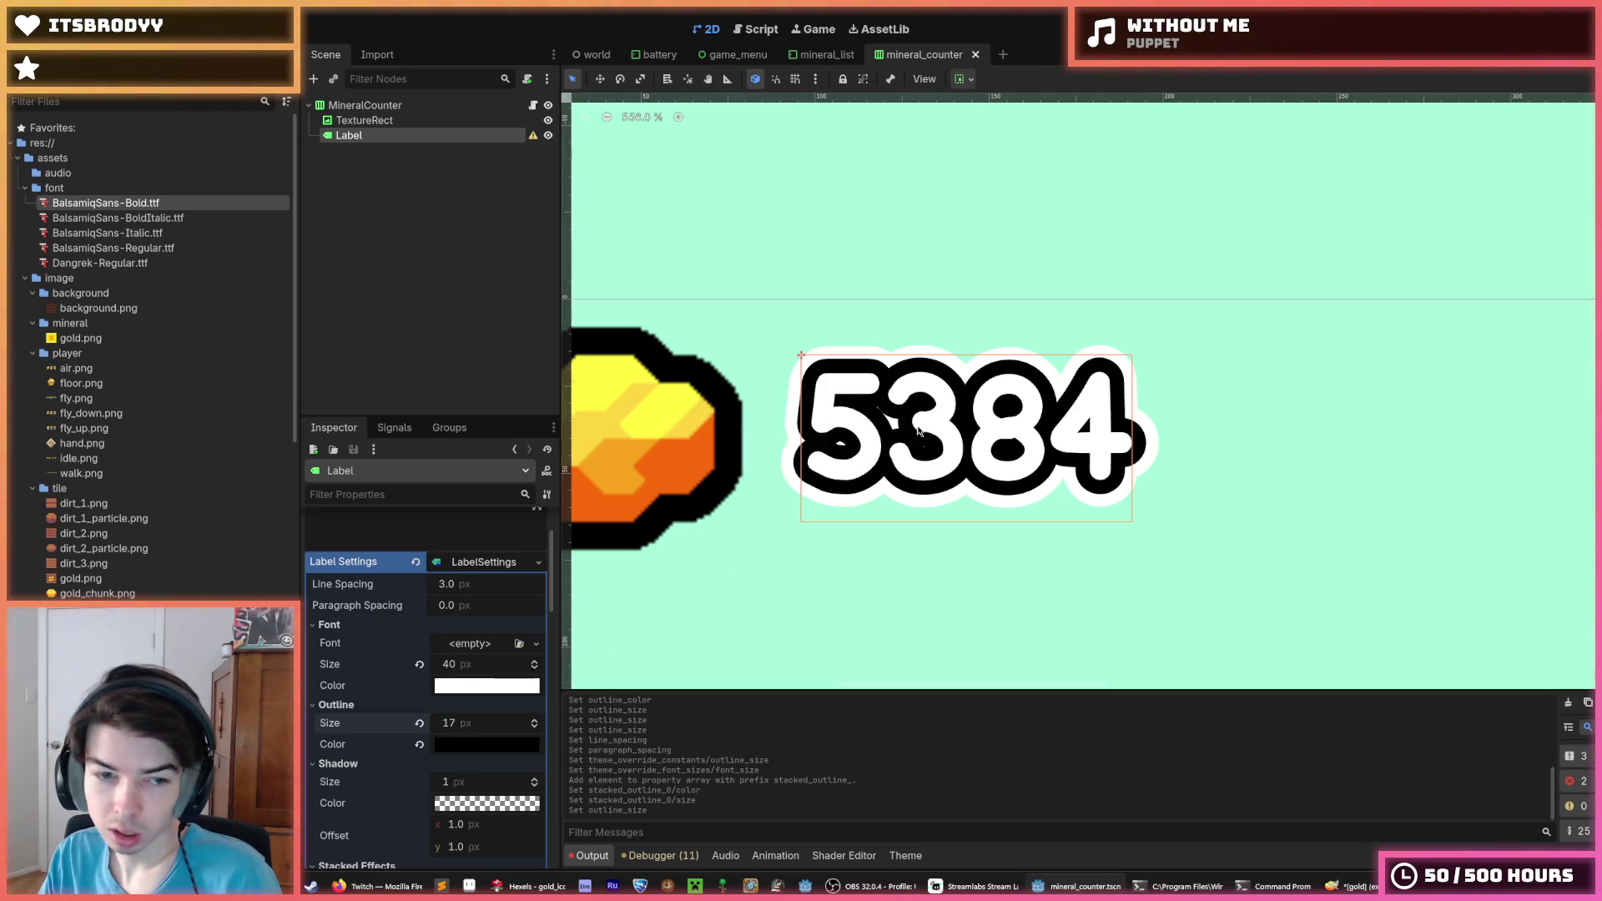
key(F5)
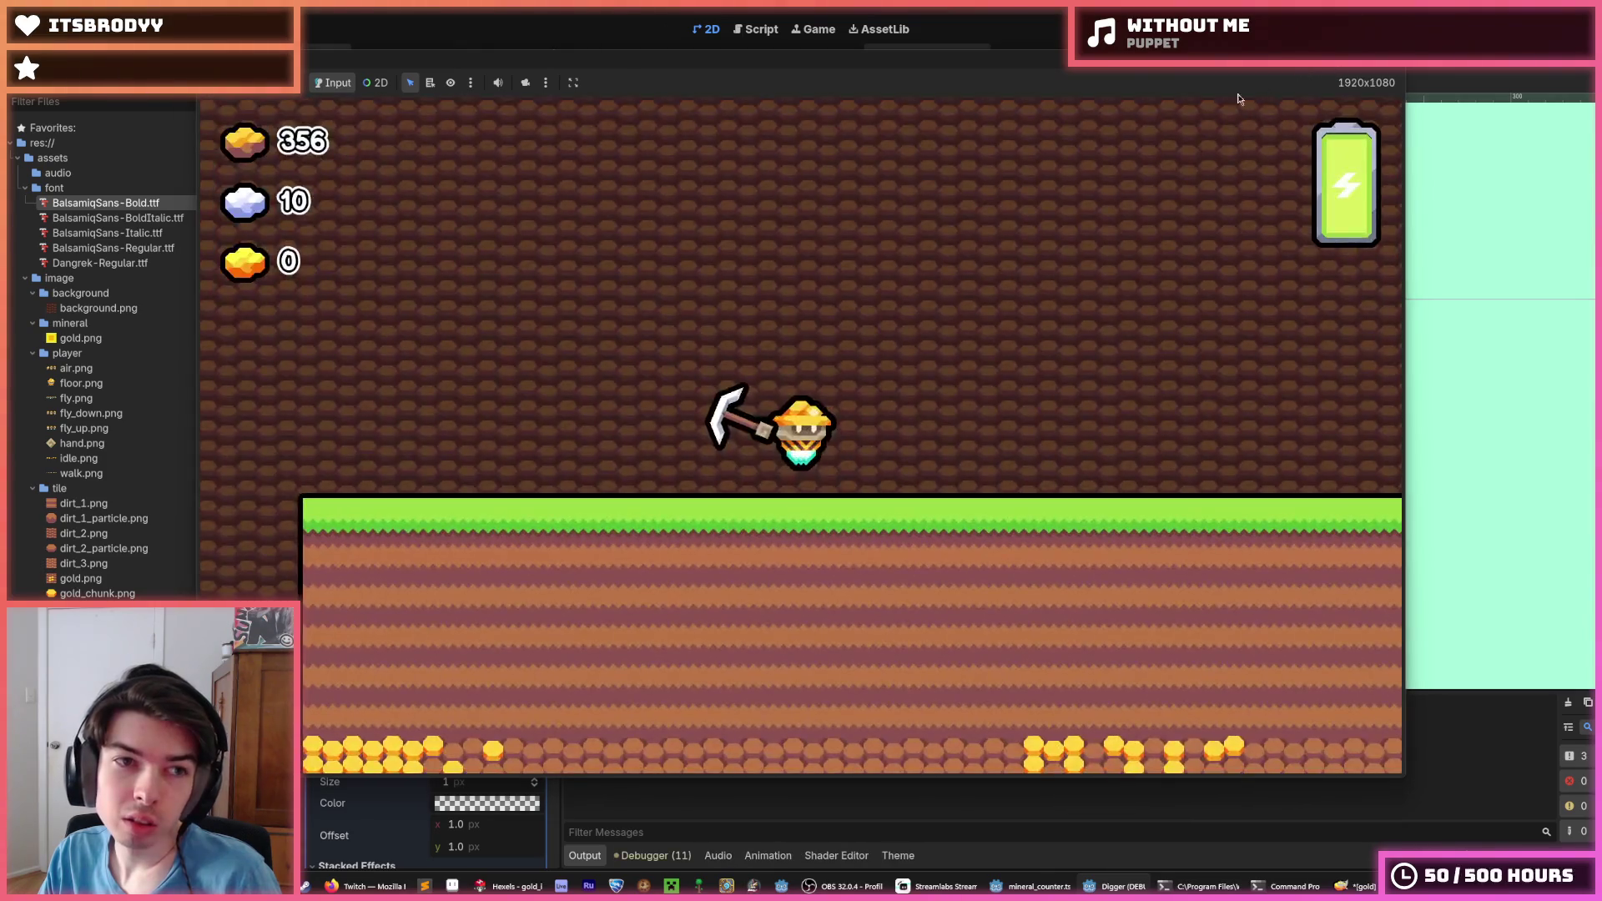
Dig the miner down to the white stone, then sideways into the gold seam, and stop the game with F8
key(Down)
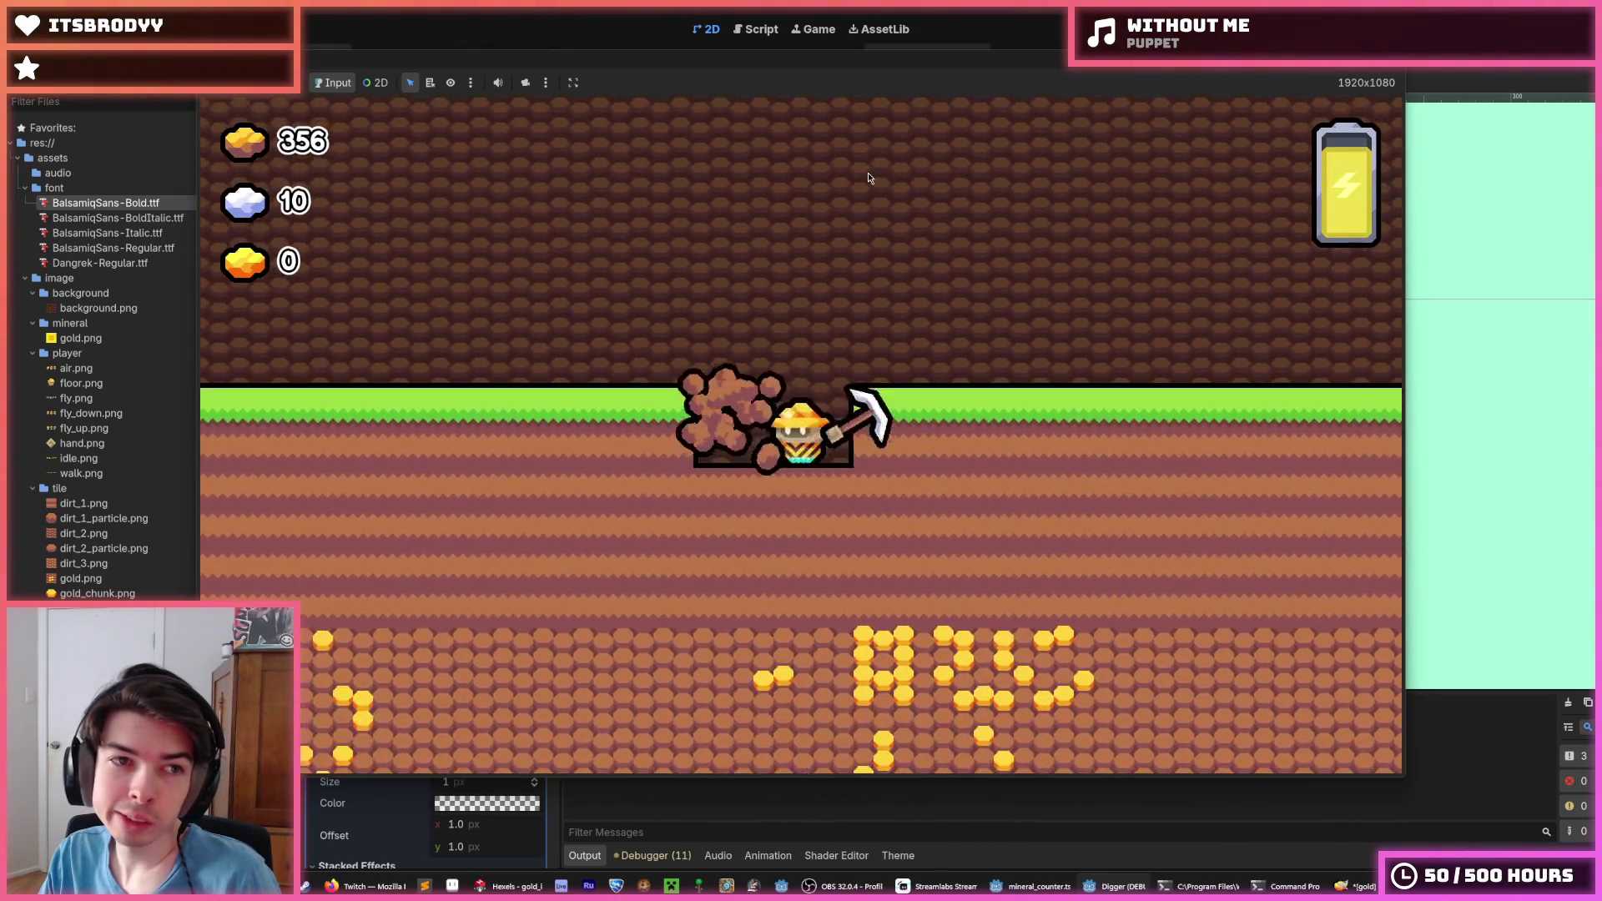
key(Down)
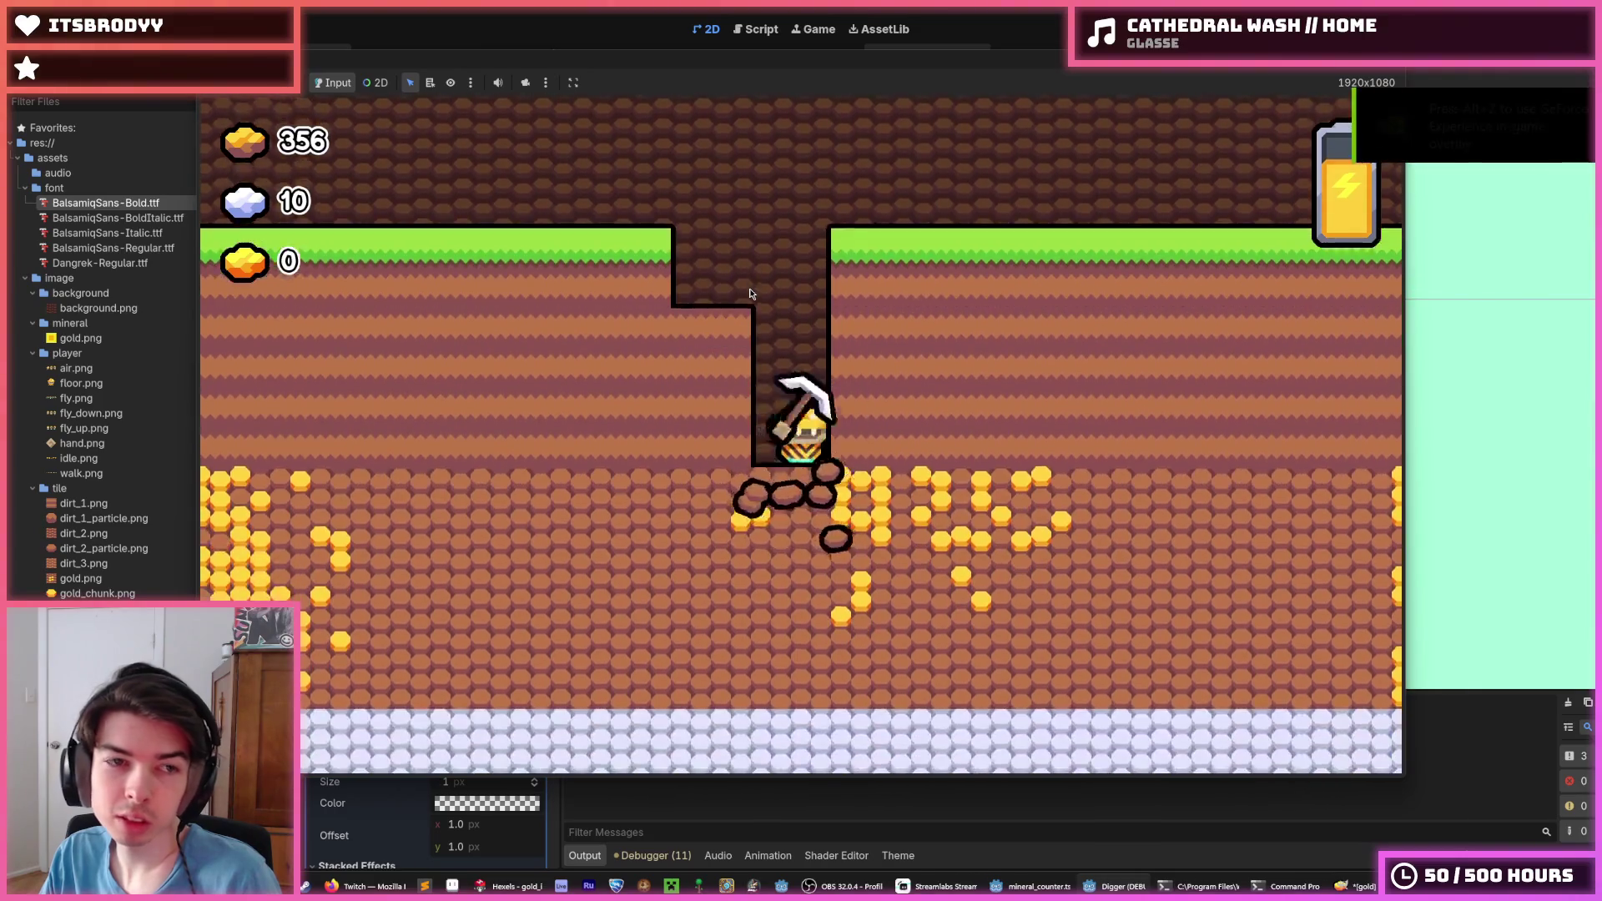
key(Down)
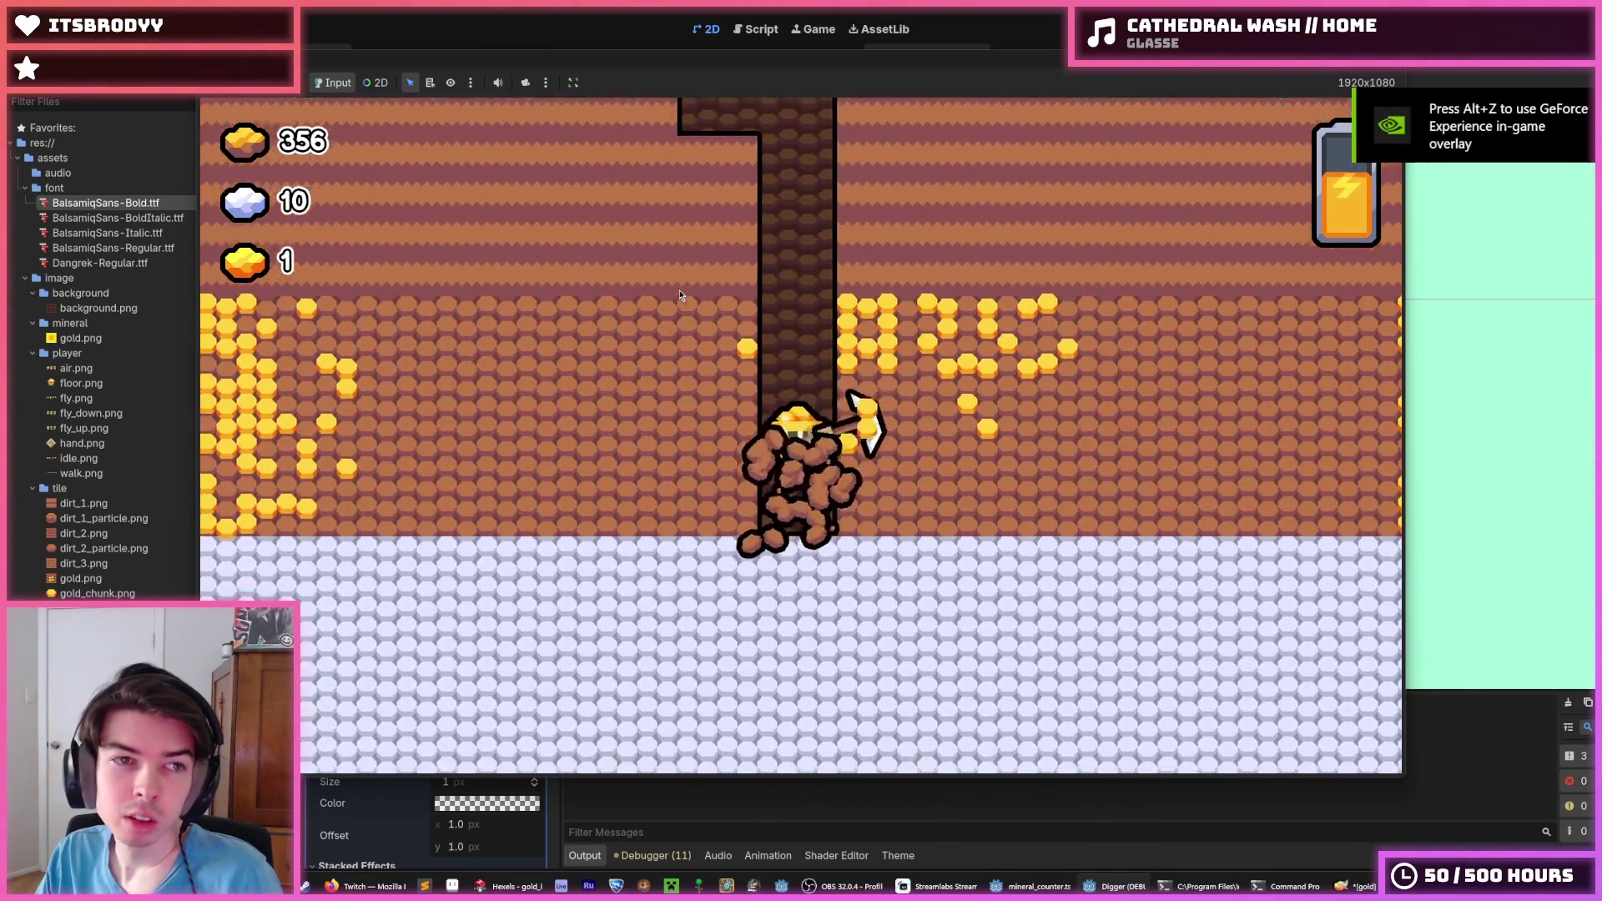
key(Up)
key(Right)
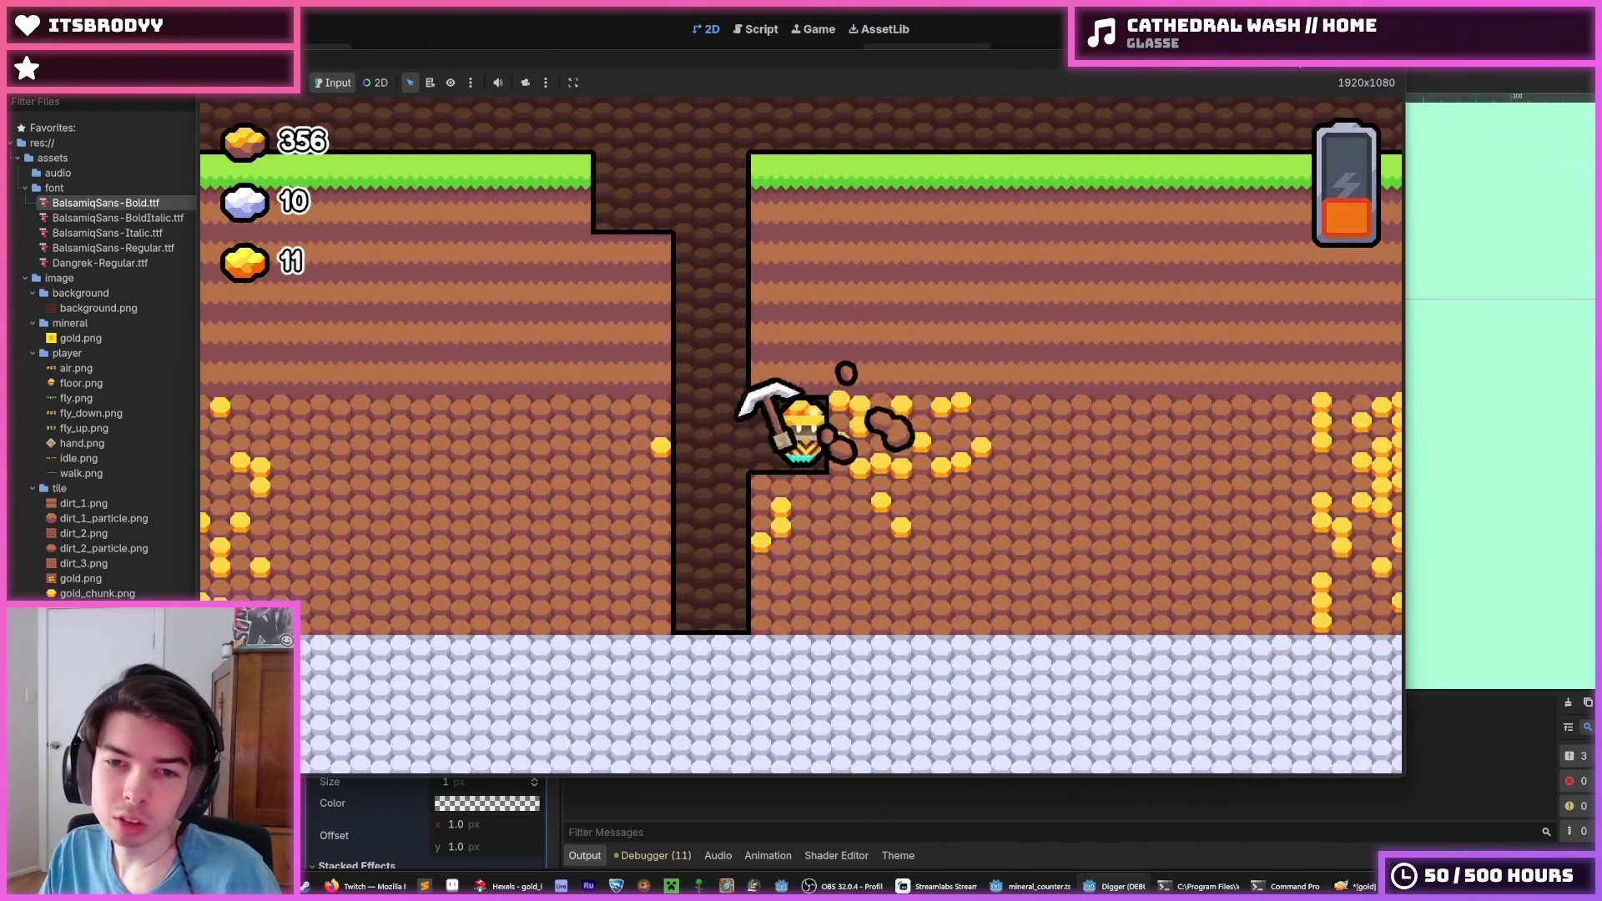
key(F8)
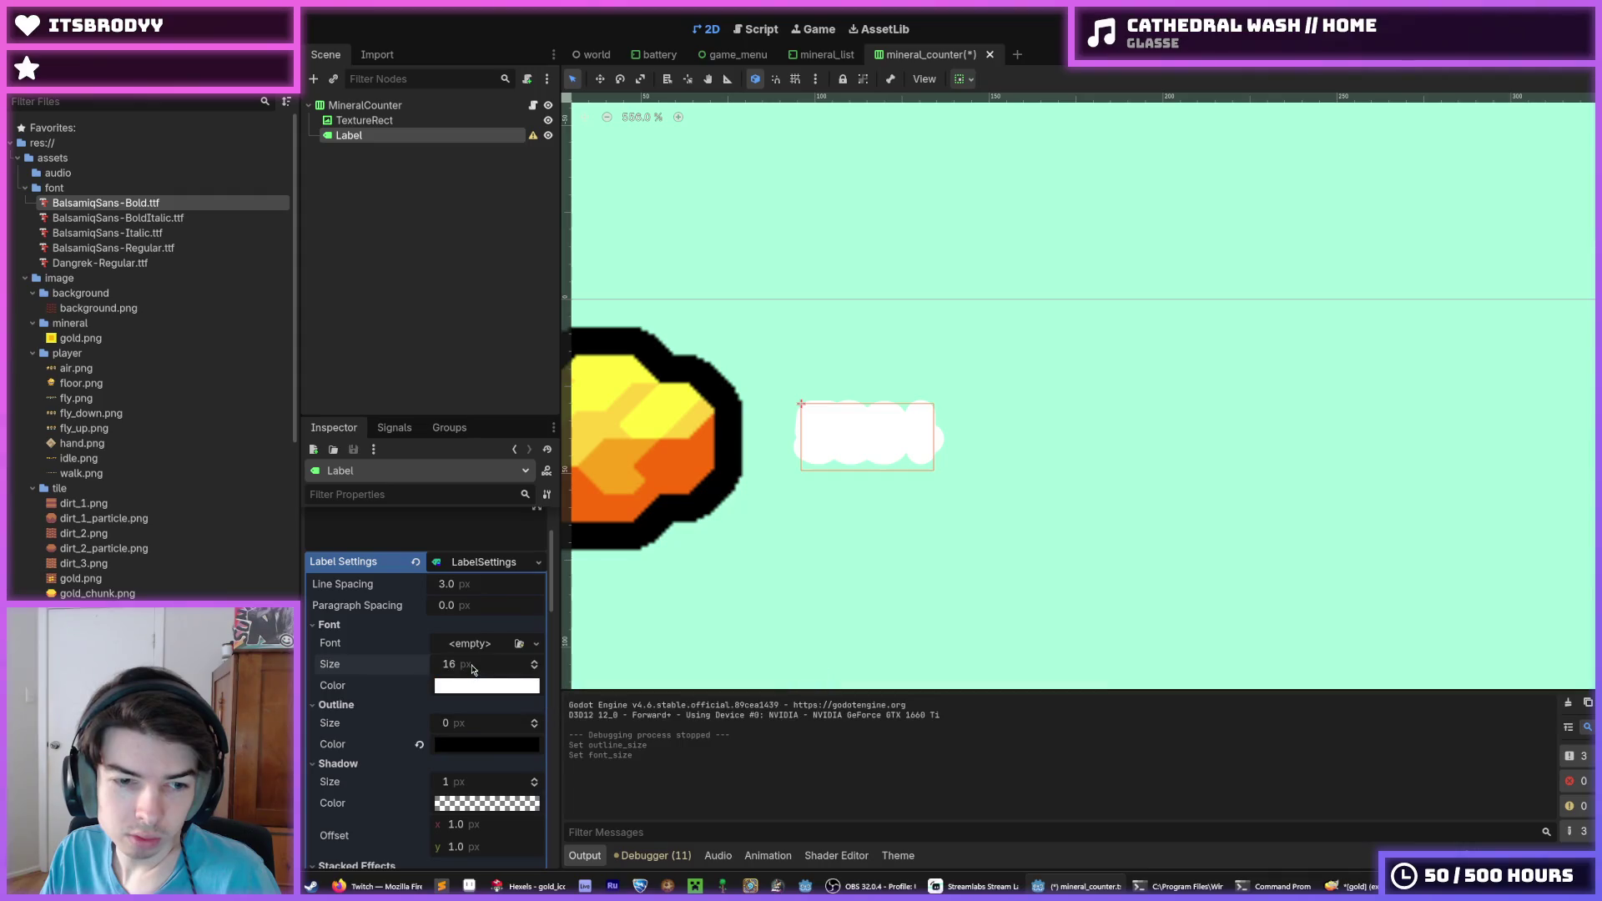
Set the label's outline size to 32 and its shadow size to 0
click(451, 723)
text(32)
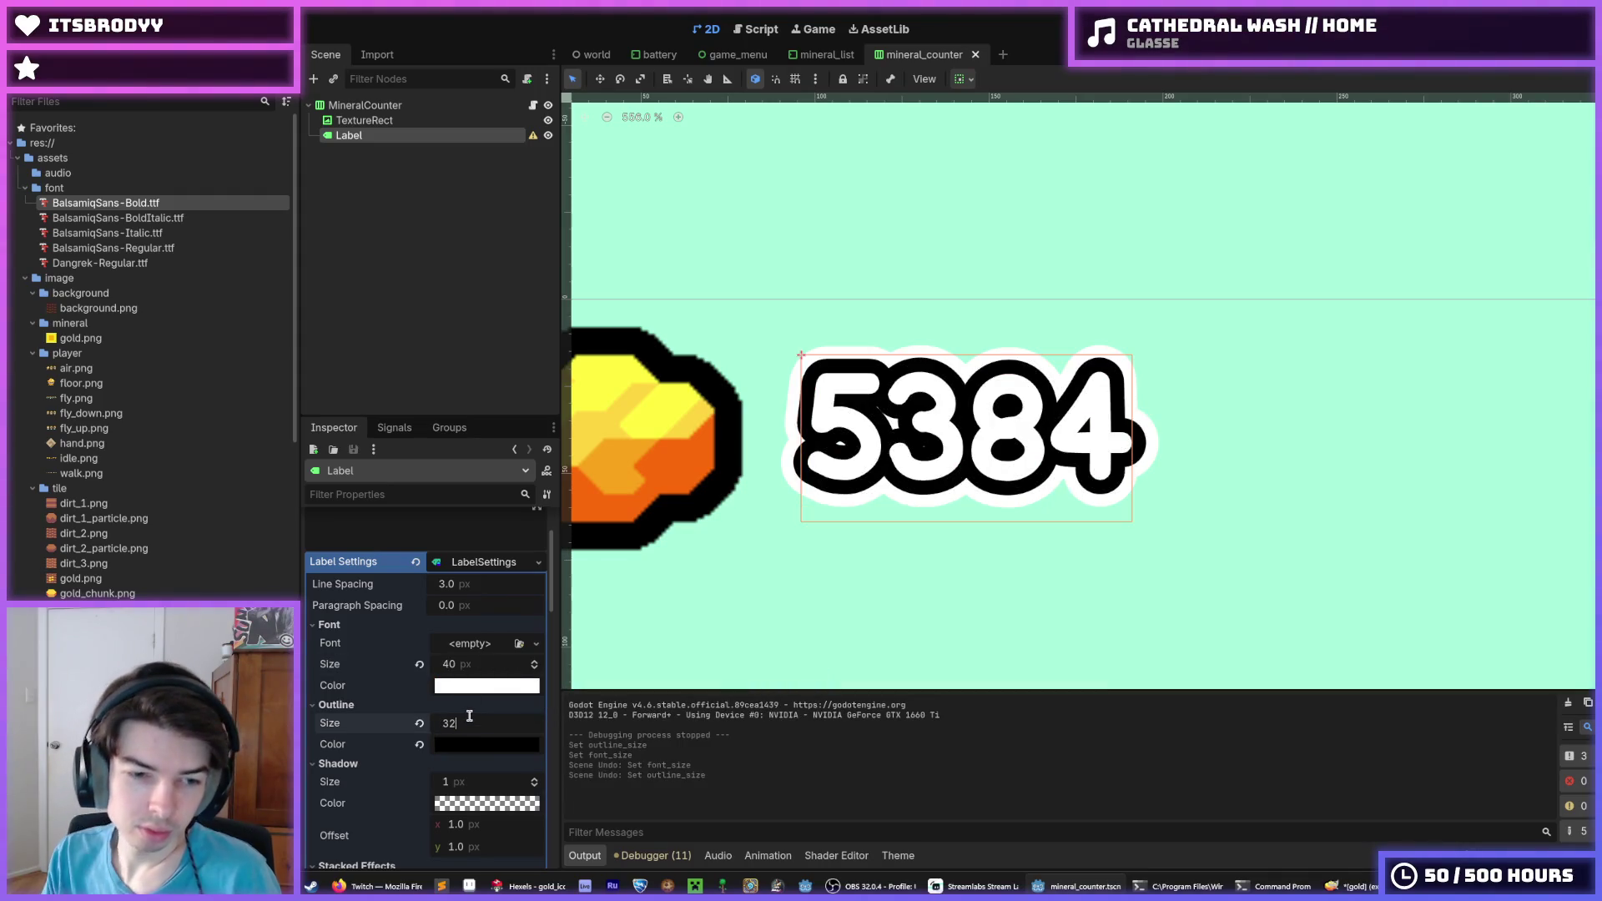
key(Return)
scroll(472, 717, down, 2)
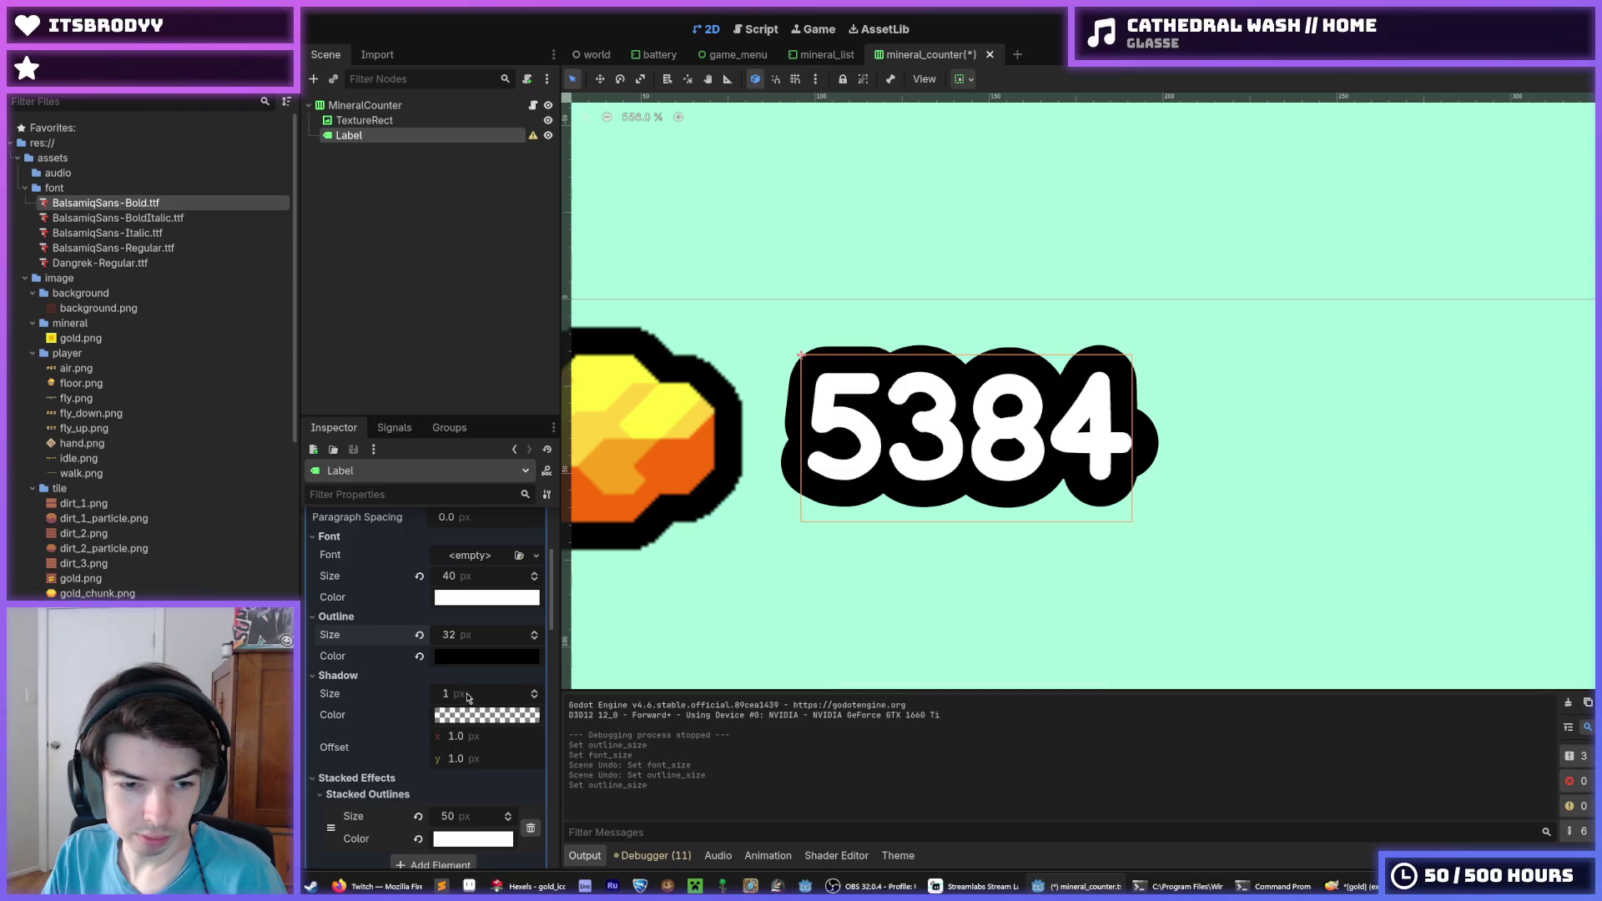
click(465, 701)
text(0)
key(Return)
scroll(469, 698, down, 1)
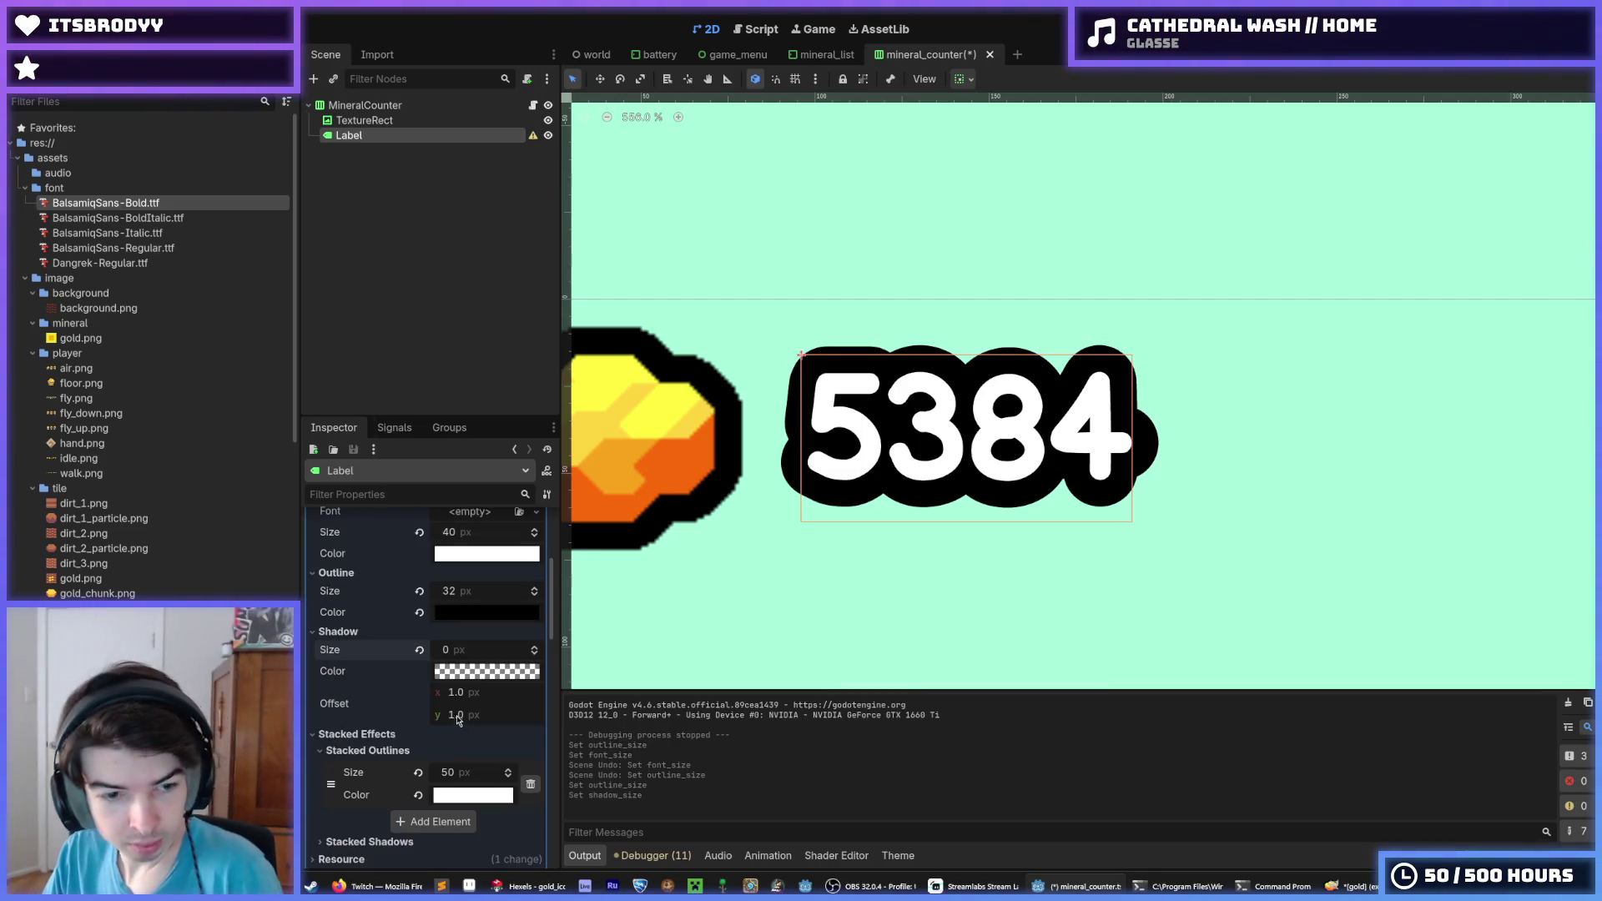
Reset the shadow size and the stacked outline's size and colour to their defaults
click(418, 650)
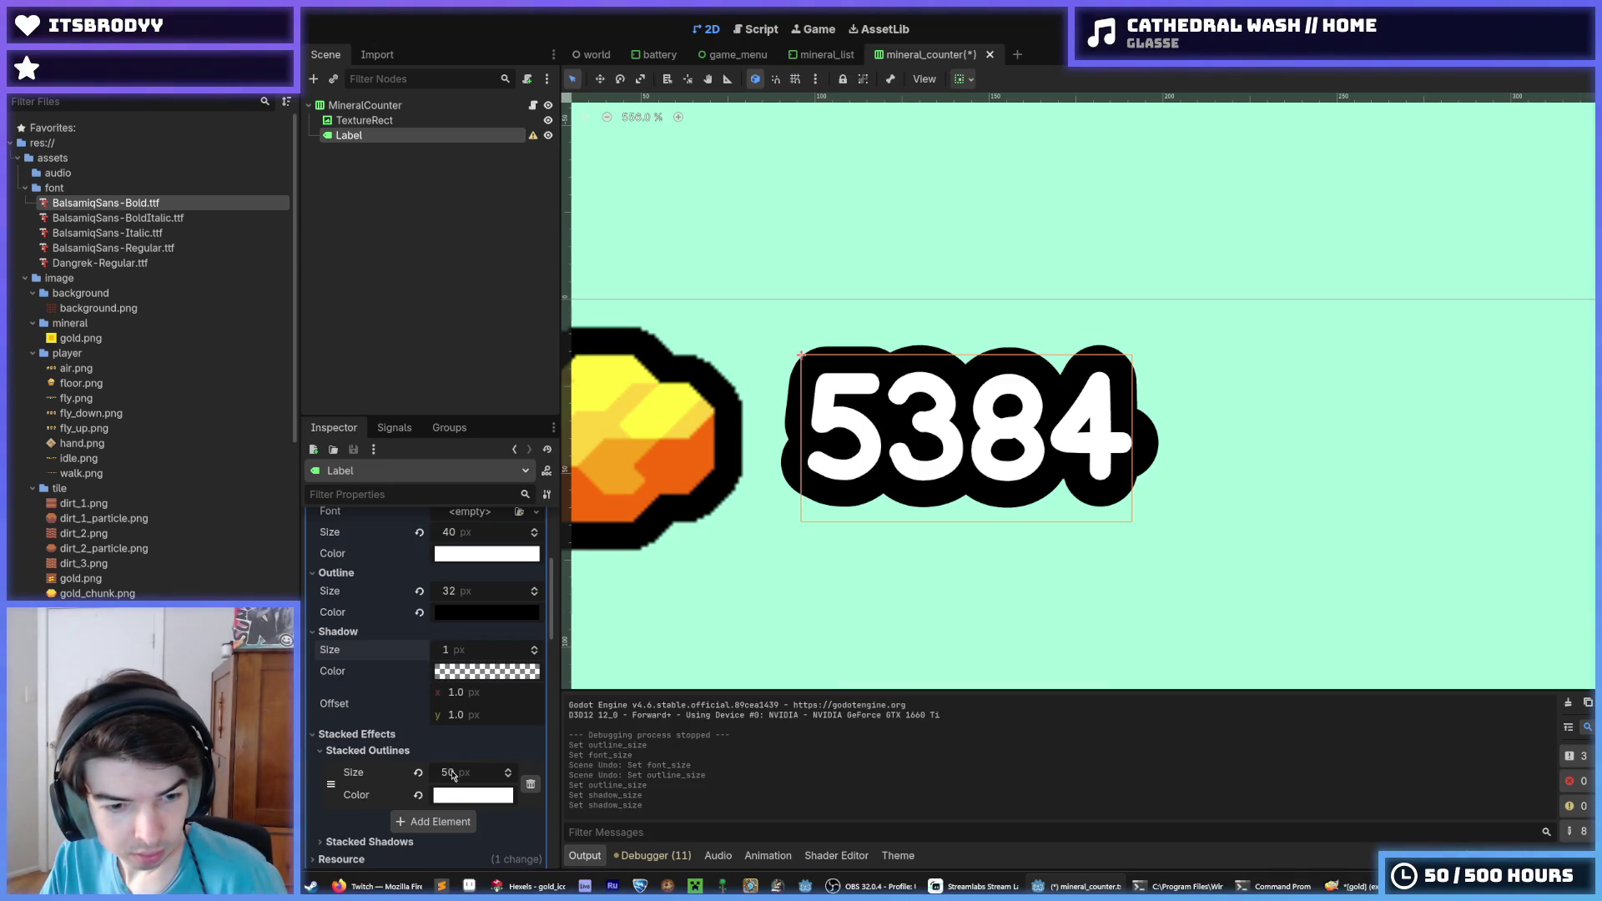
click(418, 773)
click(417, 795)
click(368, 750)
click(368, 768)
click(367, 768)
scroll(367, 779, up, 2)
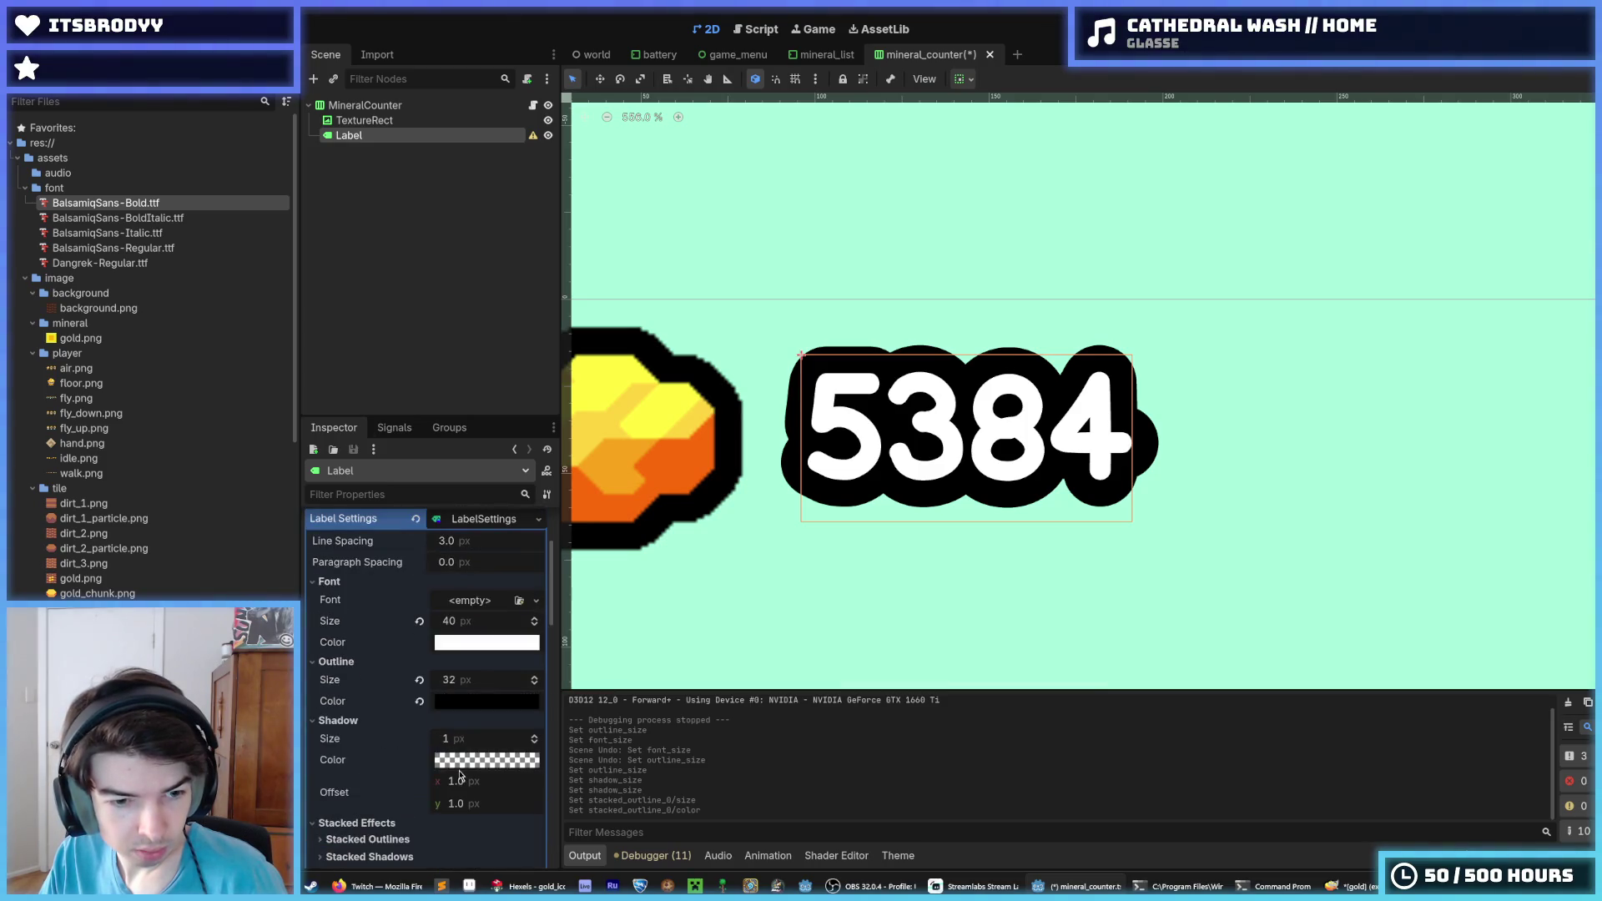
Change the shadow colour and lower its transparency in the colour picker
click(458, 761)
mouse_move(556, 488)
mouse_down()
mouse_move(567, 467)
mouse_move(572, 538)
mouse_up()
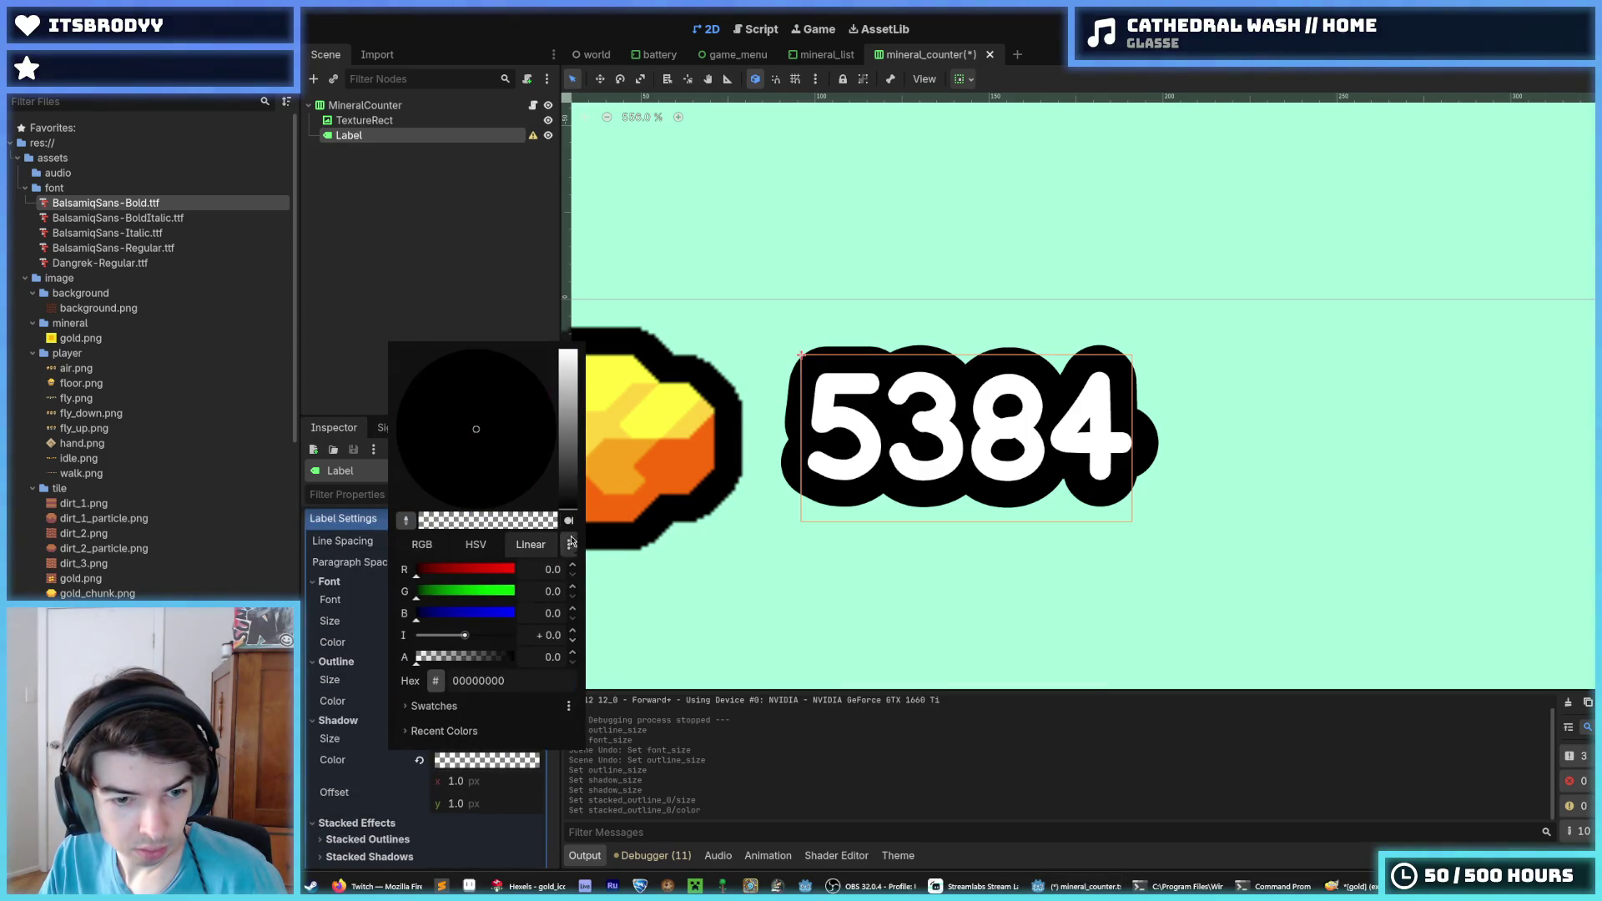
mouse_move(472, 658)
mouse_down()
mouse_move(501, 659)
mouse_move(340, 683)
mouse_up()
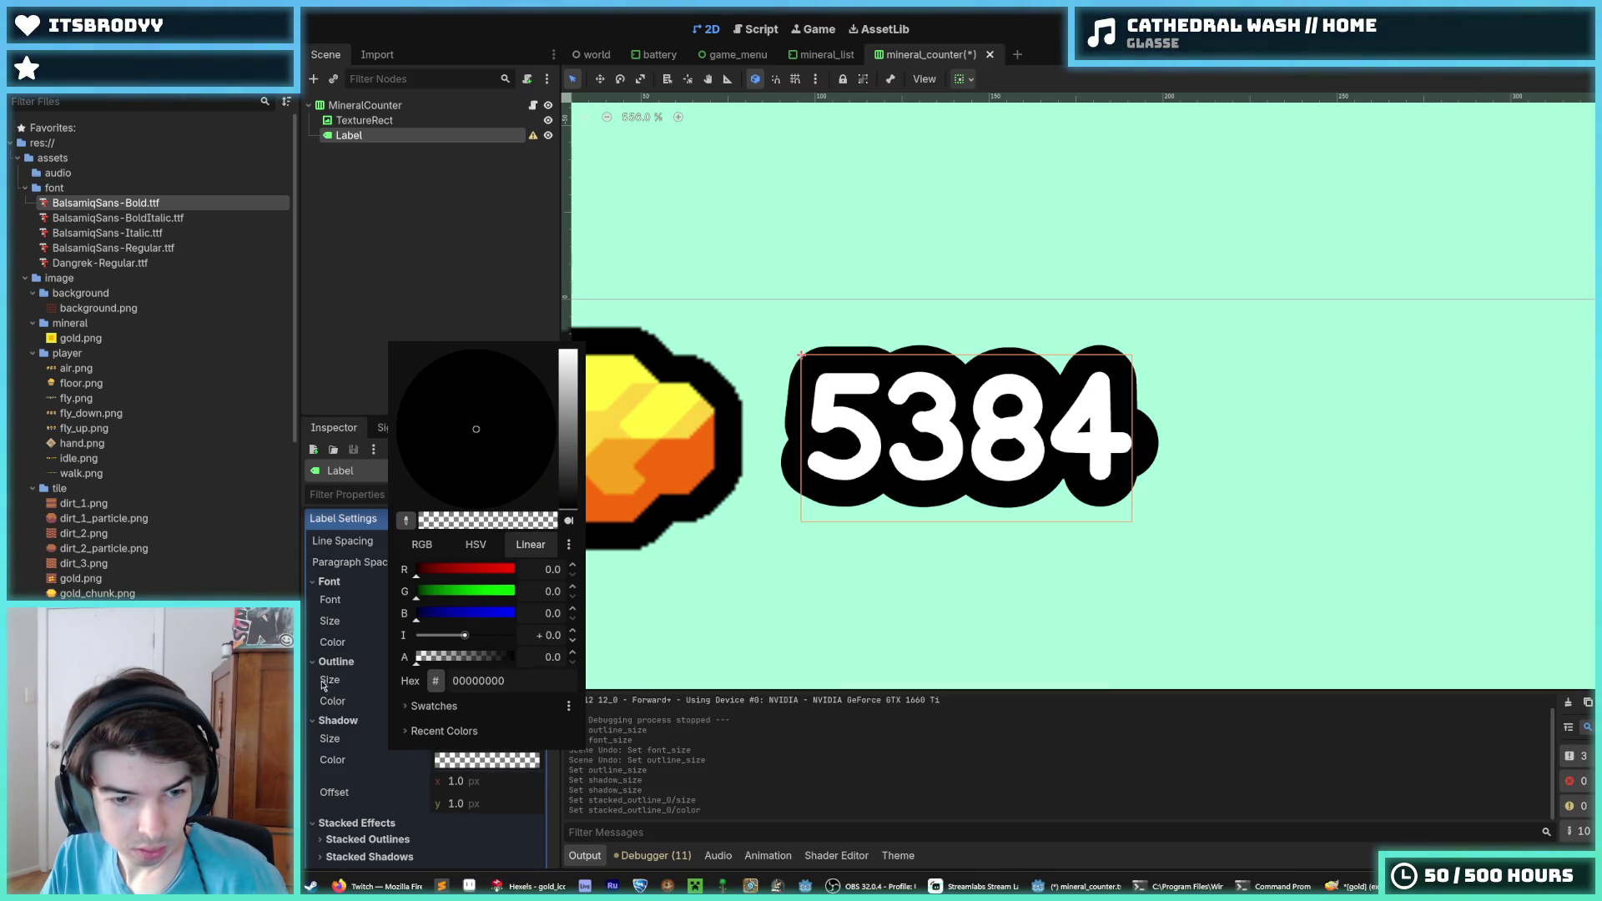
click(343, 733)
Drag the label's Line Spacing up to 29.235 px
scroll(367, 759, up, 2)
scroll(373, 761, up, 1)
scroll(402, 703, up, 1)
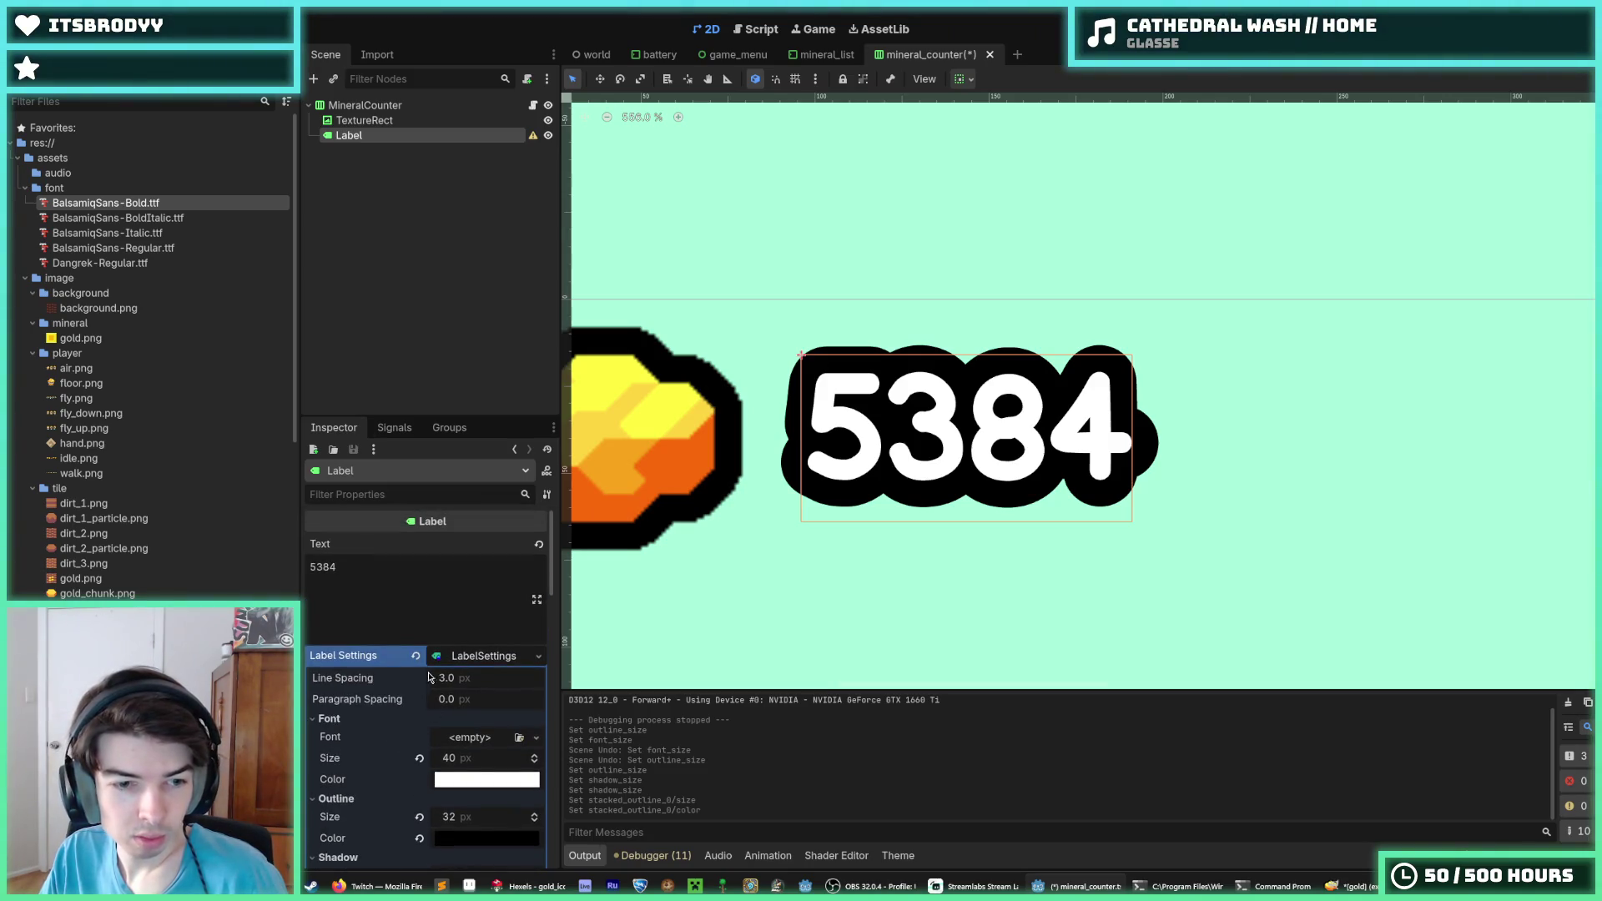
drag(449, 679, 517, 679)
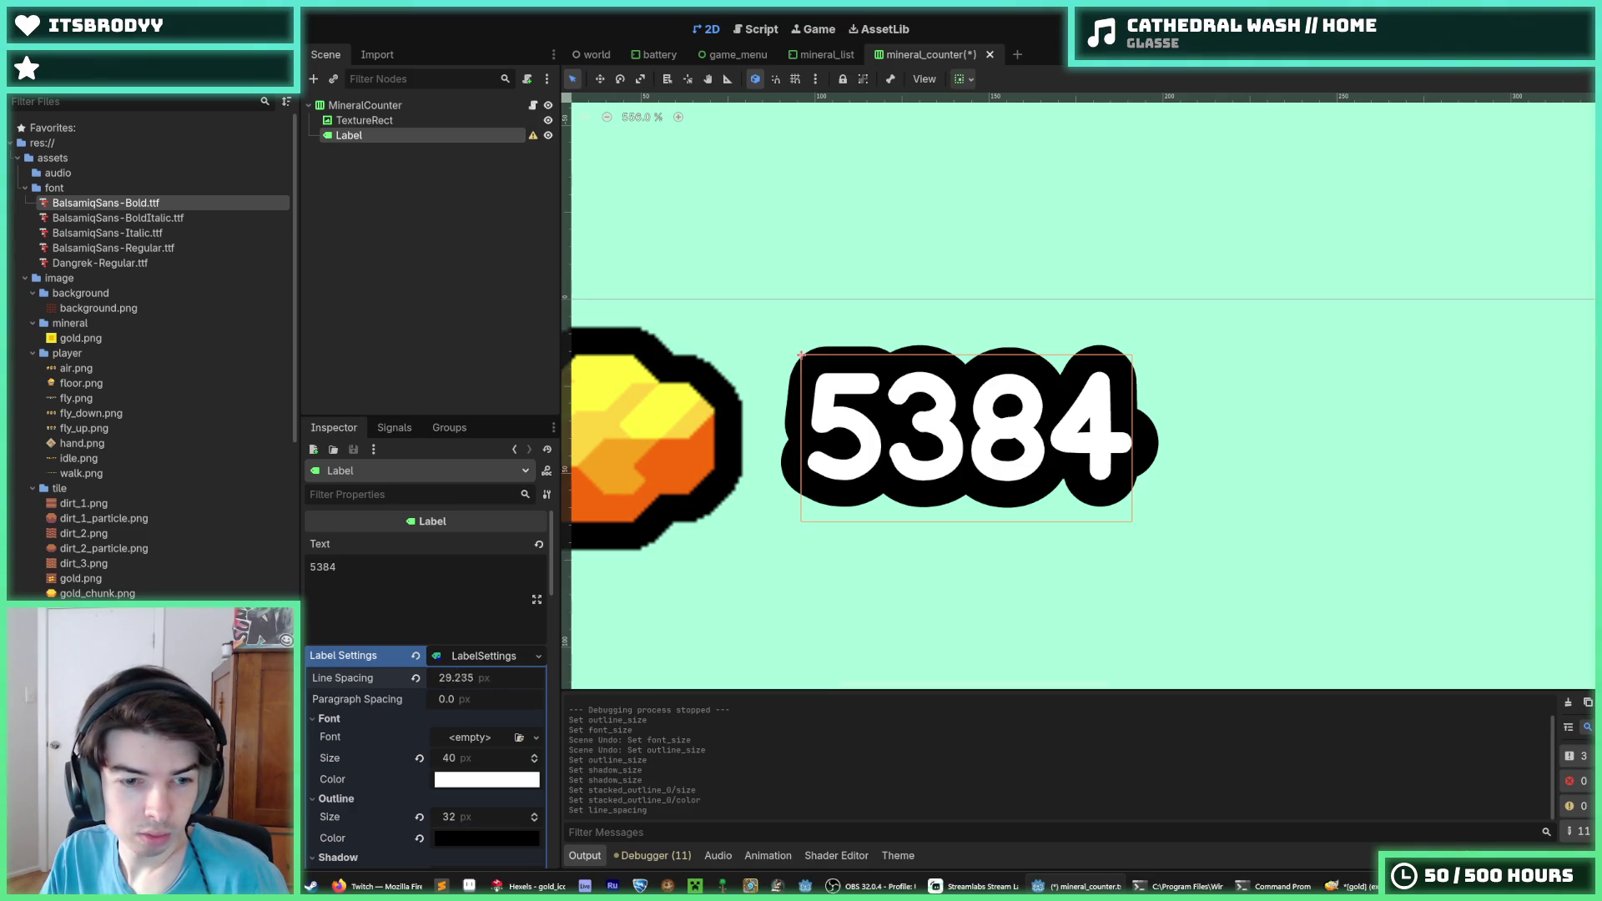
Collapse the Label Settings resource and set Vertical Alignment to Top
click(471, 656)
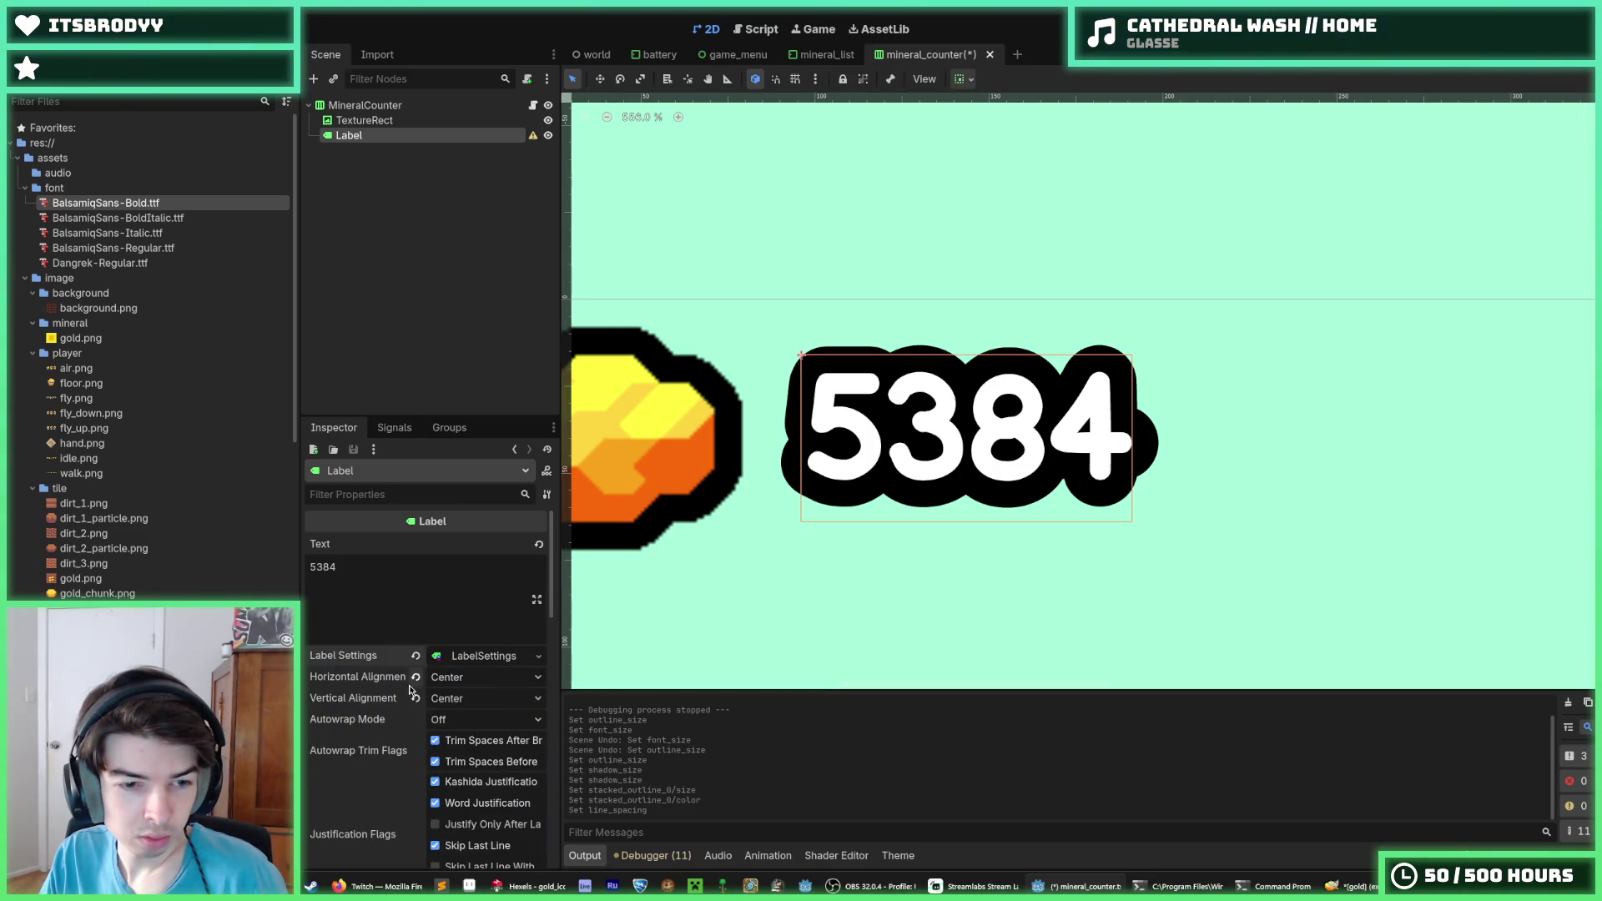
scroll(395, 694, down, 1)
click(467, 655)
click(455, 675)
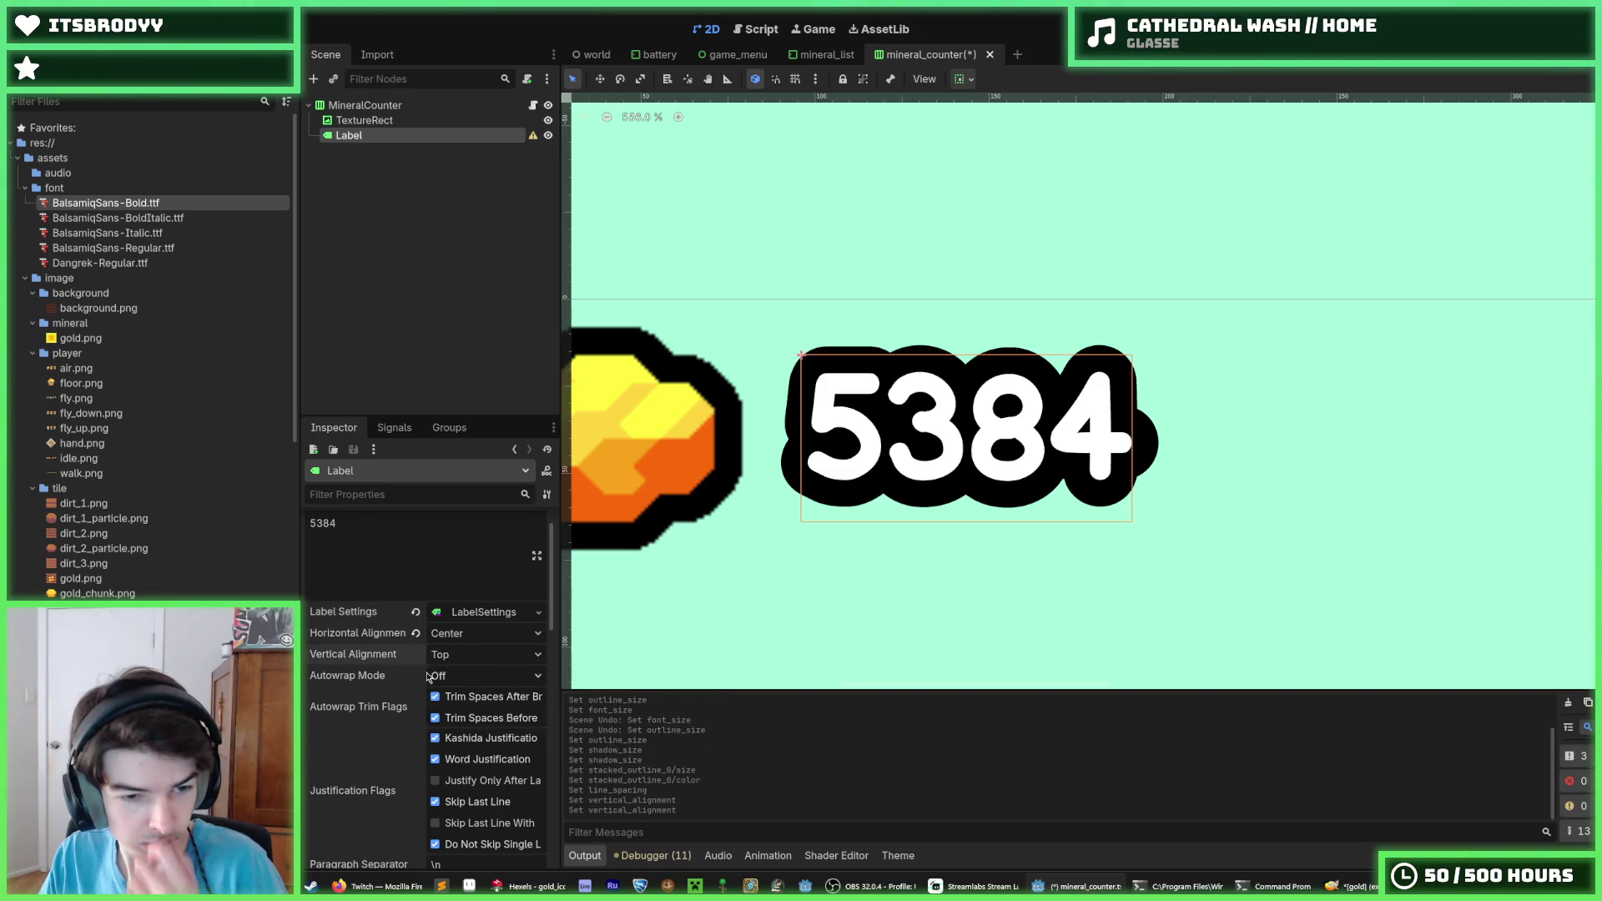
Inspect the Displayed Text, BiDi, Transform and Visibility sections, collapsing each again
scroll(413, 680, down, 6)
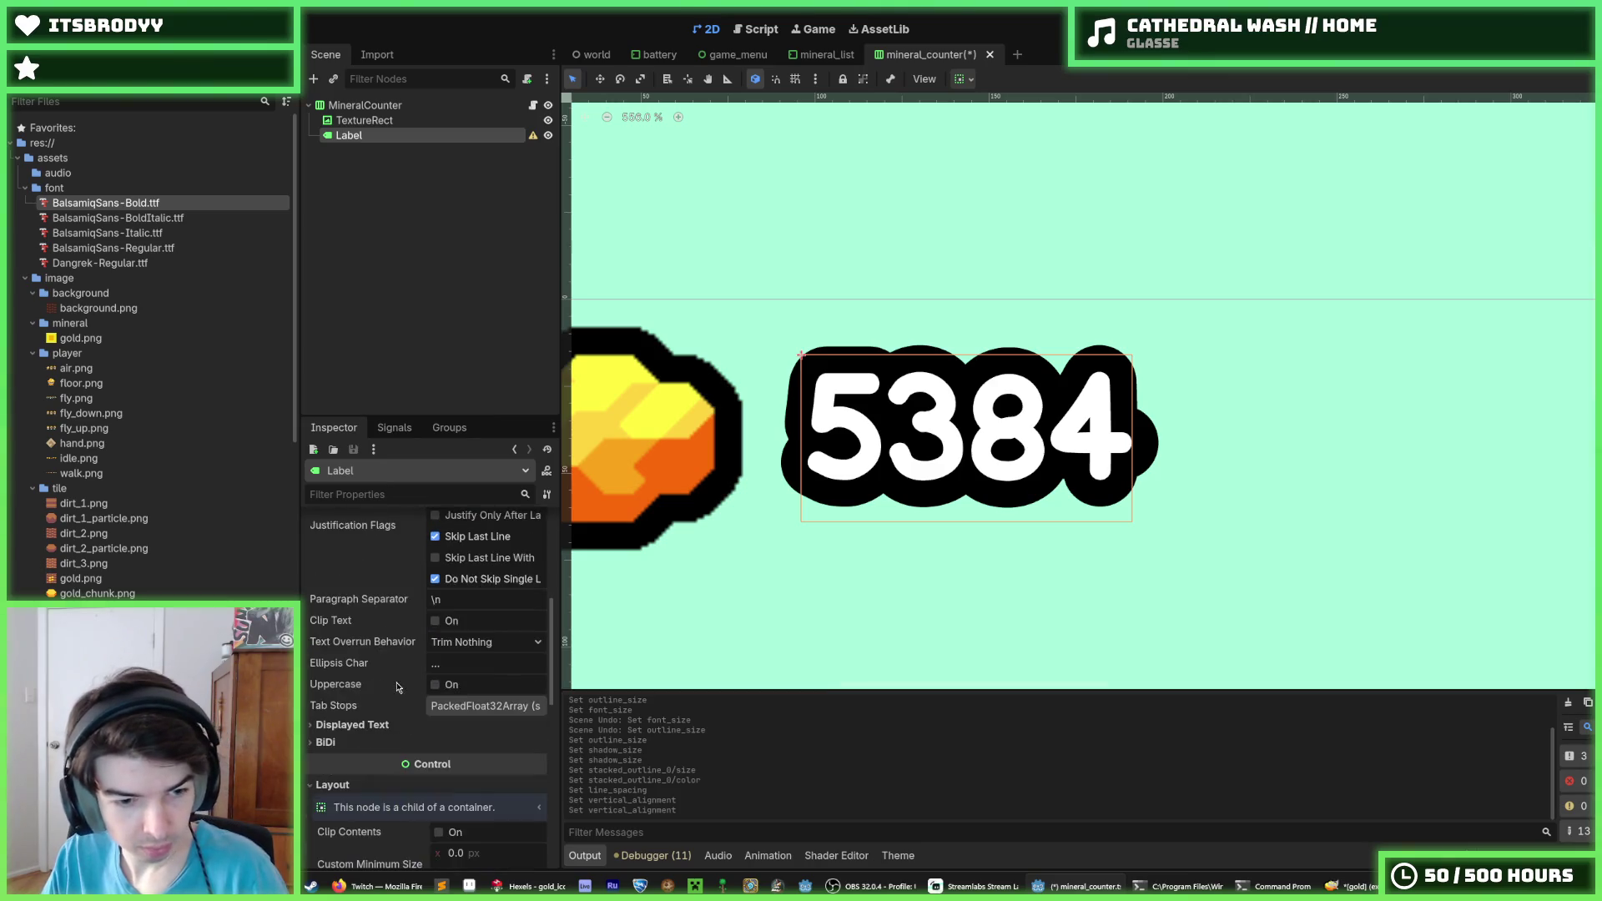
click(373, 725)
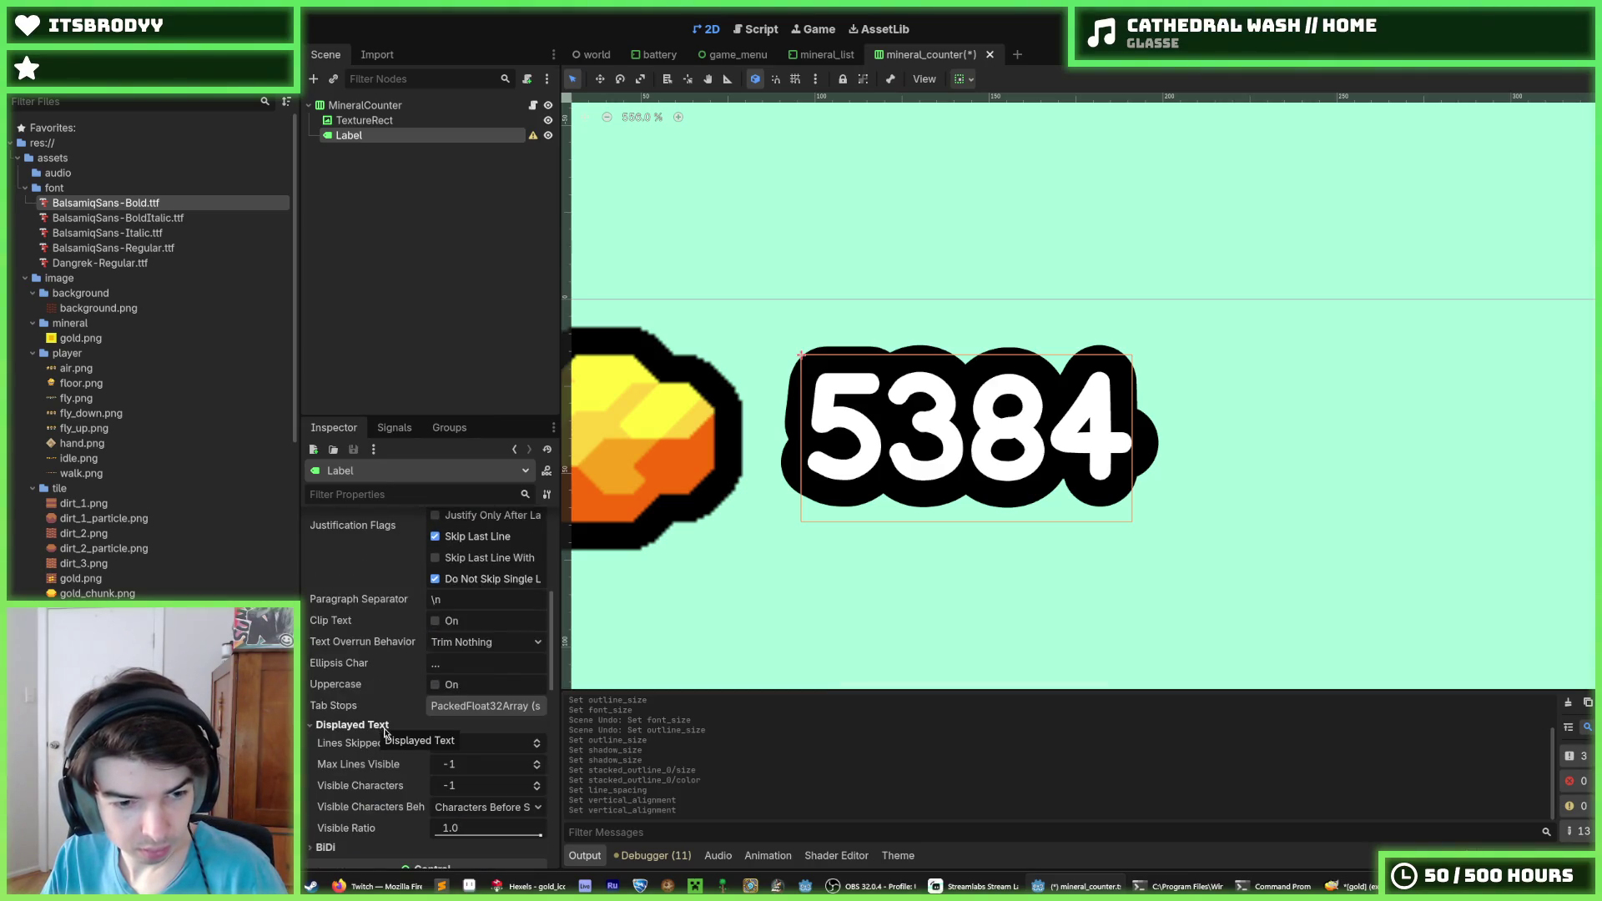
click(358, 725)
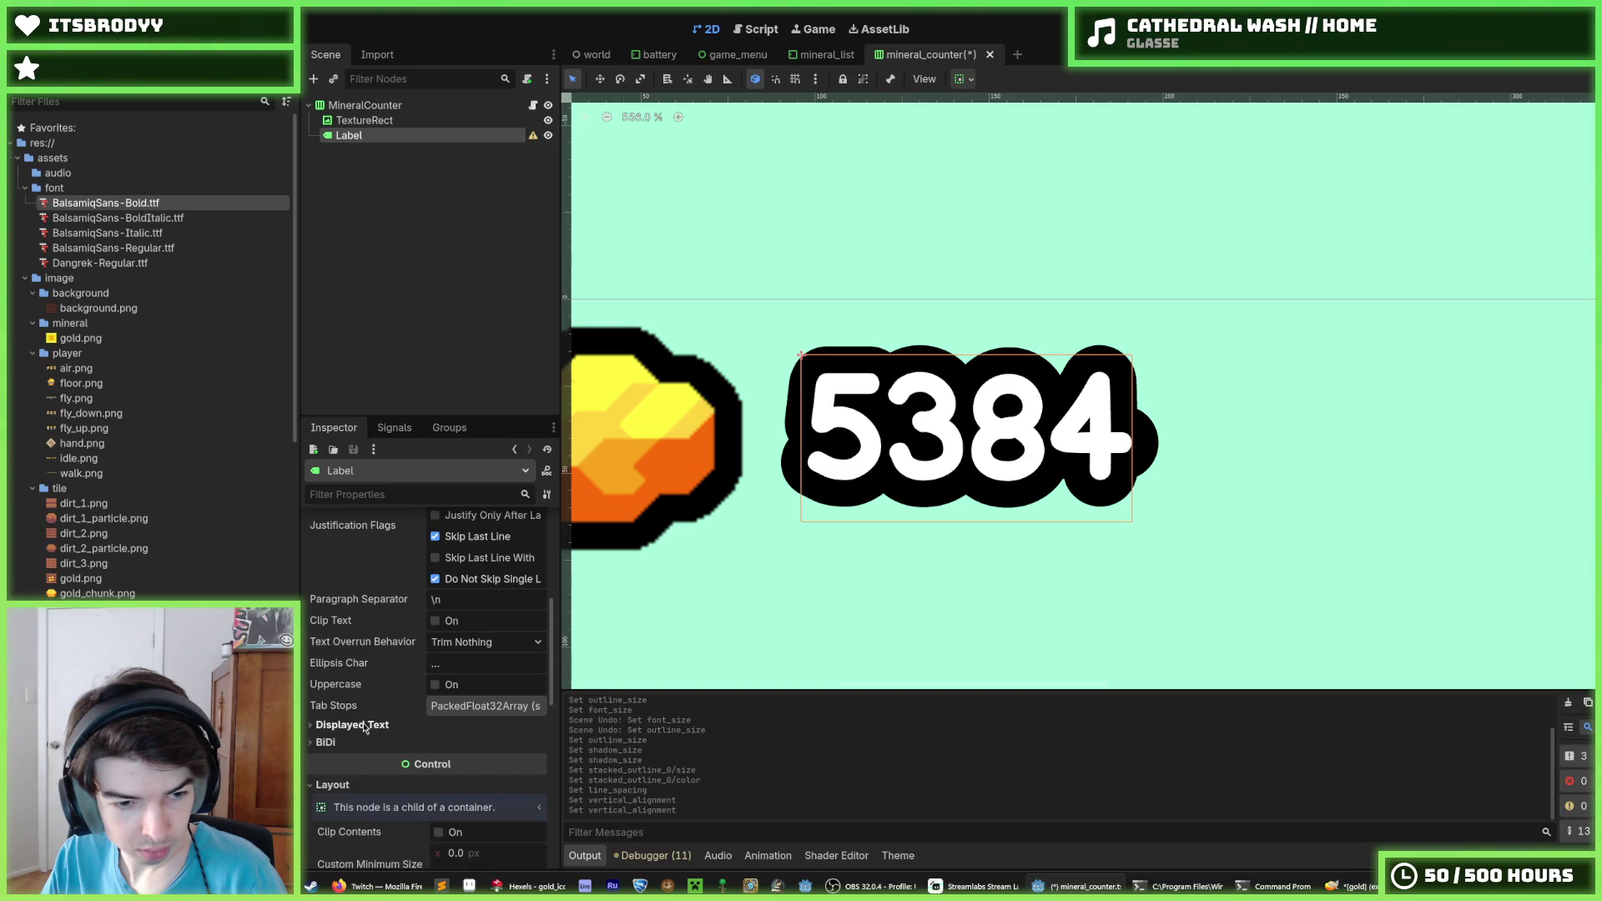
click(361, 743)
click(363, 745)
scroll(367, 726, down, 5)
click(349, 672)
click(349, 672)
scroll(364, 711, down, 3)
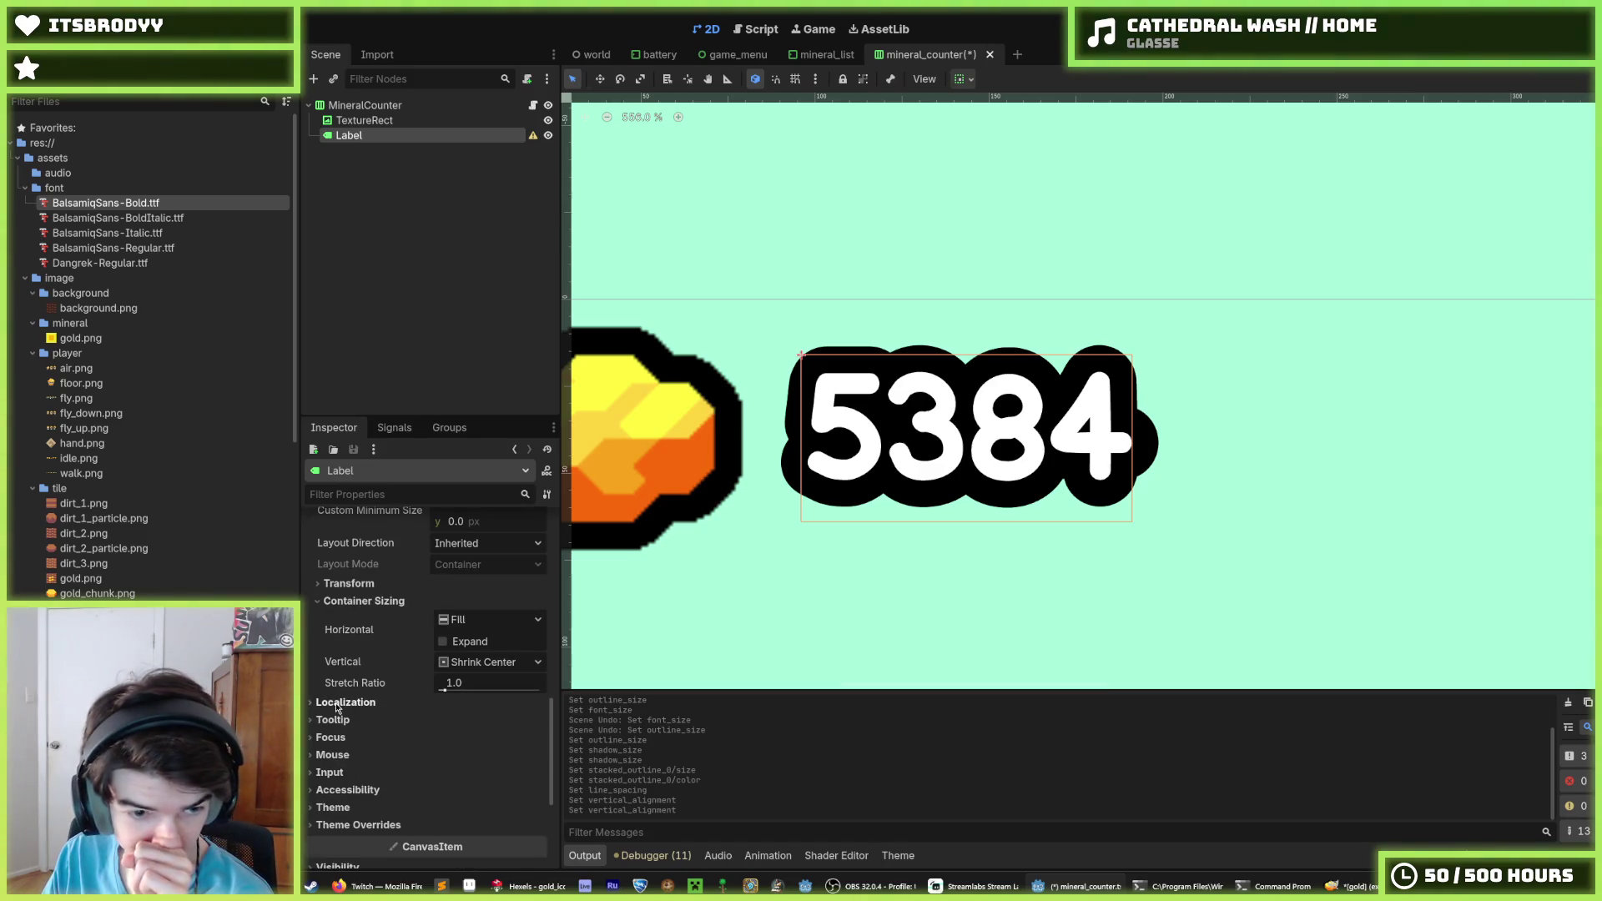
scroll(362, 709, down, 5)
click(339, 691)
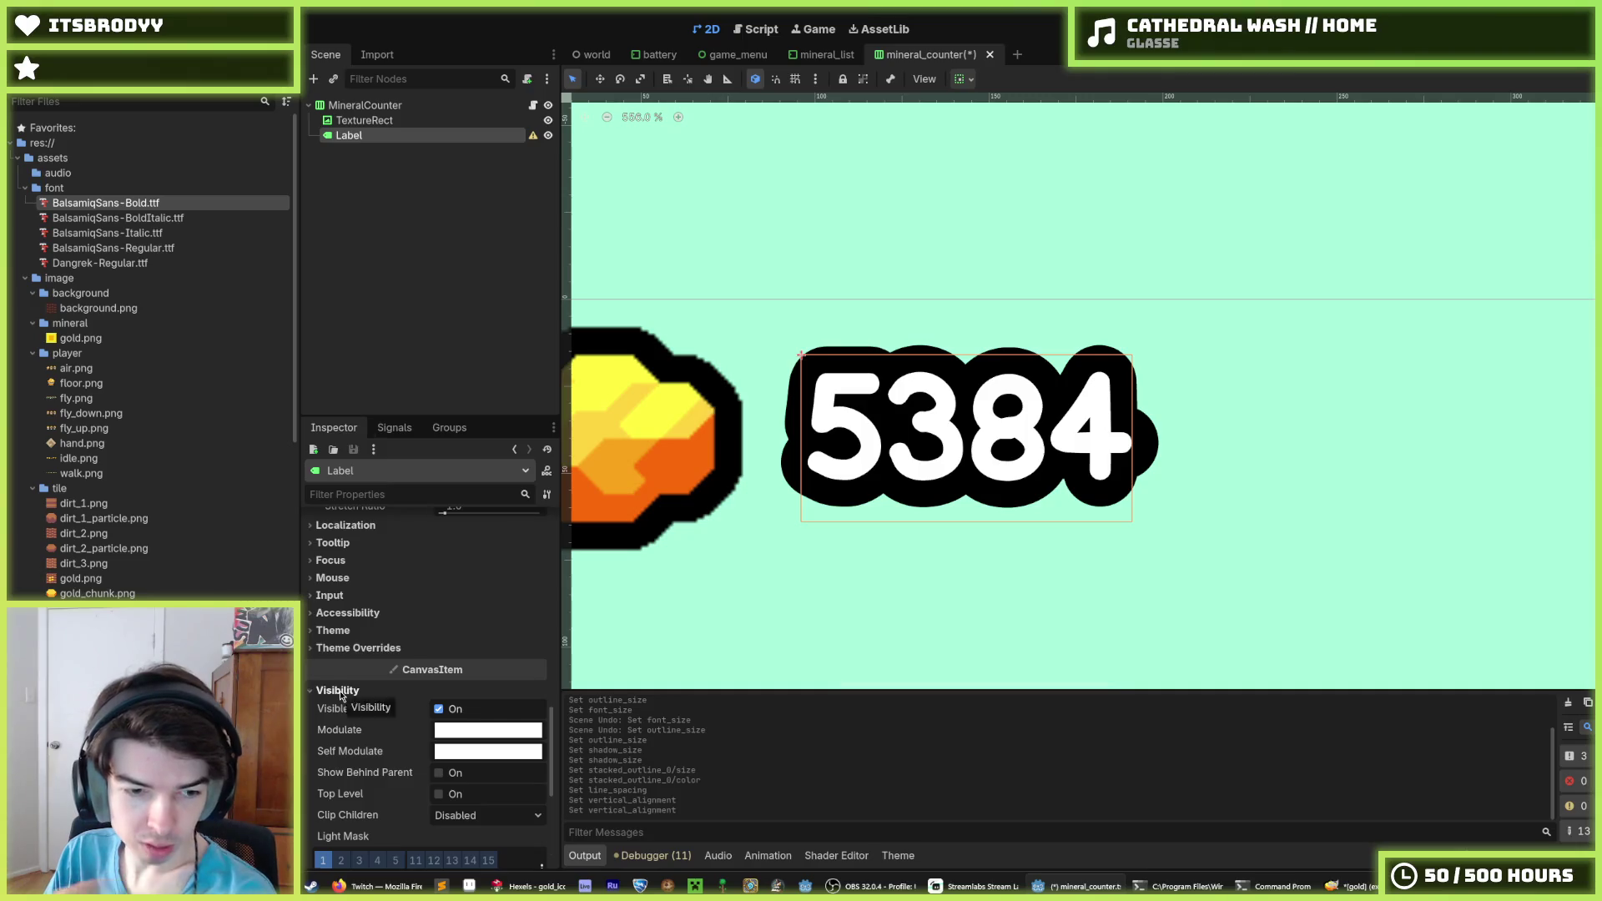
click(339, 691)
Inspect the Localization, Focus, Mouse, Input and Accessibility sections, collapsing each again
scroll(450, 567, up, 3)
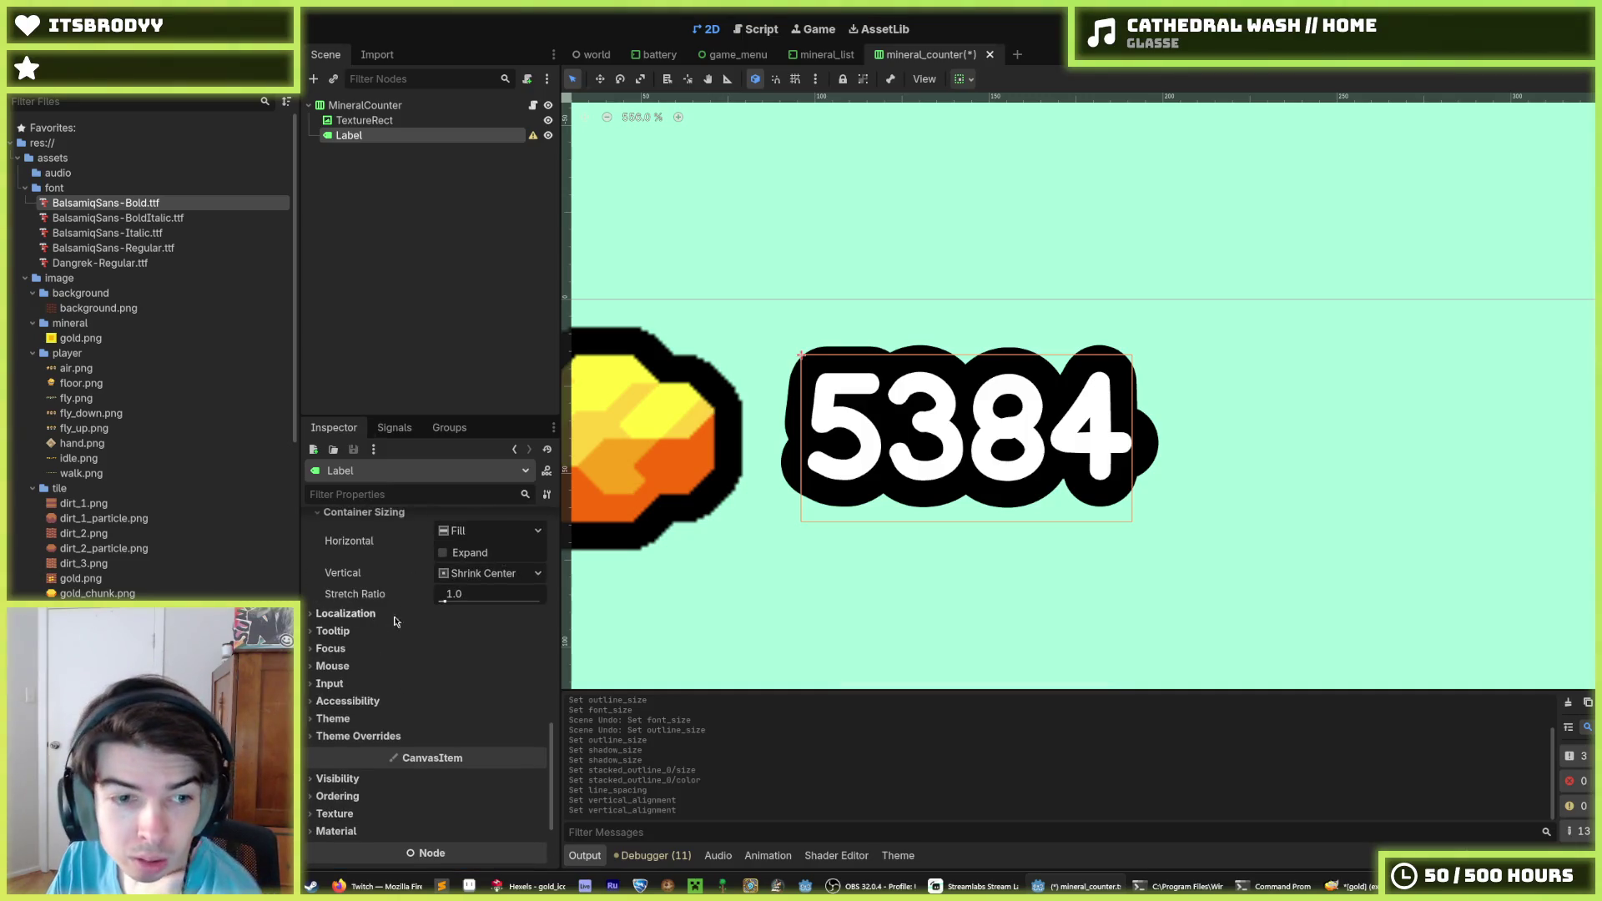
click(349, 614)
click(347, 615)
click(342, 650)
click(342, 650)
click(342, 650)
click(342, 650)
click(332, 666)
click(332, 666)
click(329, 683)
click(329, 683)
click(349, 703)
click(349, 702)
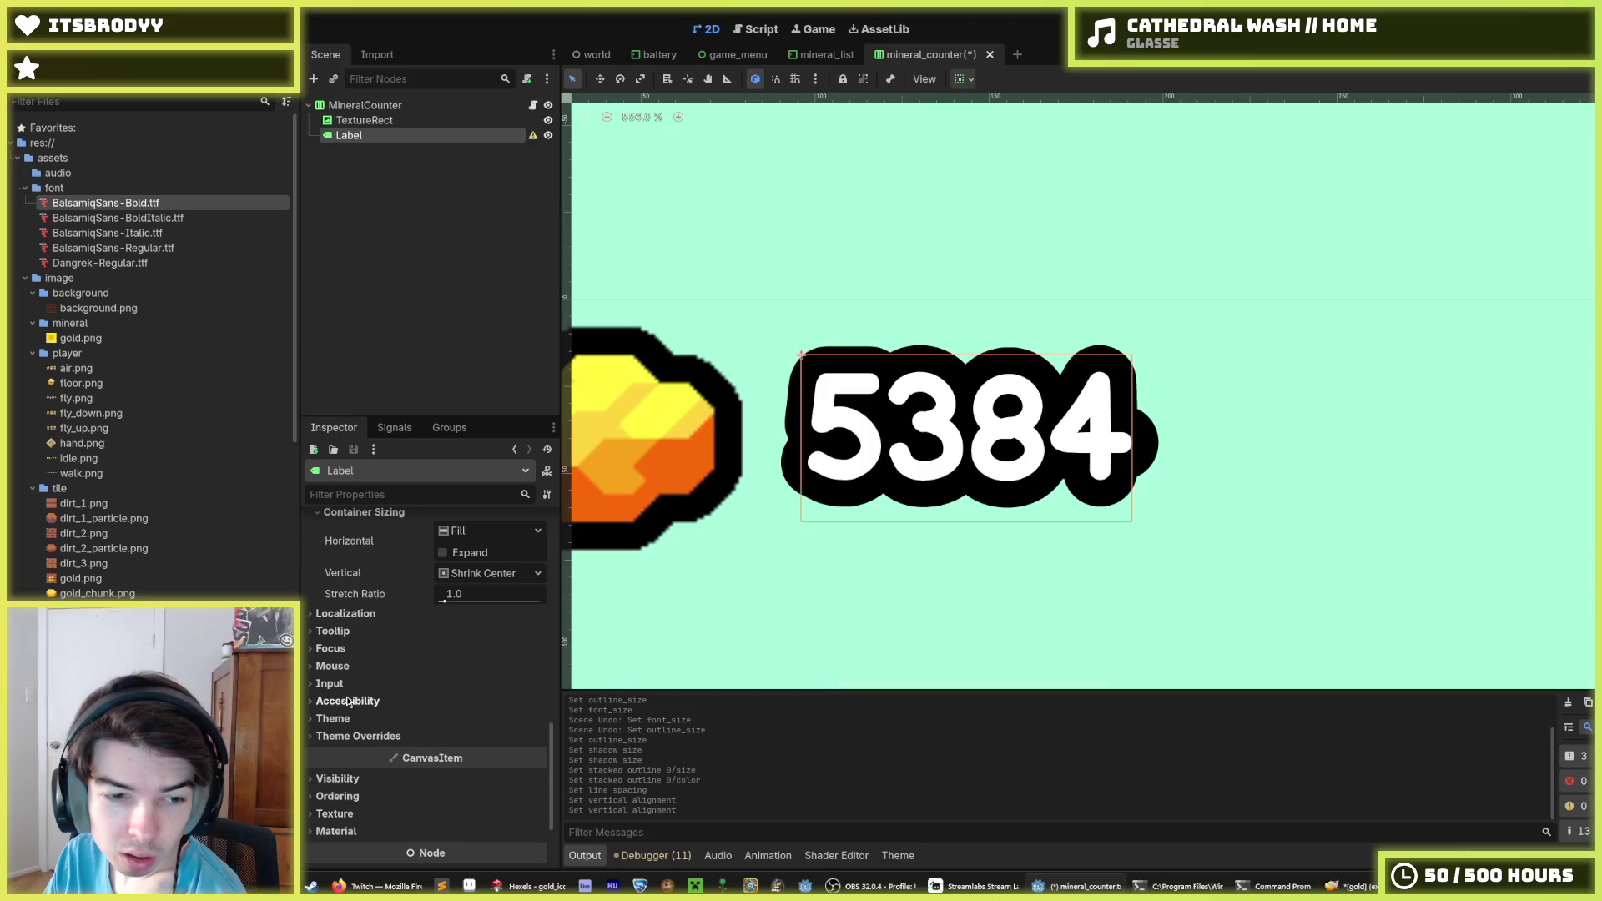
Check Transform and Container Sizing, then keep Horizontal Alignment at Center
scroll(356, 676, up, 3)
scroll(371, 667, down, 1)
click(373, 715)
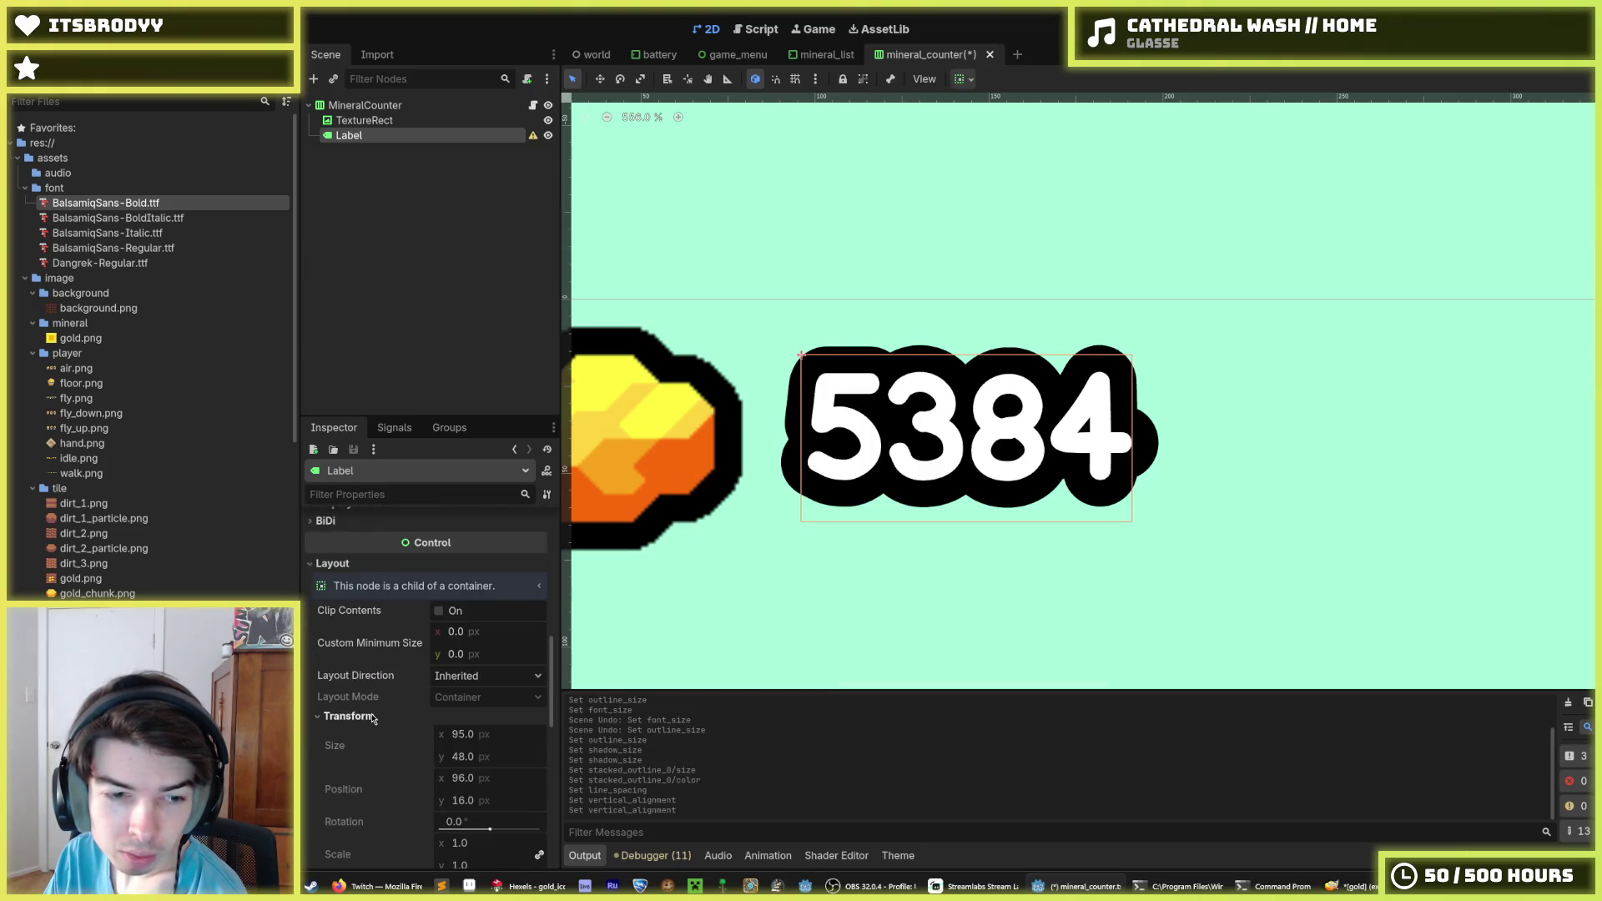
scroll(372, 718, down, 5)
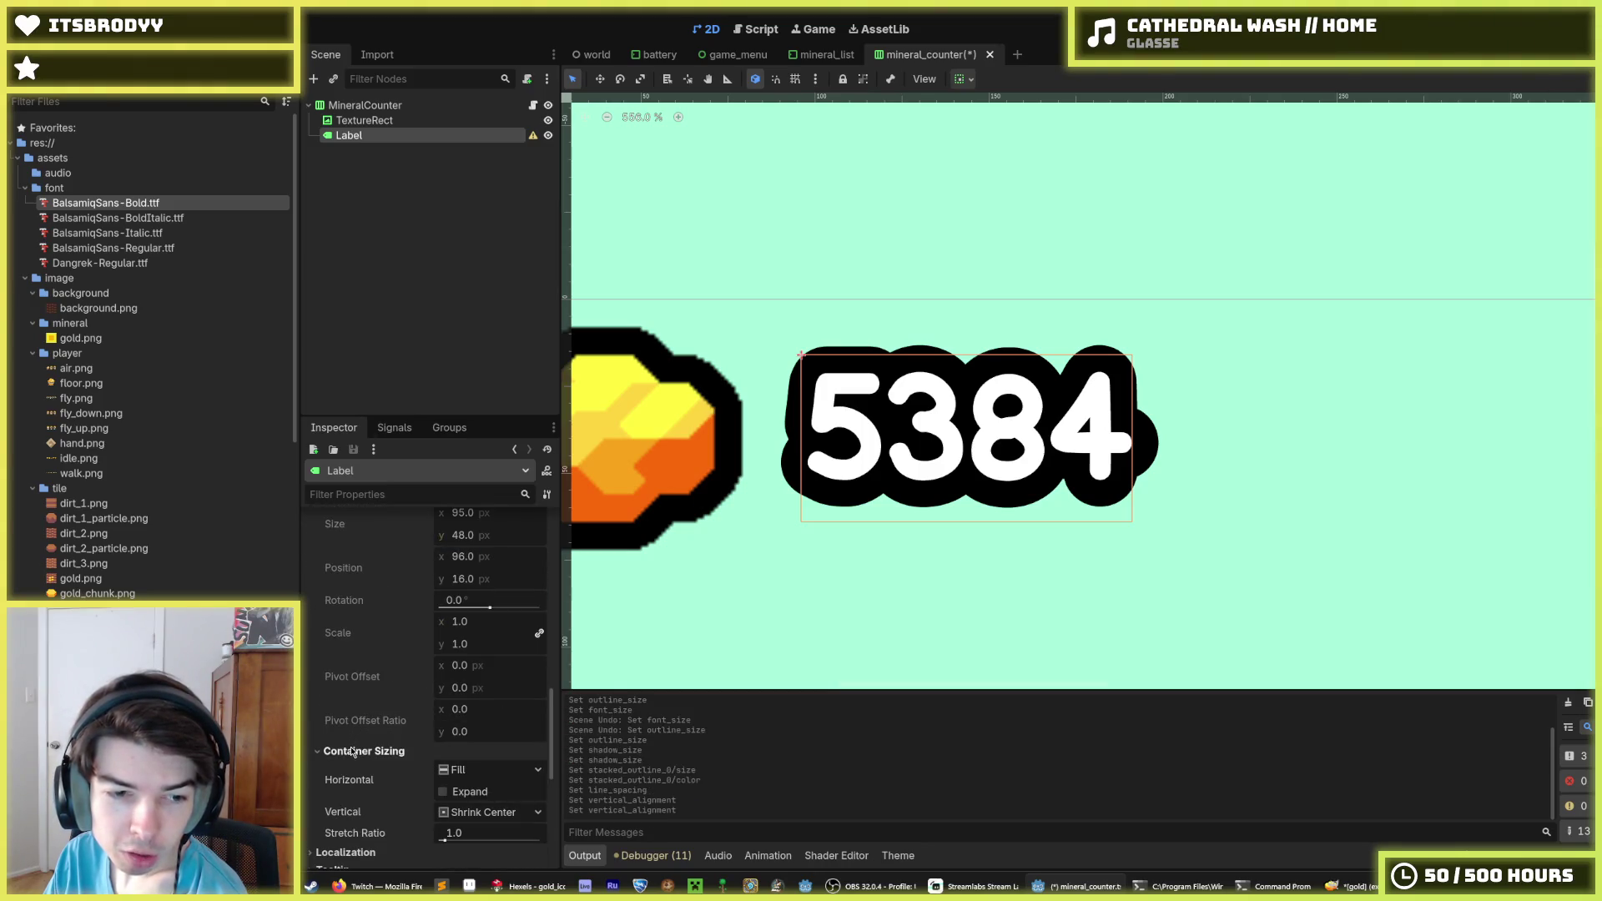
scroll(360, 659, up, 5)
click(352, 715)
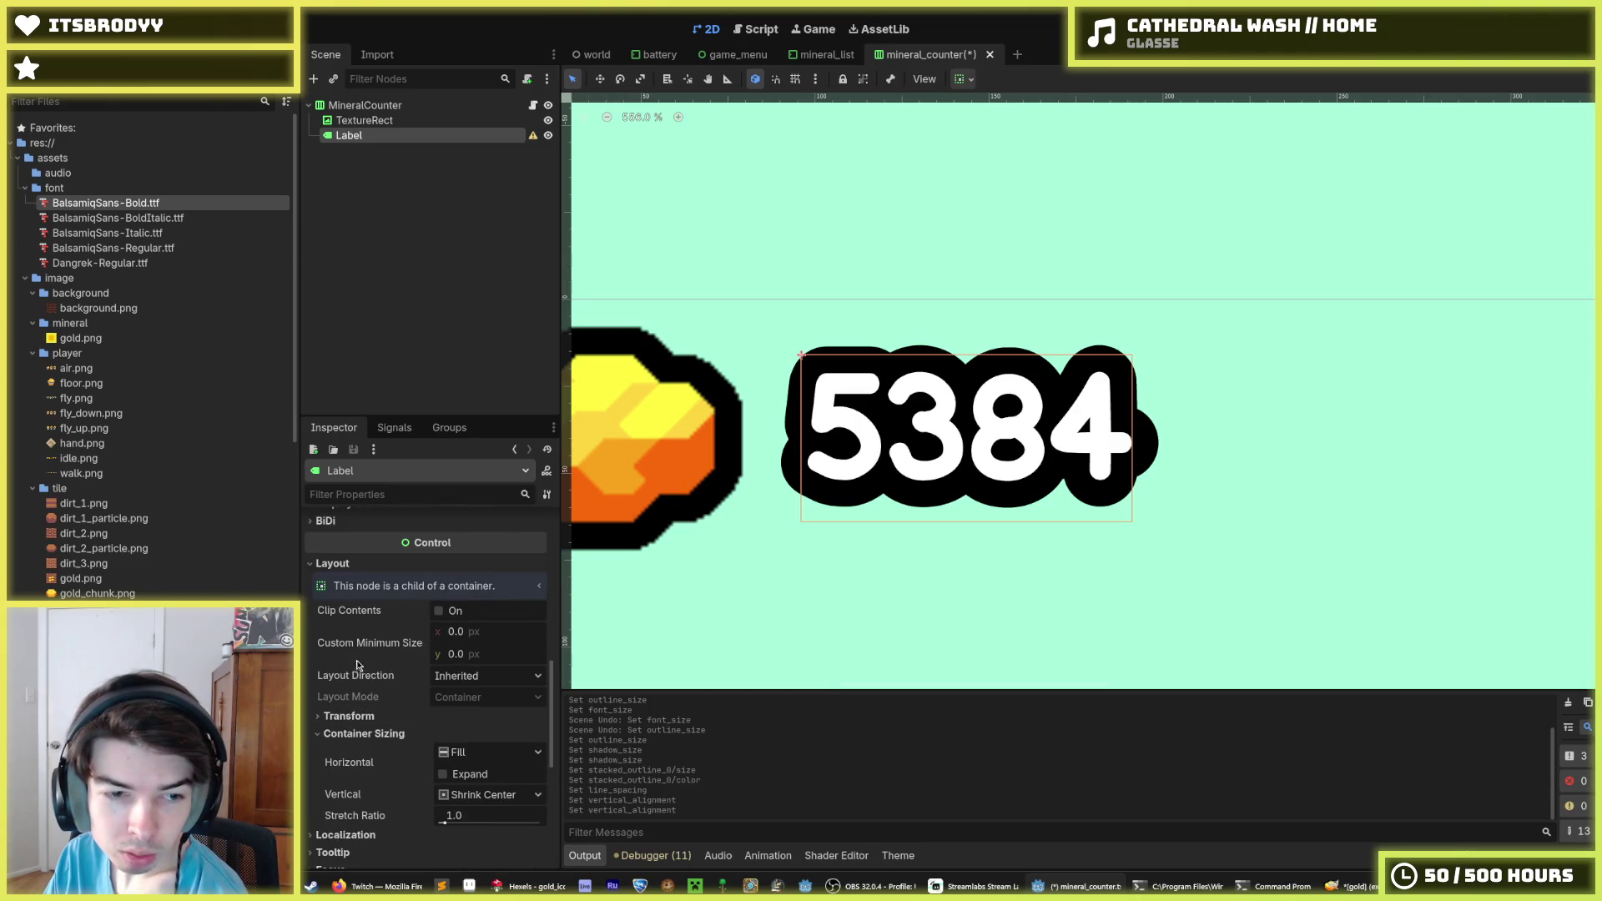
click(364, 734)
scroll(396, 699, up, 1)
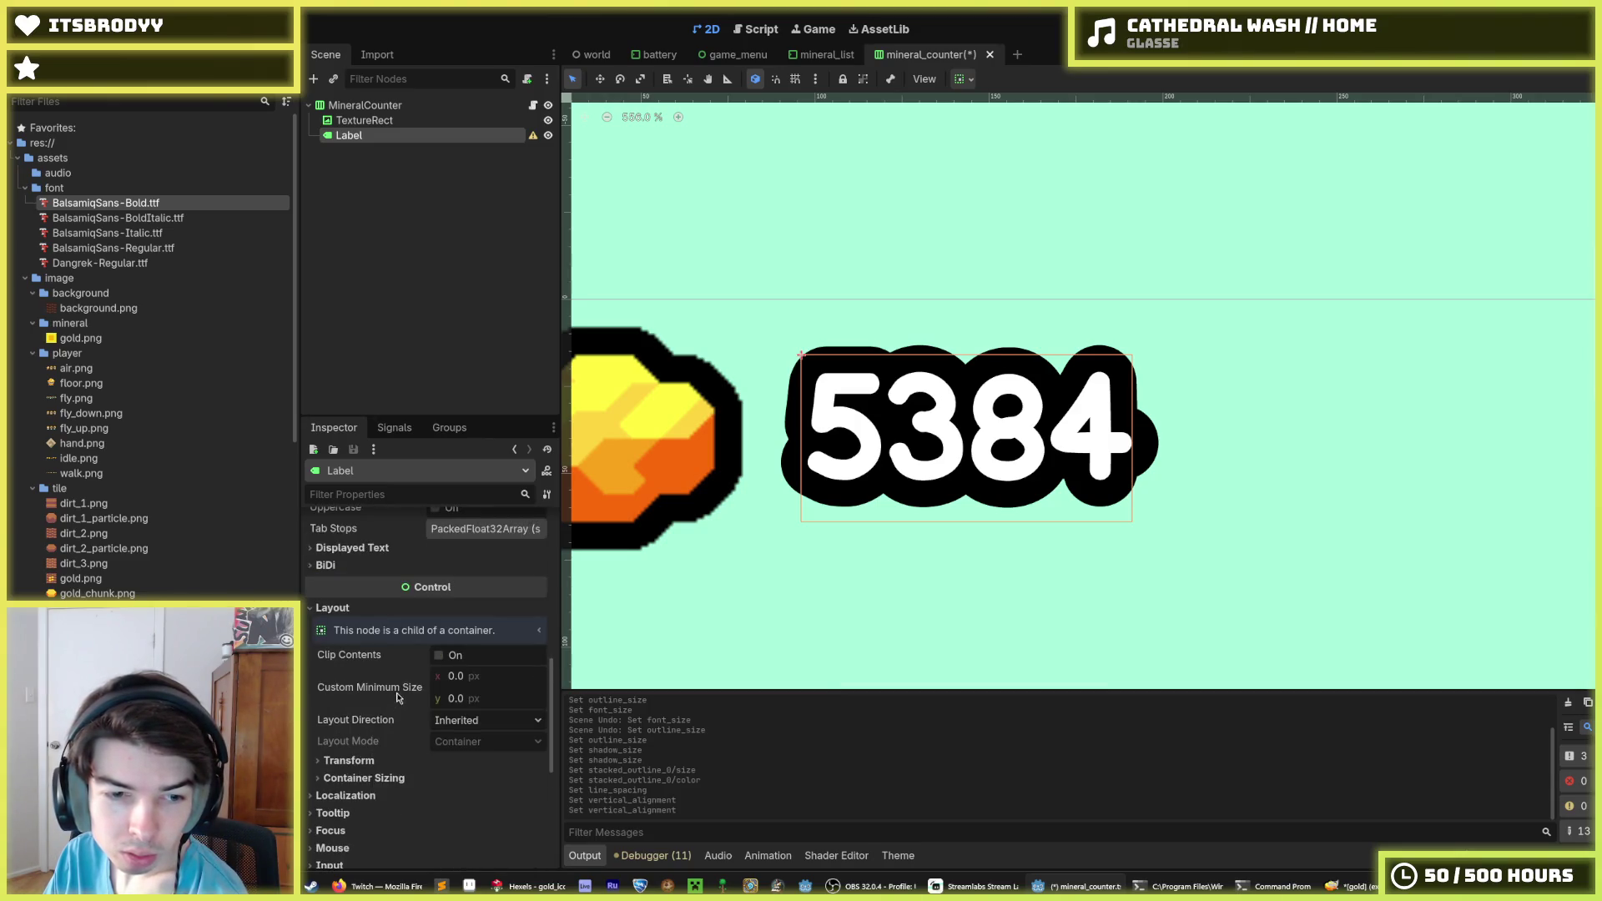
scroll(367, 651, up, 10)
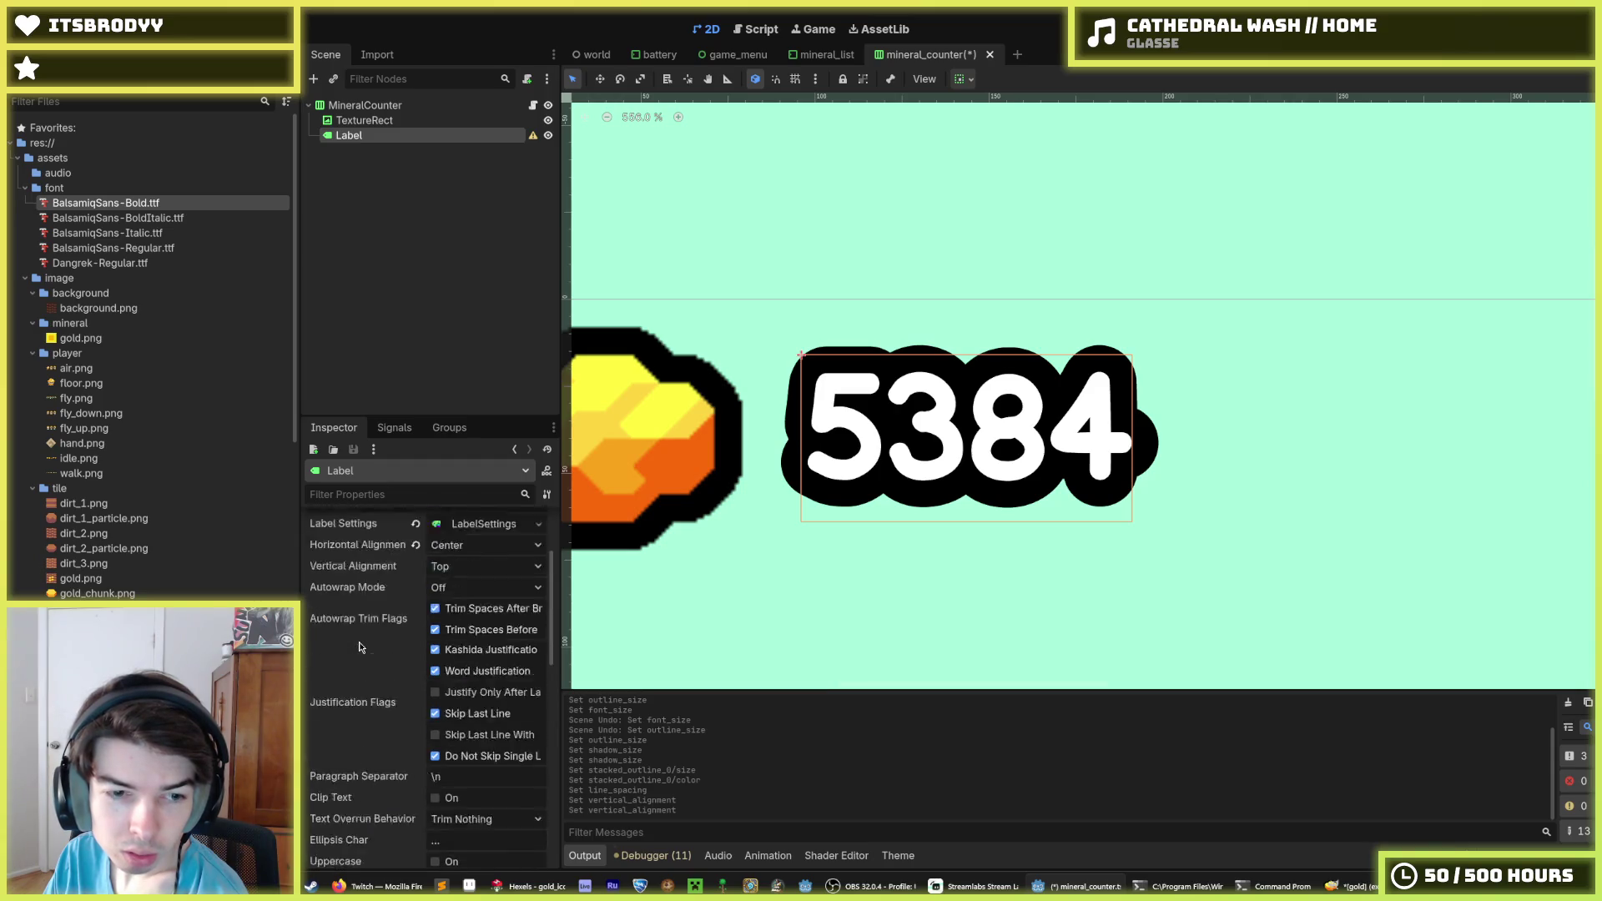
click(458, 679)
click(461, 678)
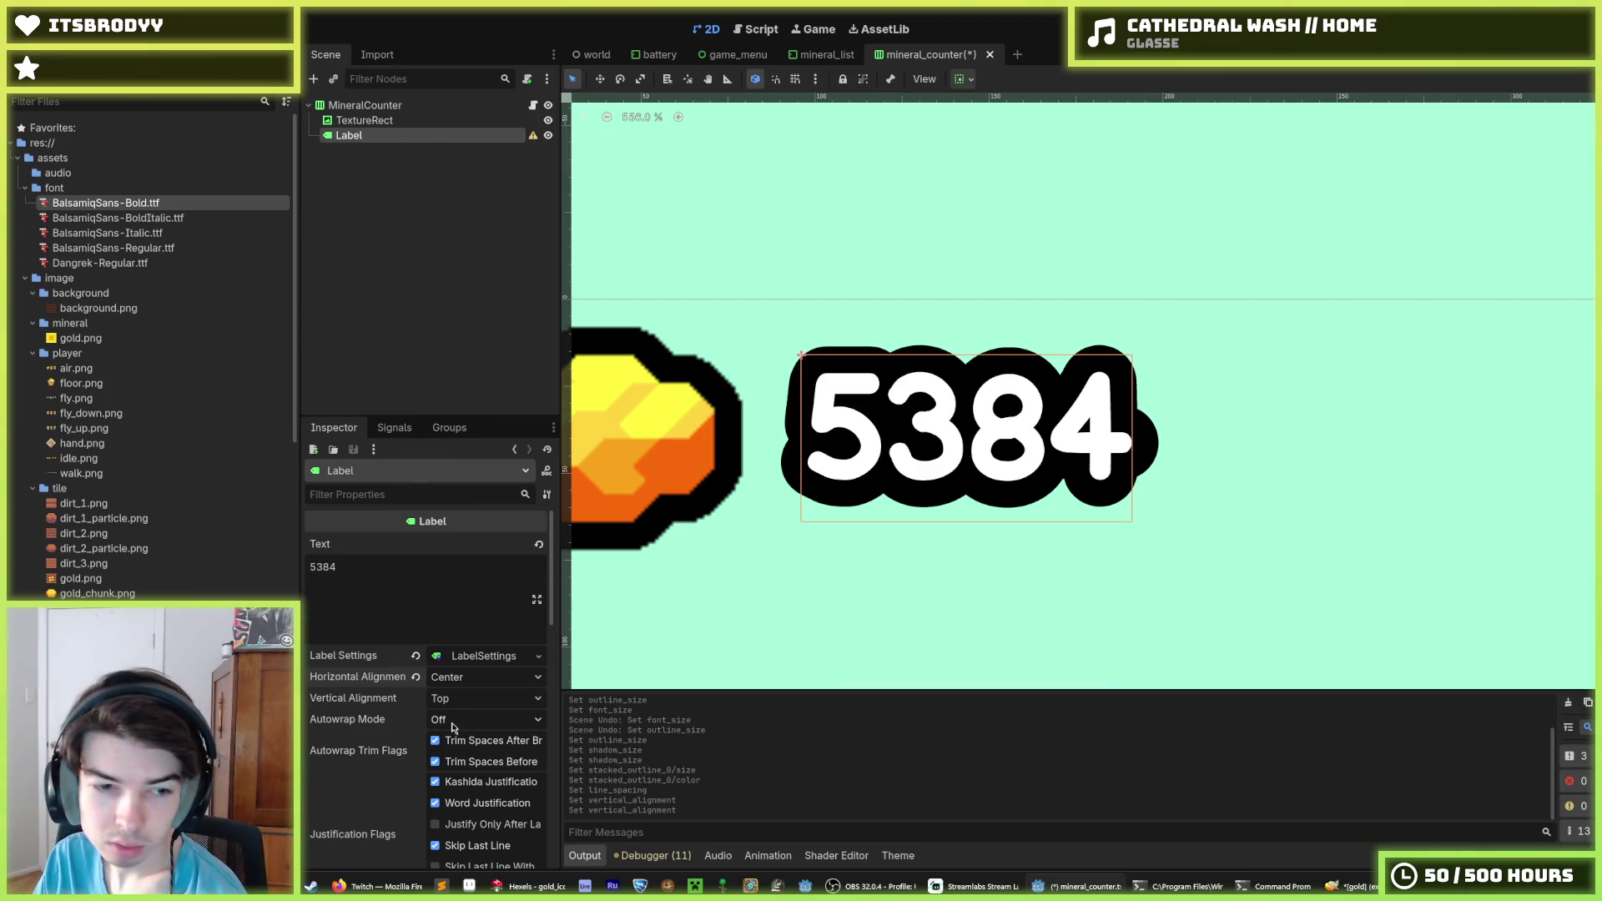
Review the vertical alignment choices, leaving Top, and keep Layout Direction as Inherited
click(454, 698)
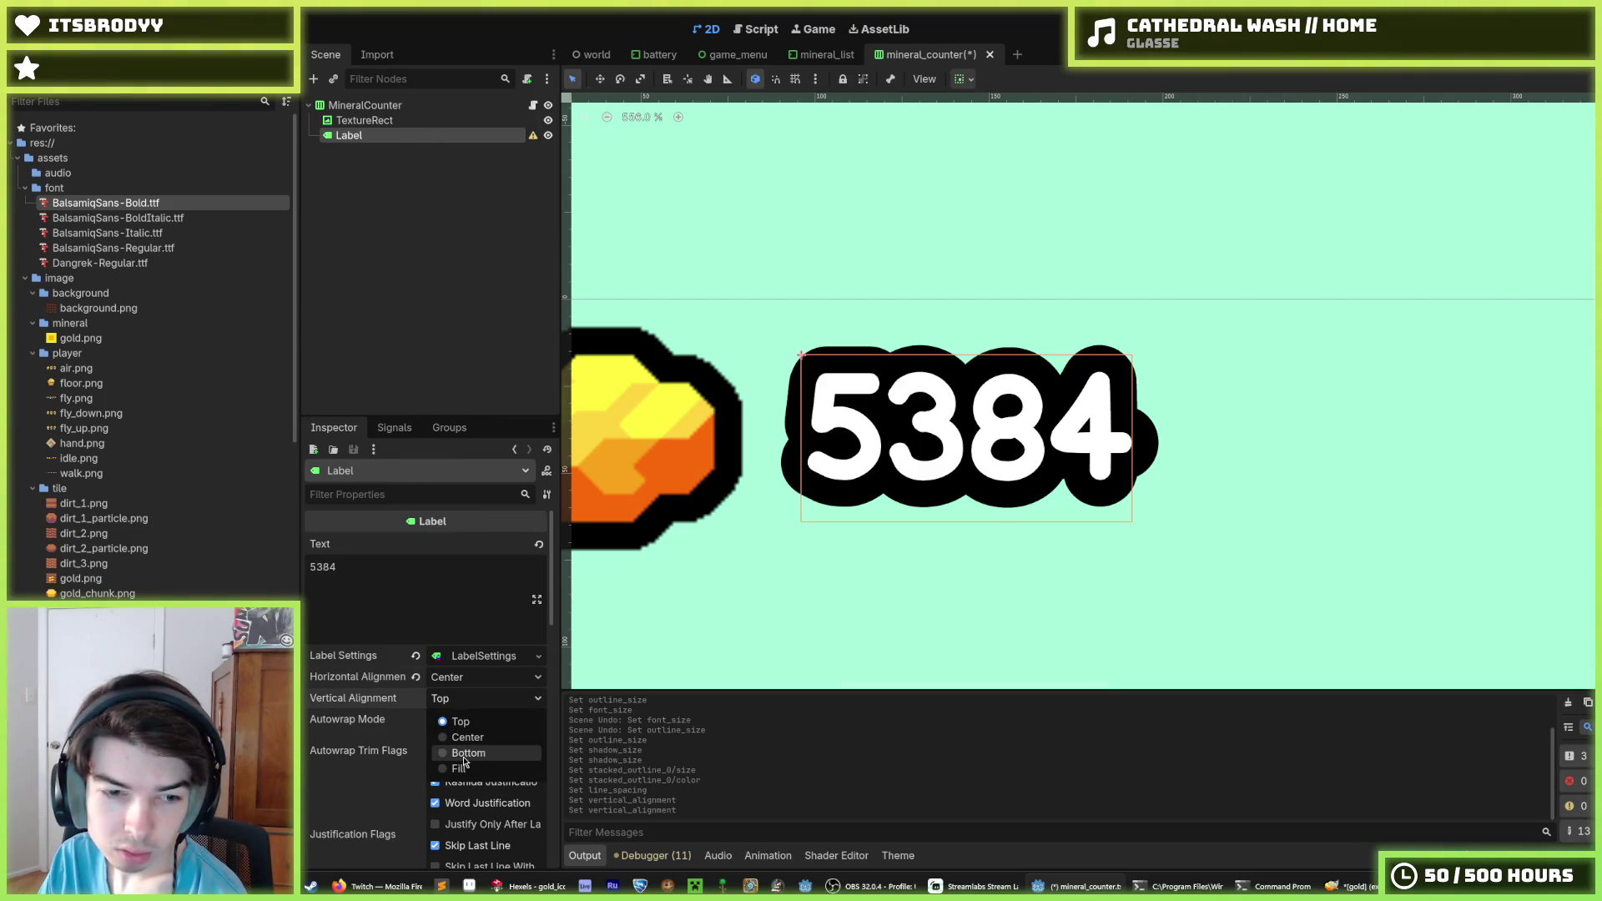
click(468, 680)
click(468, 702)
click(468, 702)
click(468, 702)
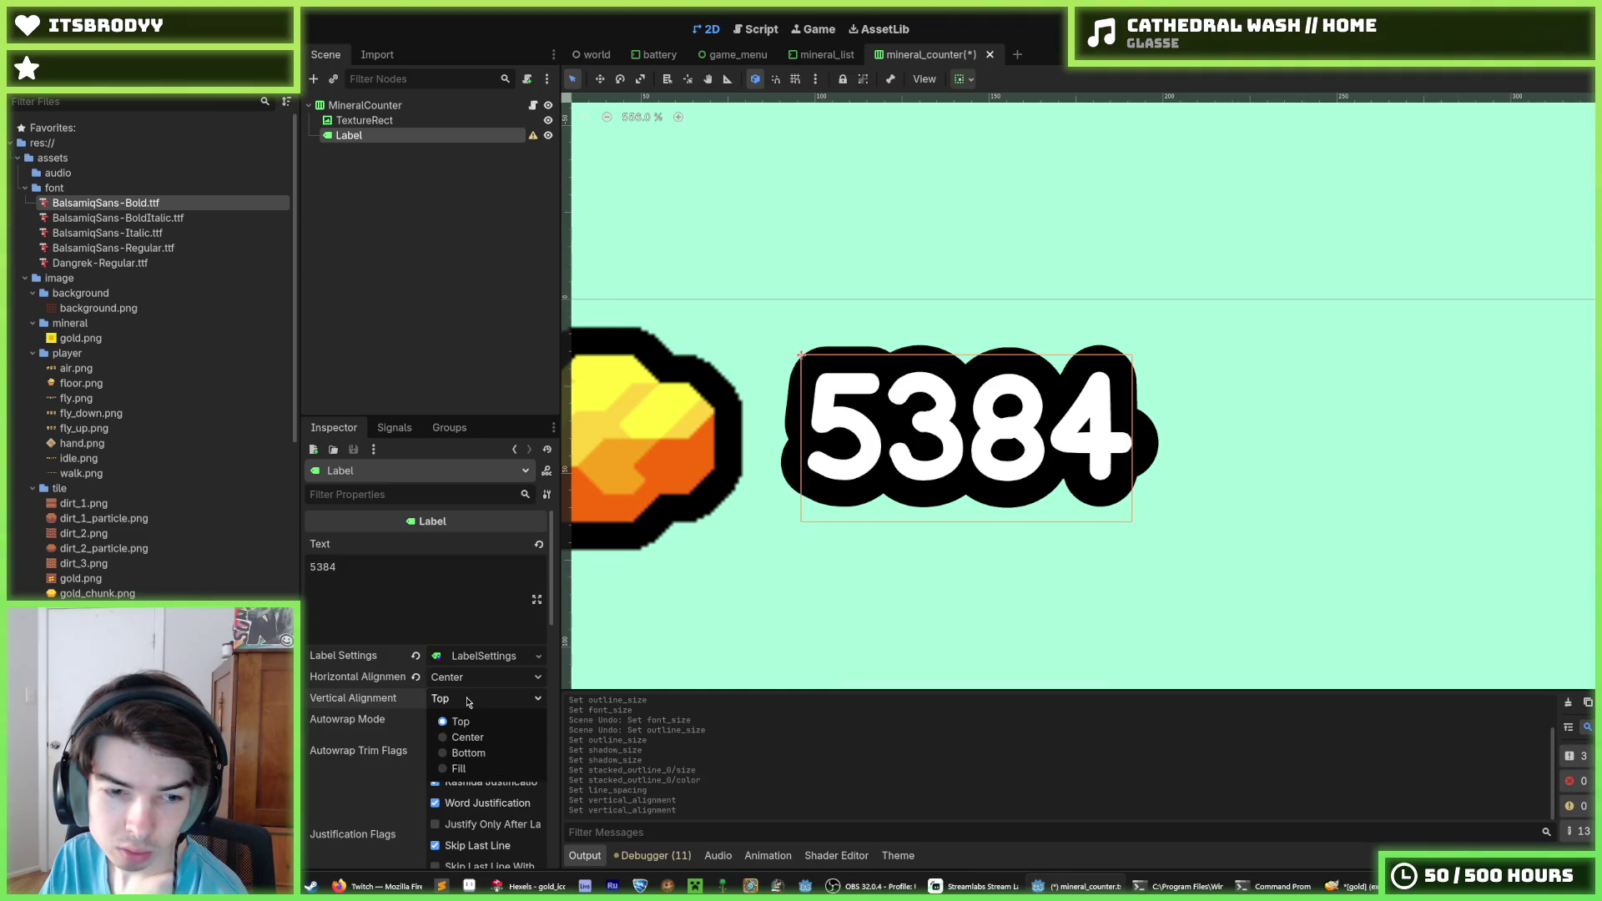
scroll(468, 701, down, 10)
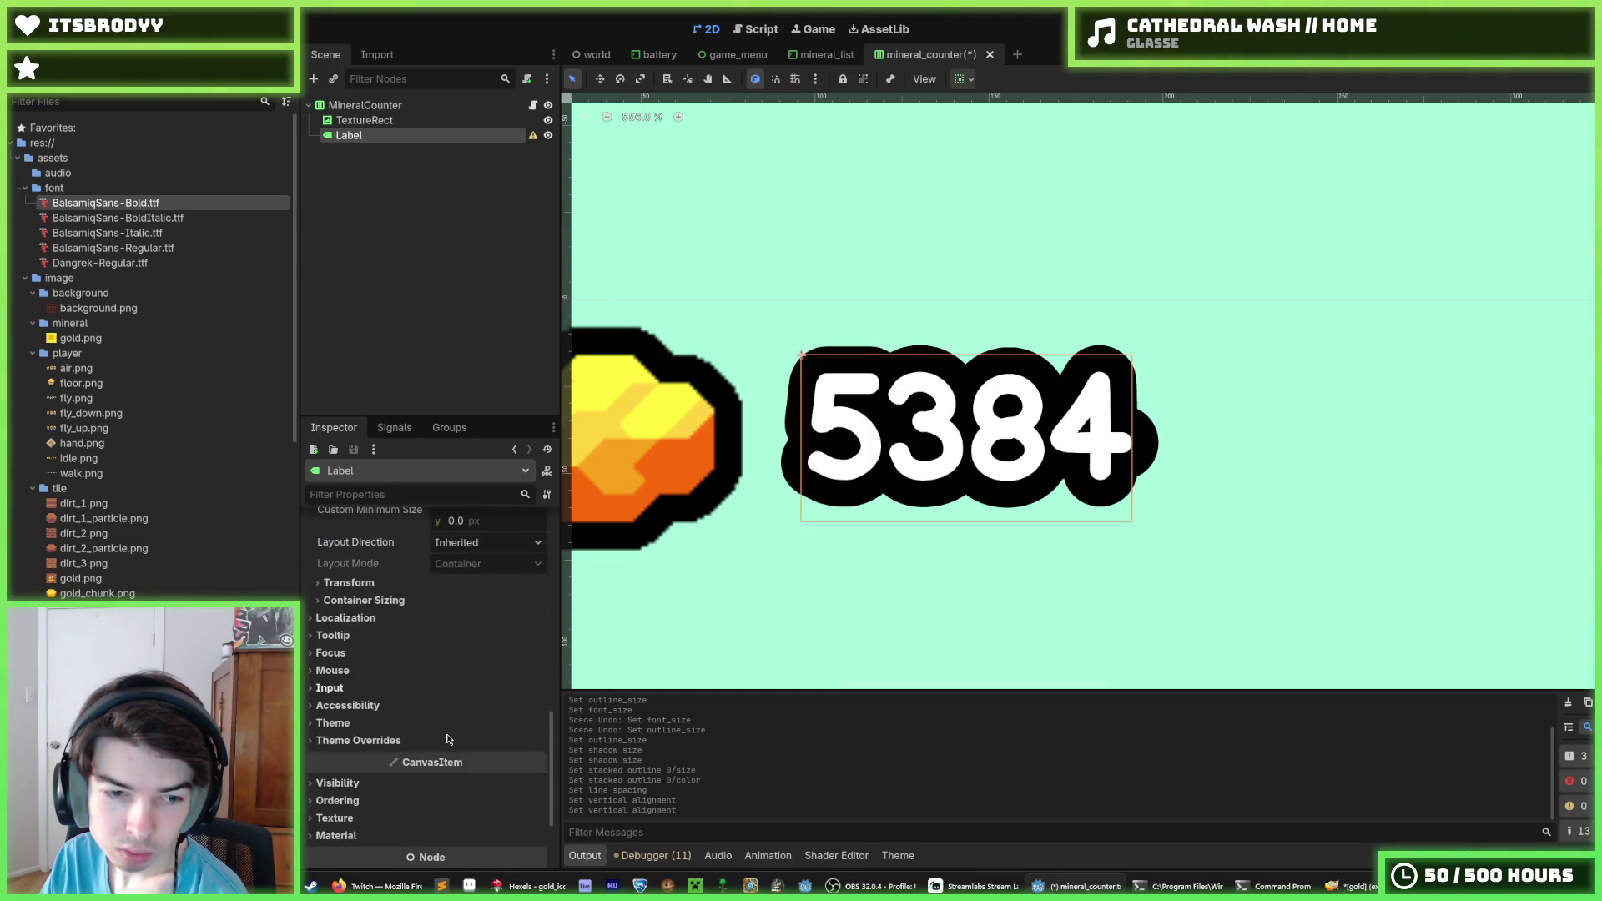
scroll(450, 733, up, 2)
click(455, 721)
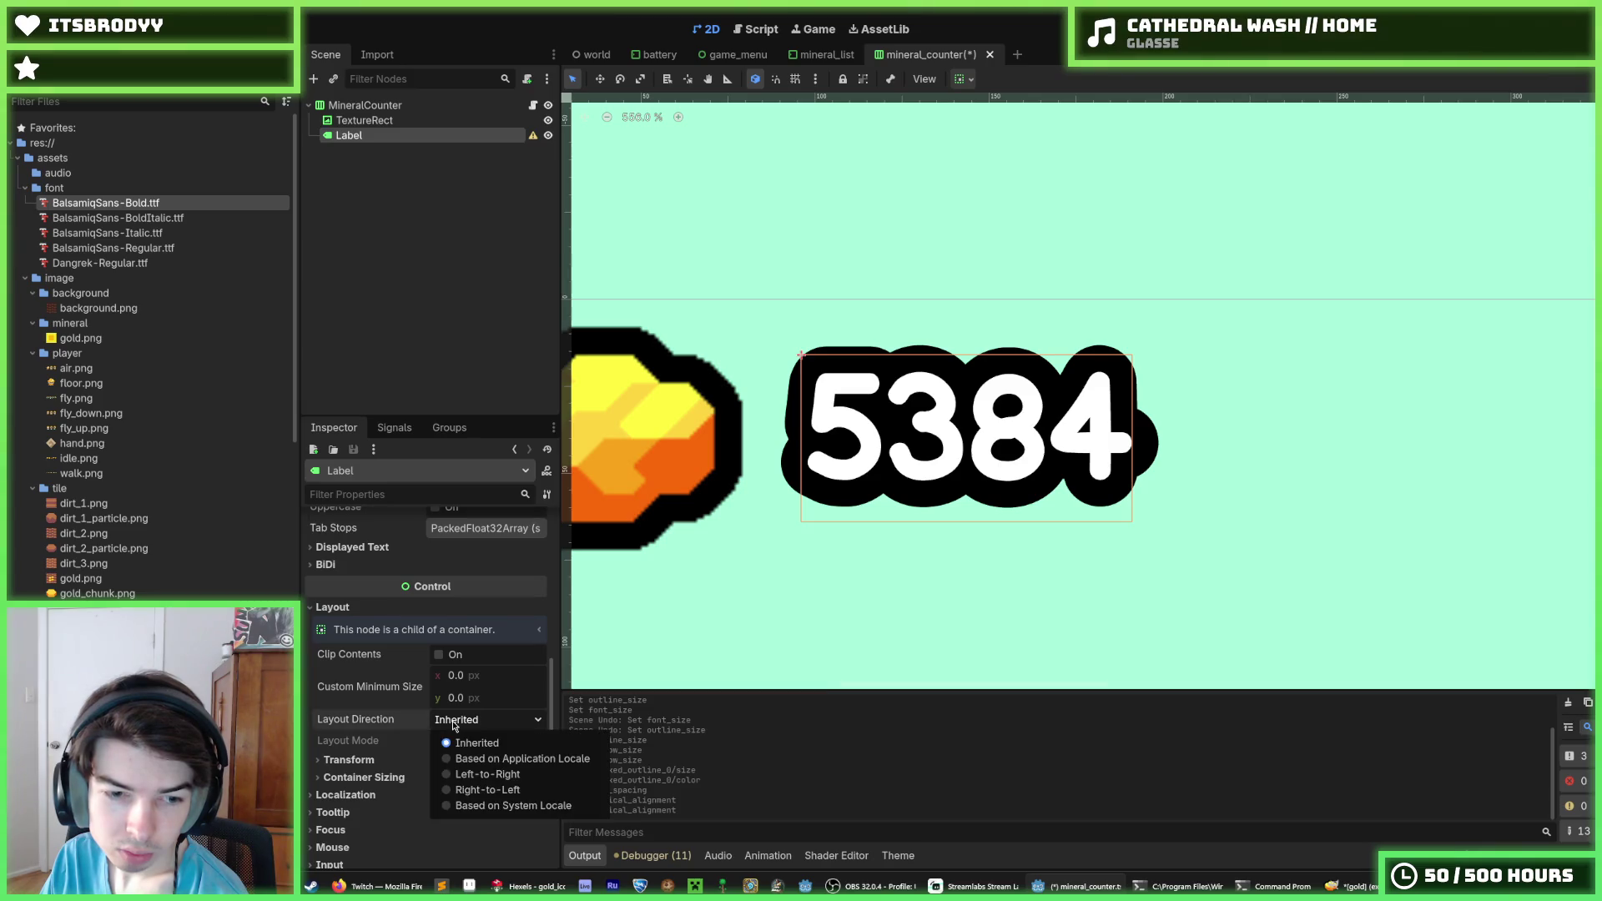
click(455, 725)
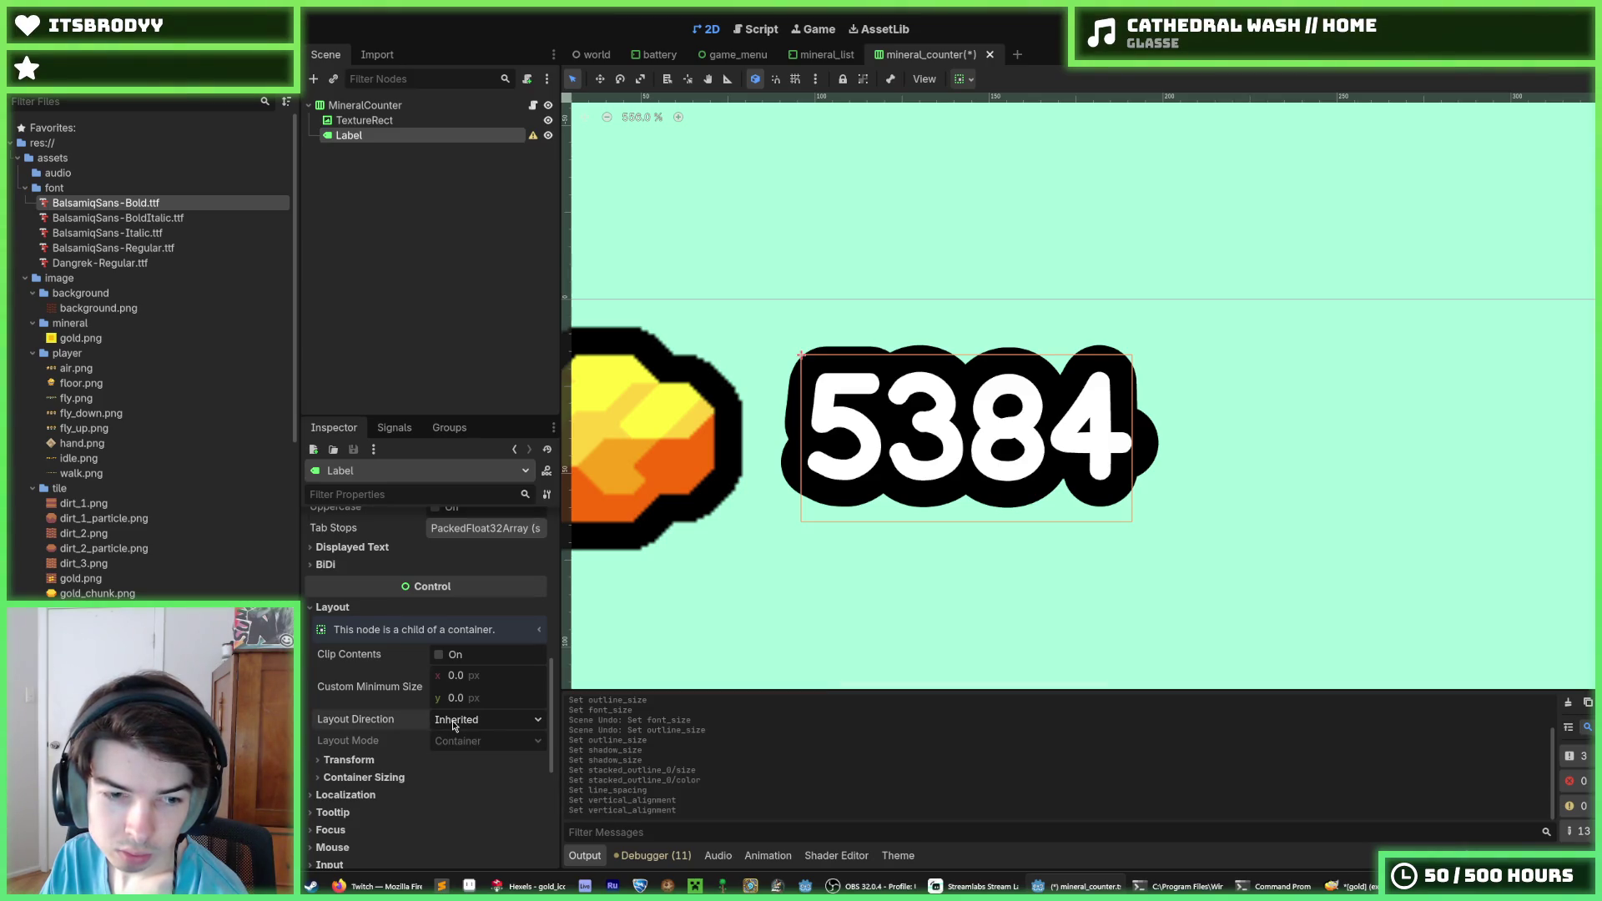
Expand Container Sizing and make the label fill its container vertically
click(364, 776)
scroll(423, 792, down, 1)
scroll(423, 792, down, 1)
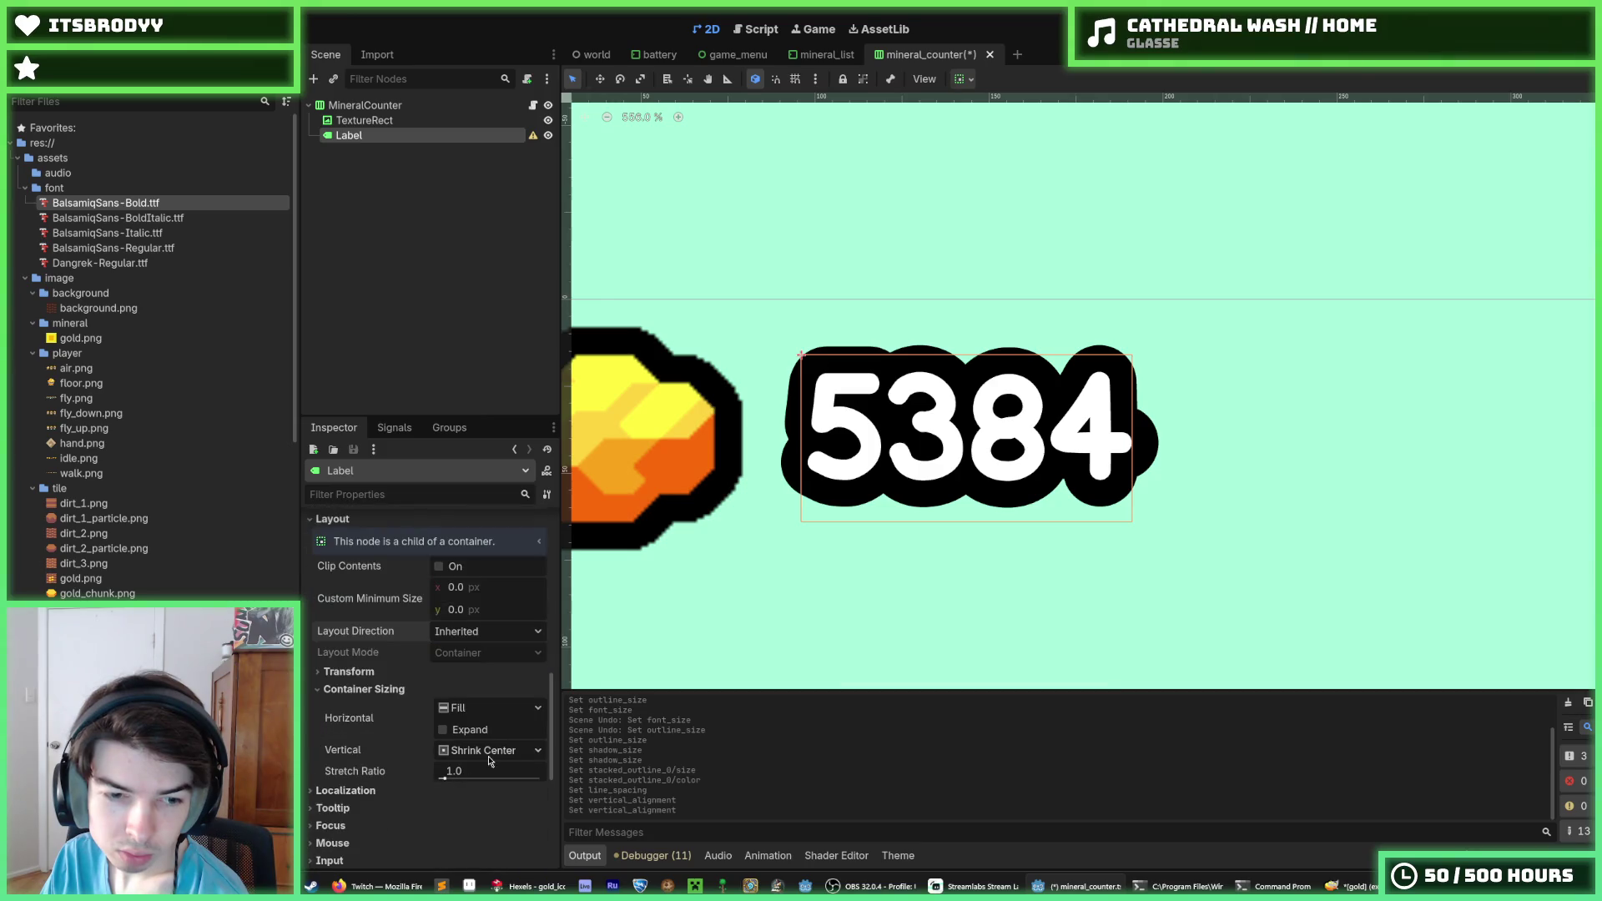
click(486, 750)
click(488, 771)
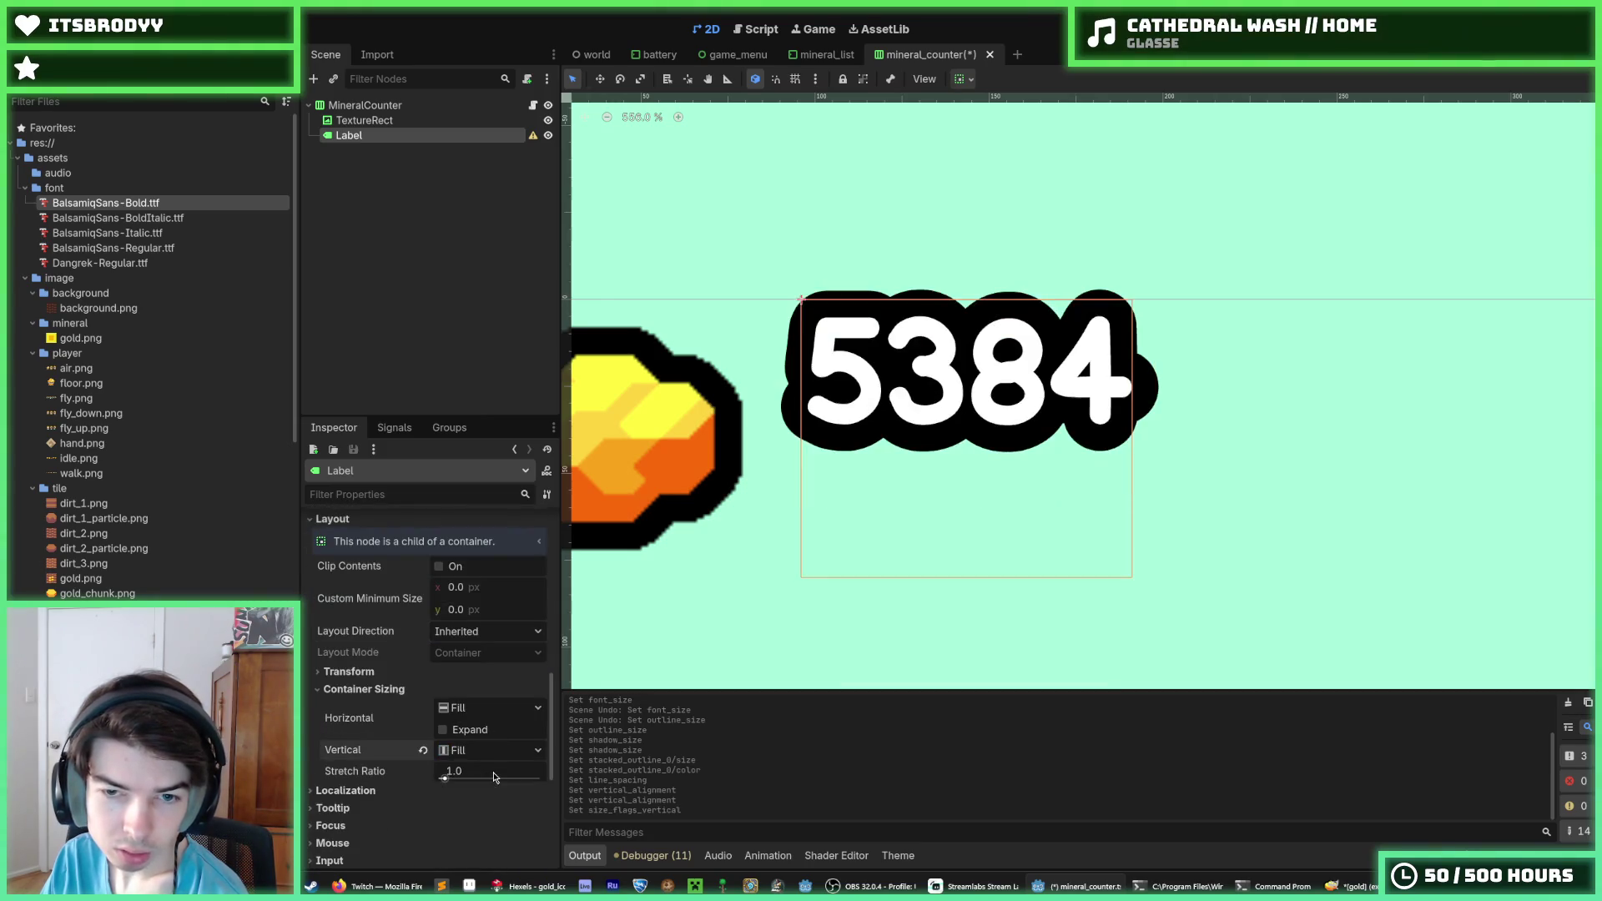
Set the 5384 label's Vertical Alignment to Center
scroll(467, 734, up, 10)
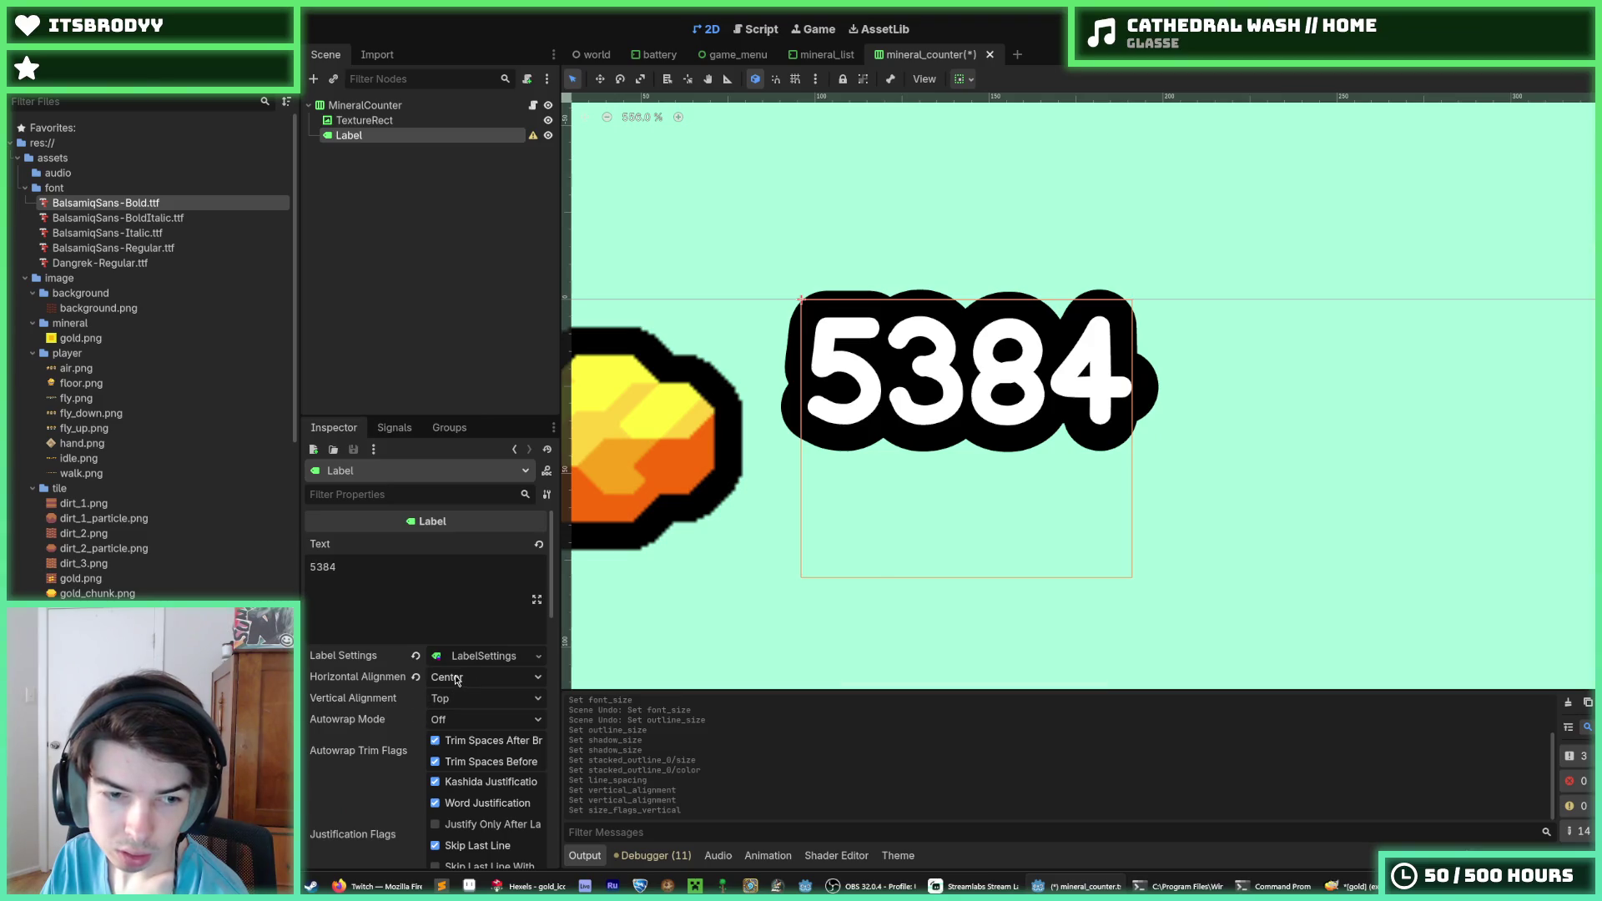
click(462, 699)
click(471, 745)
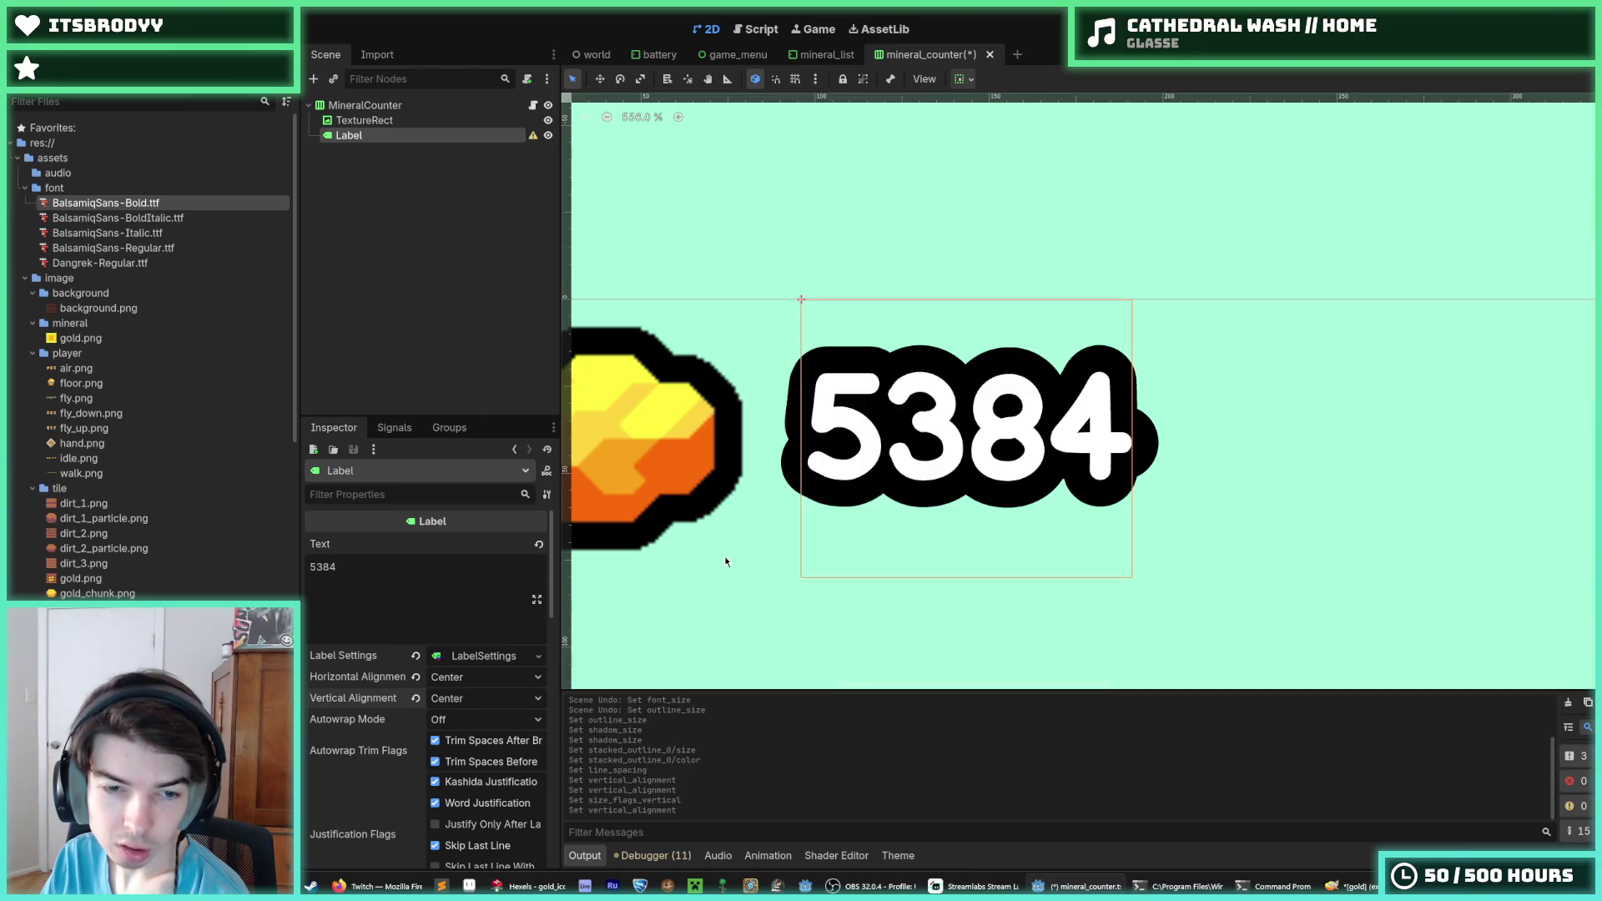
scroll(440, 719, down, 8)
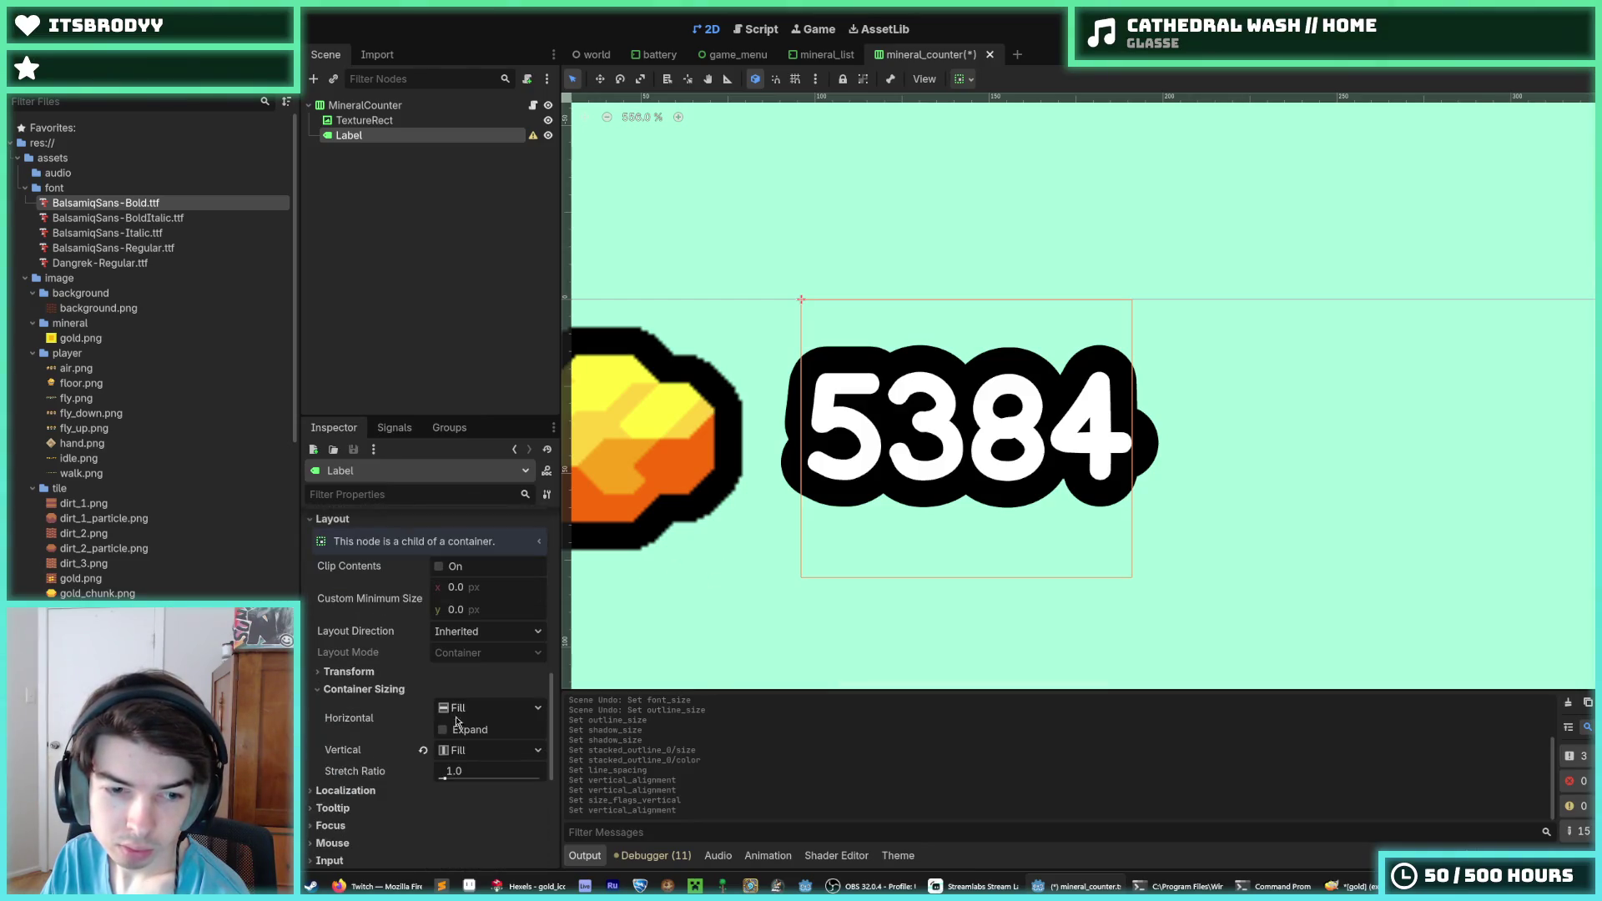
Set vertical Container Sizing to Shrink Center and adjust the Stretch Ratio
click(478, 749)
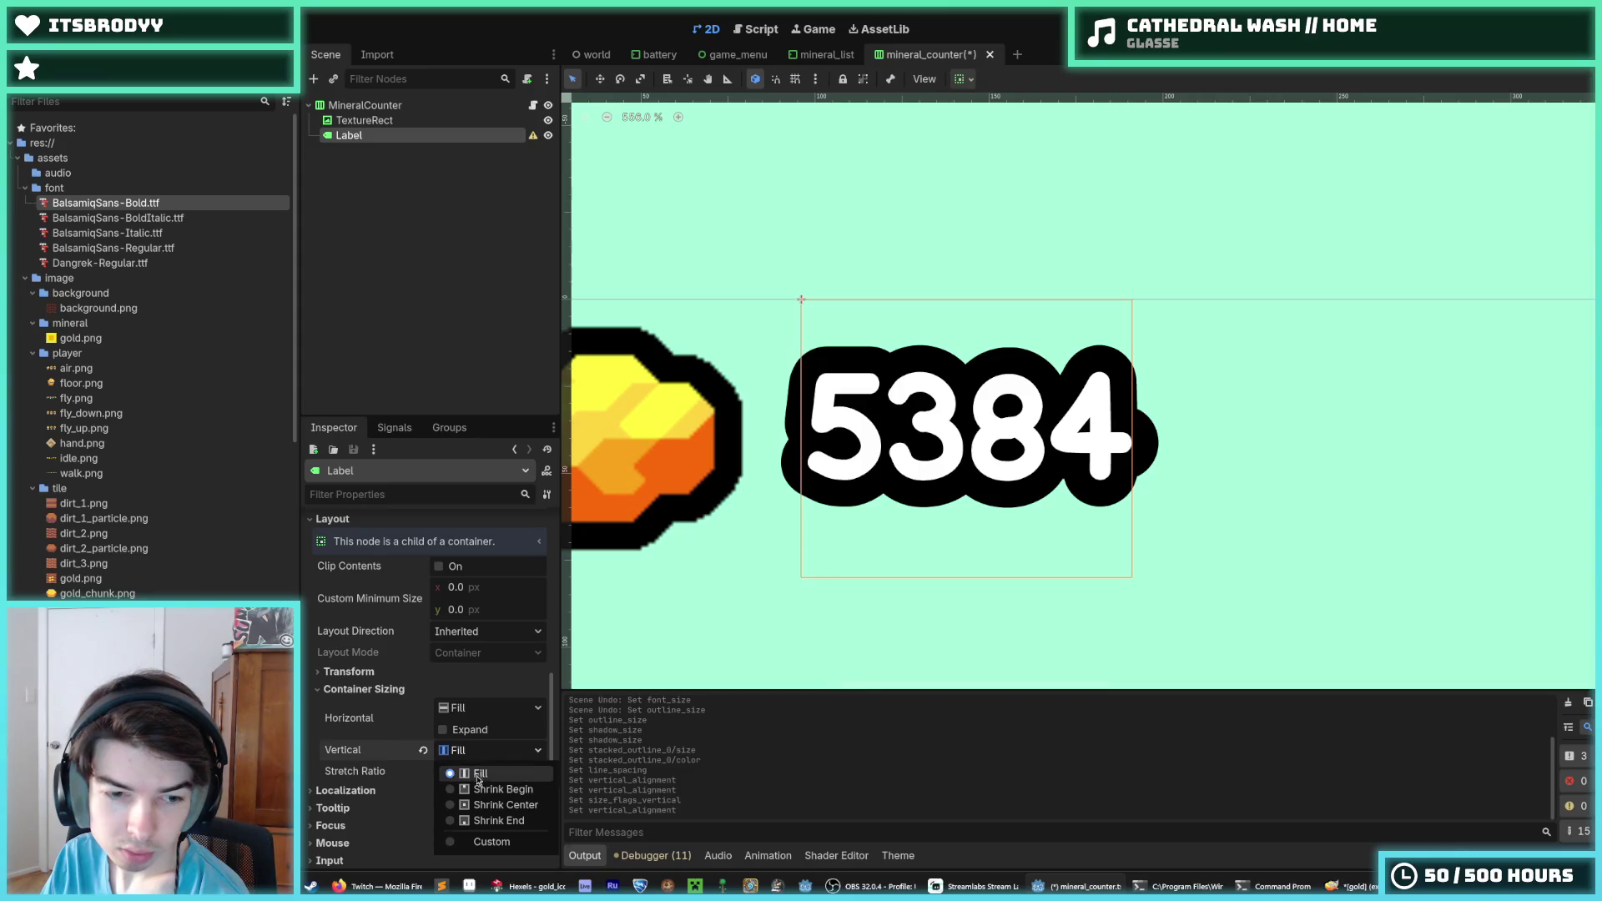
click(486, 804)
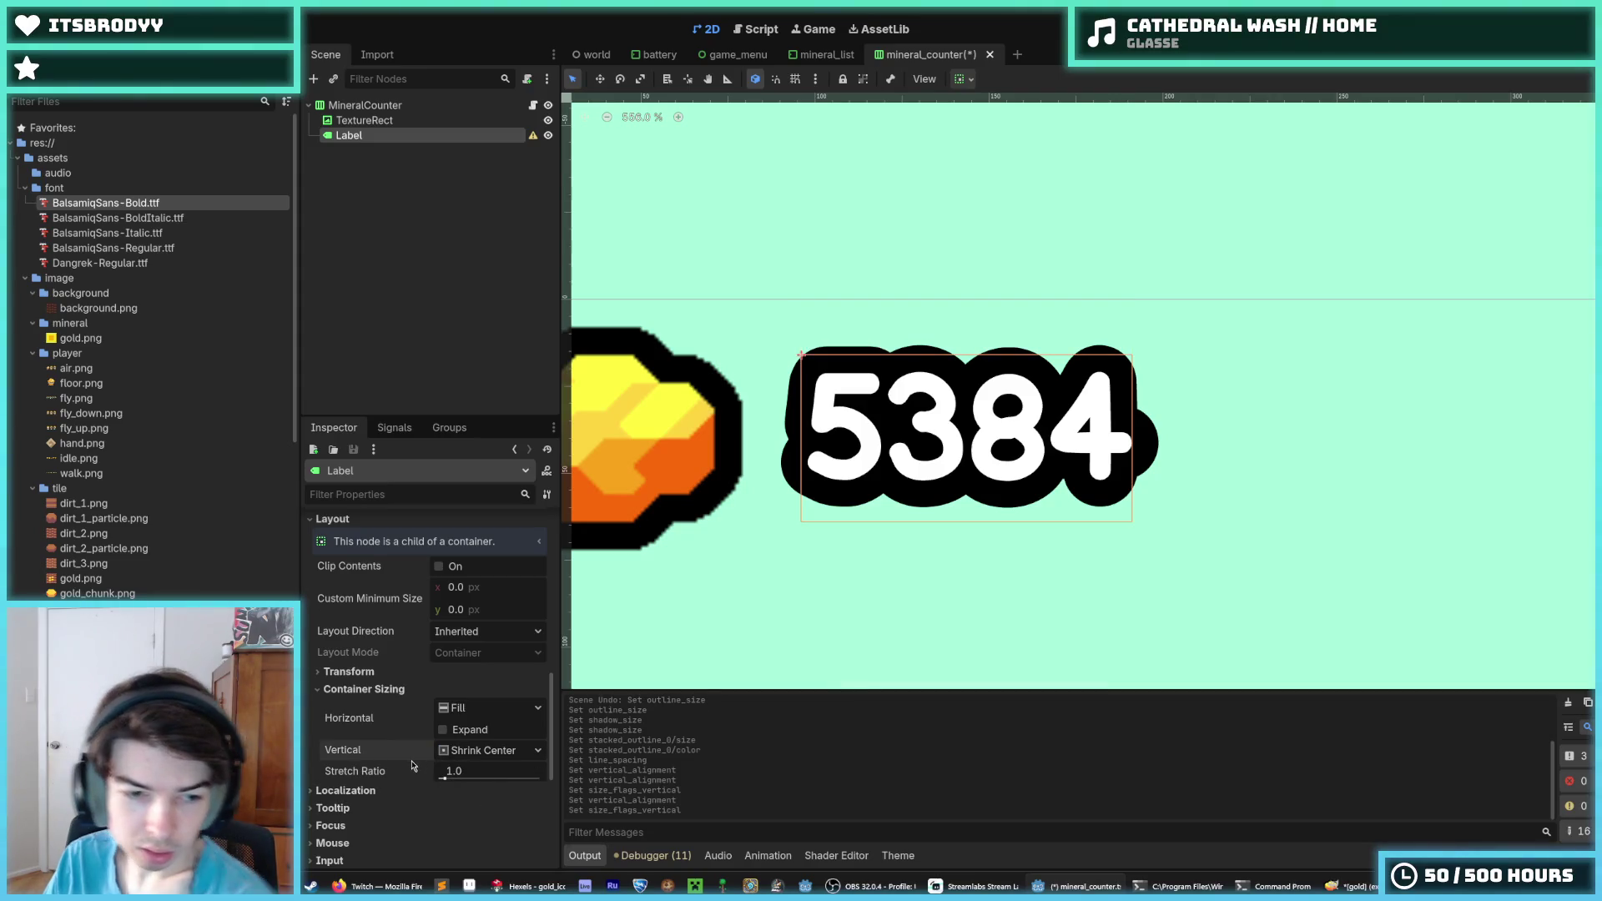
mouse_move(444, 778)
mouse_down()
mouse_move(465, 780)
mouse_move(428, 775)
mouse_up()
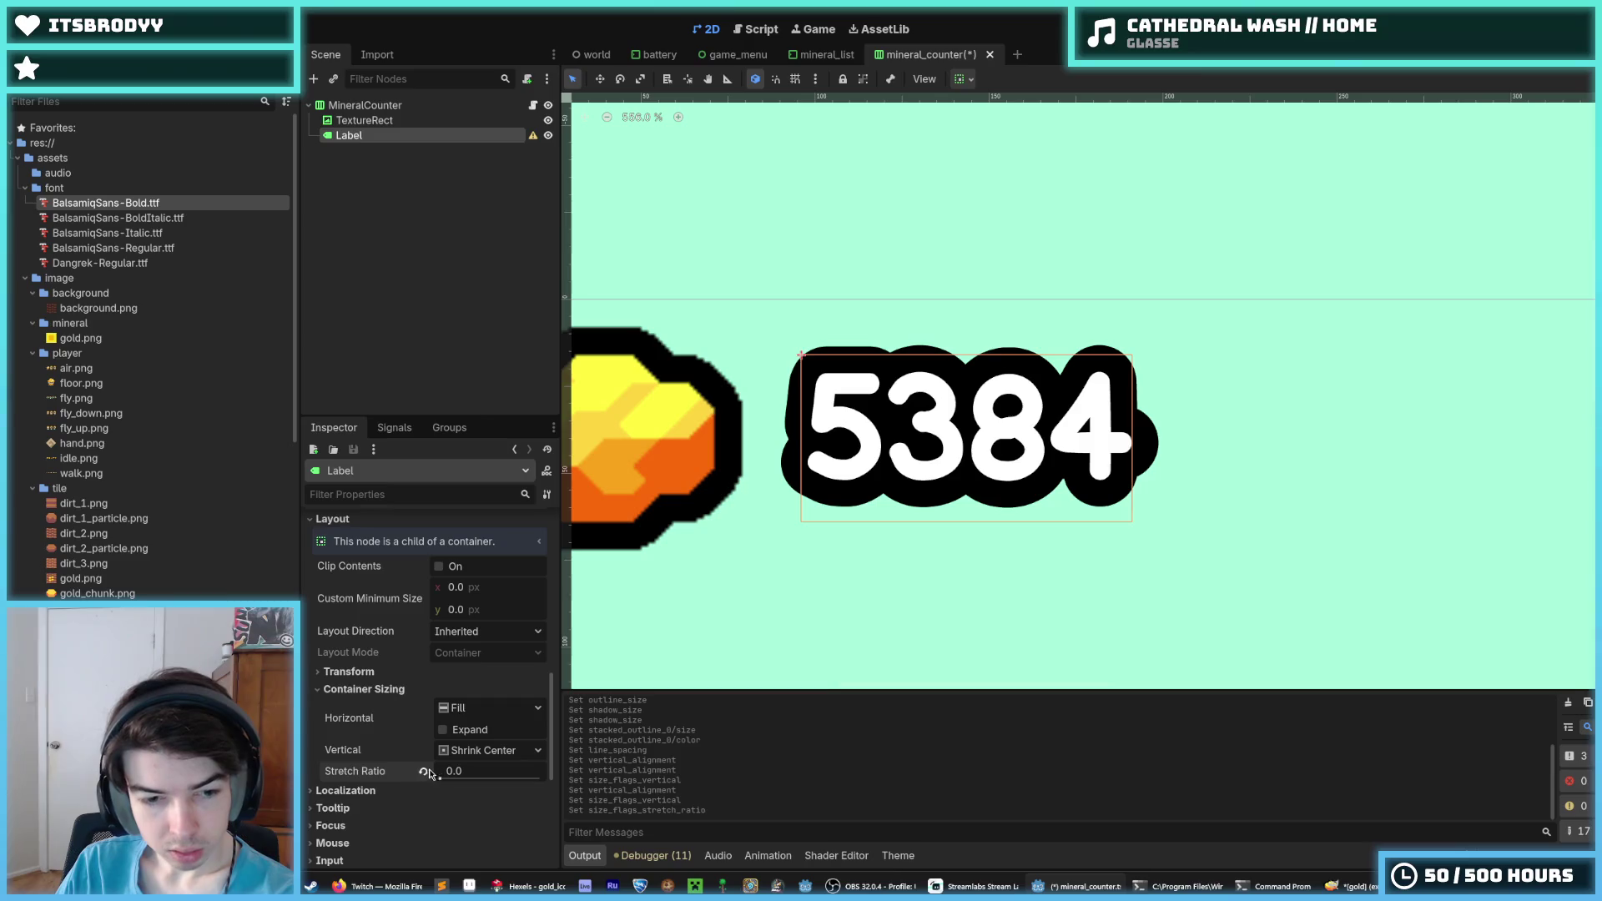
scroll(351, 743, down, 5)
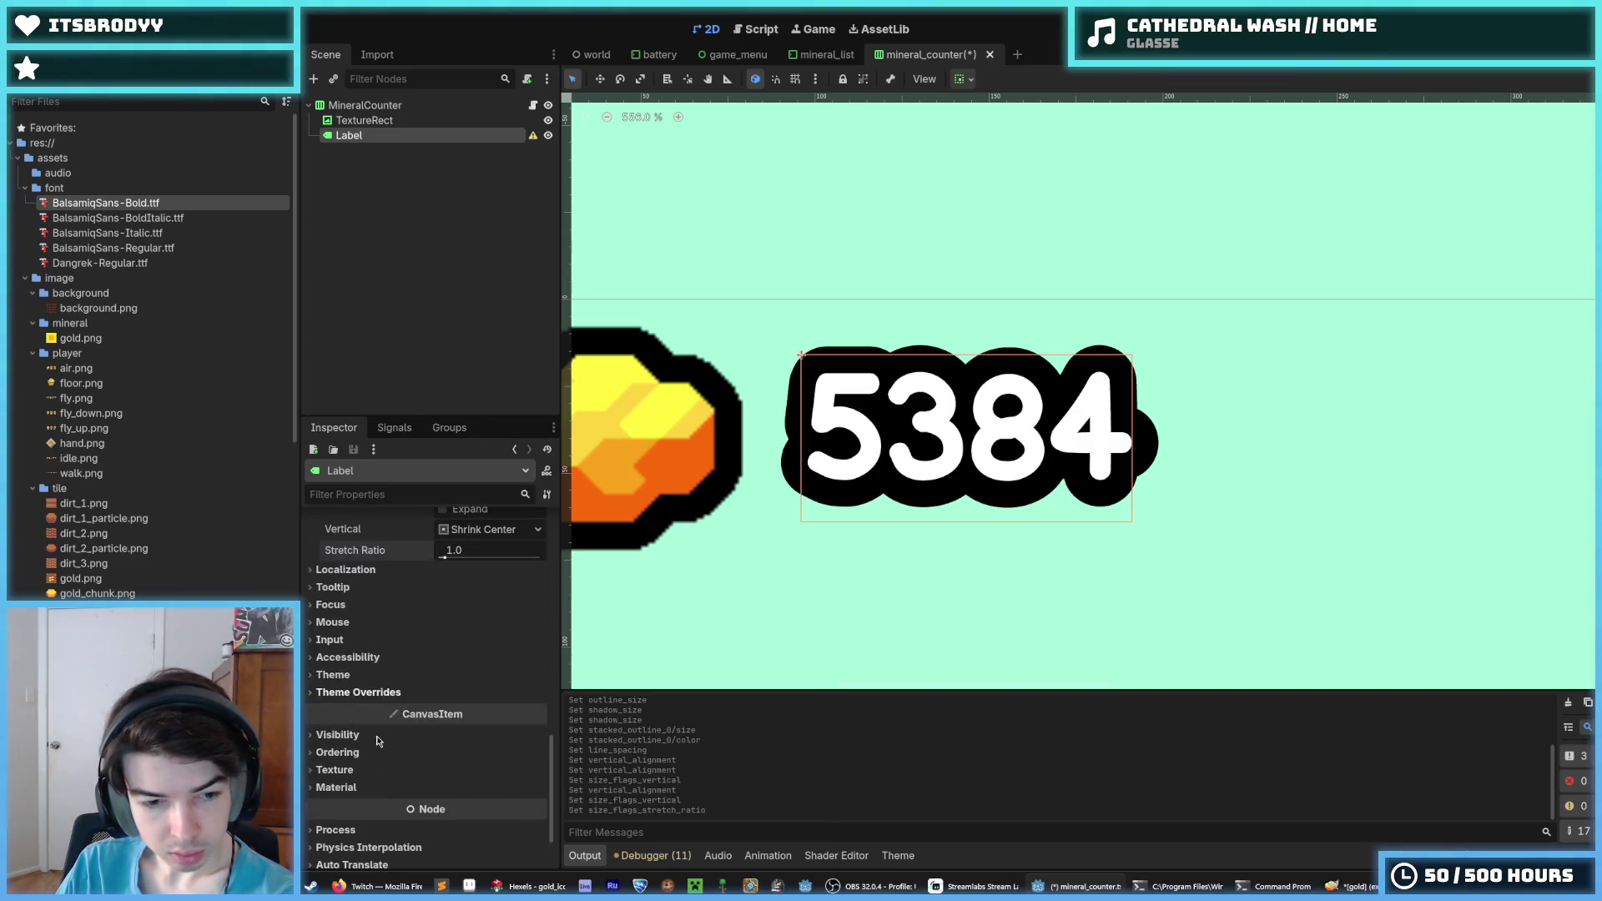
click(378, 741)
click(362, 697)
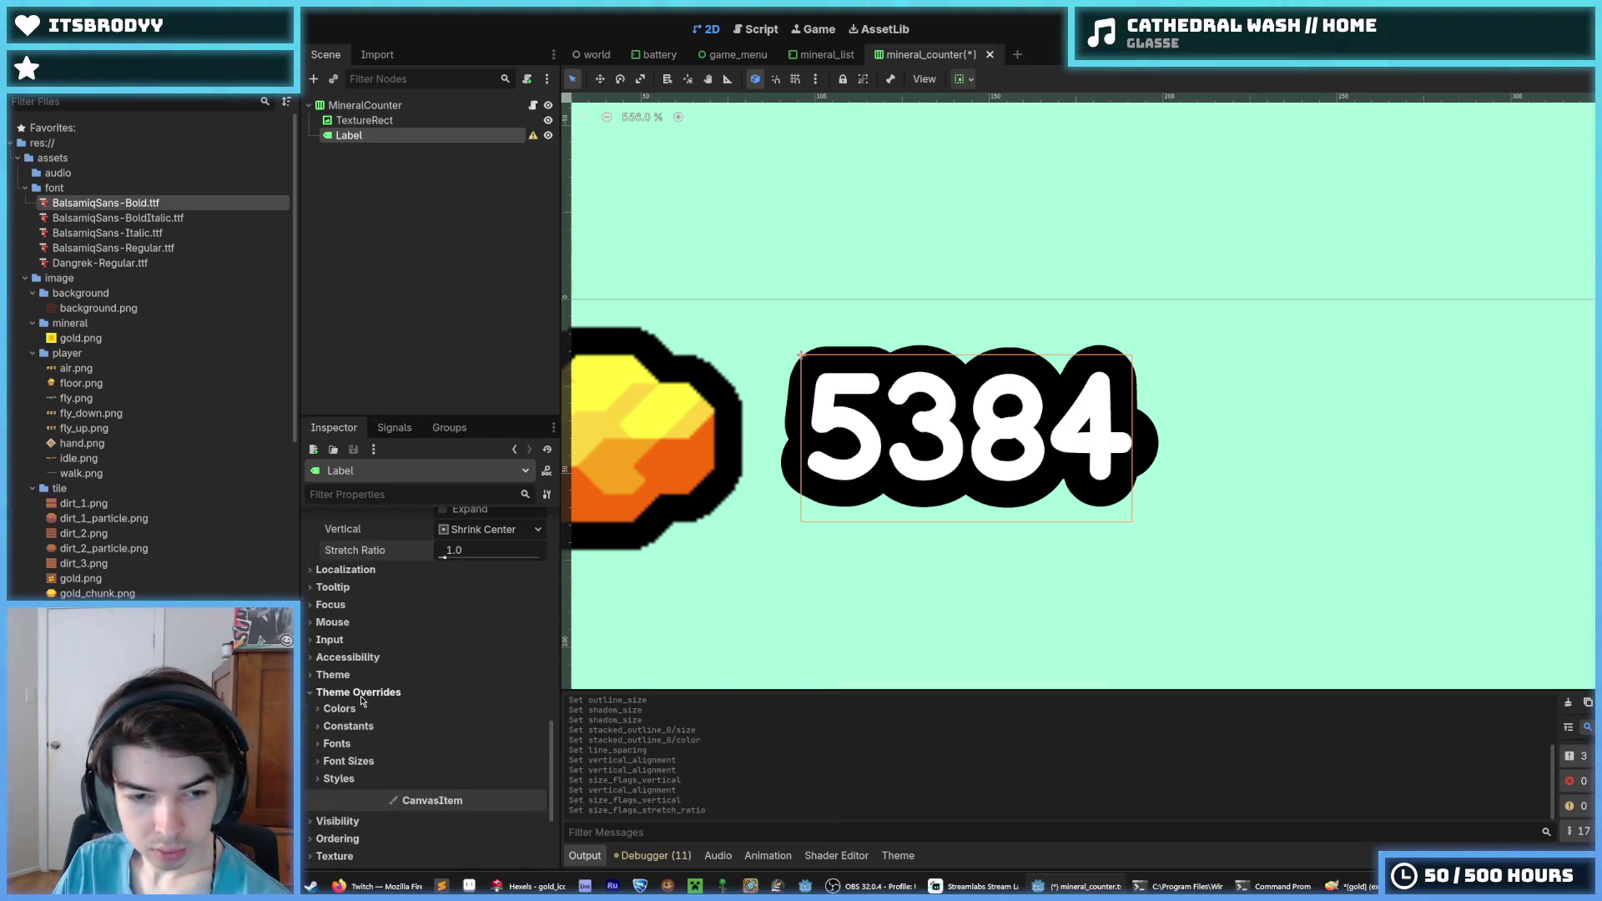
click(347, 726)
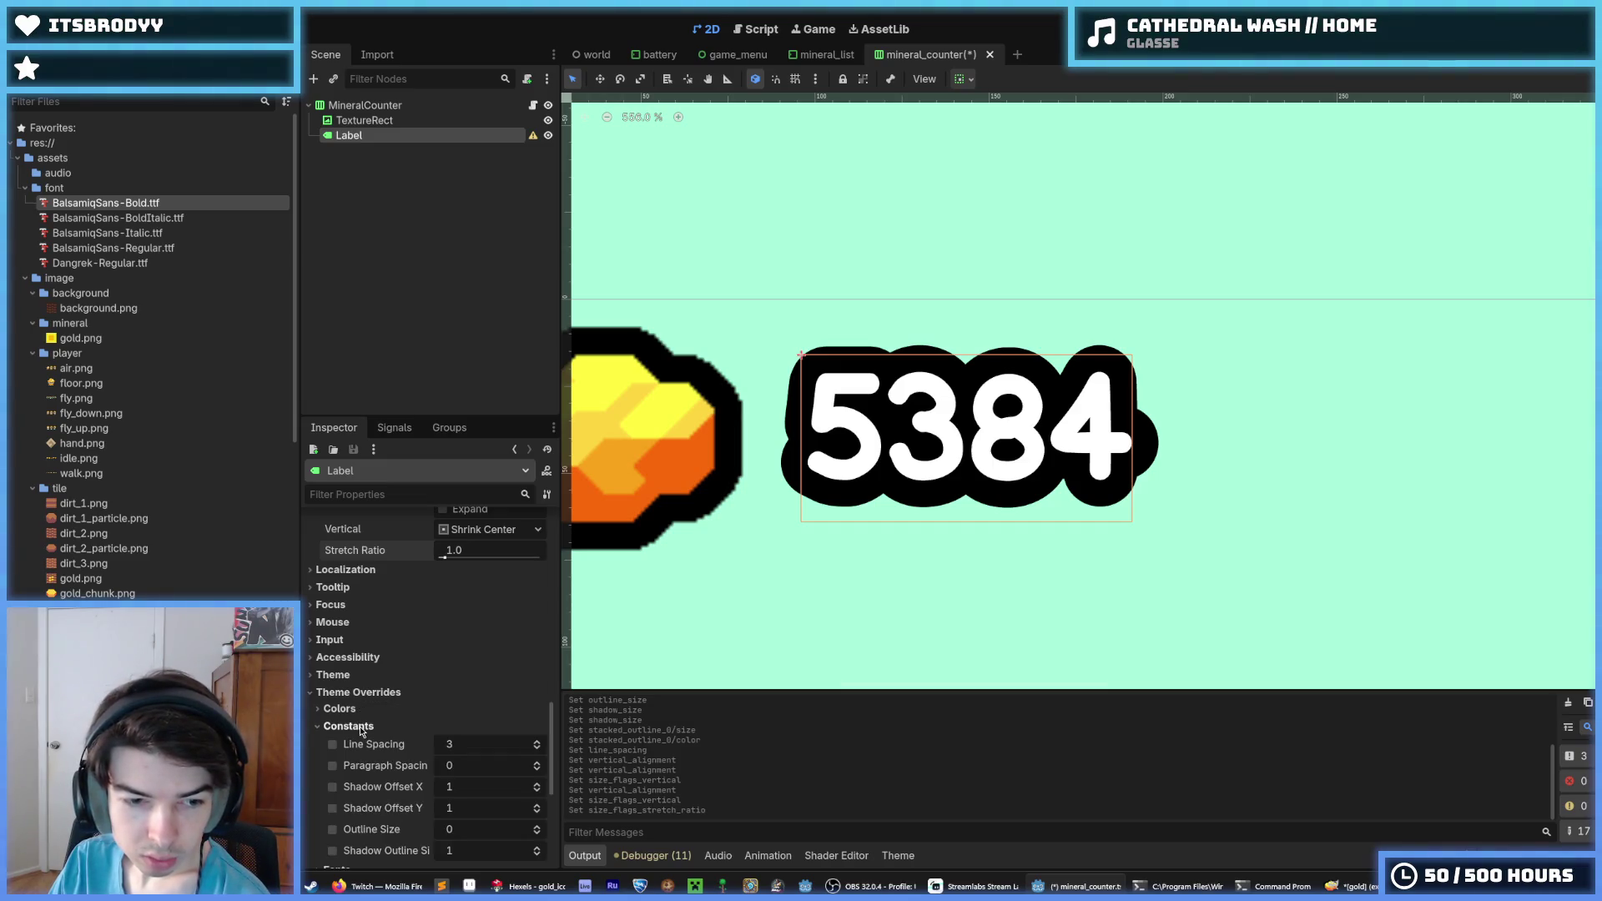
scroll(360, 732, down, 1)
click(333, 701)
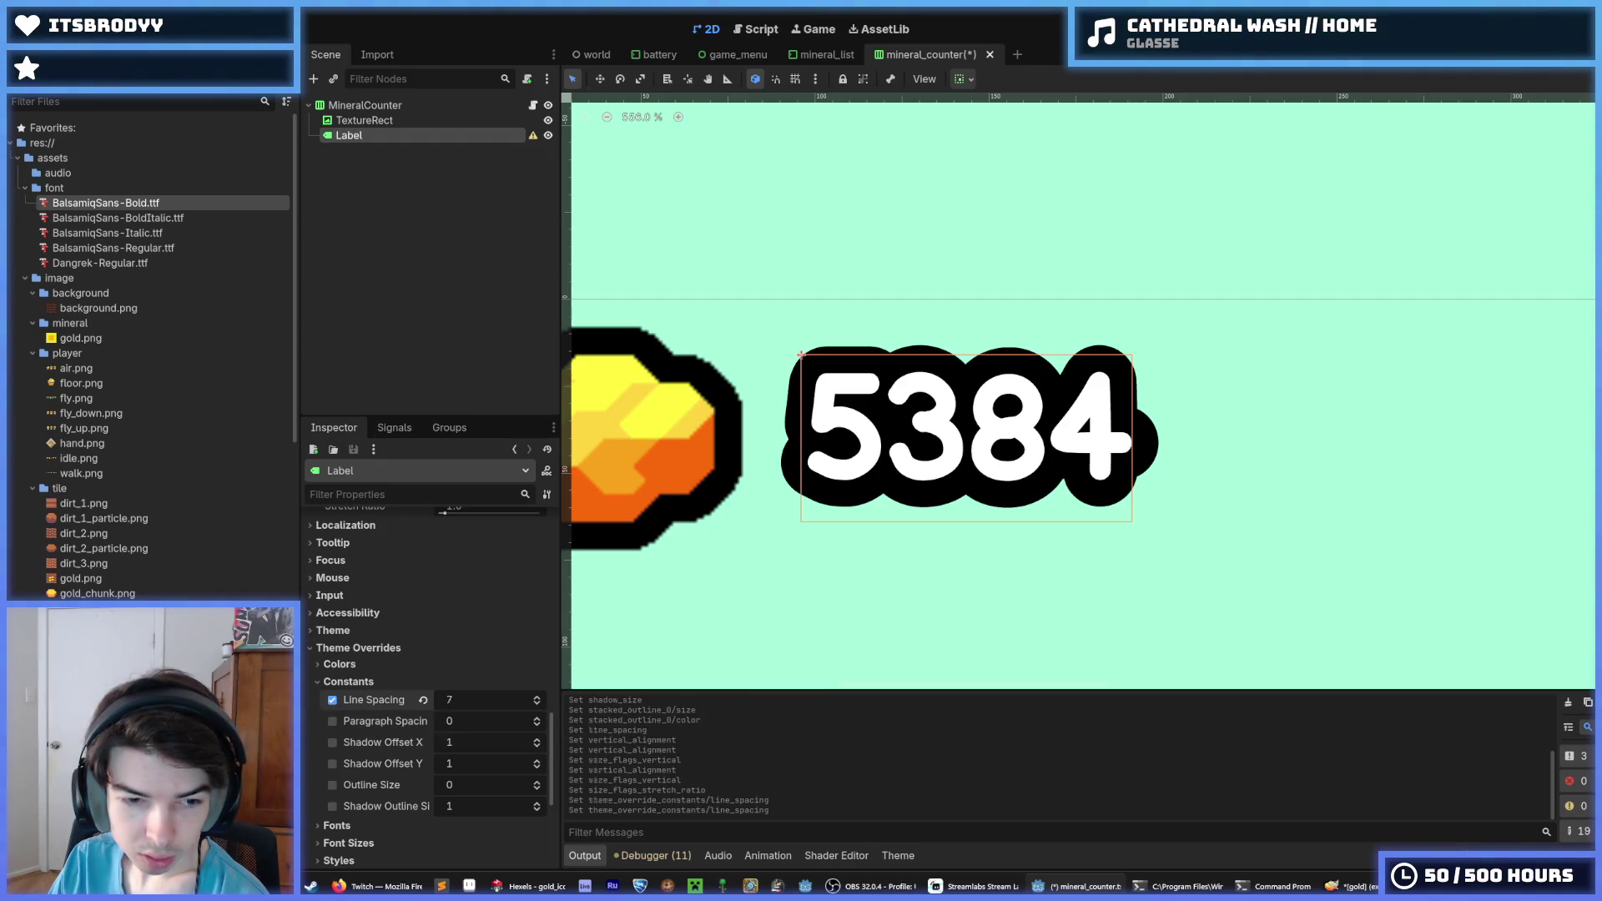
click(333, 700)
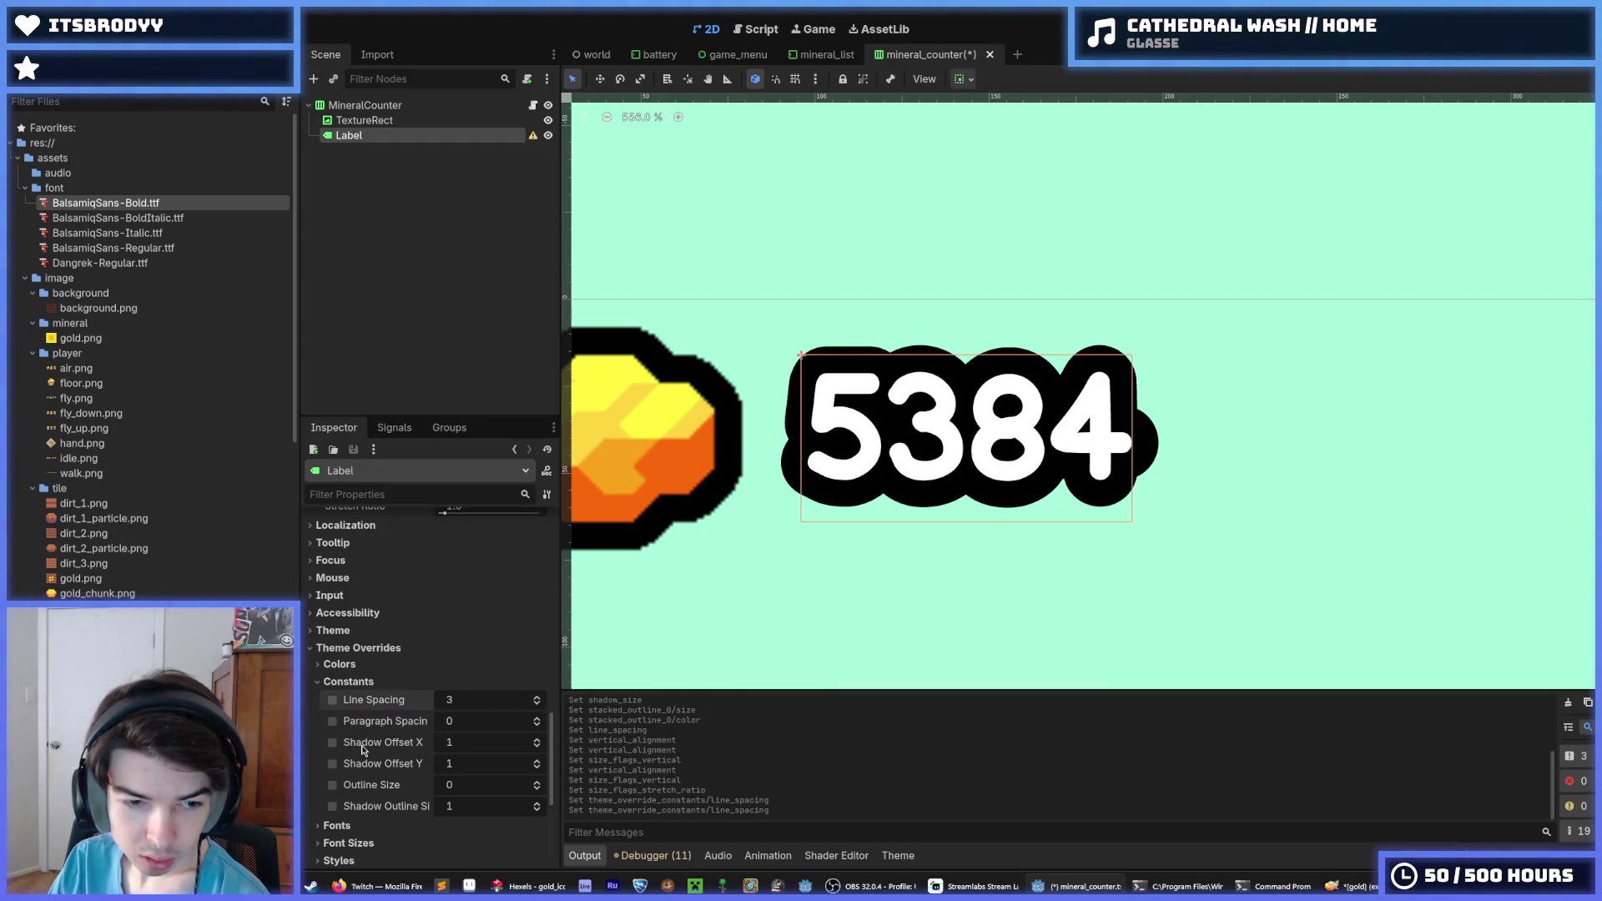
click(348, 681)
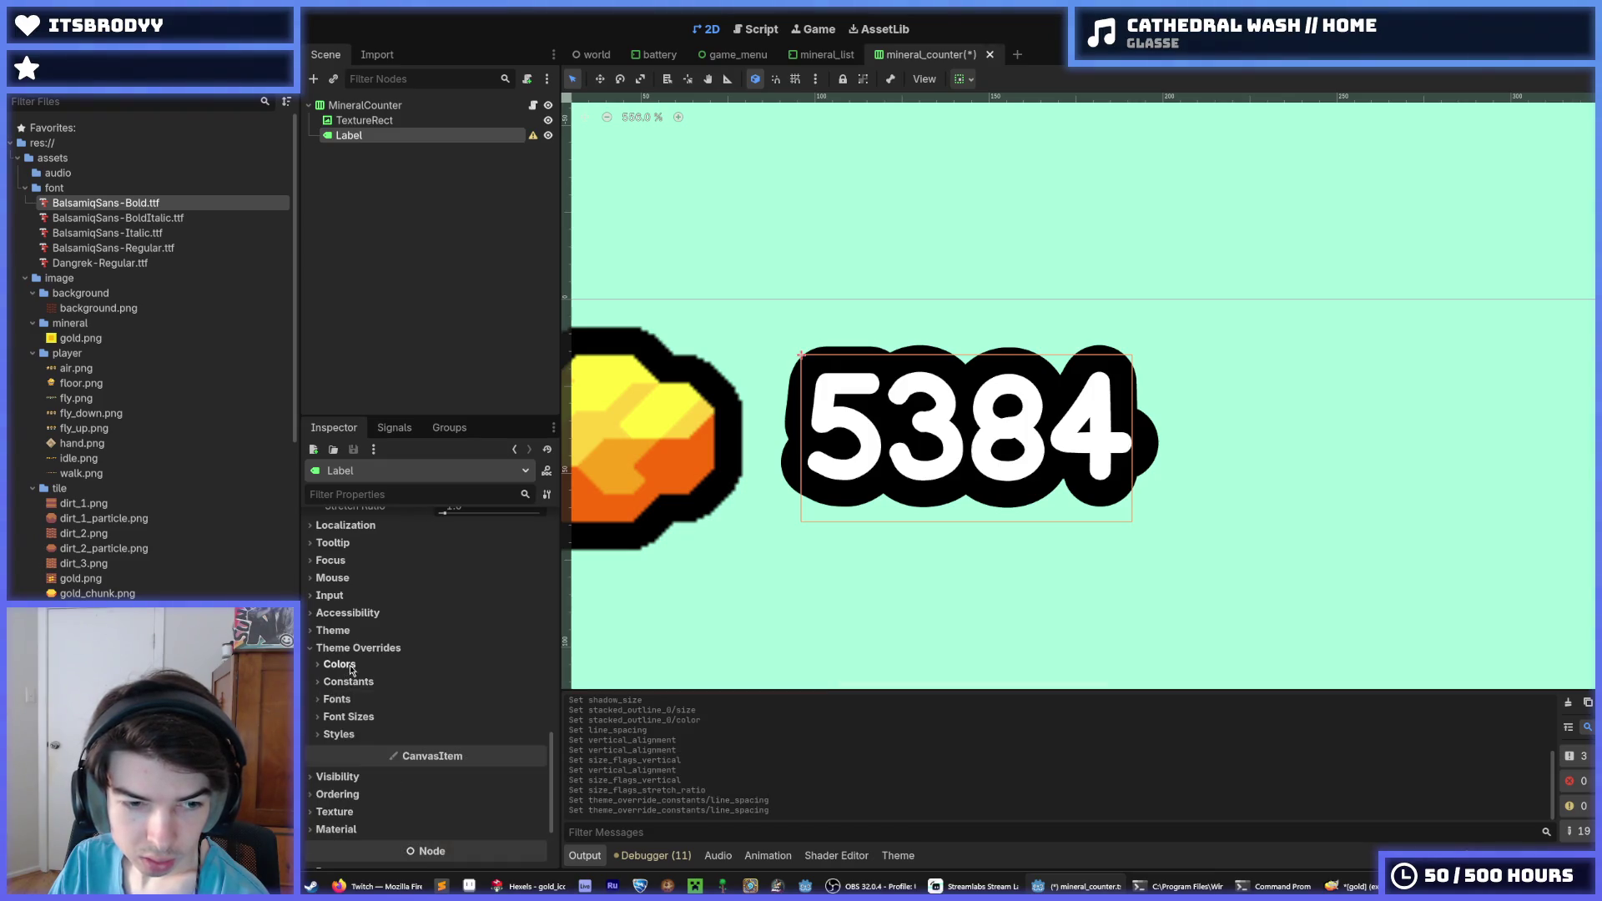
click(355, 717)
click(356, 717)
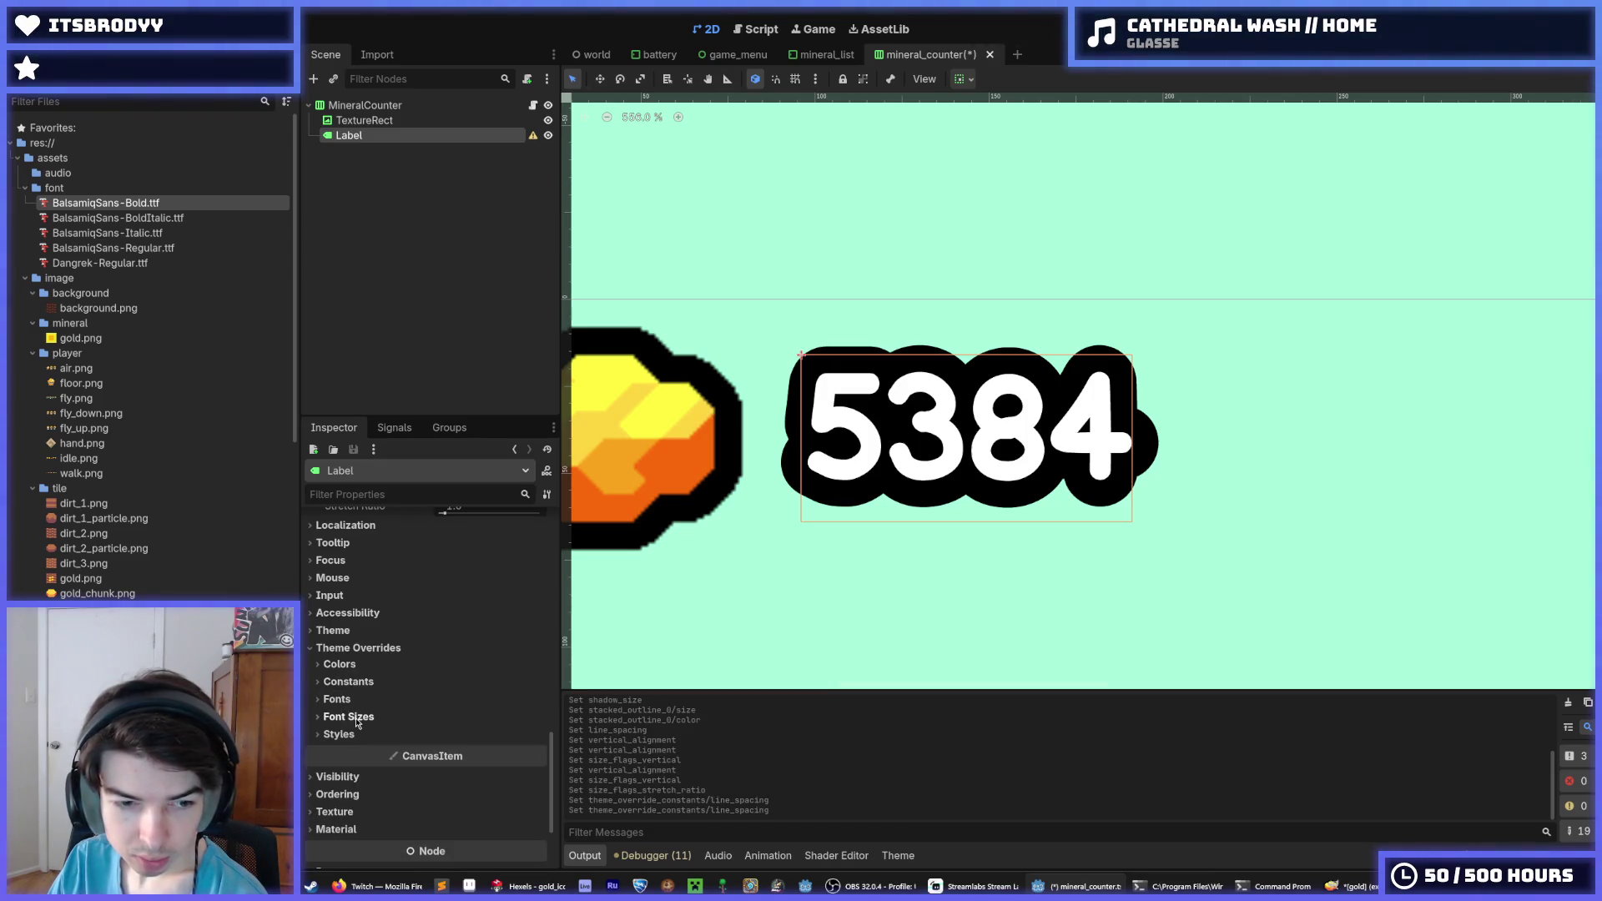
scroll(359, 719, down, 3)
drag(552, 771, 555, 520)
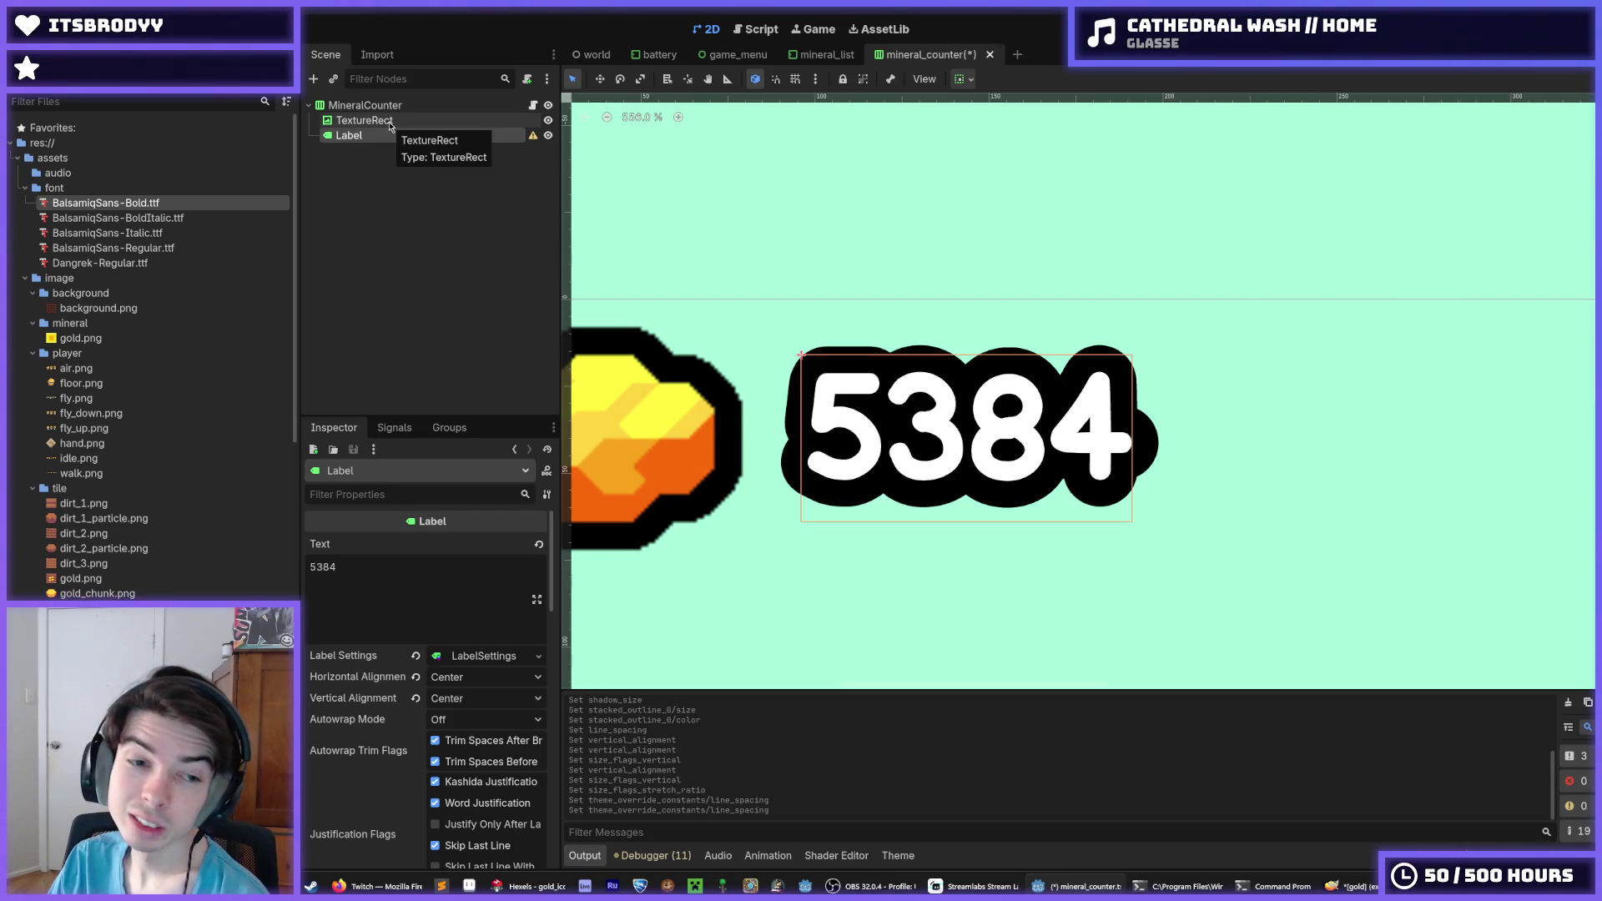
right_click(389, 126)
Create a VBoxContainer node and move the Label into it
click(434, 158)
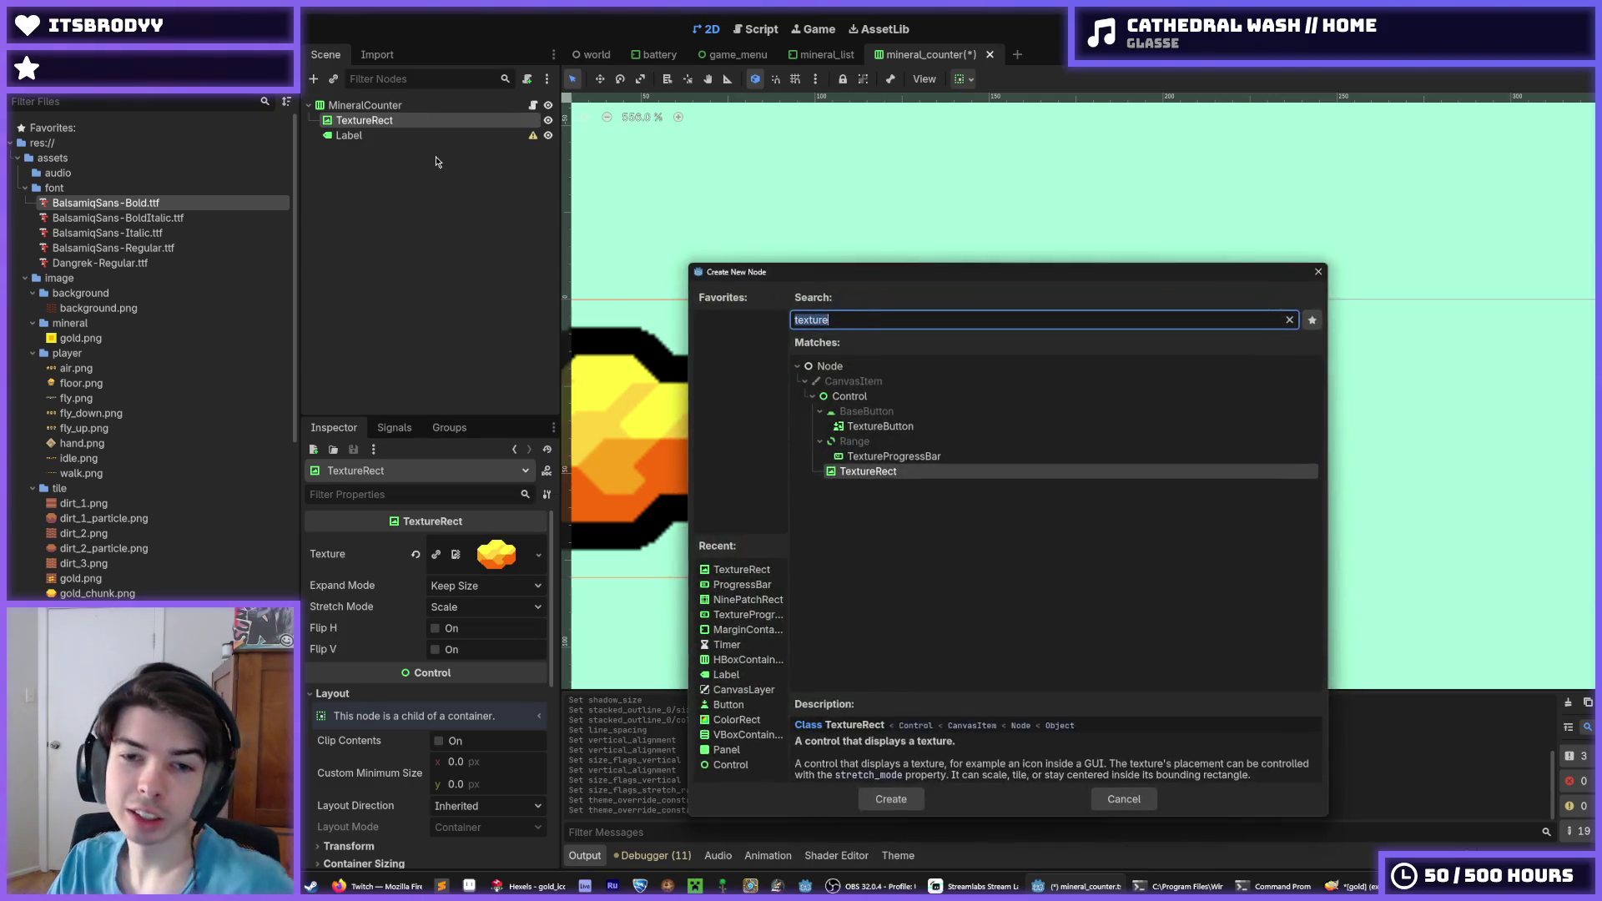
text(vbox)
key(Return)
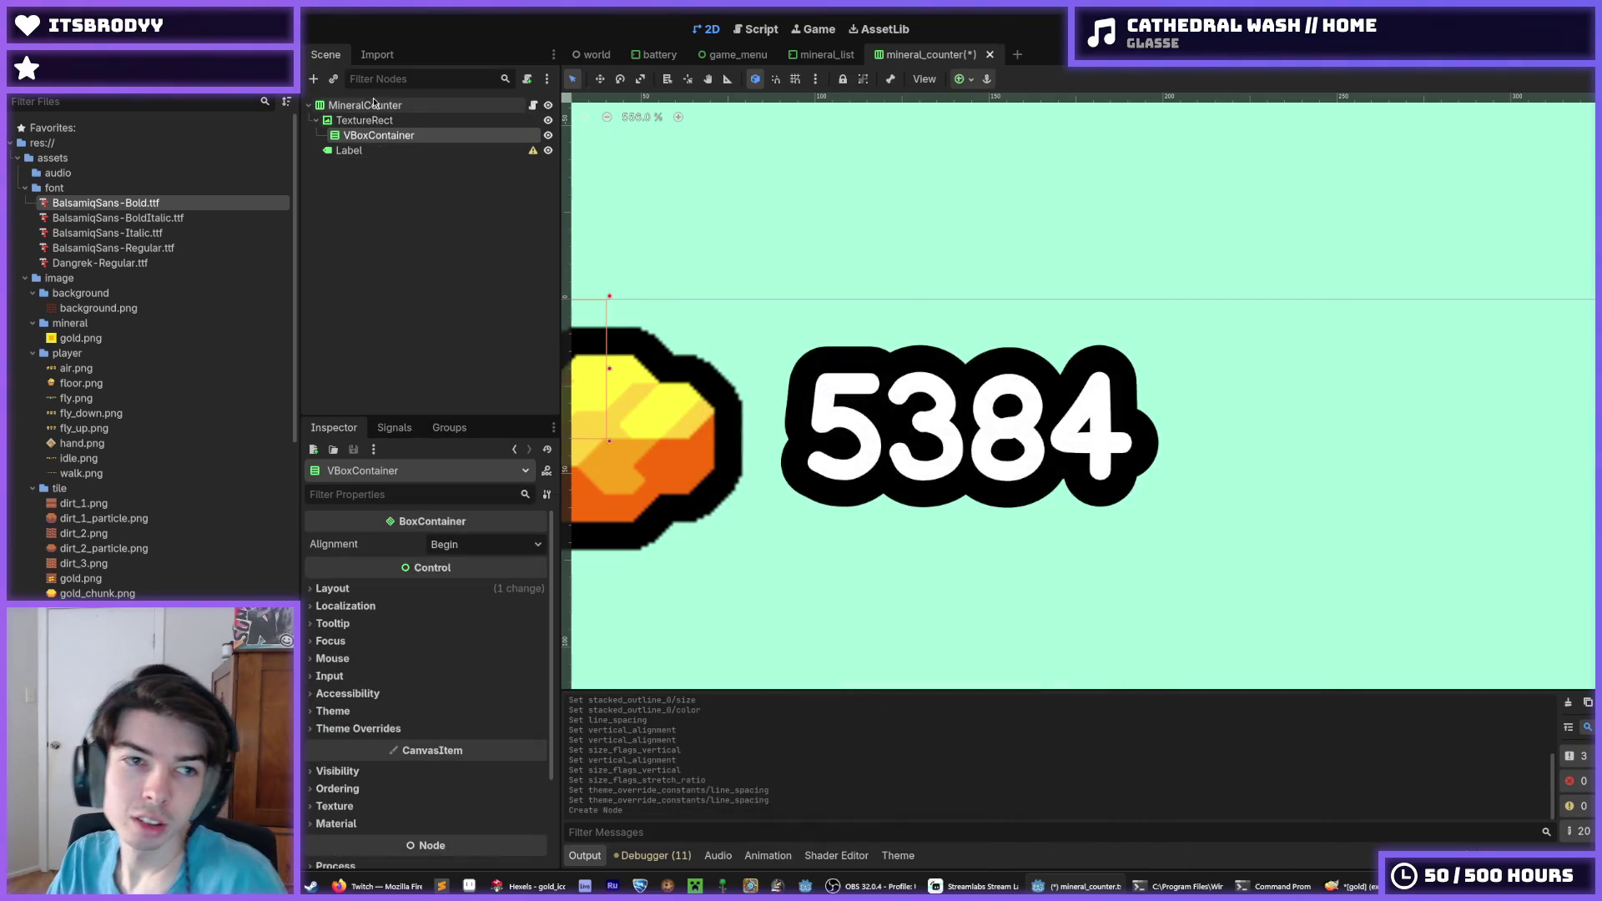
mouse_move(370, 151)
mouse_down()
mouse_move(382, 135)
mouse_move(367, 115)
mouse_move(373, 157)
mouse_up()
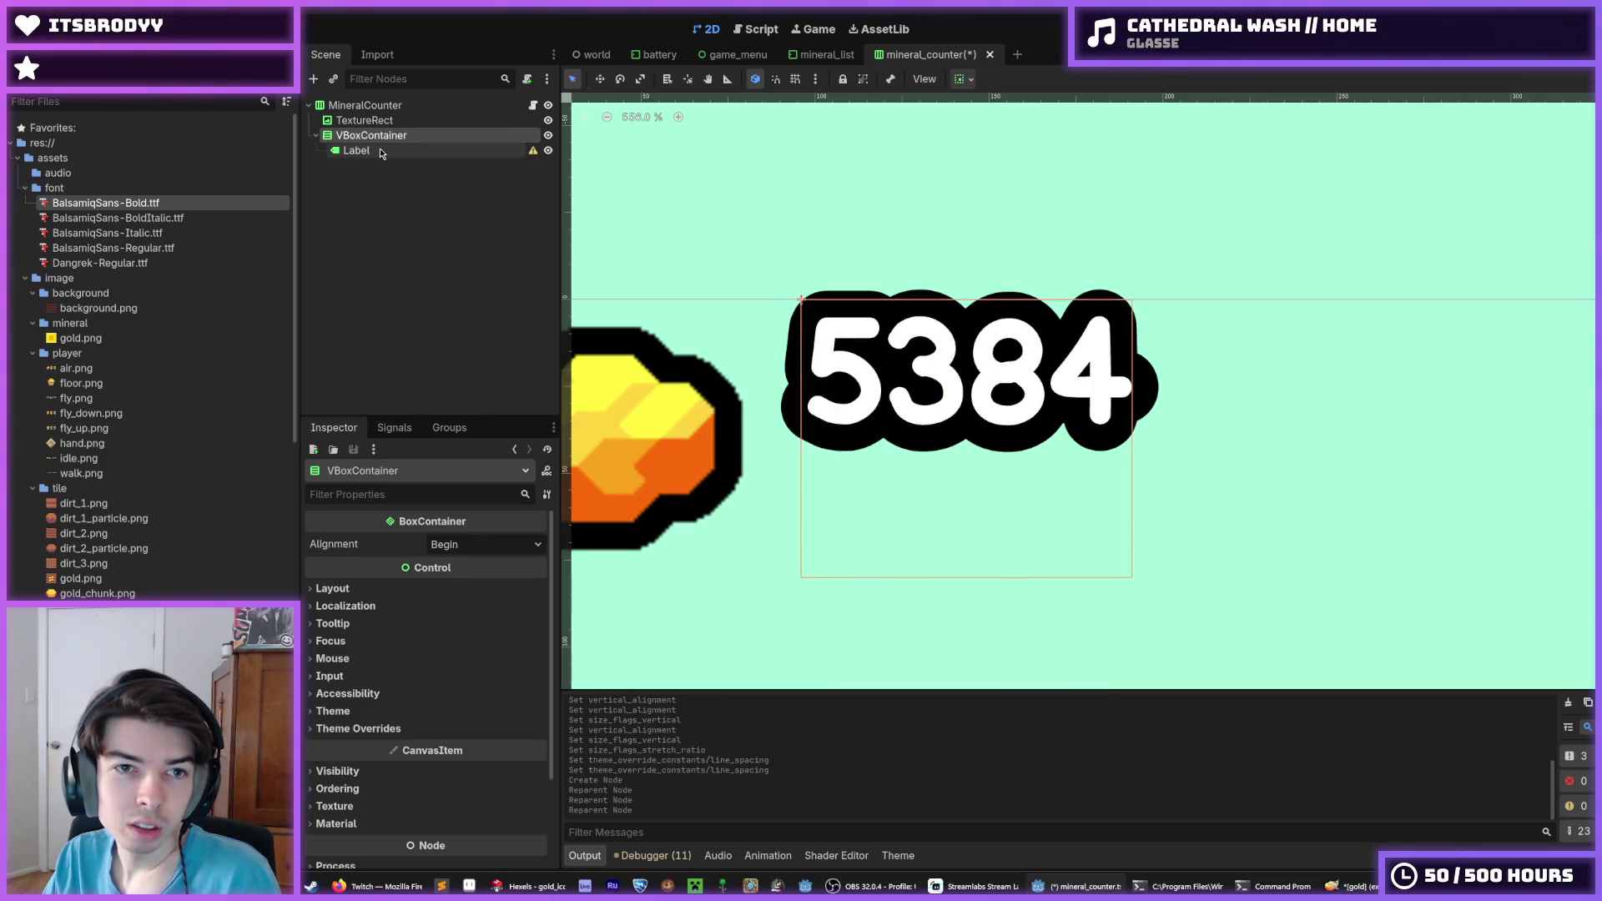
Open the Project menu and dismiss it without changes
mouse_move(532, 151)
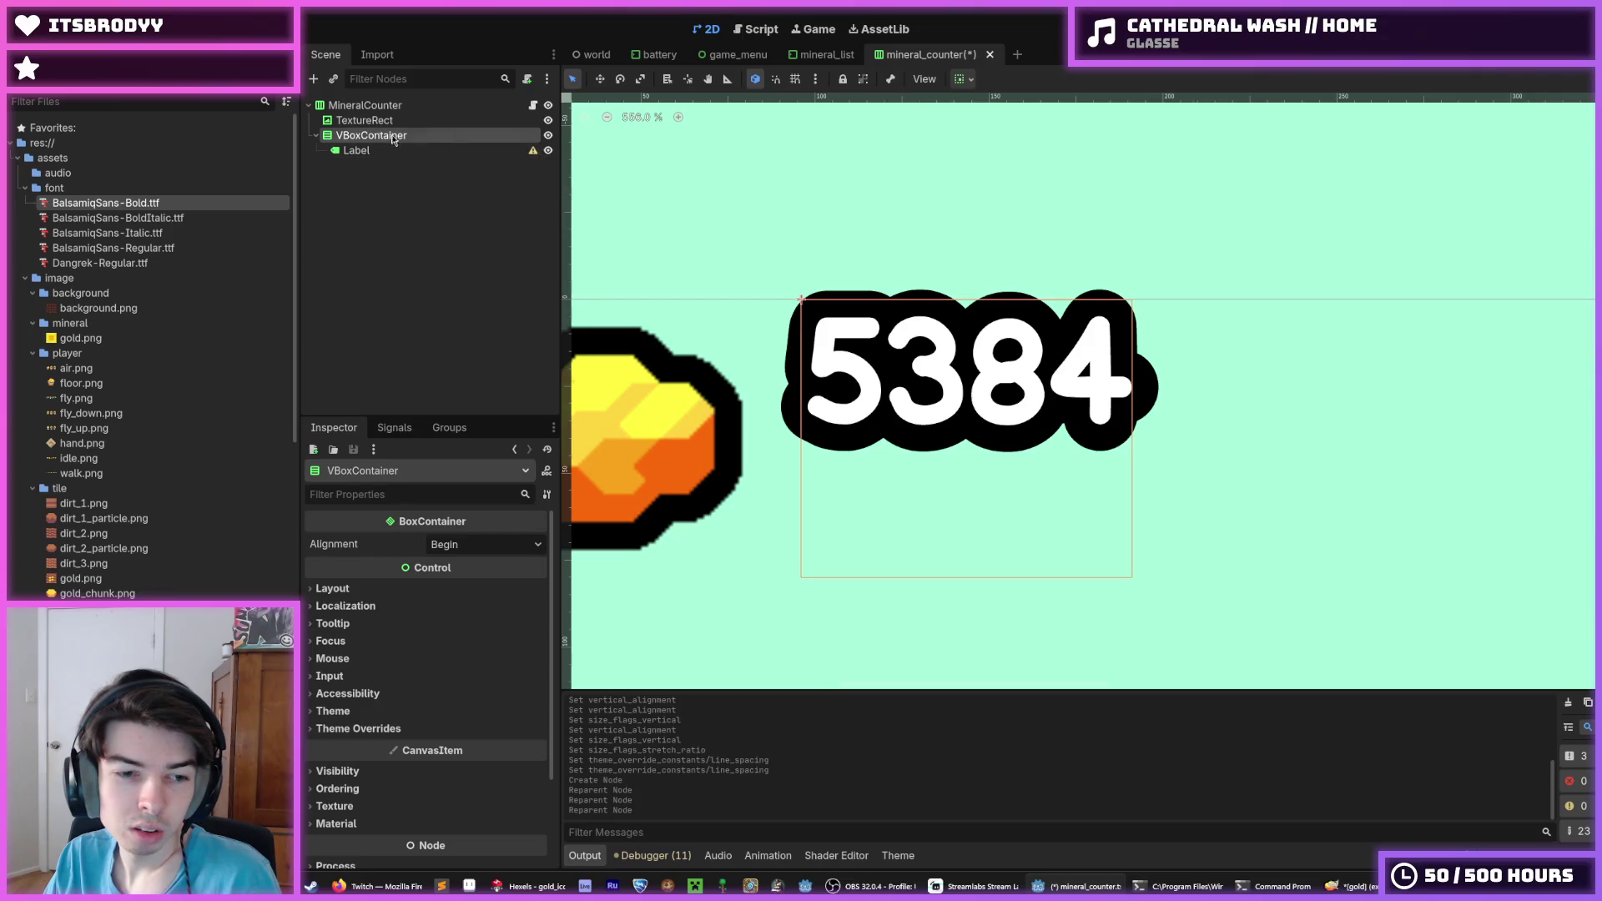
click(67, 25)
click(397, 219)
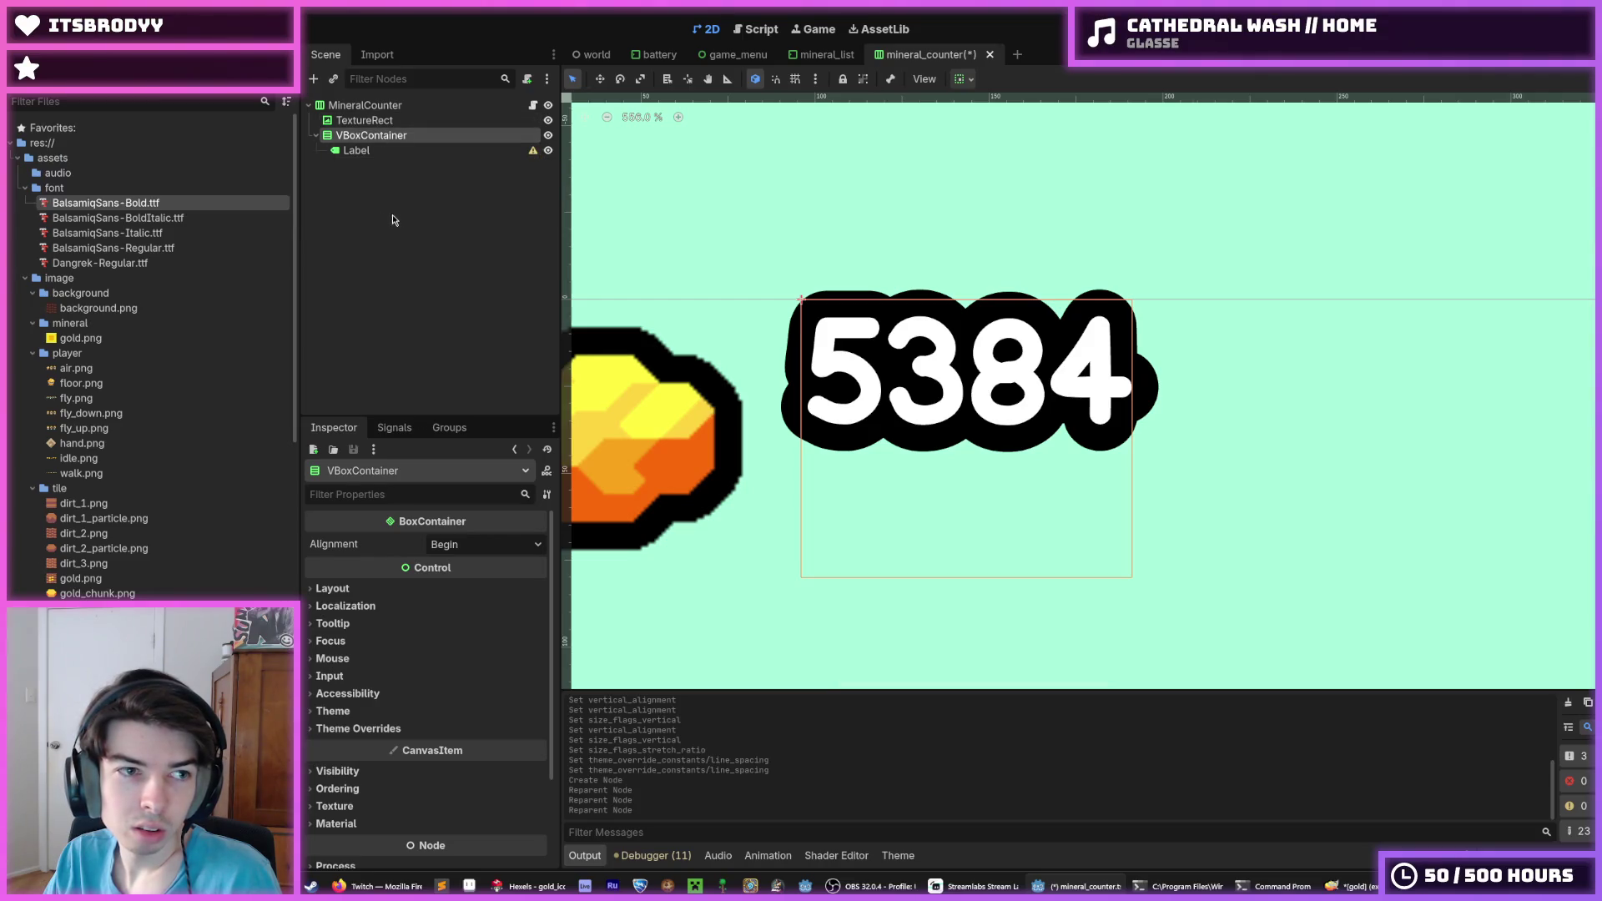
Lower the BalsamiqSans-Bold font's MSDF Pixel Range and reimport the font
double_click(106, 203)
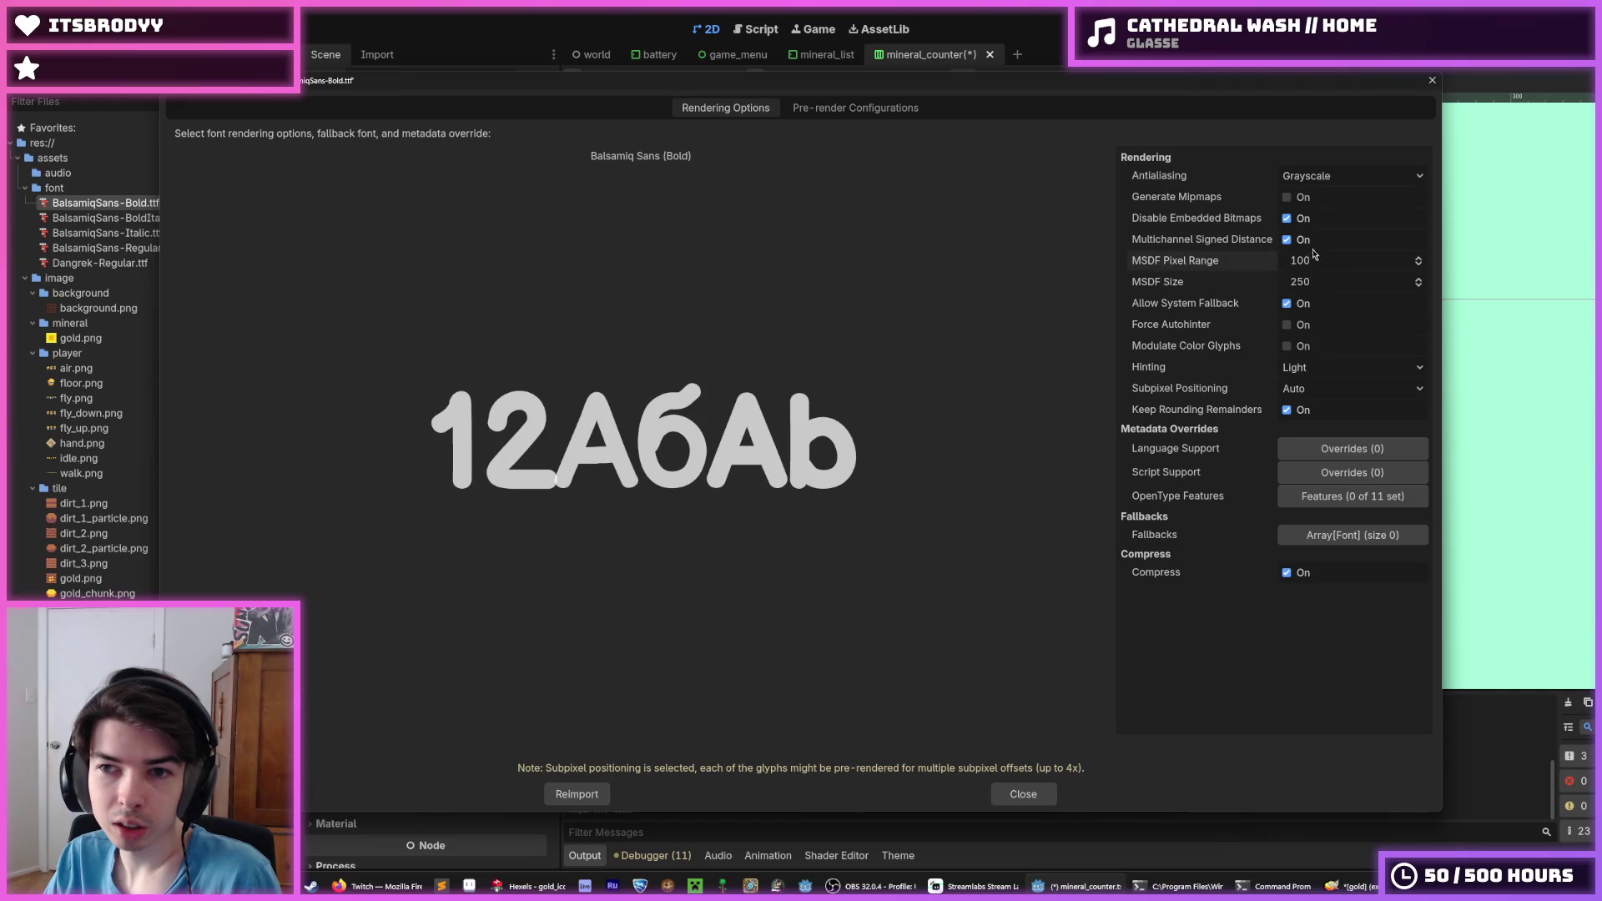
mouse_move(1322, 260)
mouse_down()
mouse_move(1368, 260)
mouse_move(829, 452)
mouse_up()
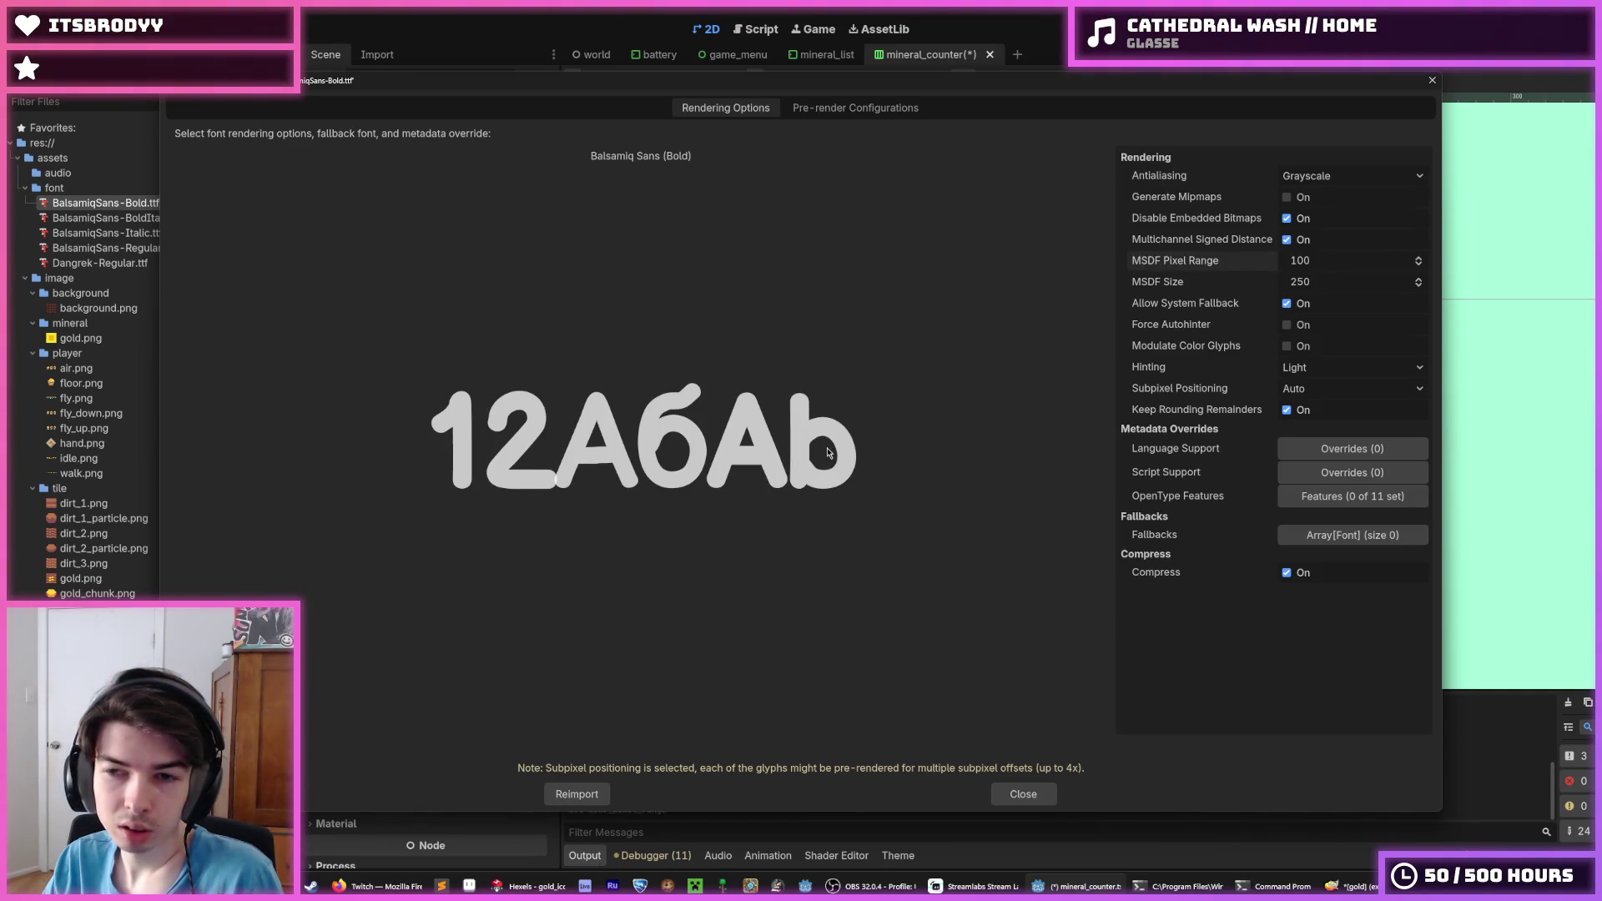
click(584, 794)
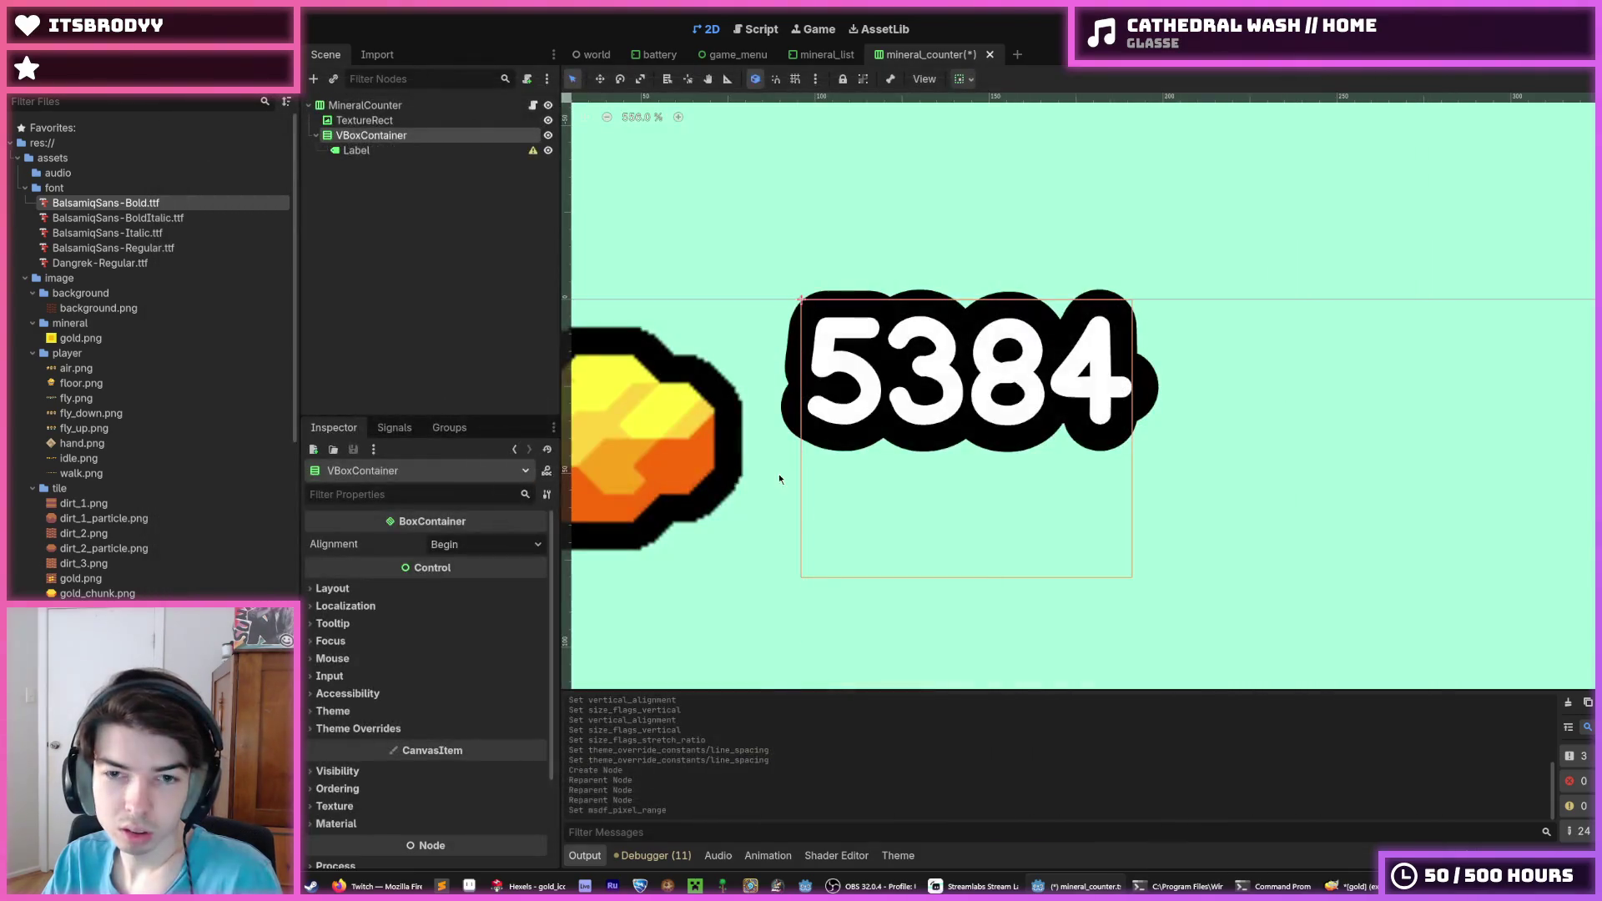
Select the Label node and expand one of its theme override groups
click(383, 151)
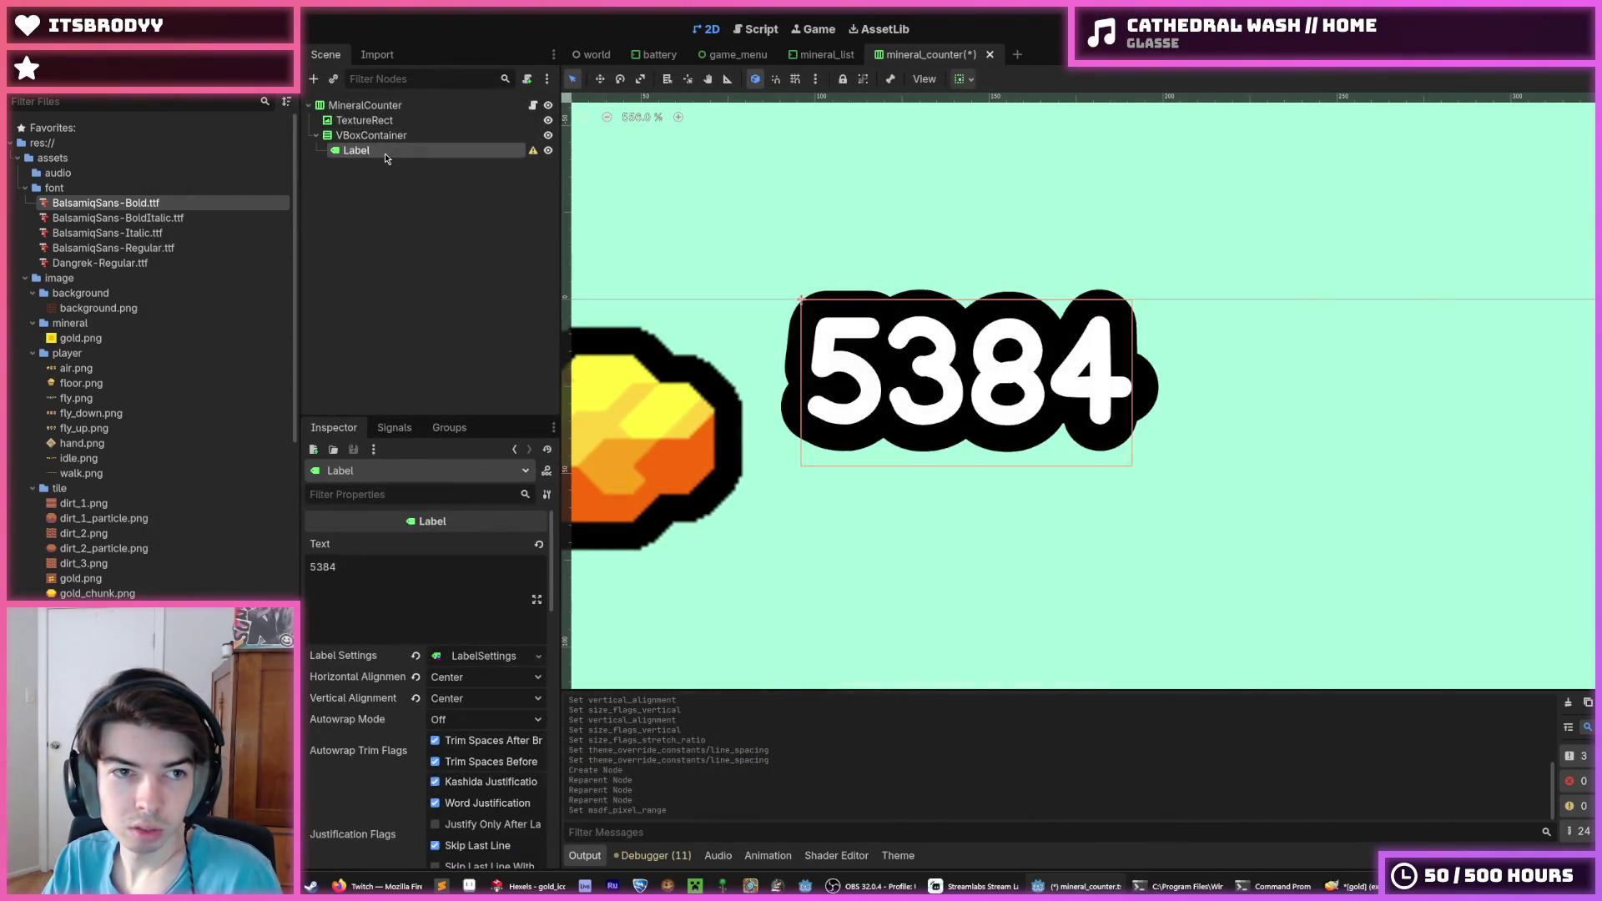
scroll(417, 709, down, 5)
scroll(354, 712, down, 10)
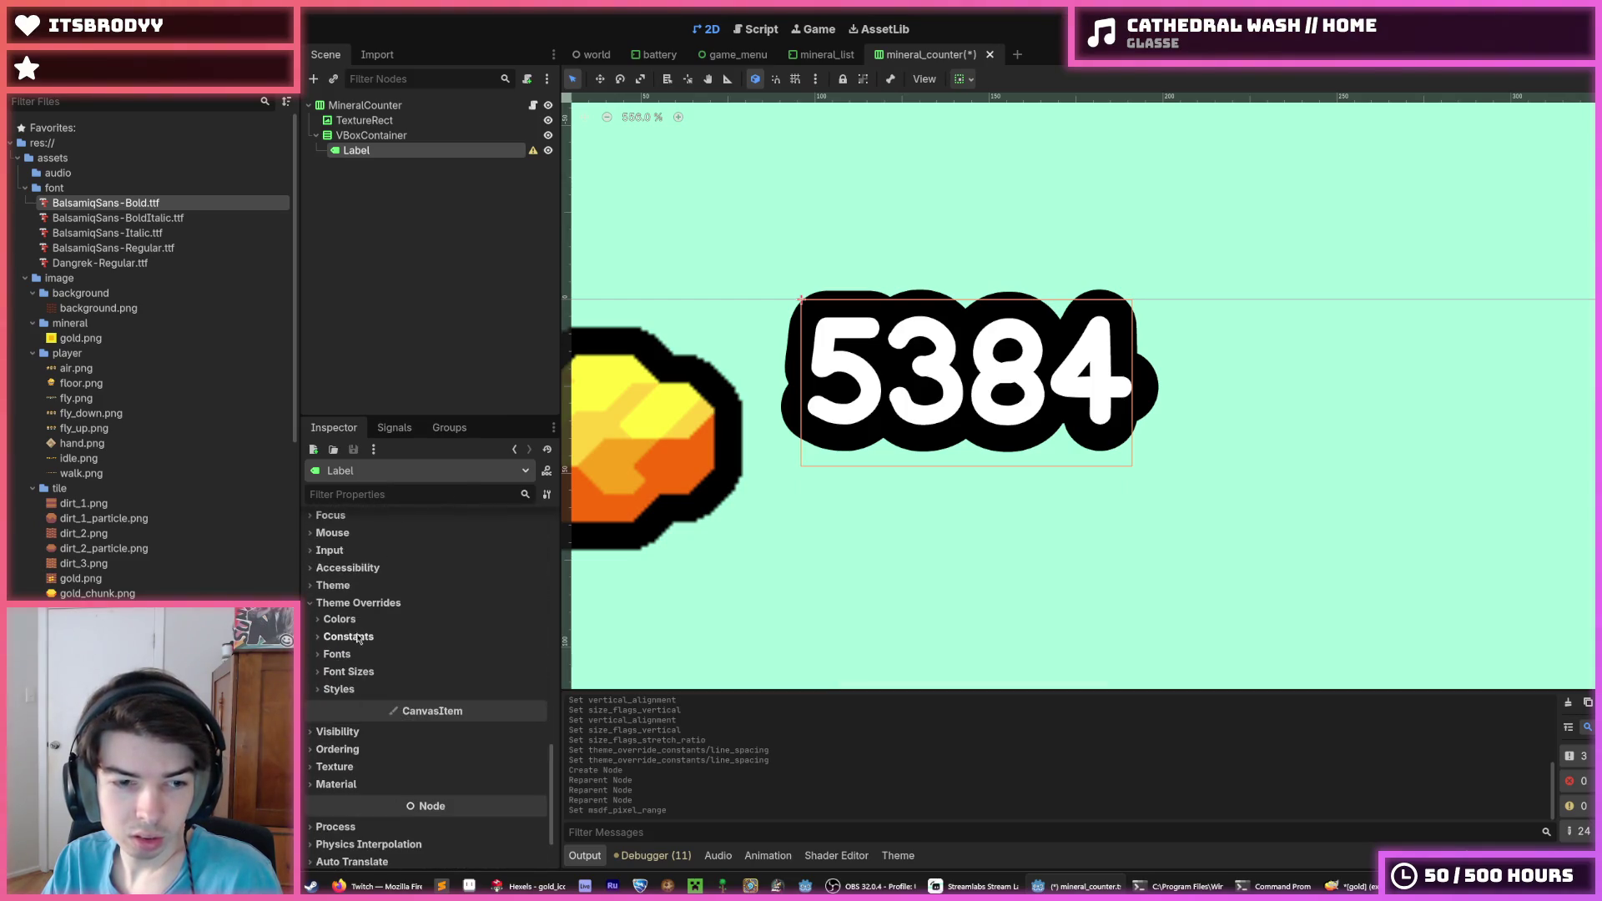
click(358, 637)
scroll(395, 686, up, 8)
scroll(394, 686, up, 5)
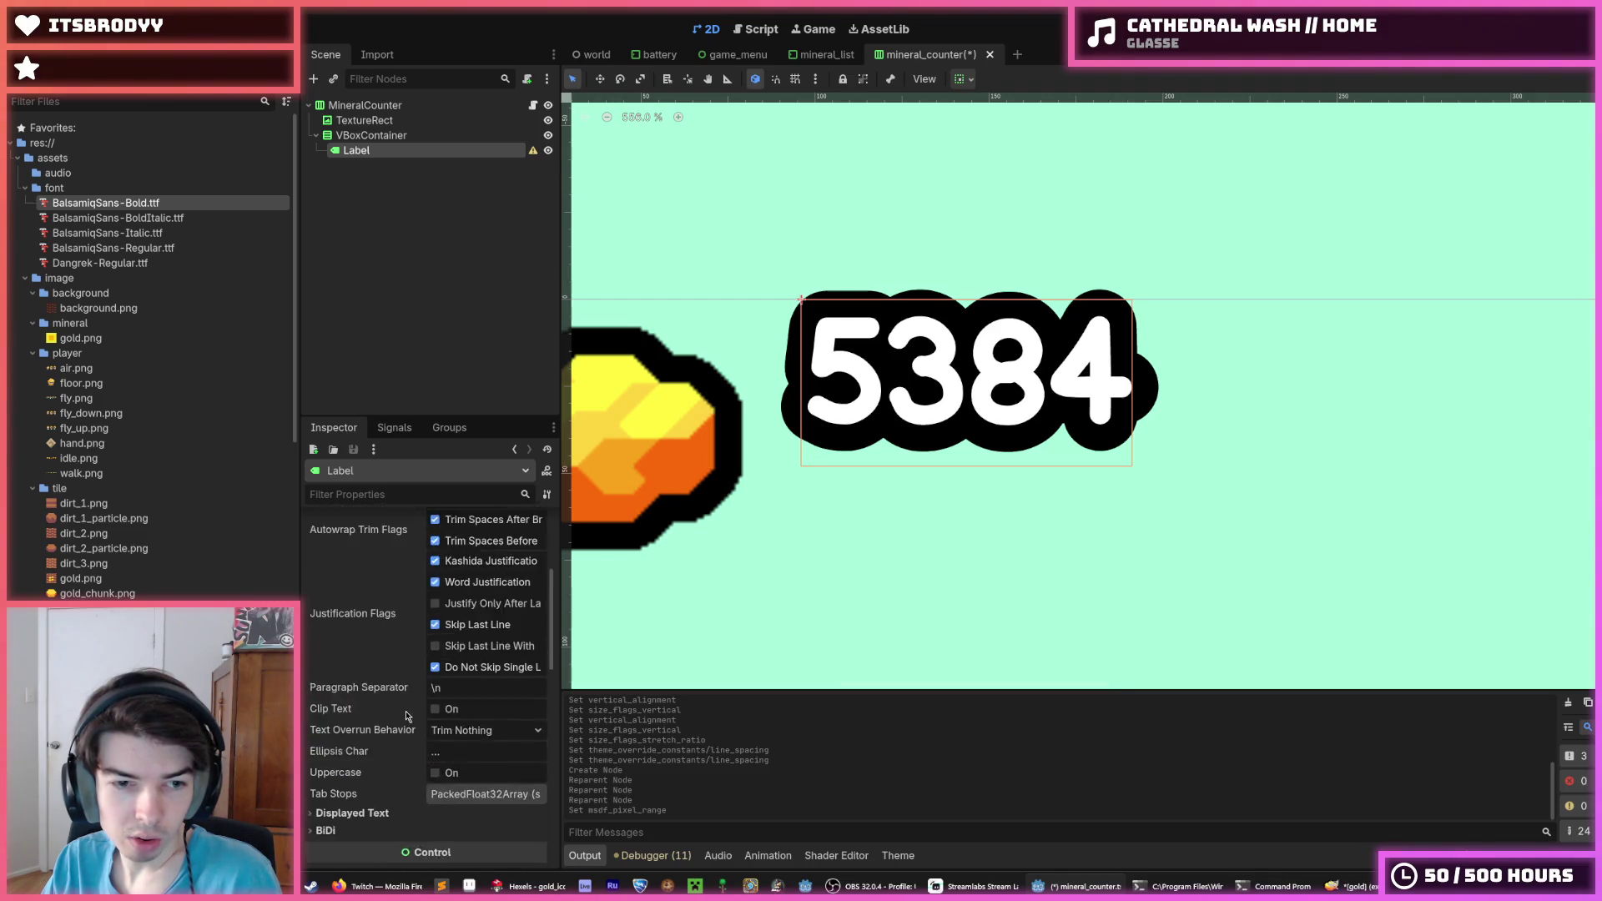
In the 5384 label's LabelSettings, set Outline Size to 30, then thicken it to 32 px
click(483, 657)
scroll(458, 716, down, 1)
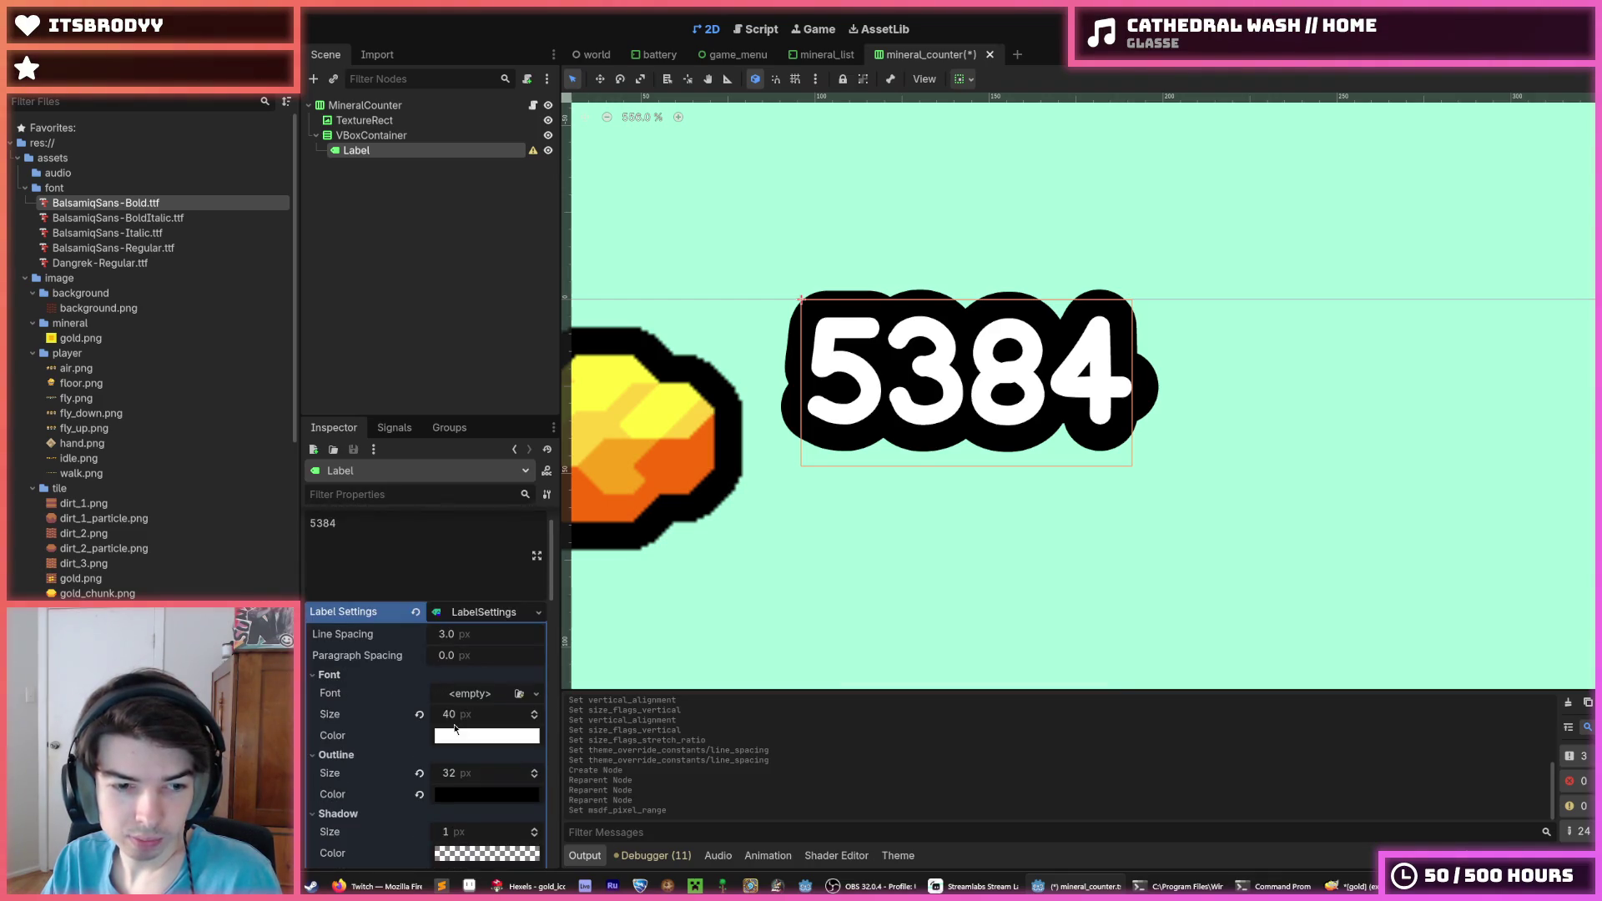
click(468, 772)
text(30)
key(Return)
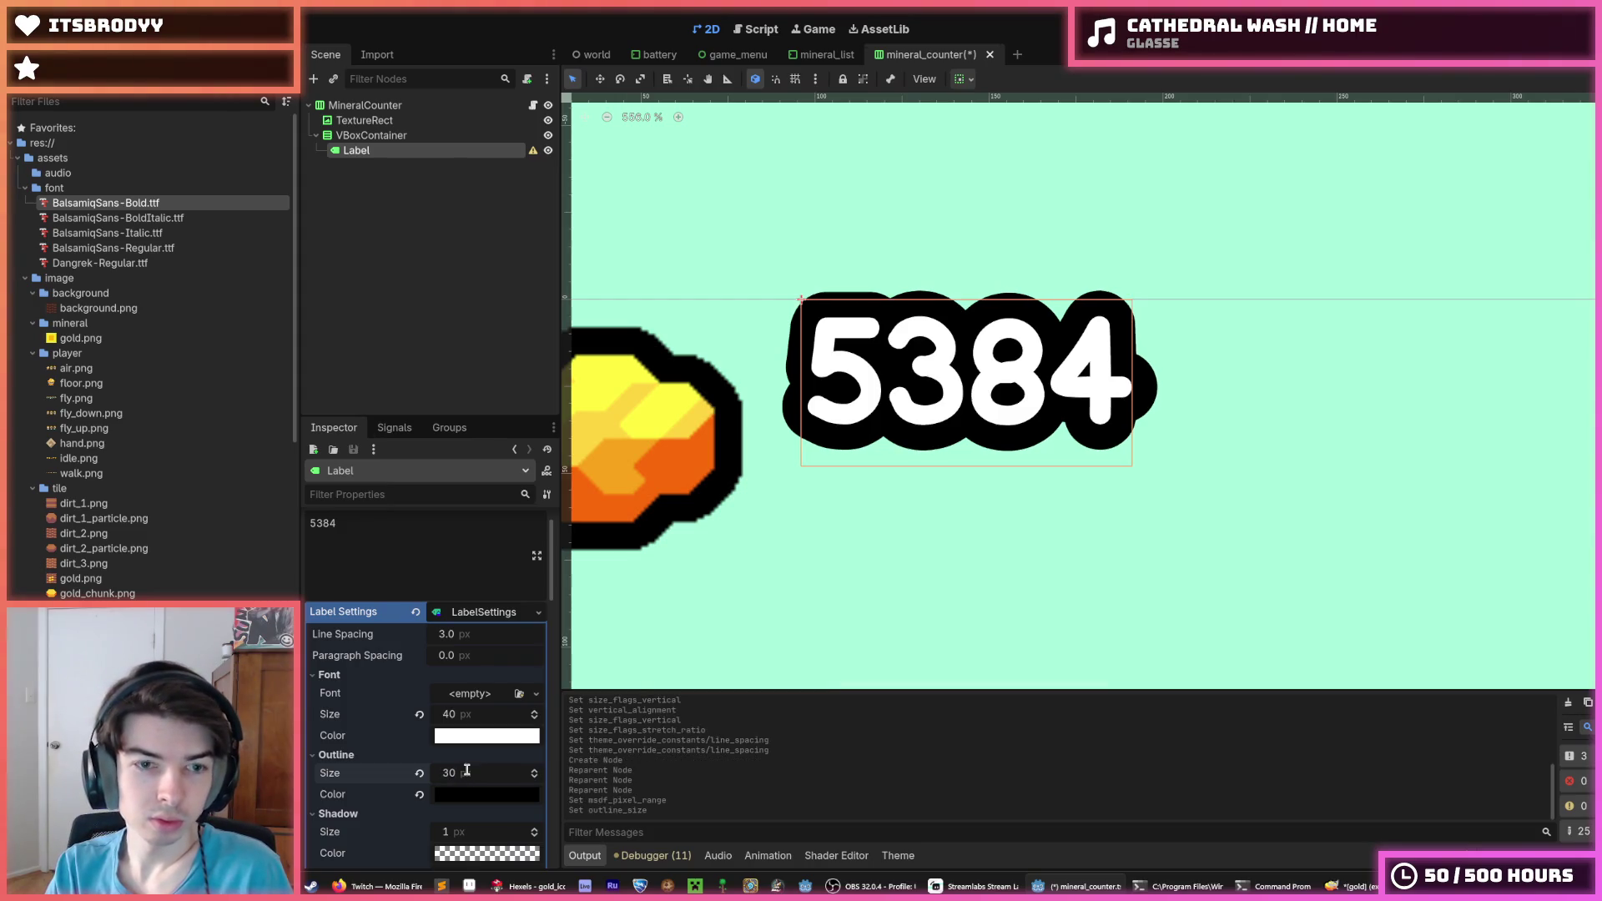
click(467, 772)
text(2)
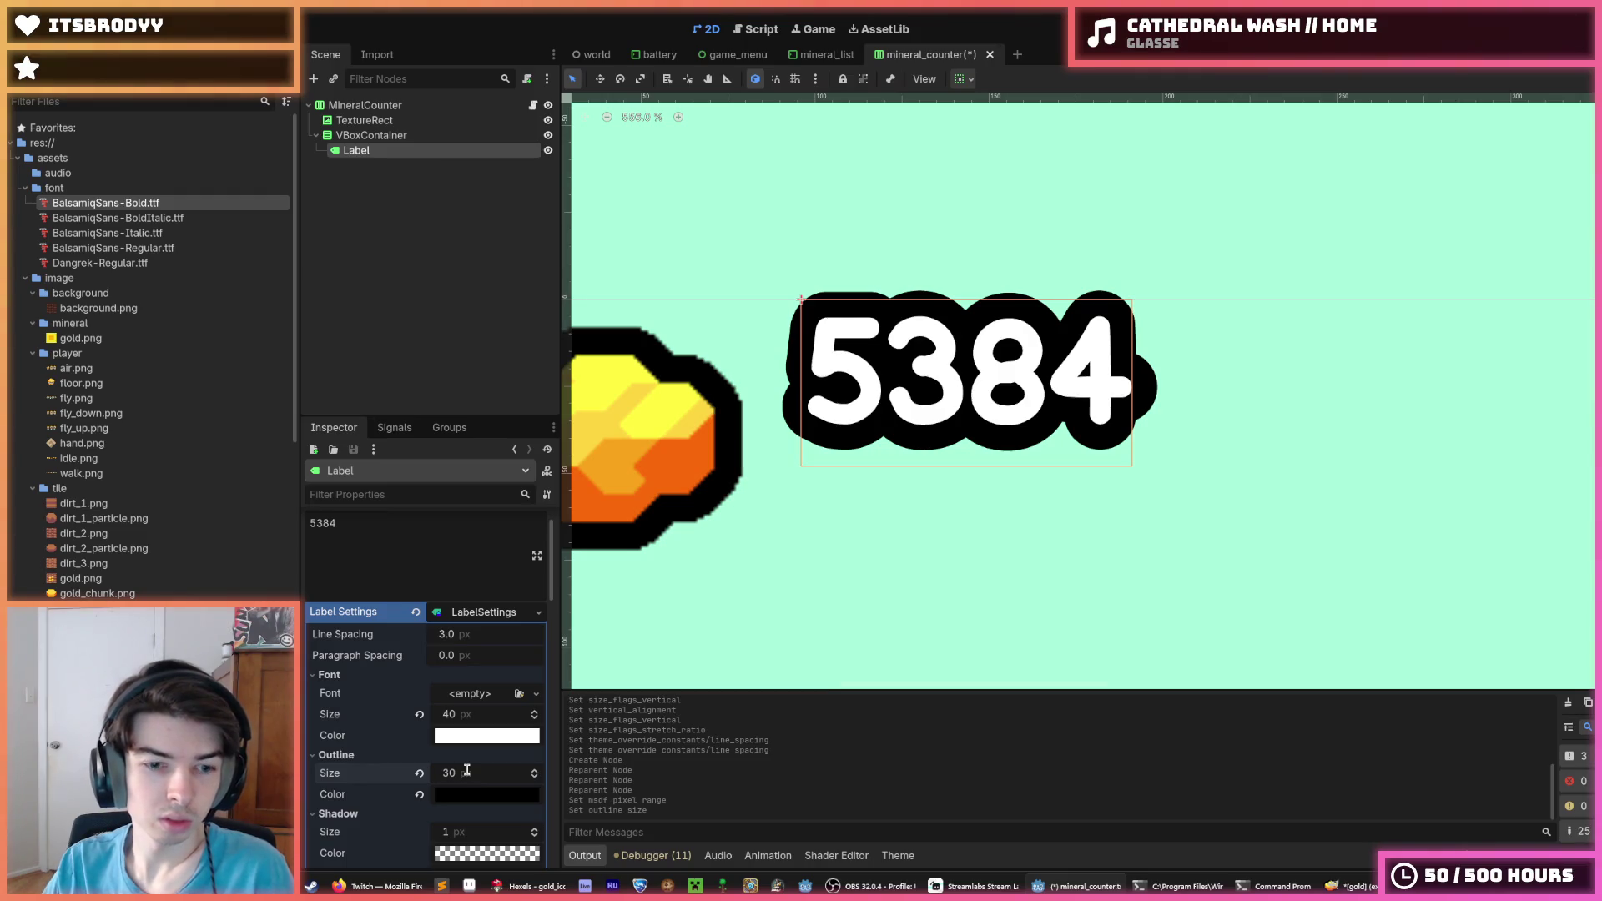
click(467, 771)
text(32)
key(Return)
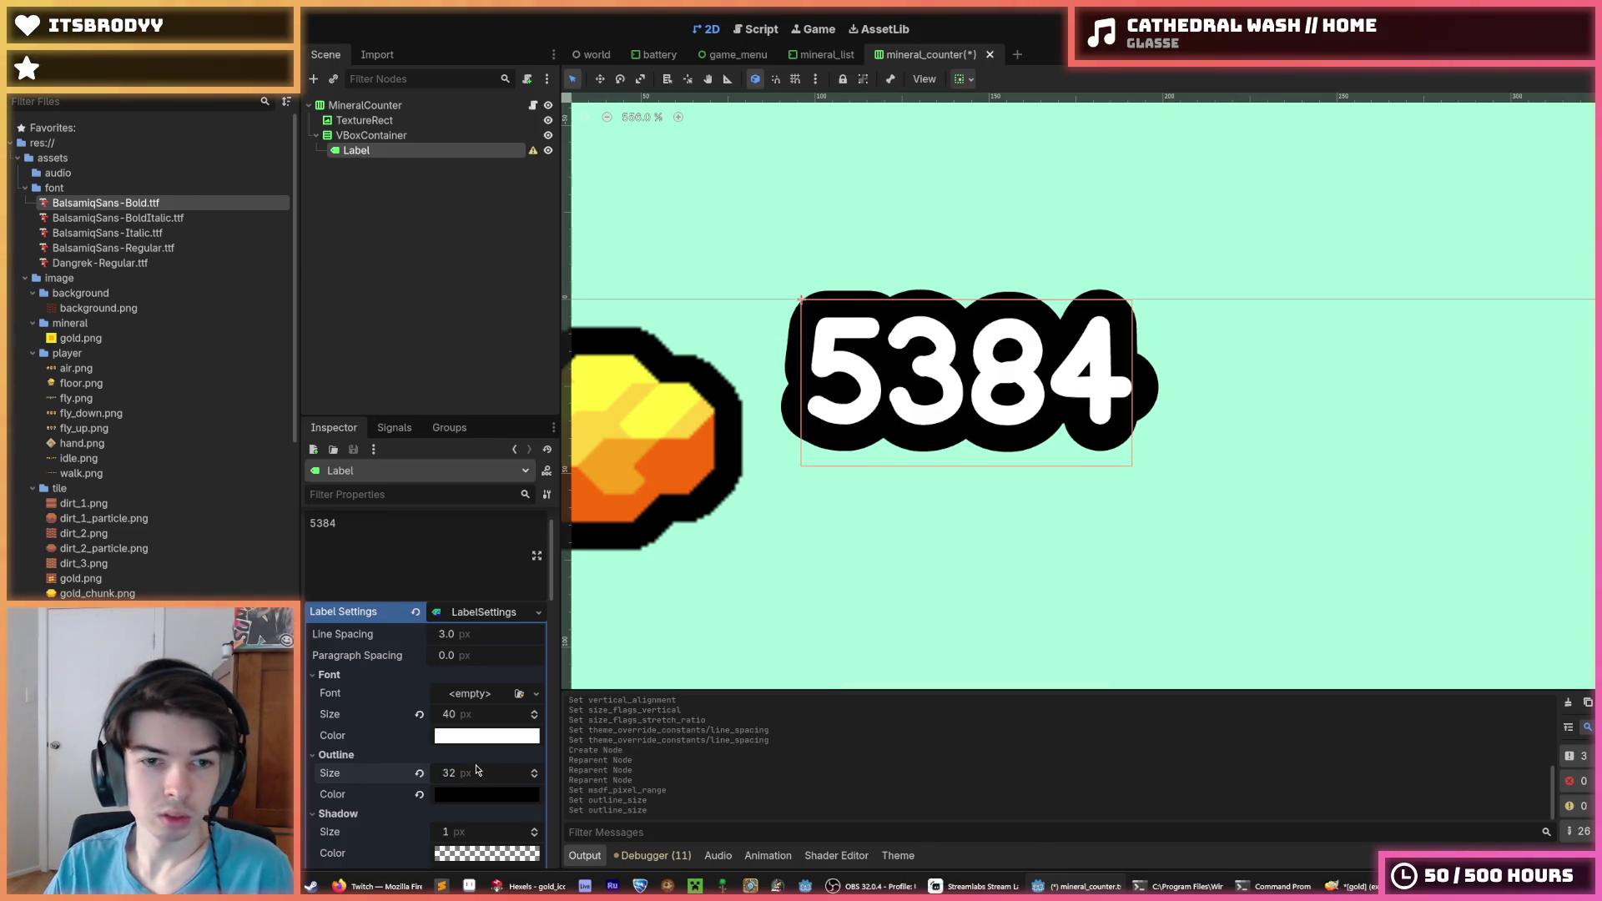
Set the outline size back to 30 px and save the mineral_counter scene
click(468, 771)
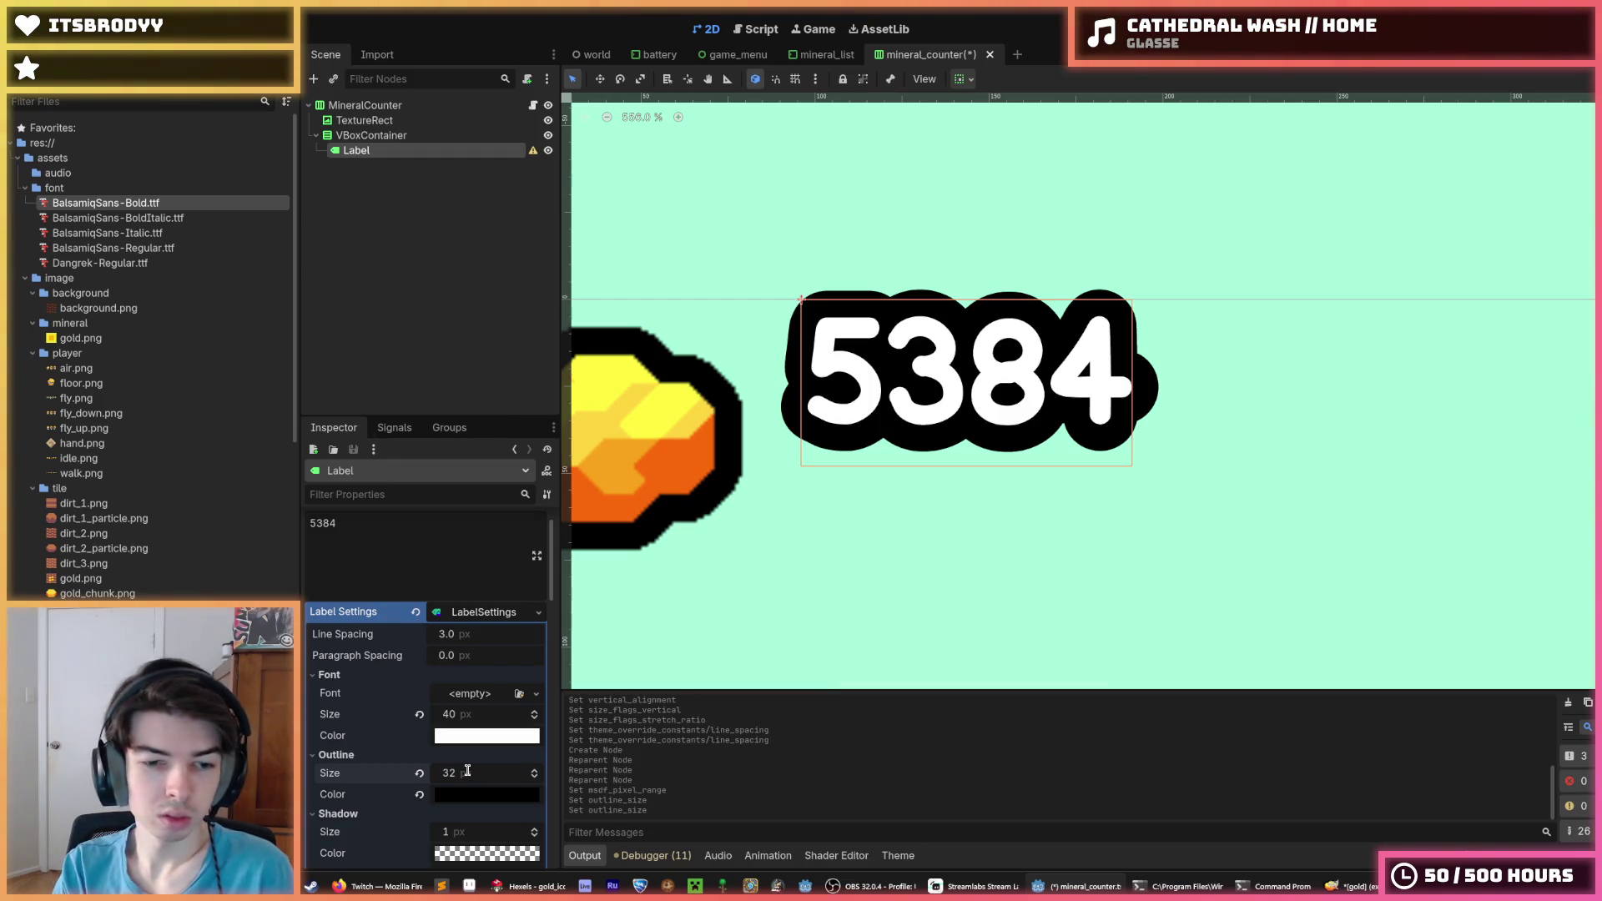
click(467, 771)
text(0)
key(Return)
key(ctrl+s)
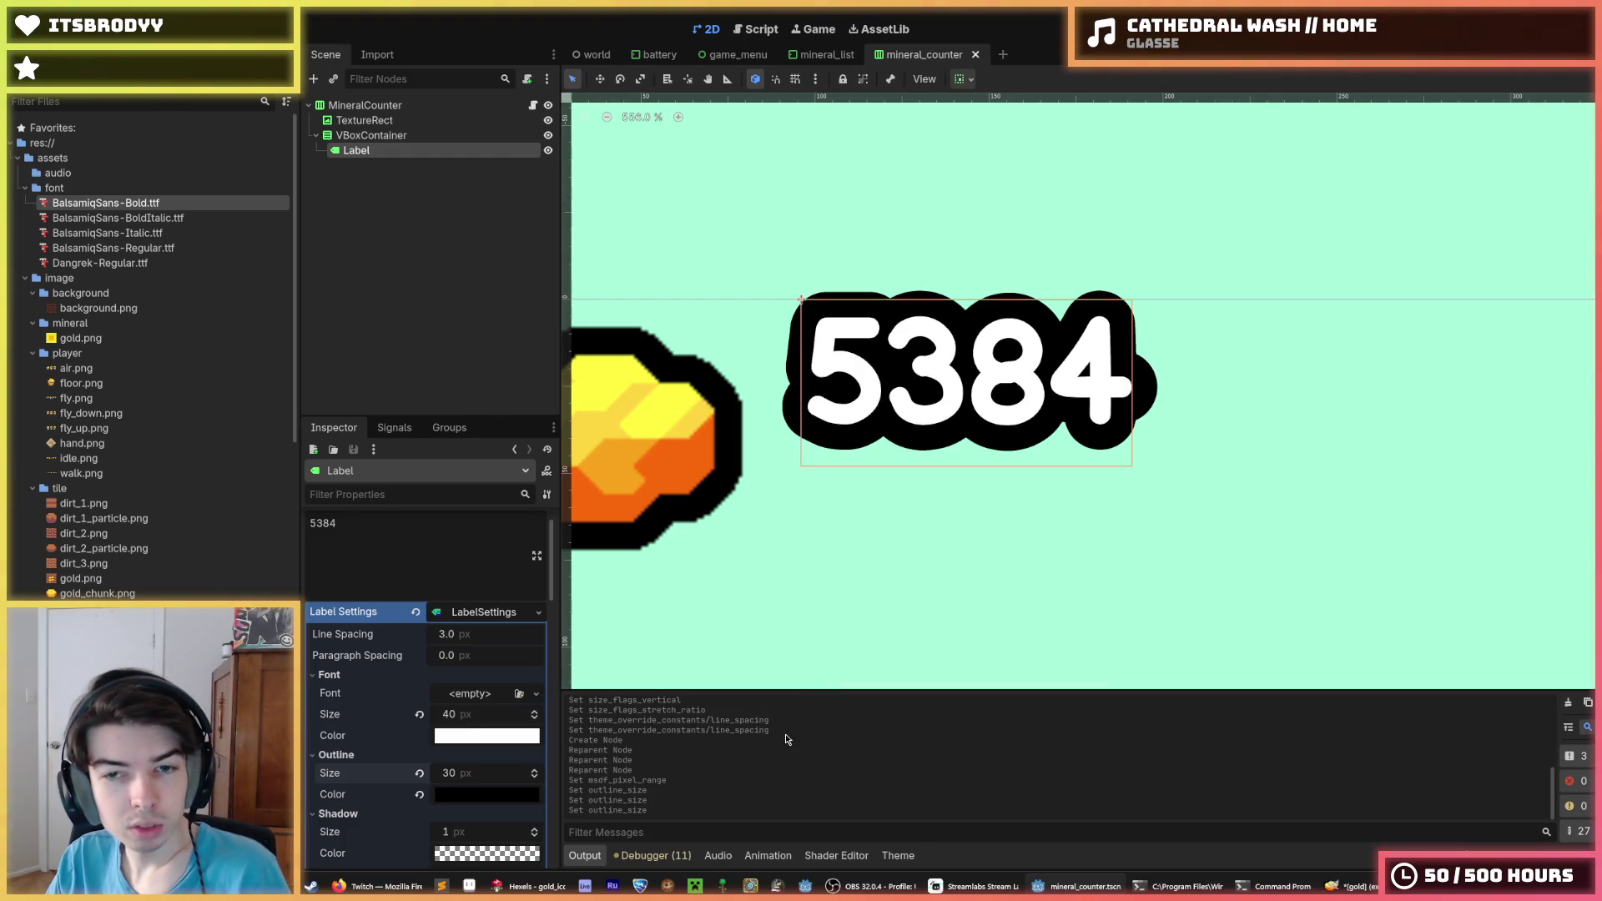
click(862, 545)
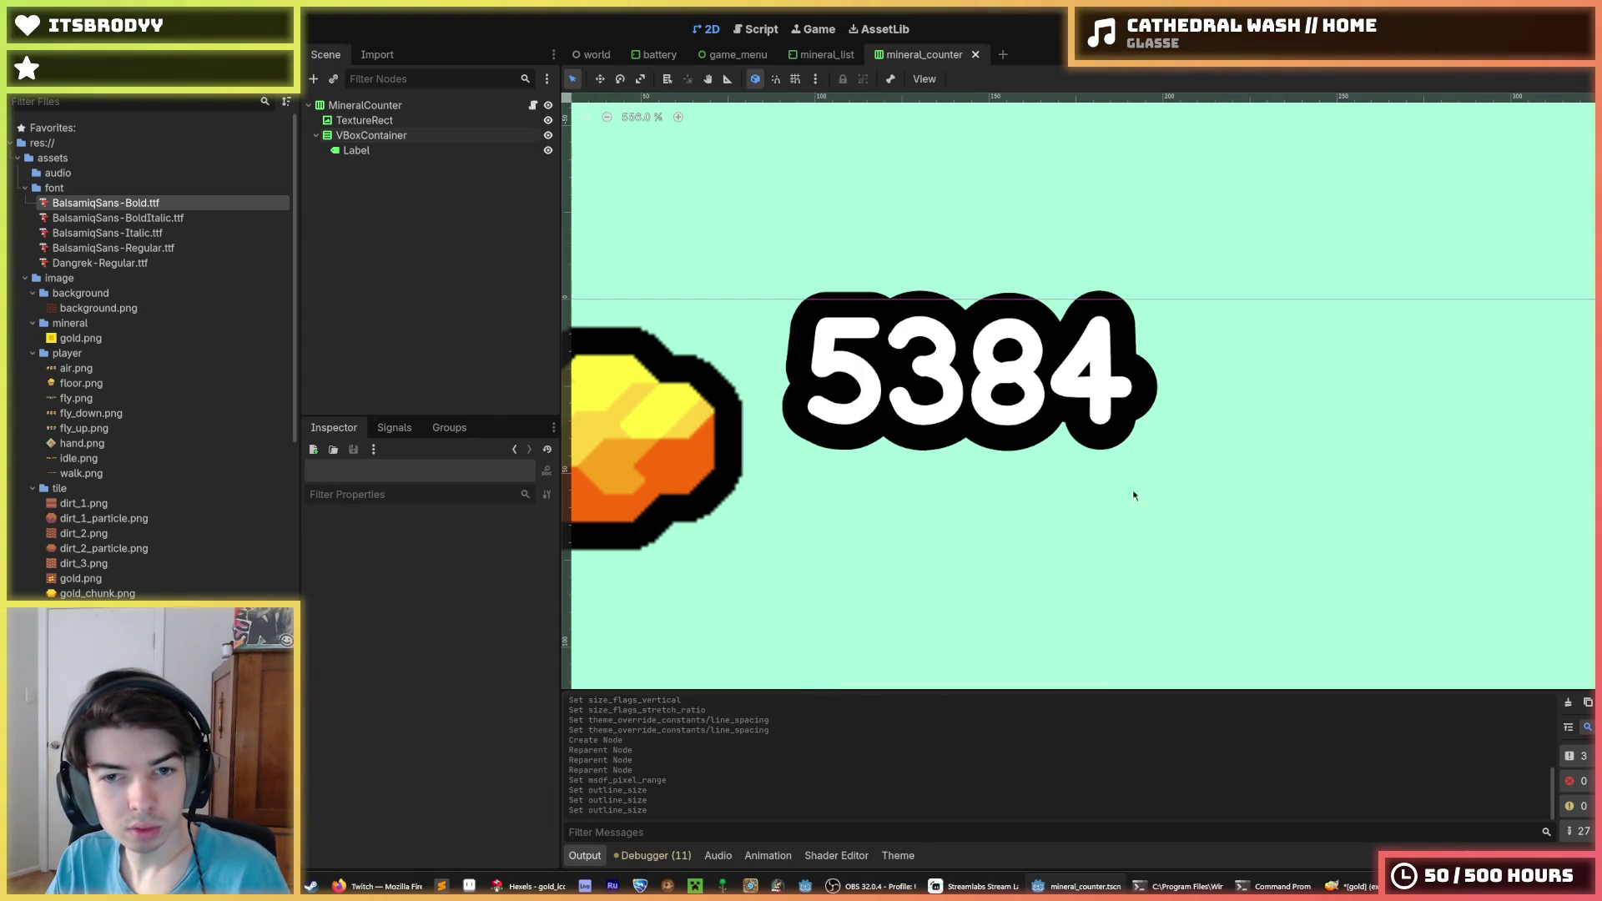
Add a MarginContainer as a child of the VBoxContainer
click(938, 432)
click(374, 136)
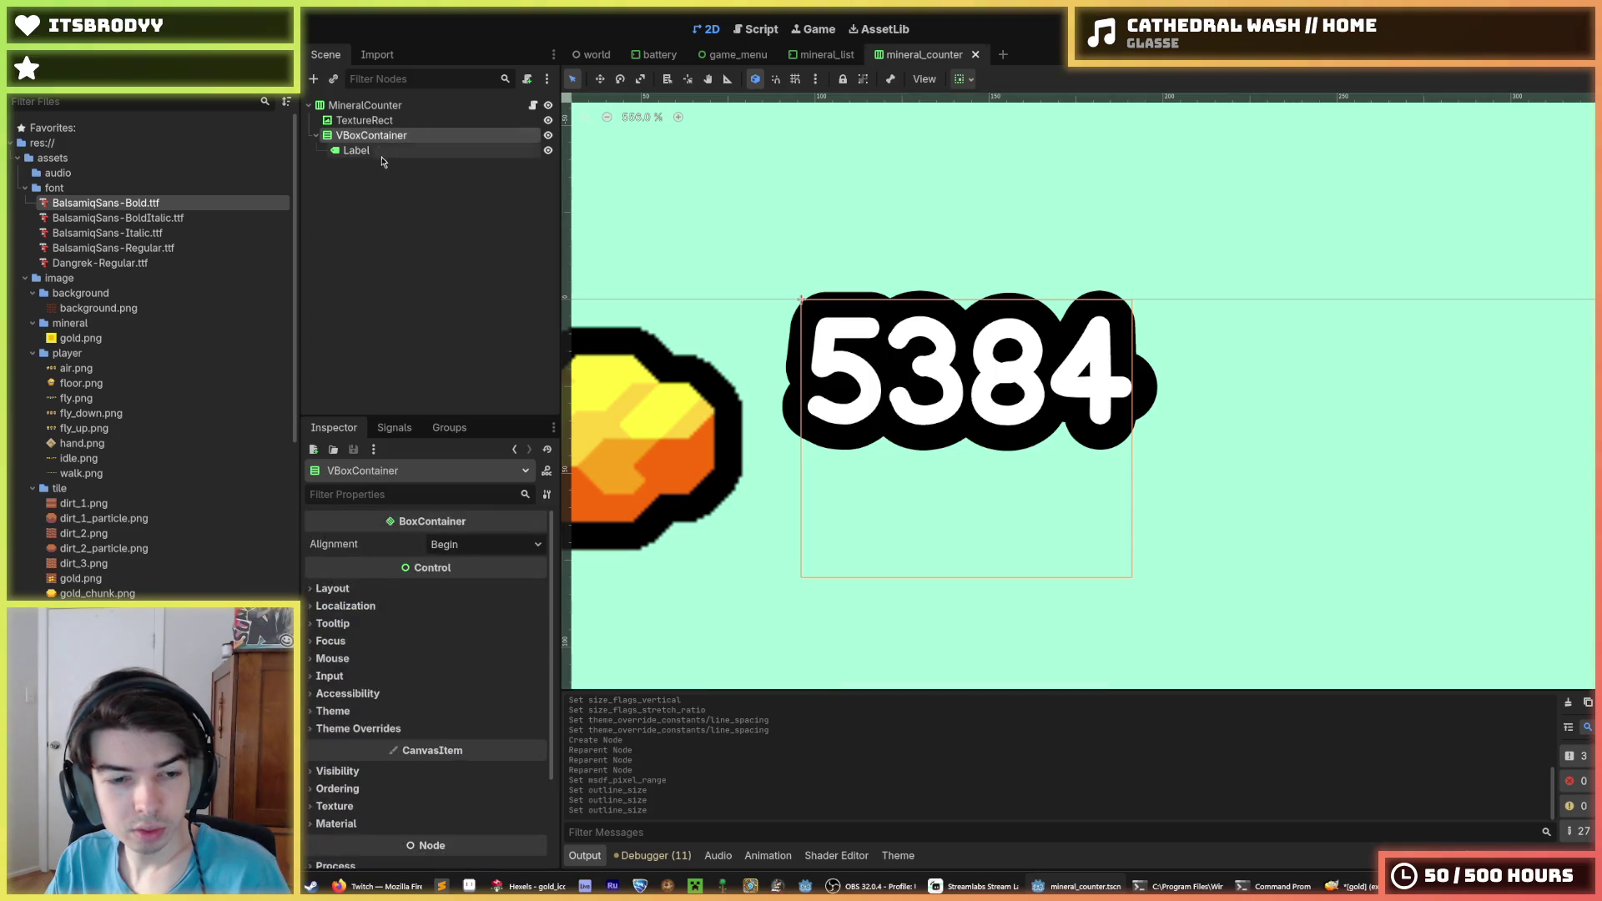
right_click(382, 135)
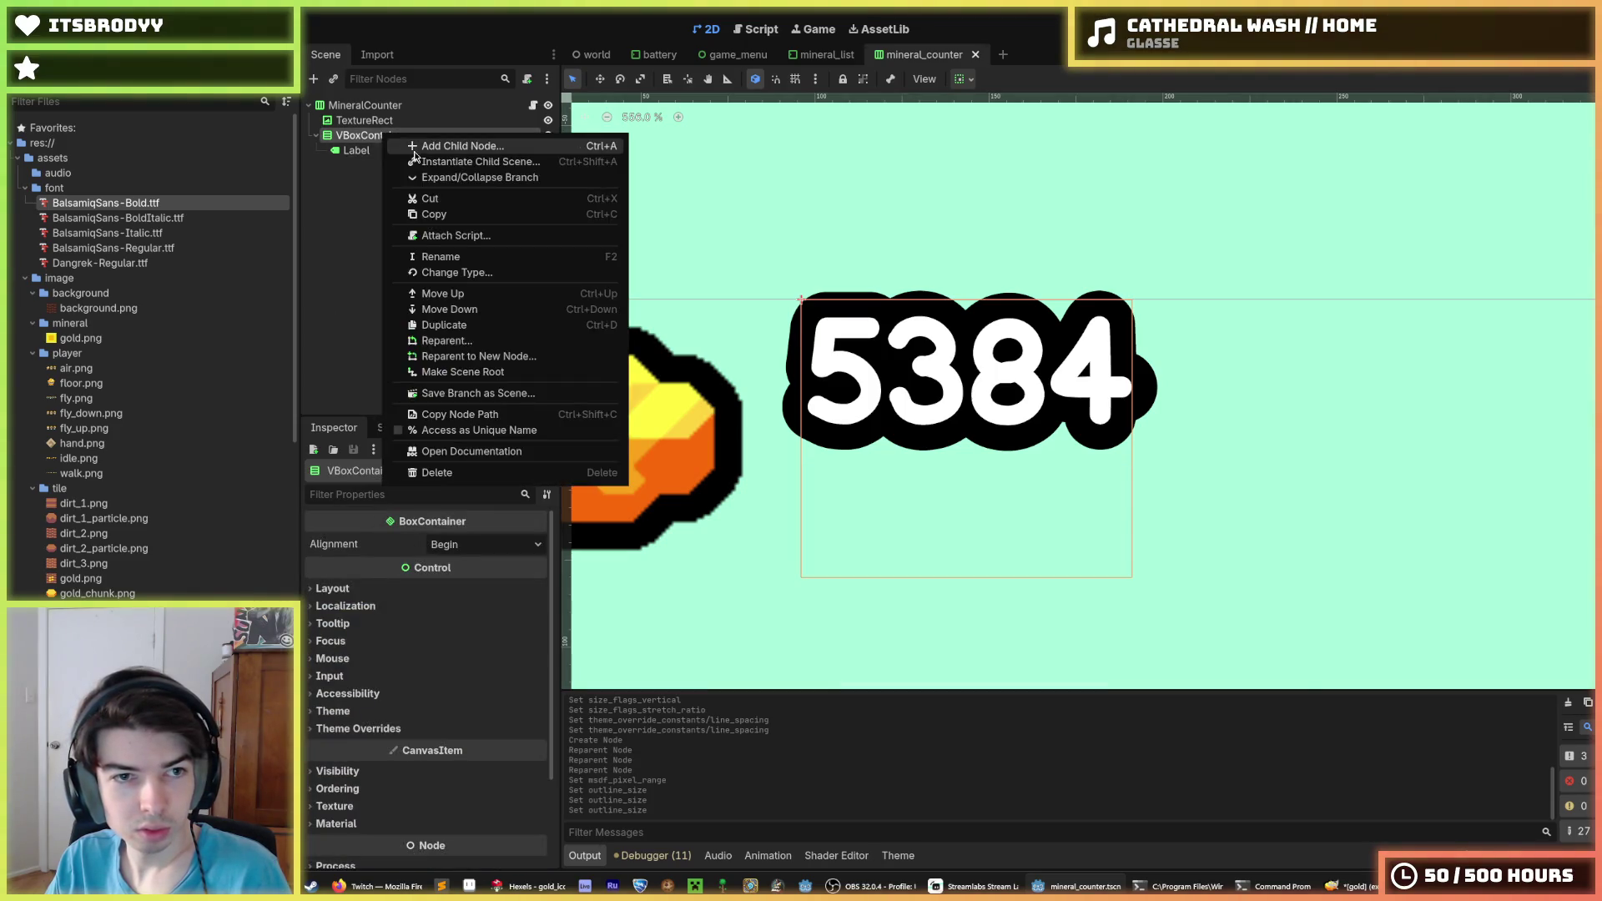
click(415, 156)
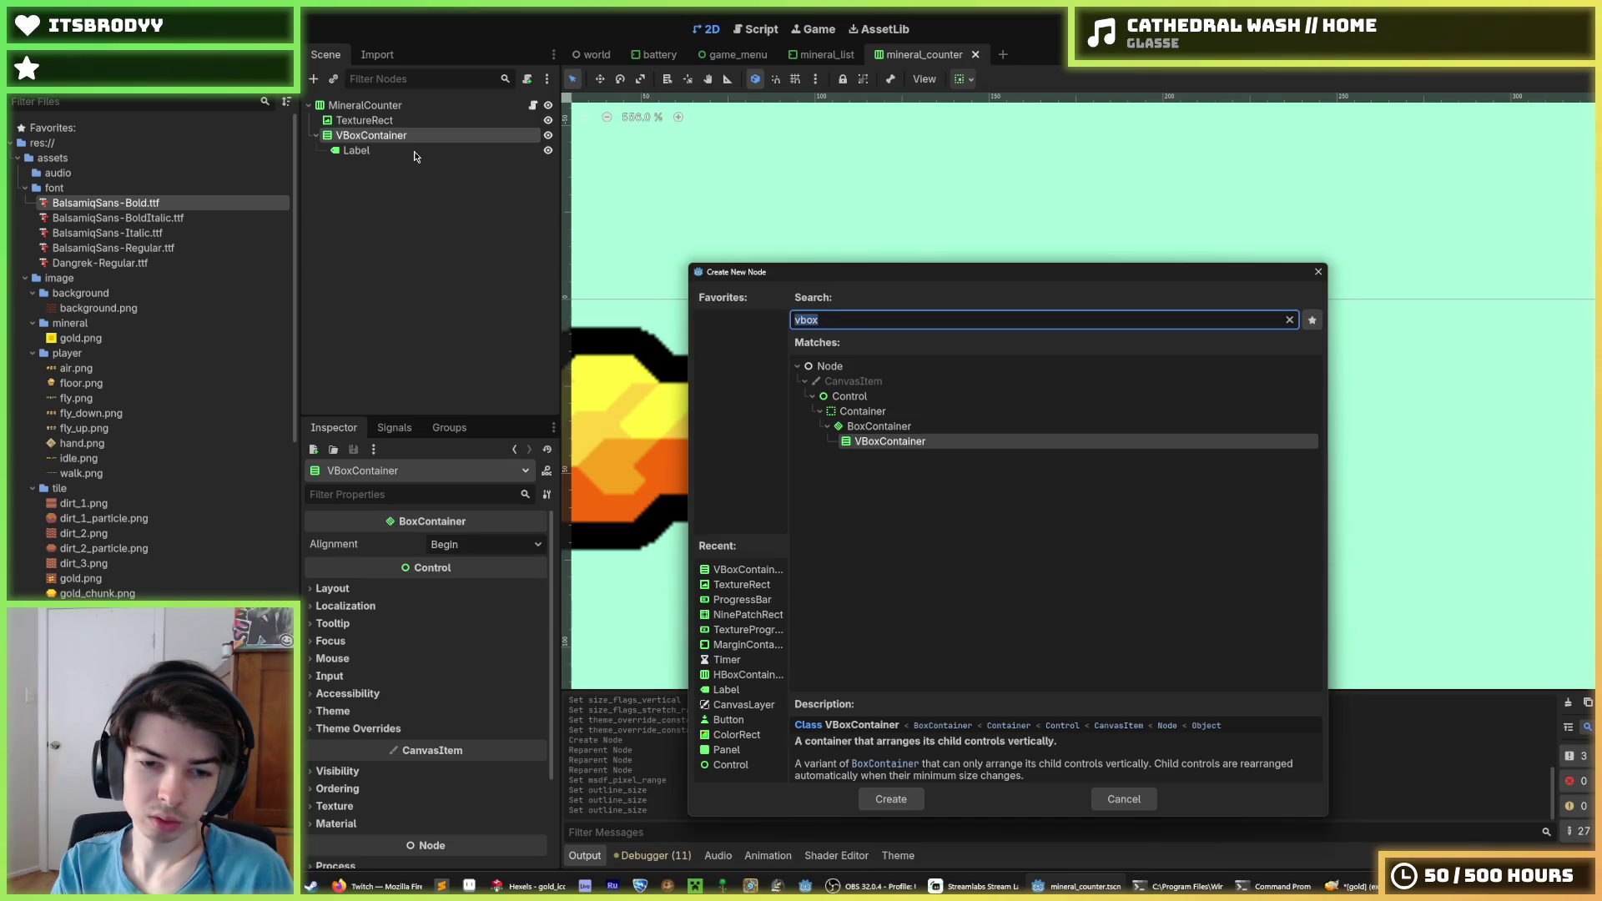
text(margin)
key(Return)
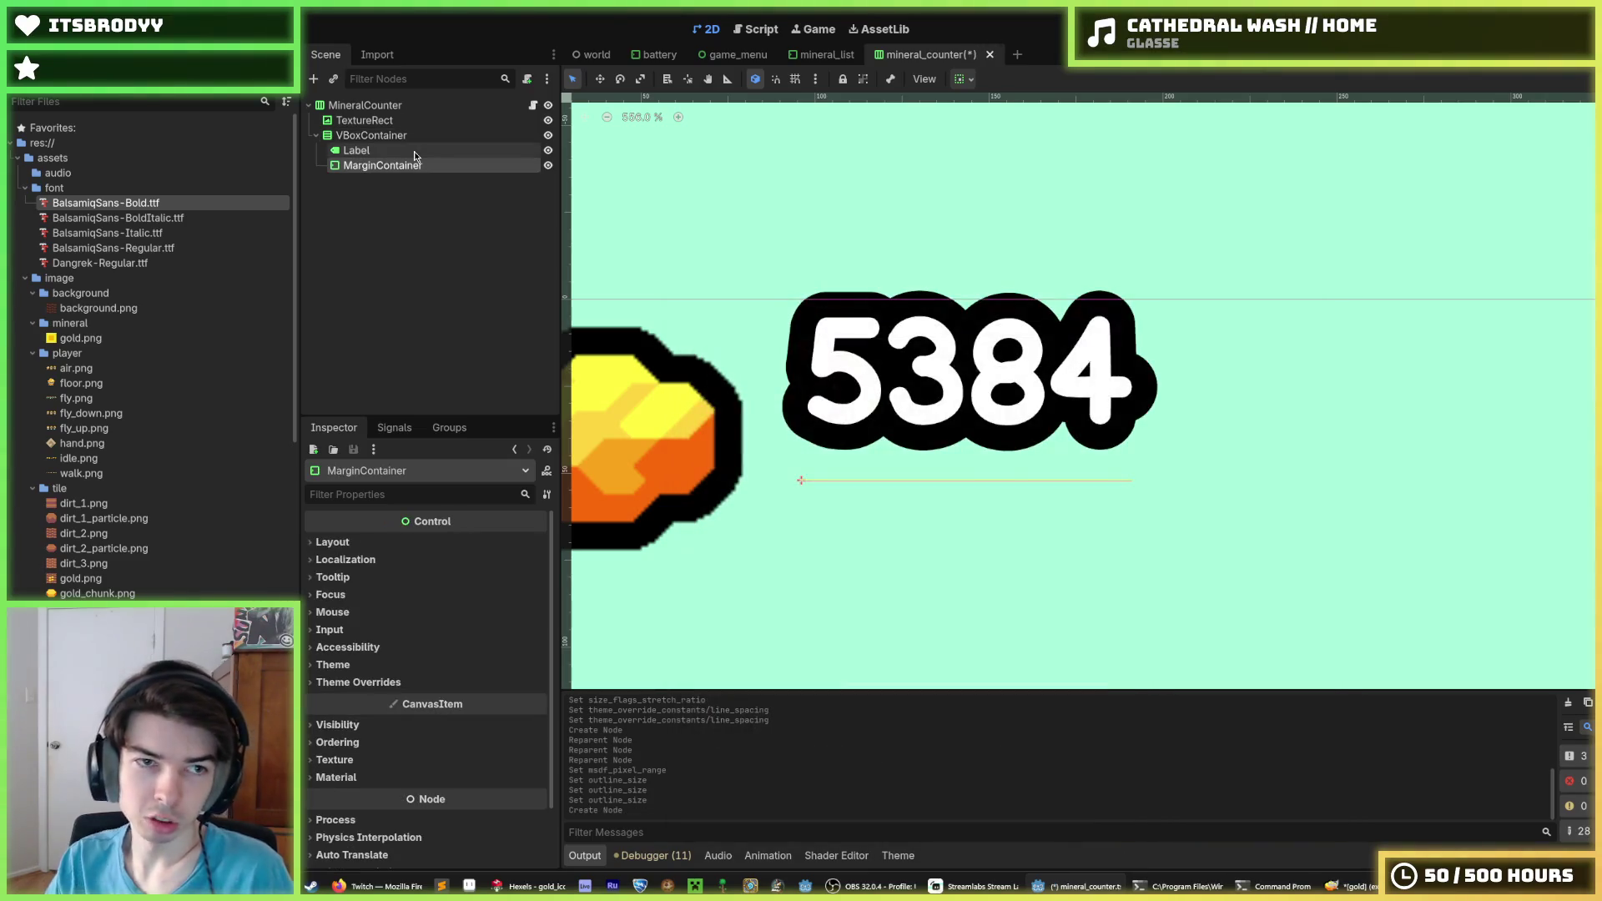
Move the Label into the MarginContainer and delete the VBoxContainer
mouse_move(380, 151)
mouse_down()
mouse_move(375, 173)
mouse_move(376, 135)
mouse_up()
key(Delete)
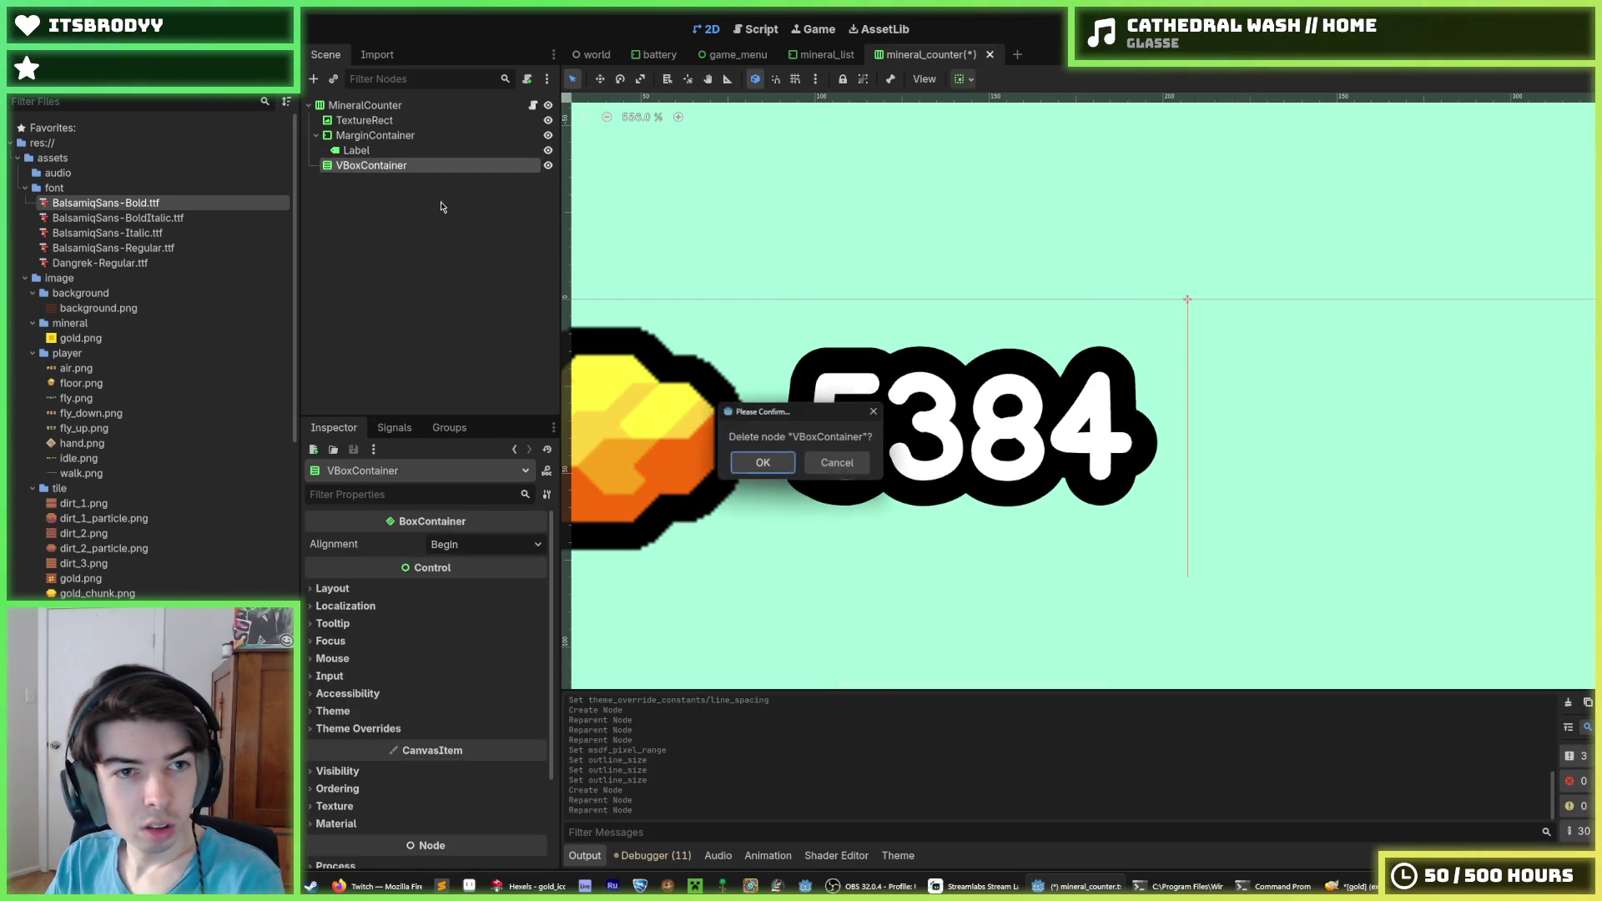
key(Return)
click(364, 137)
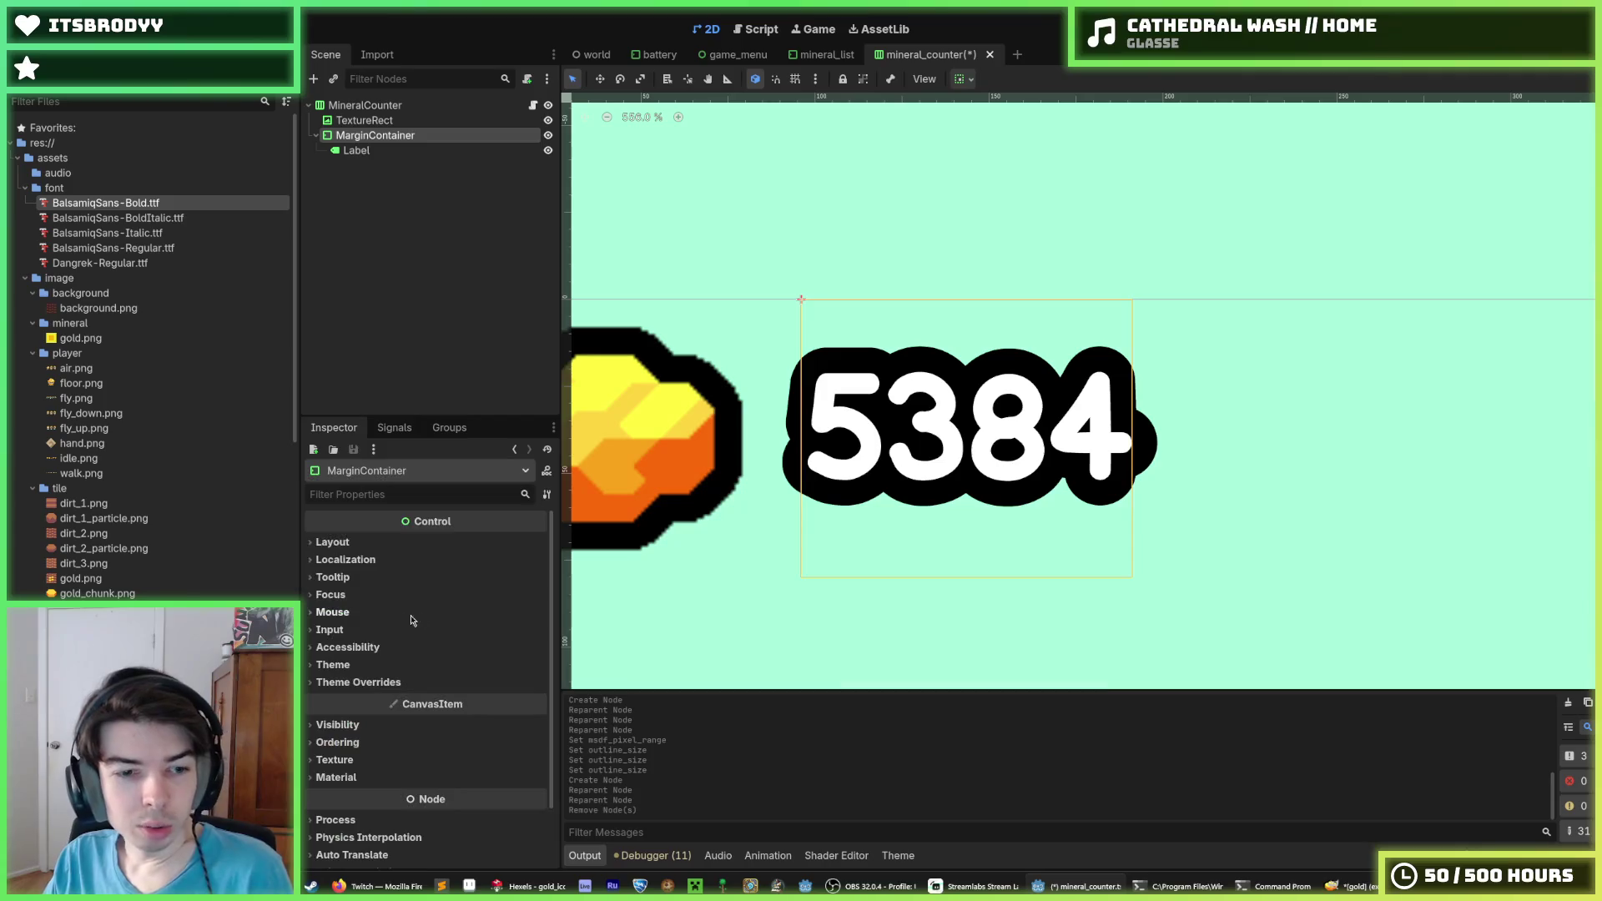
Enable the MarginContainer's Margin Top constant override and set it to 8 after trying 4
click(355, 683)
click(361, 699)
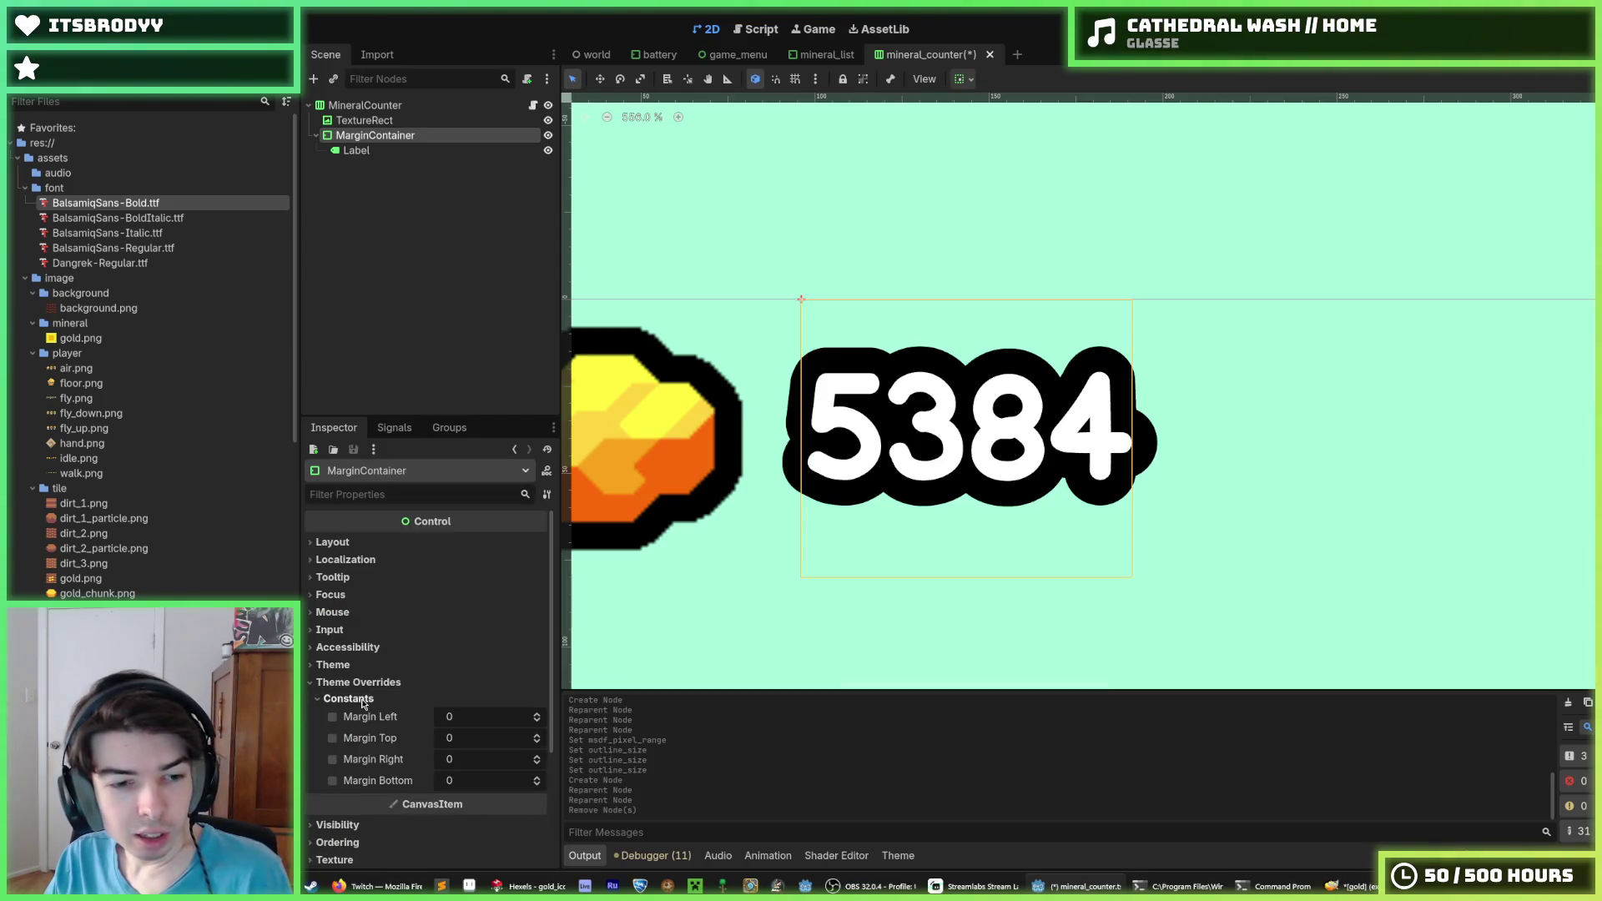
click(332, 739)
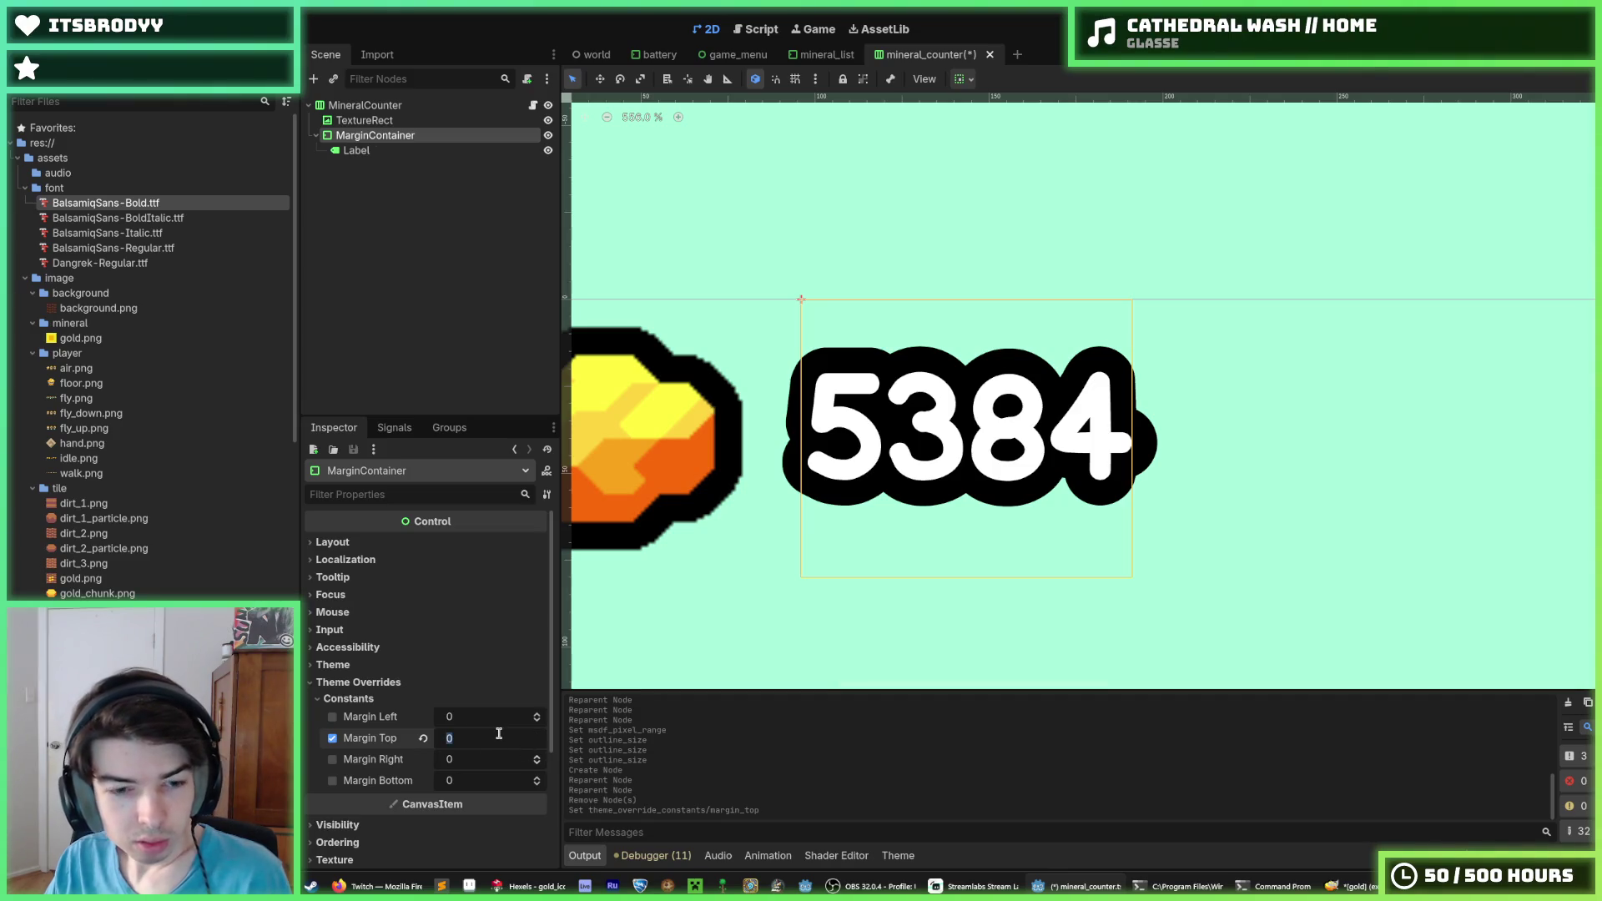
text(8)
key(Return)
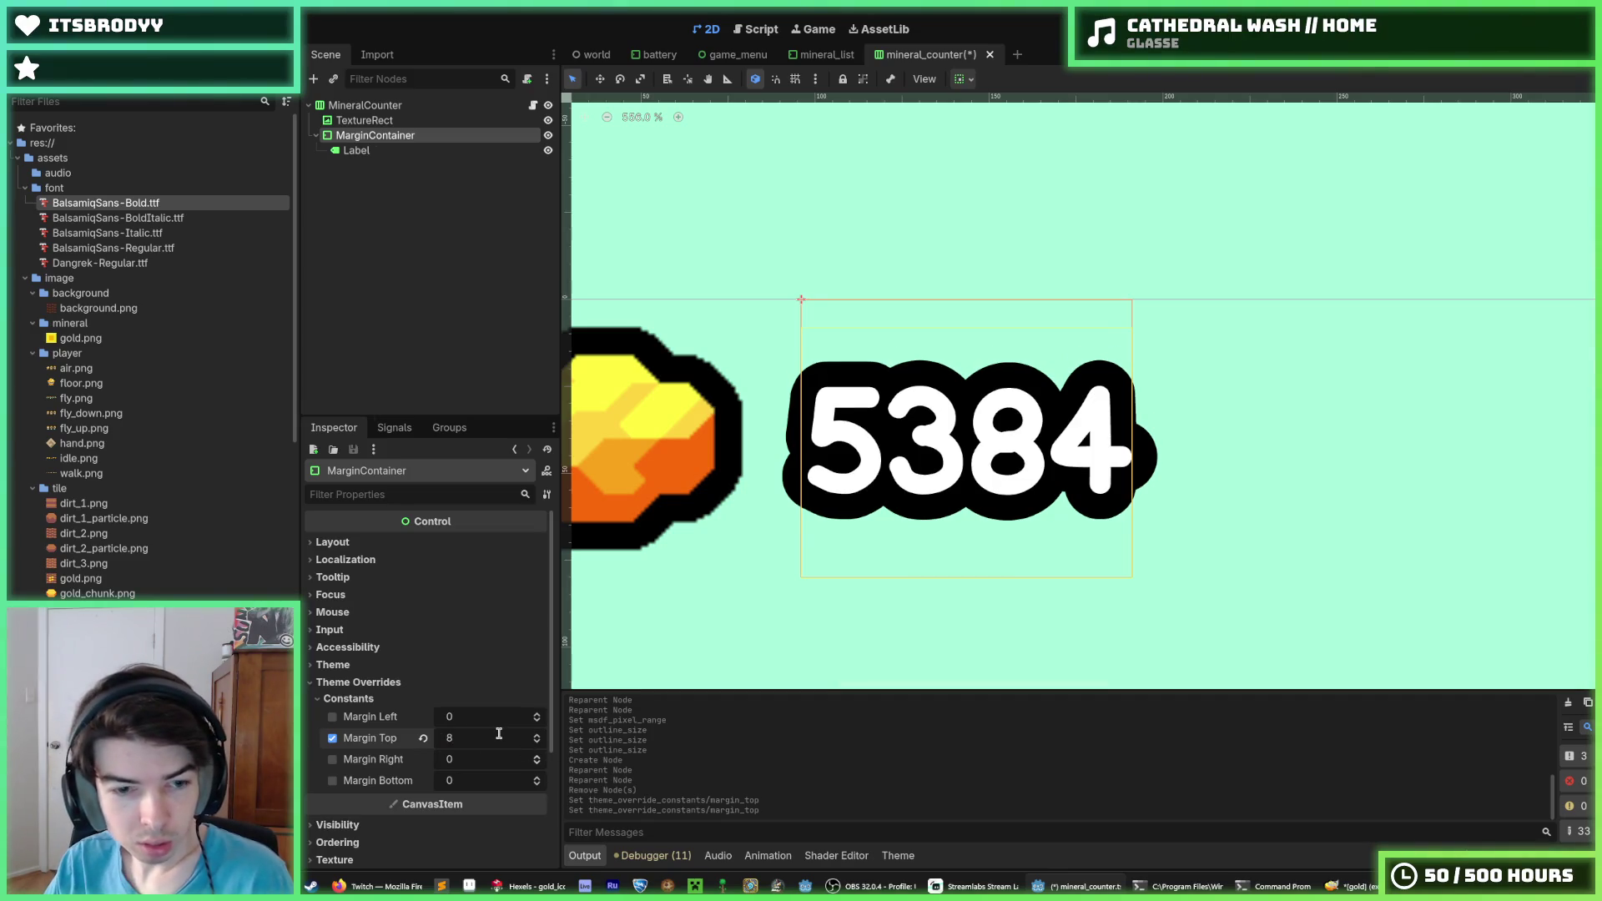
text(4)
key(Return)
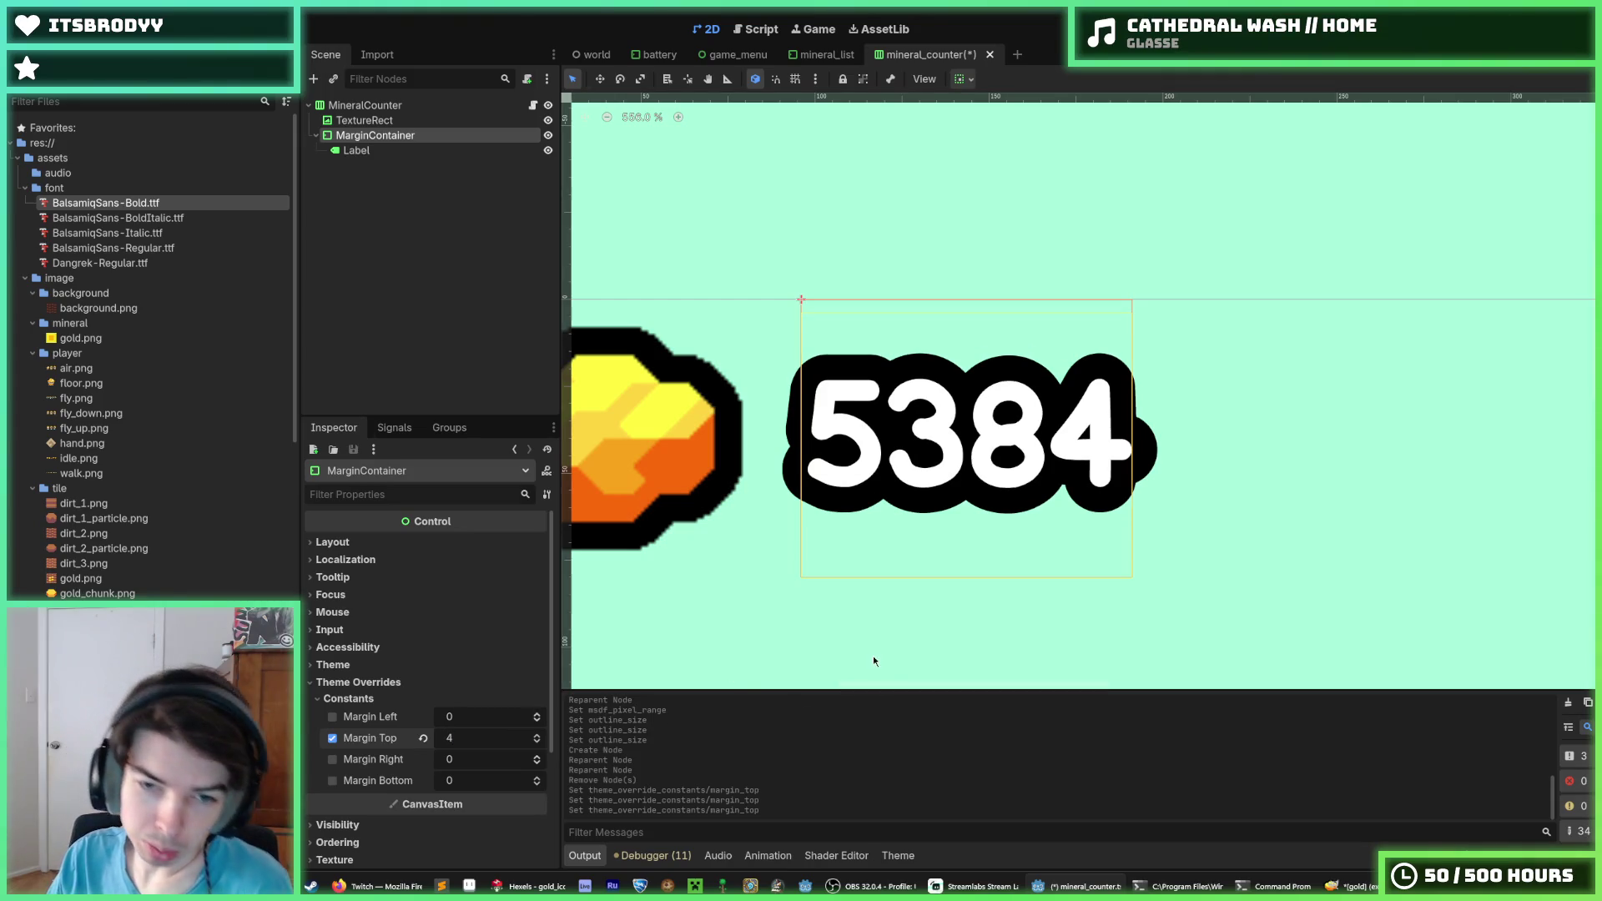
click(485, 738)
text(8)
key(Return)
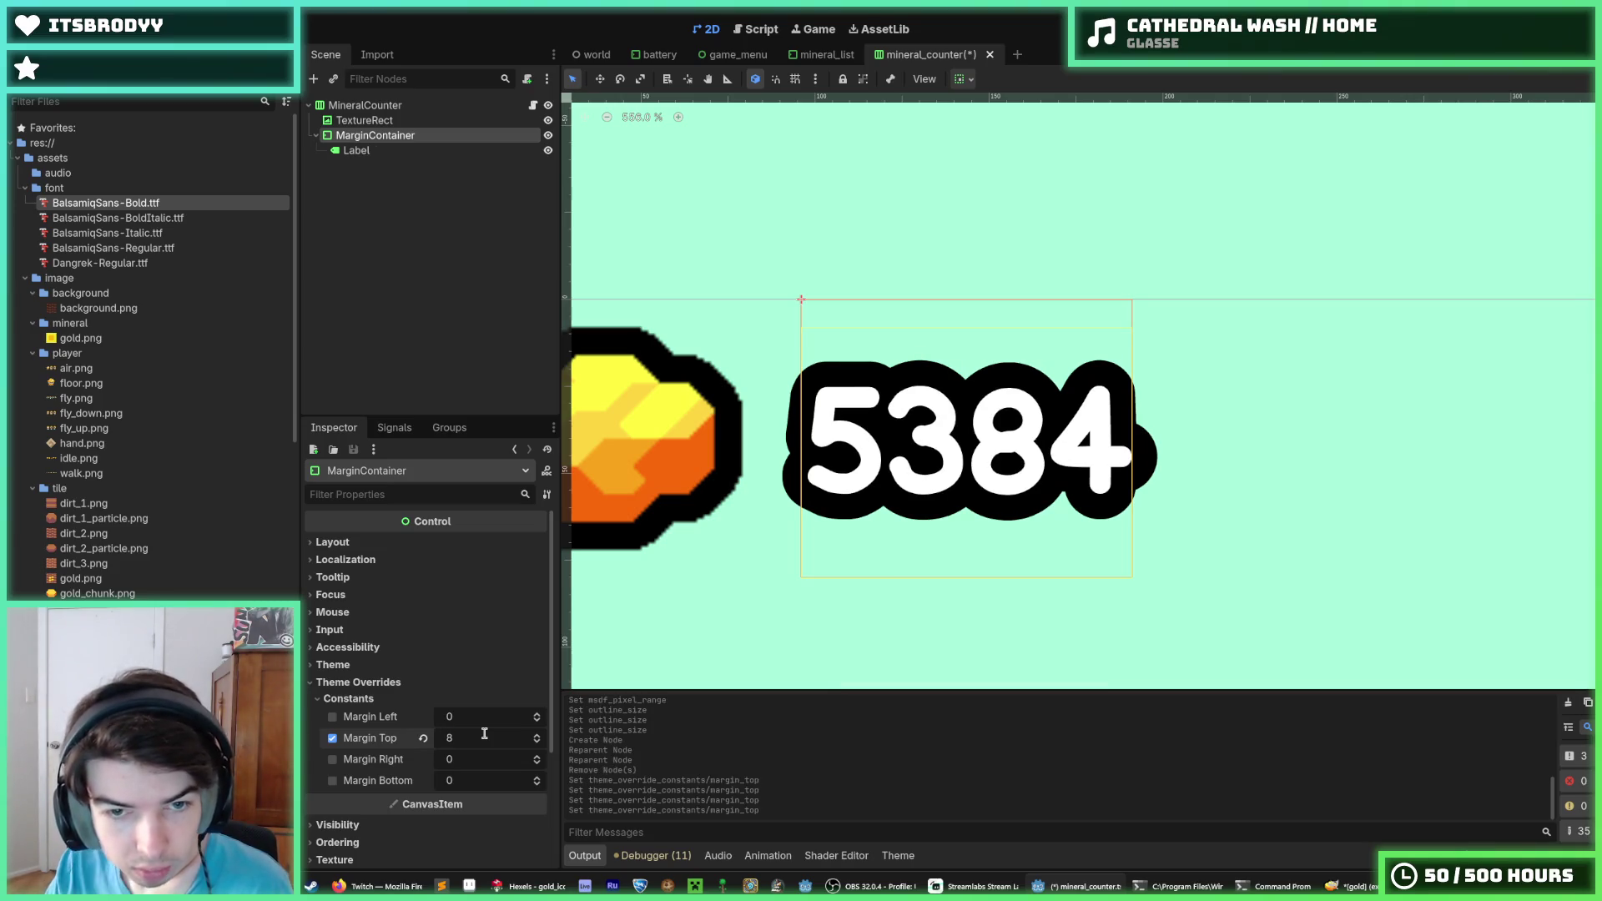
Save the scene and run the game with F5 to test the counter
scroll(931, 634, down, 2)
key(ctrl+s)
click(357, 151)
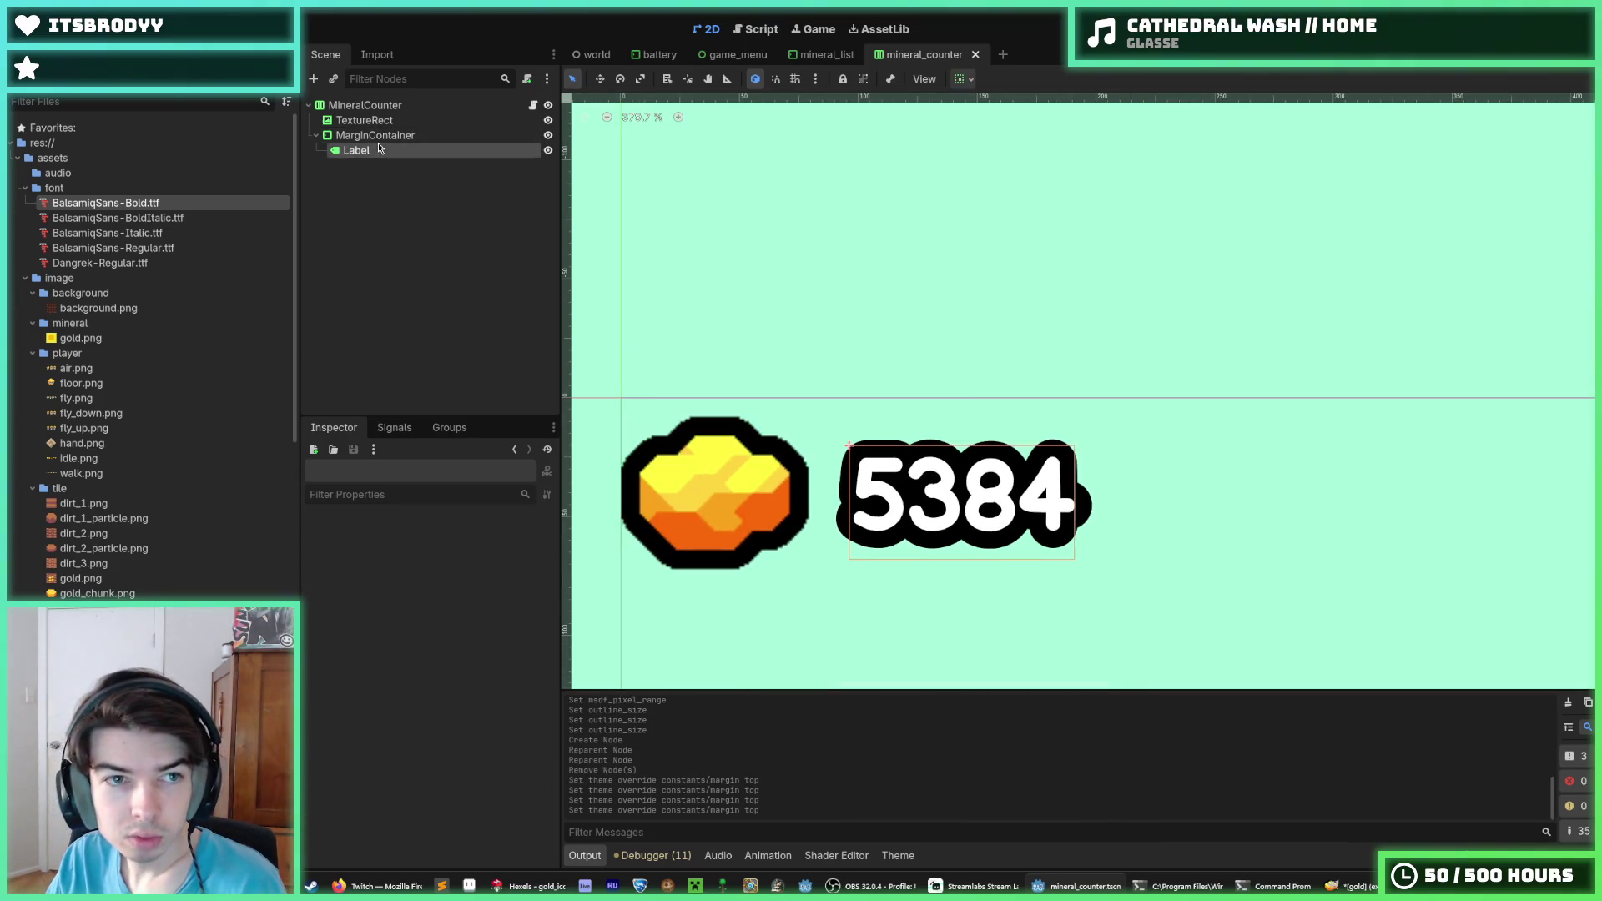
click(385, 136)
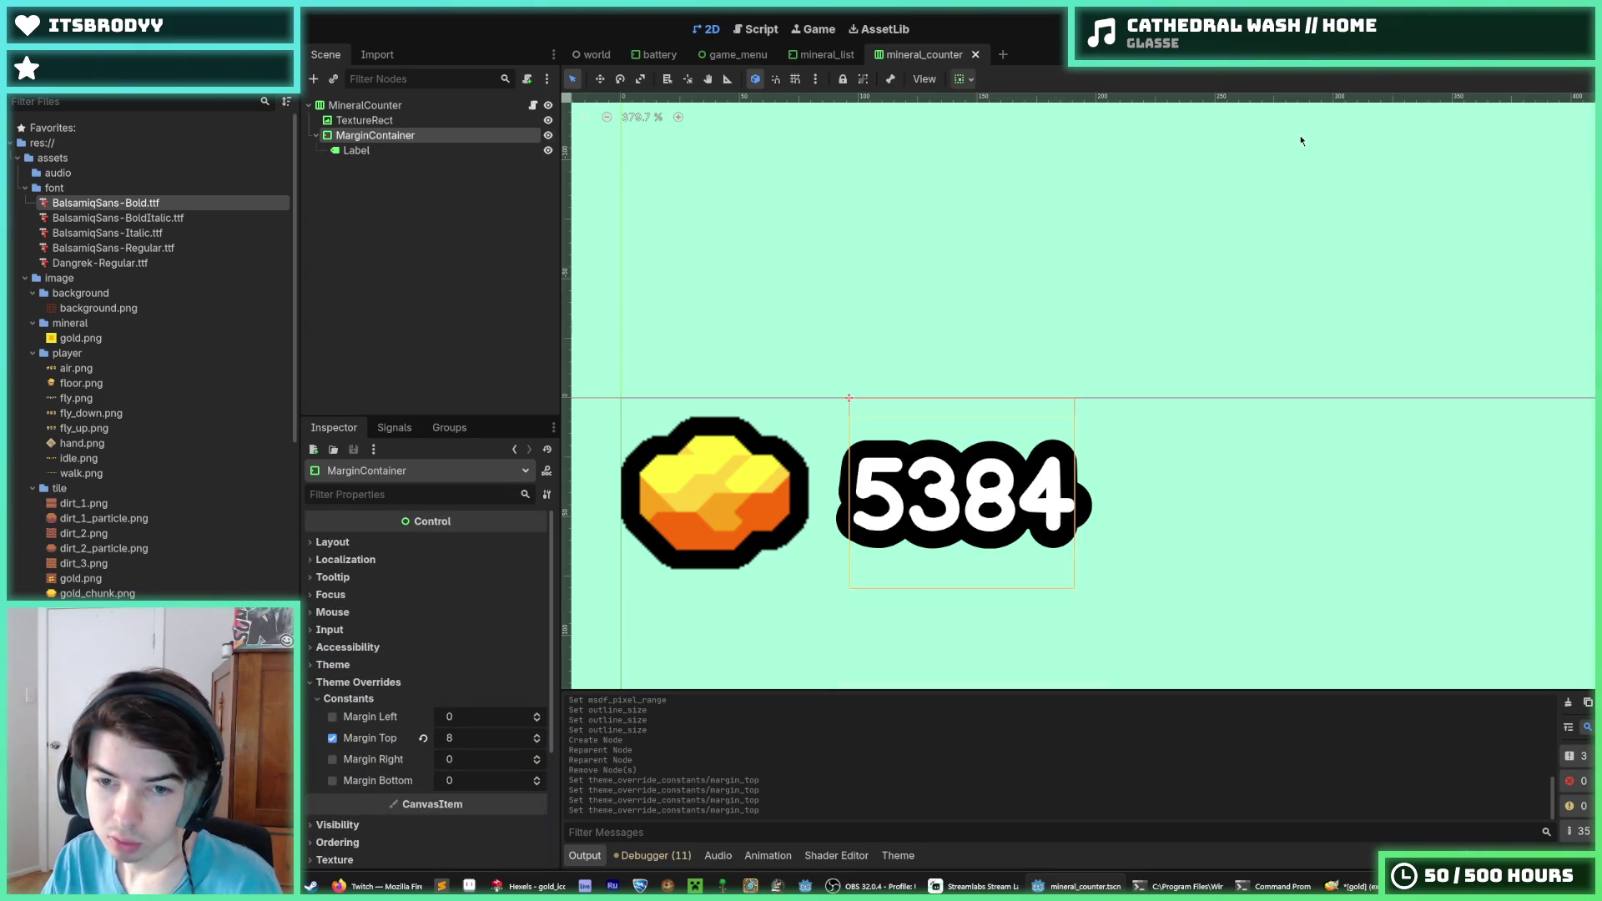
key(F5)
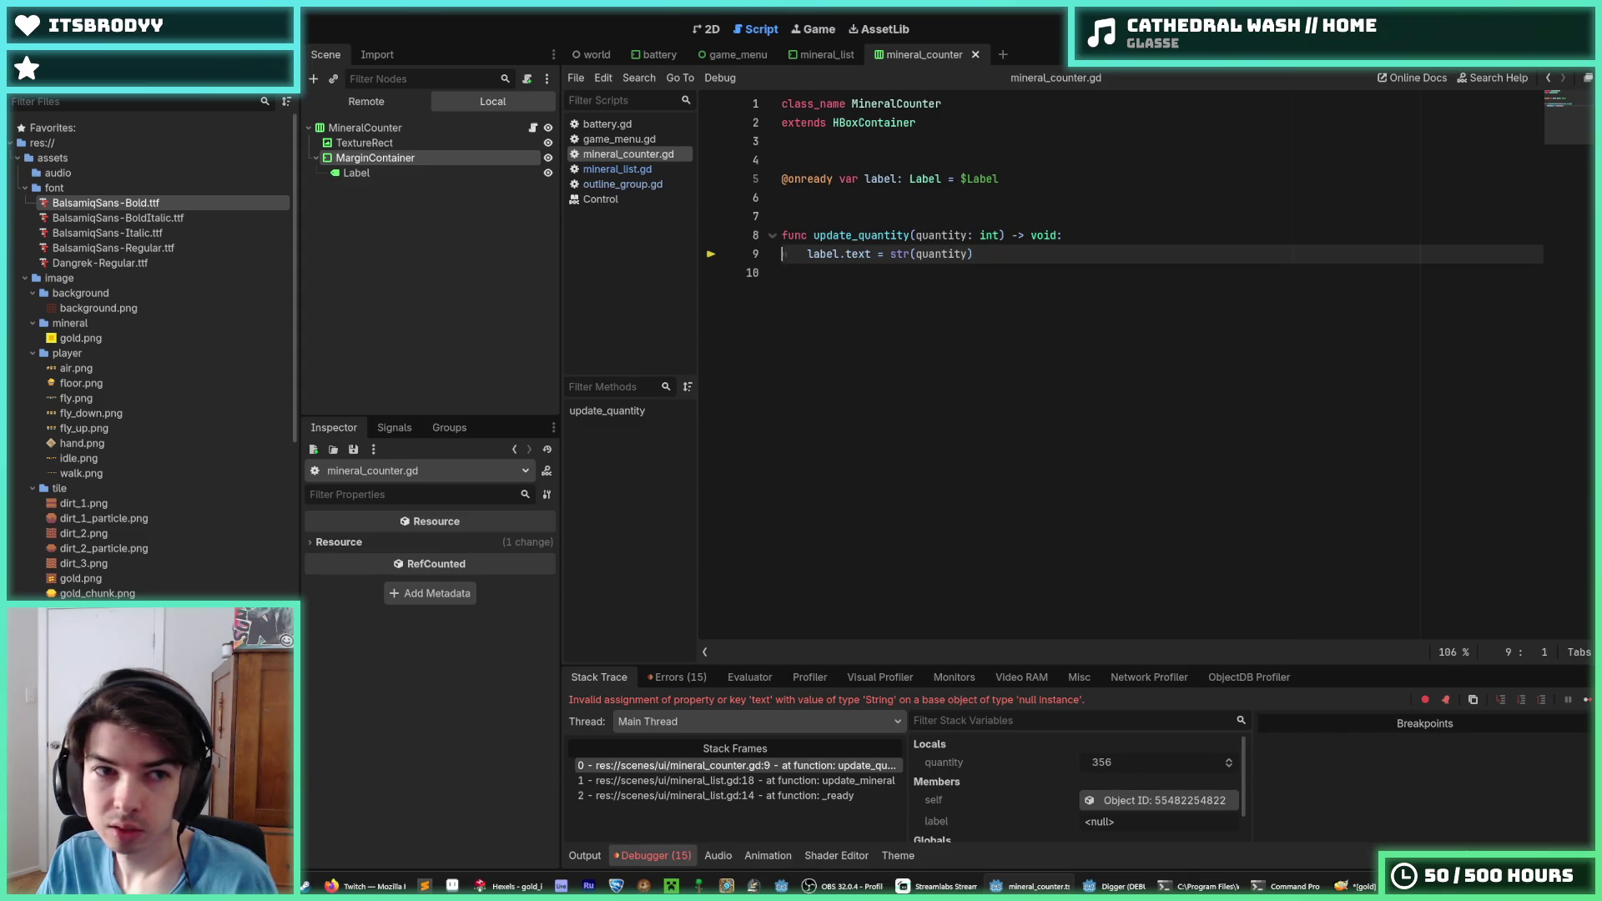
Stop the crashed run, make the Label accessible as %Label, and relaunch the game
key(F8)
click(968, 179)
text(%)
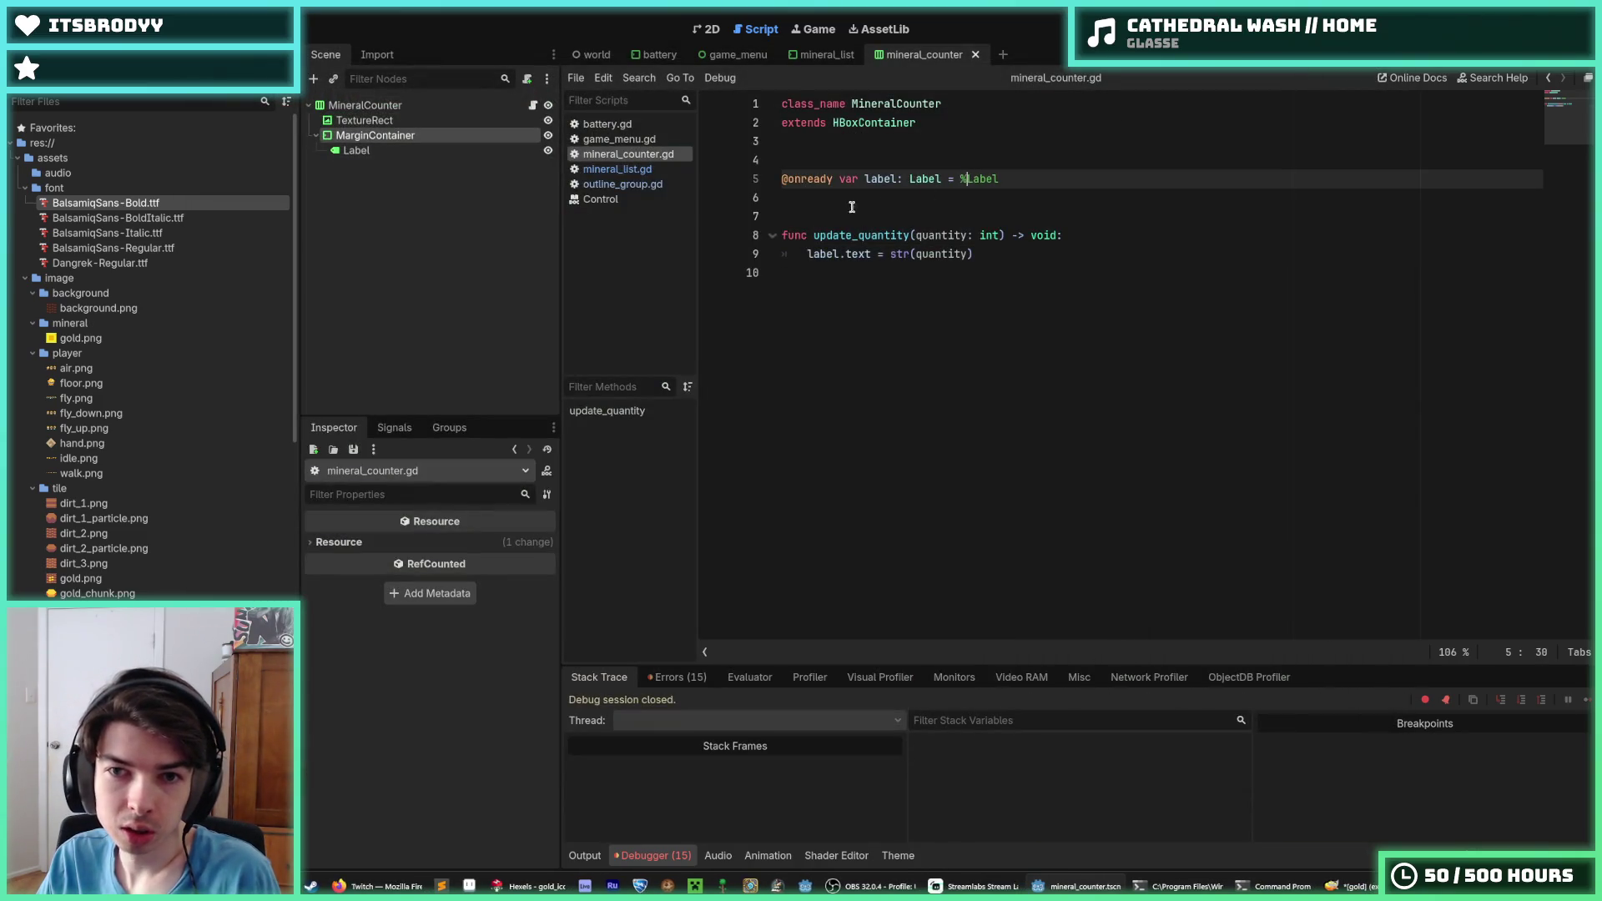
right_click(433, 151)
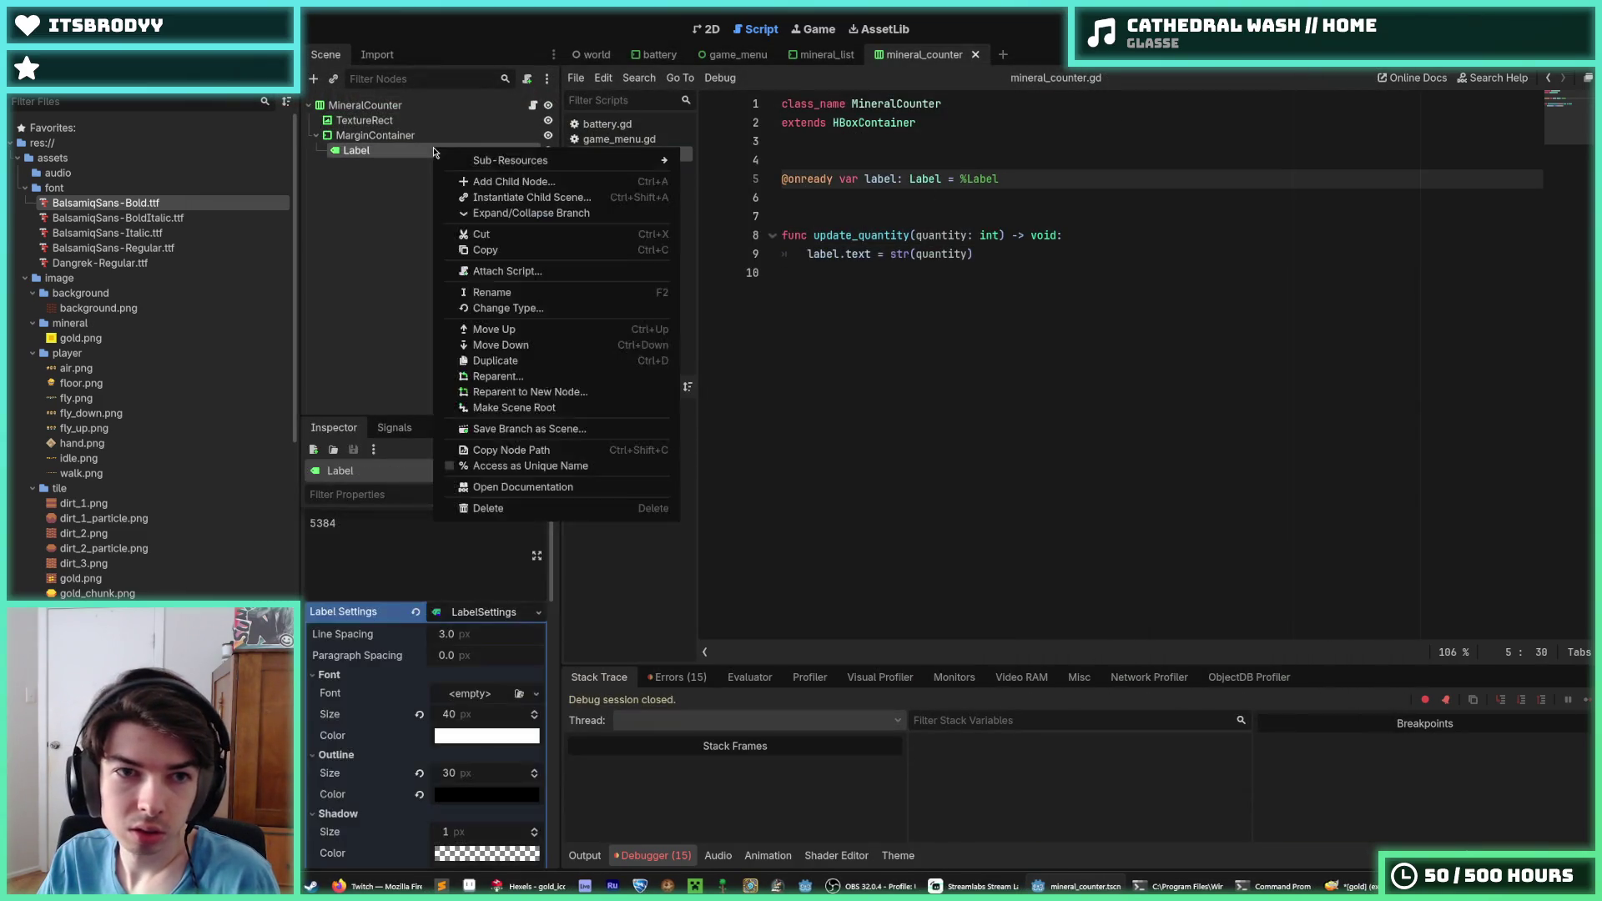
click(543, 467)
click(1123, 252)
key(F5)
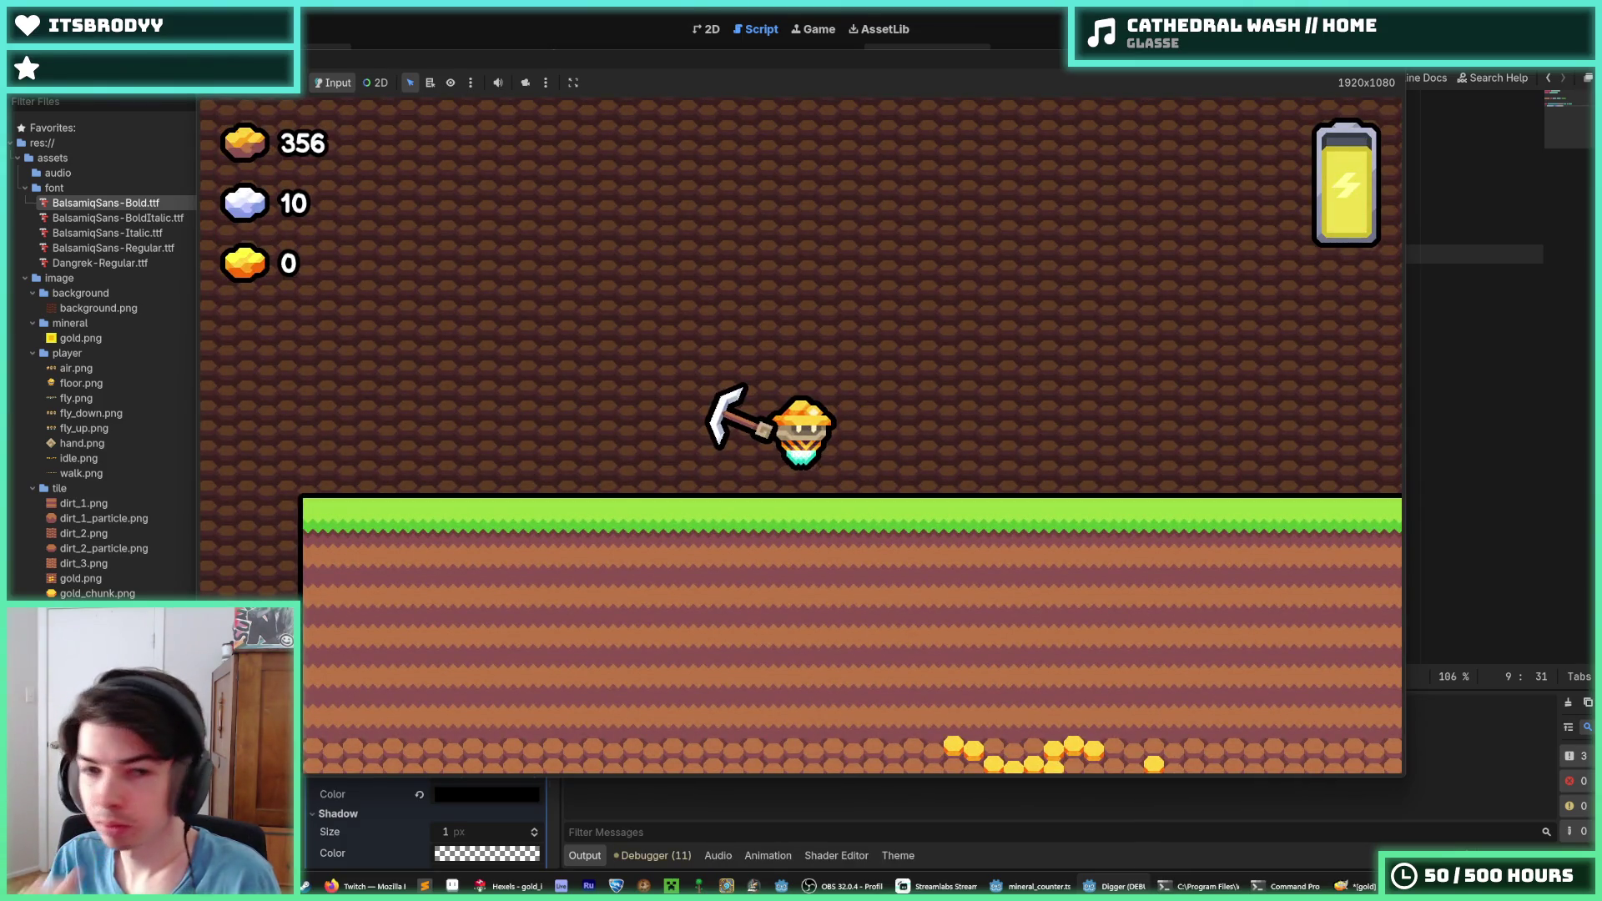
Dig the miner down and sideways through gold until the third counter reads 62
key(Down)
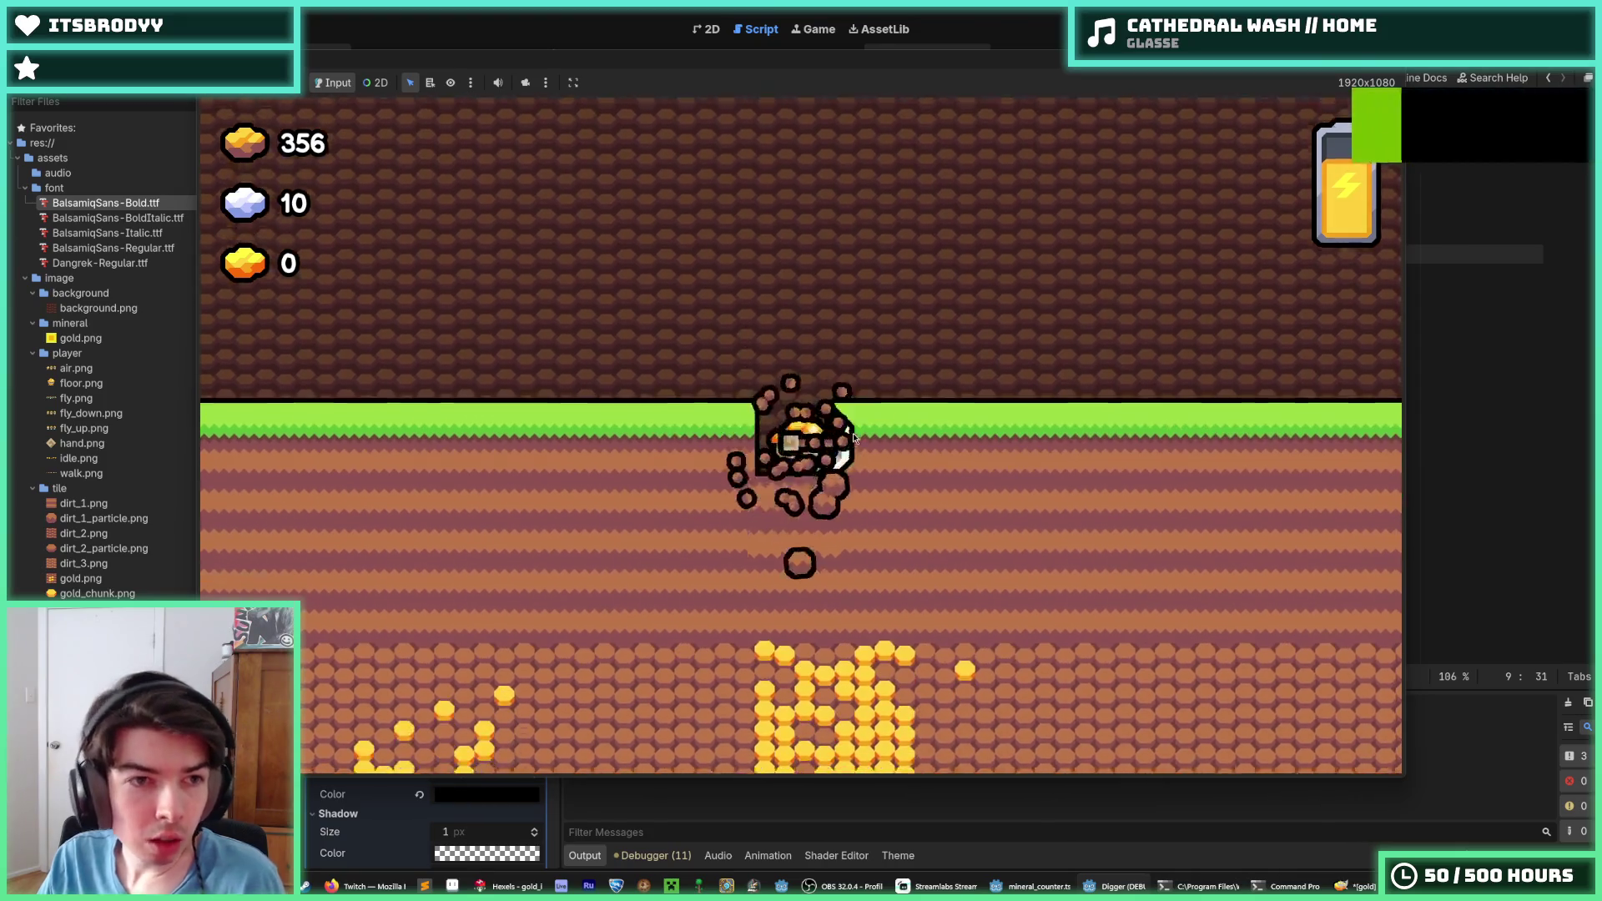
key(Down)
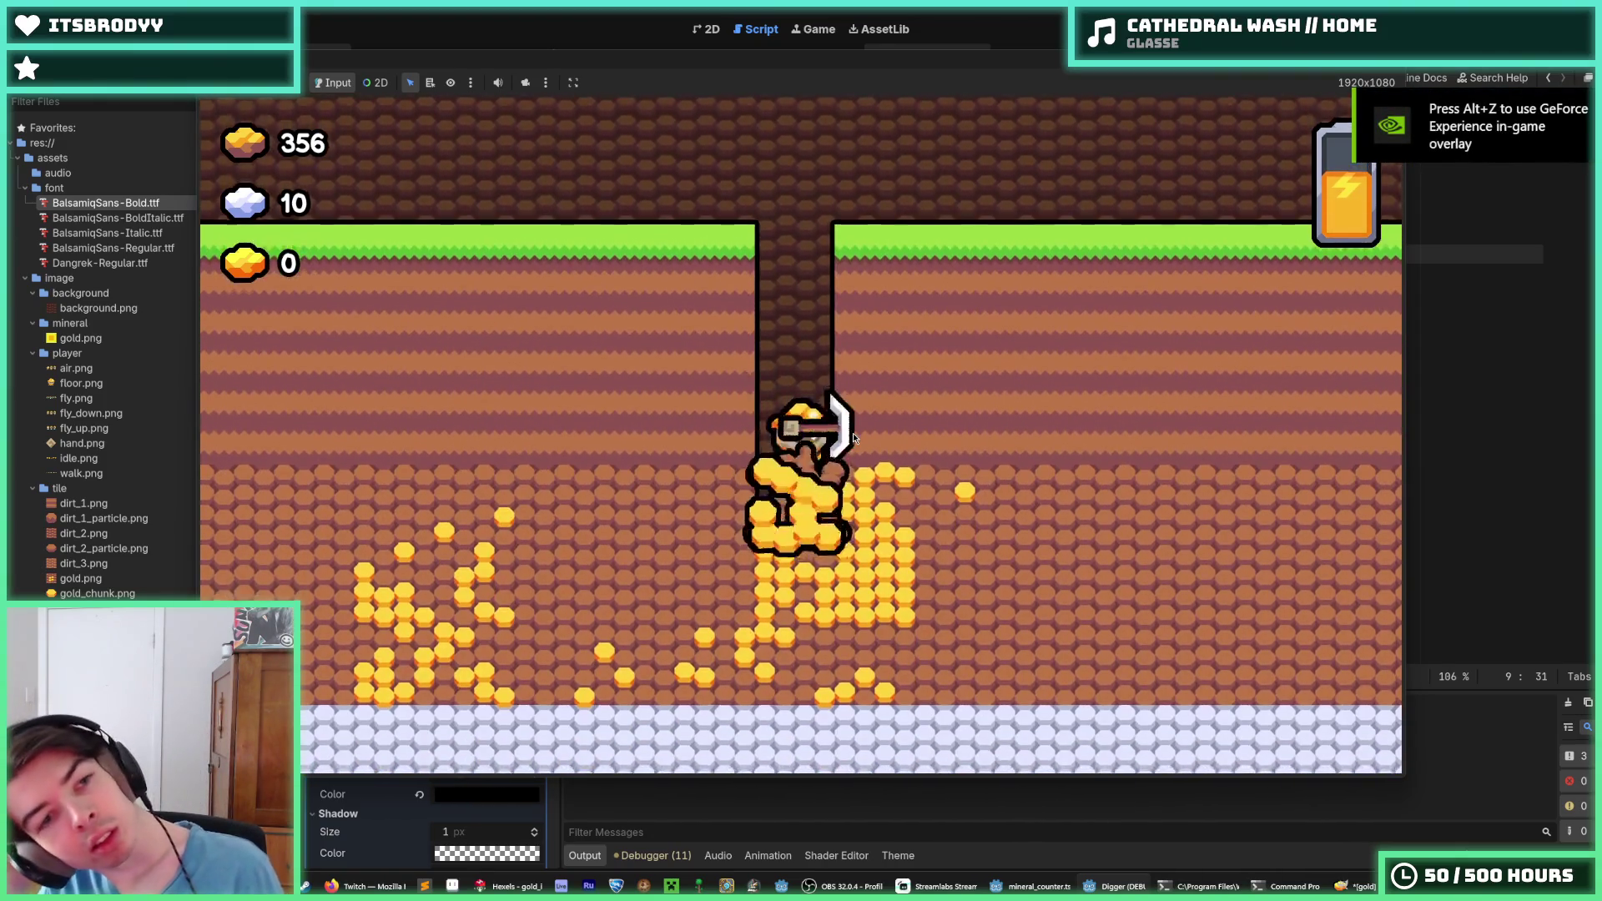
key(Down)
key(Right)
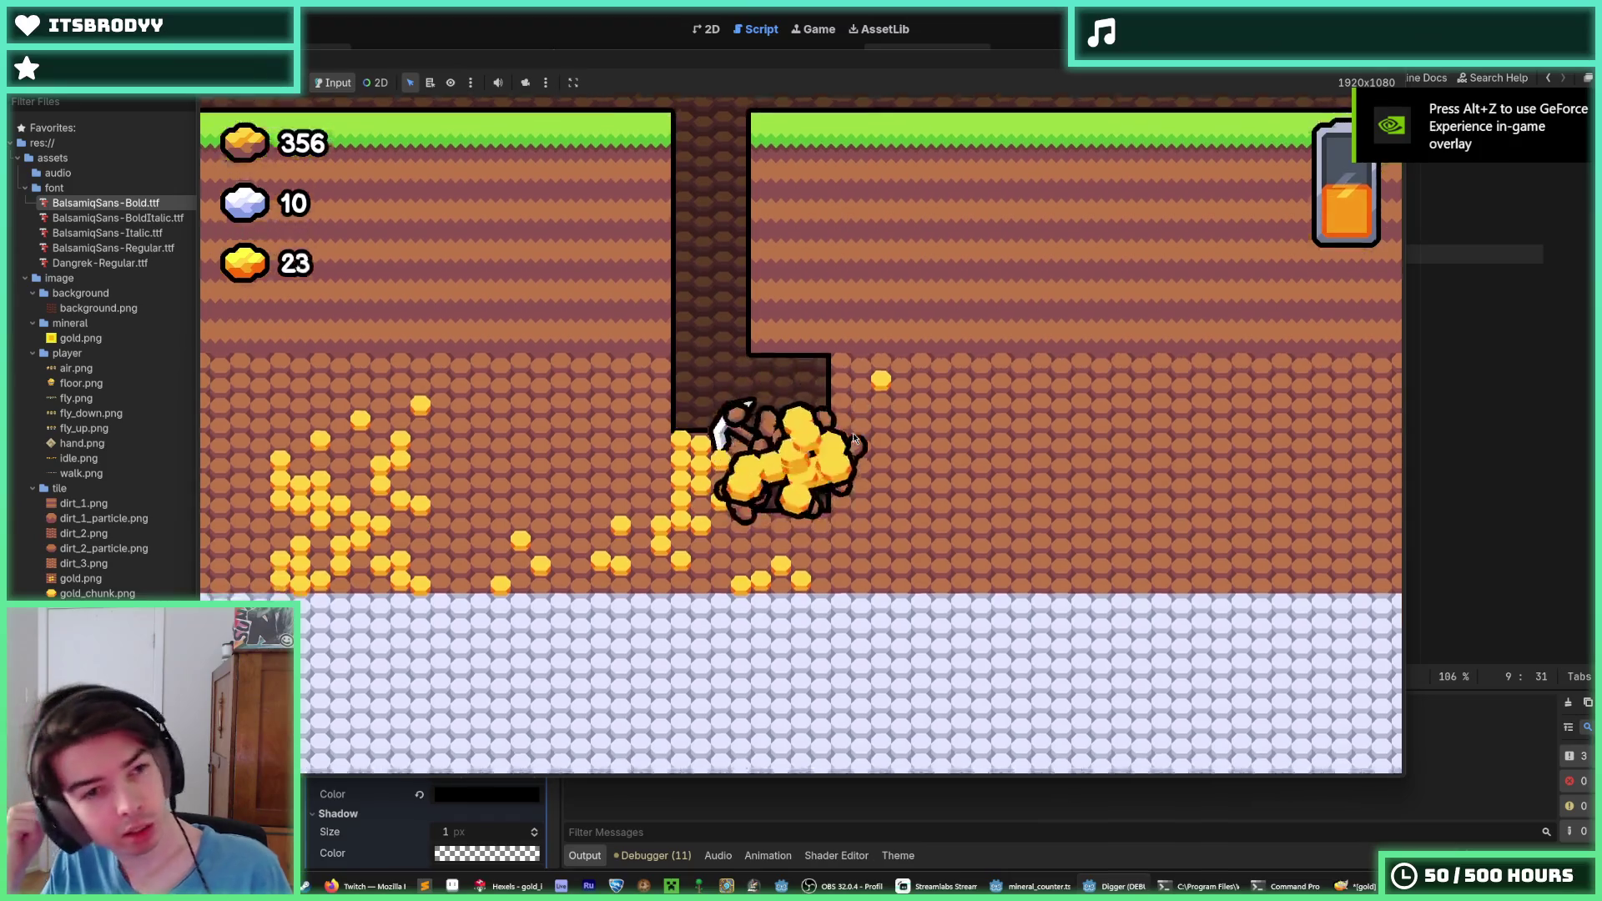
key(Left)
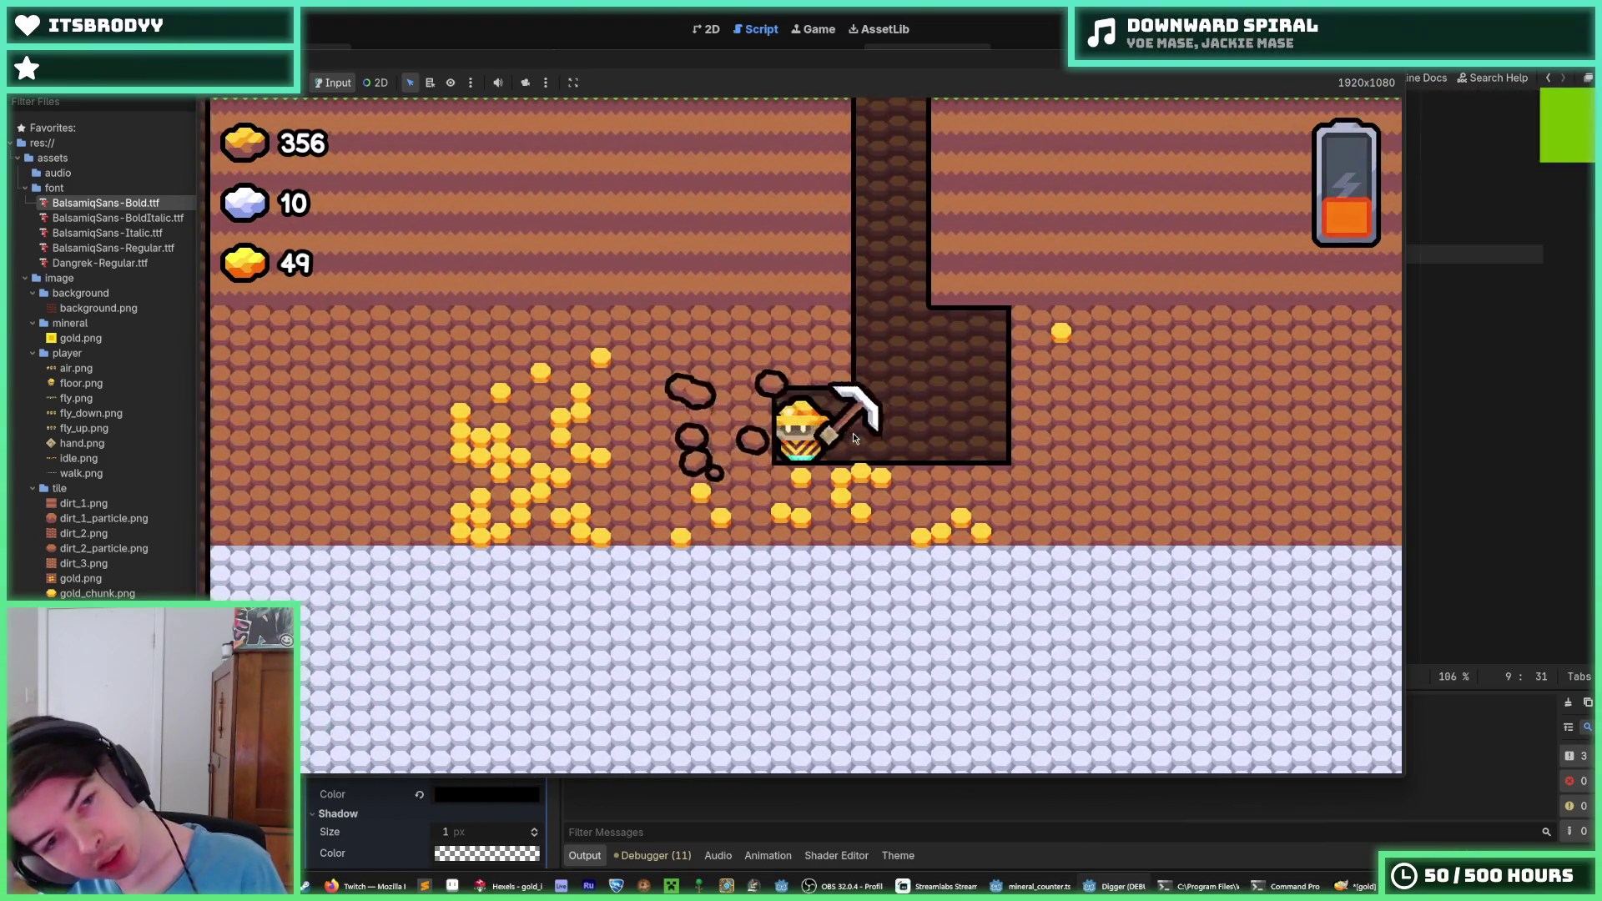
key(Right)
key(Down)
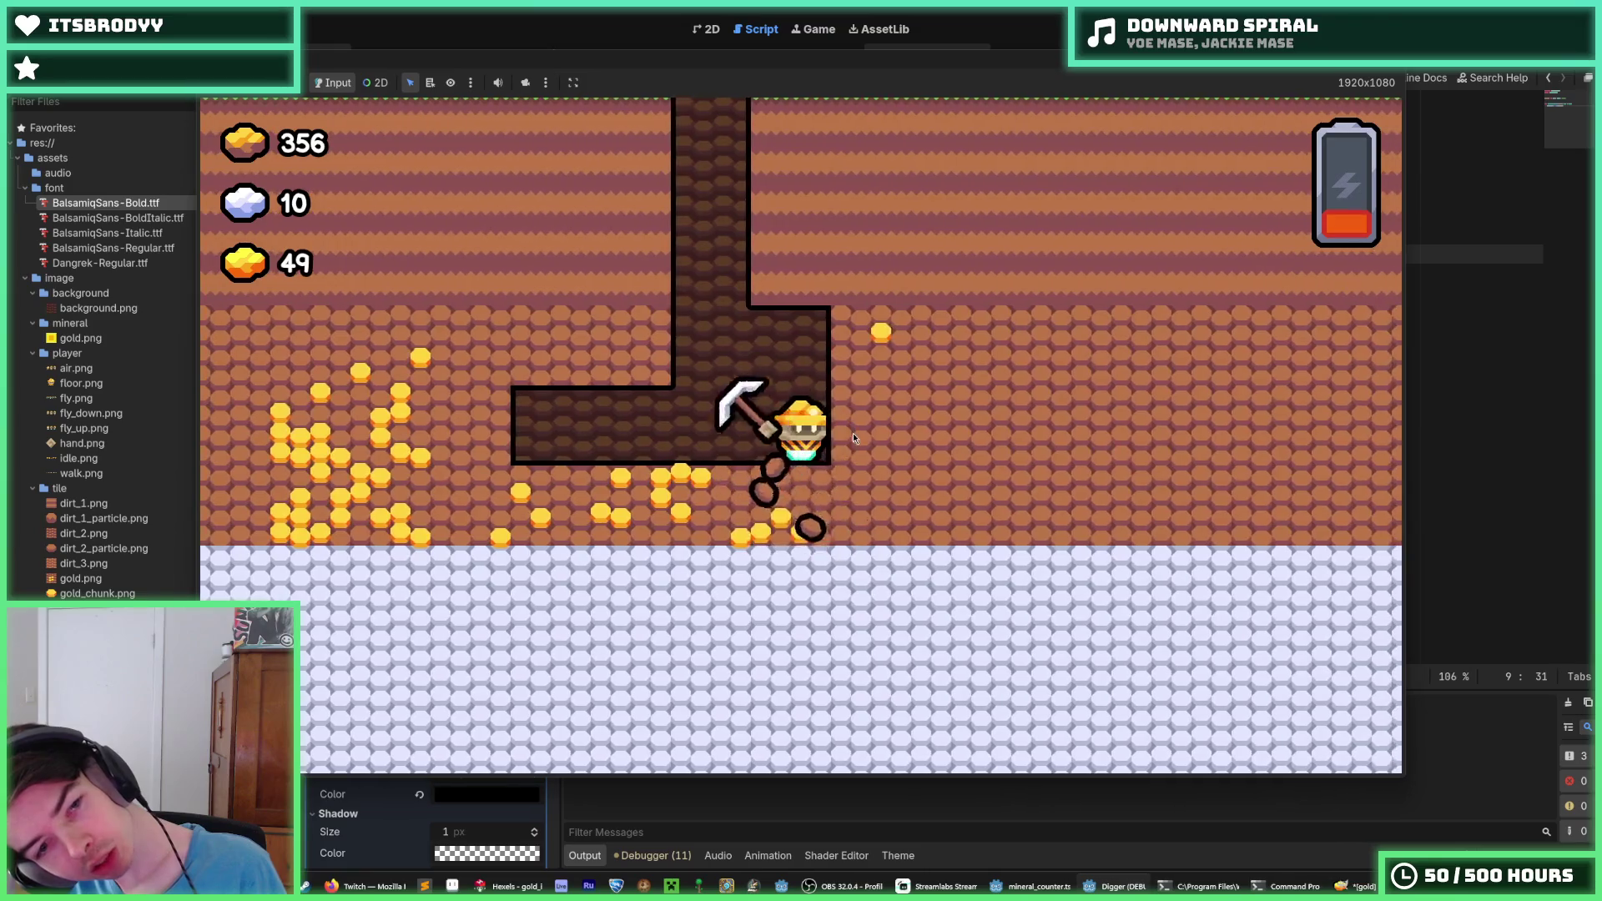
key(Left)
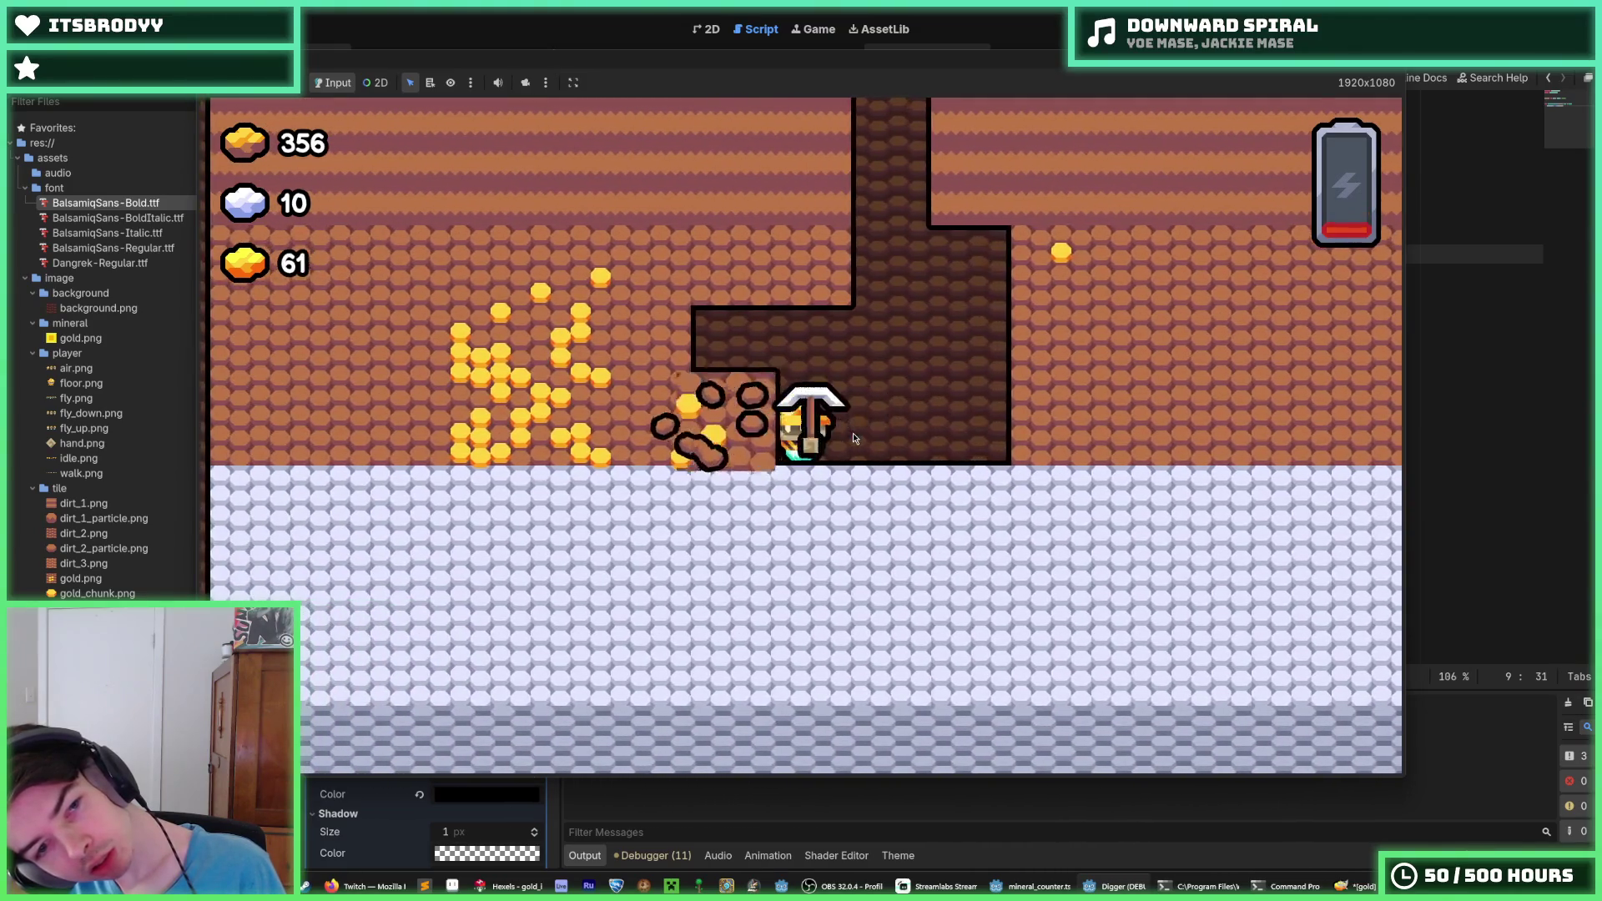
key(Left)
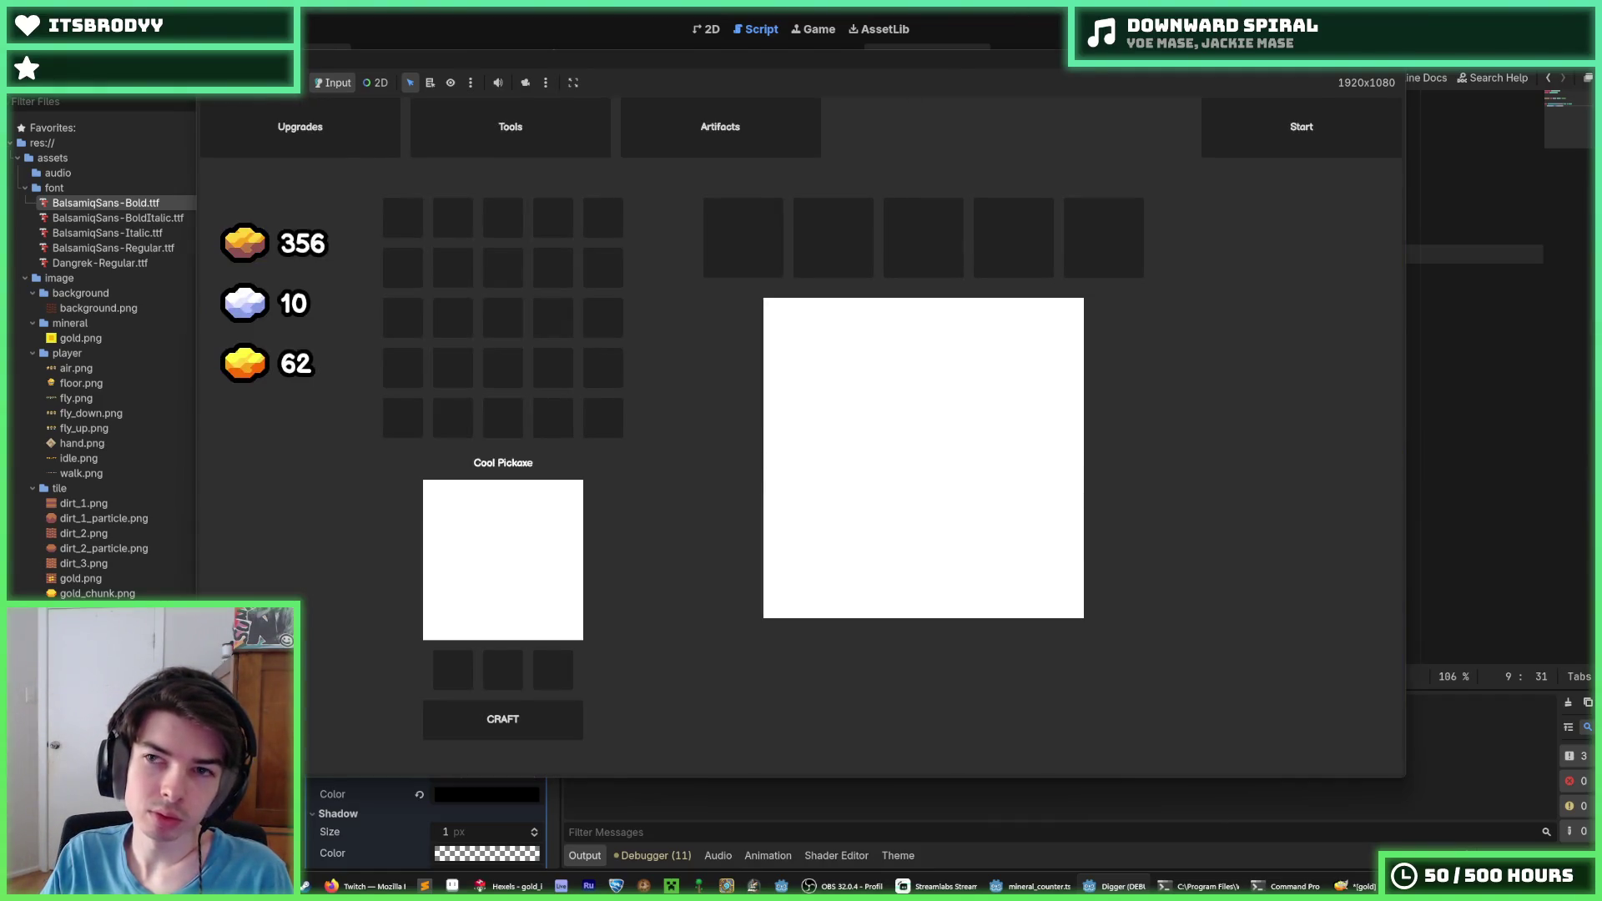
Close the game and review the warnings in the debugger's Errors tab
key(F8)
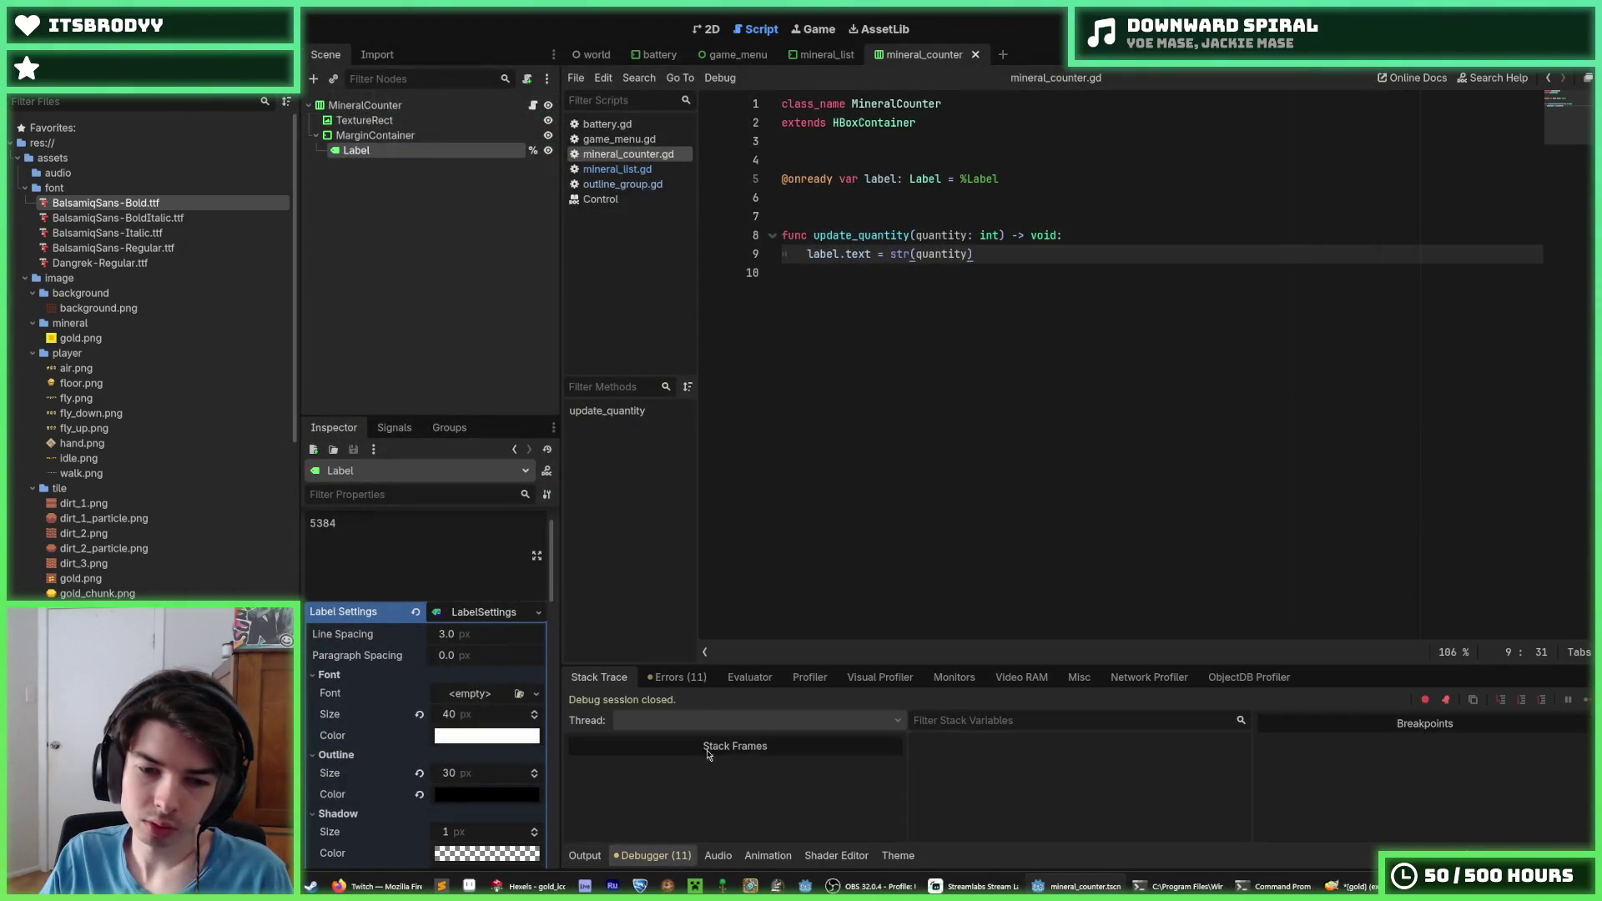
click(676, 677)
click(1144, 309)
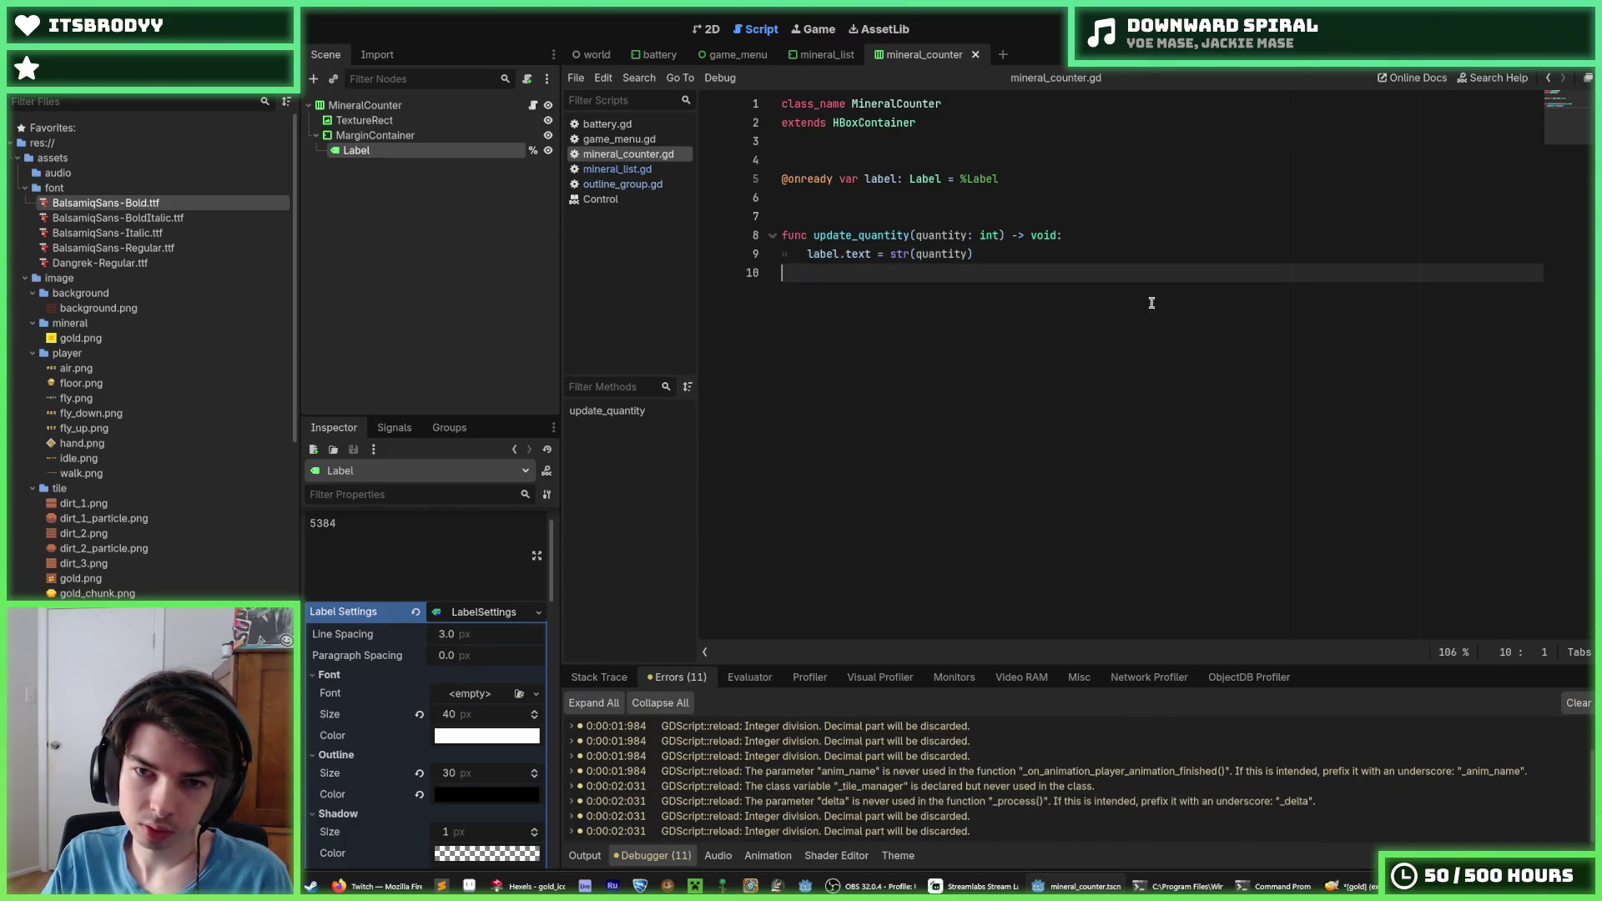
Run the game again and dig down and left through the gold
key(F5)
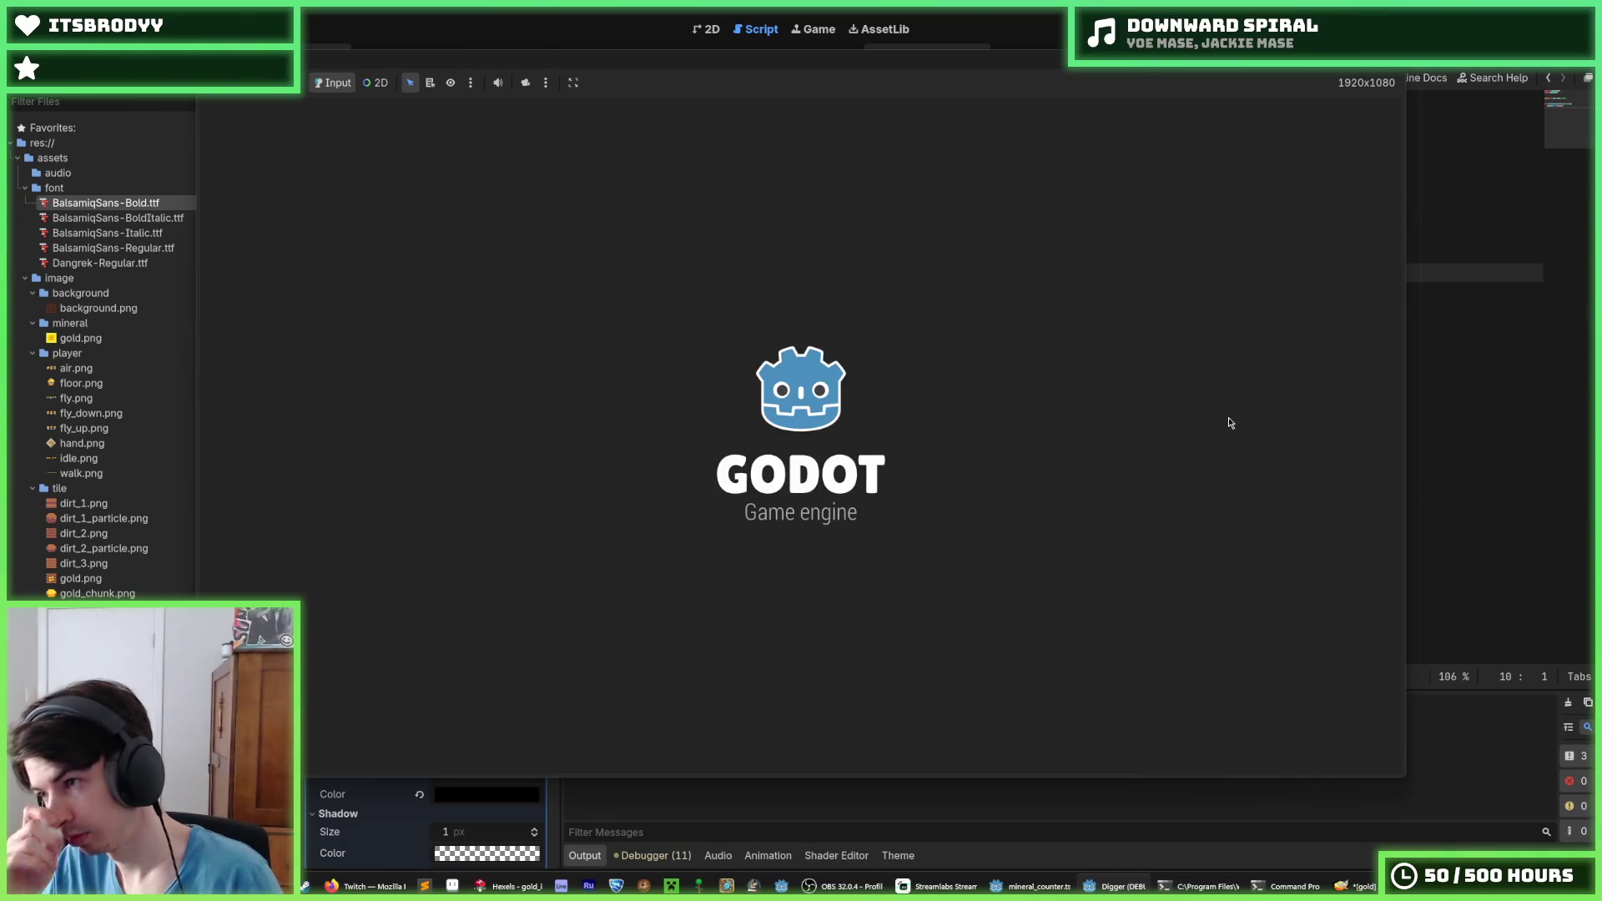
key(Down)
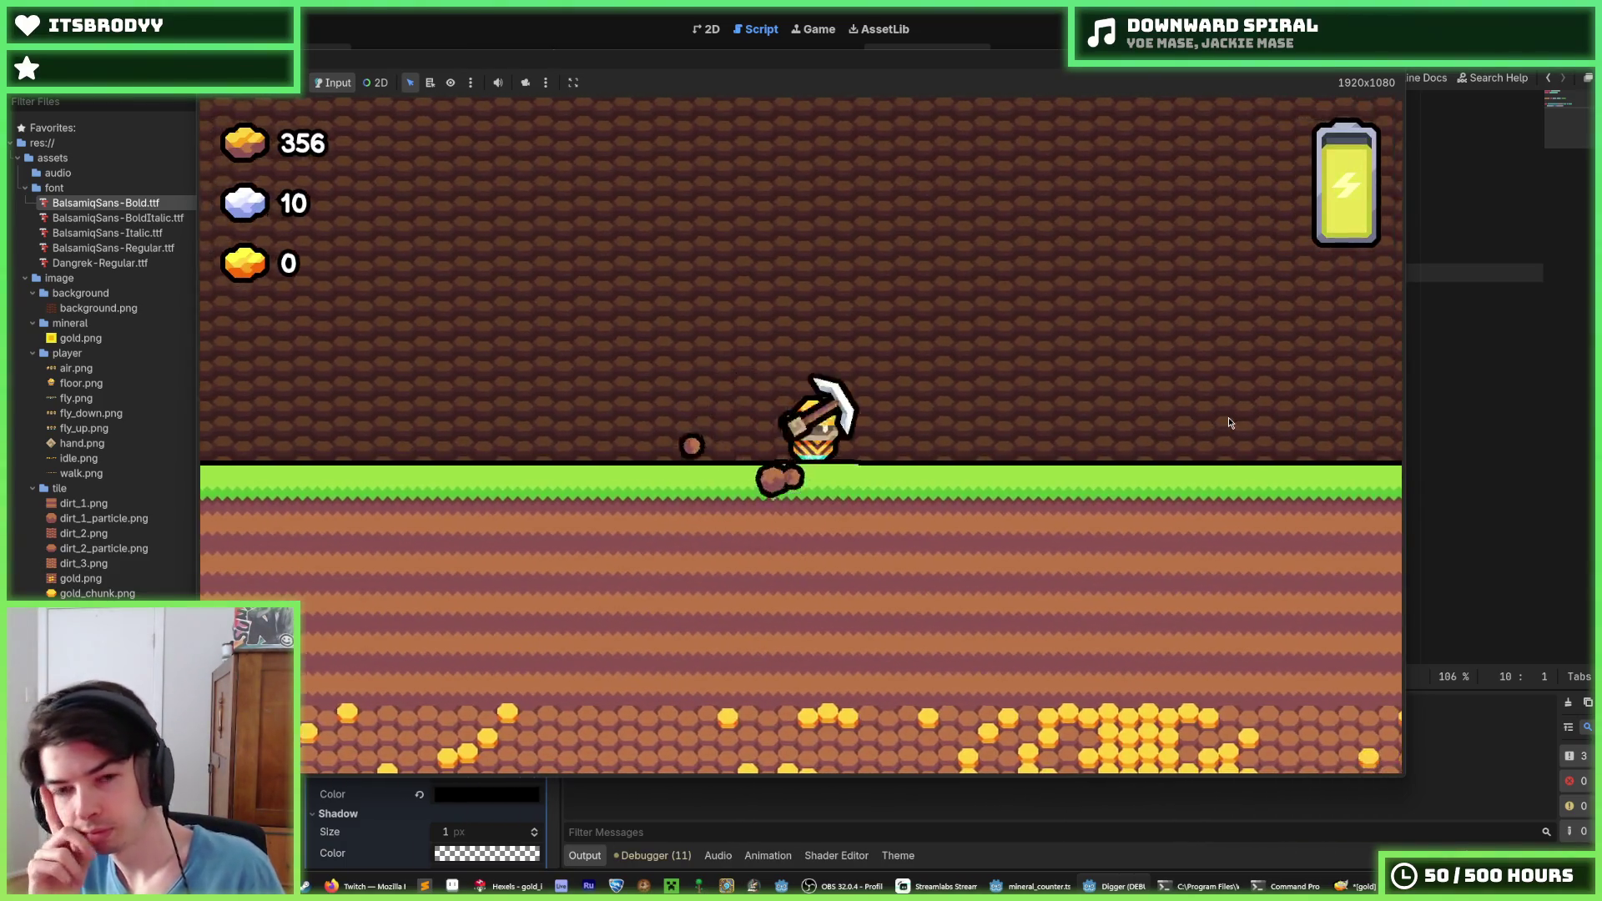
key(Down)
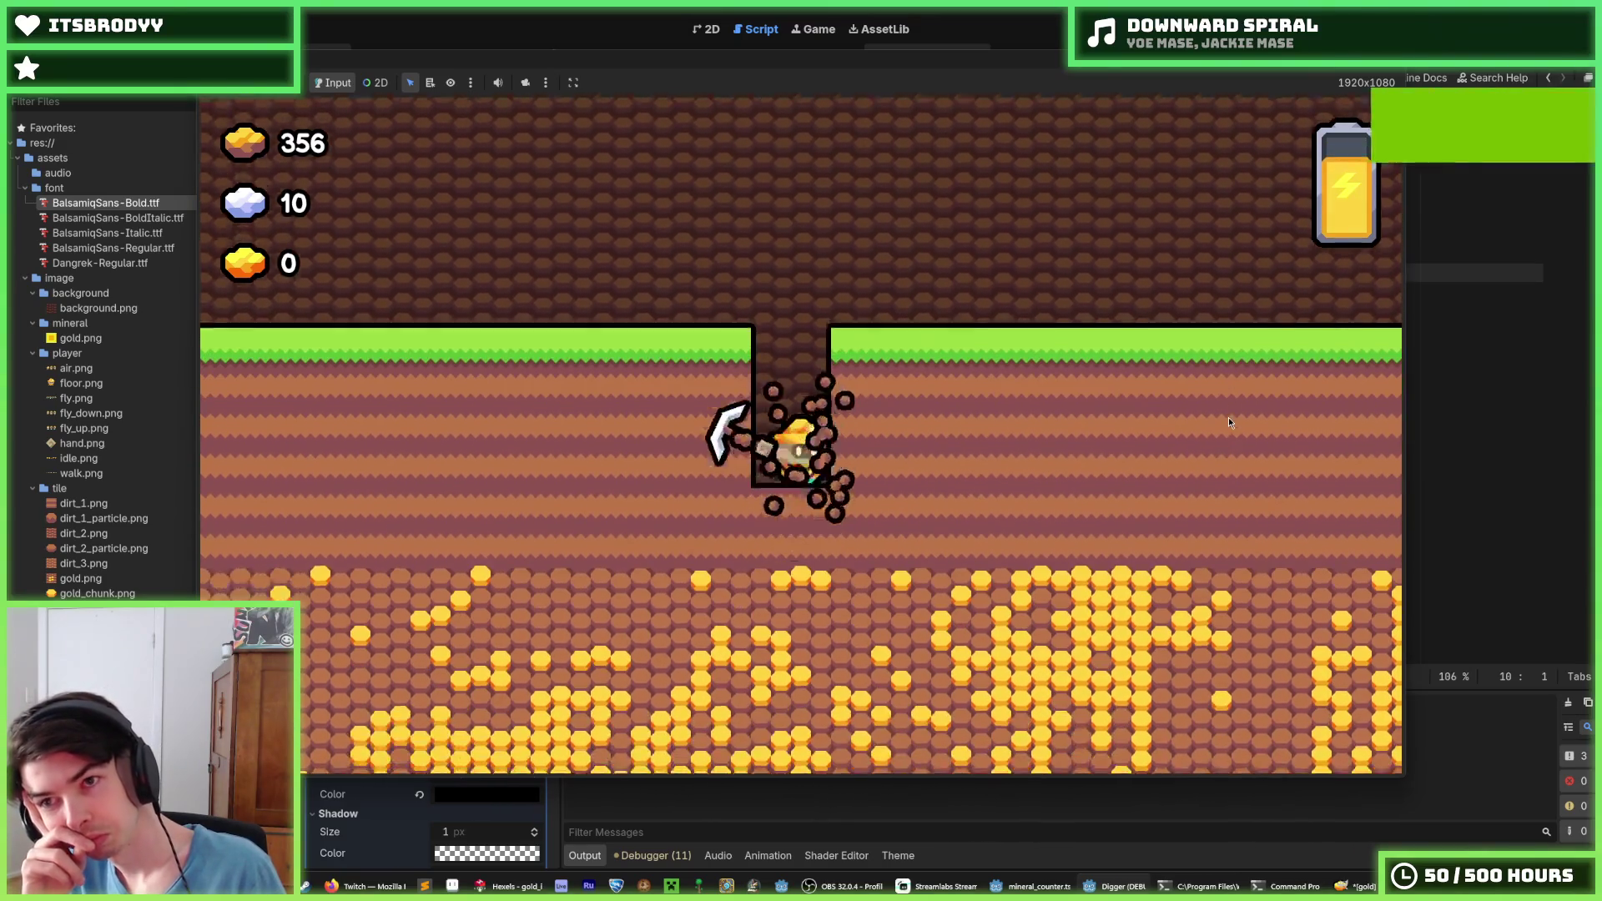
key(Left)
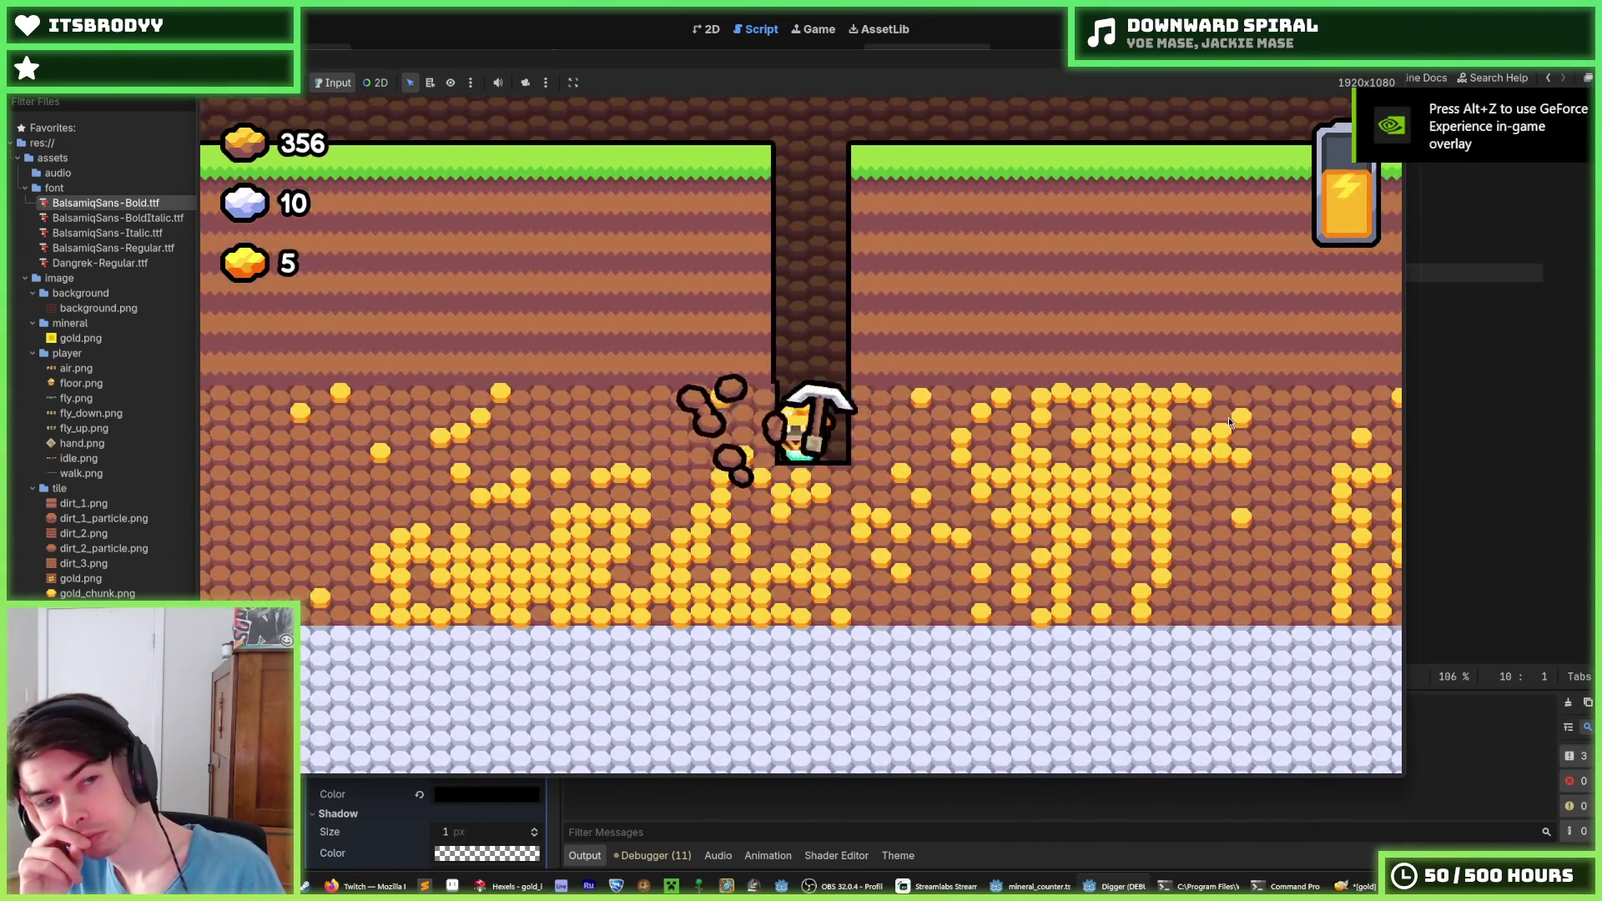
key(Left)
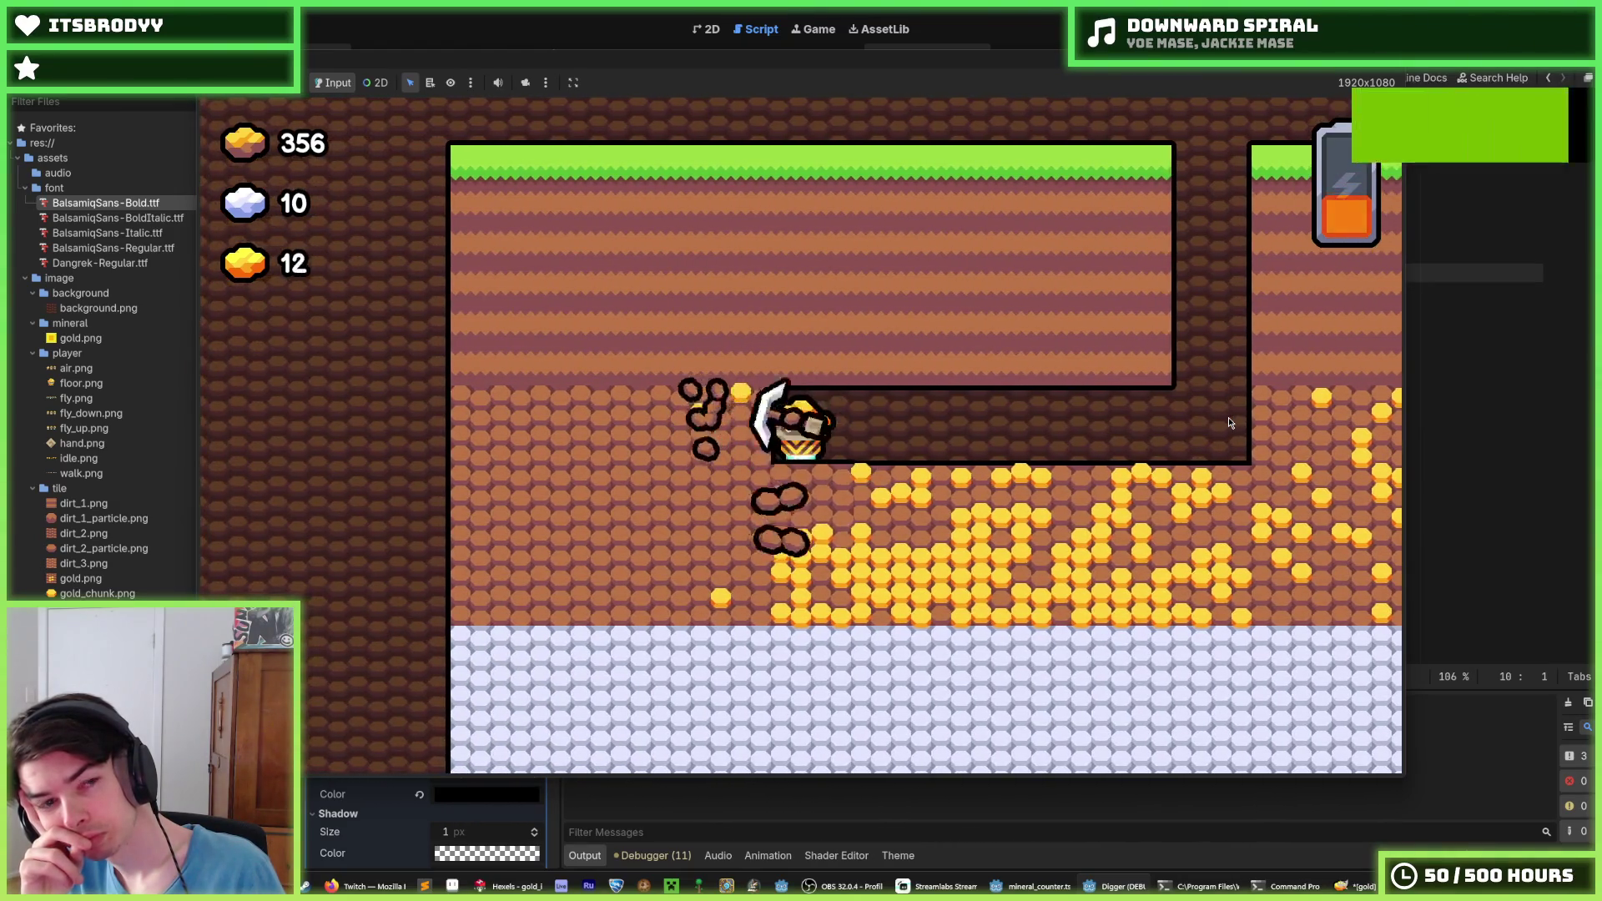
key(Down)
key(Left)
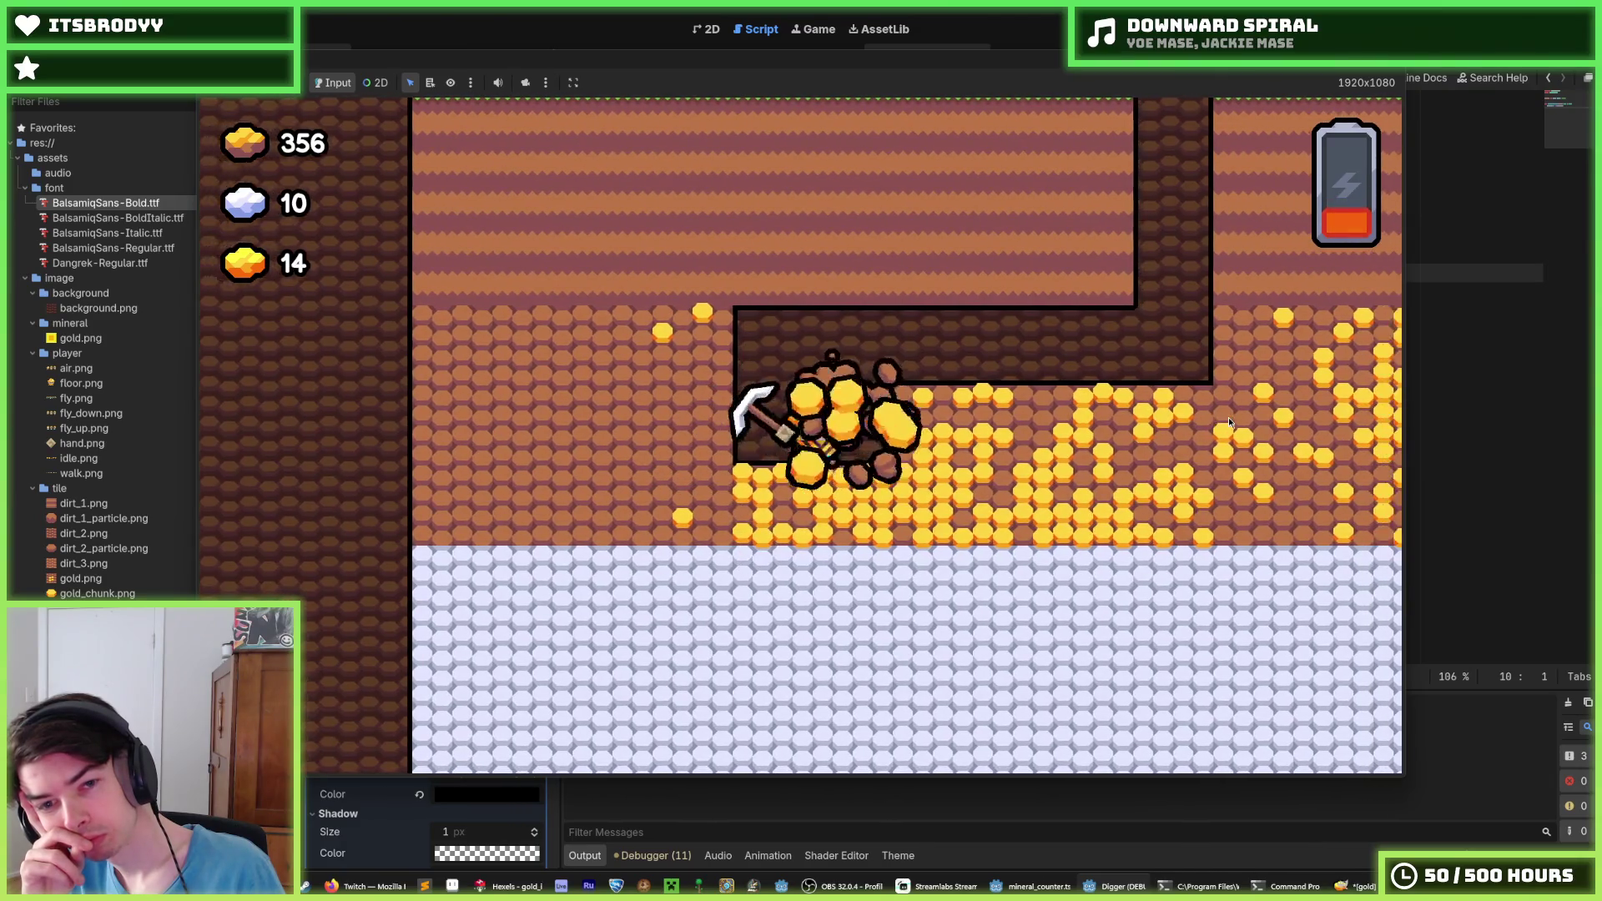
key(Left)
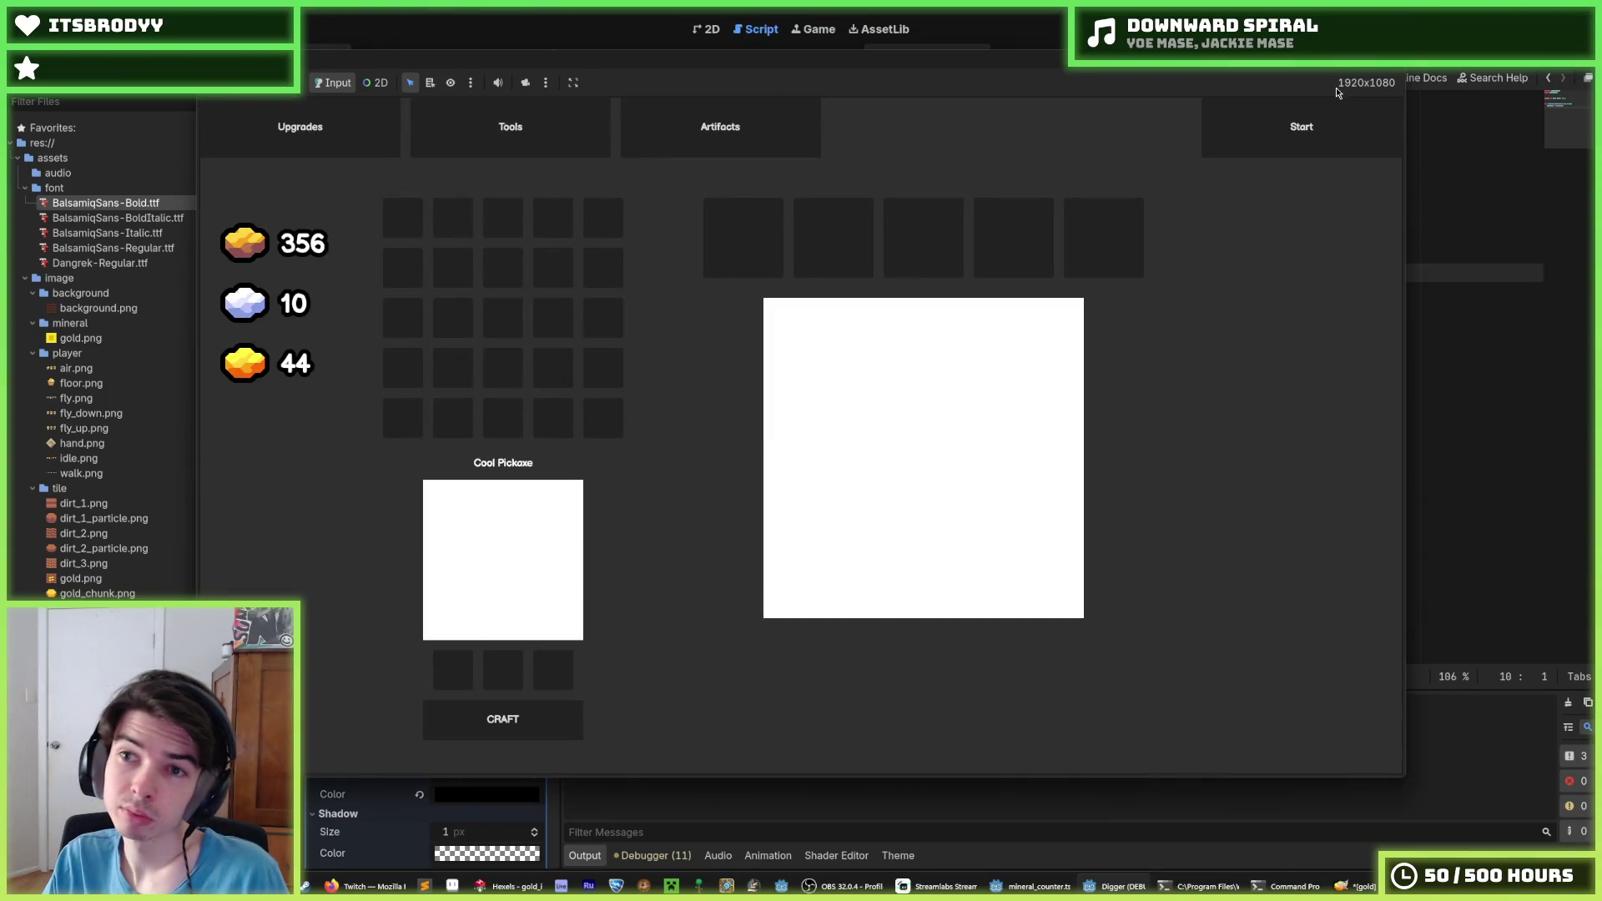
Start a new mining run from the menu and dig through the gold vein
click(1315, 106)
key(Down)
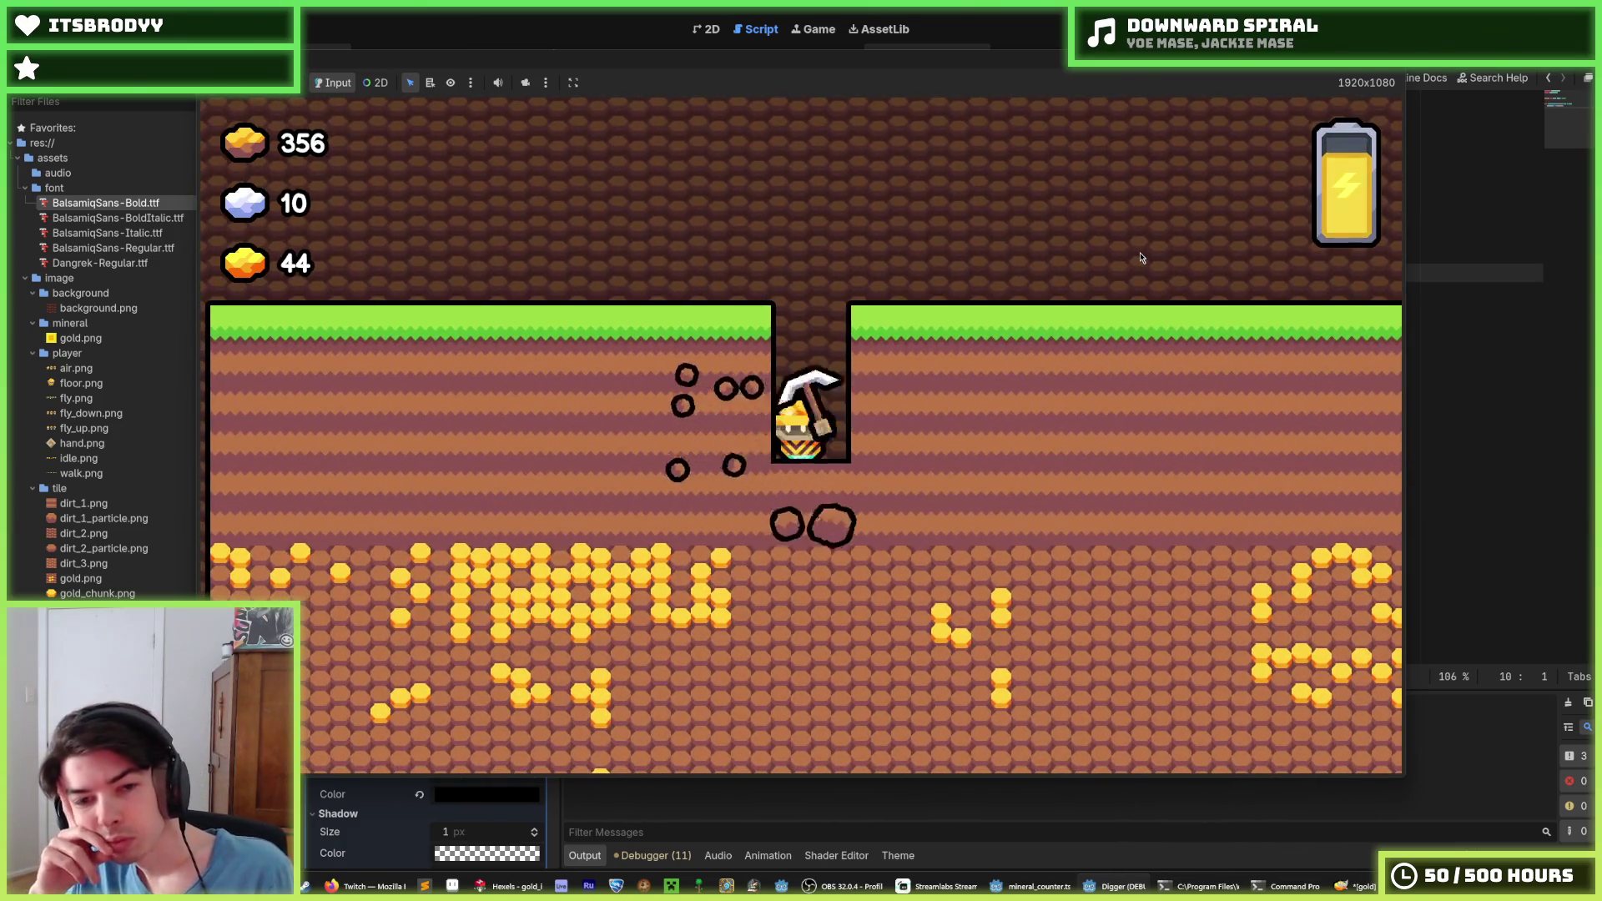
key(Left)
key(Down)
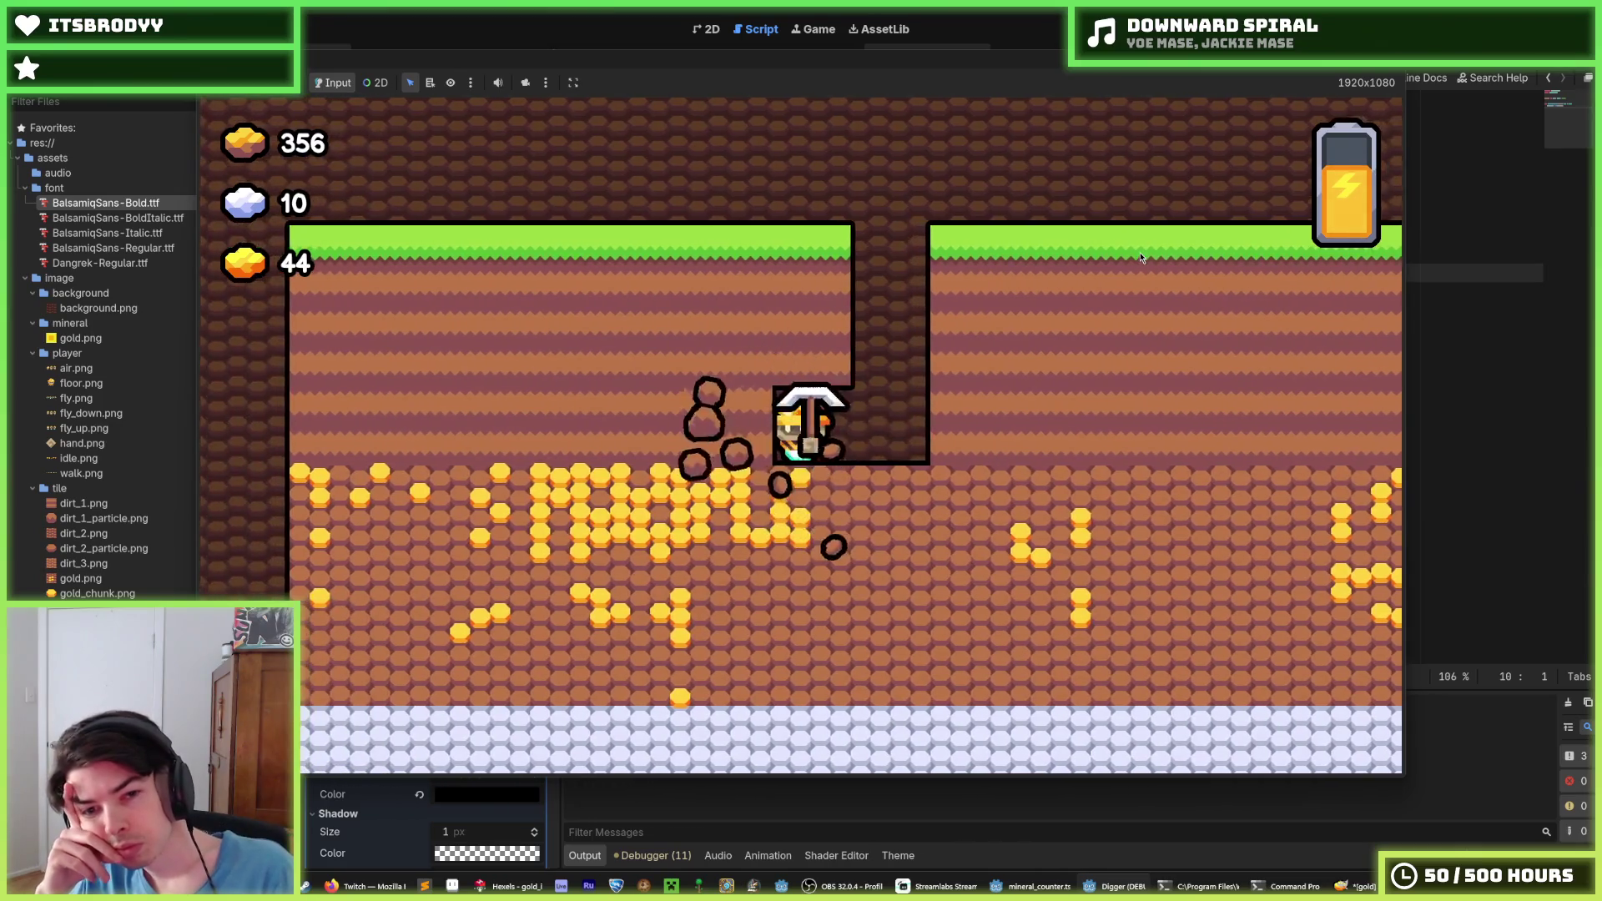
key(Left)
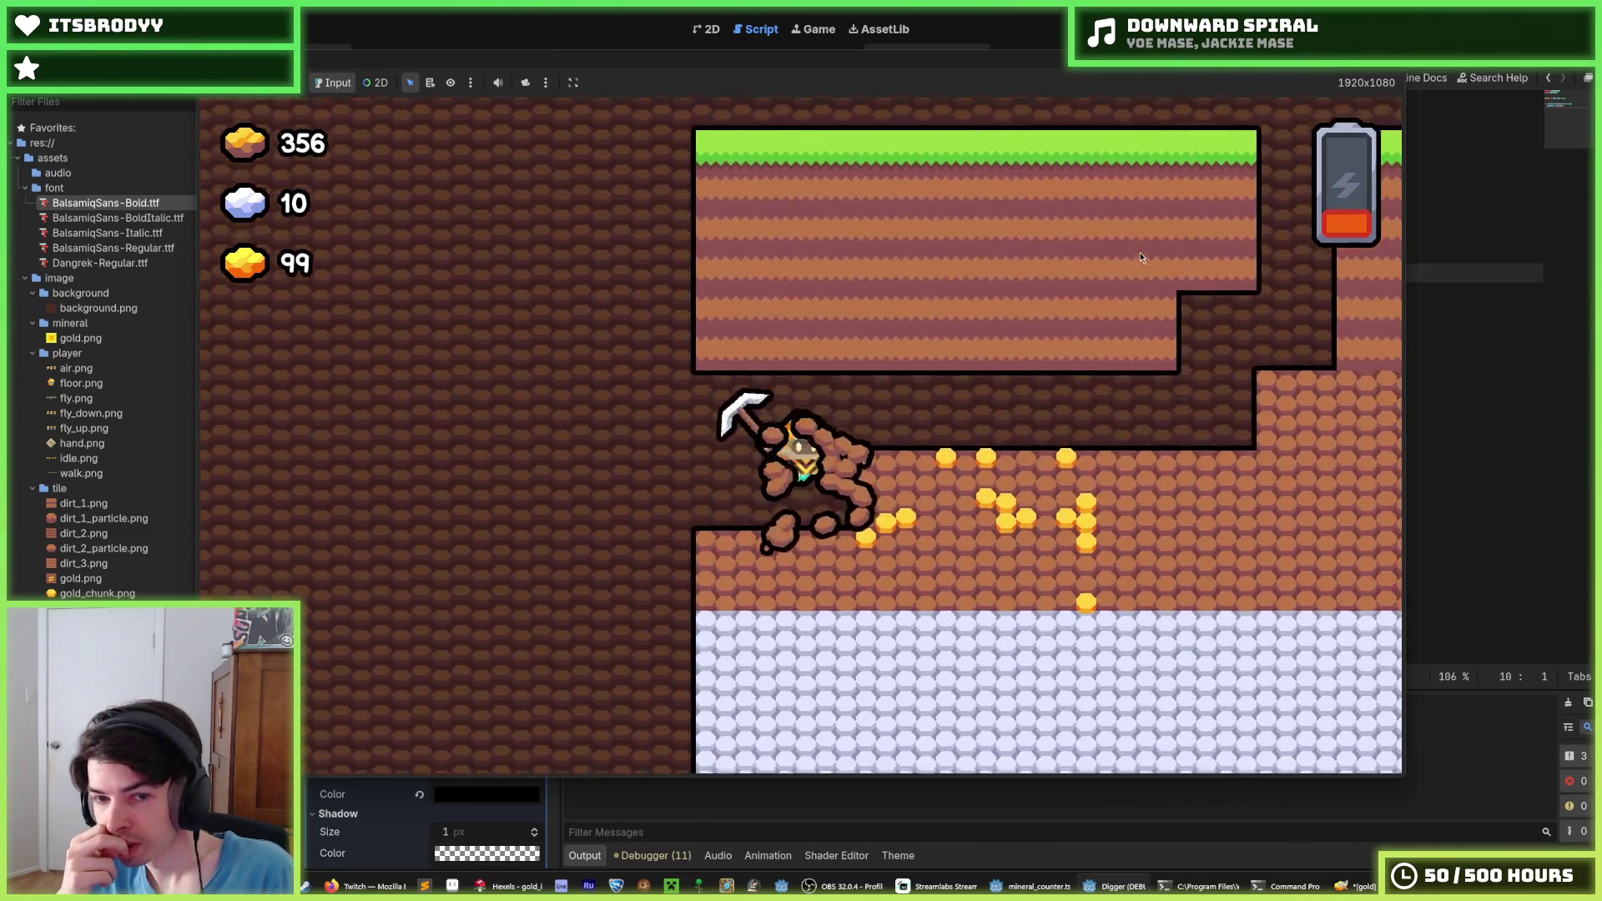
key(Right)
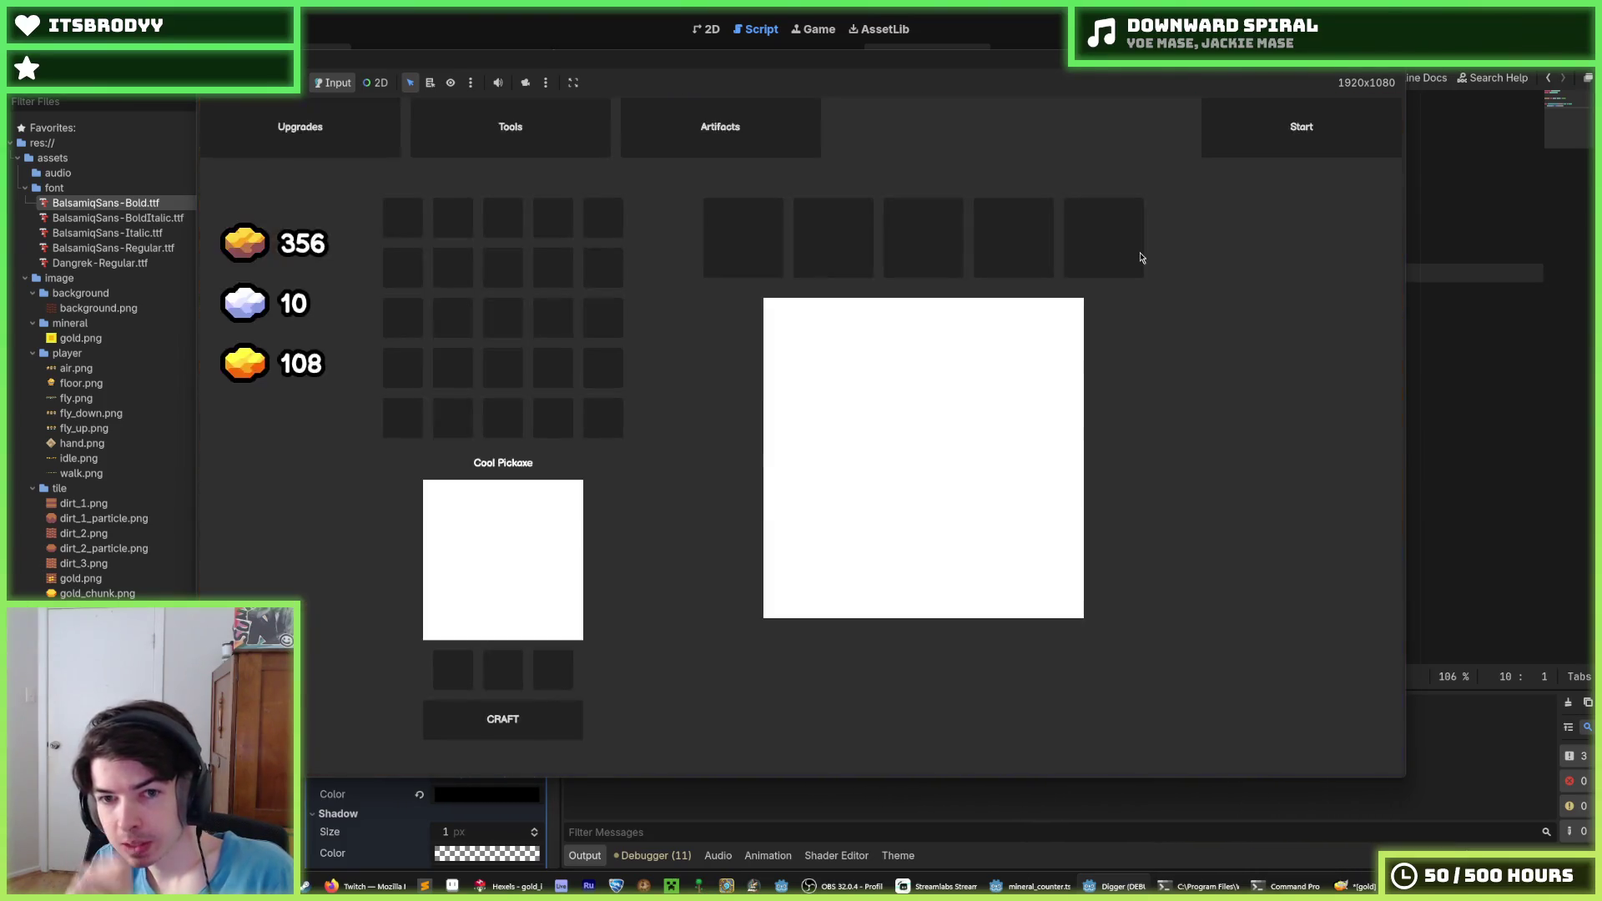
Start another run from the crafting screen and keep digging until gold reaches 166
click(1266, 131)
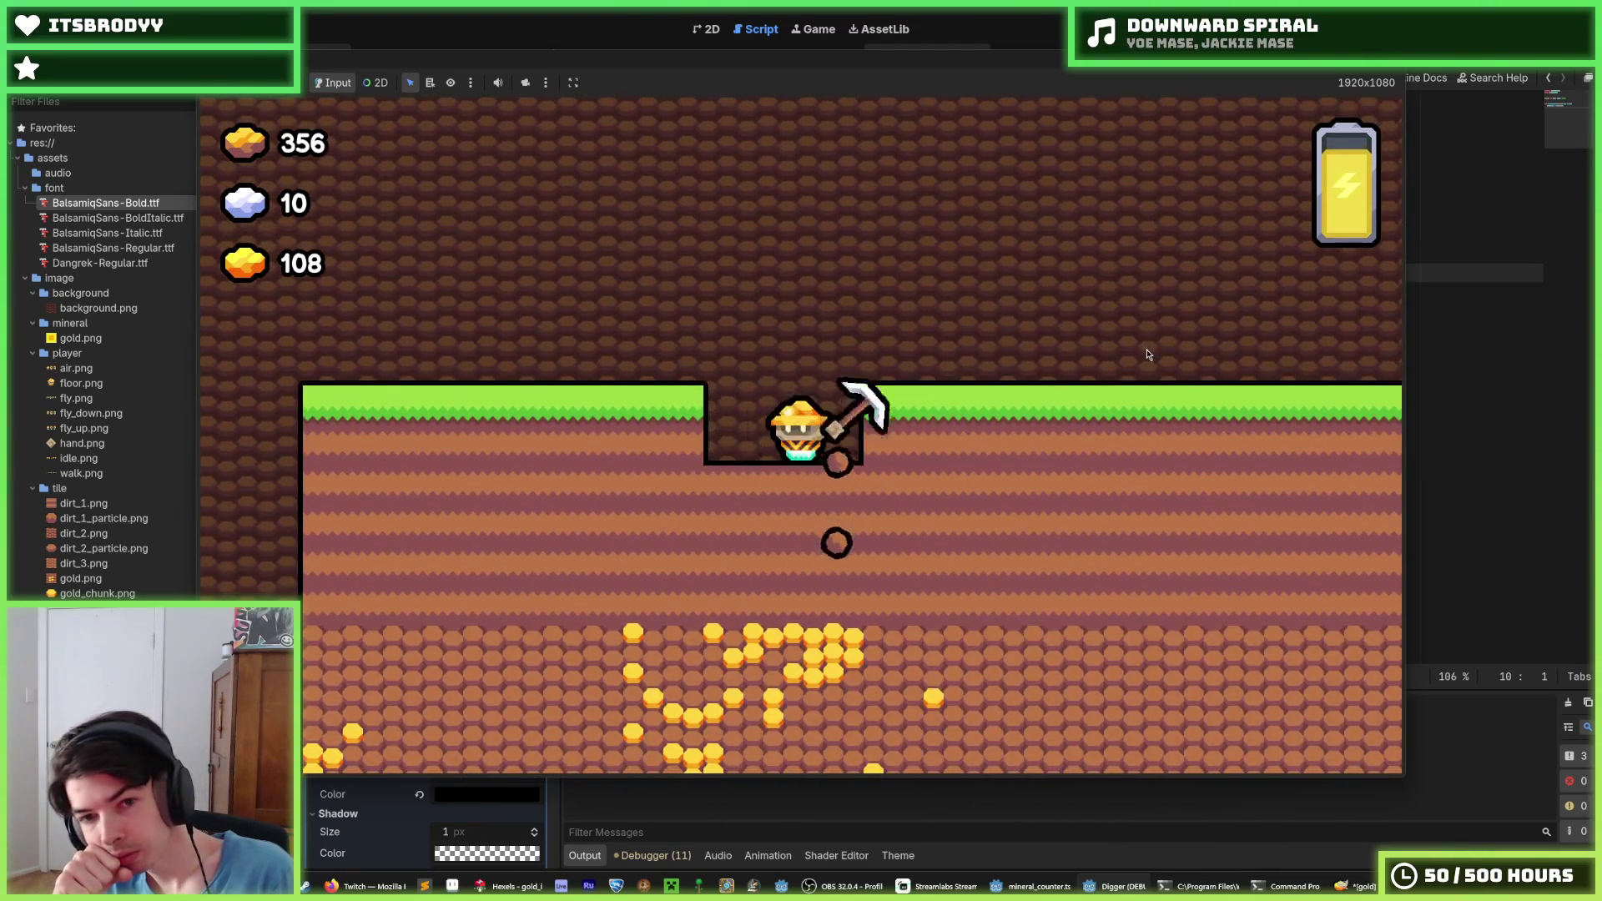
key(Left)
key(Right)
key(Left)
key(Right)
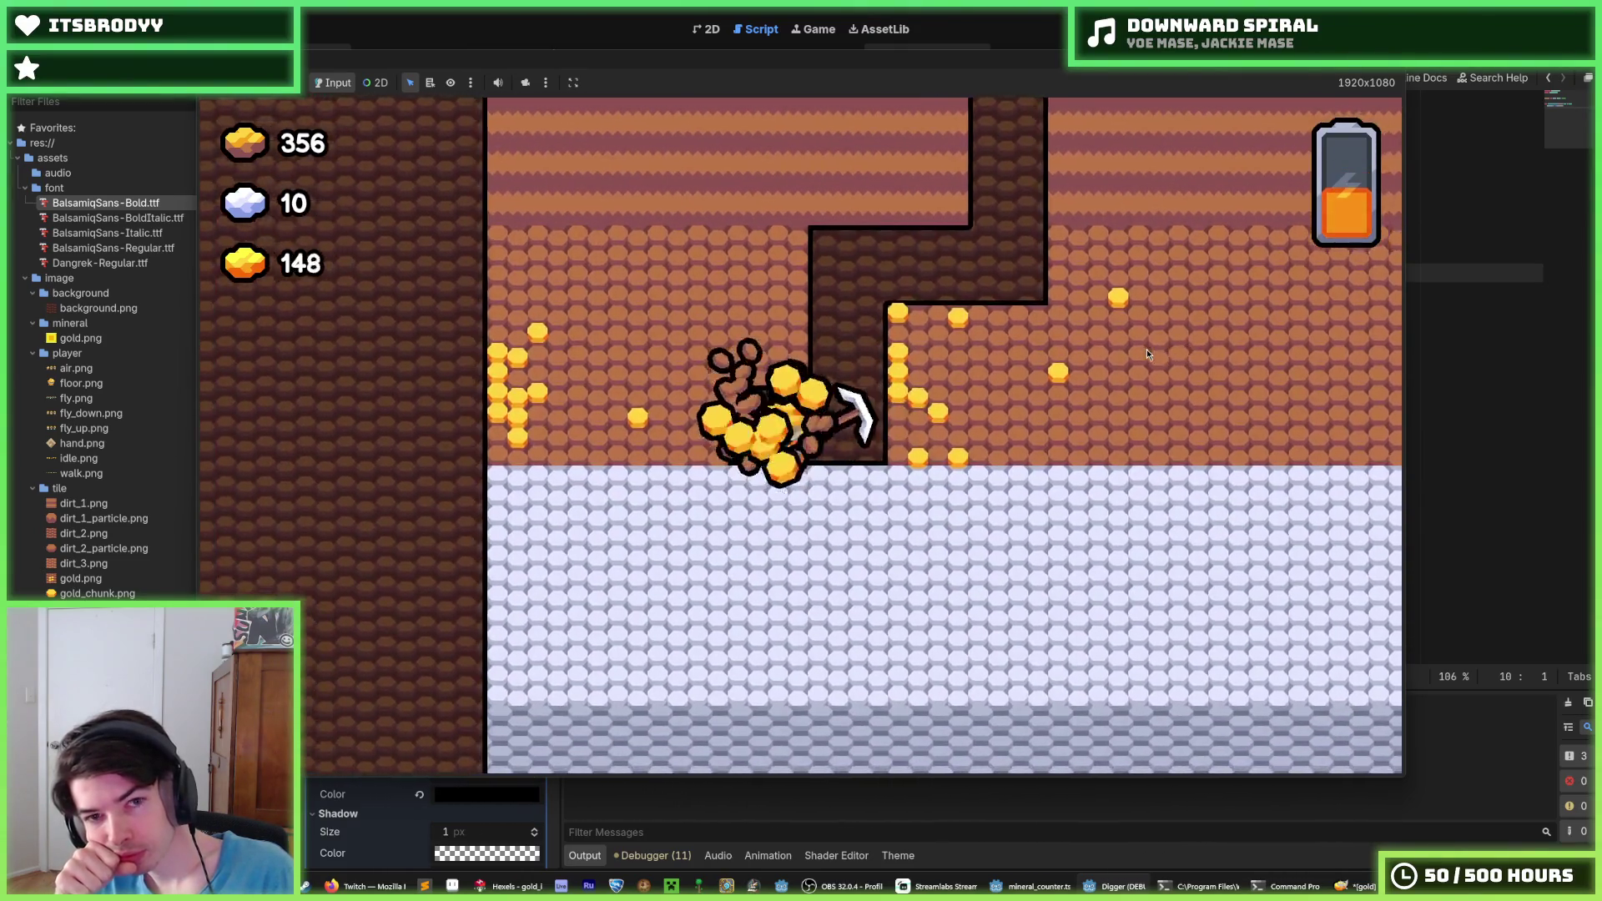
key(Up)
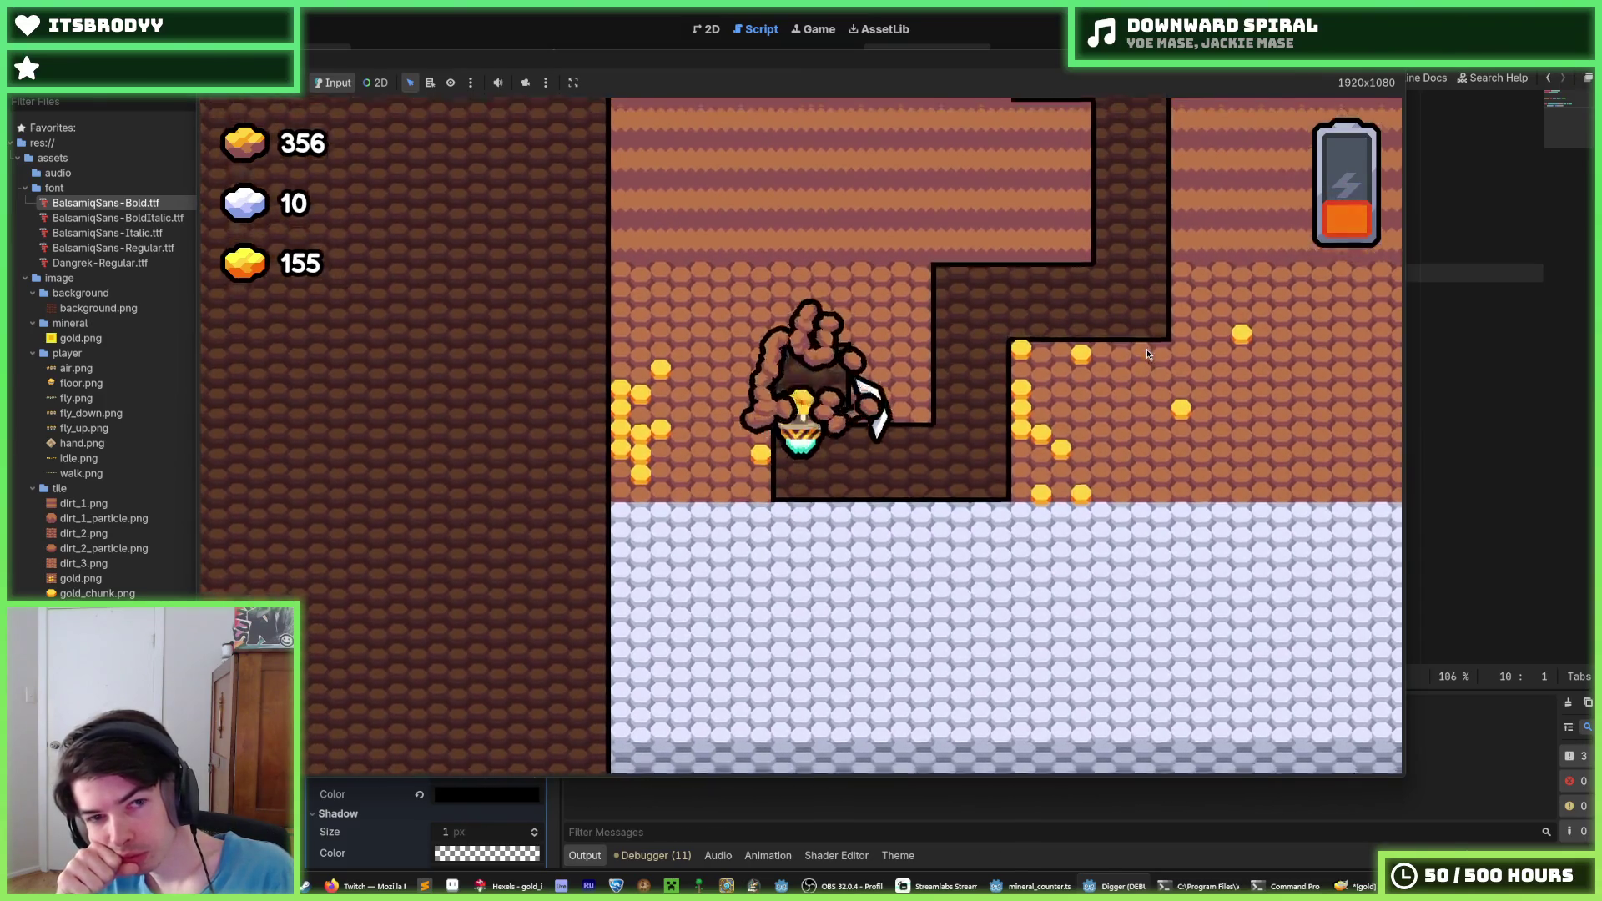
key(Right)
key(Left)
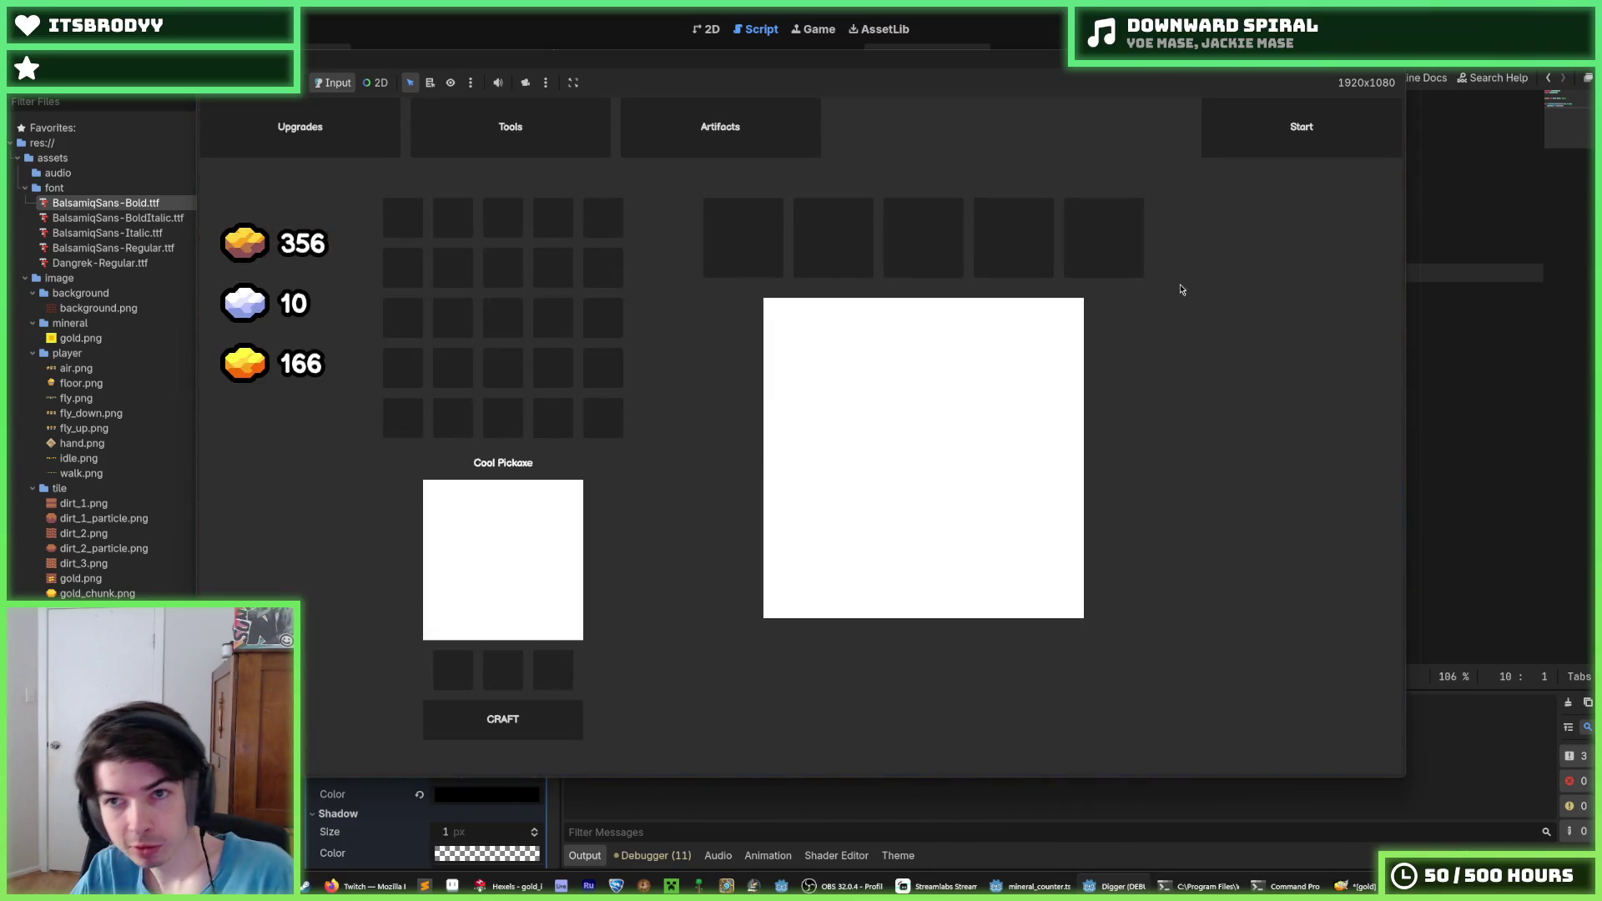
Close the game and return to the mineral_counter scene in the 2D view
click(1393, 76)
click(1198, 234)
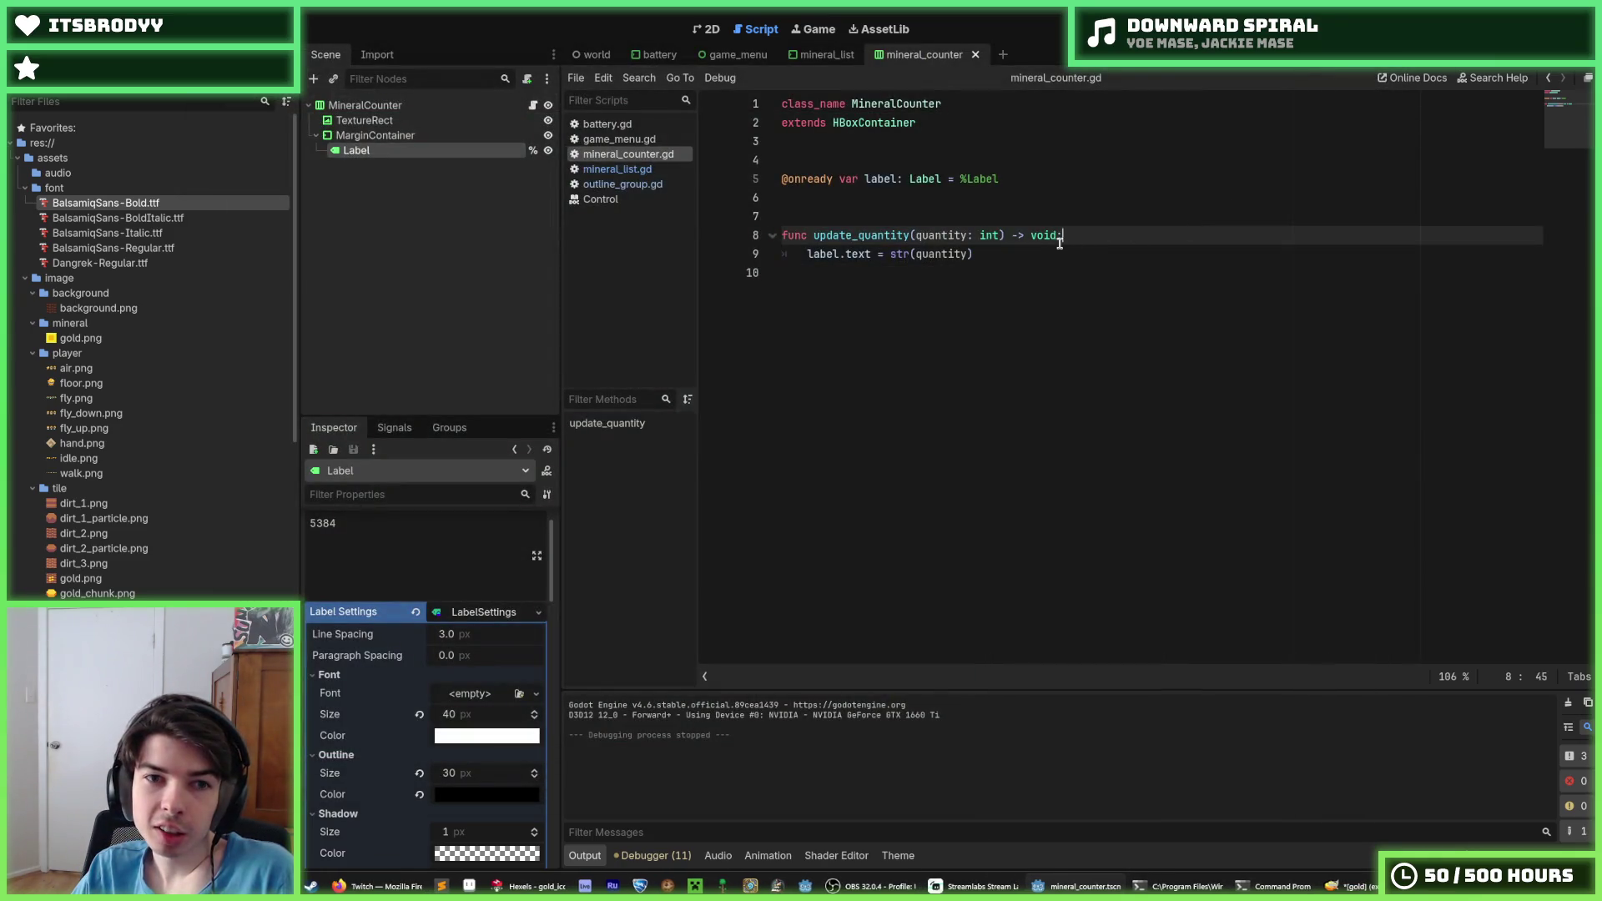
click(364, 104)
click(706, 29)
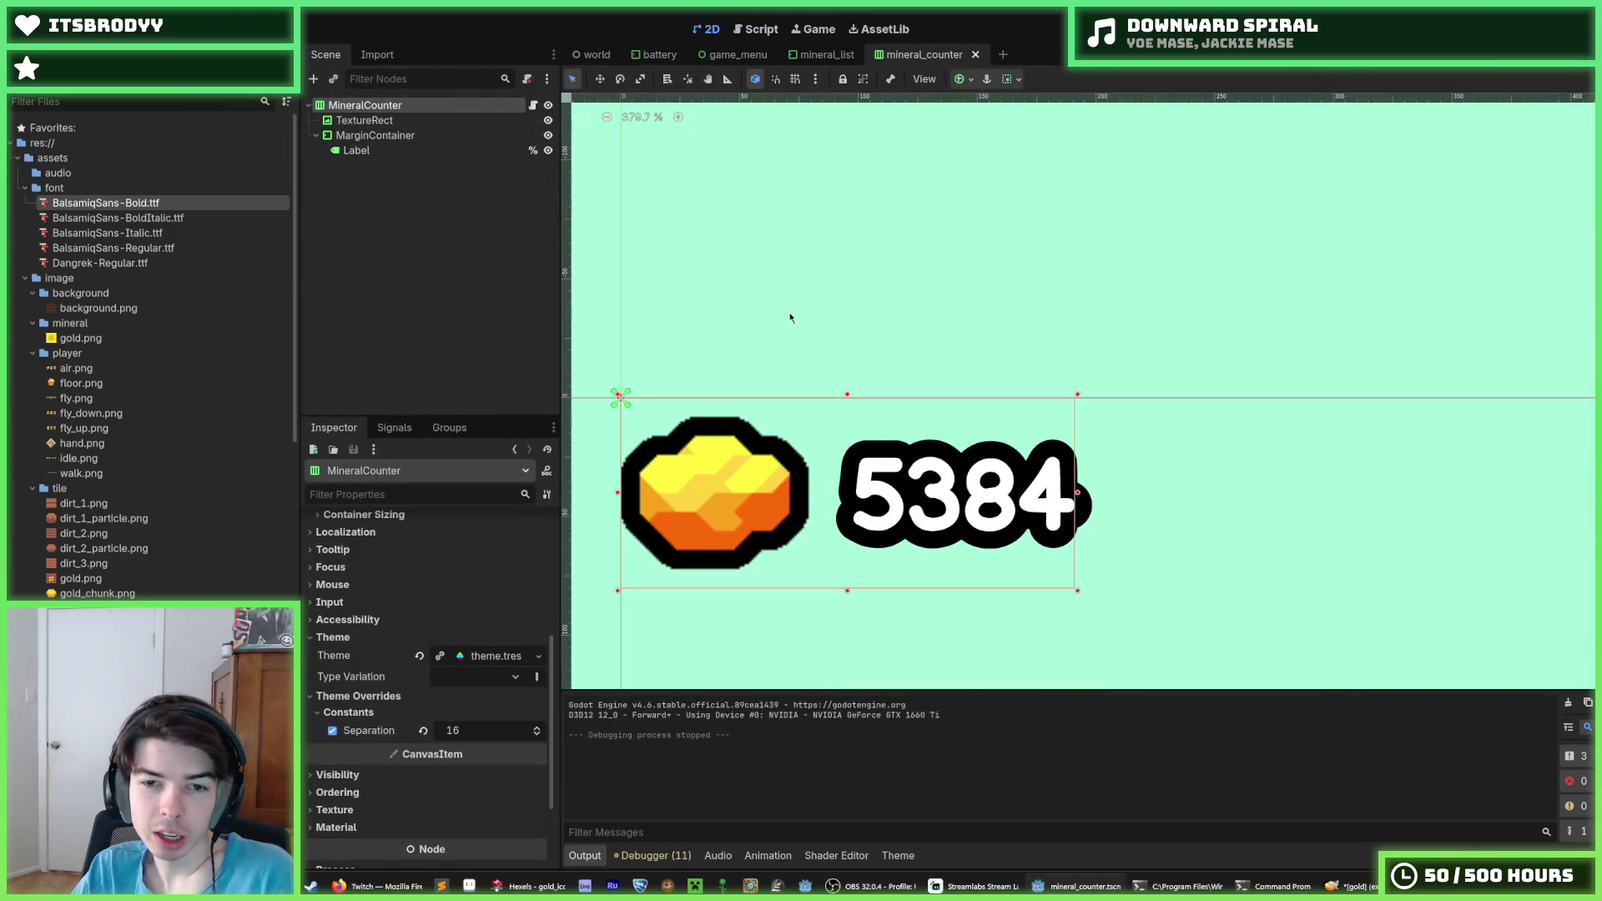
Add an AnimationPlayer child node to MineralCounter
scroll(821, 568, down, 3)
scroll(865, 562, up, 2)
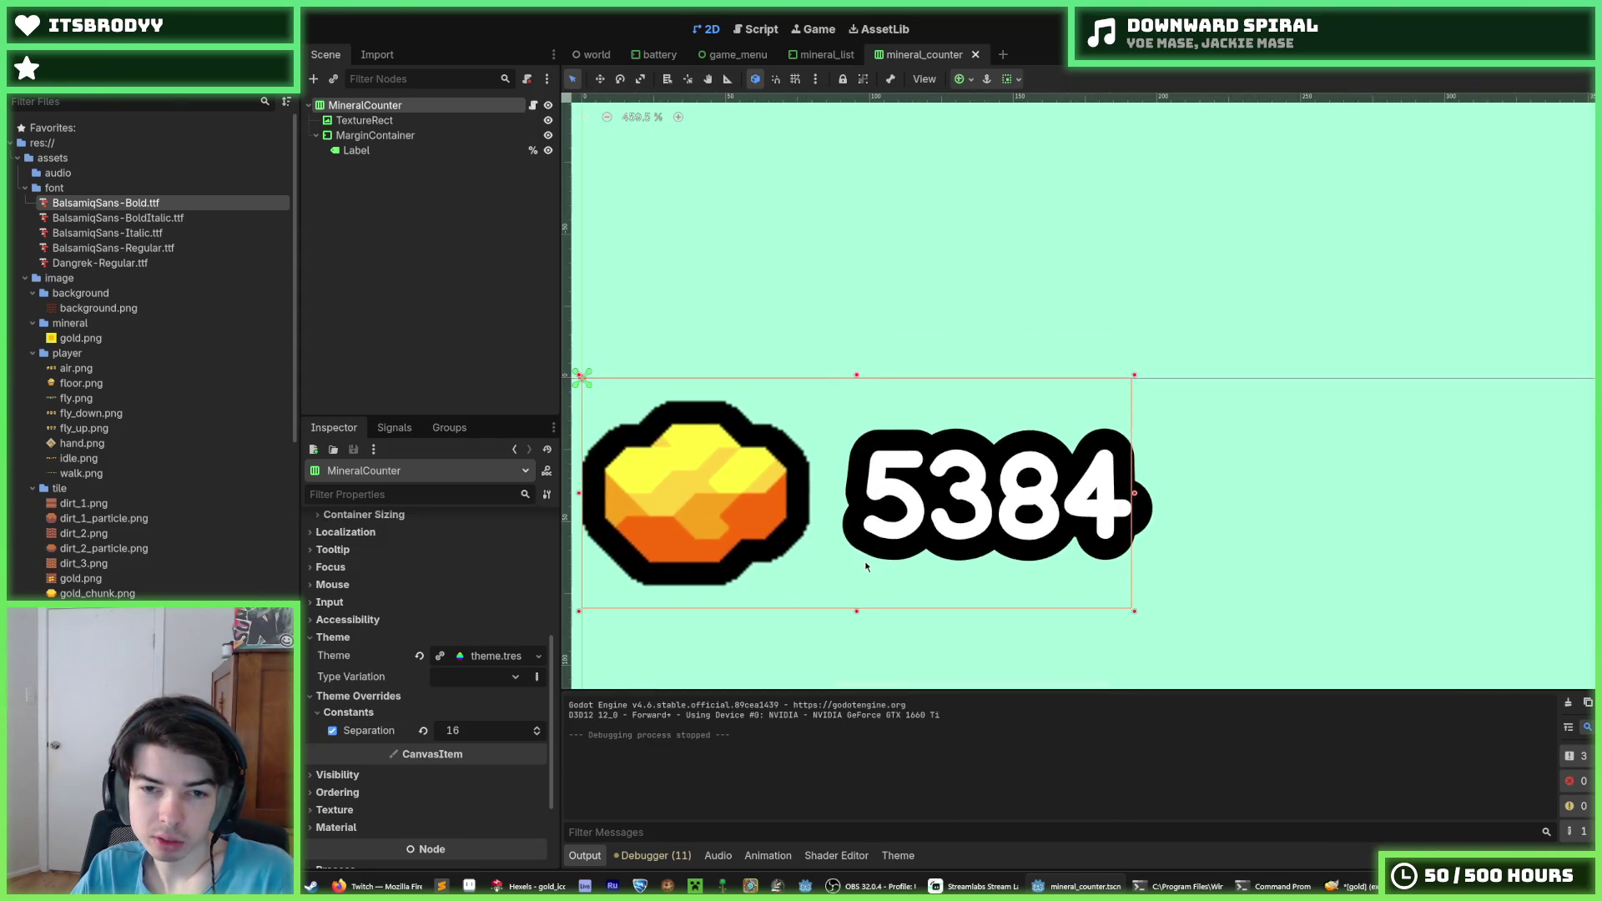
right_click(372, 107)
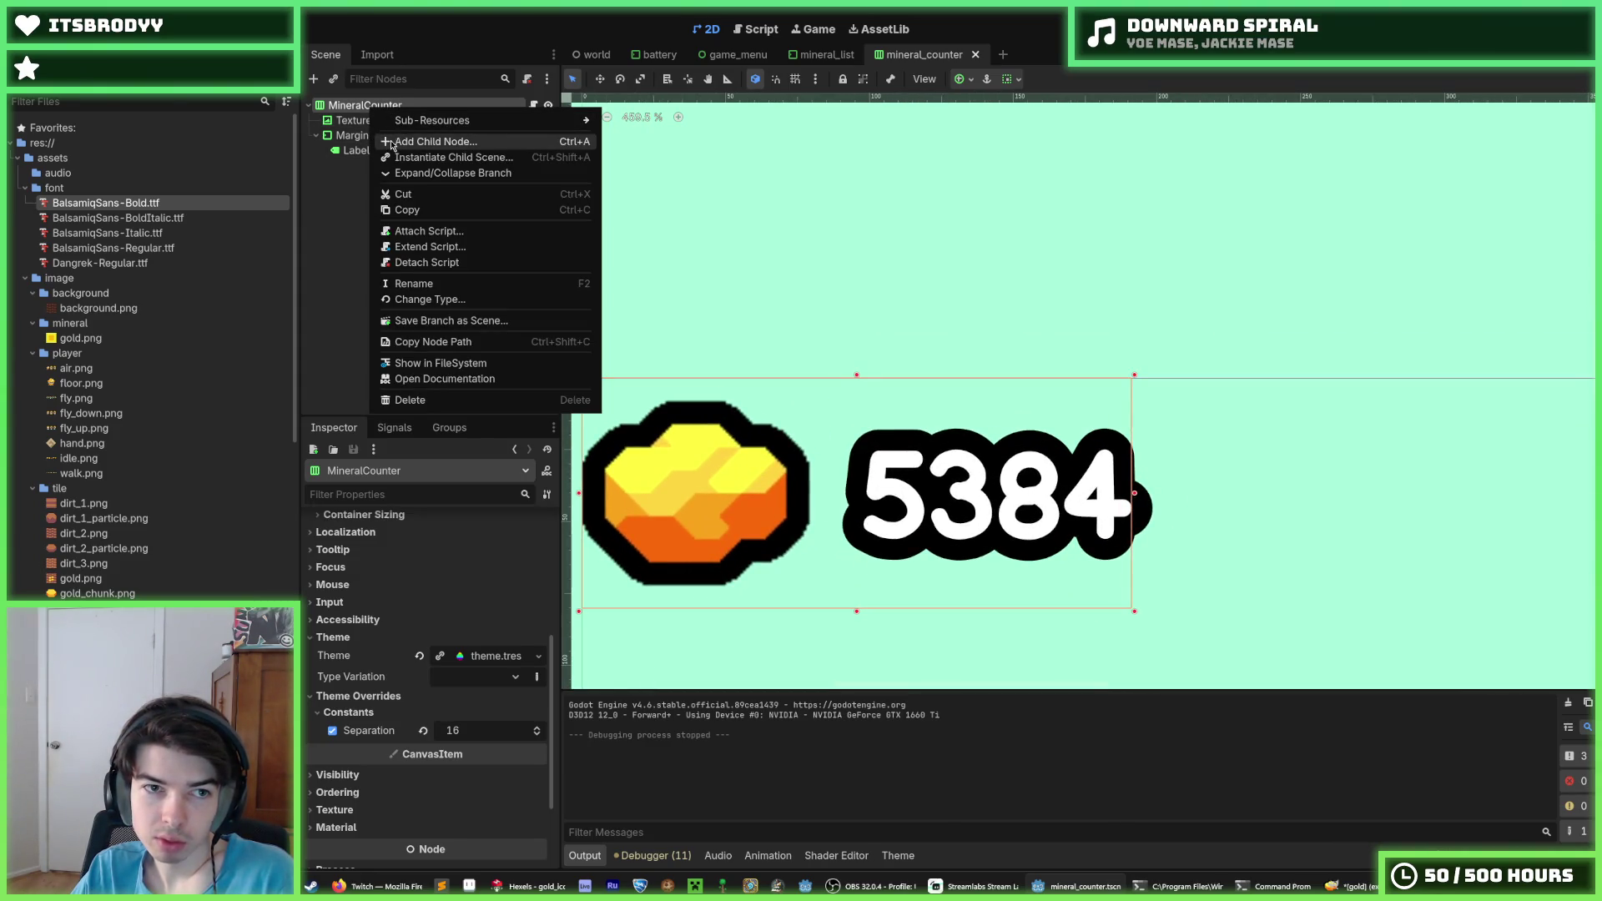
click(392, 142)
text(animation)
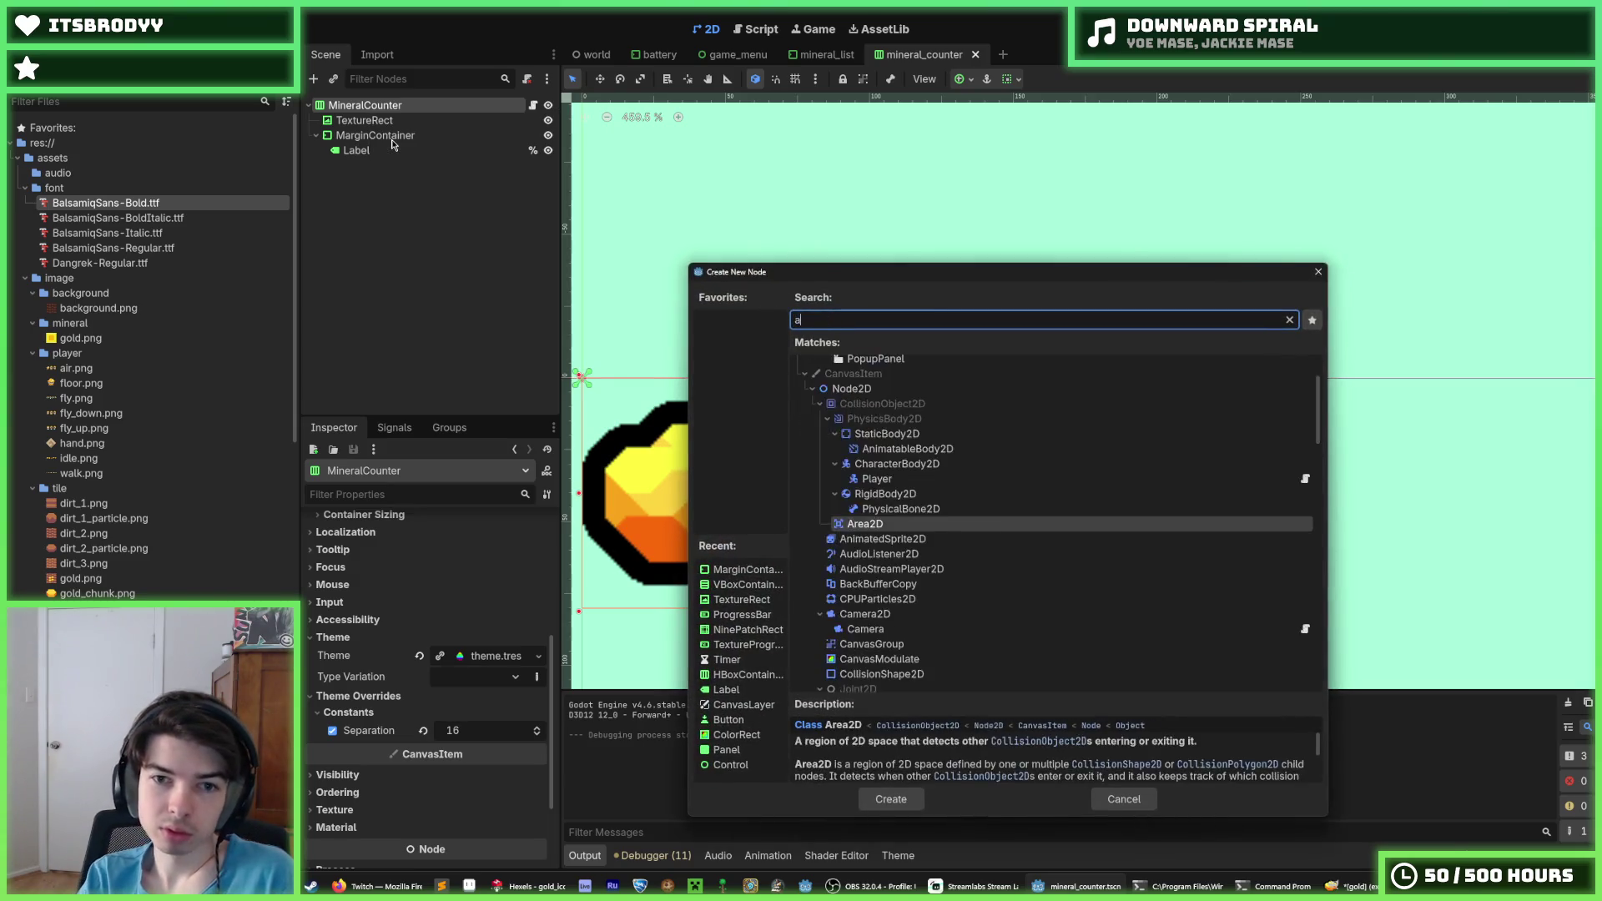
key(Up)
key(Return)
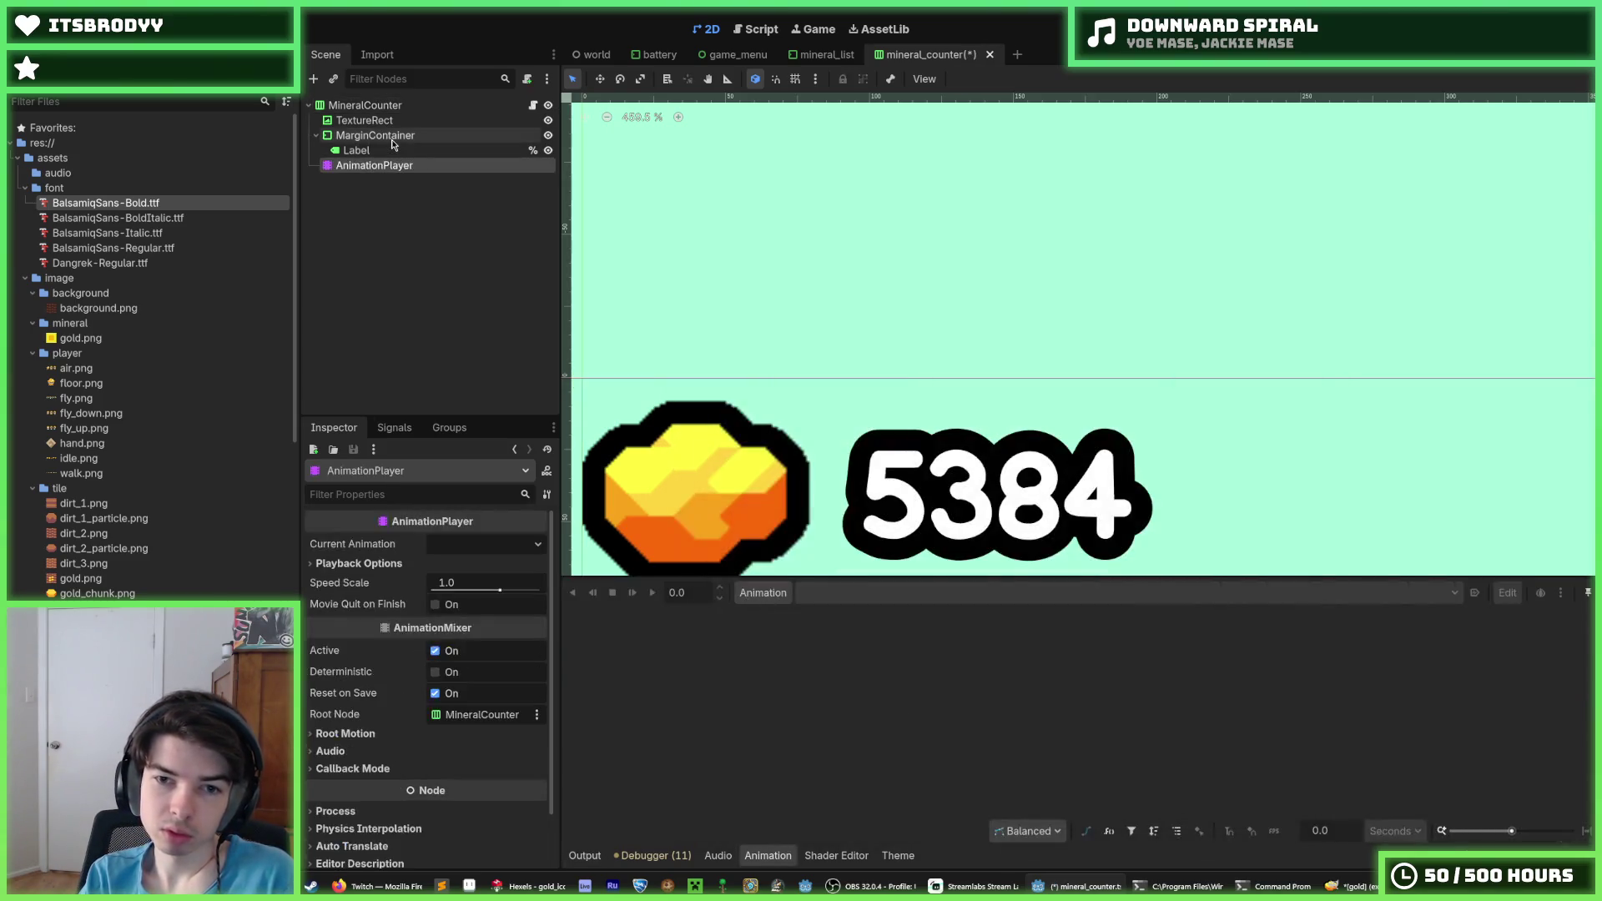
Create a new empty animation named 'animation' in the AnimationPlayer
scroll(912, 309, down, 2)
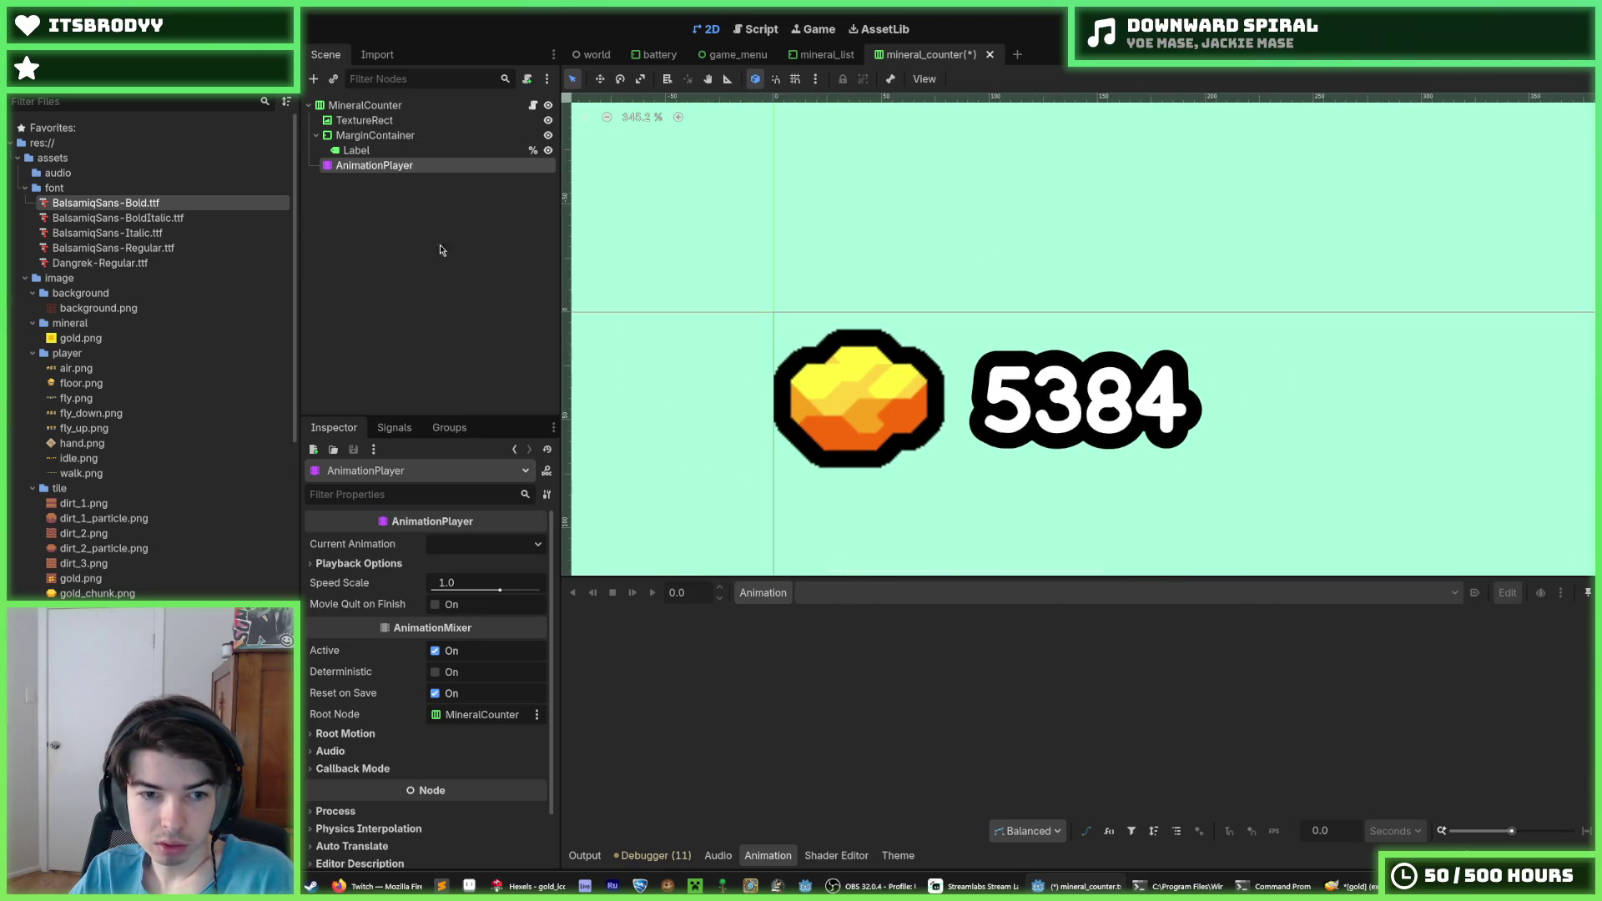
click(367, 124)
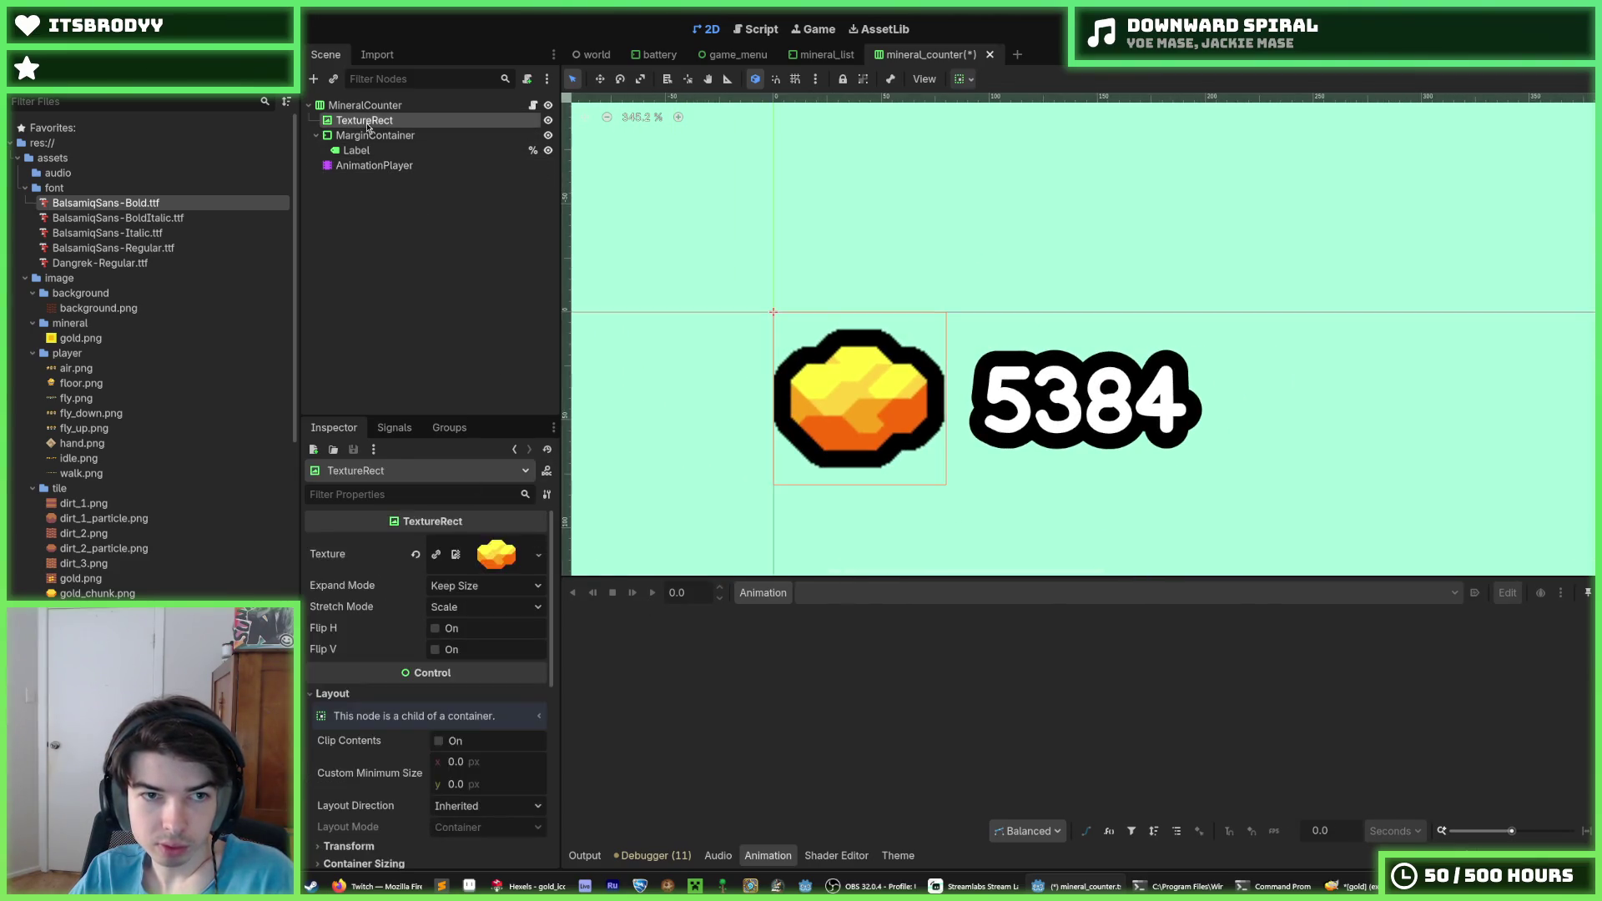
click(763, 594)
click(770, 617)
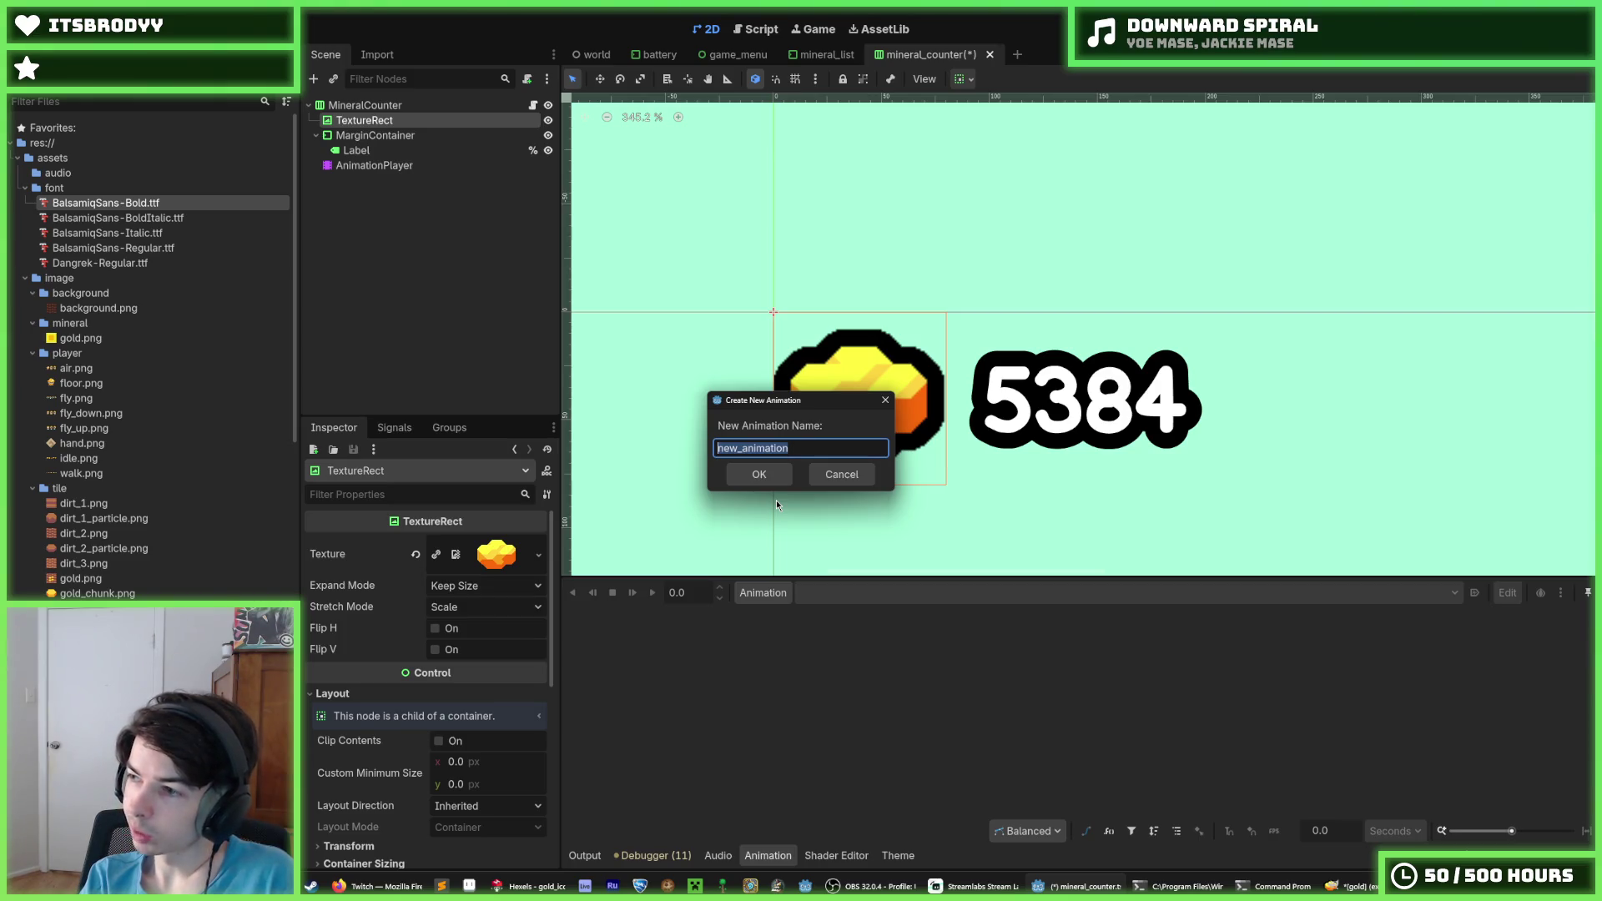
text(animati)
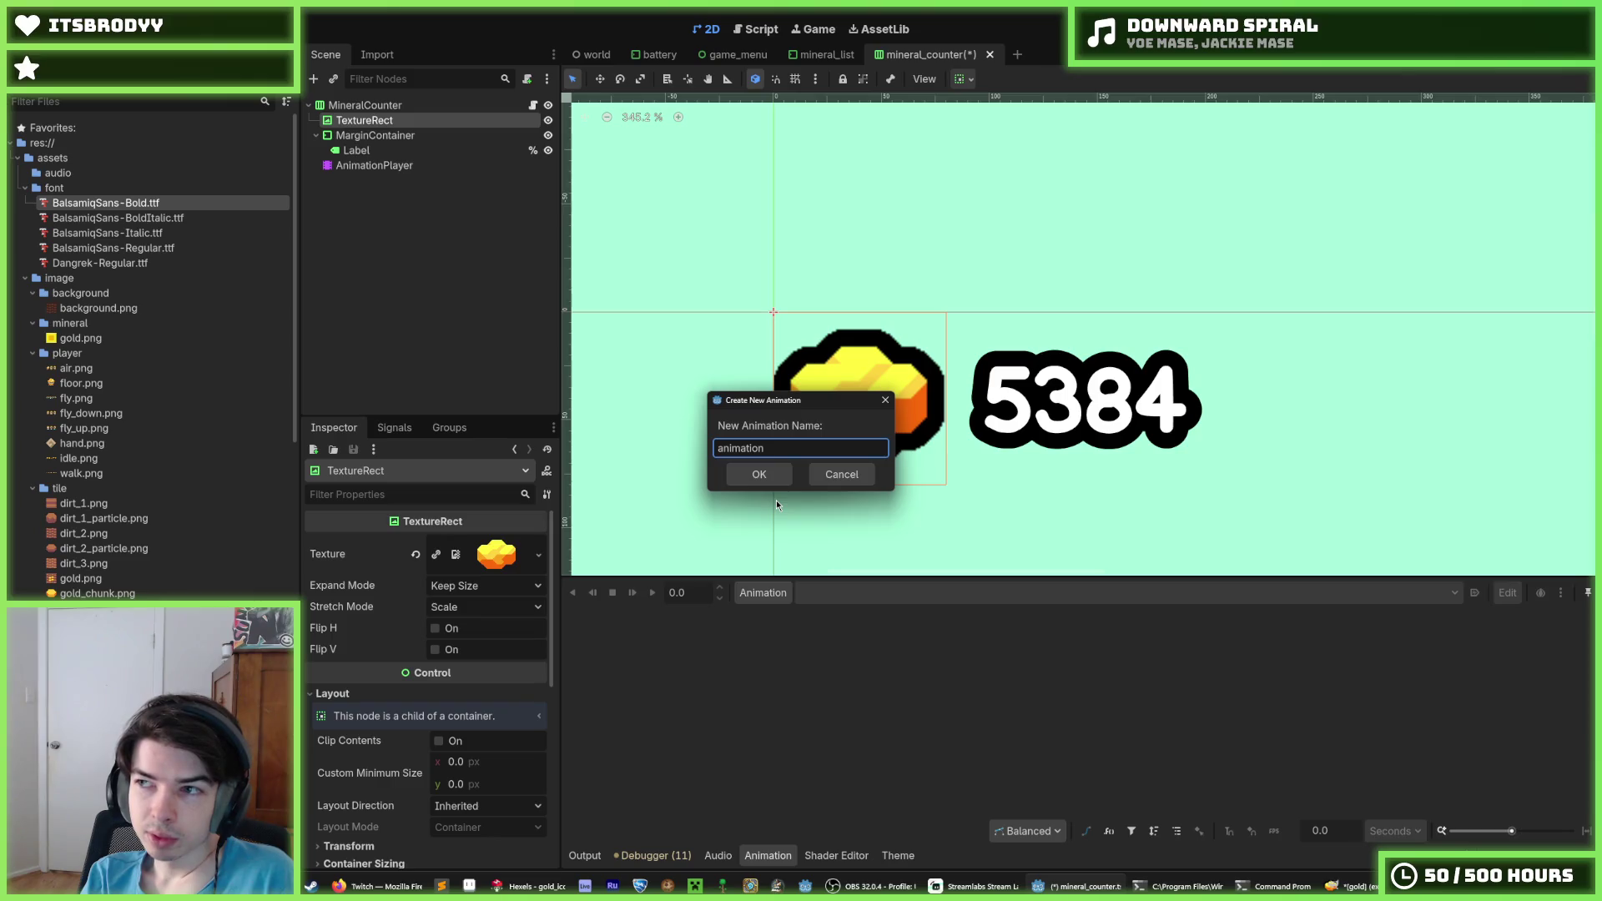
key(Return)
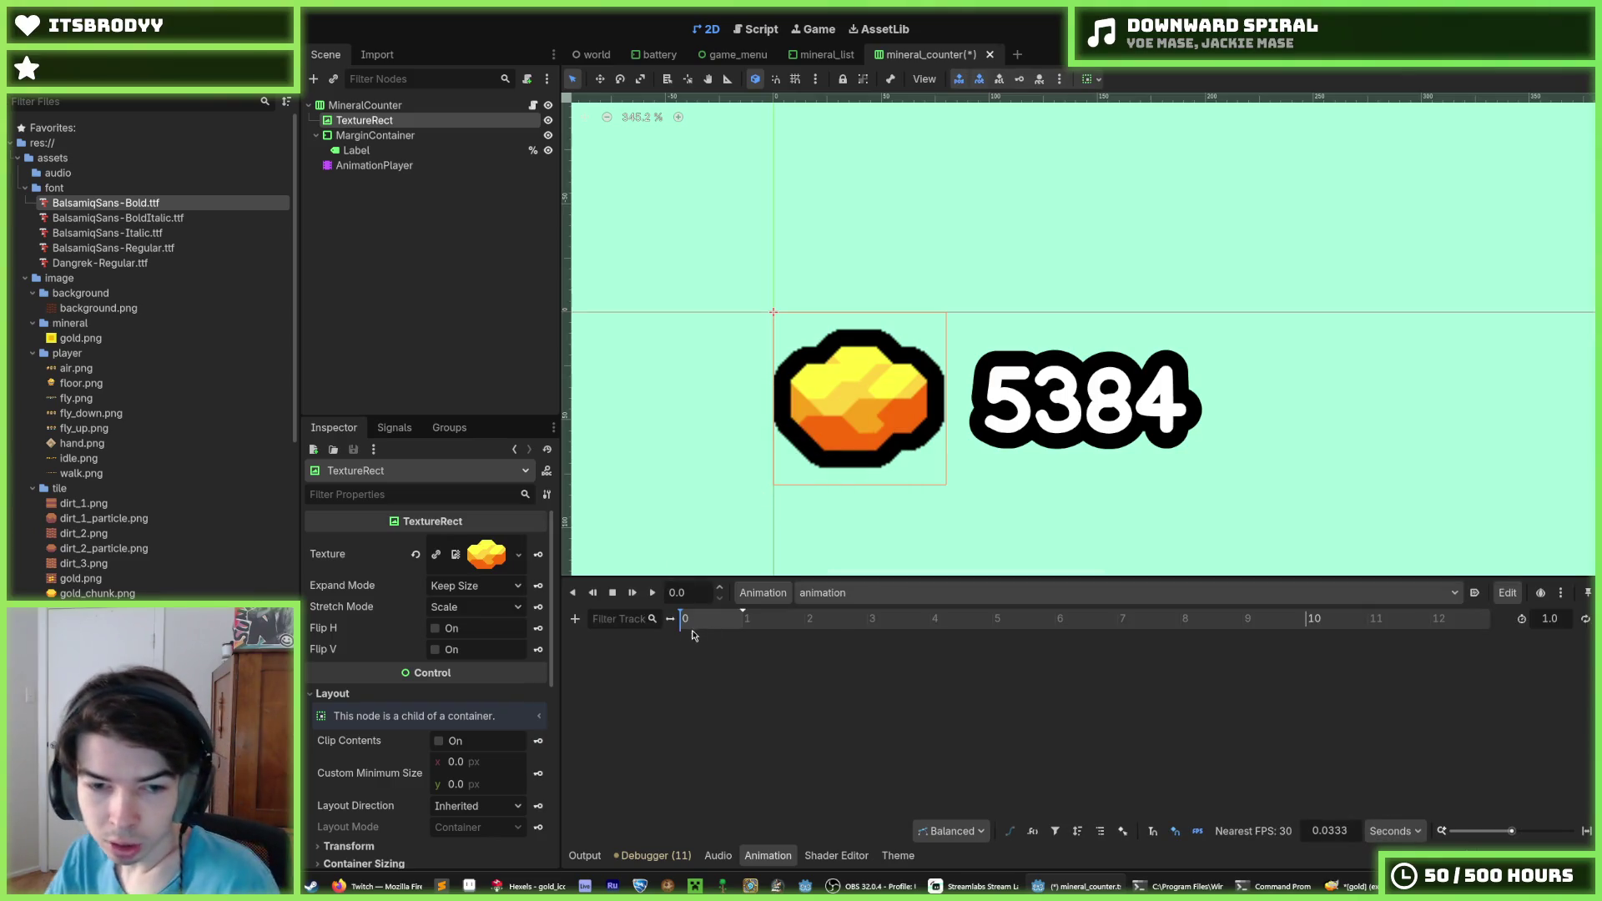
Browse the animation panel's marker and track-type menus without adding anything
right_click(683, 629)
click(647, 722)
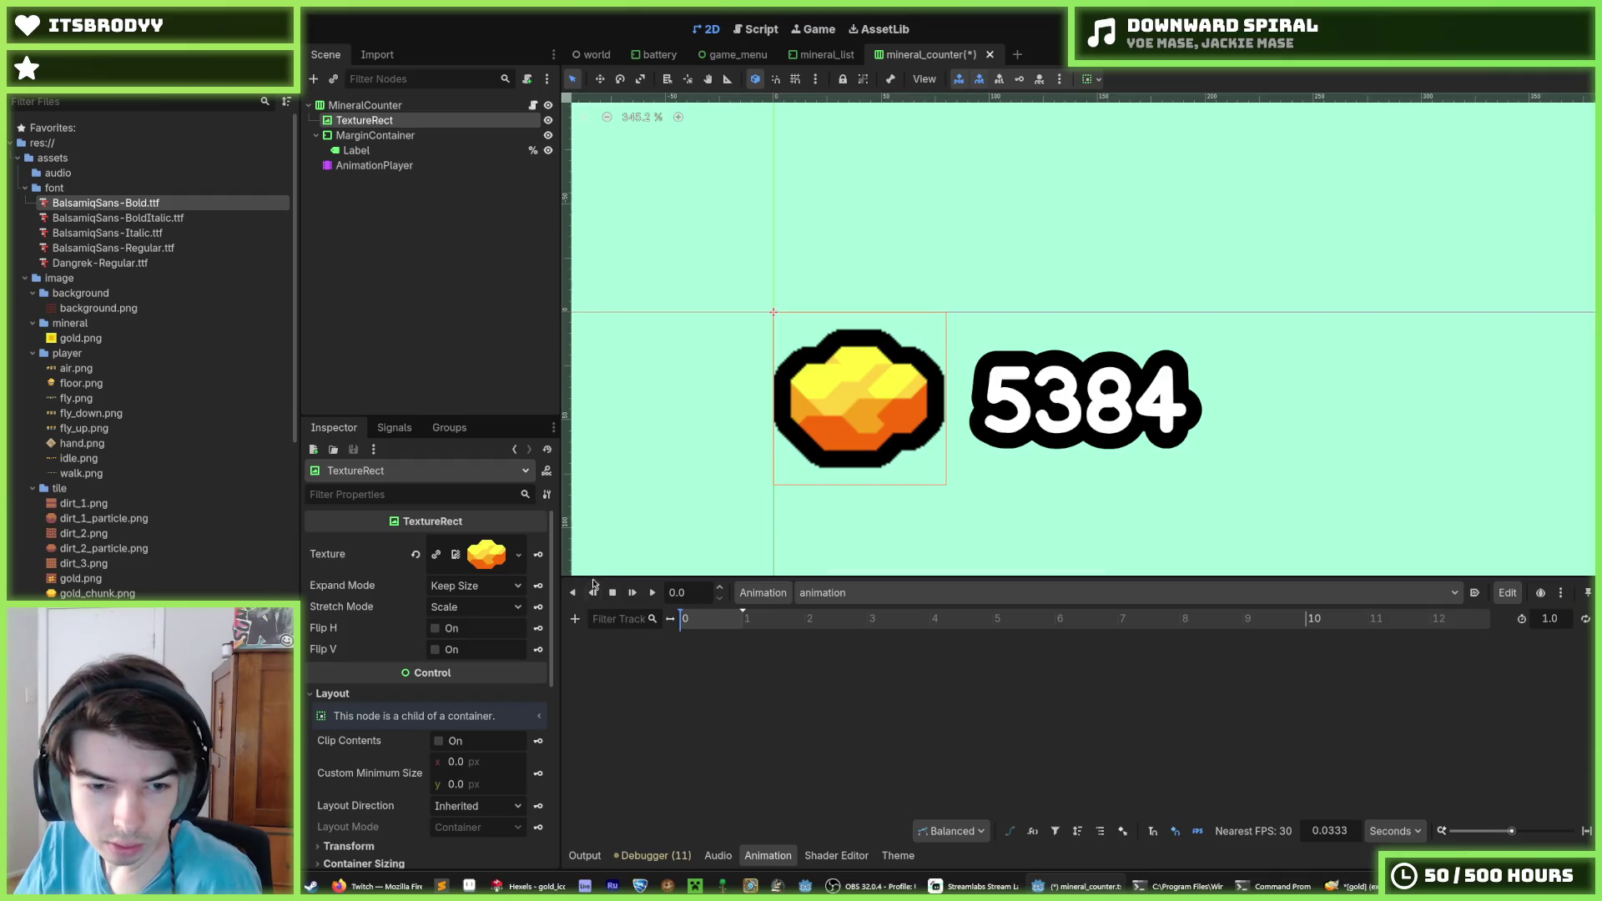
click(575, 619)
click(572, 538)
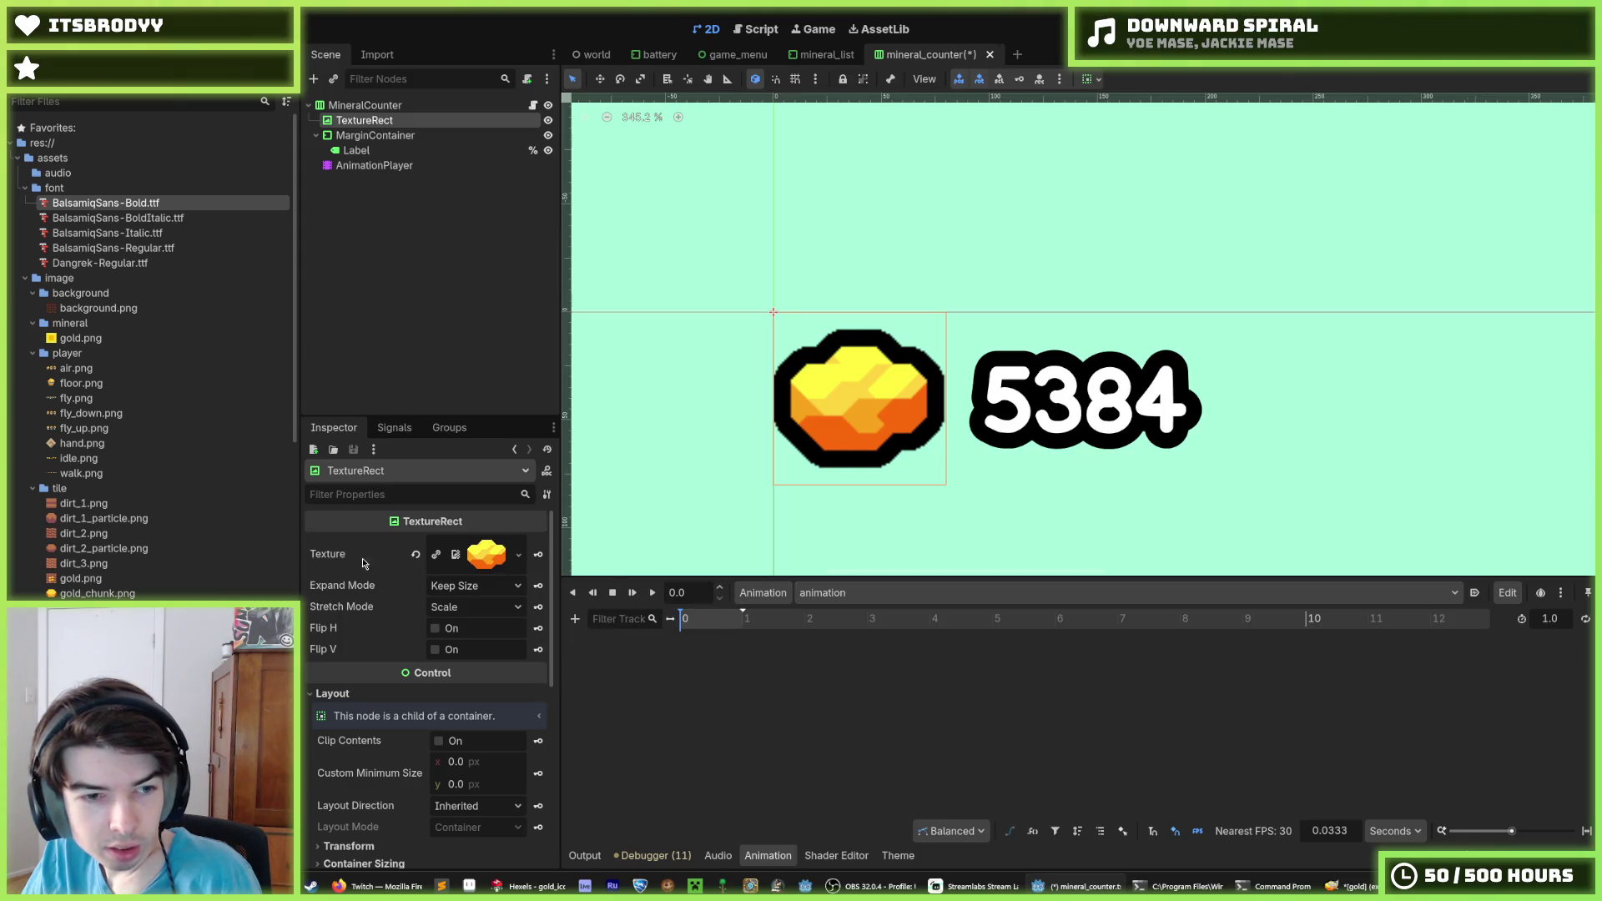
Add a TextureRect scale track keyed at 0 s with value 1.0, 1.0
scroll(375, 625, down, 5)
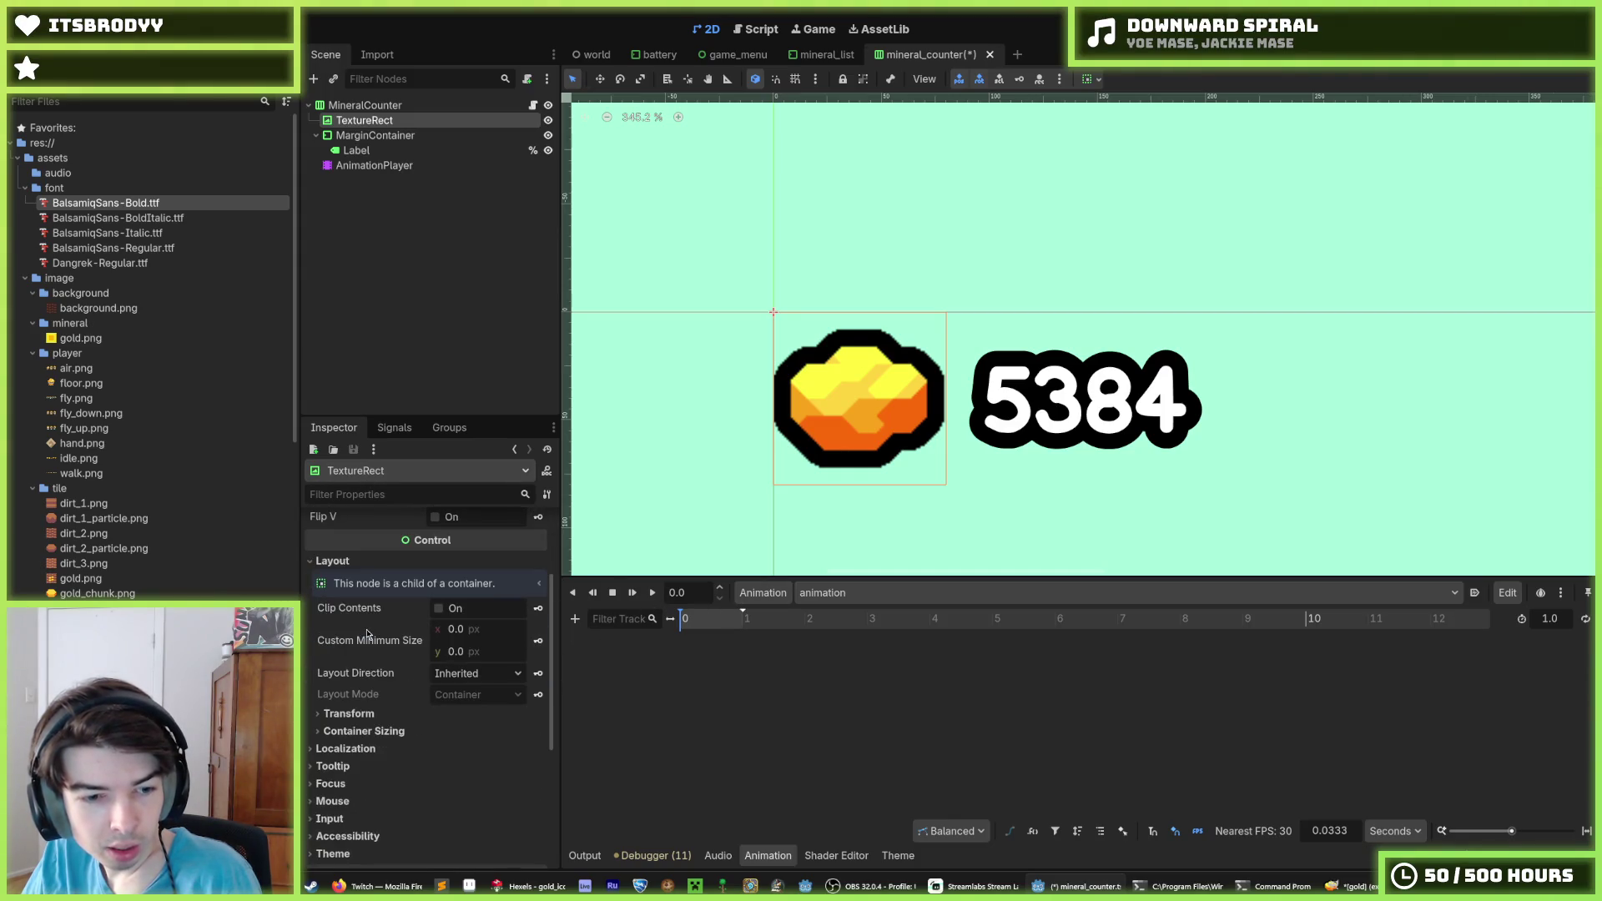
click(368, 631)
click(368, 633)
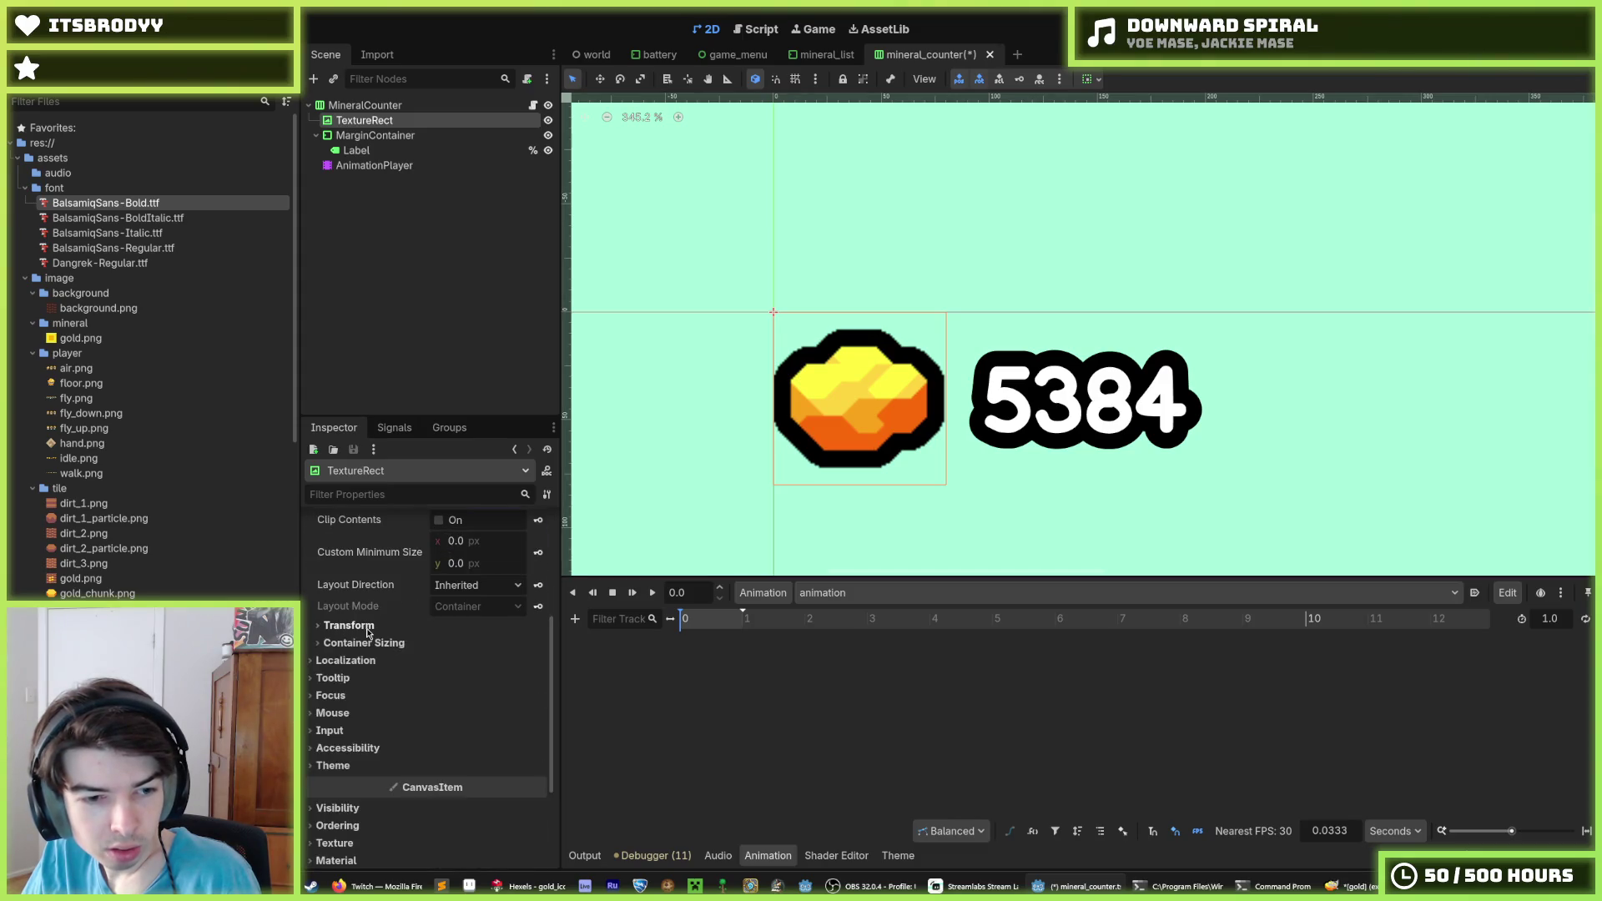
scroll(375, 647, up, 5)
scroll(453, 621, down, 5)
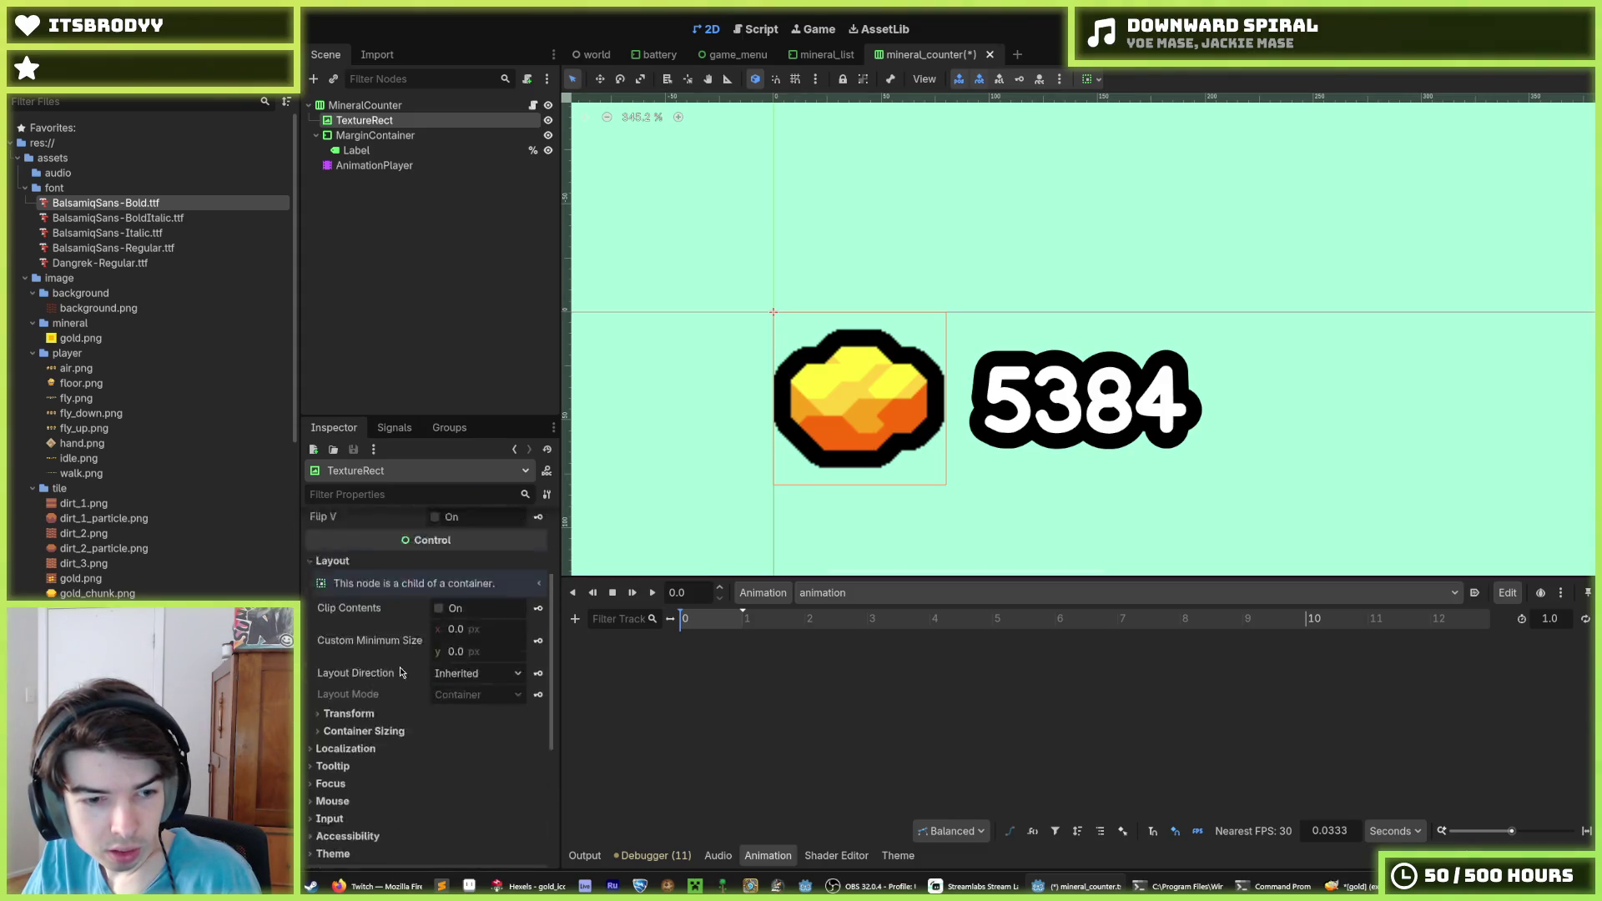
click(348, 628)
scroll(427, 667, down, 2)
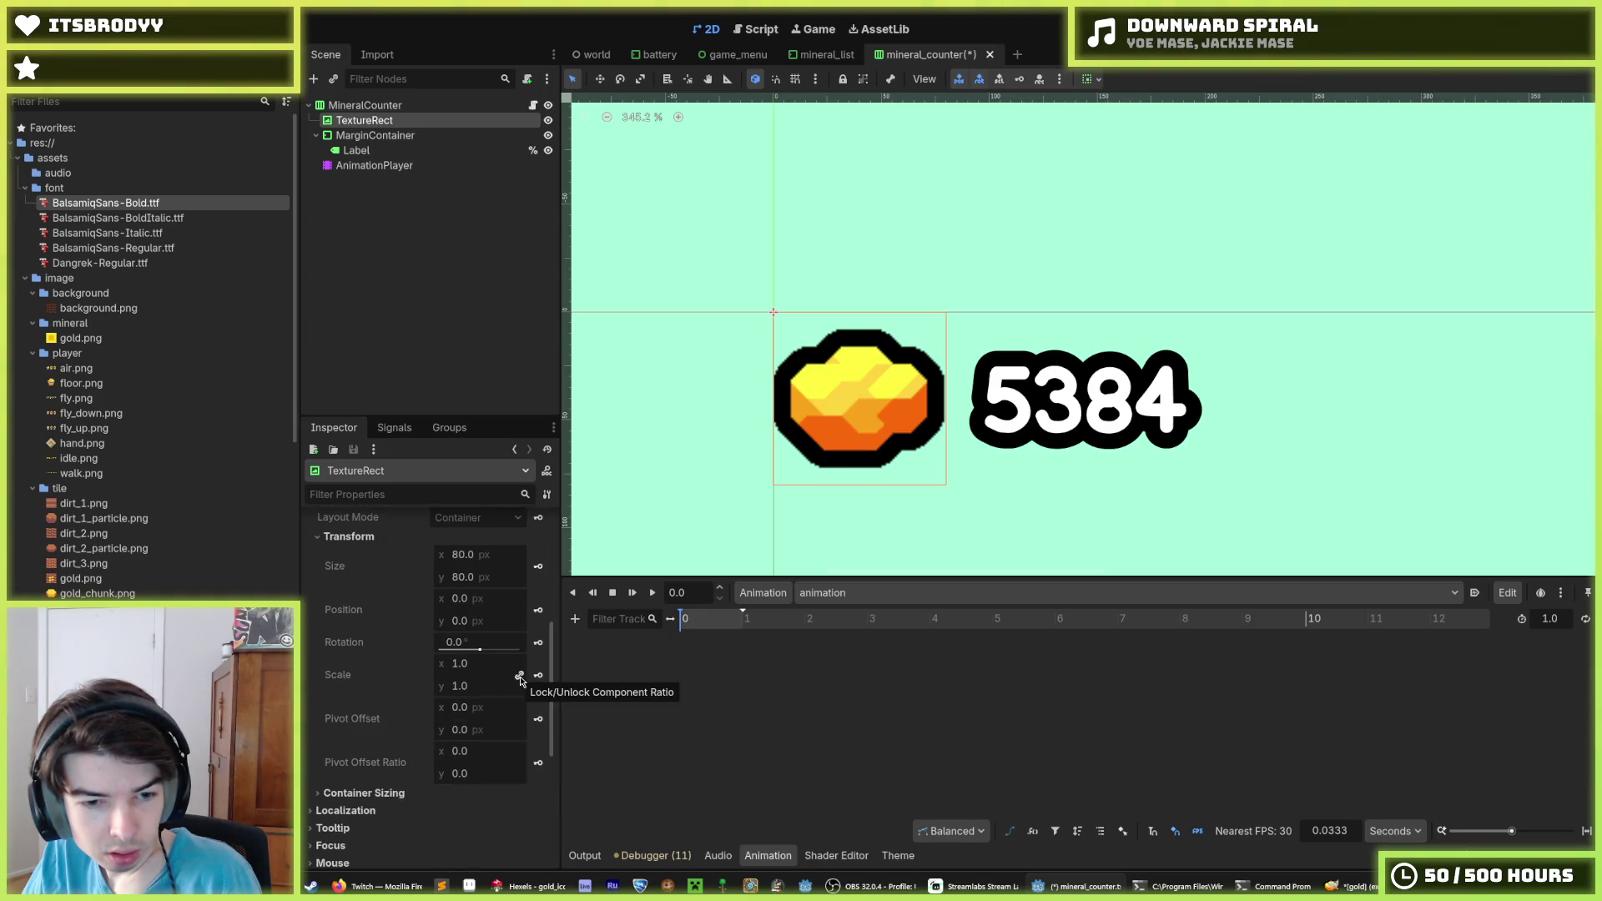
mouse_move(534, 680)
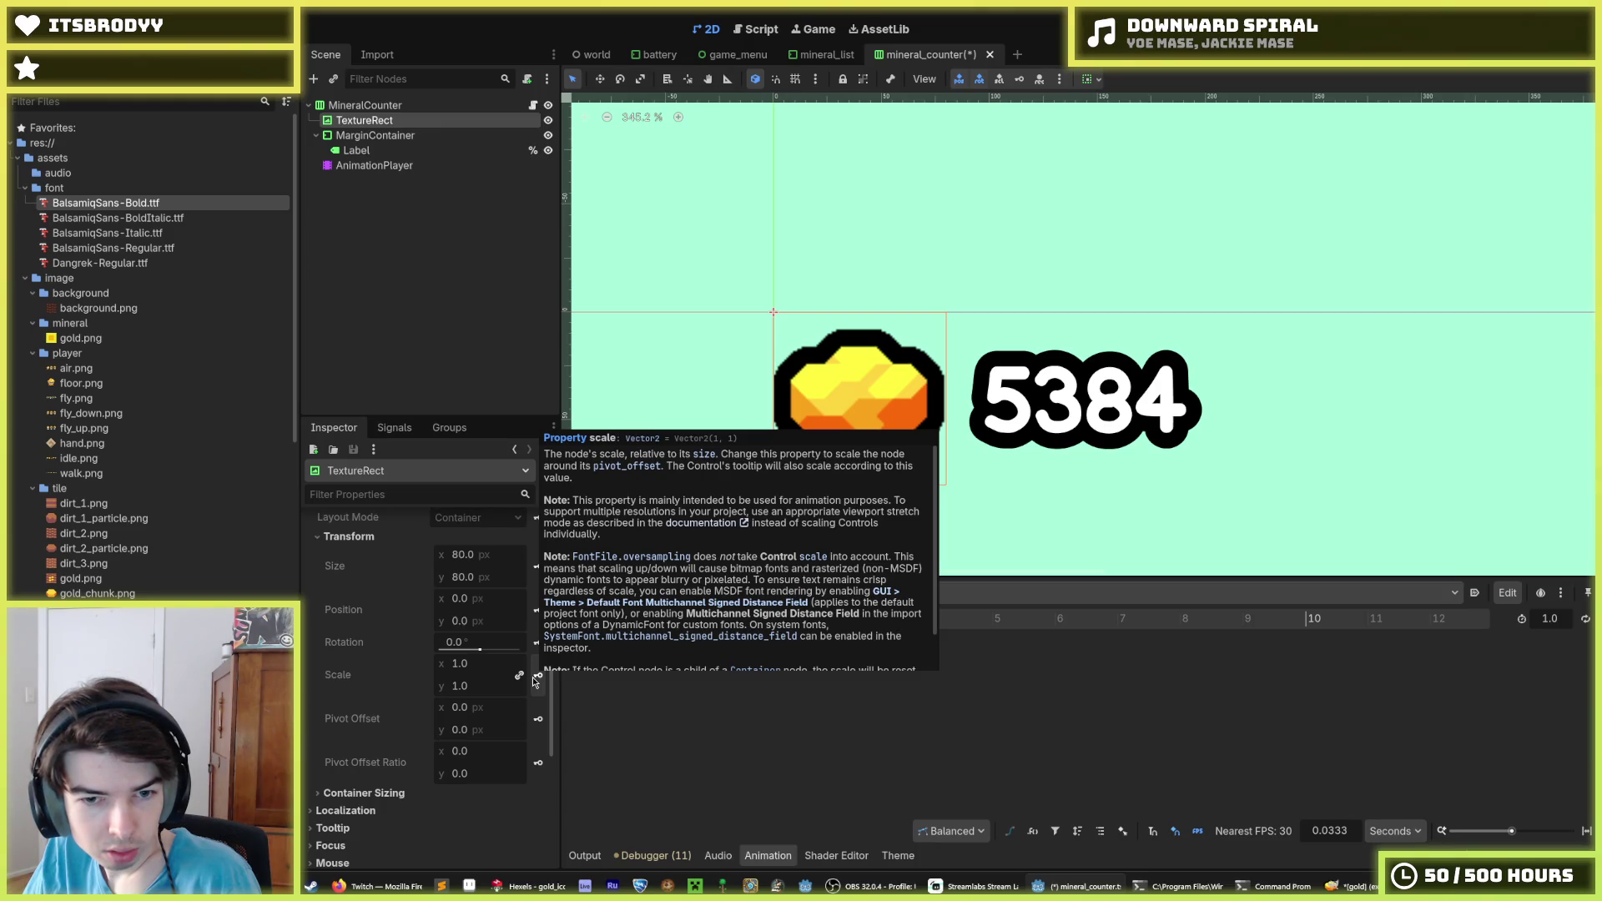
click(538, 678)
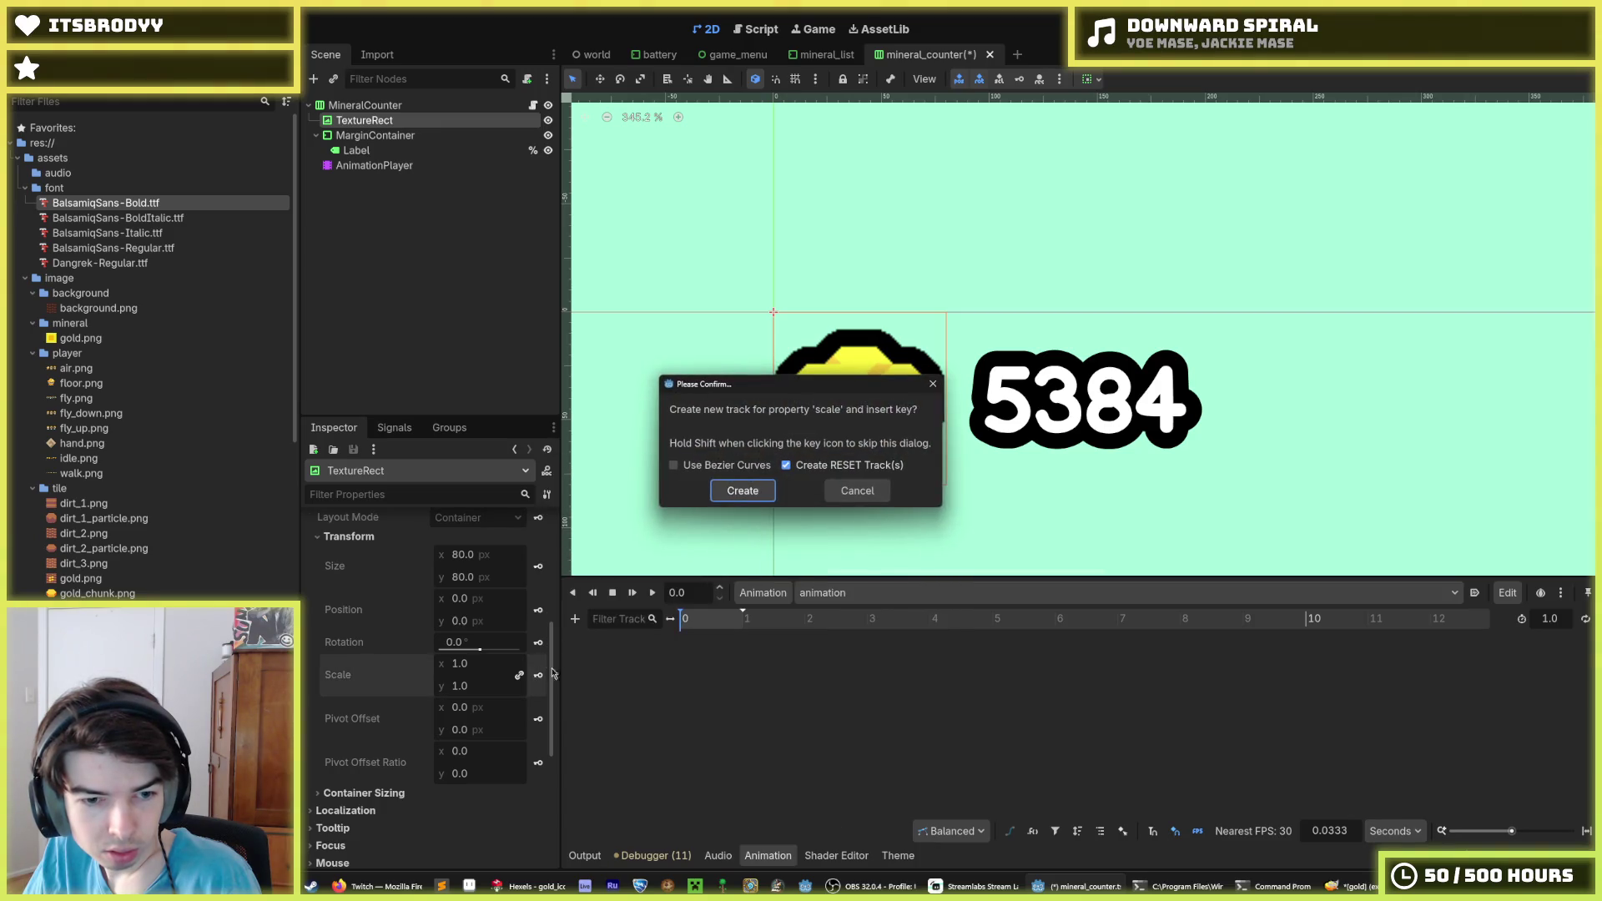
click(766, 497)
Insert an extra scale key near 0.47 s and delete it again
right_click(725, 674)
click(725, 674)
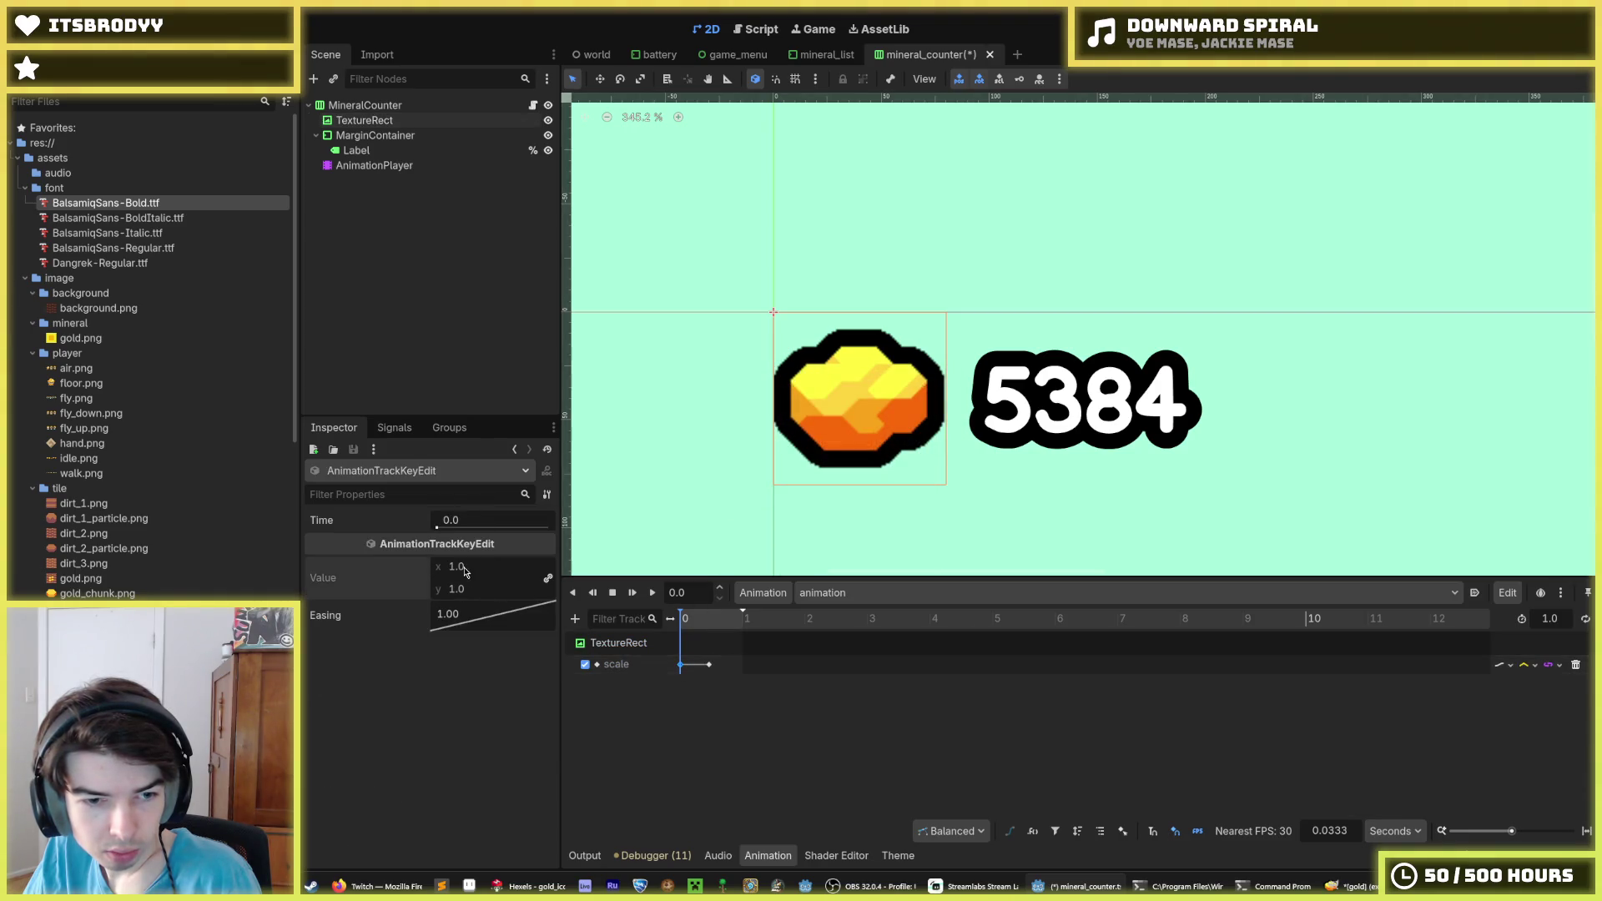
key(Delete)
key(Delete)
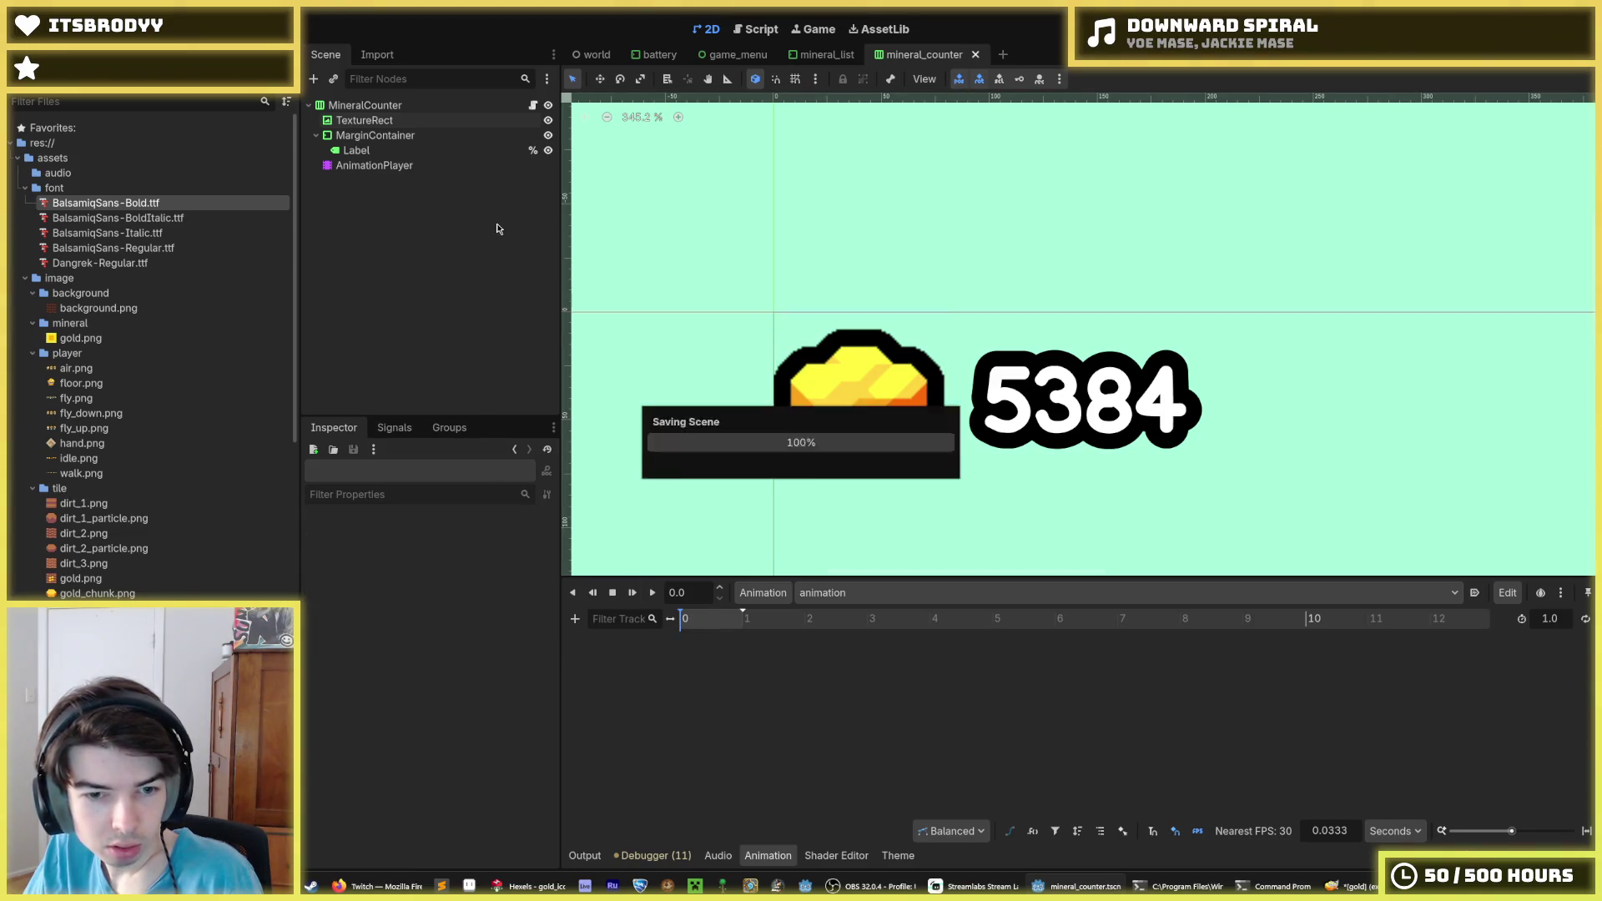
click(356, 150)
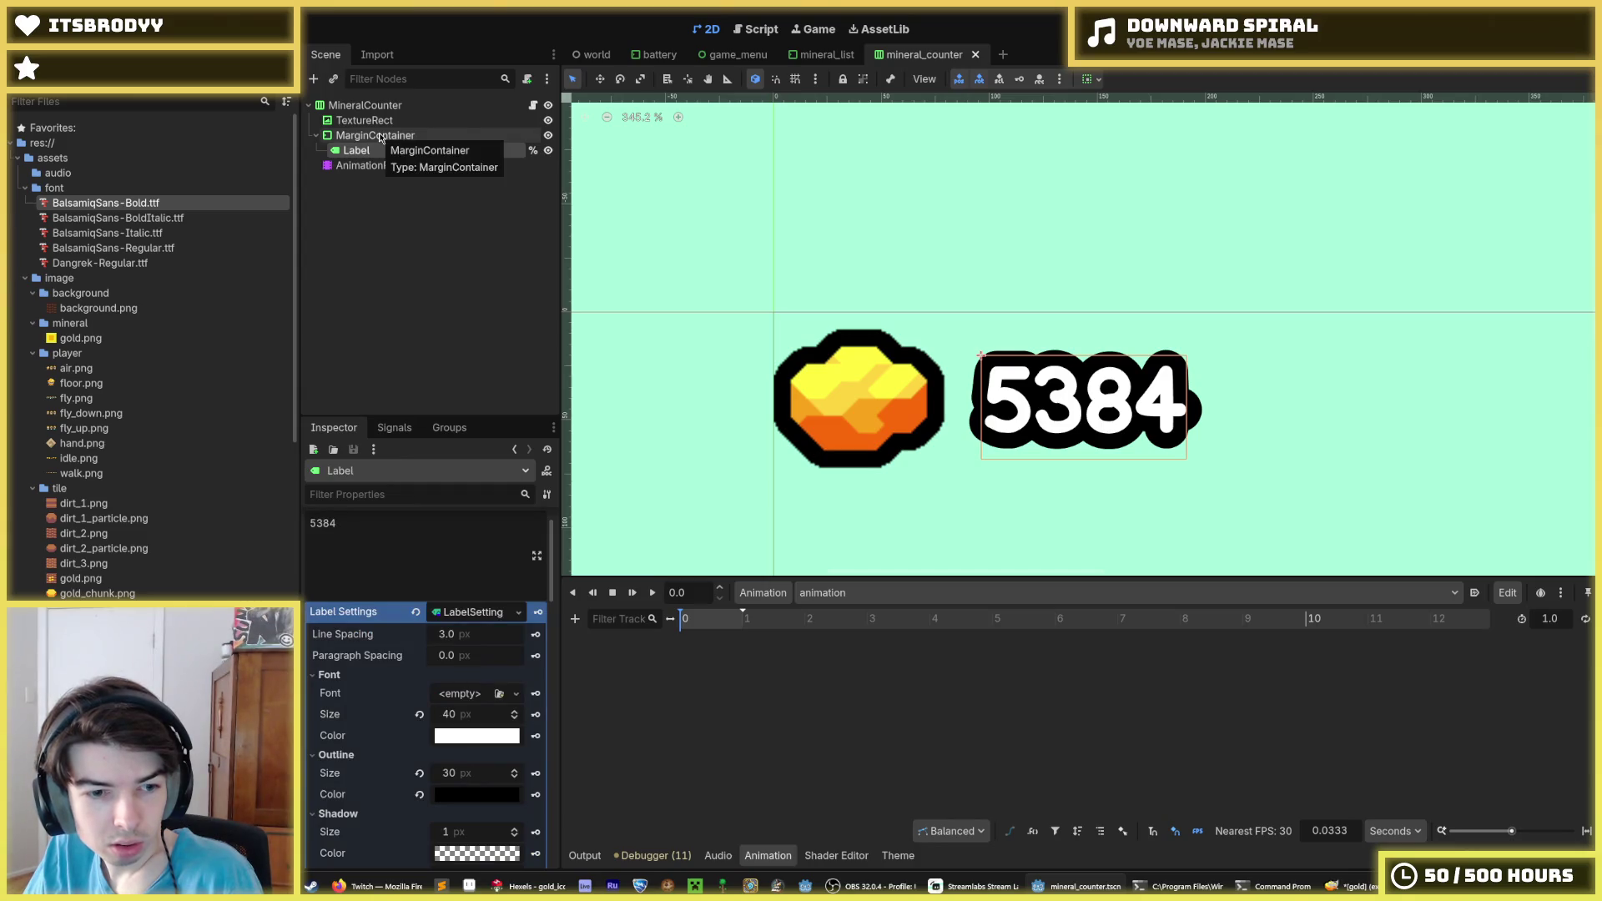
click(488, 614)
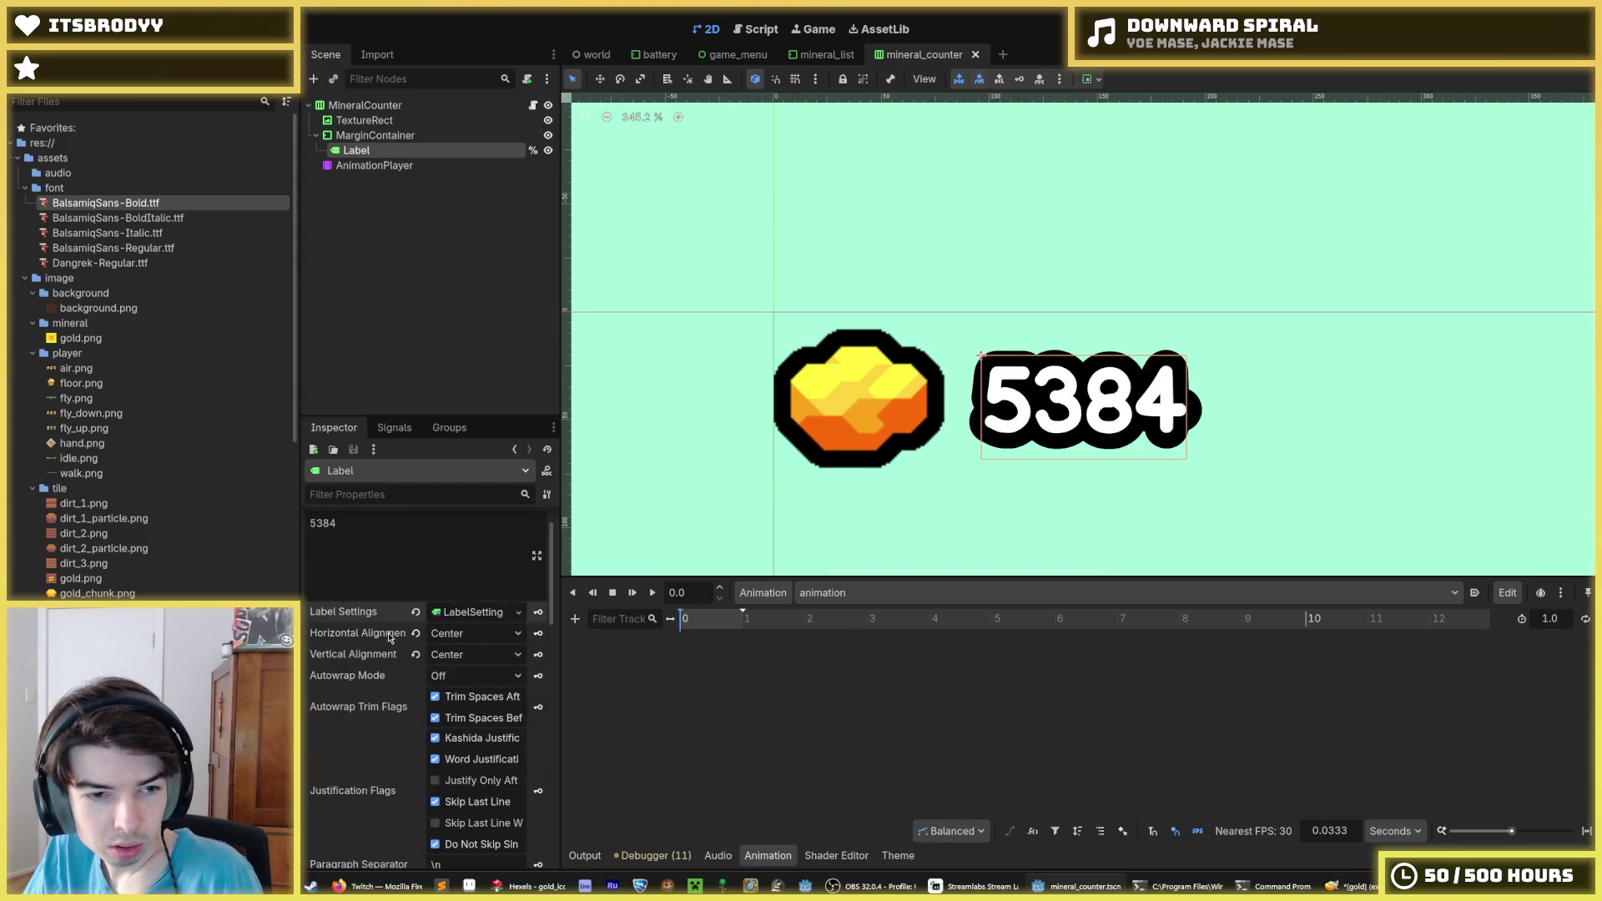
scroll(388, 638, down, 6)
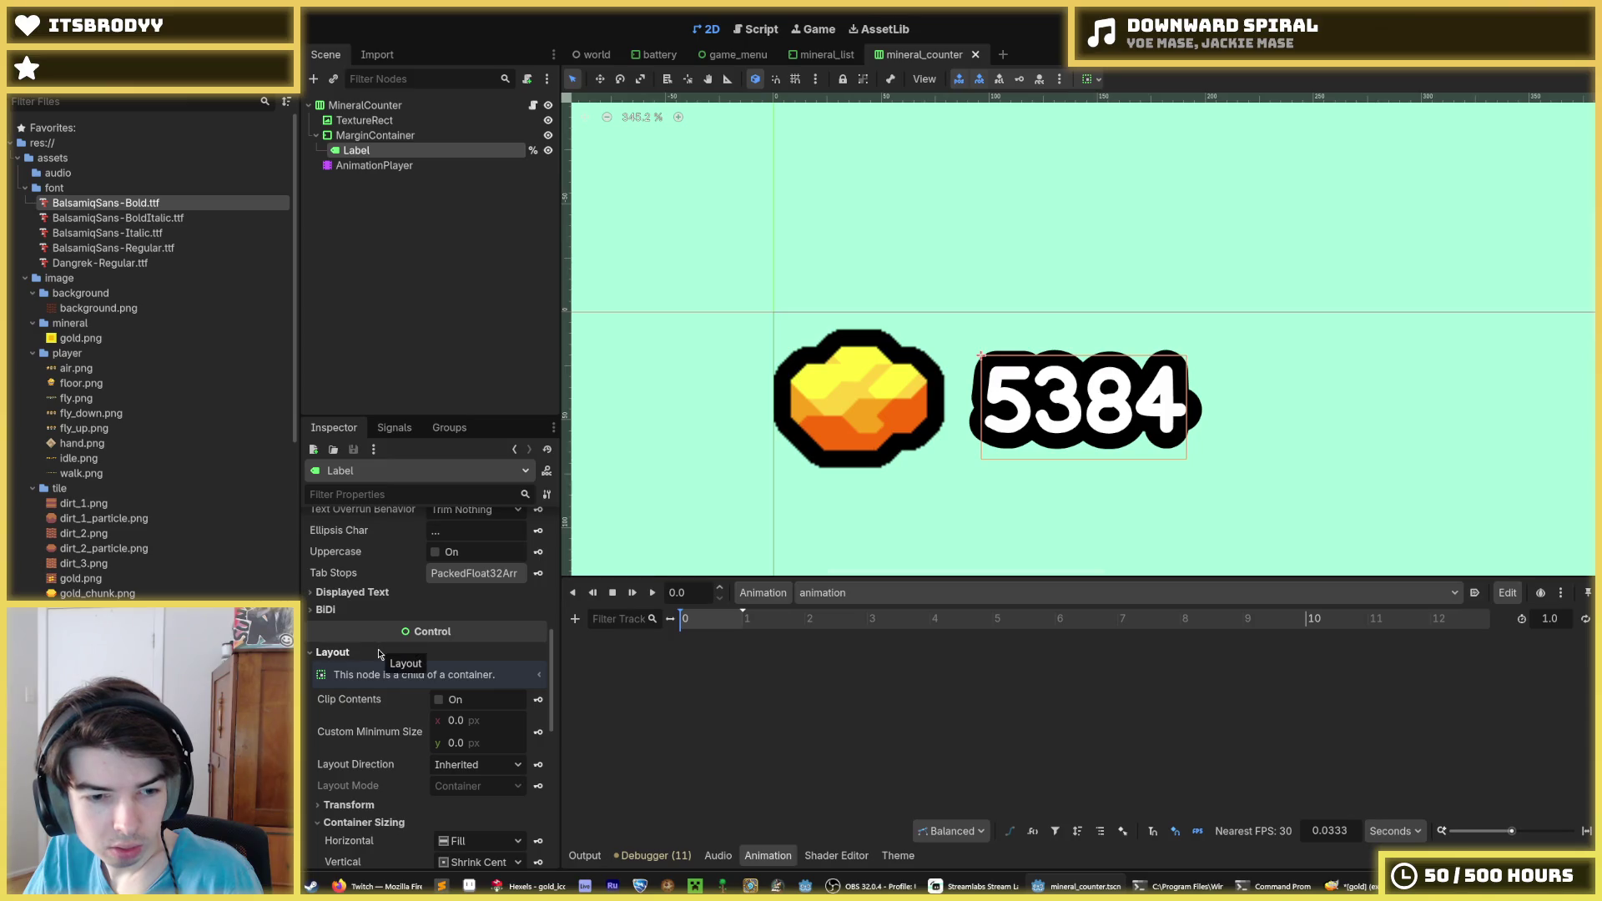
click(380, 654)
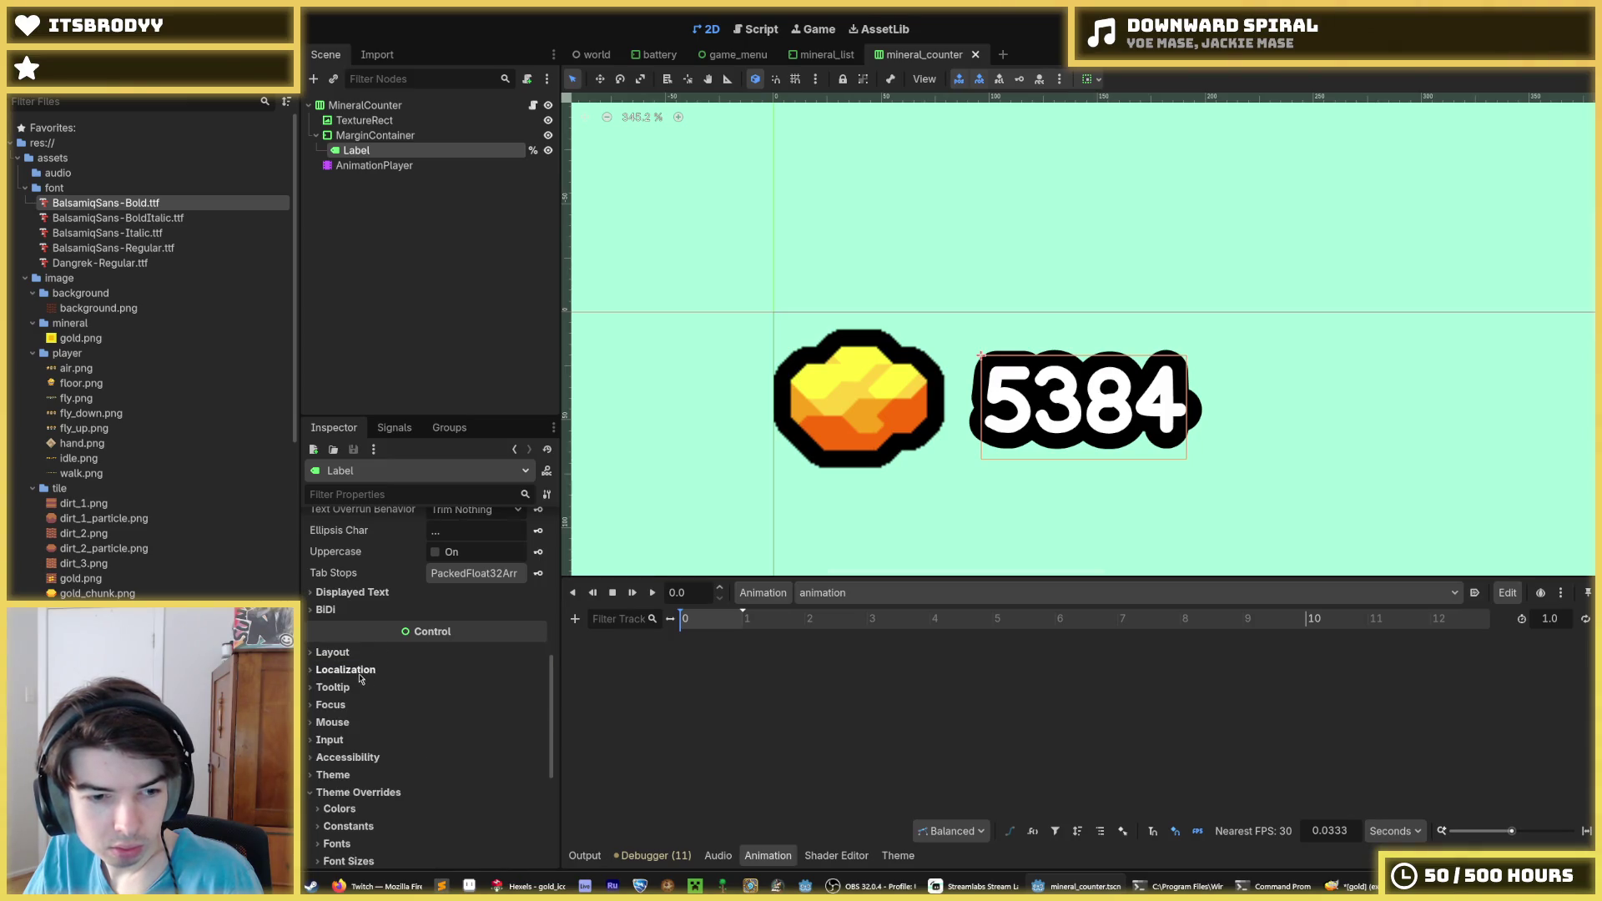
click(334, 652)
scroll(347, 659, down, 3)
click(357, 671)
click(361, 675)
click(359, 689)
click(354, 828)
scroll(348, 725, down, 3)
click(344, 714)
click(344, 714)
click(349, 730)
click(349, 732)
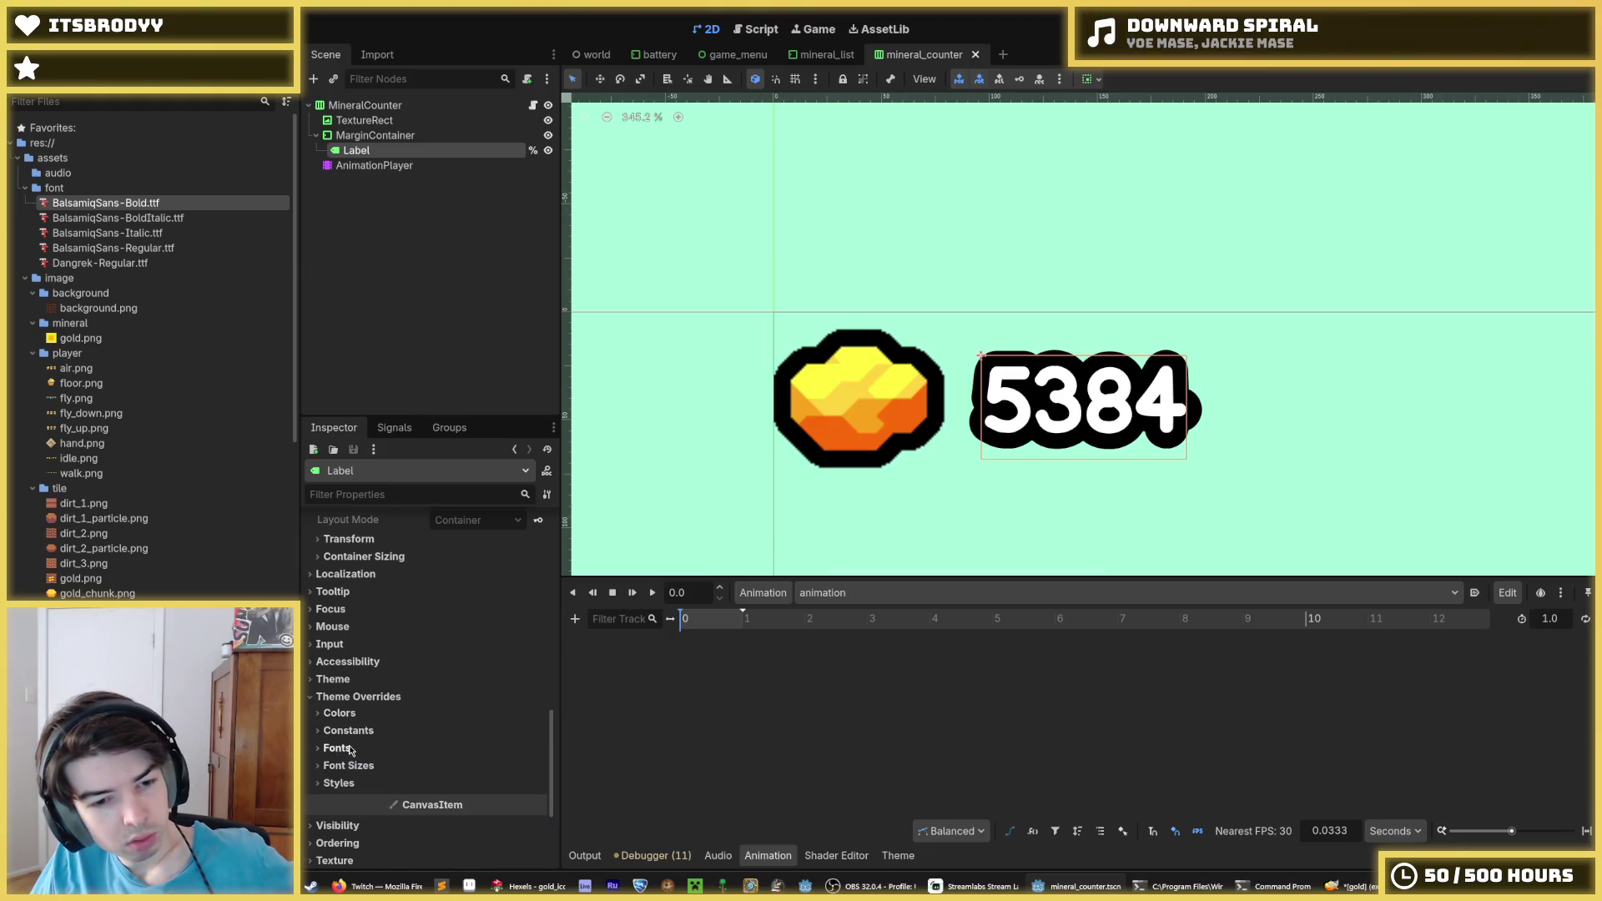
scroll(350, 747, up, 10)
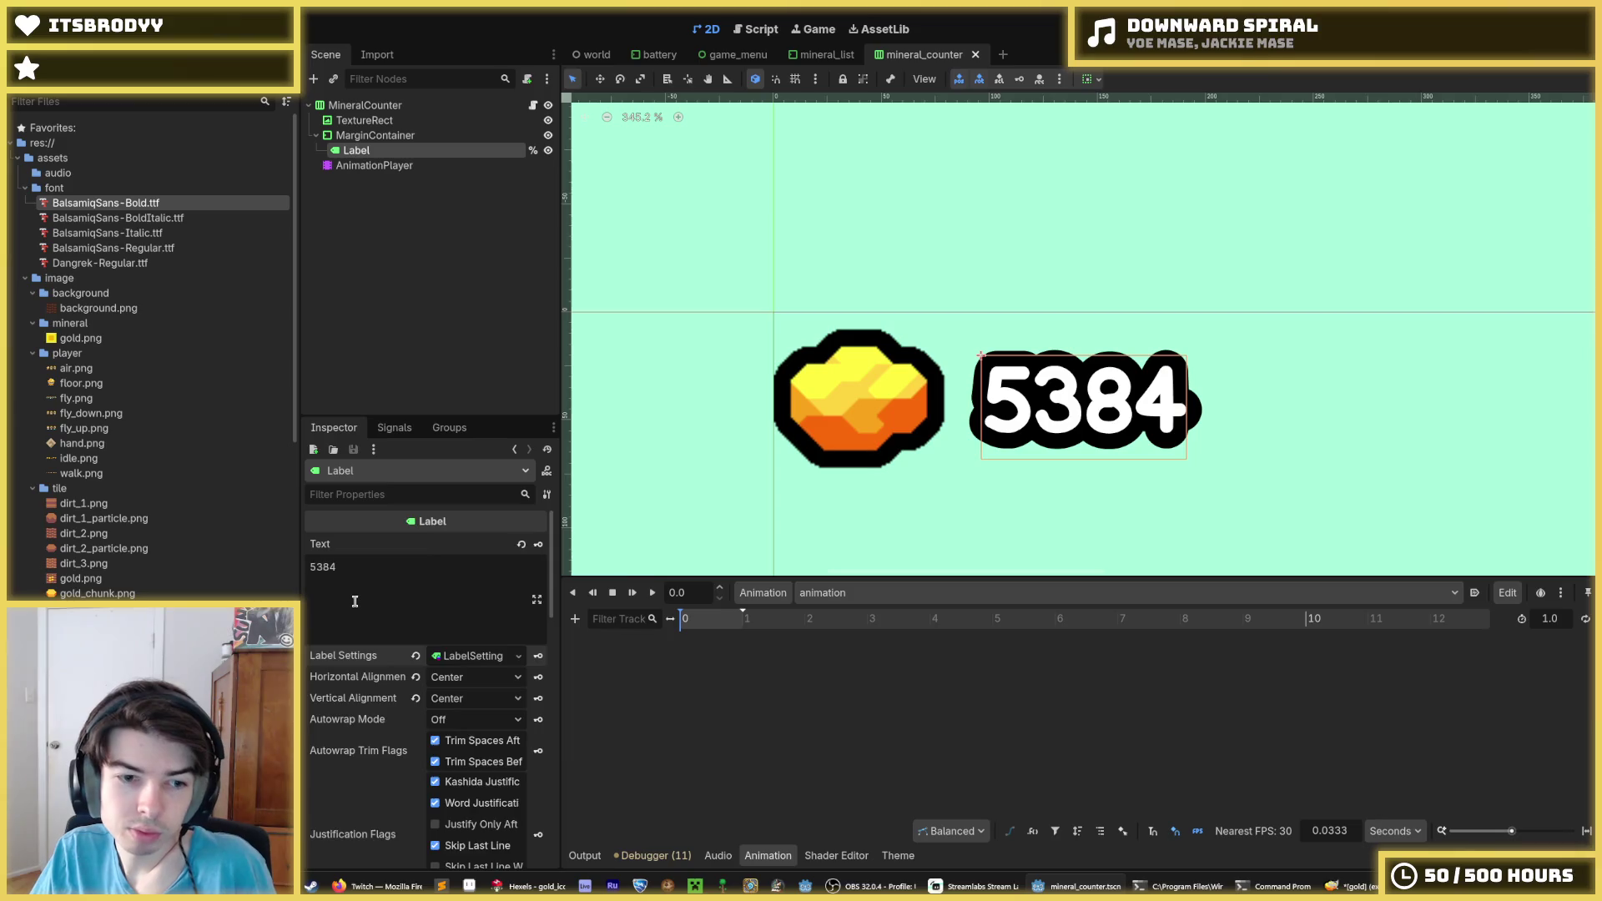
scroll(354, 617, down, 3)
scroll(354, 607, down, 2)
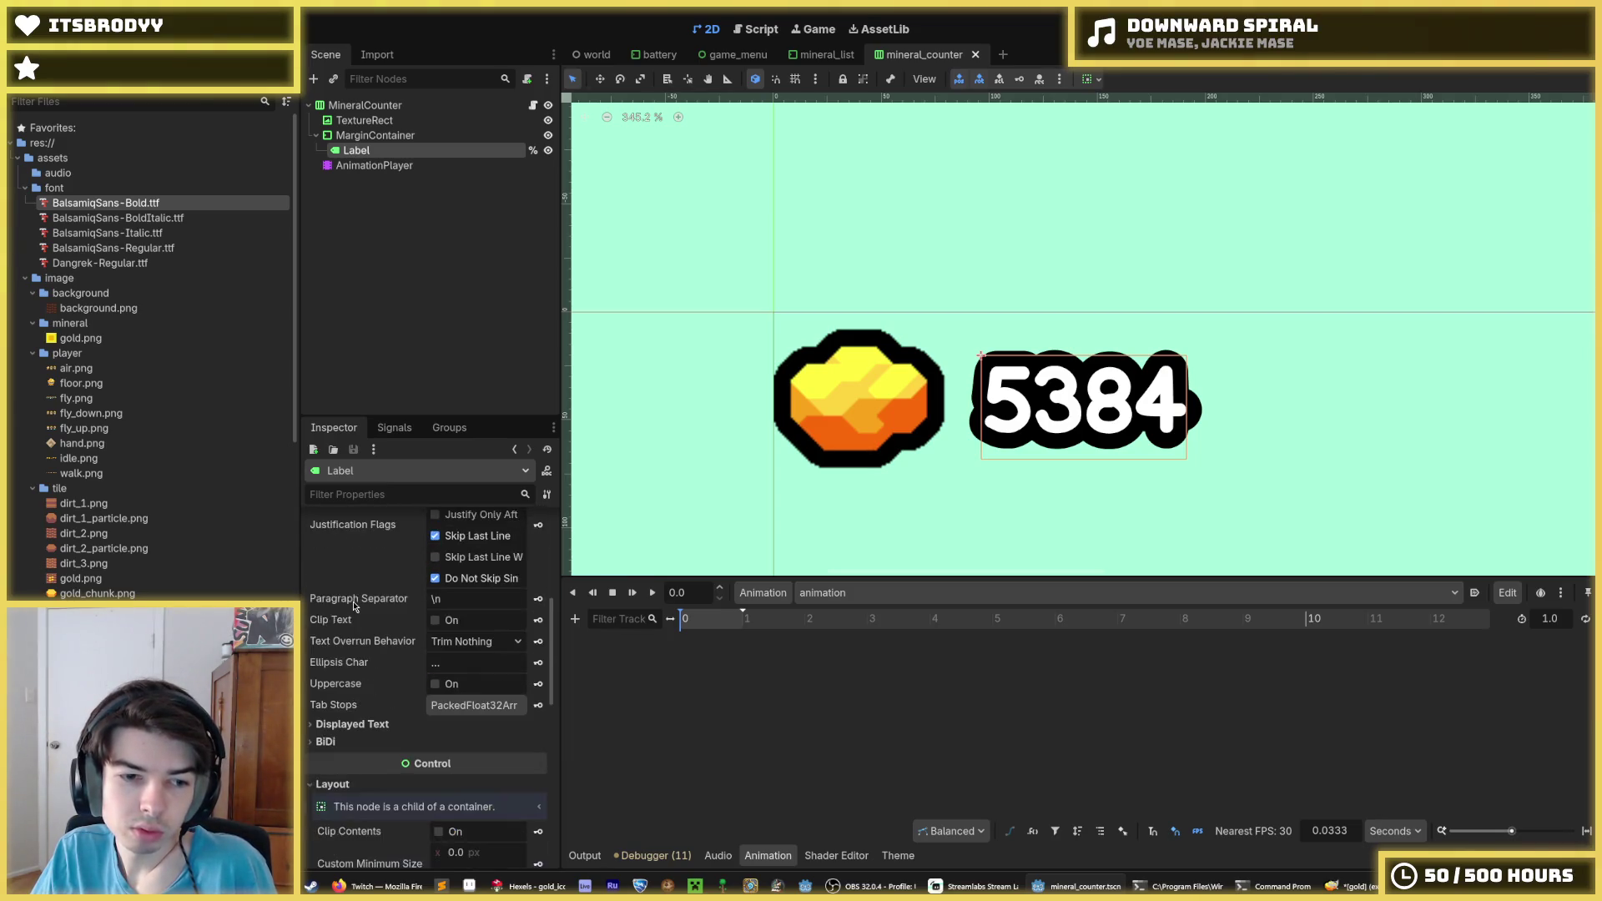
scroll(354, 607, down, 3)
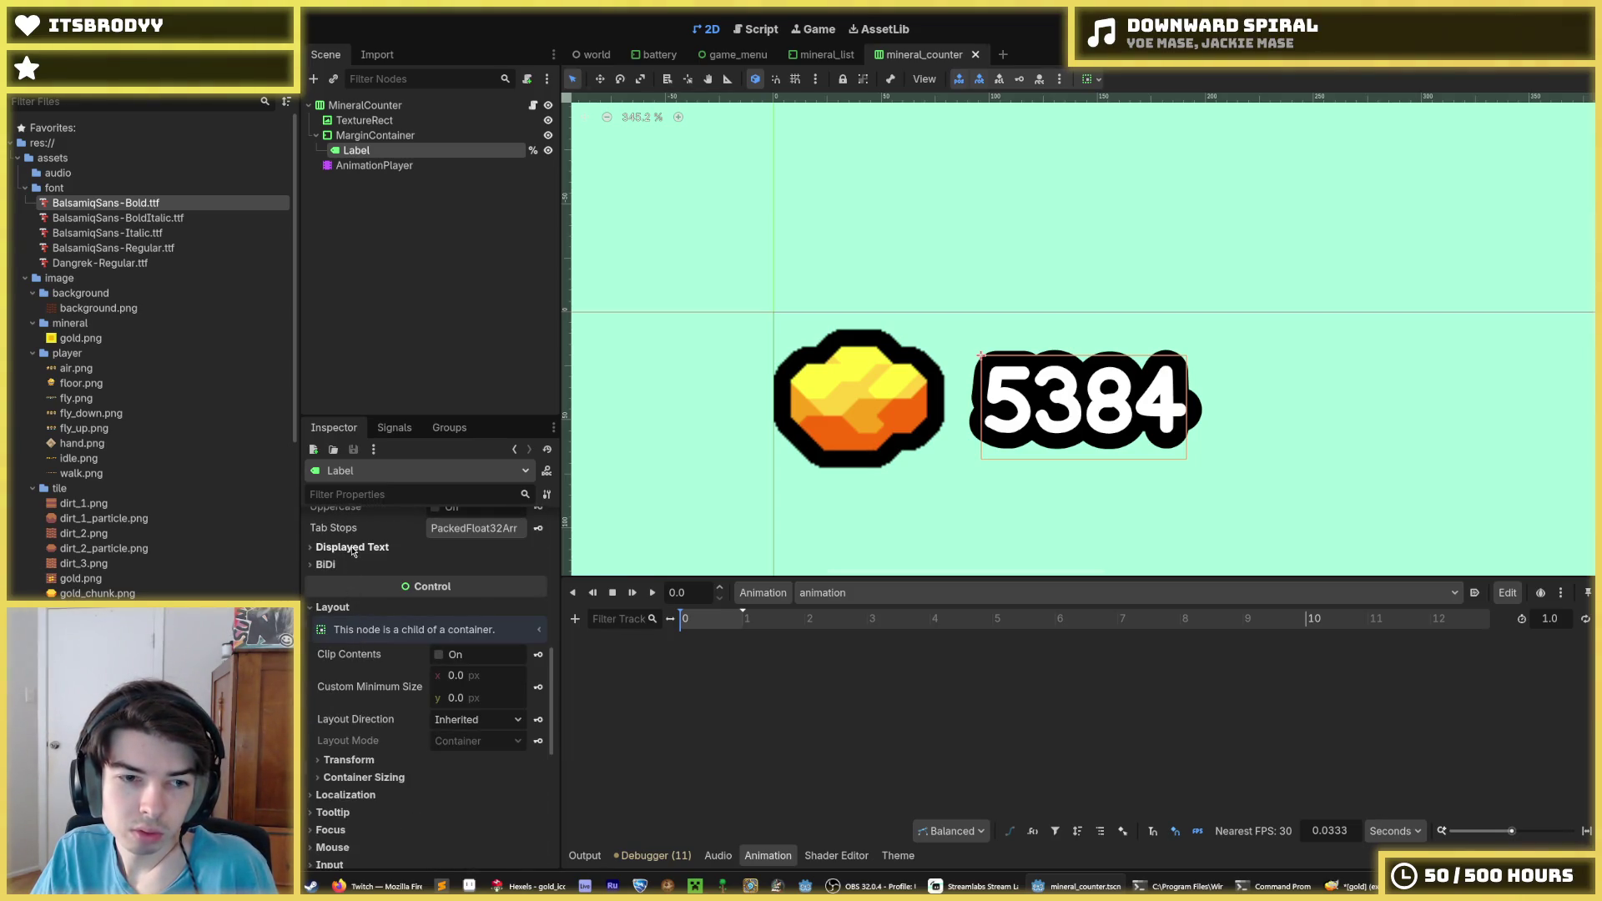
scroll(344, 625, down, 1)
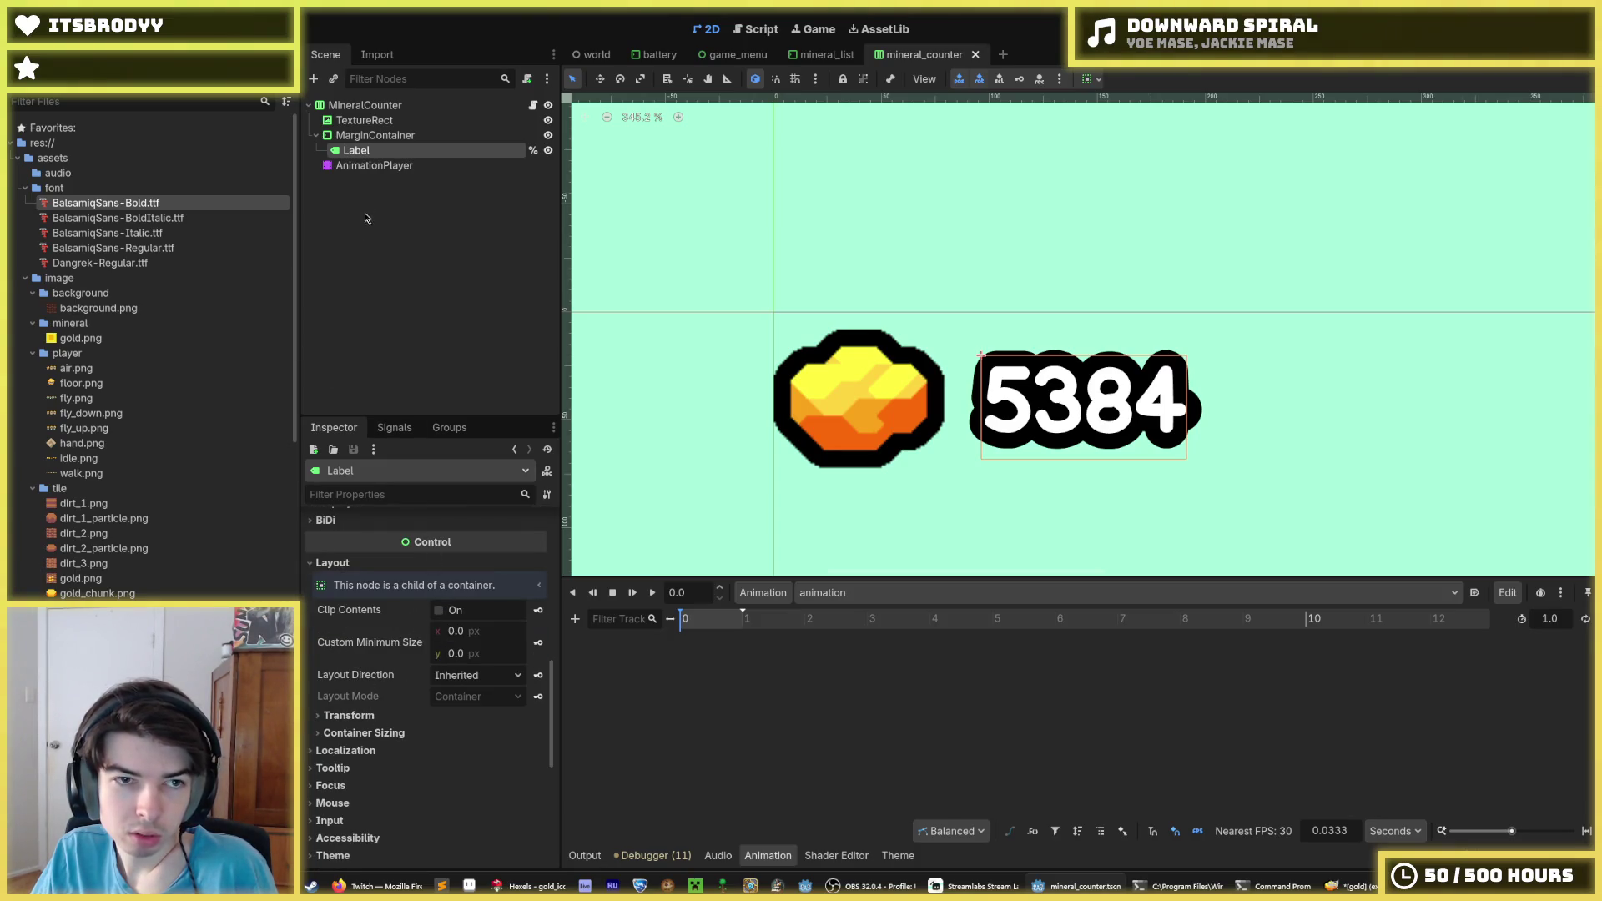
click(364, 137)
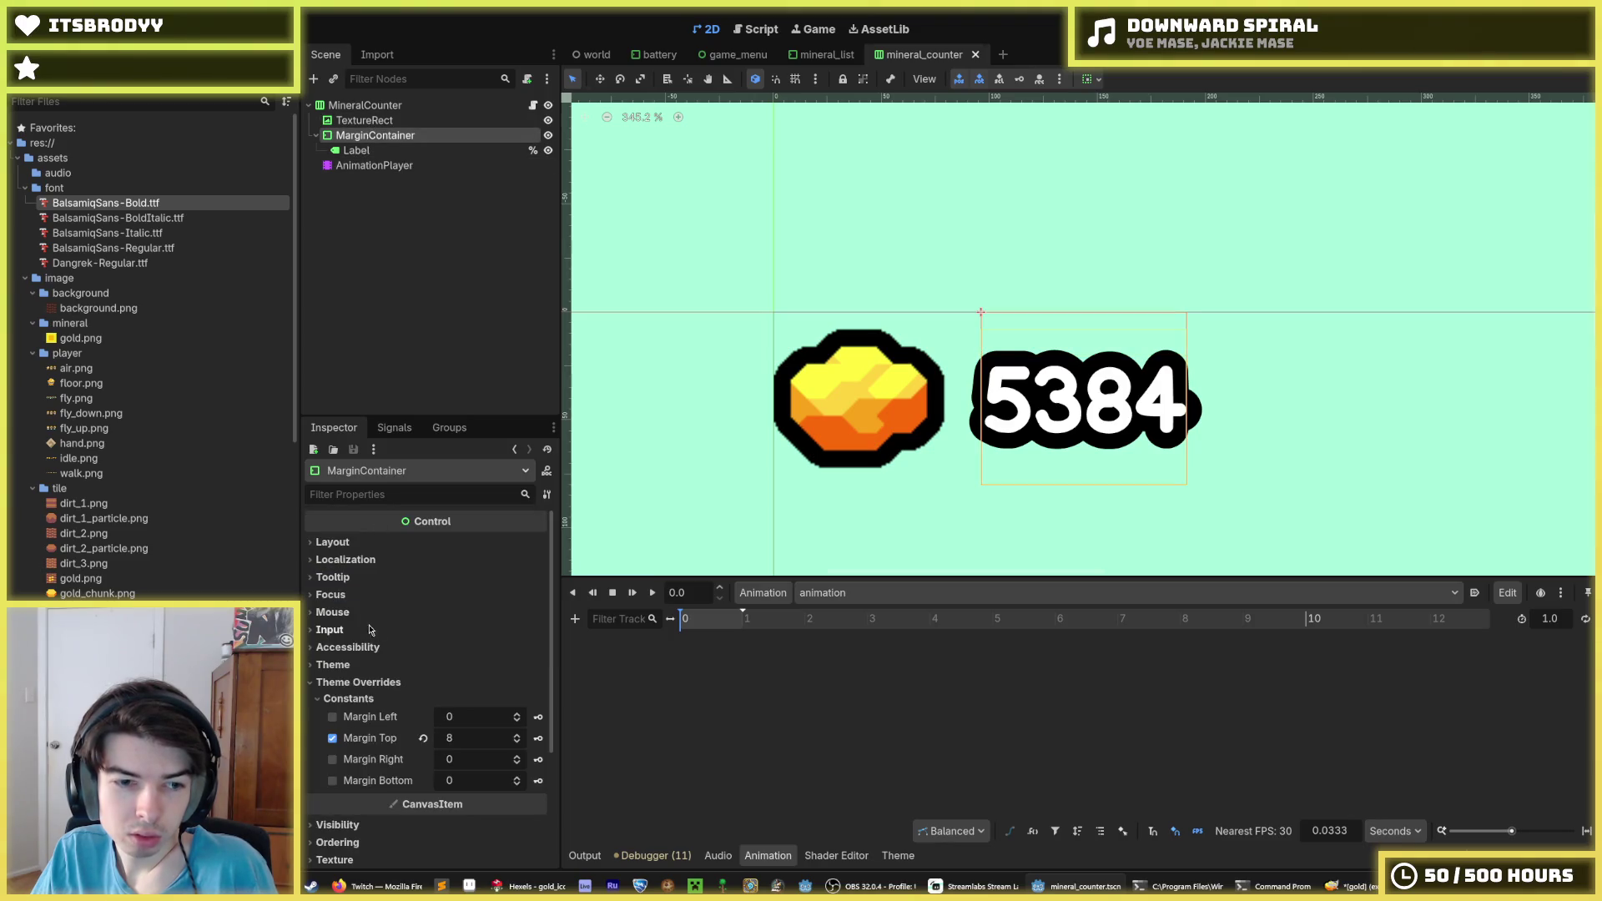
click(367, 559)
click(367, 559)
click(367, 542)
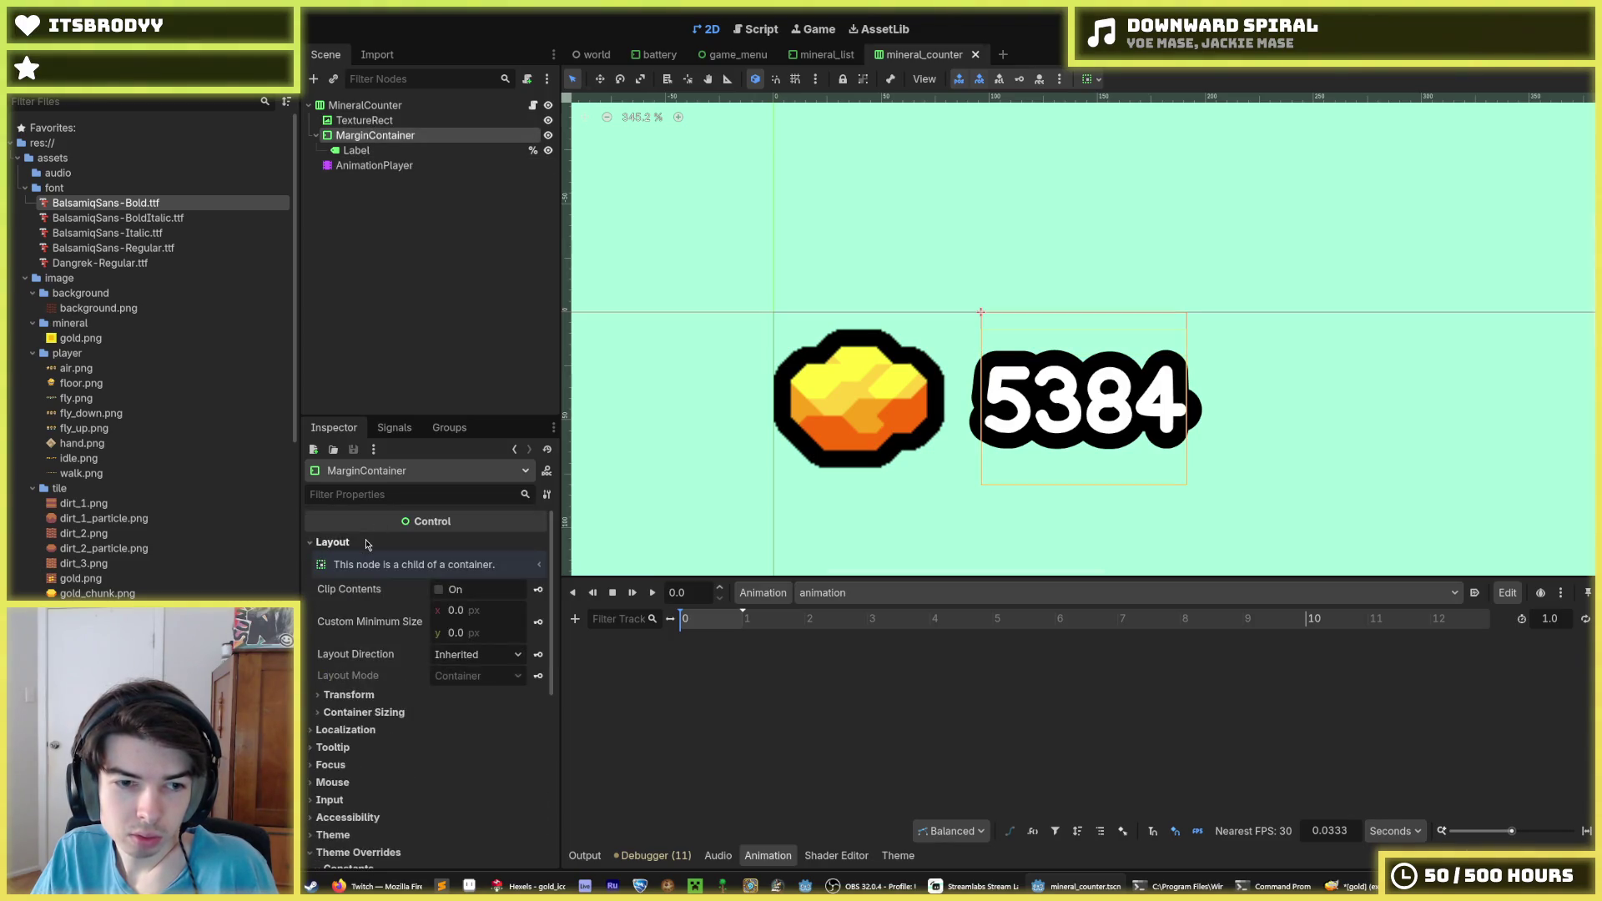
double_click(367, 544)
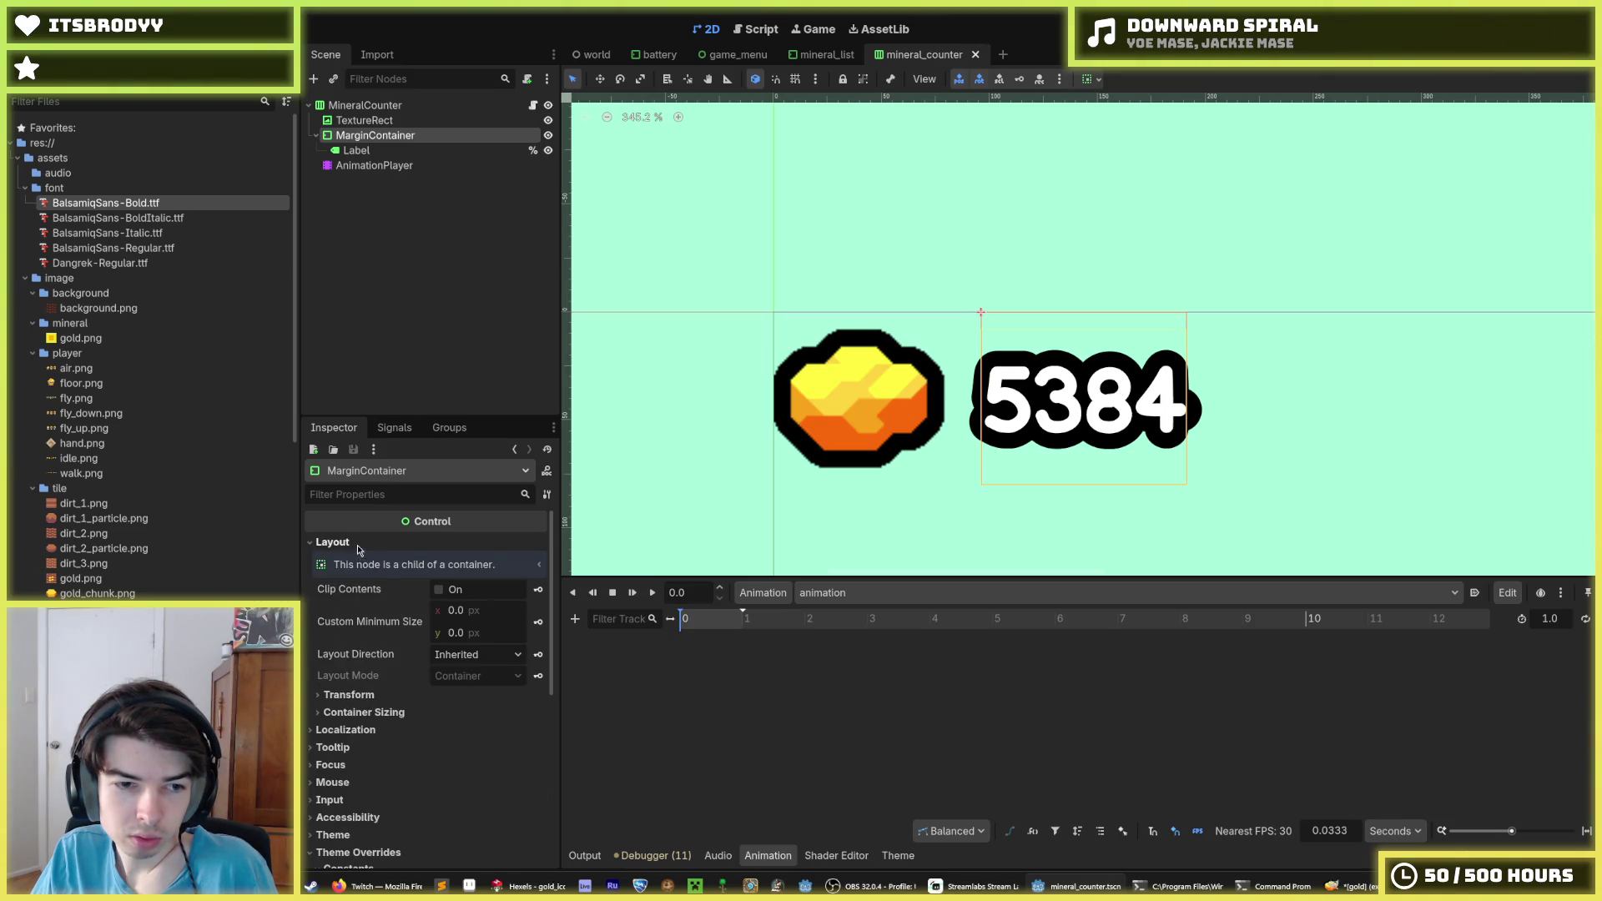
click(359, 543)
click(357, 559)
click(356, 558)
click(354, 542)
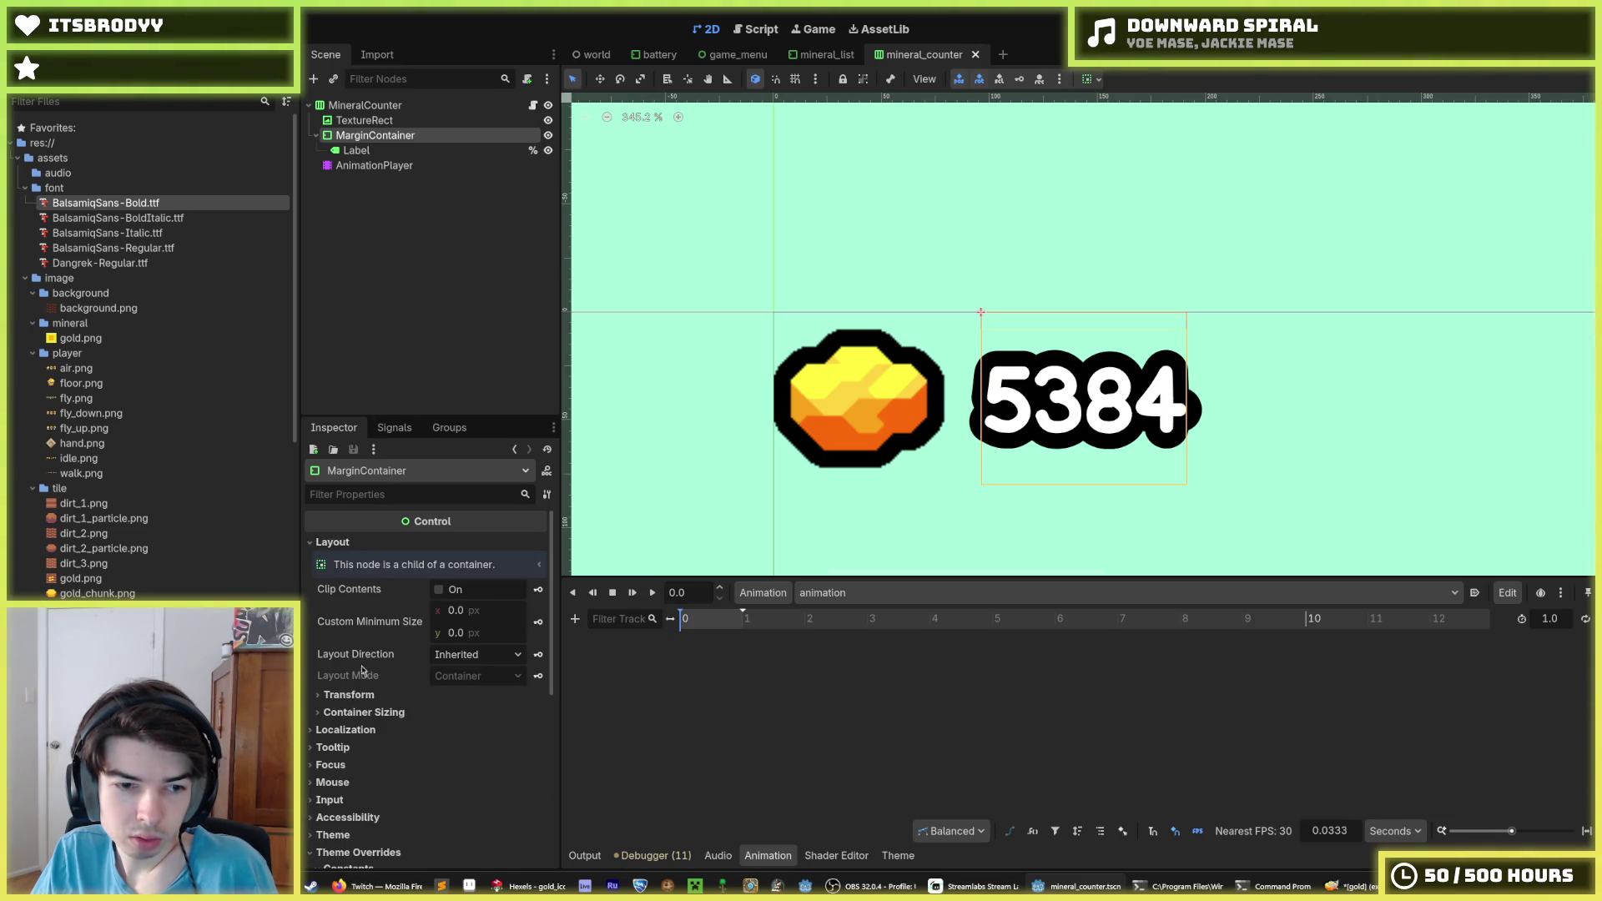
click(353, 711)
click(353, 712)
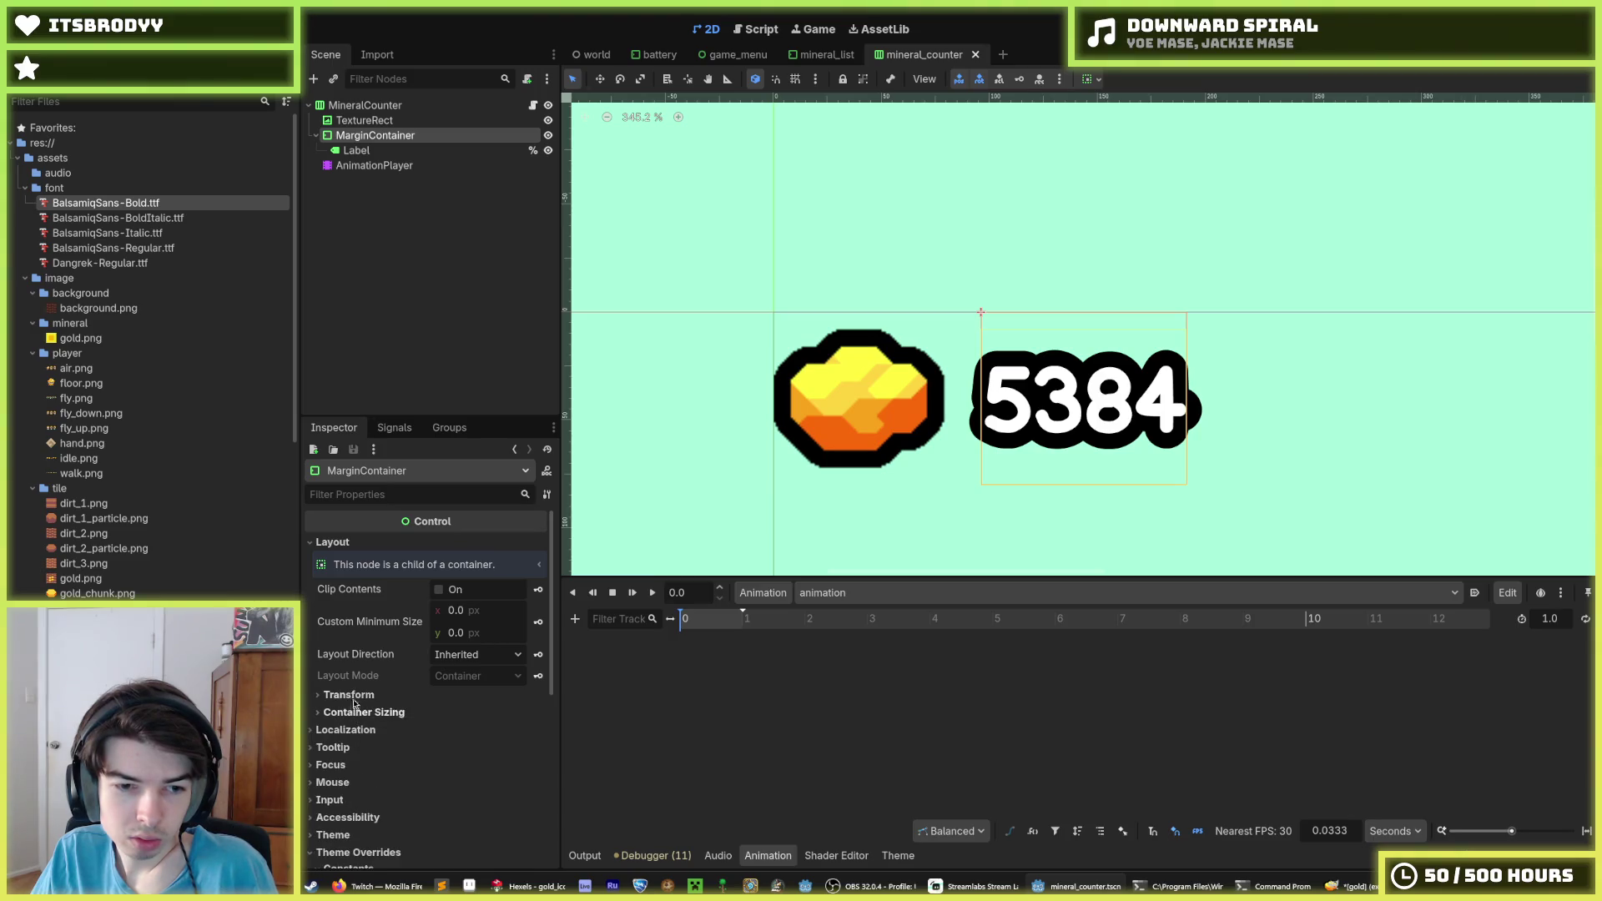
click(367, 106)
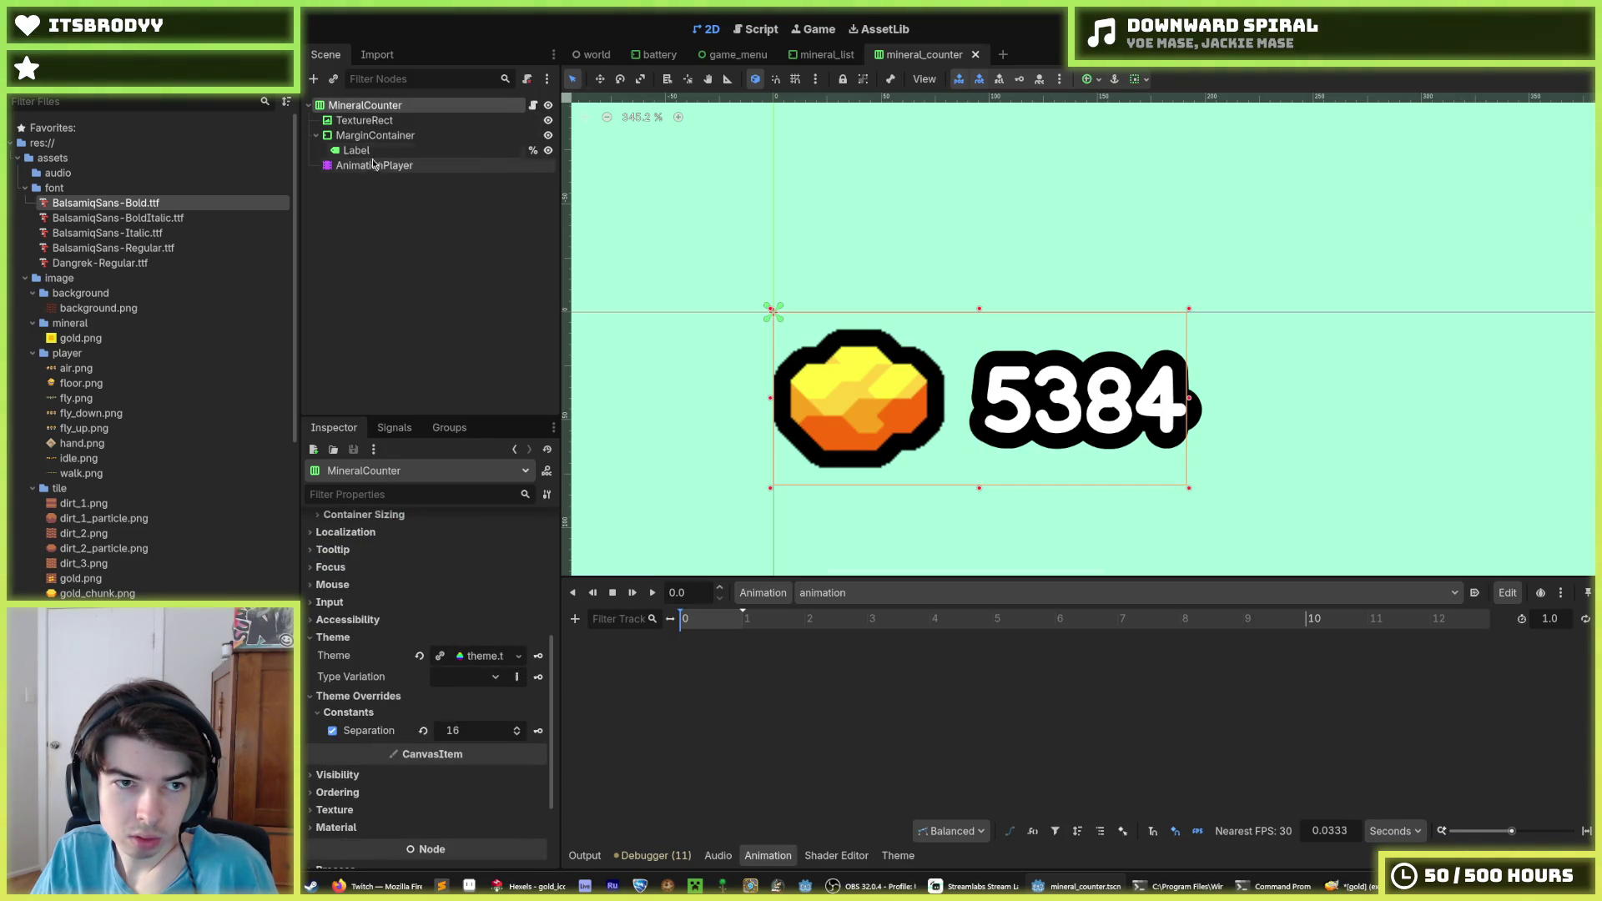
scroll(354, 542, up, 5)
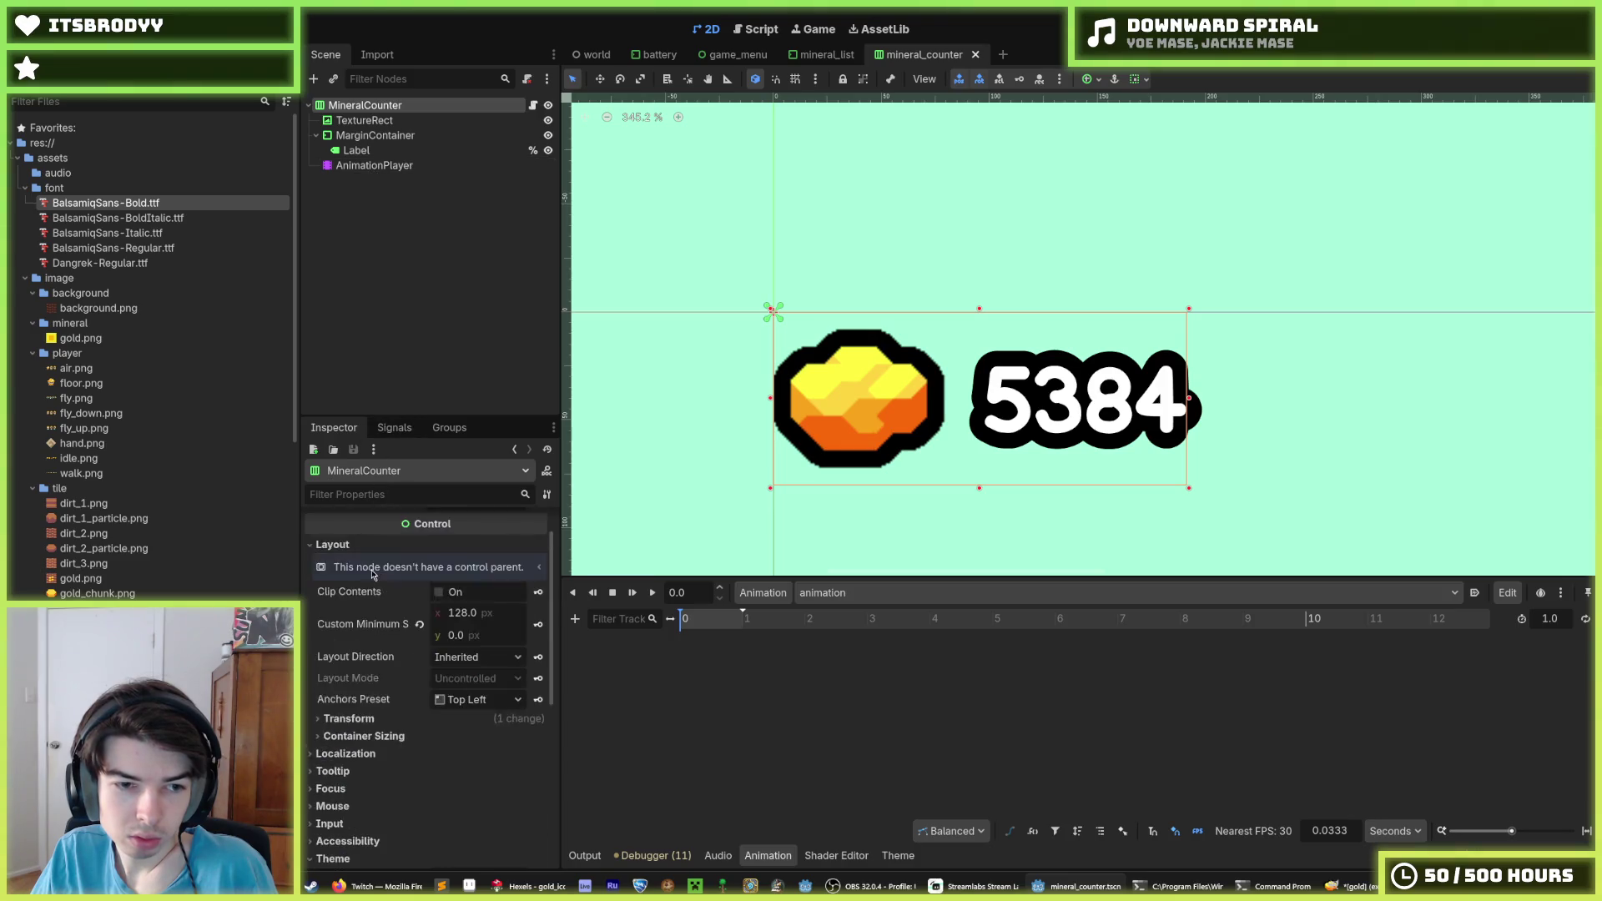
click(349, 743)
scroll(348, 742, down, 3)
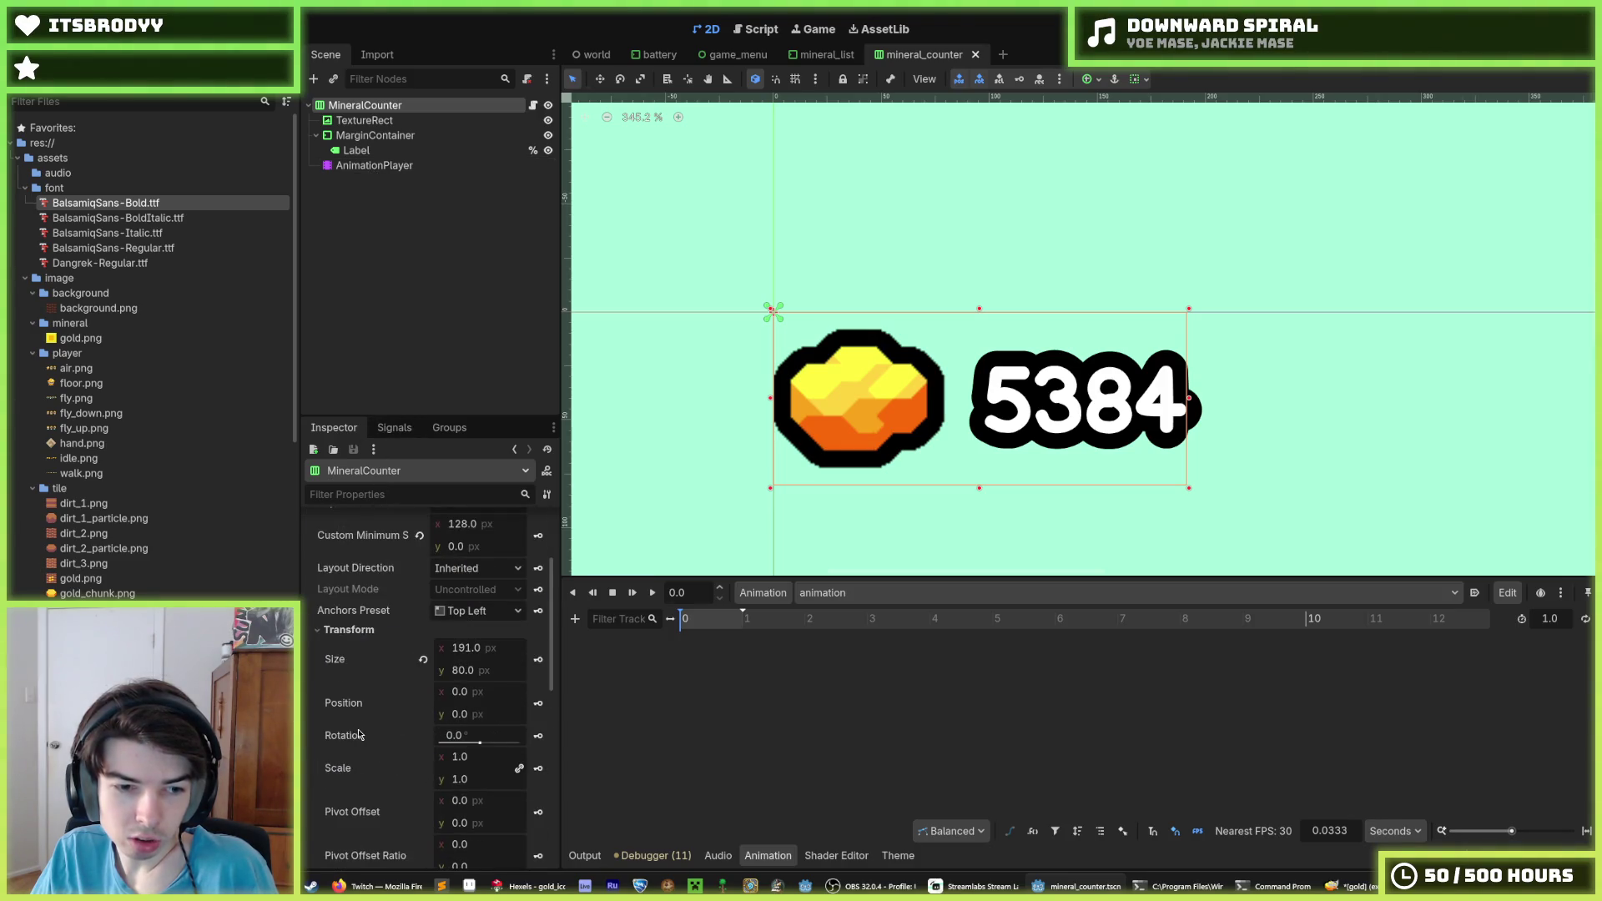
scroll(360, 734, down, 1)
mouse_move(458, 722)
mouse_down()
mouse_move(475, 722)
mouse_move(430, 722)
mouse_move(473, 722)
mouse_move(459, 723)
mouse_up()
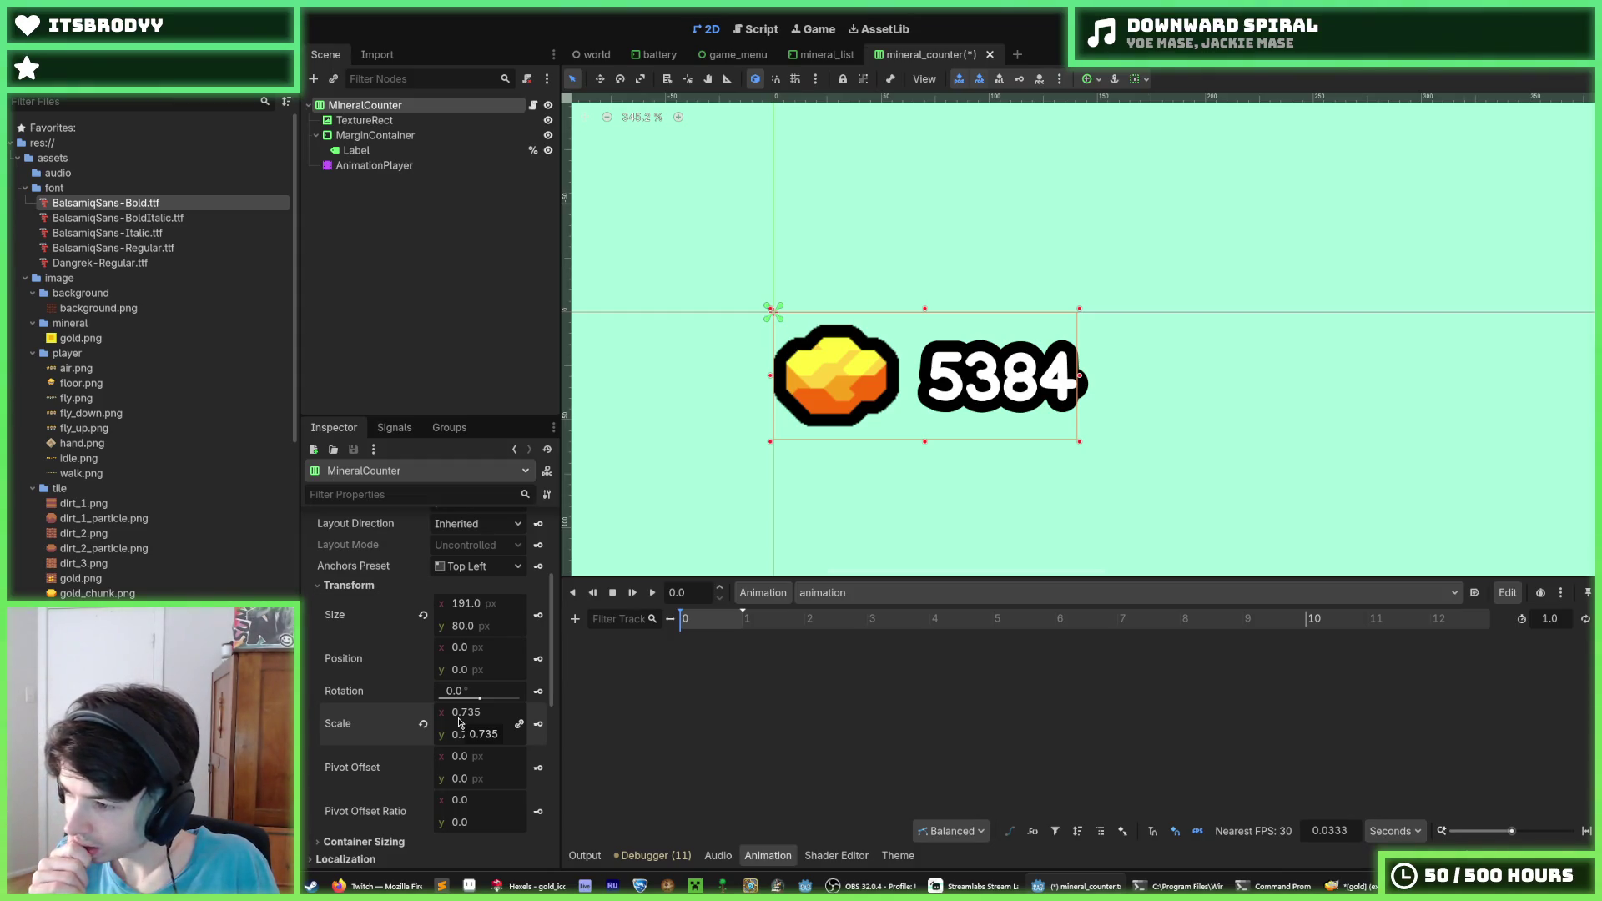
key(ctrl+z)
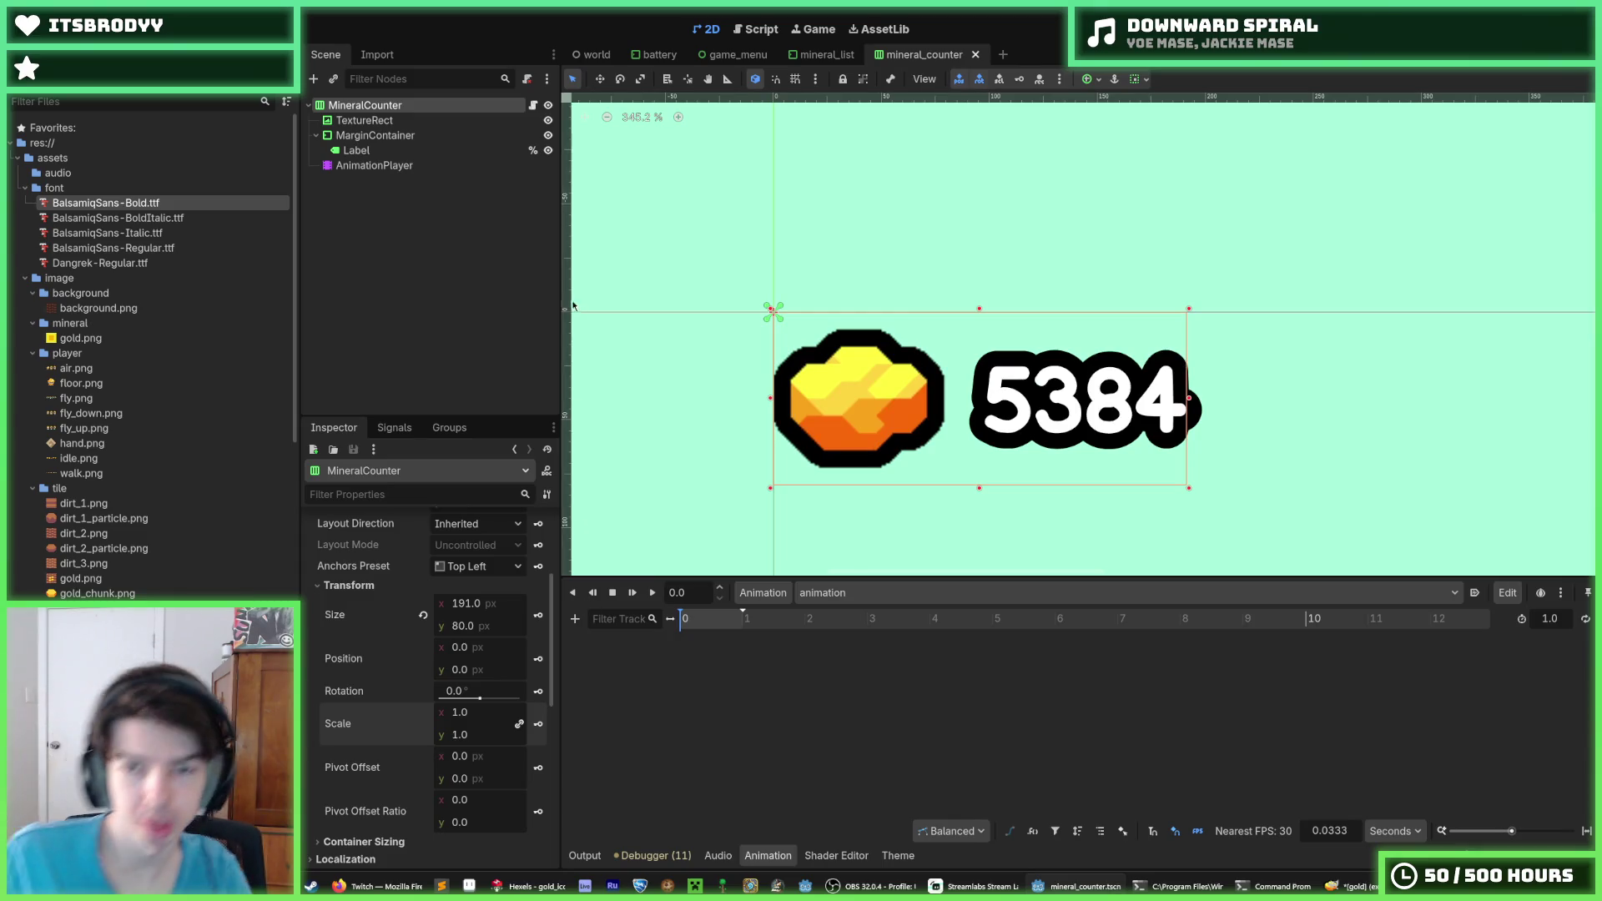
click(377, 121)
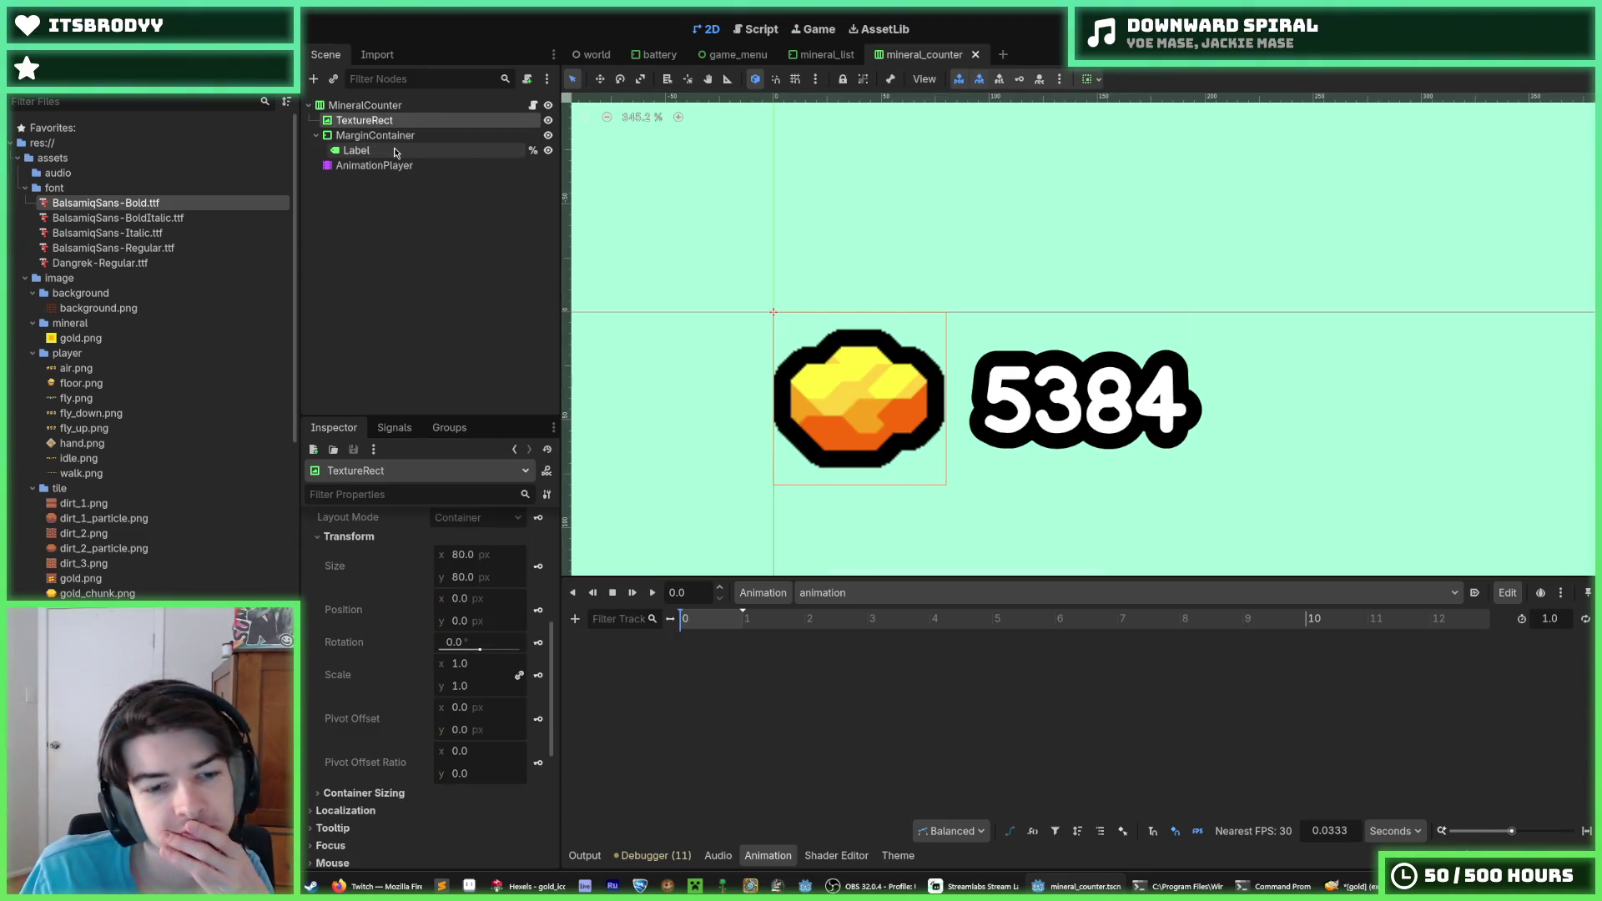
click(378, 136)
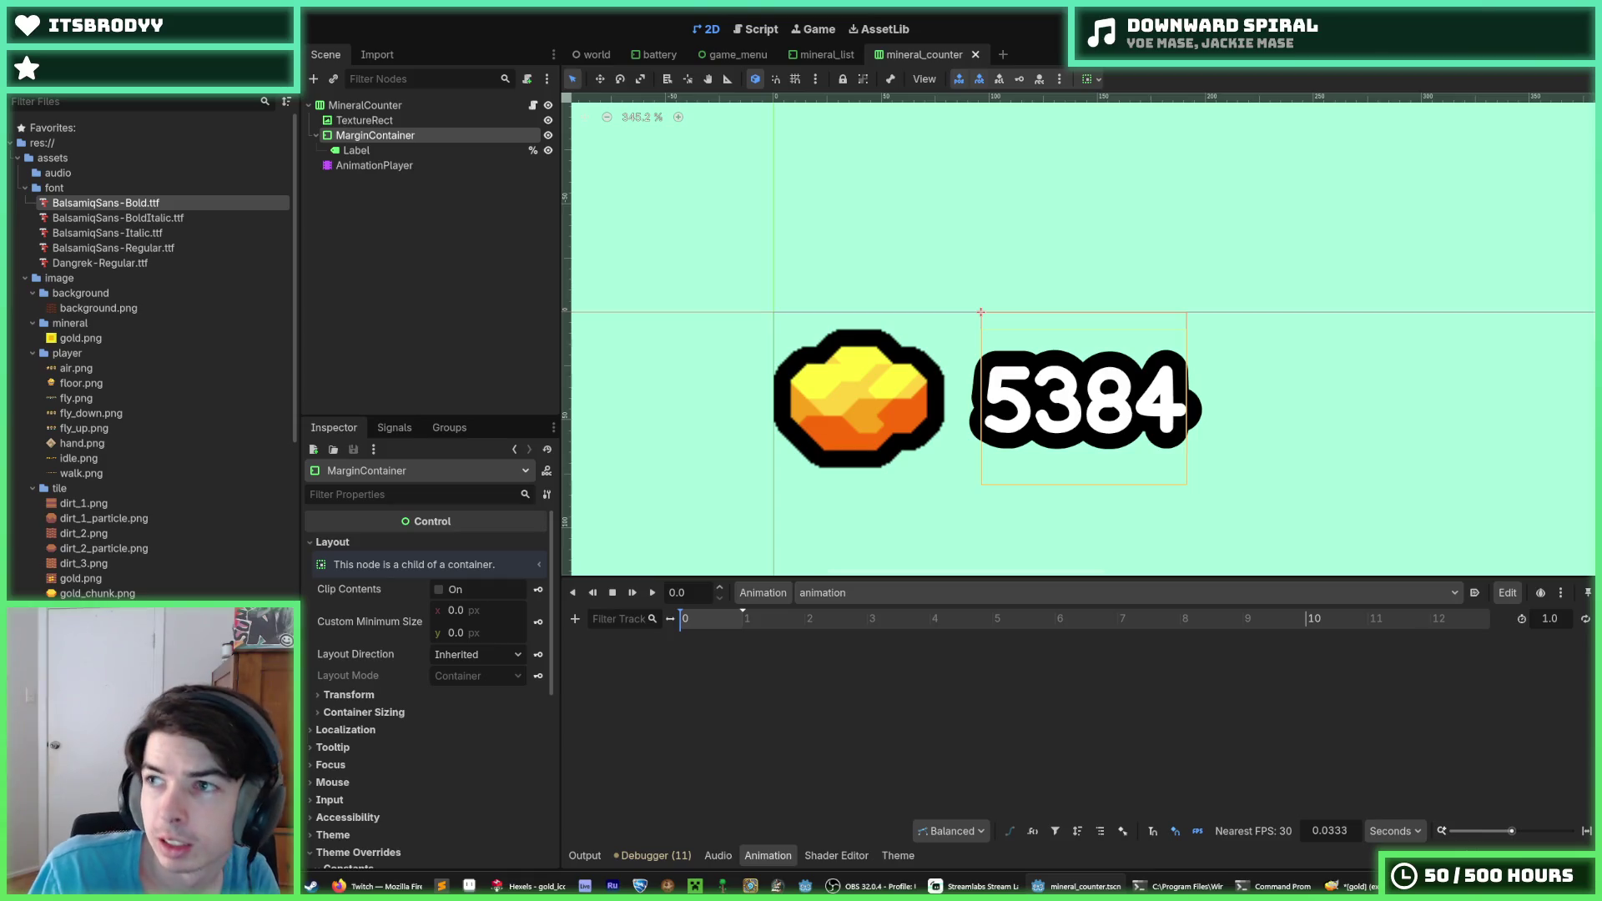
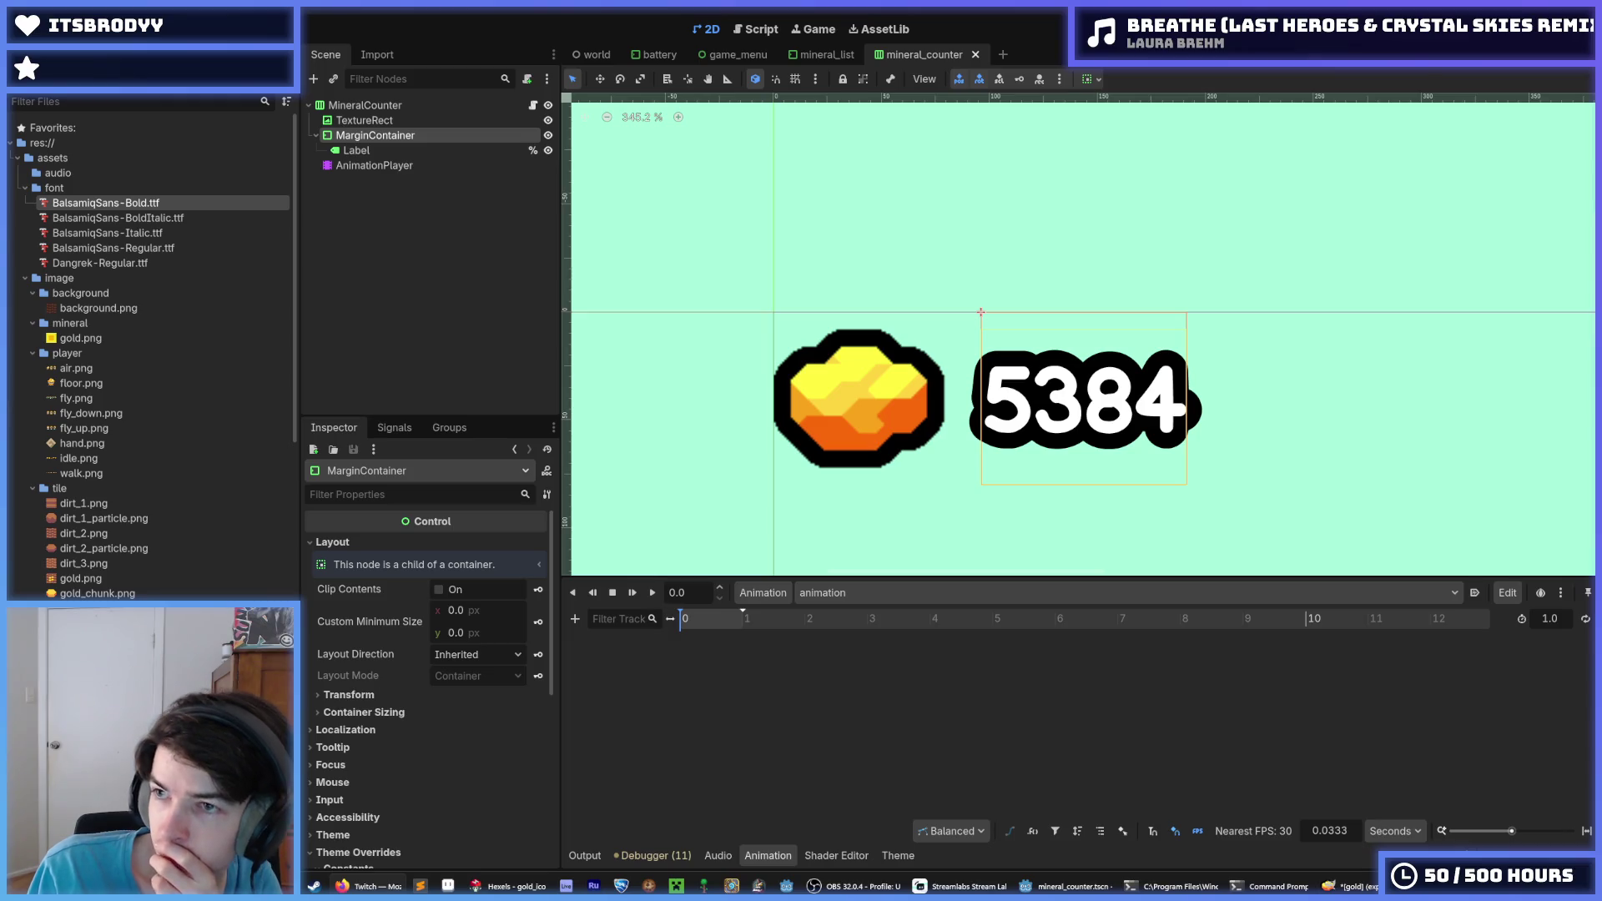
Review the container's layout direction, transform, sizing, theme override and accessibility properties, leaving layout direction Inherited
click(495, 655)
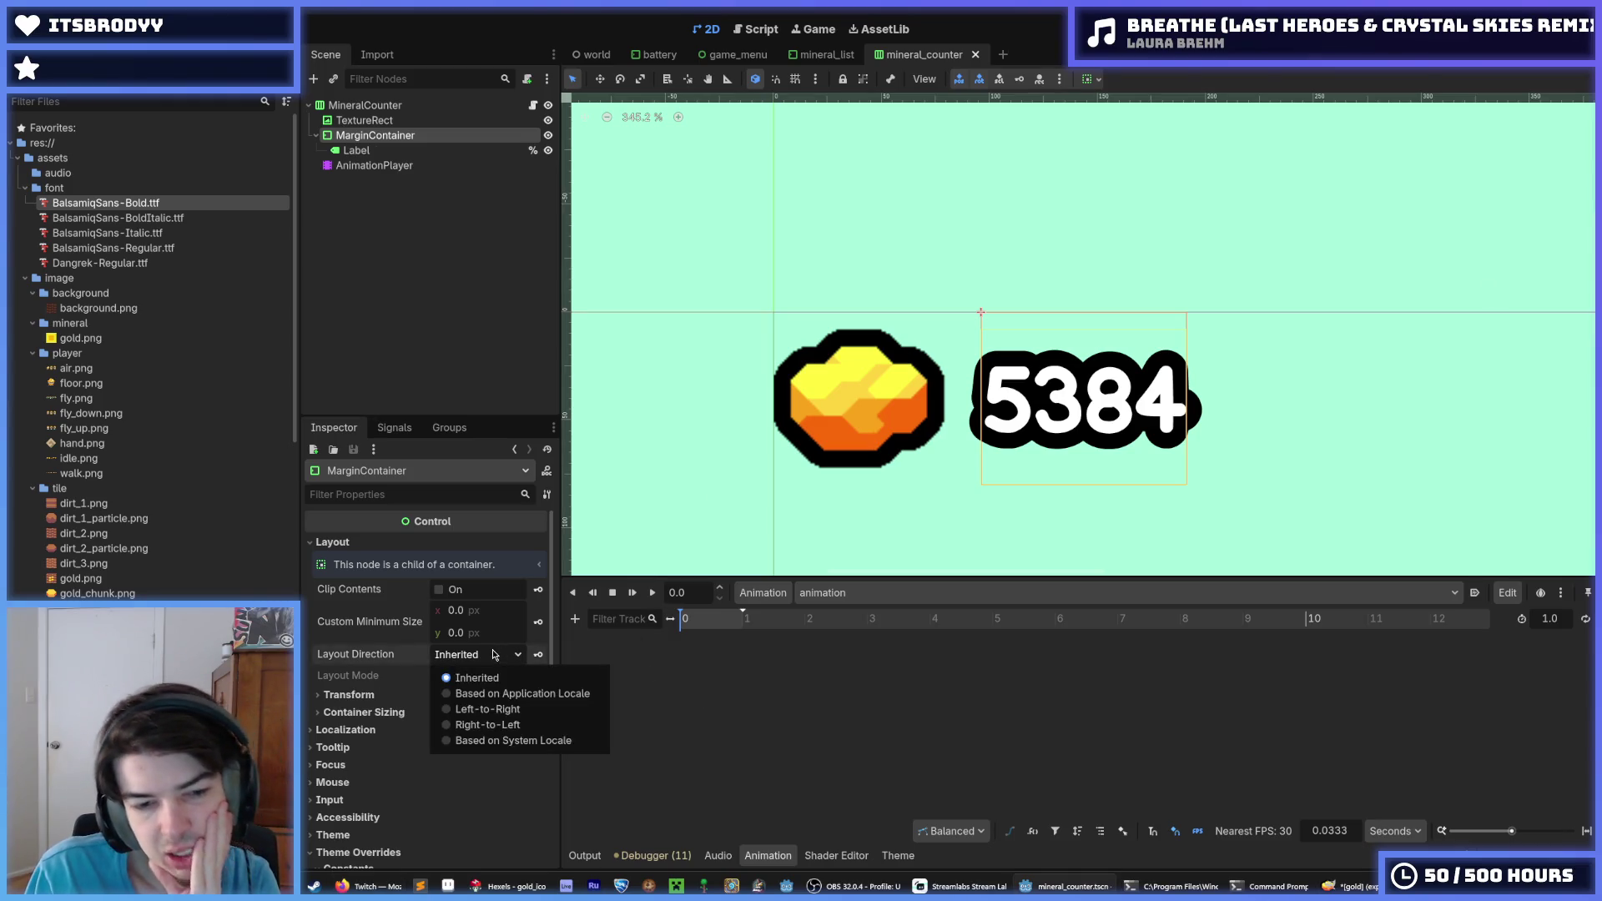
click(375, 696)
click(378, 697)
scroll(378, 697, down, 5)
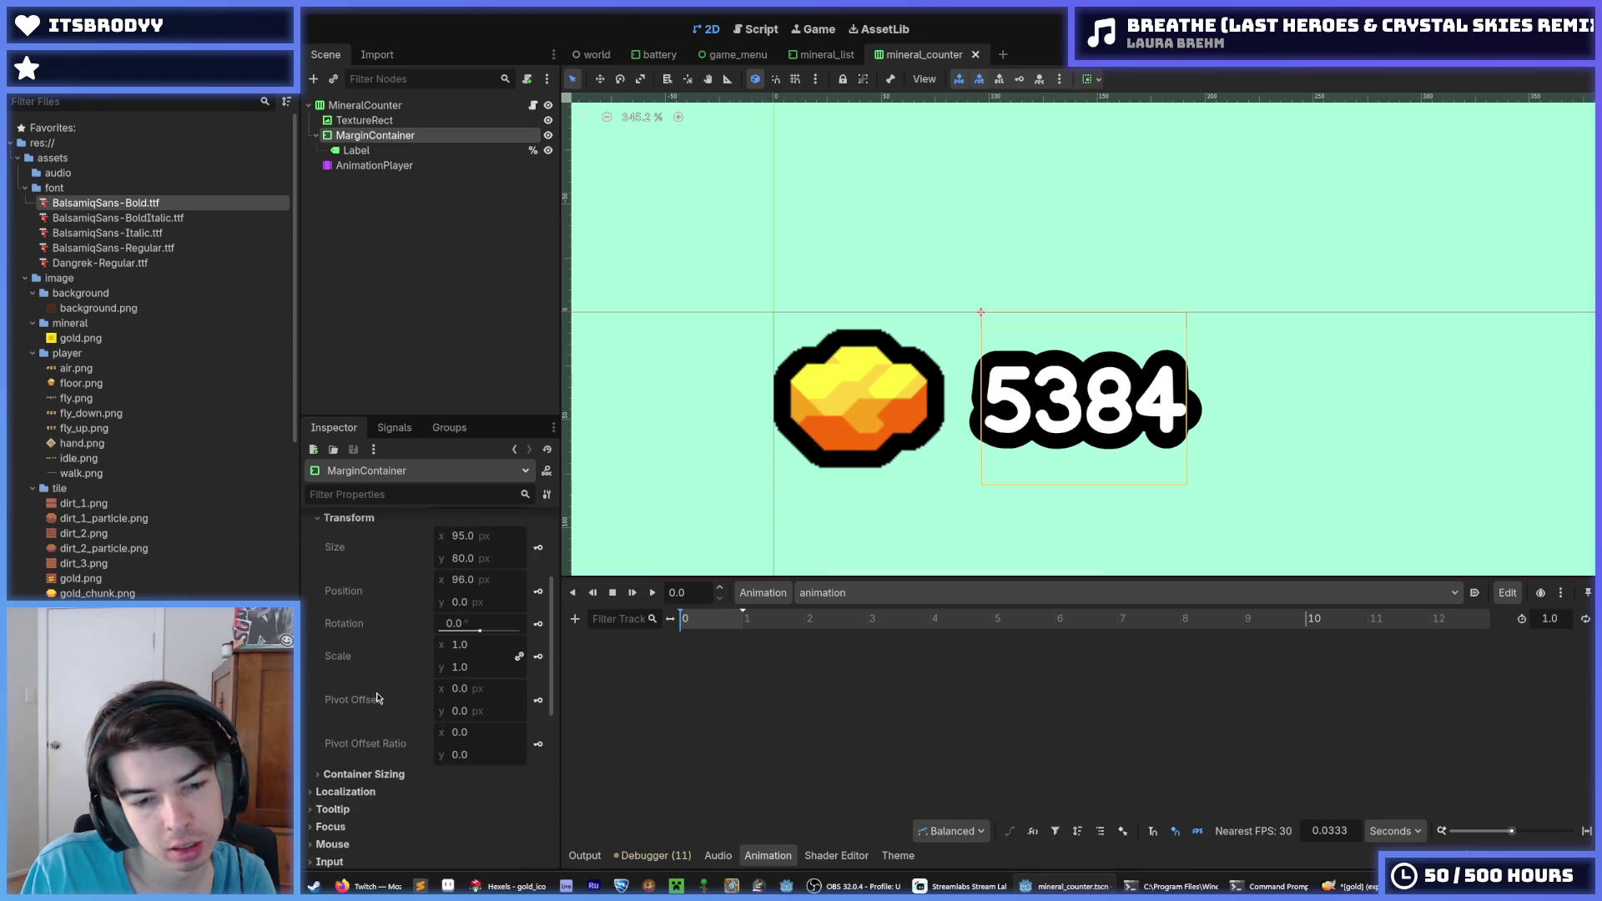
click(365, 643)
click(365, 643)
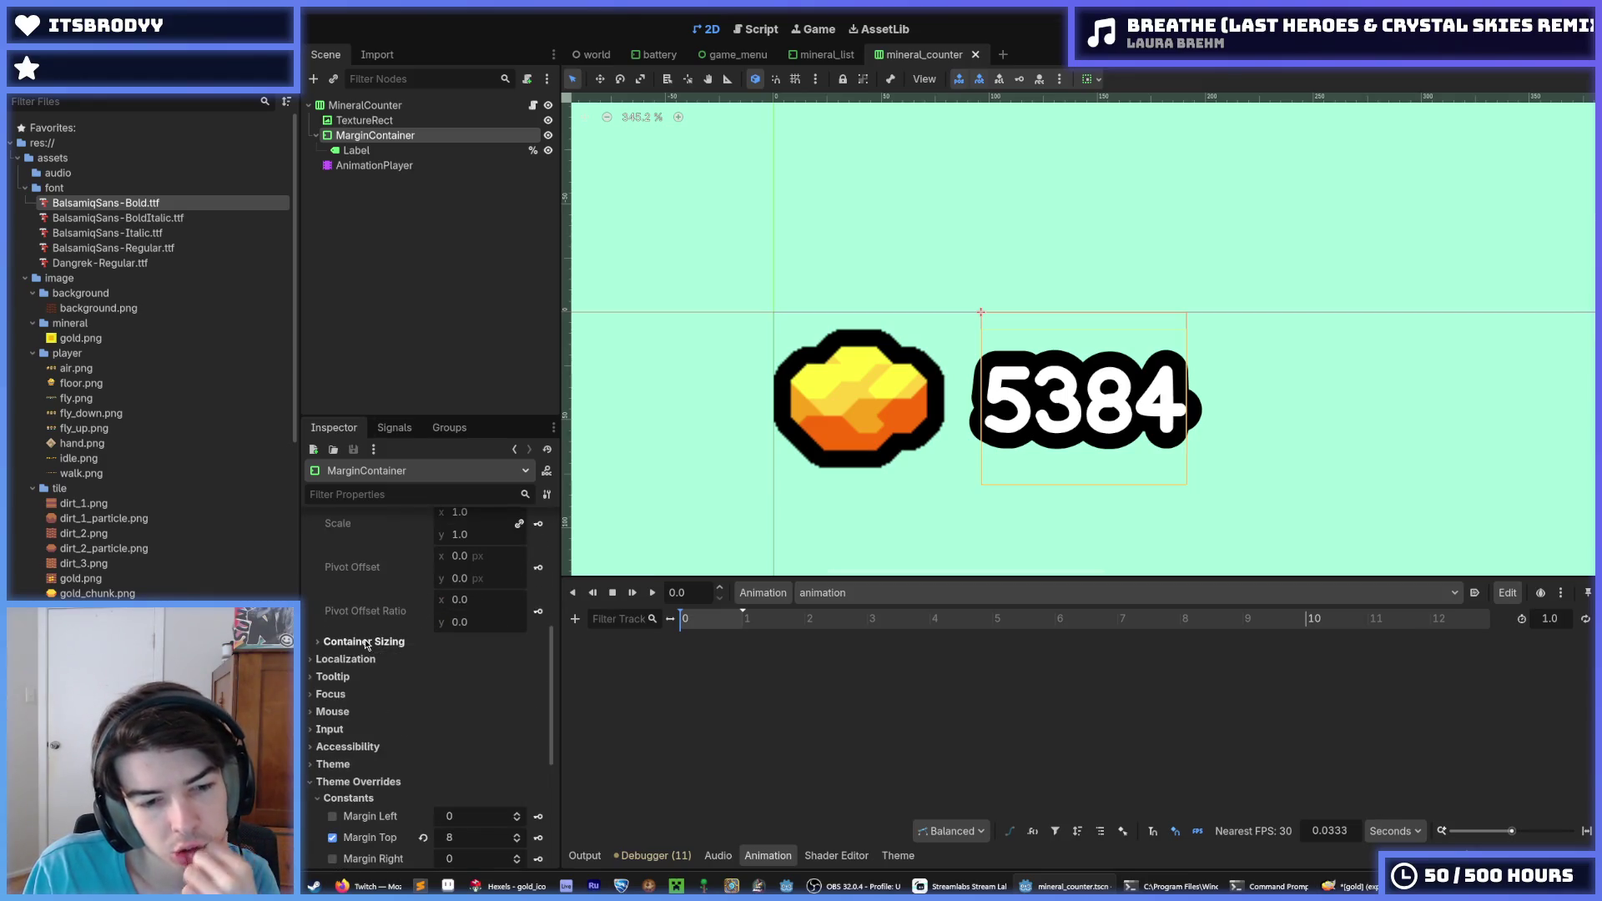
scroll(367, 647, down, 3)
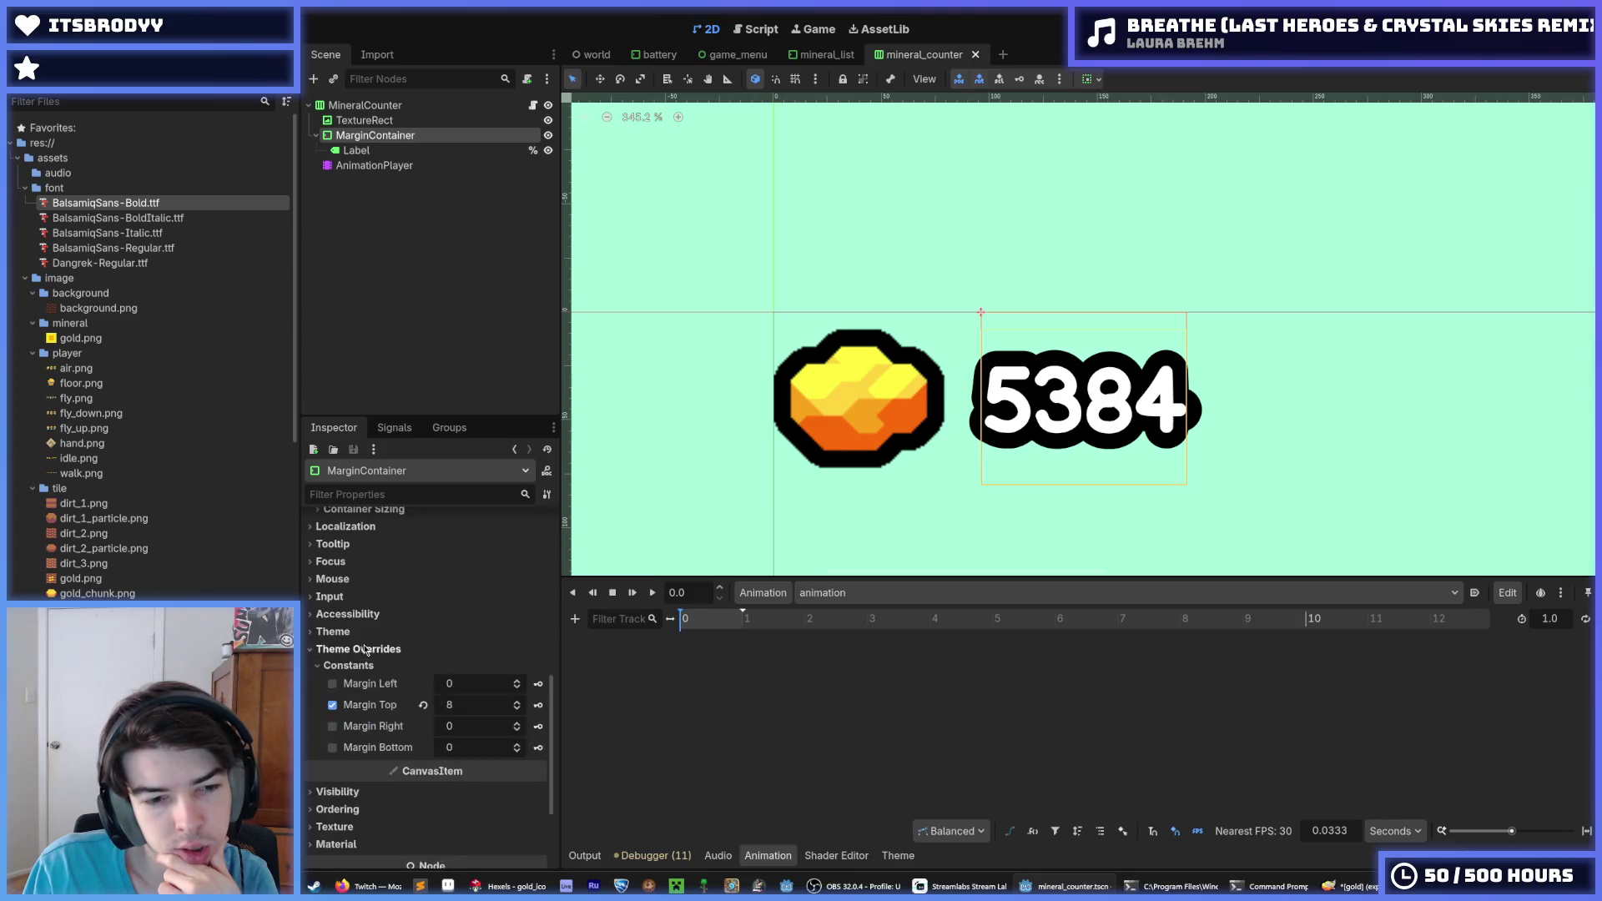
click(360, 649)
click(345, 615)
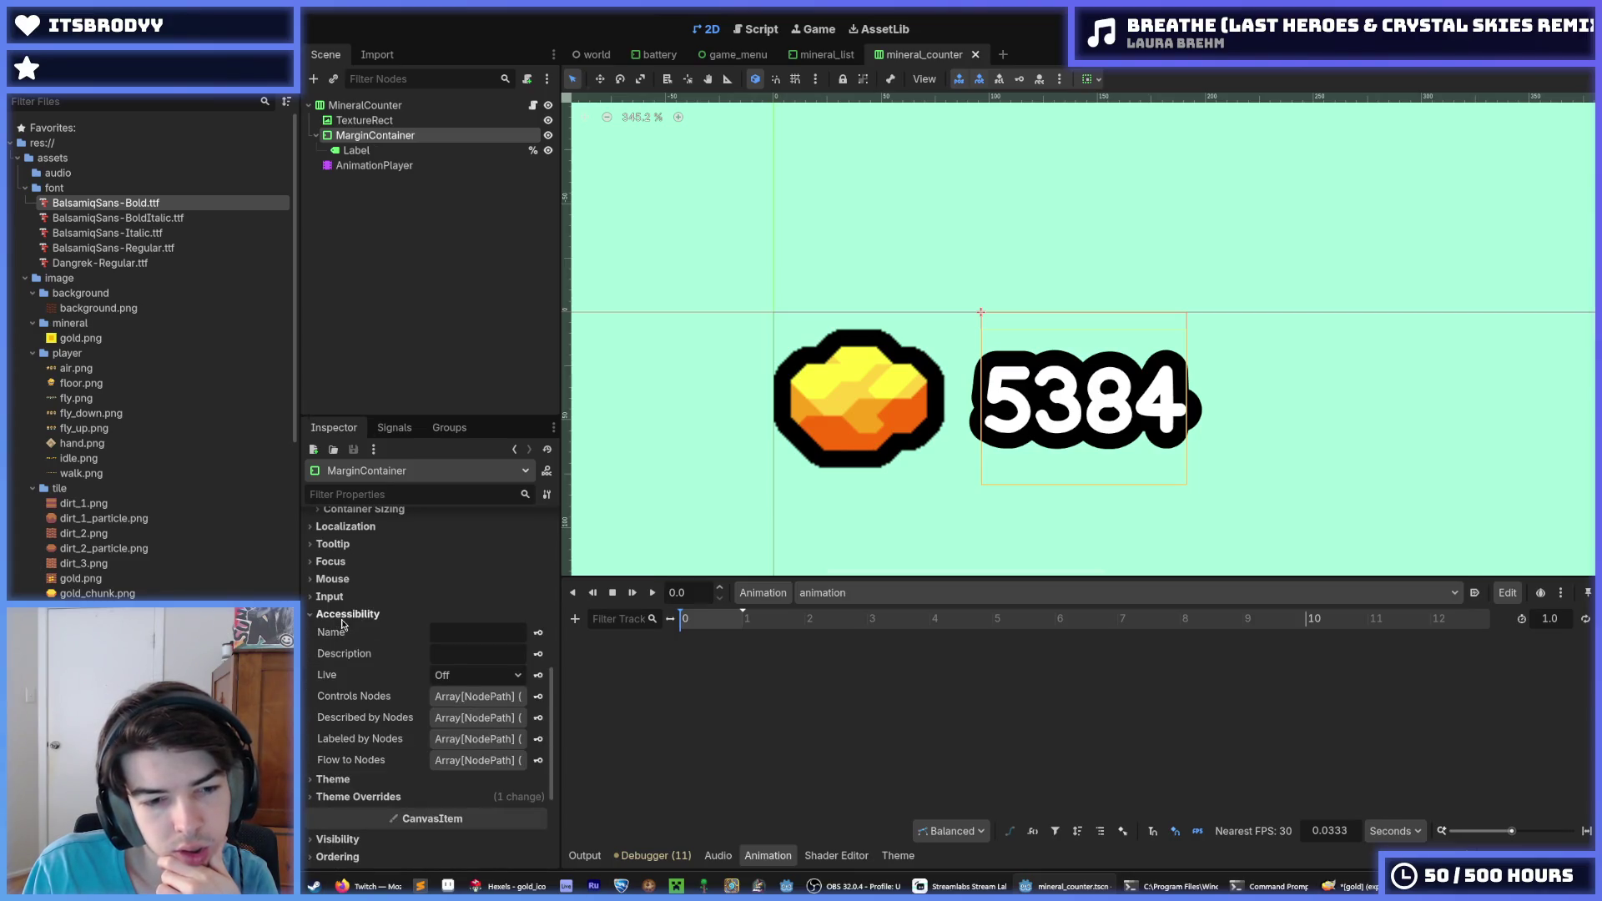
click(344, 616)
scroll(352, 599, down, 2)
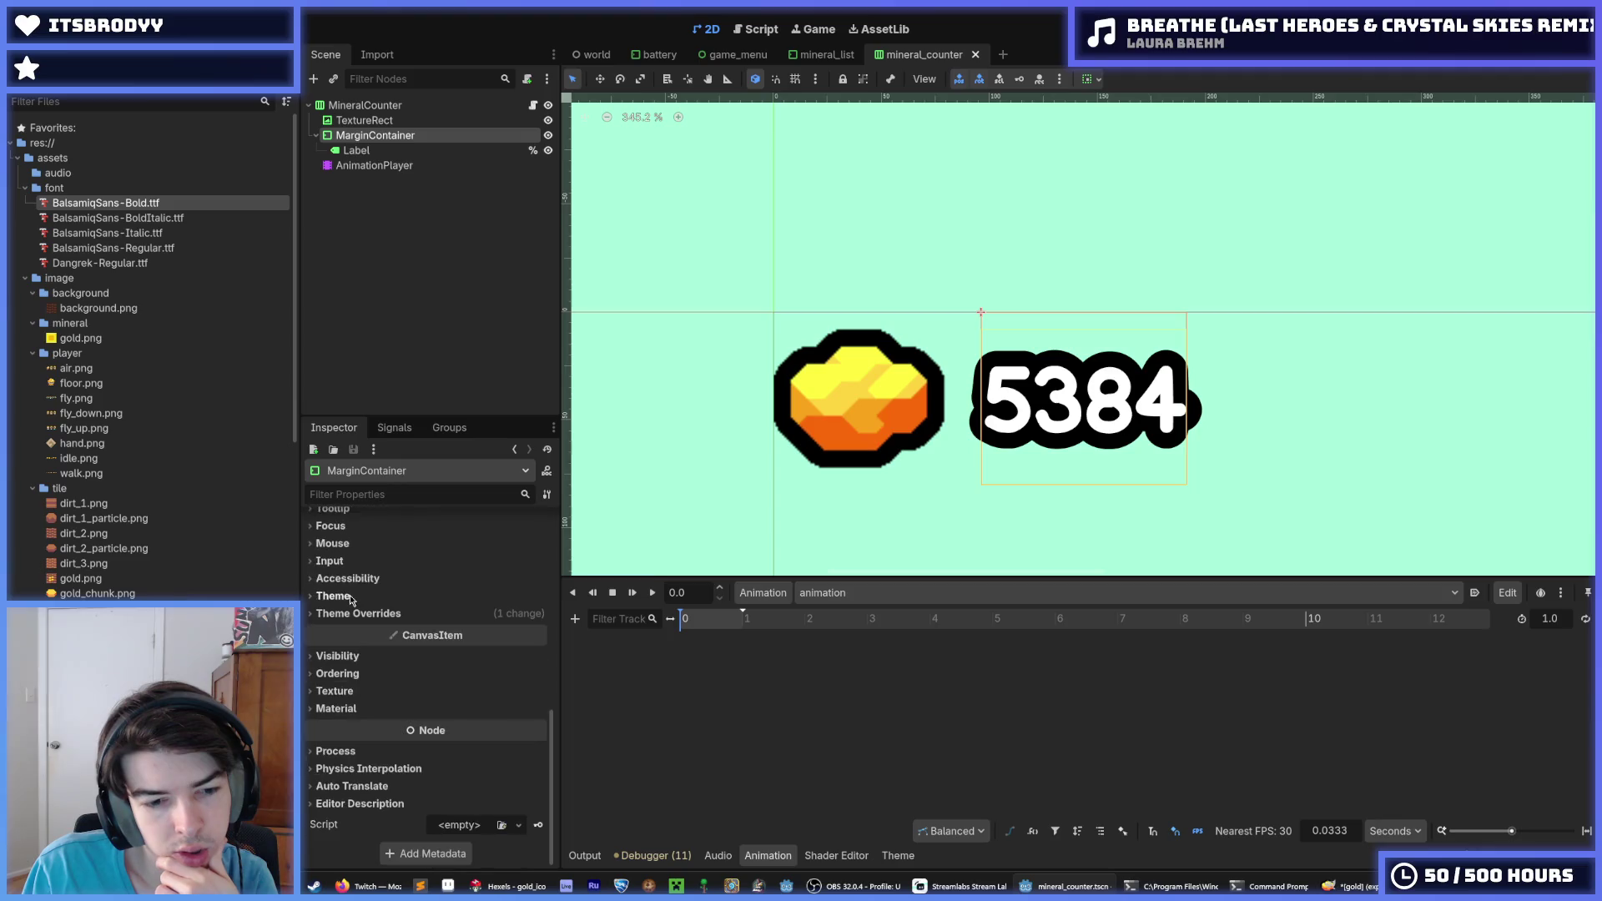
scroll(348, 607, up, 10)
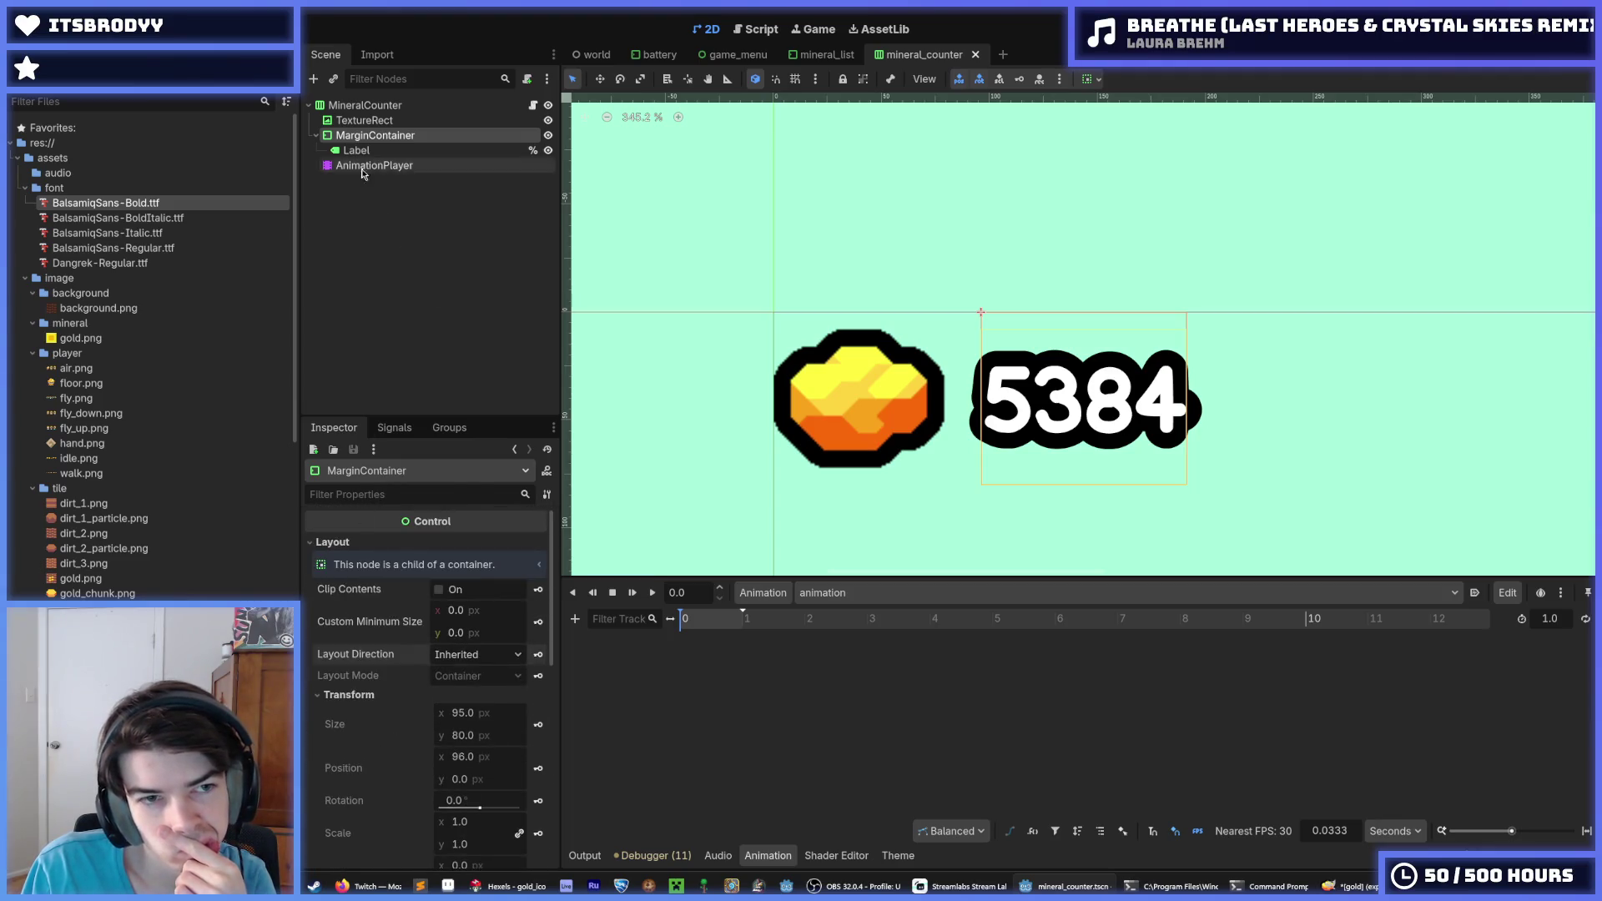
Select the gold icon TextureRect and inspect its gold.png texture resource
click(377, 124)
click(378, 135)
click(382, 121)
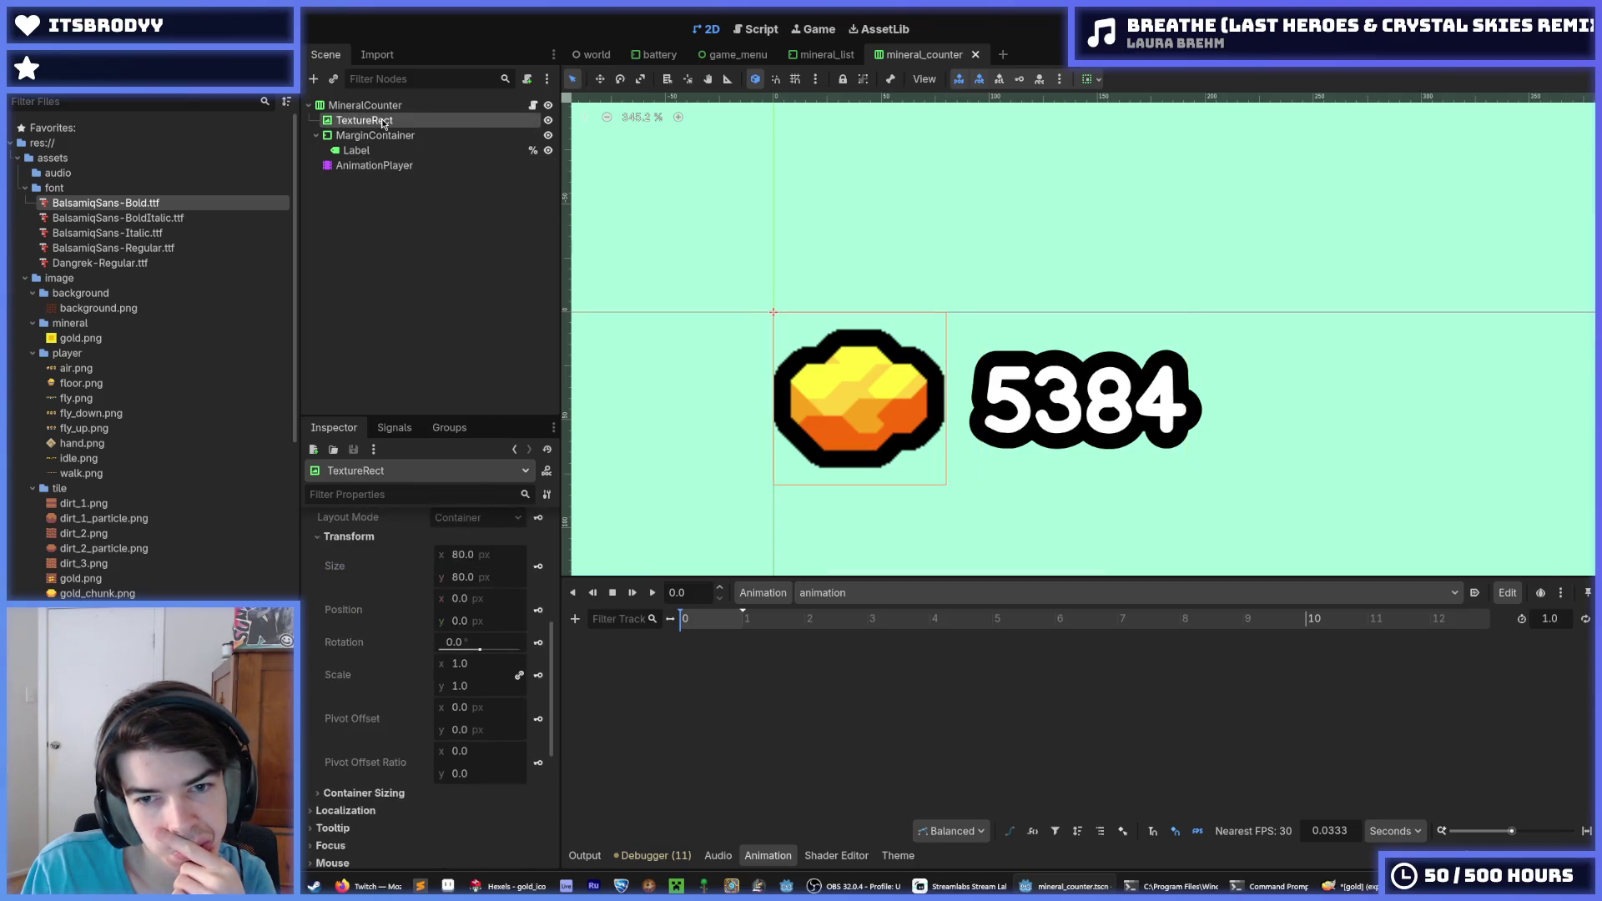
scroll(349, 639, up, 7)
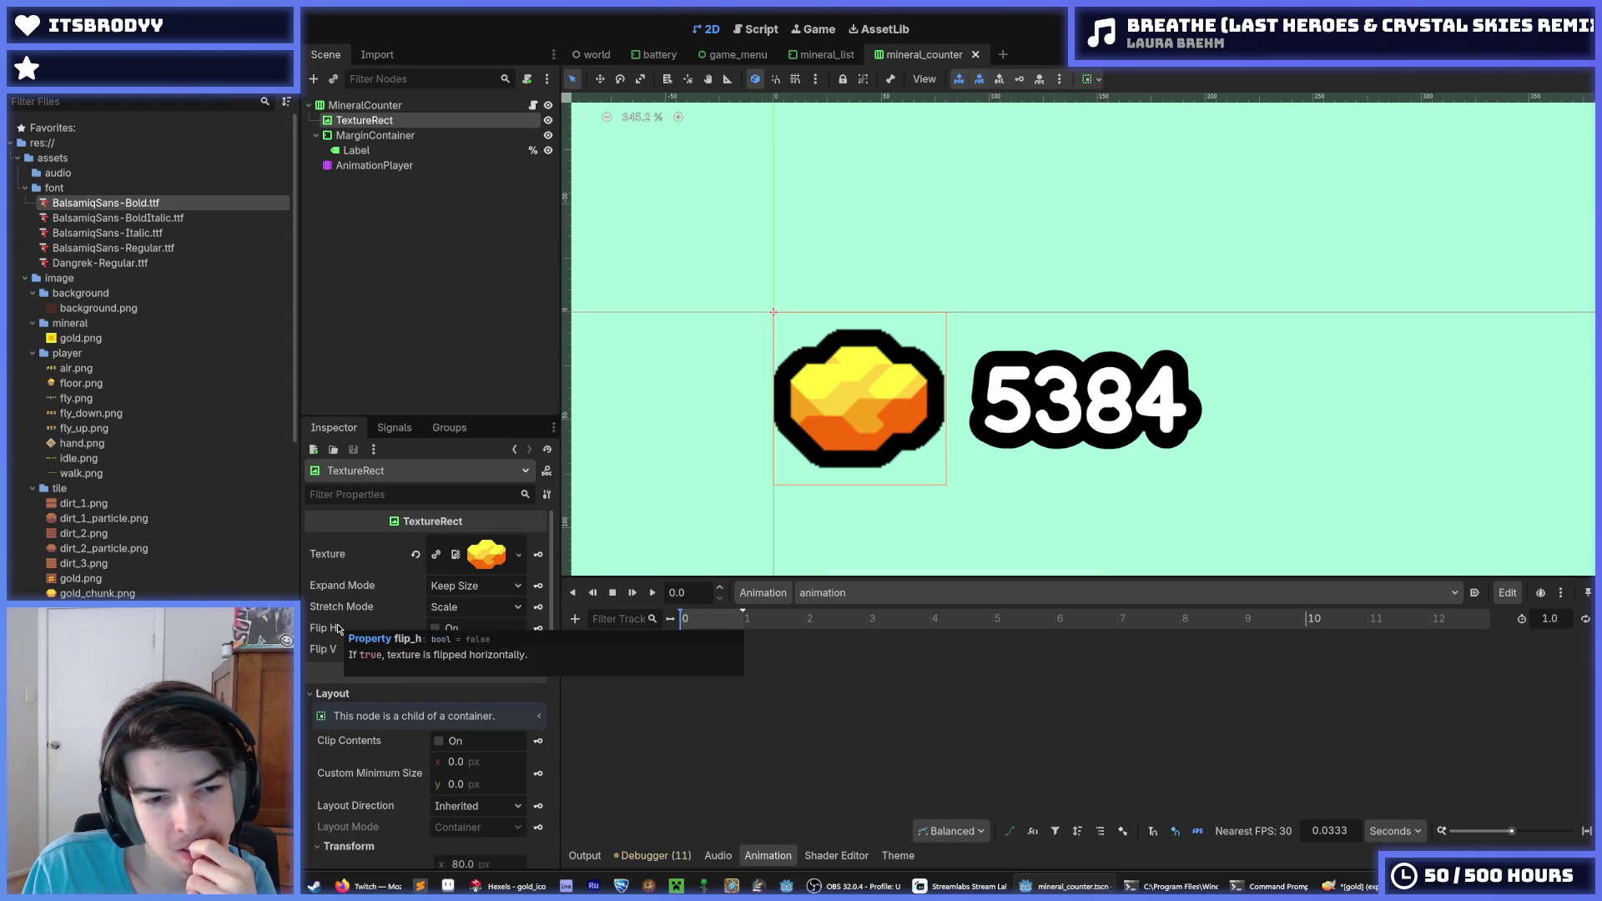
mouse_move(361, 612)
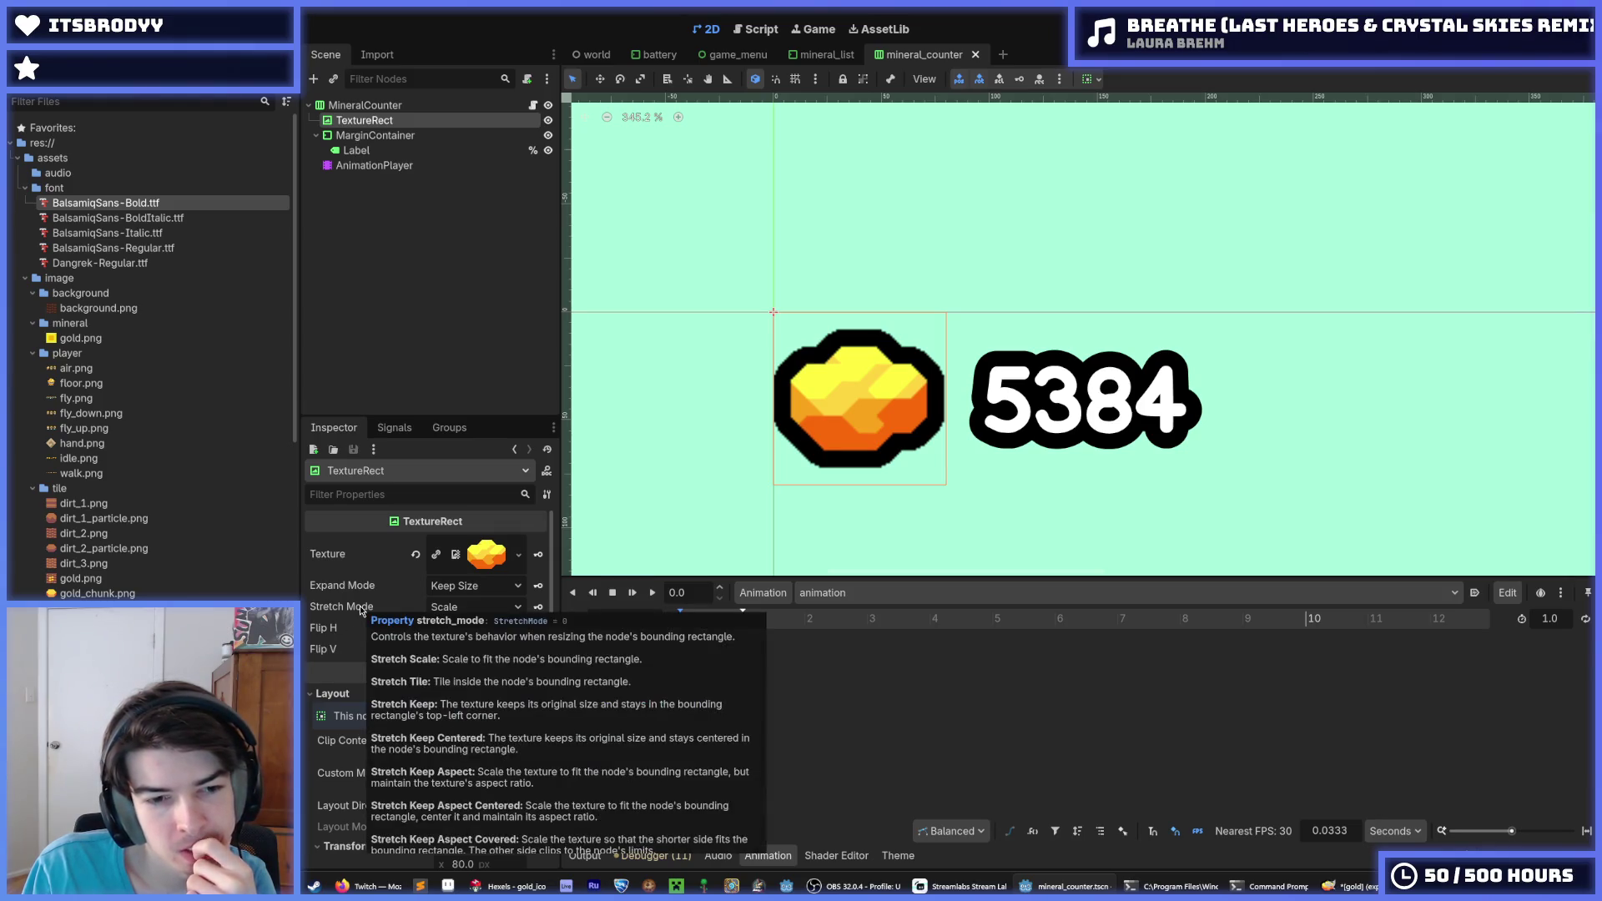
click(496, 558)
click(488, 555)
scroll(337, 637, down, 4)
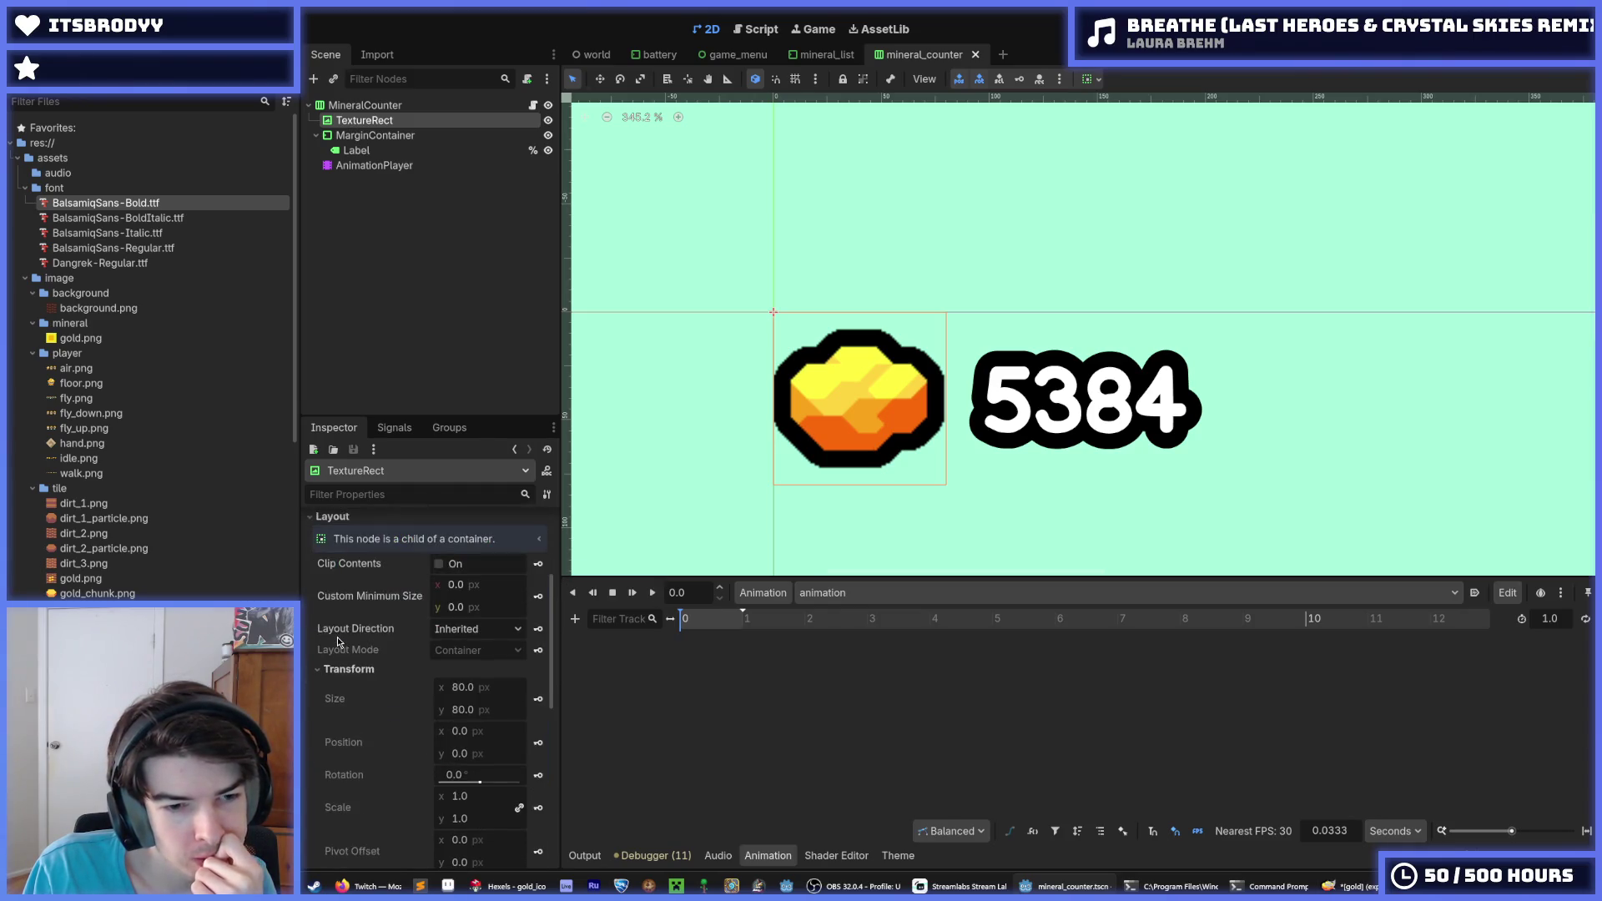
mouse_move(349, 636)
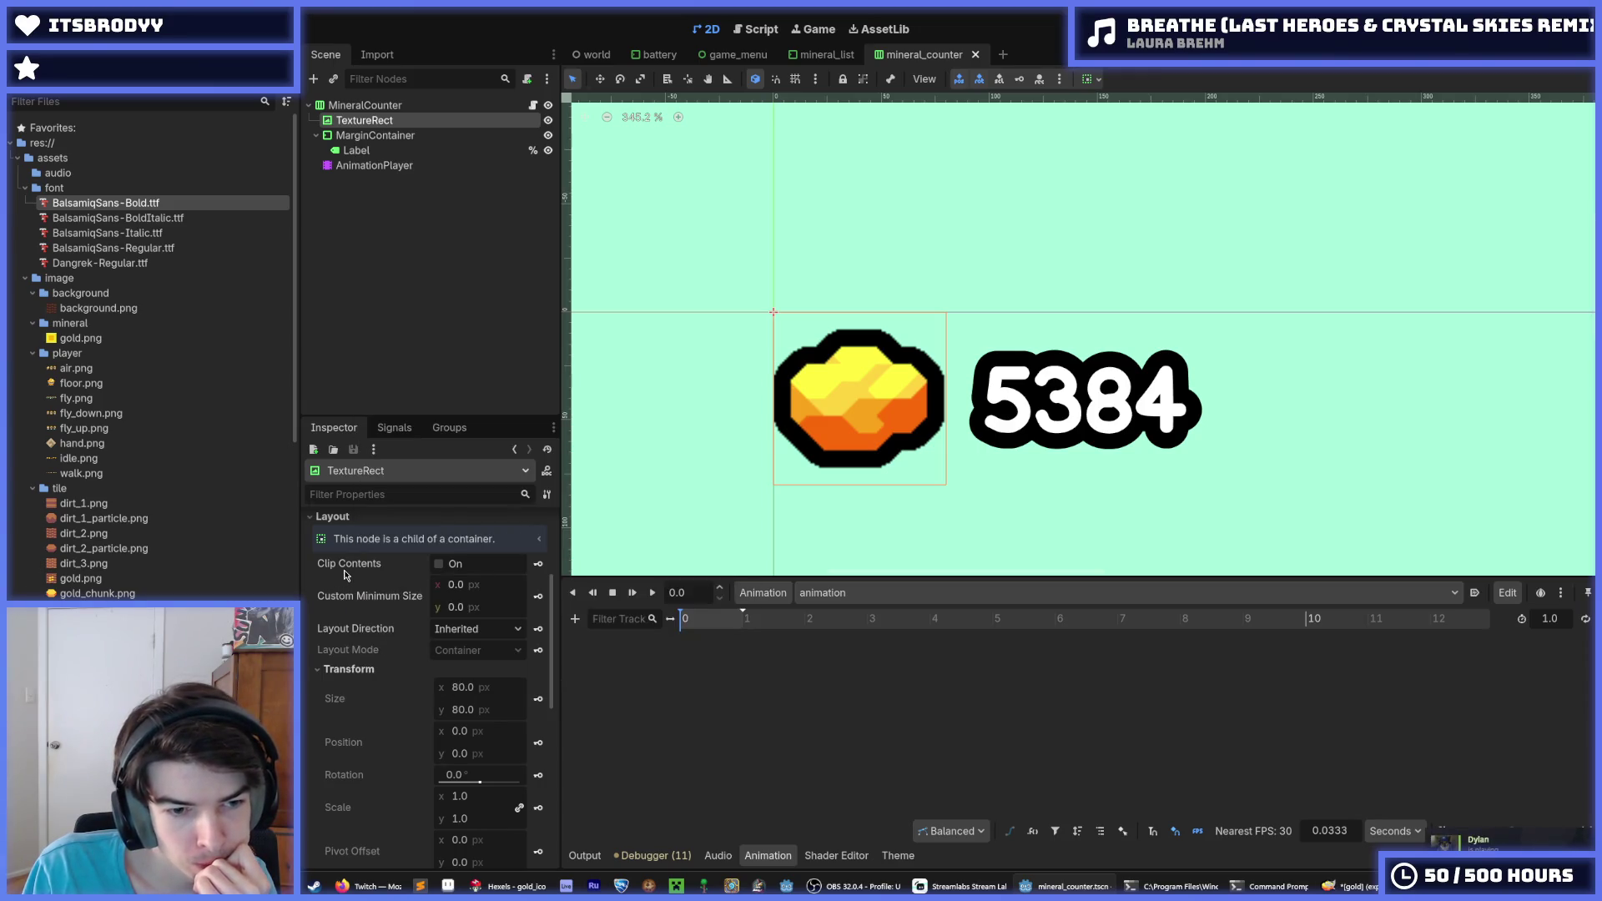
scroll(358, 613, down, 3)
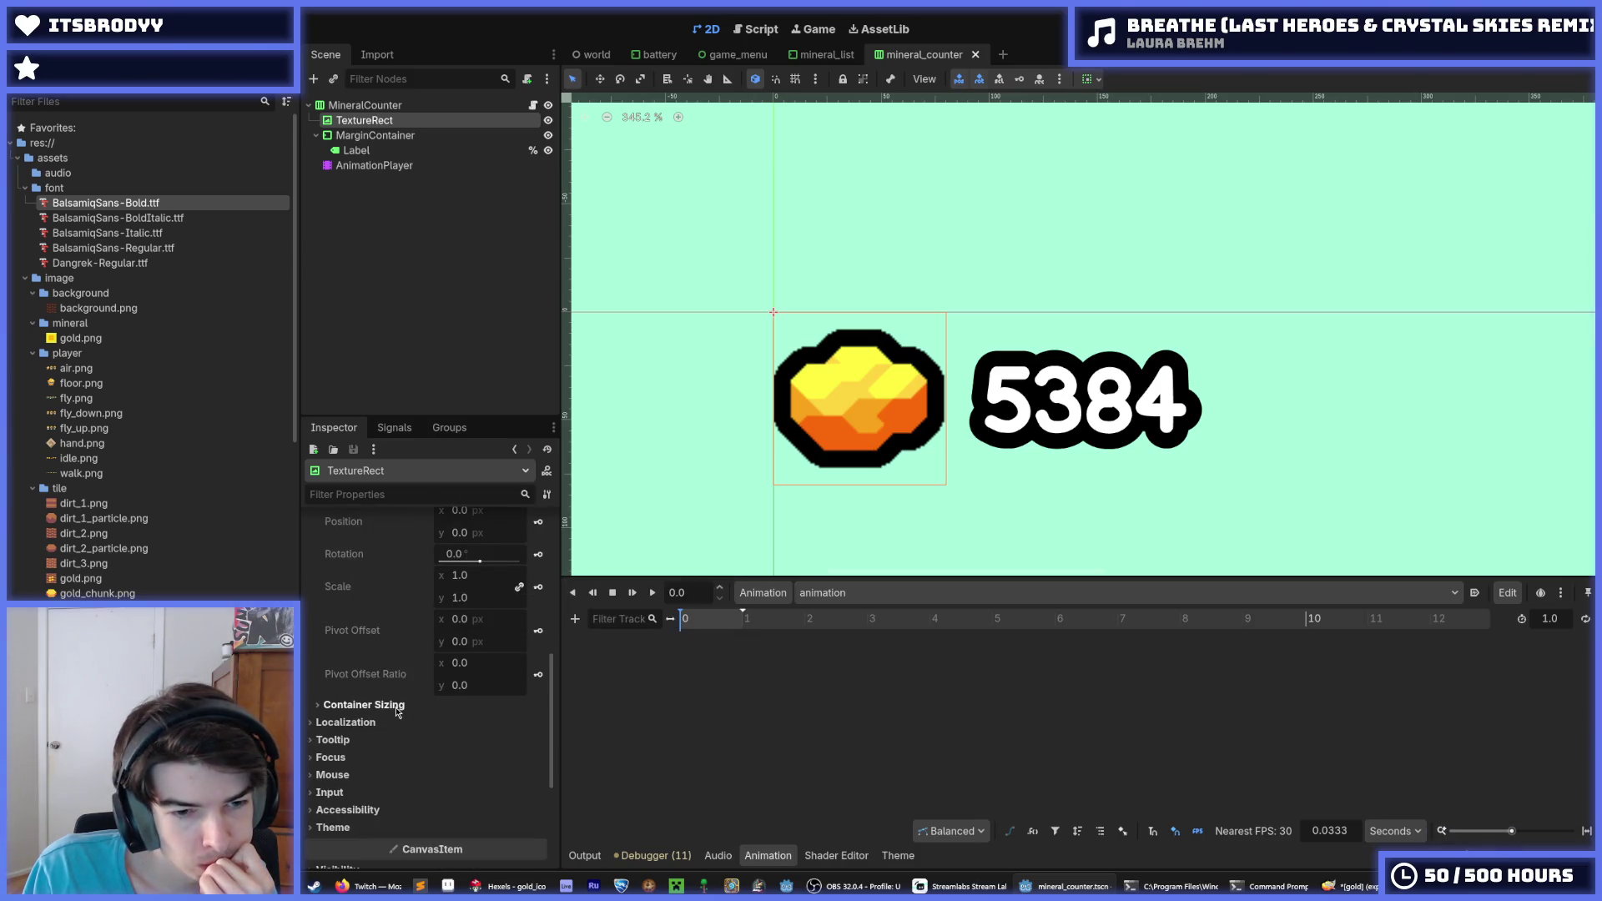
scroll(443, 680, up, 1)
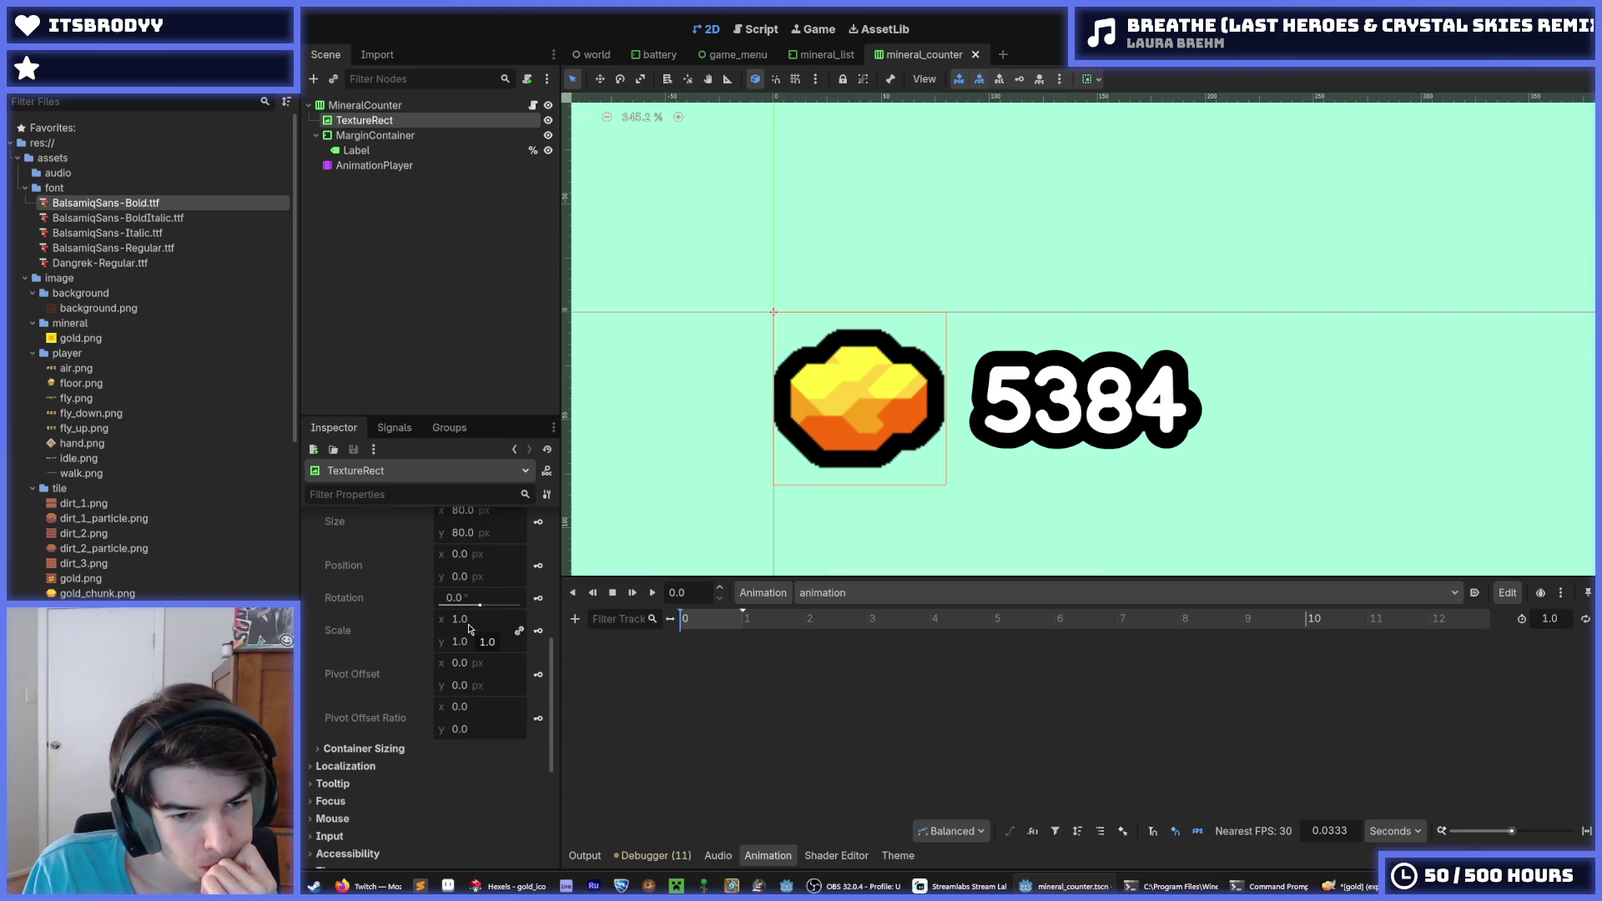
On MineralCounter, try a 0.5 pivot and a test scale, then reset scale and pivot to defaults
click(384, 106)
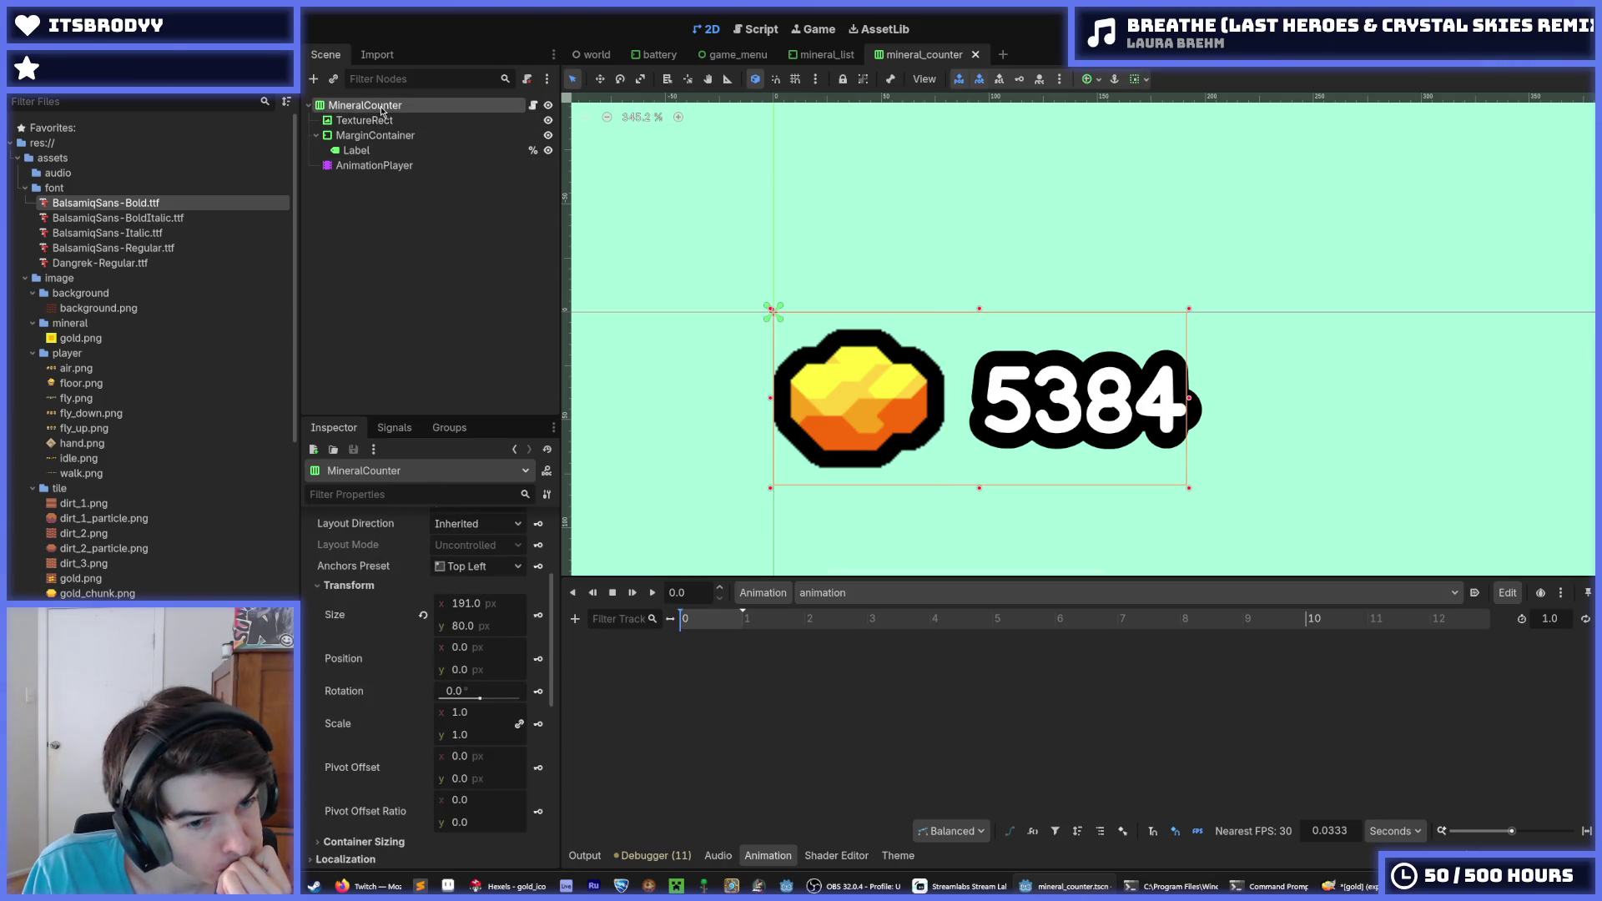
click(472, 759)
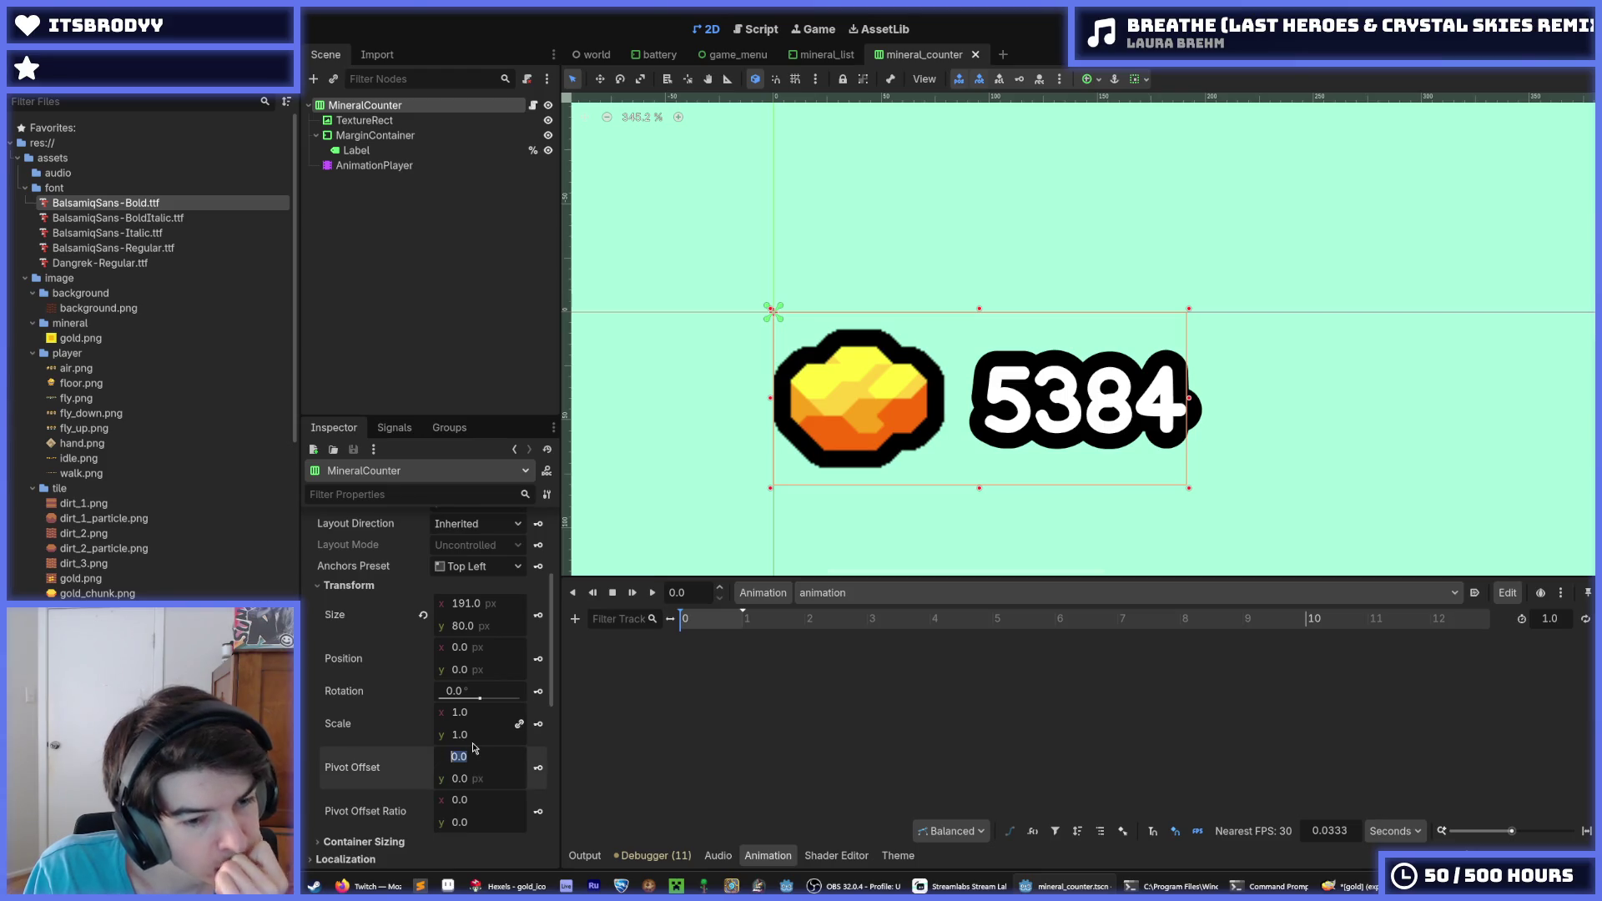
text(0.5)
key(Tab)
text(0.5)
key(Return)
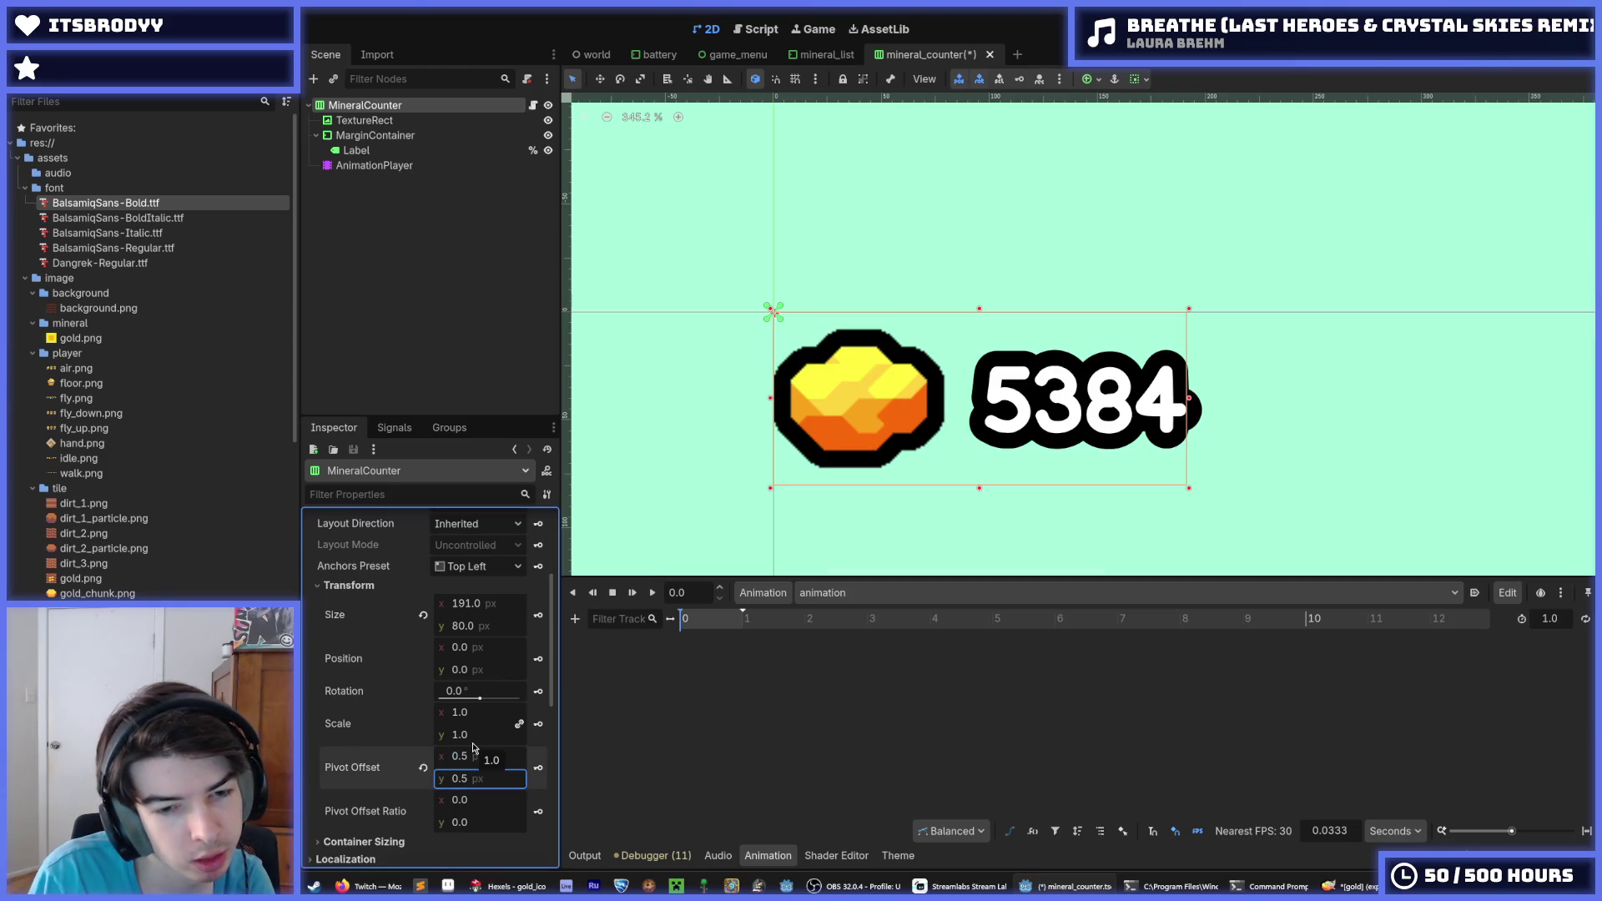
mouse_move(473, 742)
mouse_down()
mouse_move(518, 742)
mouse_move(468, 743)
mouse_move(480, 722)
mouse_up()
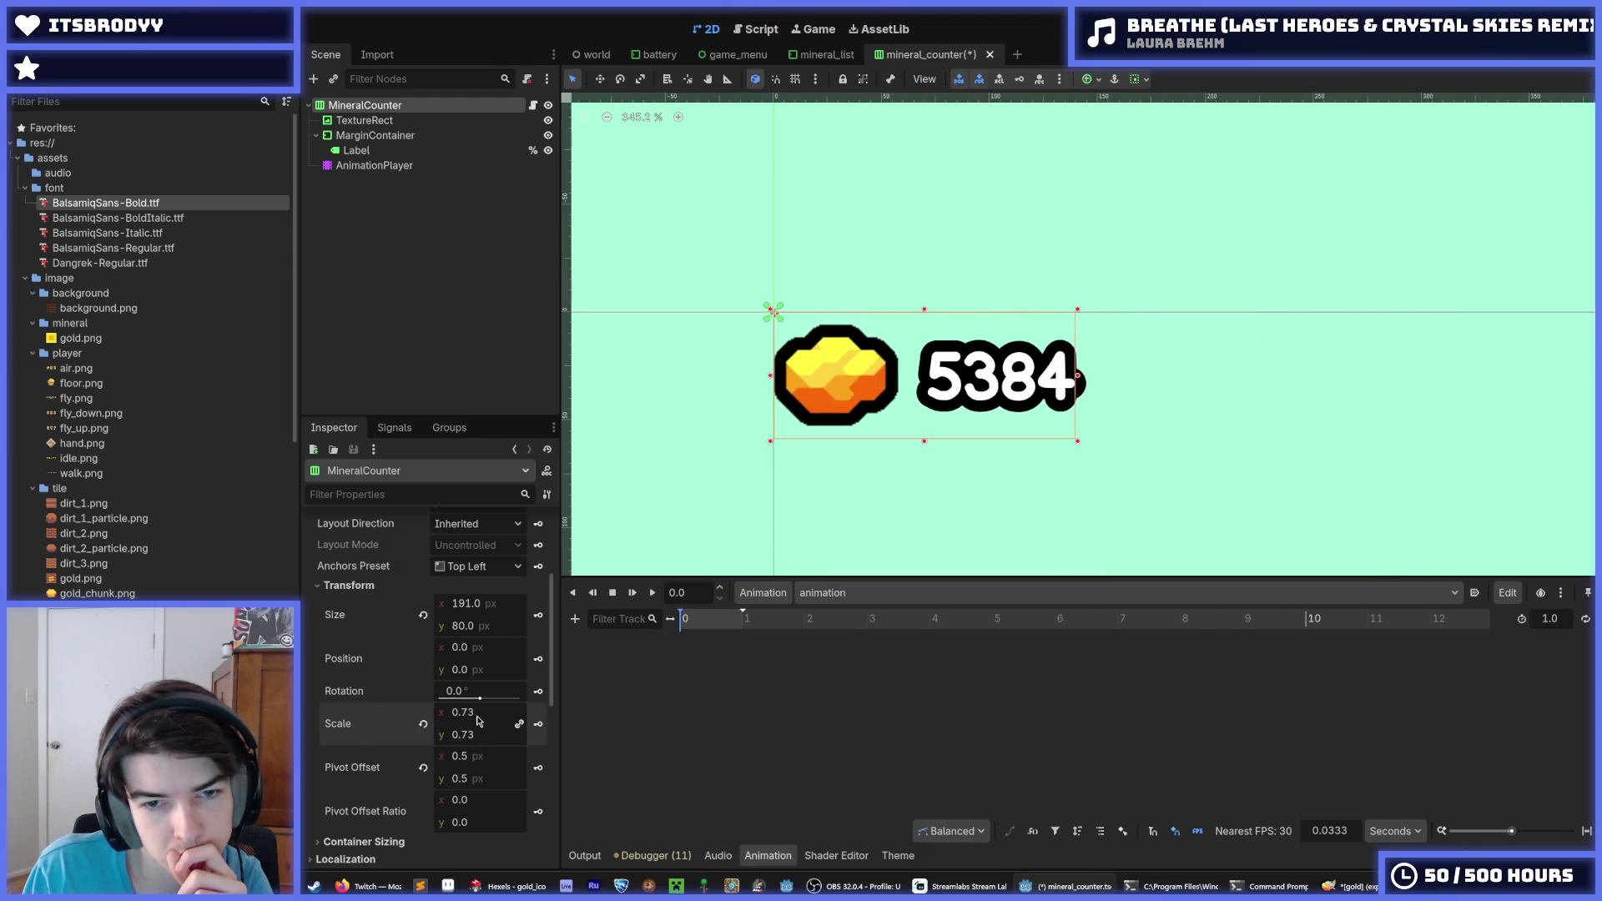
click(422, 724)
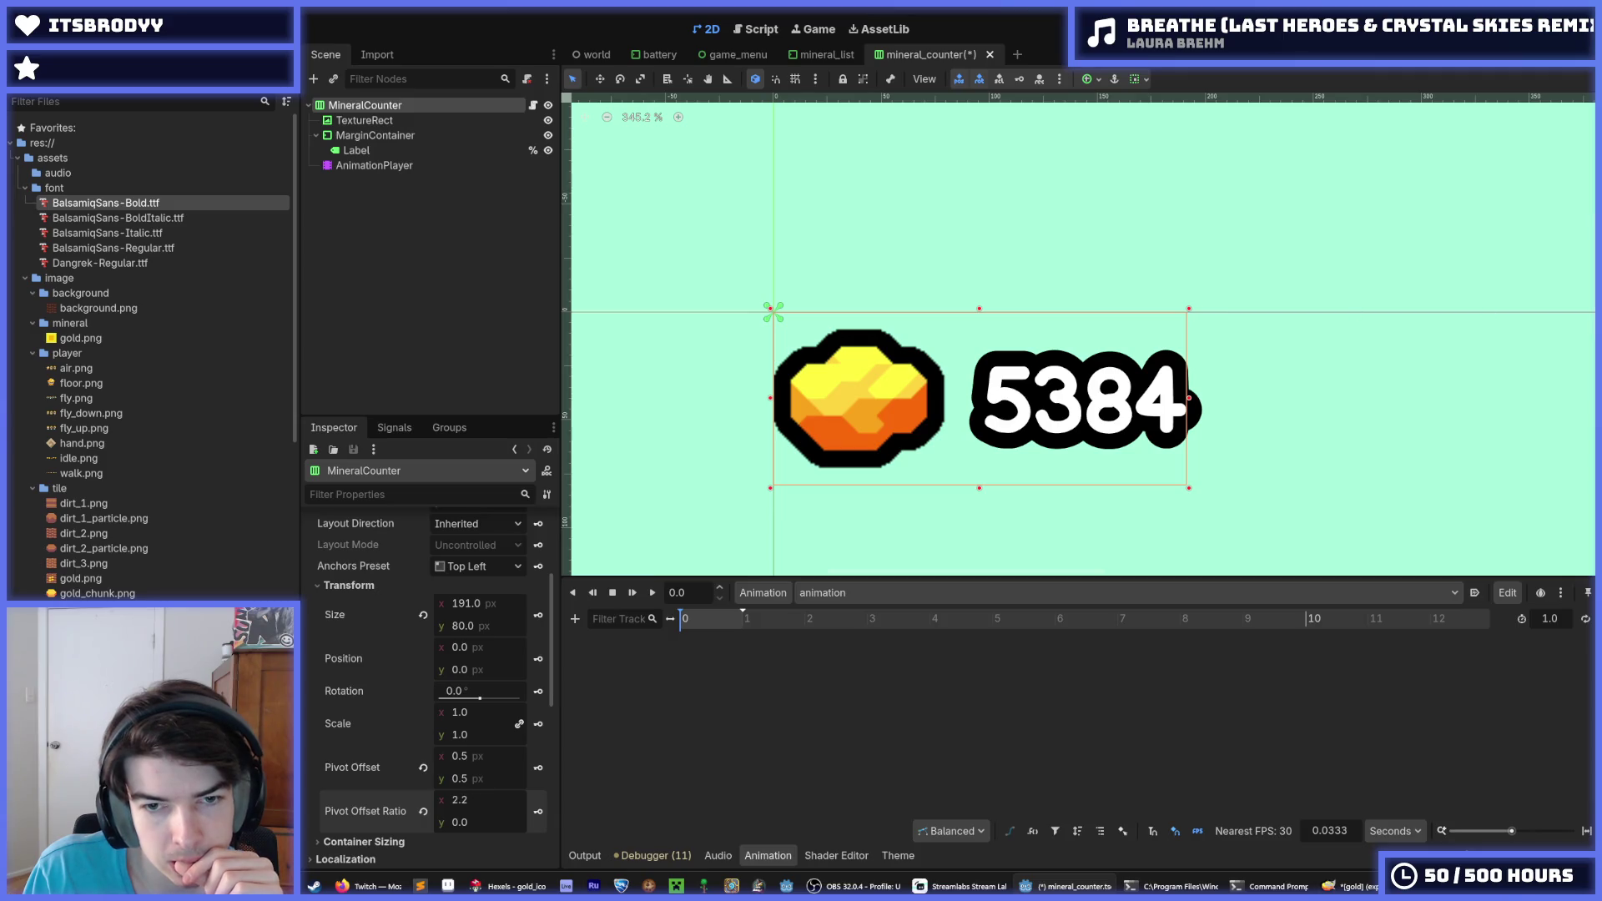
click(423, 810)
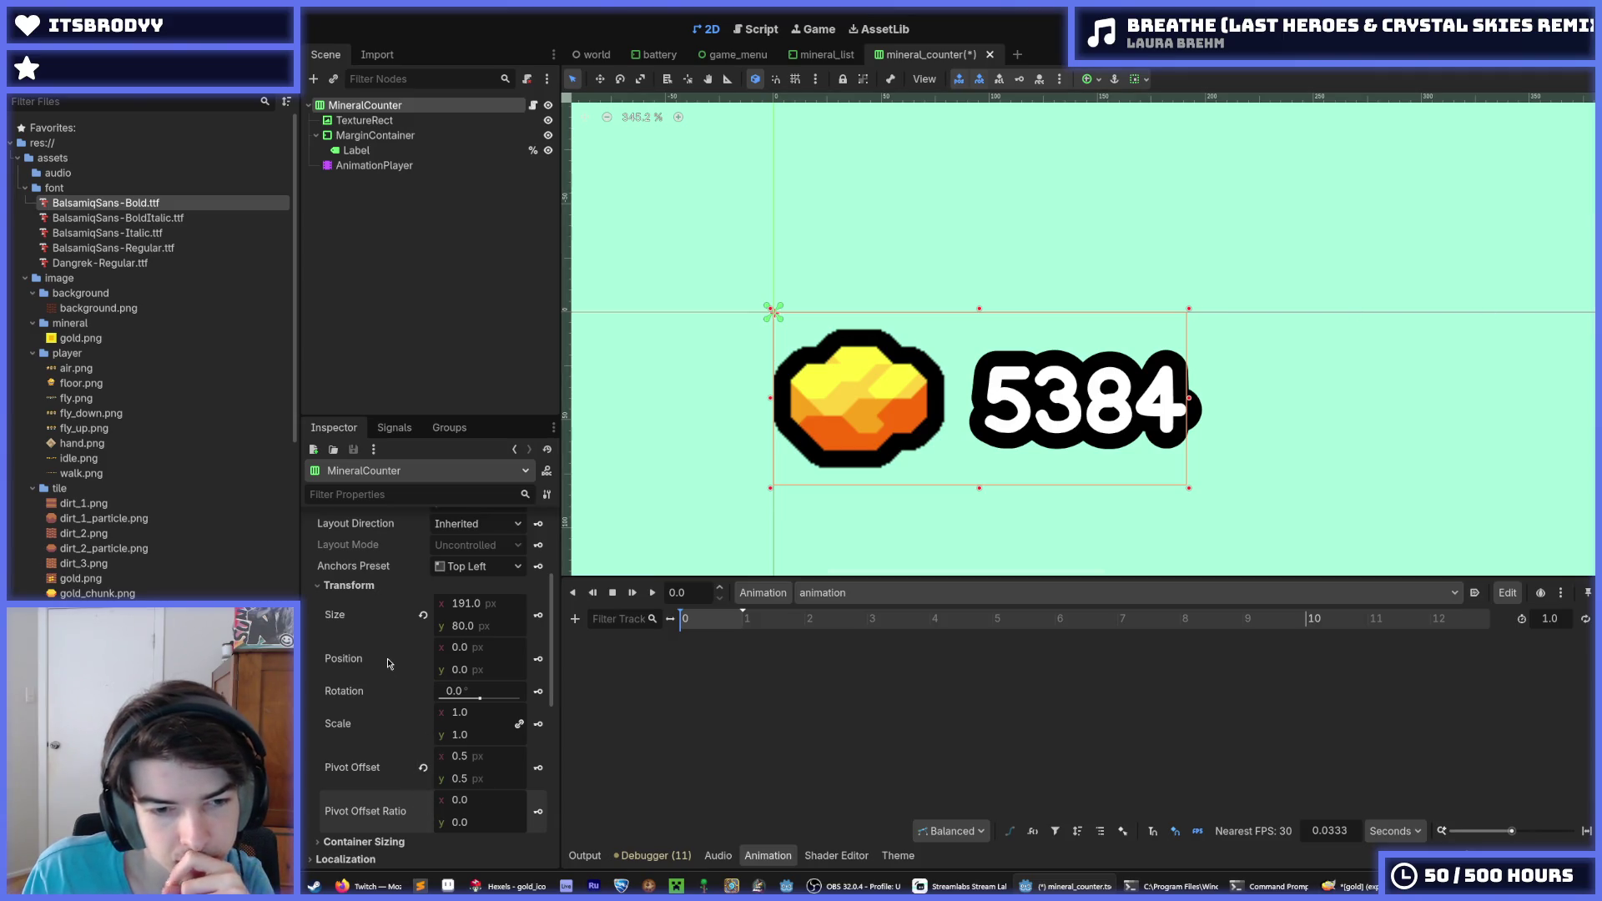
mouse_move(472, 757)
mouse_down()
mouse_move(488, 758)
mouse_move(472, 758)
mouse_up()
click(423, 768)
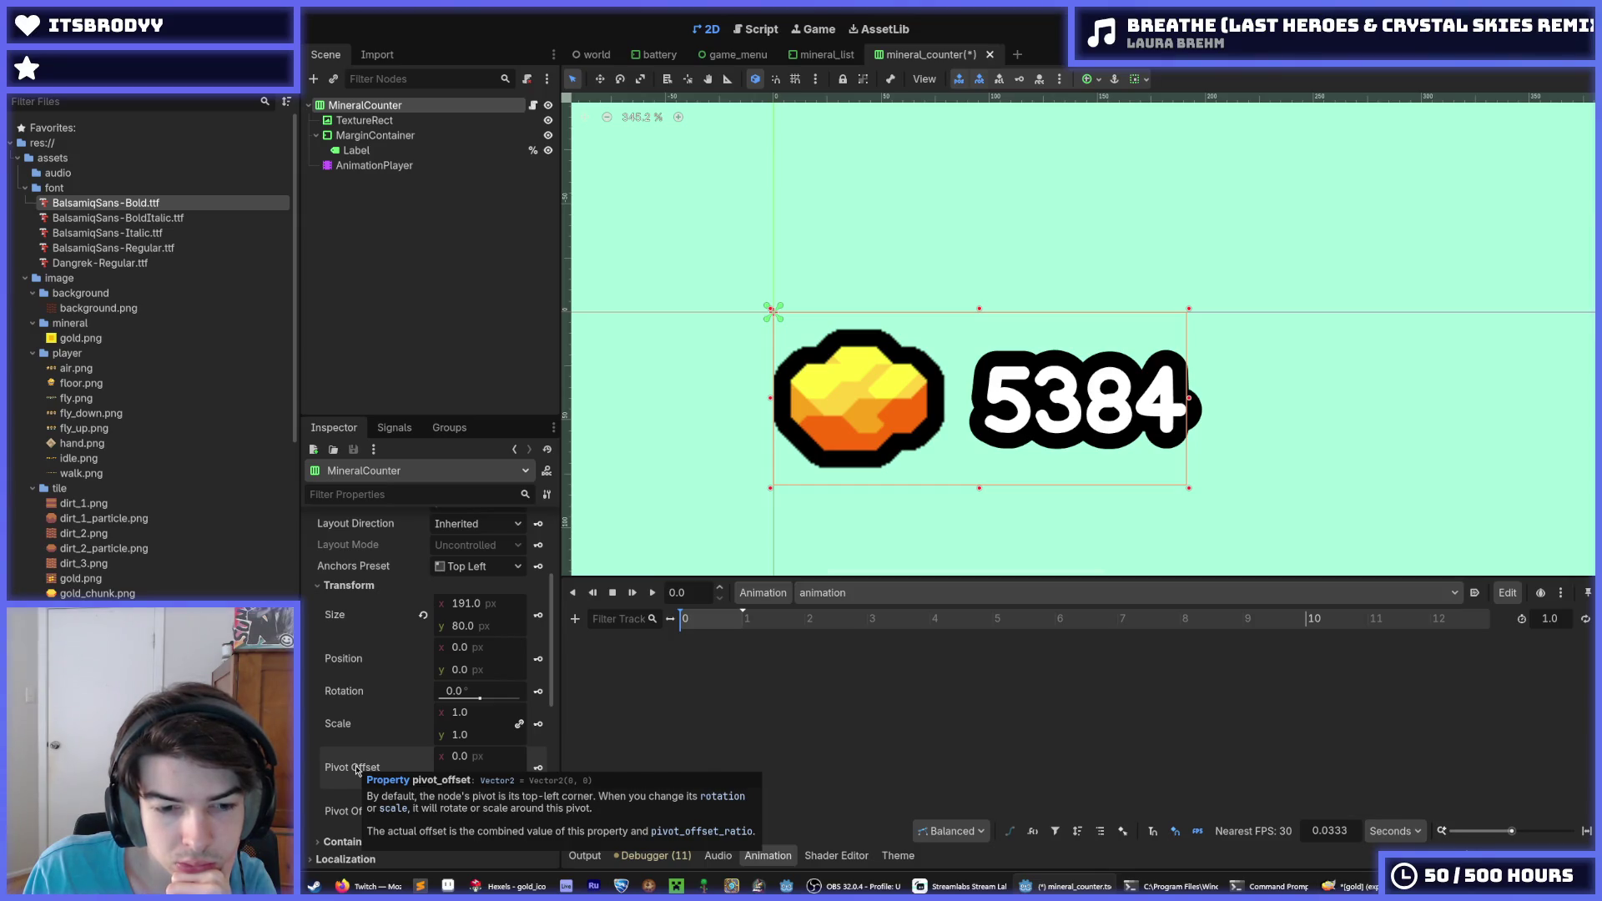
drag(464, 756, 481, 756)
Set MineralCounter's pivot offset to 95, 40 (half of 191 × 80) and save the scene
click(478, 759)
text(s)
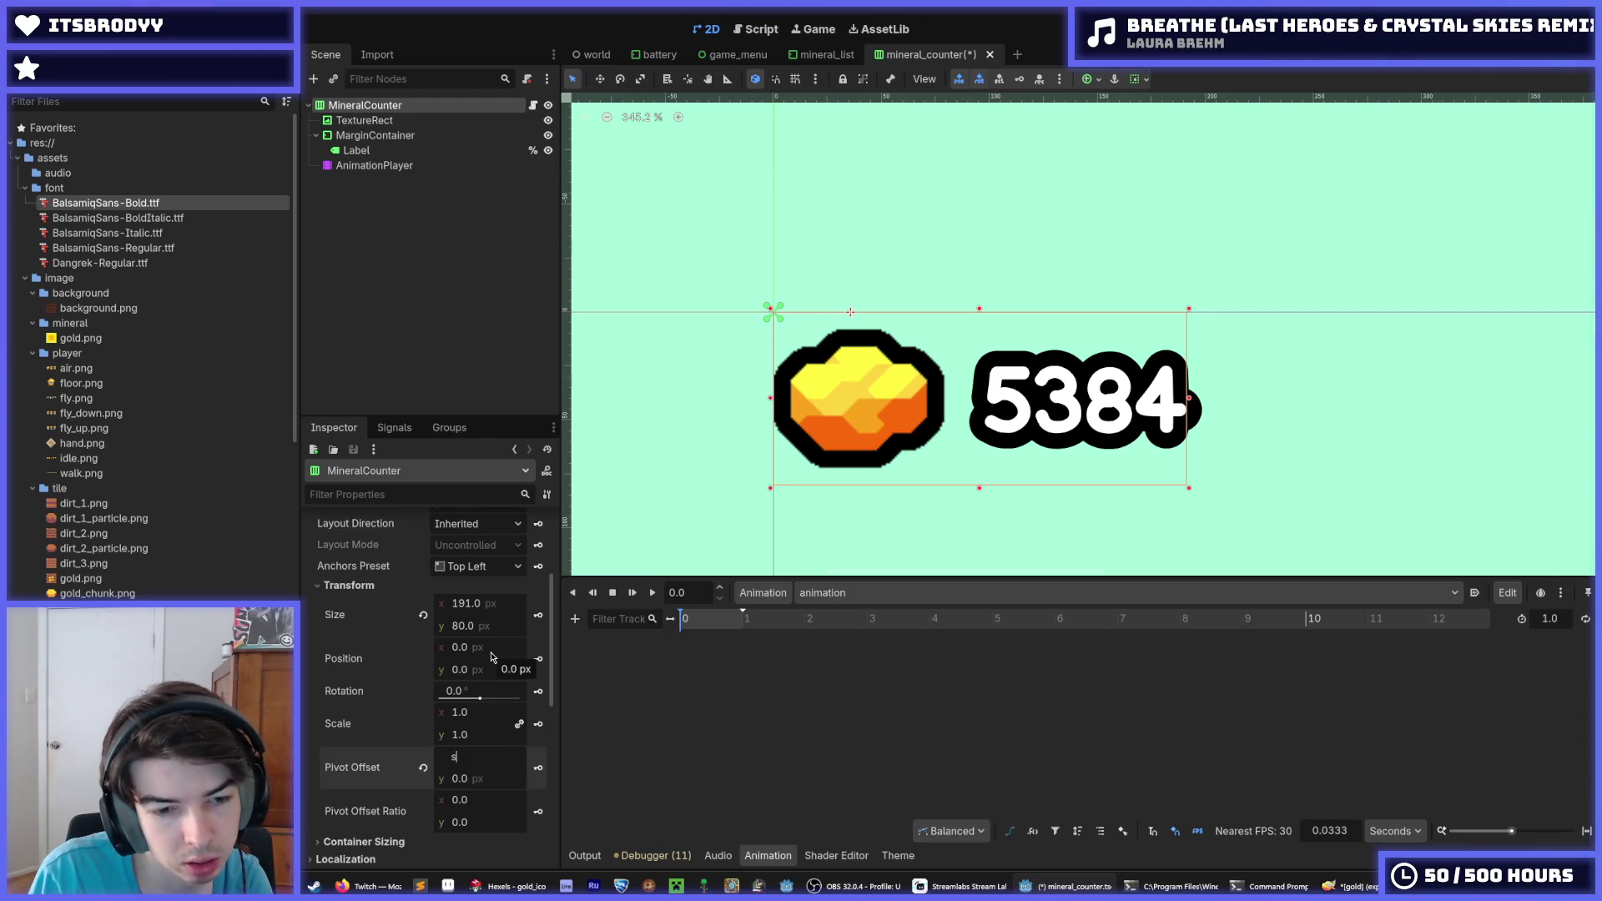
key(Tab)
text(8)
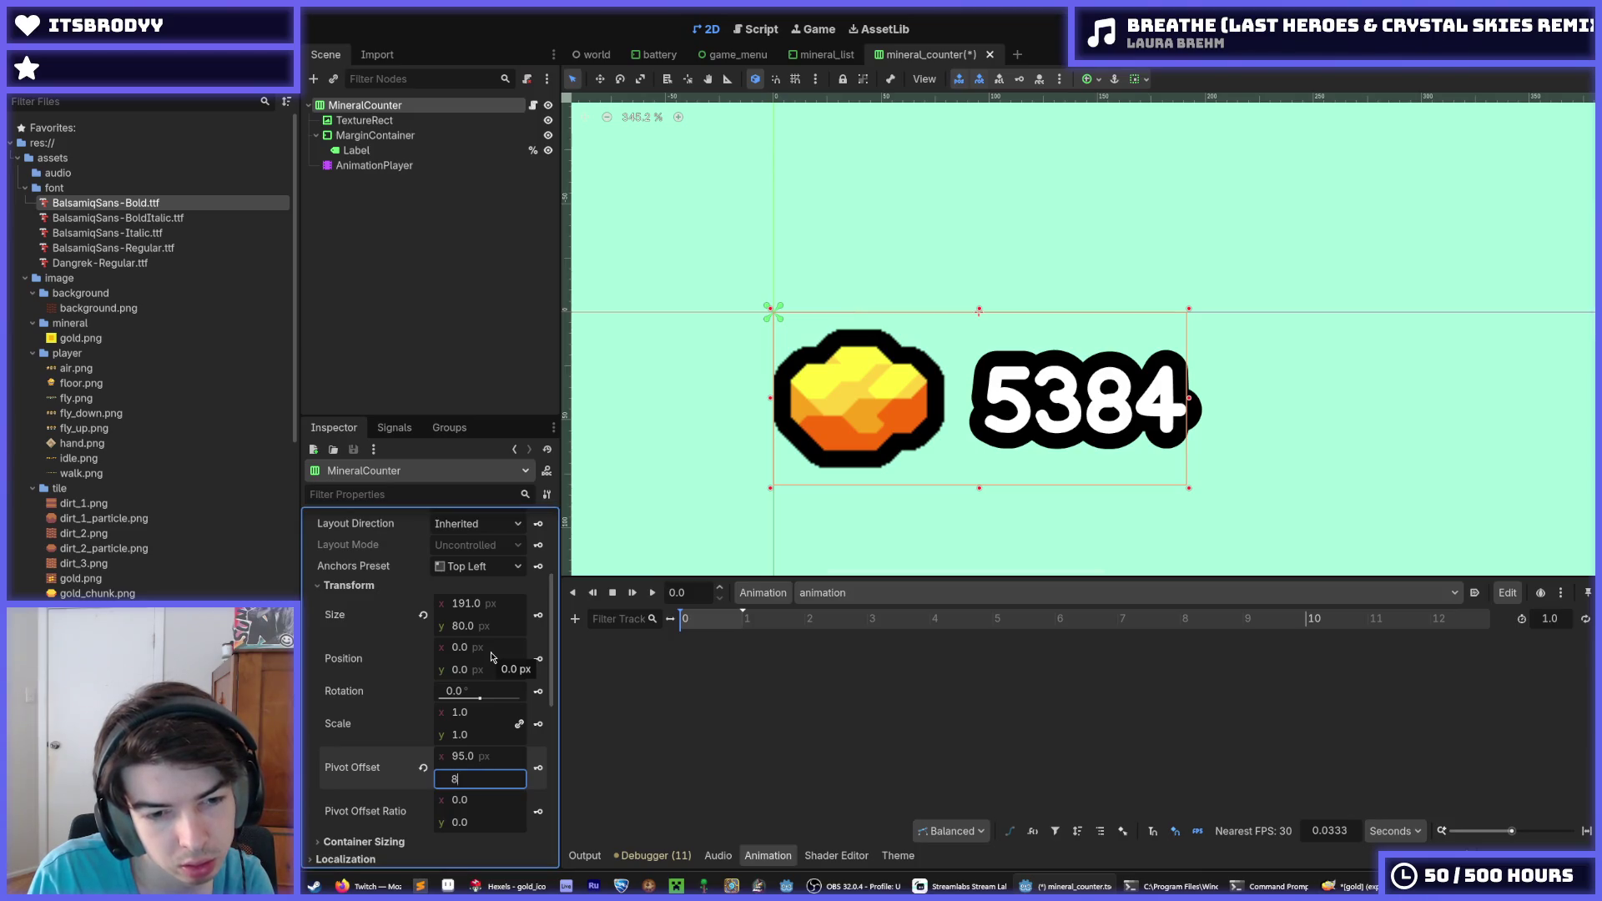
text(/2)
key(Return)
key(ctrl+s)
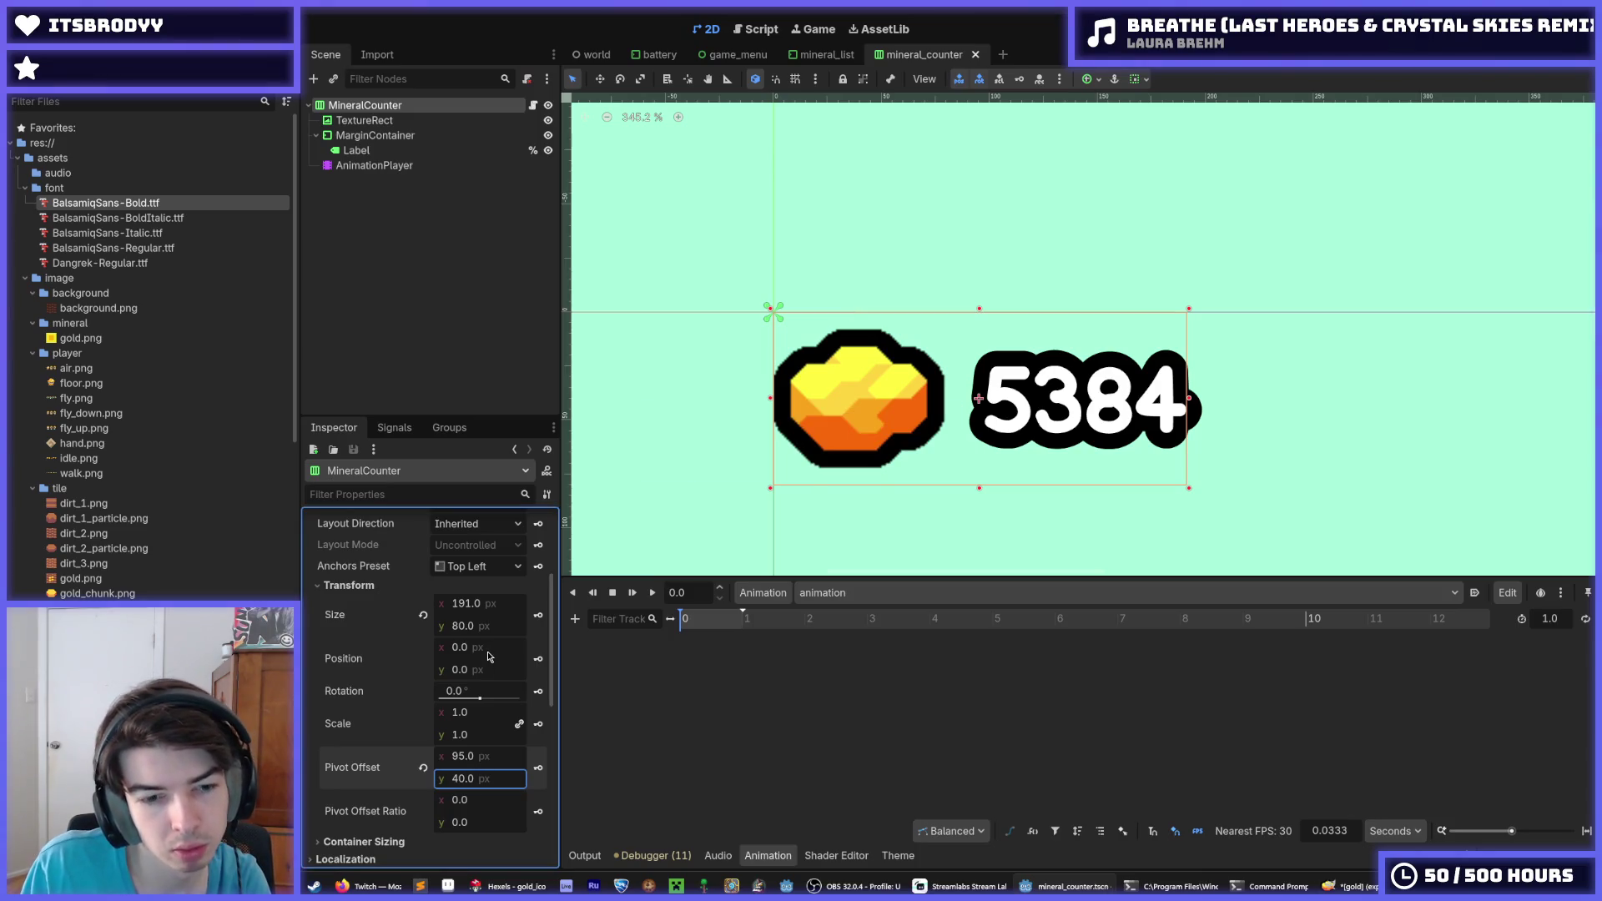
Test-scale the counter around its centred pivot, then restore the scale to 1.0
mouse_move(461, 742)
mouse_down()
mouse_move(540, 743)
mouse_move(501, 706)
mouse_move(521, 706)
mouse_up()
key(ctrl+z)
key(ctrl+s)
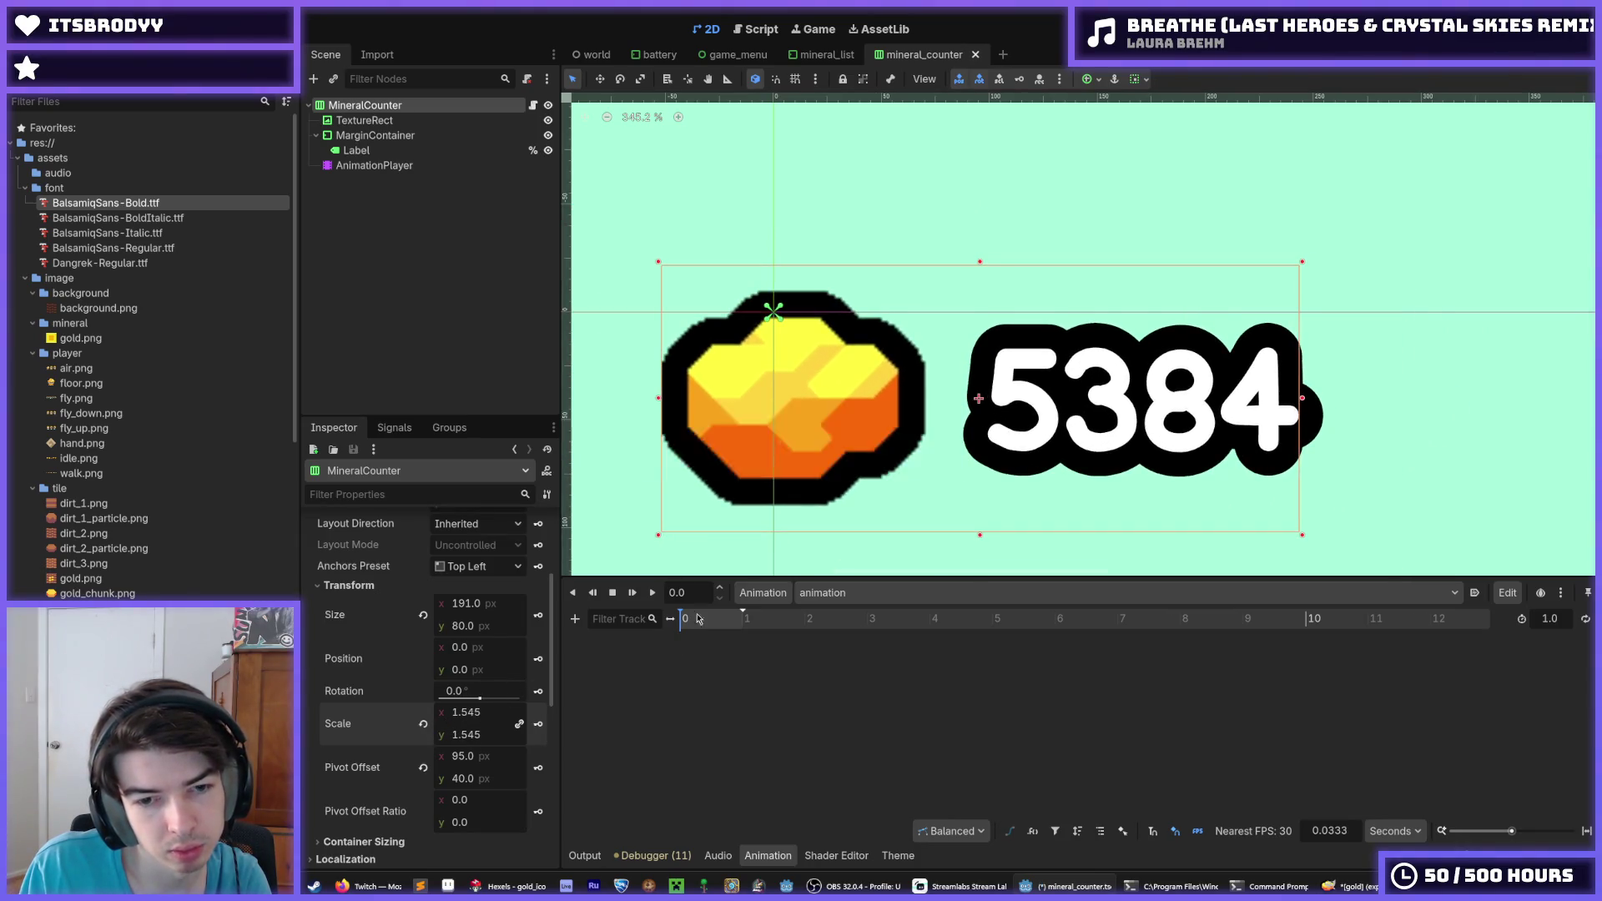
click(654, 593)
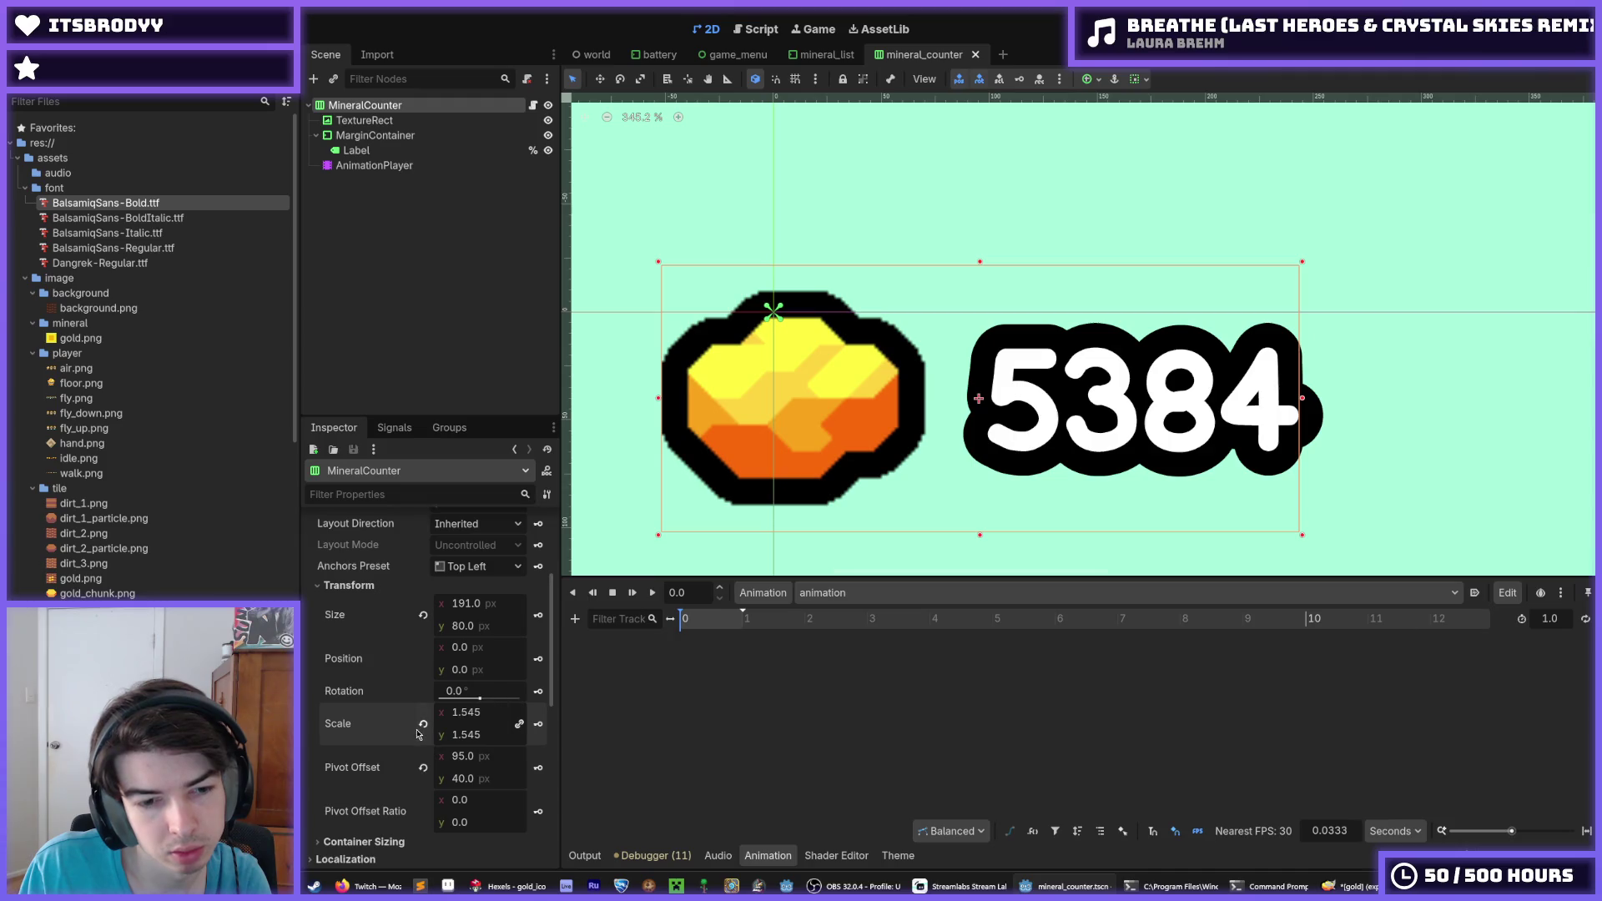
click(383, 170)
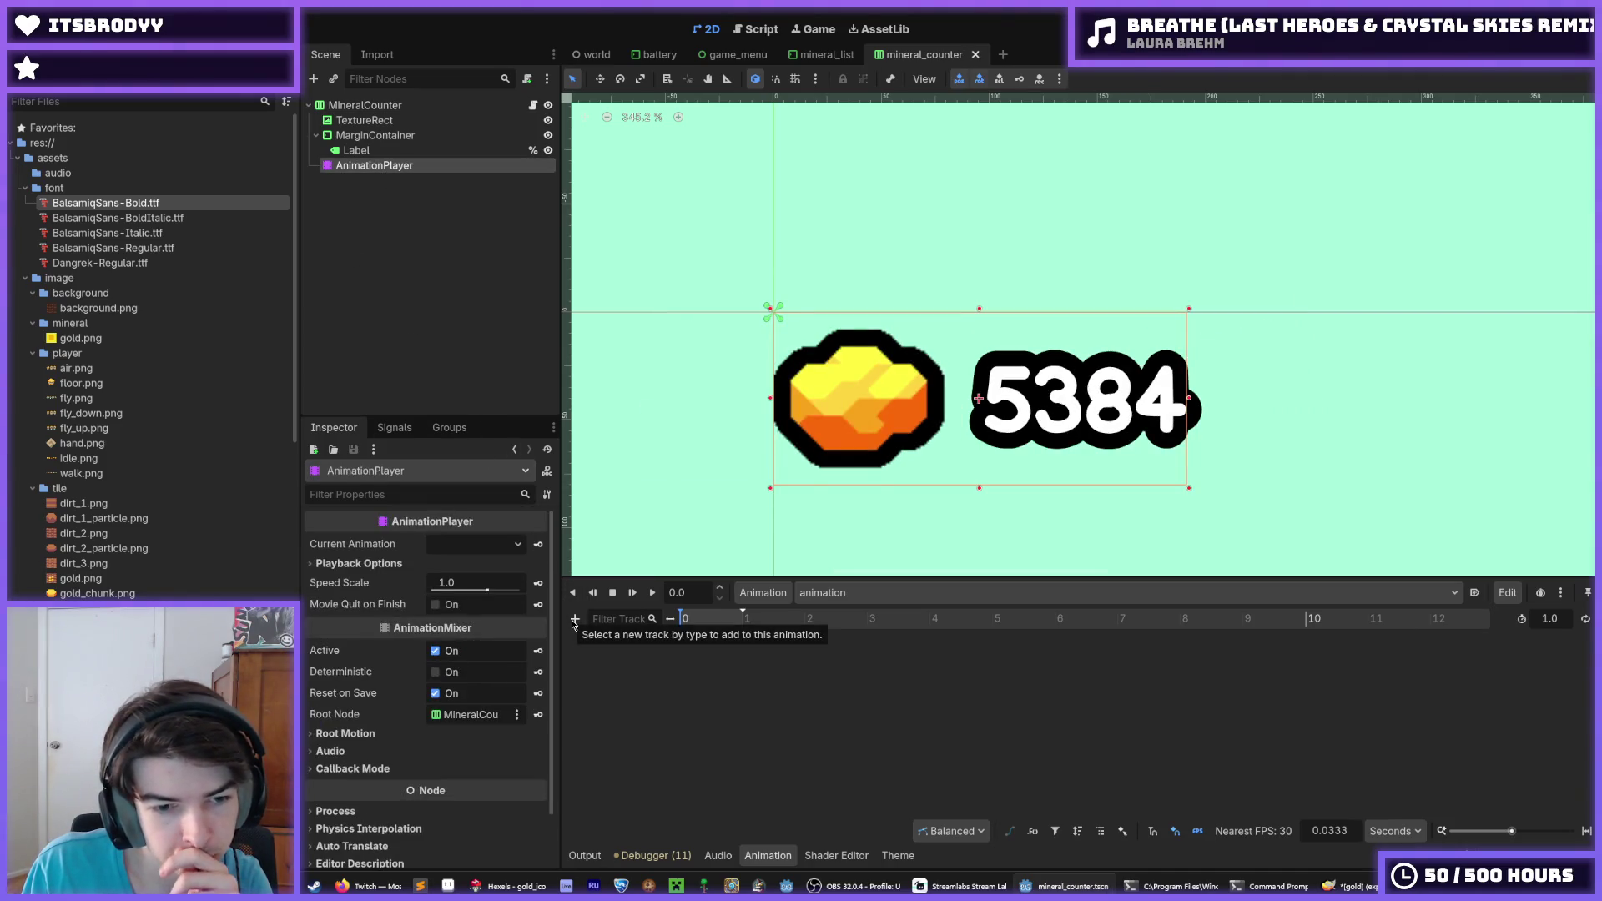
Create a MineralCounter scale track with two keys, the first set to 1.5 scale
click(365, 106)
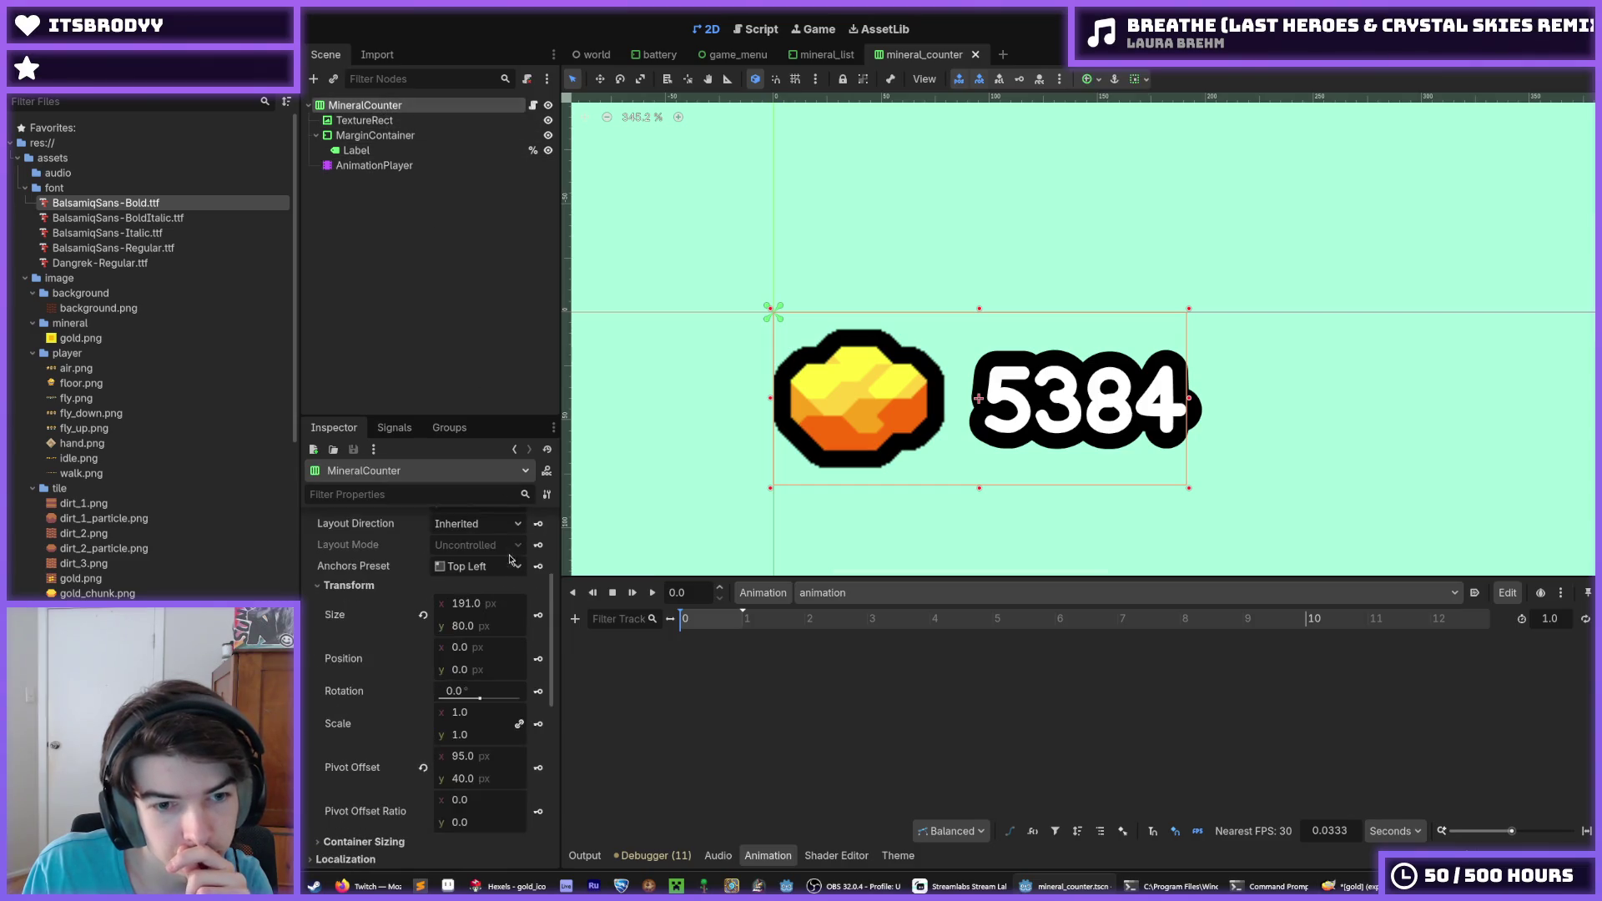
click(538, 723)
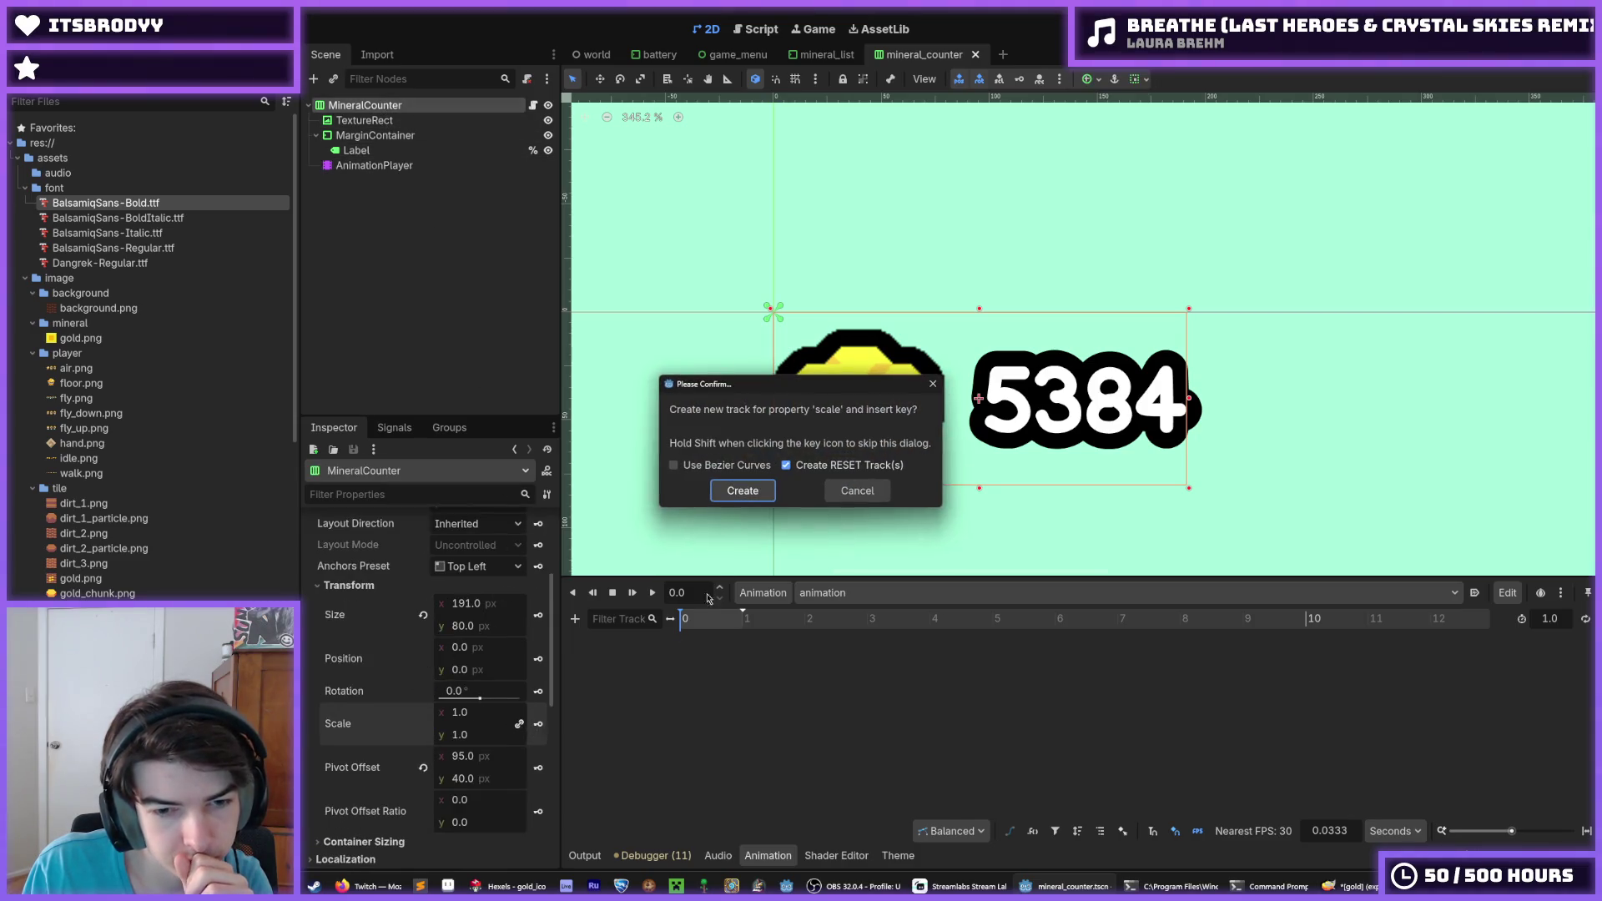
click(754, 491)
right_click(731, 665)
click(755, 674)
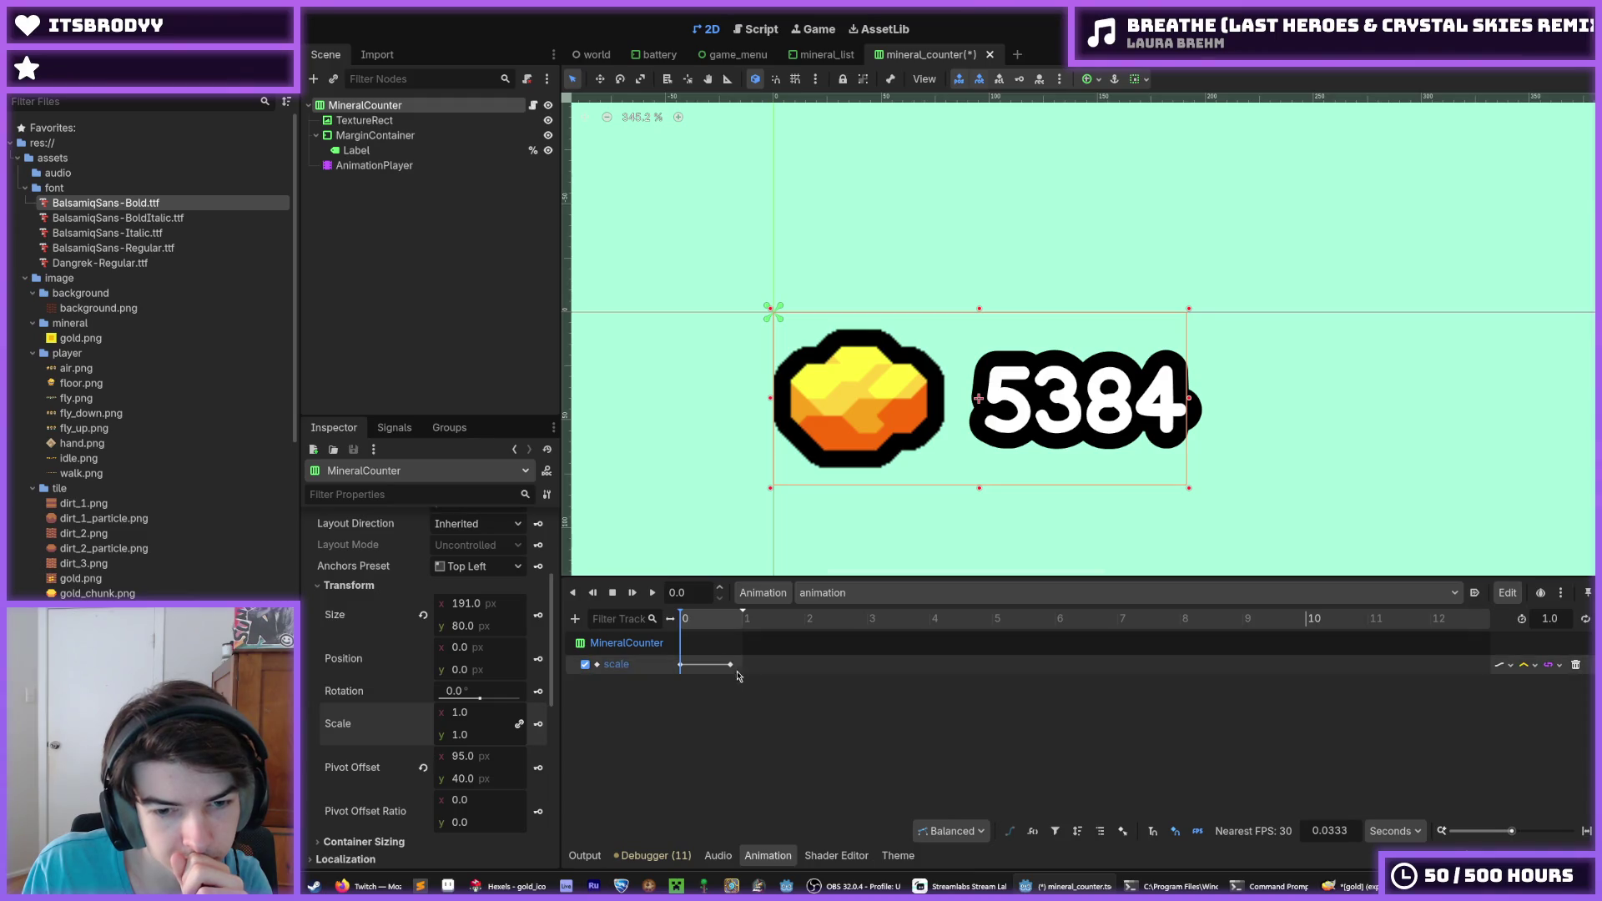
click(709, 665)
drag(710, 665, 714, 664)
click(680, 665)
click(492, 566)
text(1.5)
key(Return)
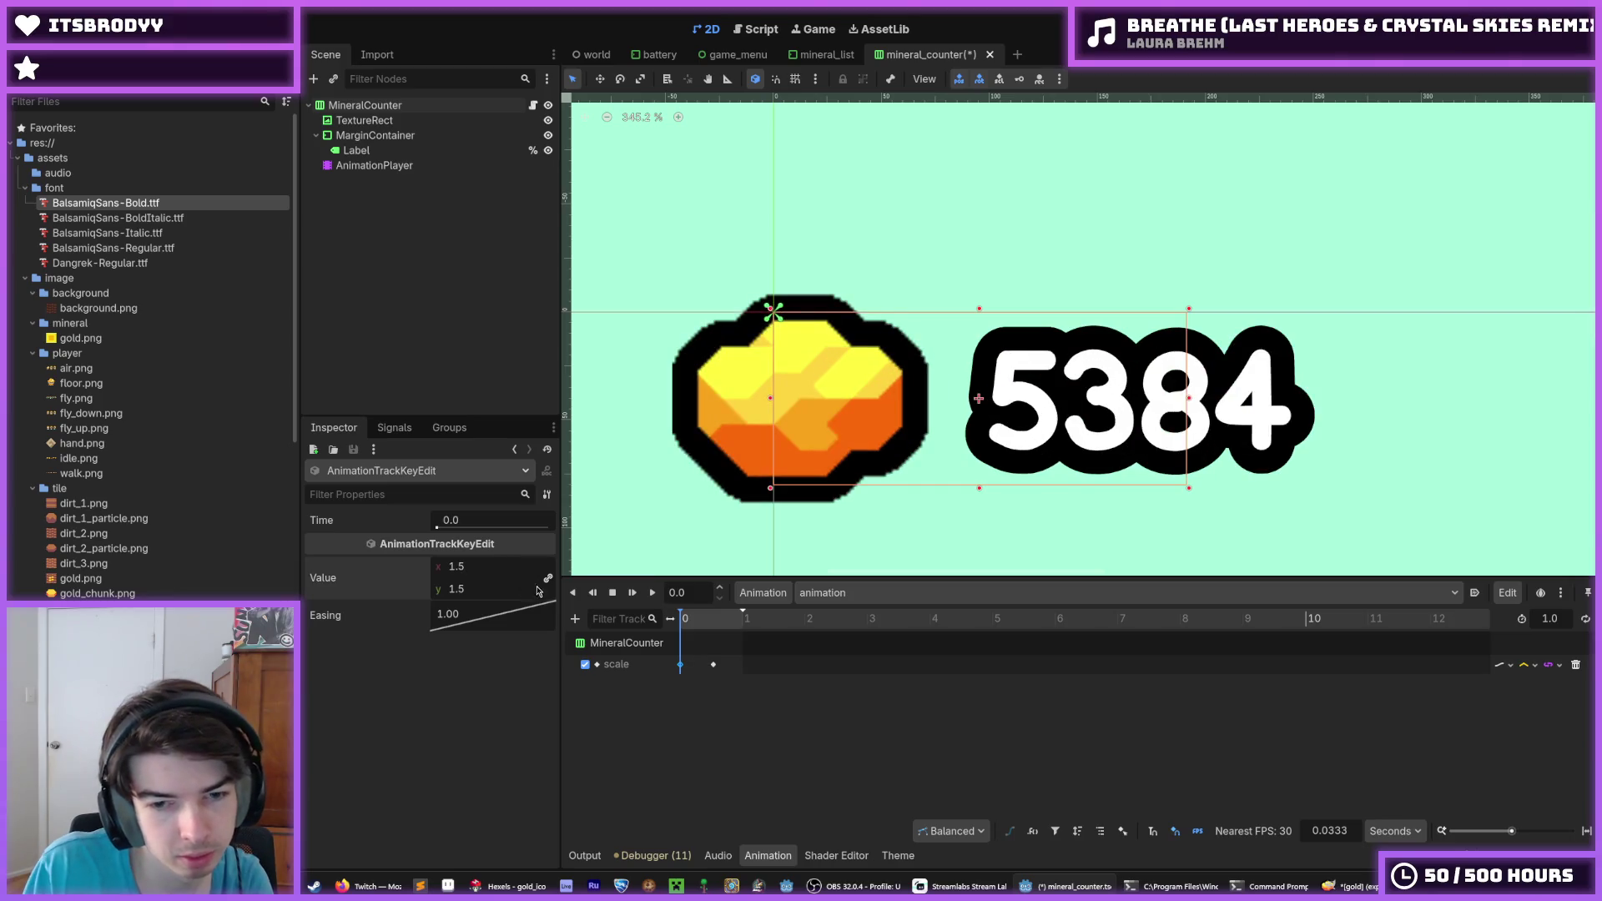
click(653, 592)
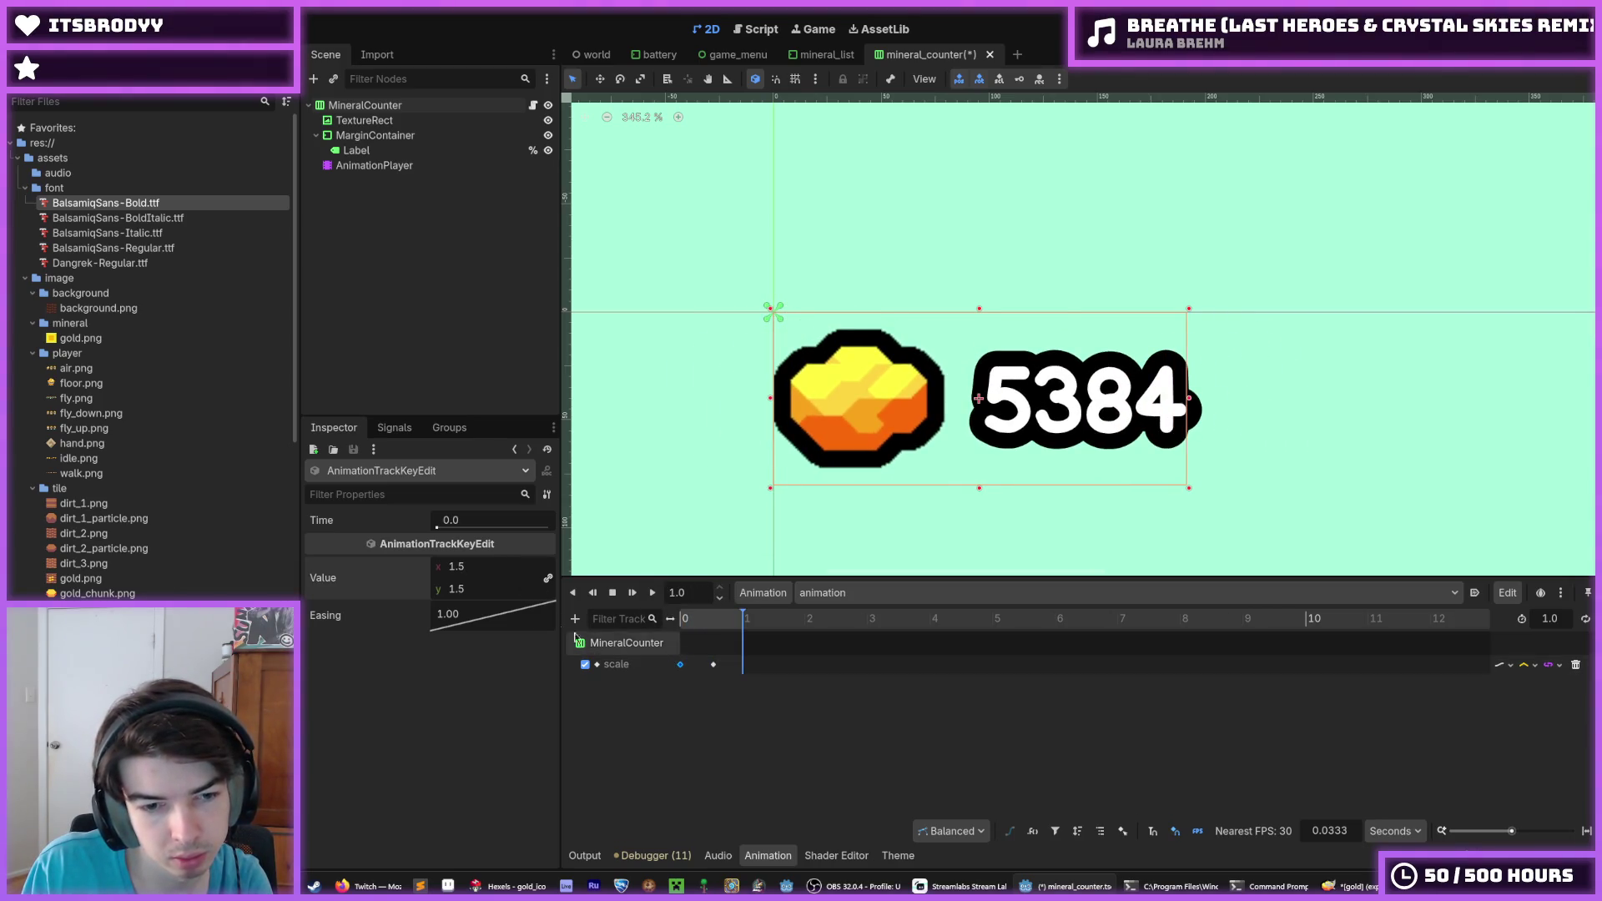
Set the scale key's easing to 0.25 after trying 0.5, previewing each
double_click(495, 609)
text(0.5)
key(Return)
click(652, 592)
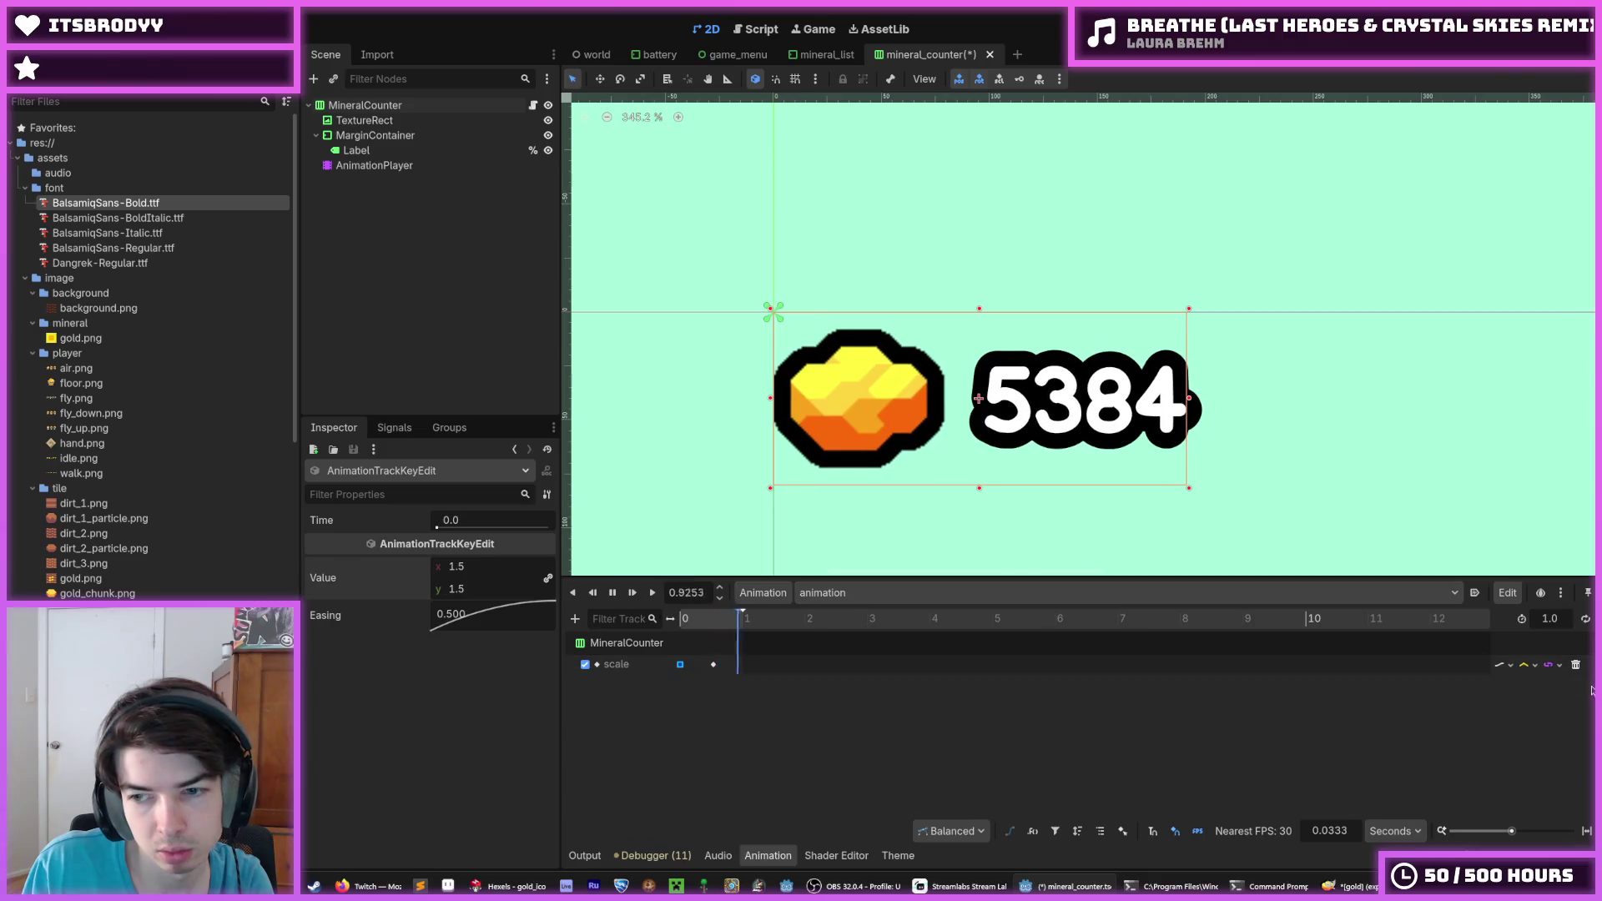
click(468, 618)
text(0.25)
key(Return)
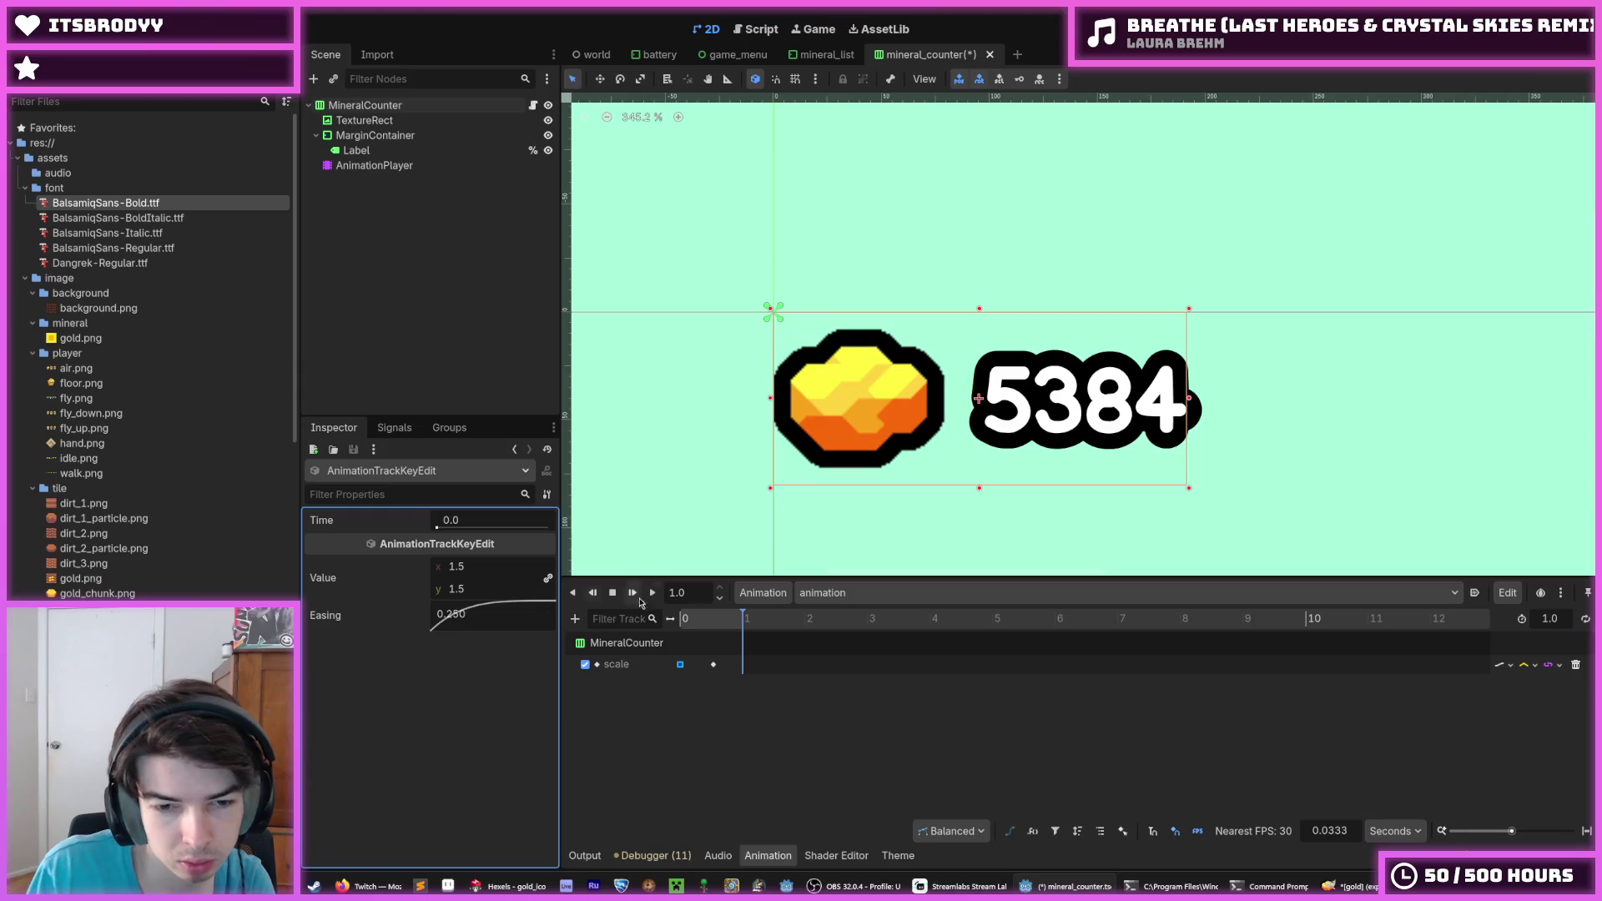
click(652, 592)
Move the end scale key earlier, to about 0.3667 s, and save the scene
click(653, 597)
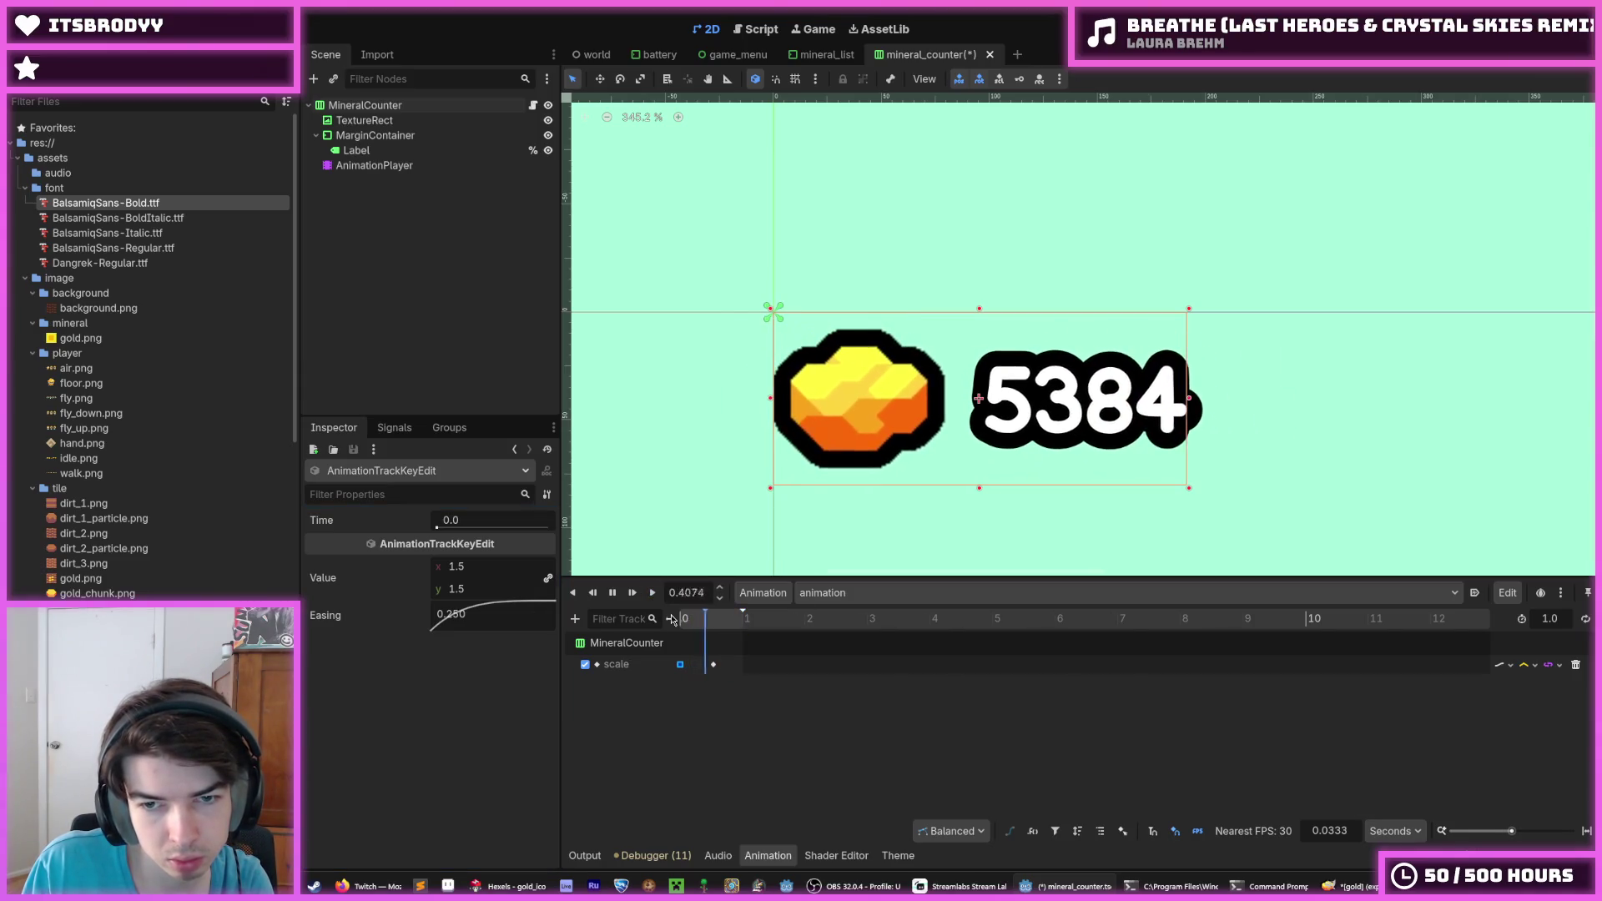
drag(713, 664, 699, 670)
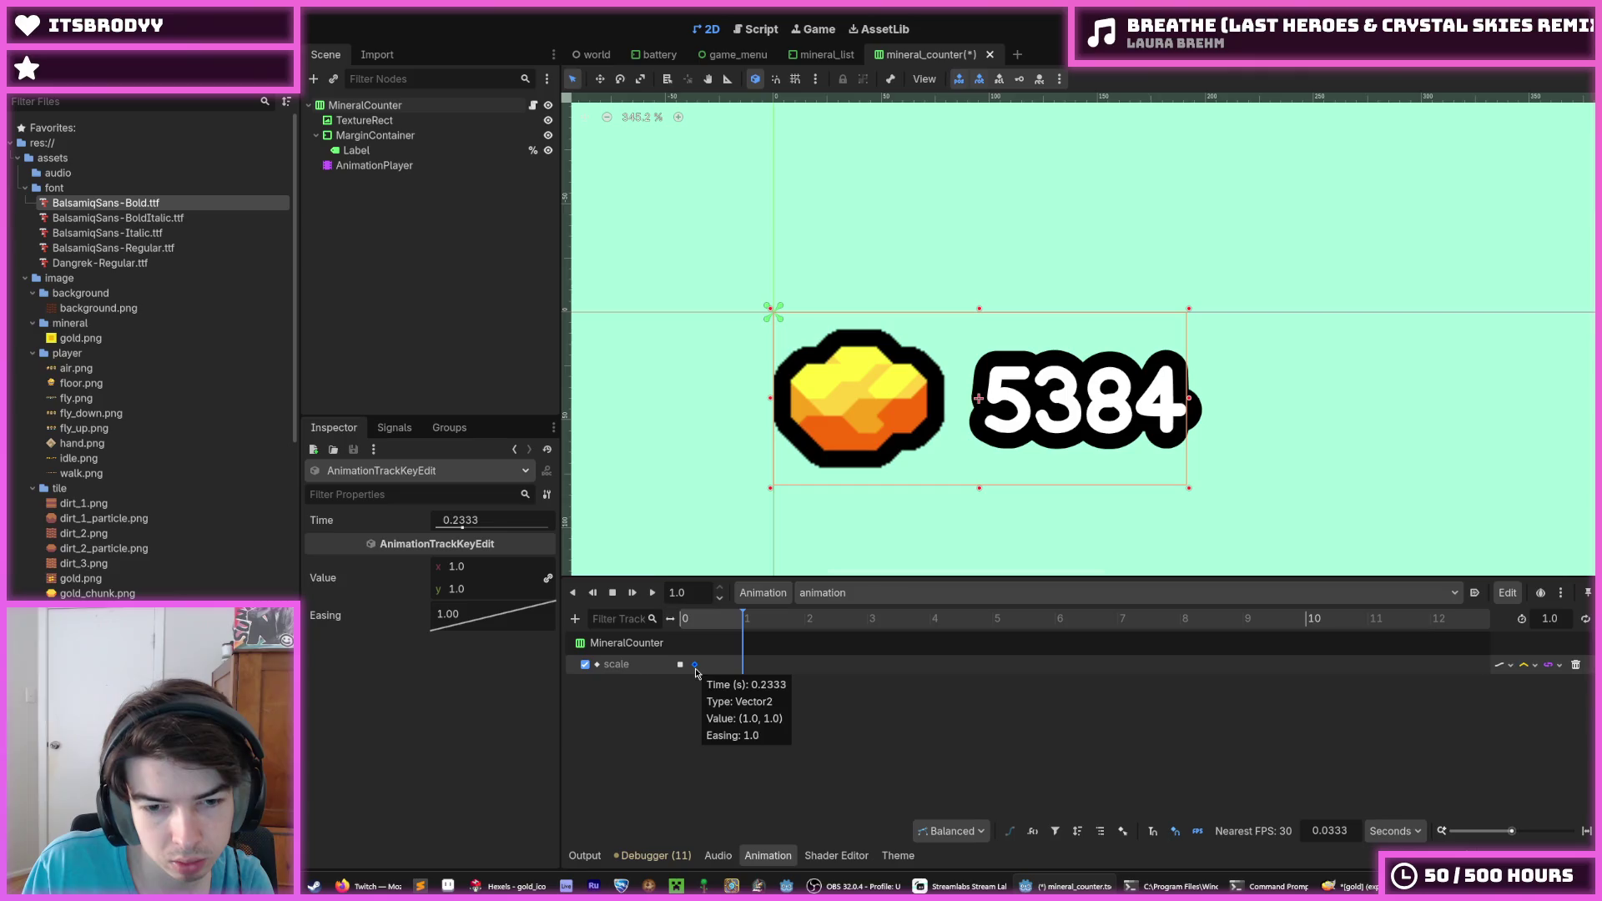
click(654, 594)
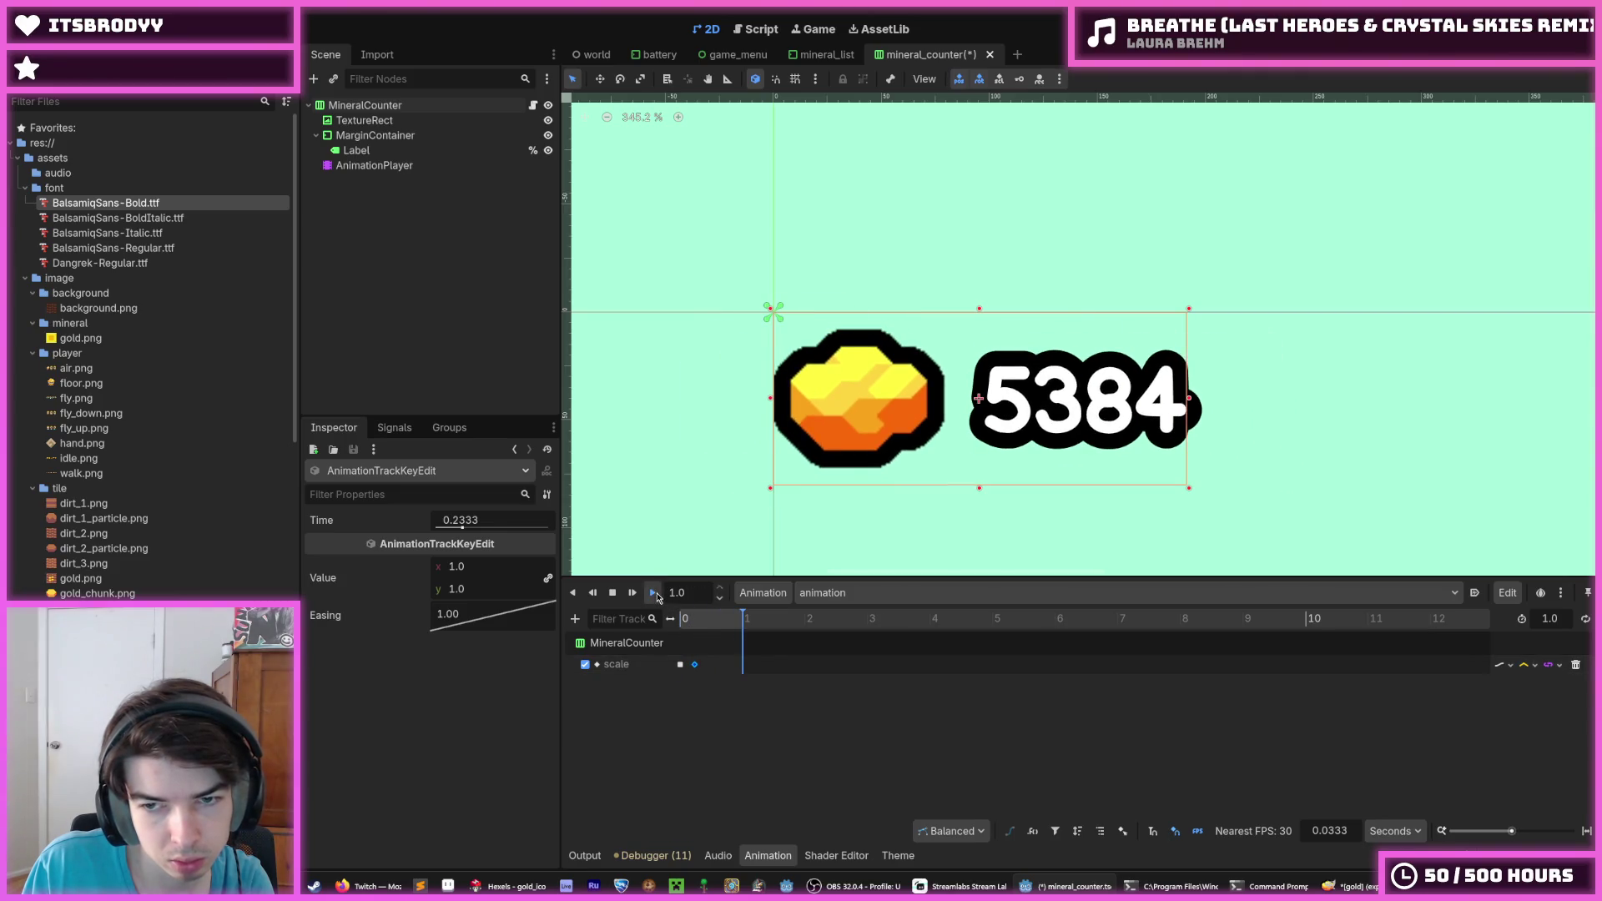
click(657, 595)
click(710, 672)
click(654, 595)
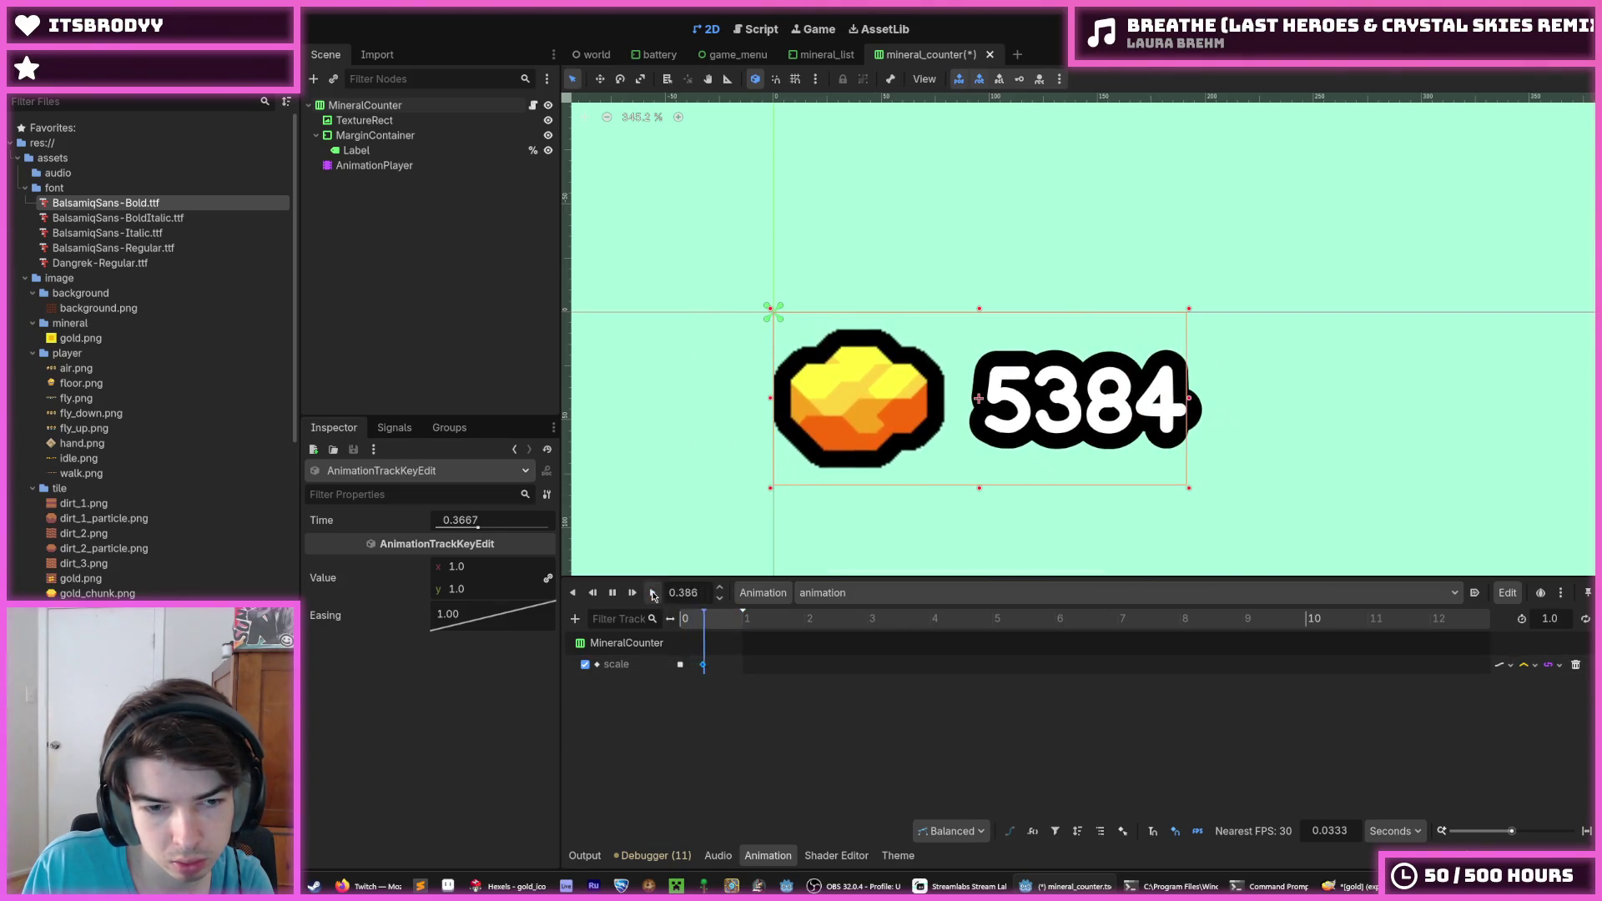
click(654, 595)
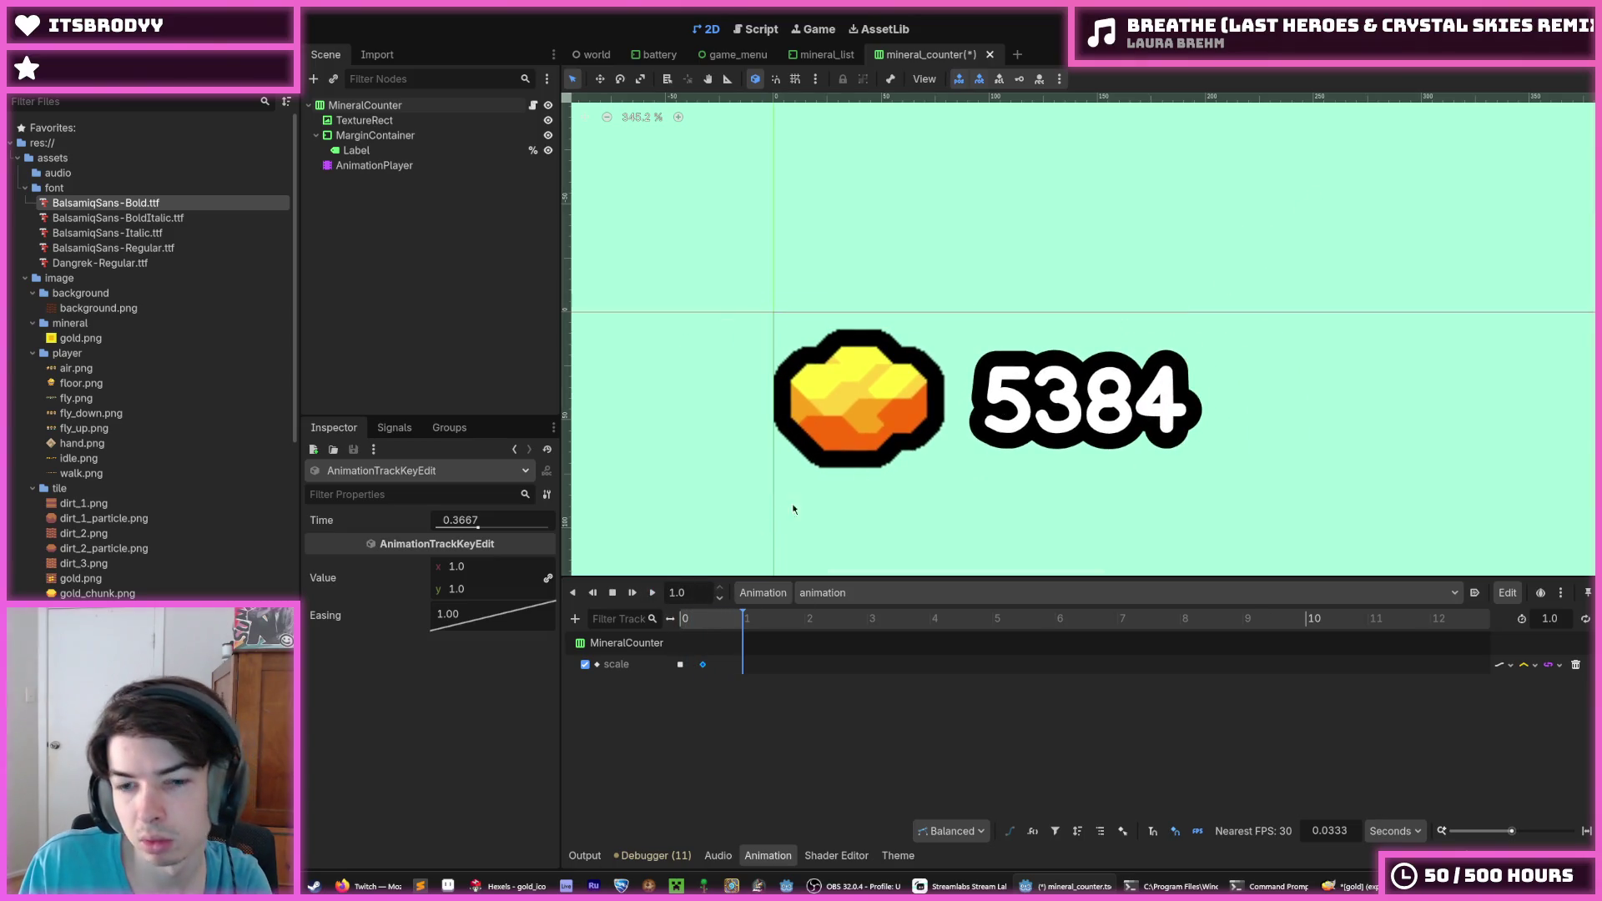
click(703, 668)
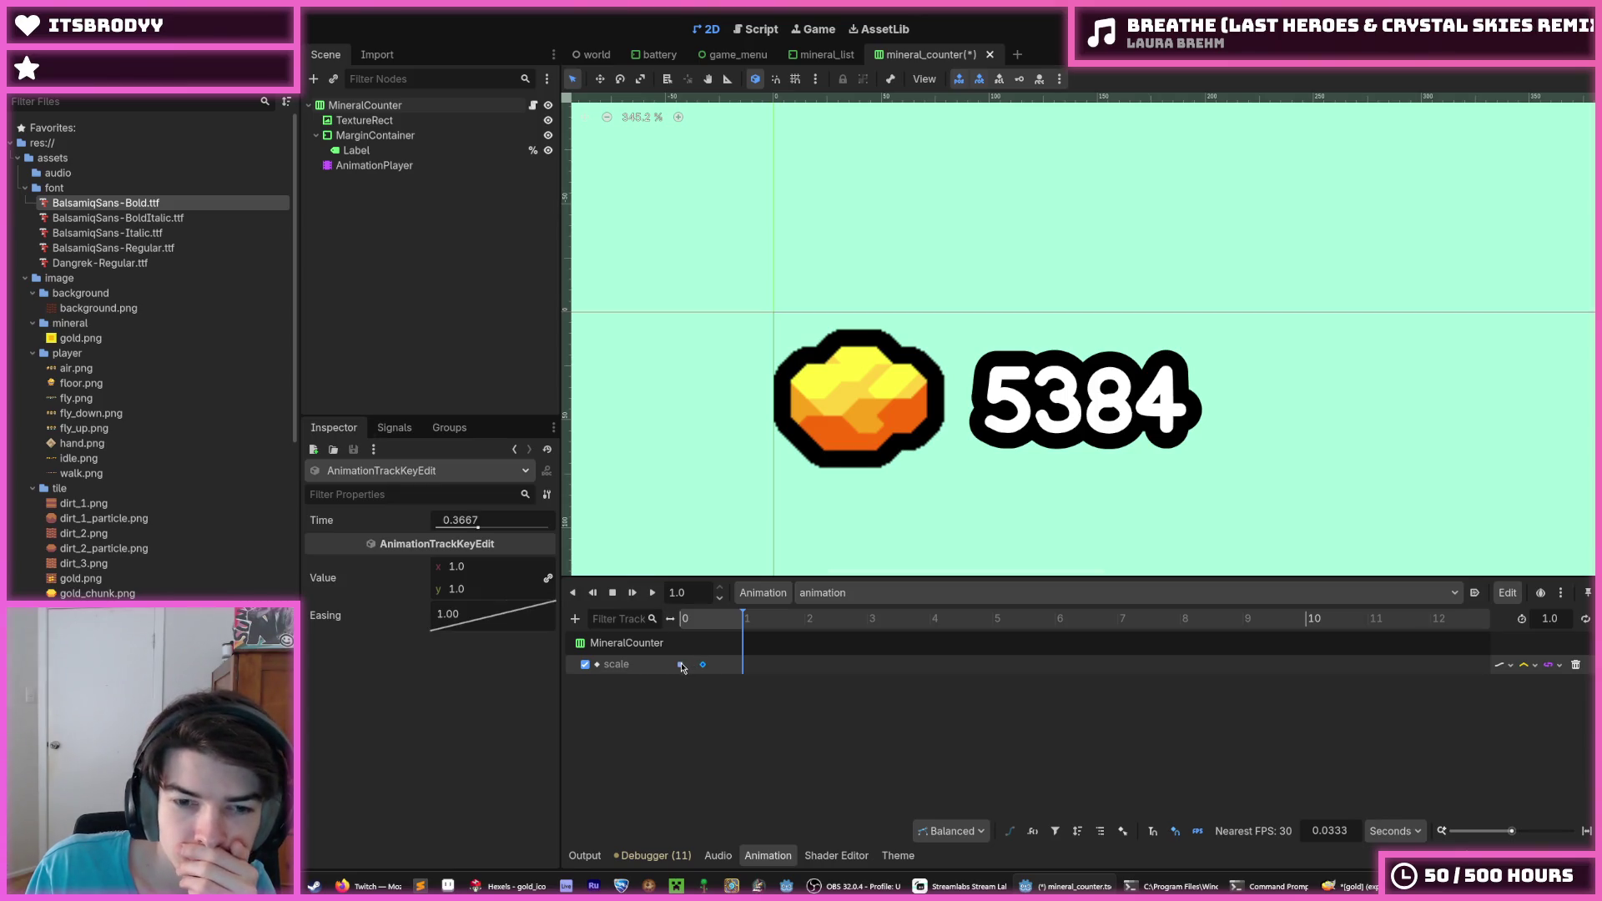
click(475, 517)
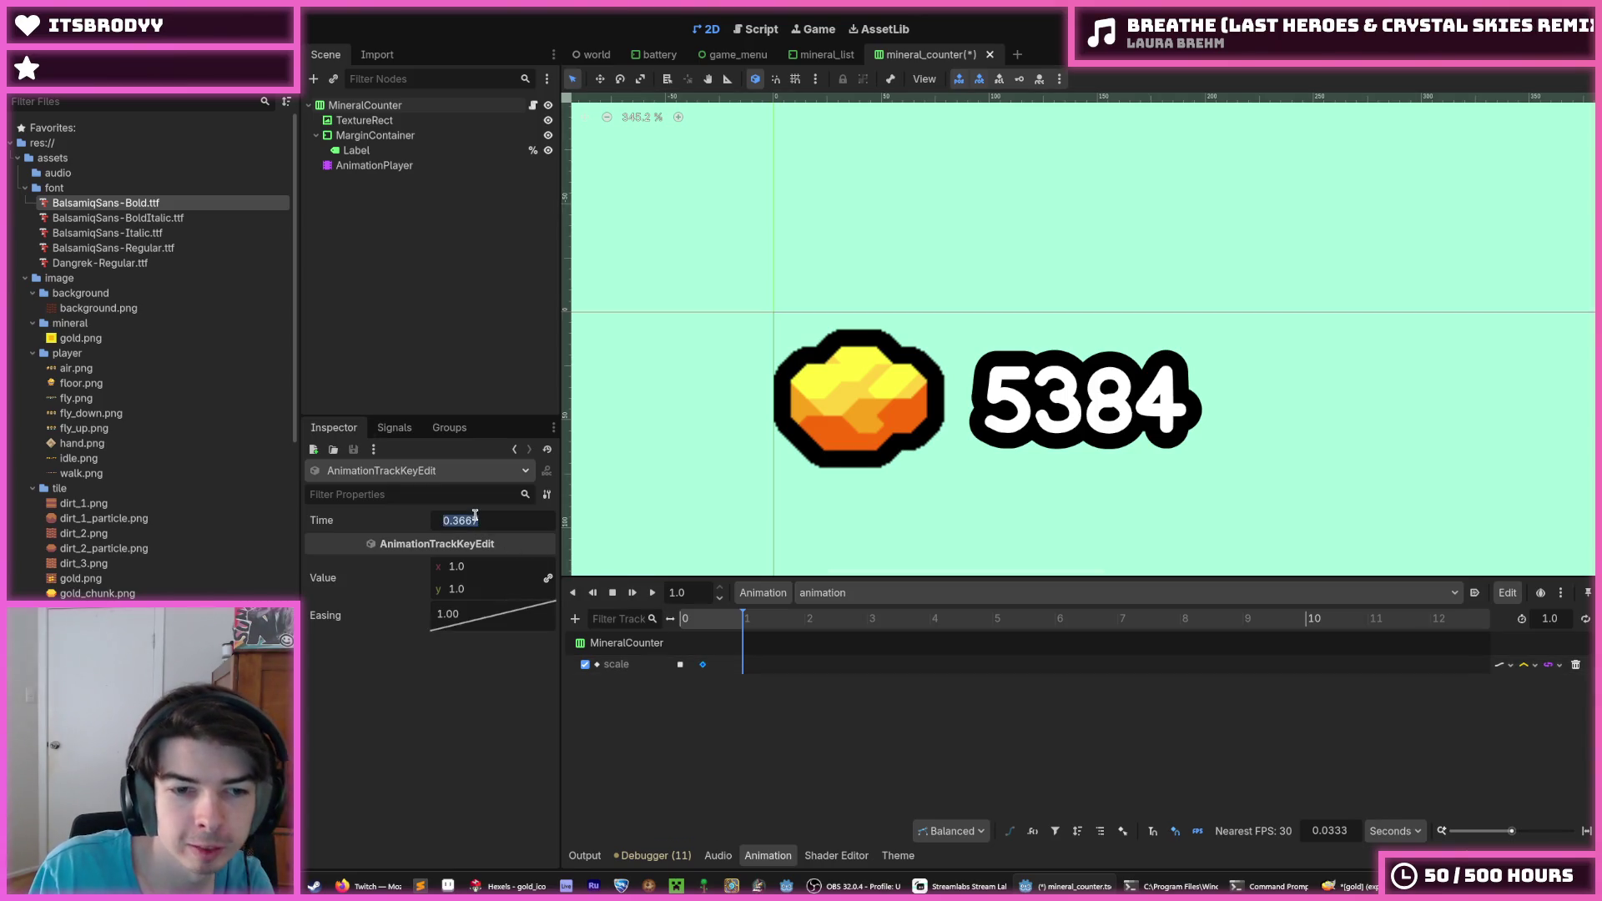
text(0.5)
key(ctrl+s)
Change the starting scale key to 1.4, shorten the animation to 0.5 s, and save
click(680, 664)
click(458, 568)
text(.4)
key(Return)
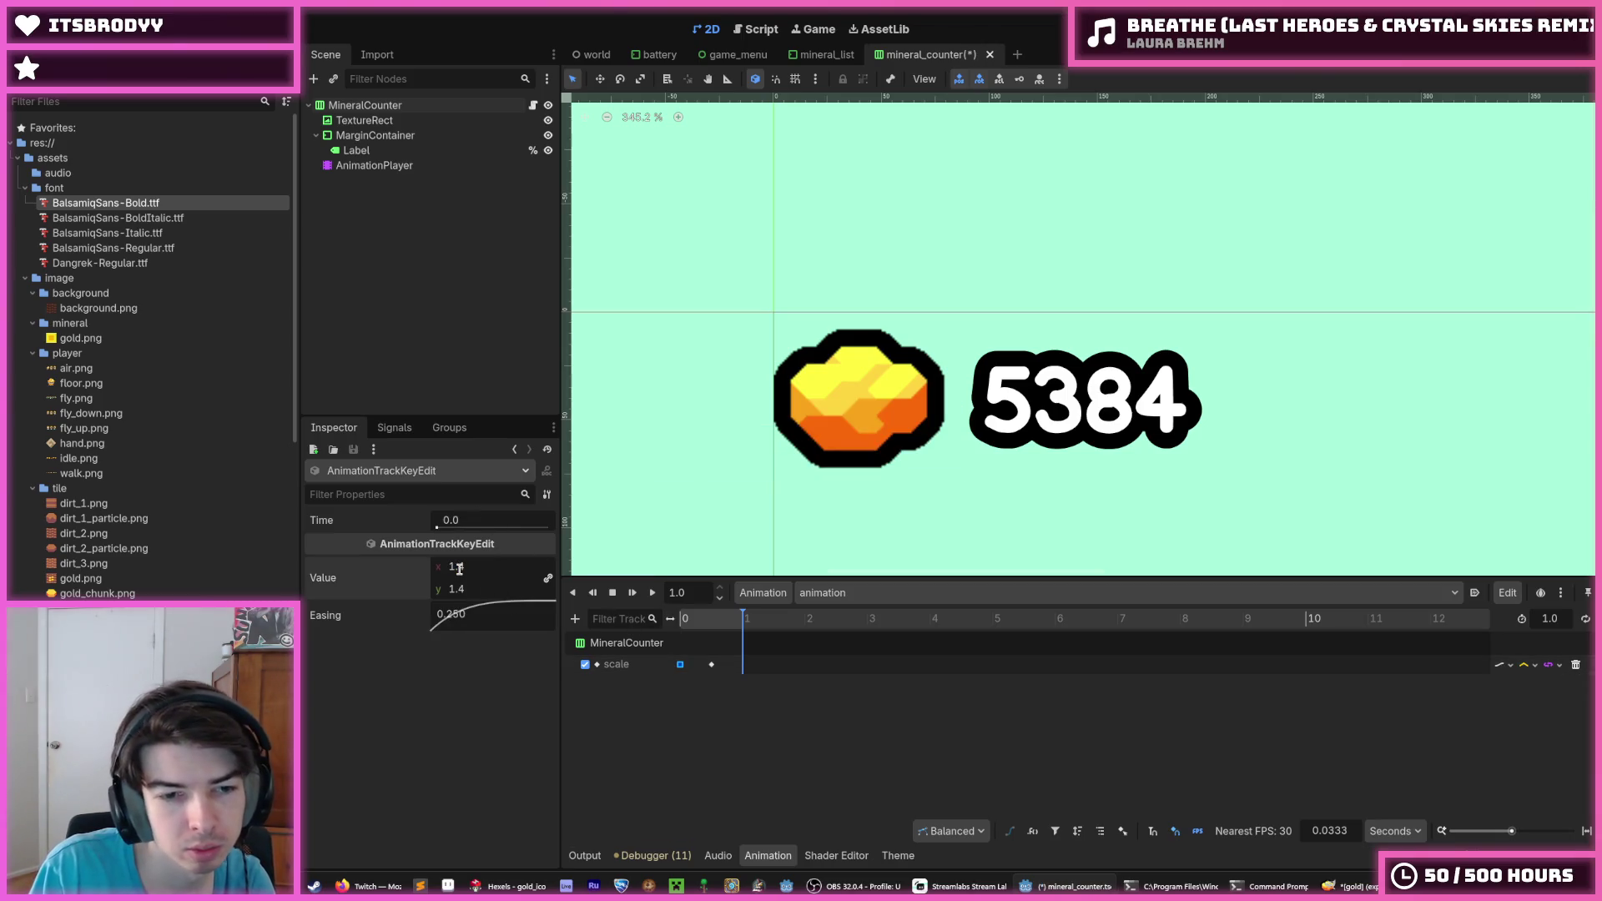
click(652, 592)
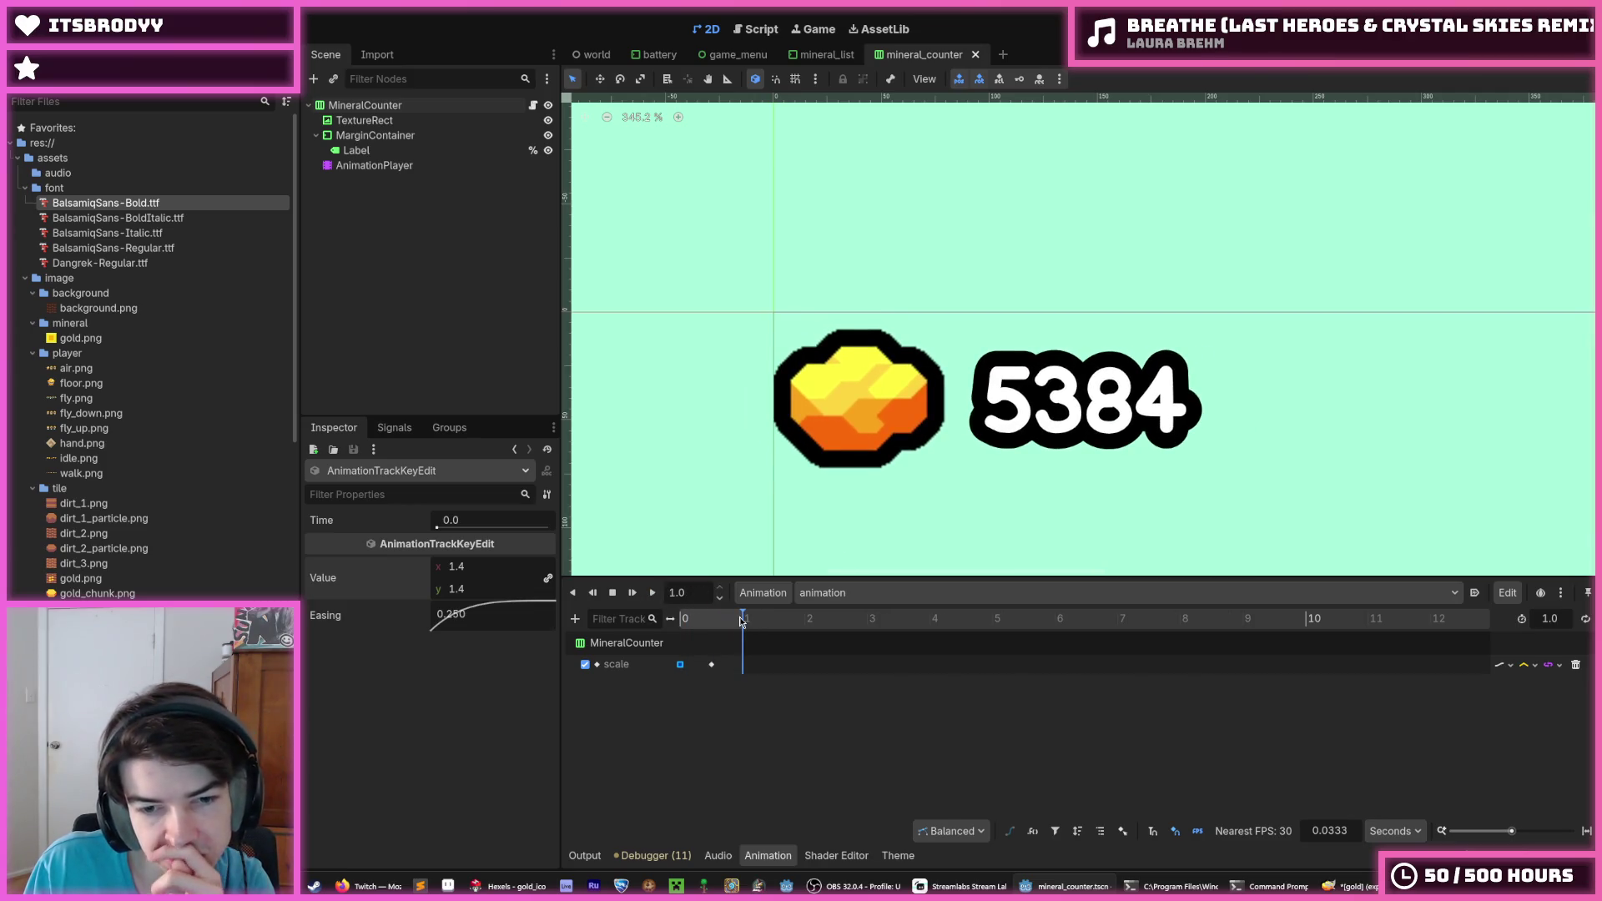
drag(744, 615, 715, 624)
text(0.5)
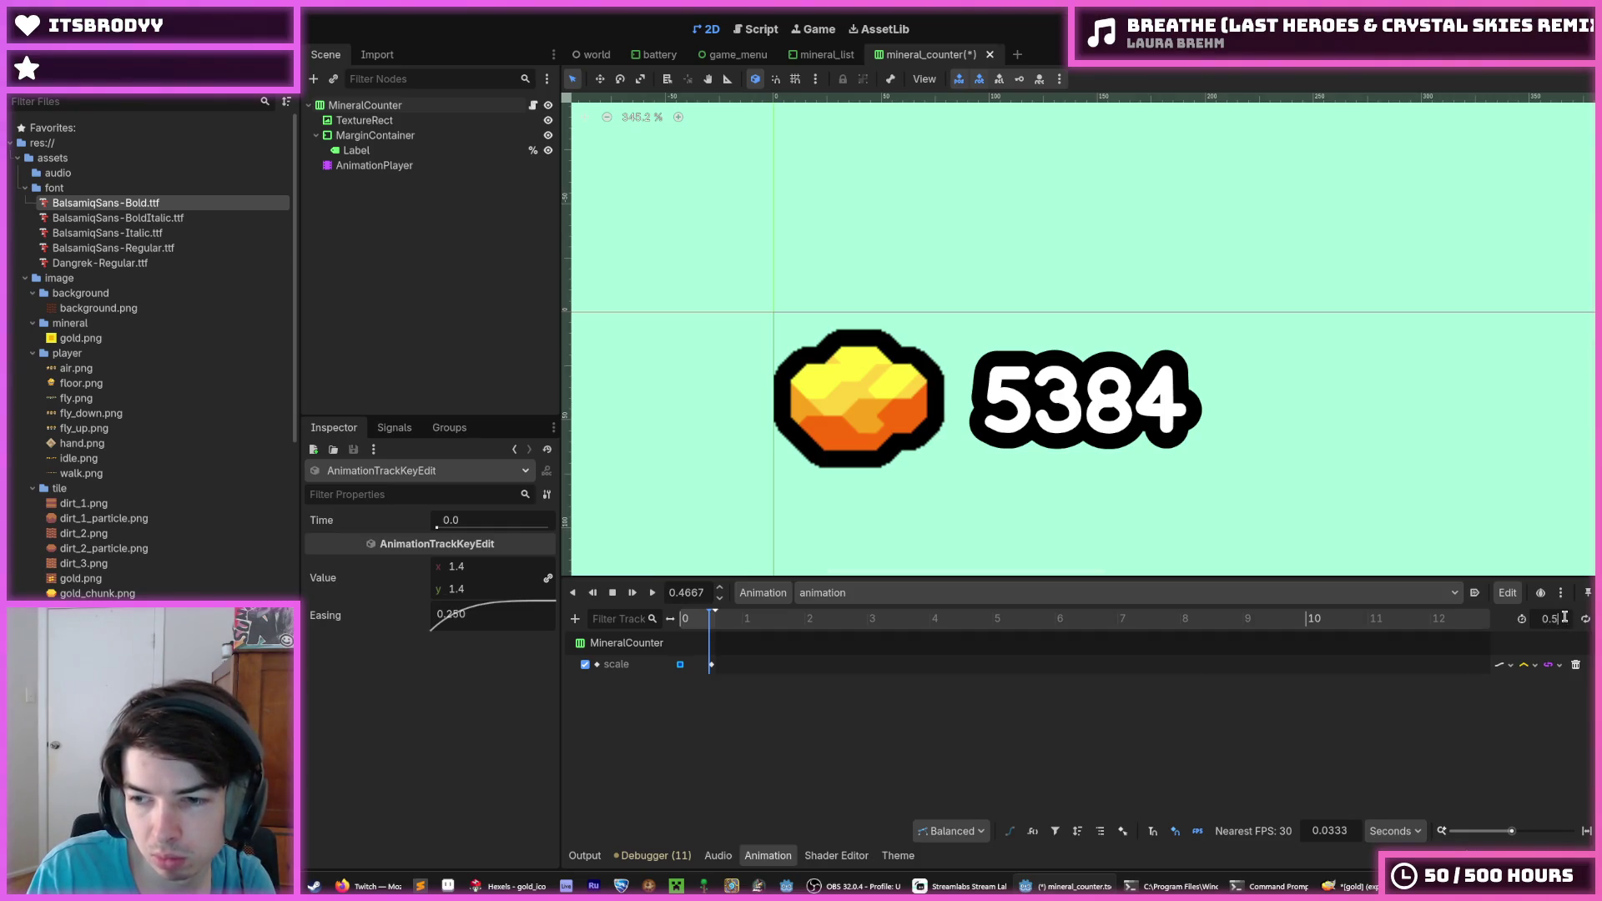
key(ctrl+s)
Replay the pulse animation several times to check it plays through to the end
click(654, 592)
scroll(738, 388, down, 3)
scroll(738, 393, down, 2)
click(654, 592)
click(658, 597)
click(658, 598)
click(658, 597)
click(658, 597)
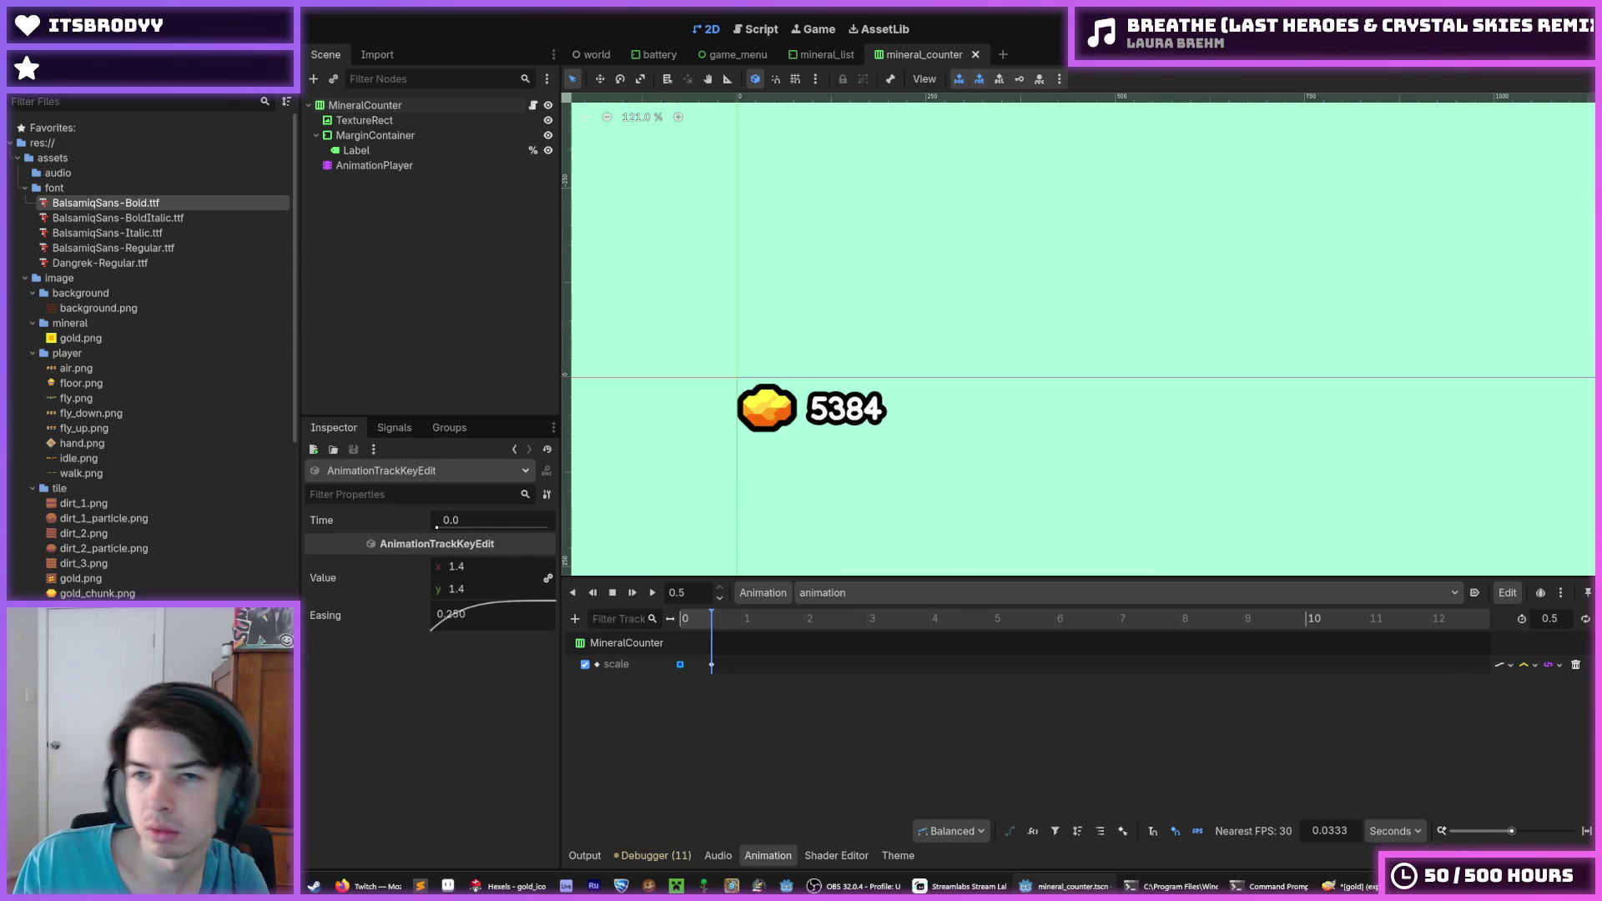
click(533, 105)
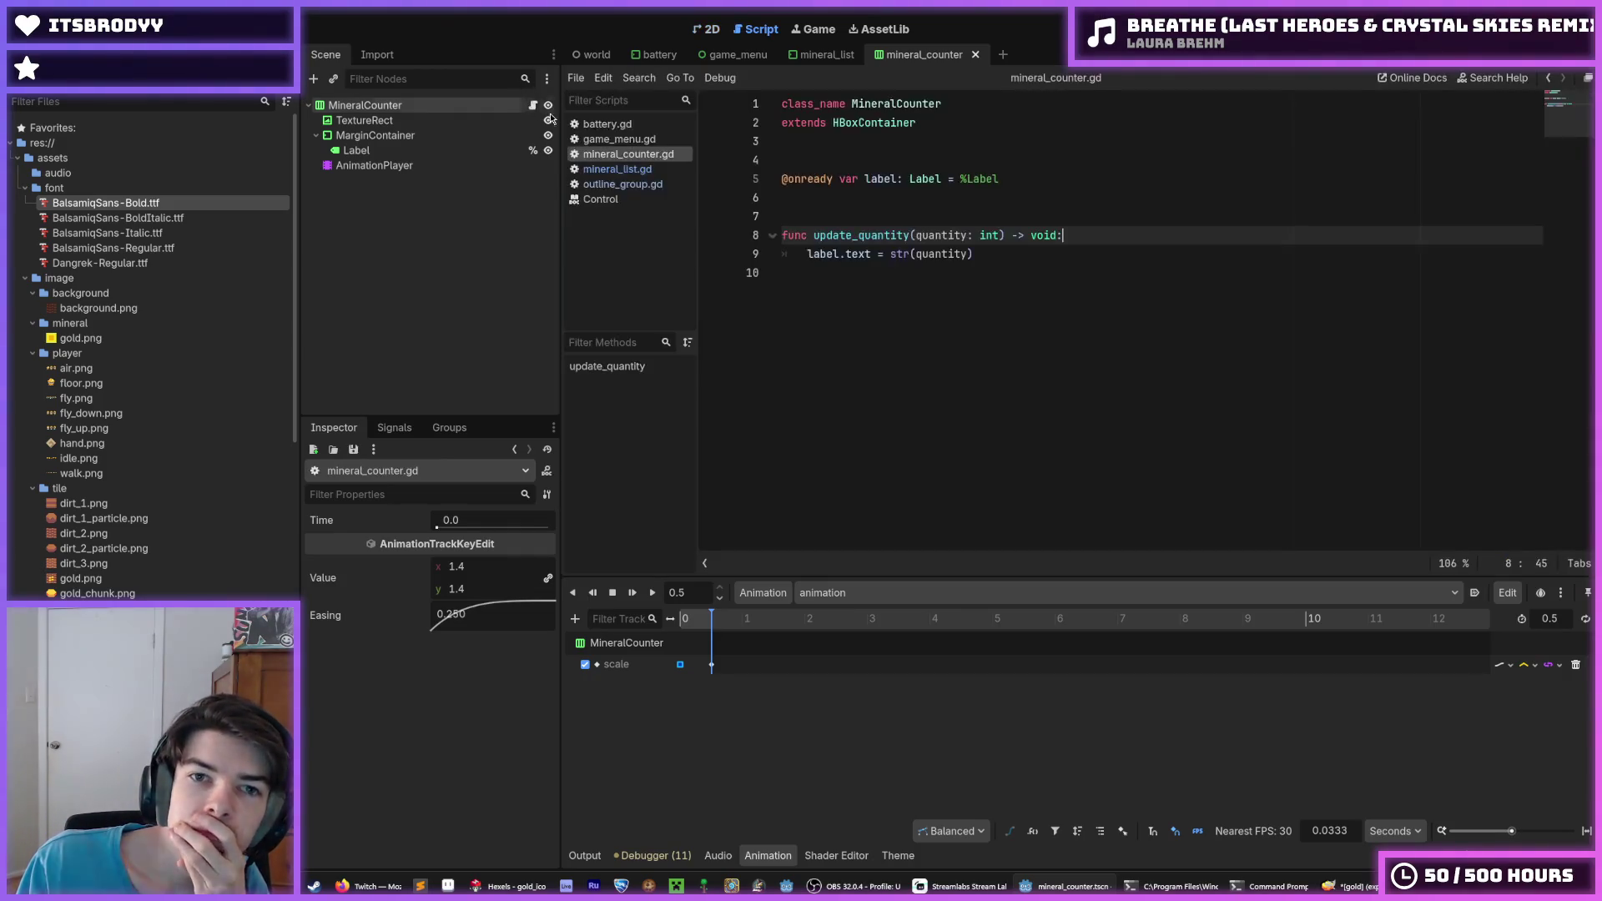
Begin a line in update_quantity, then delete the unfinished if statement
click(987, 204)
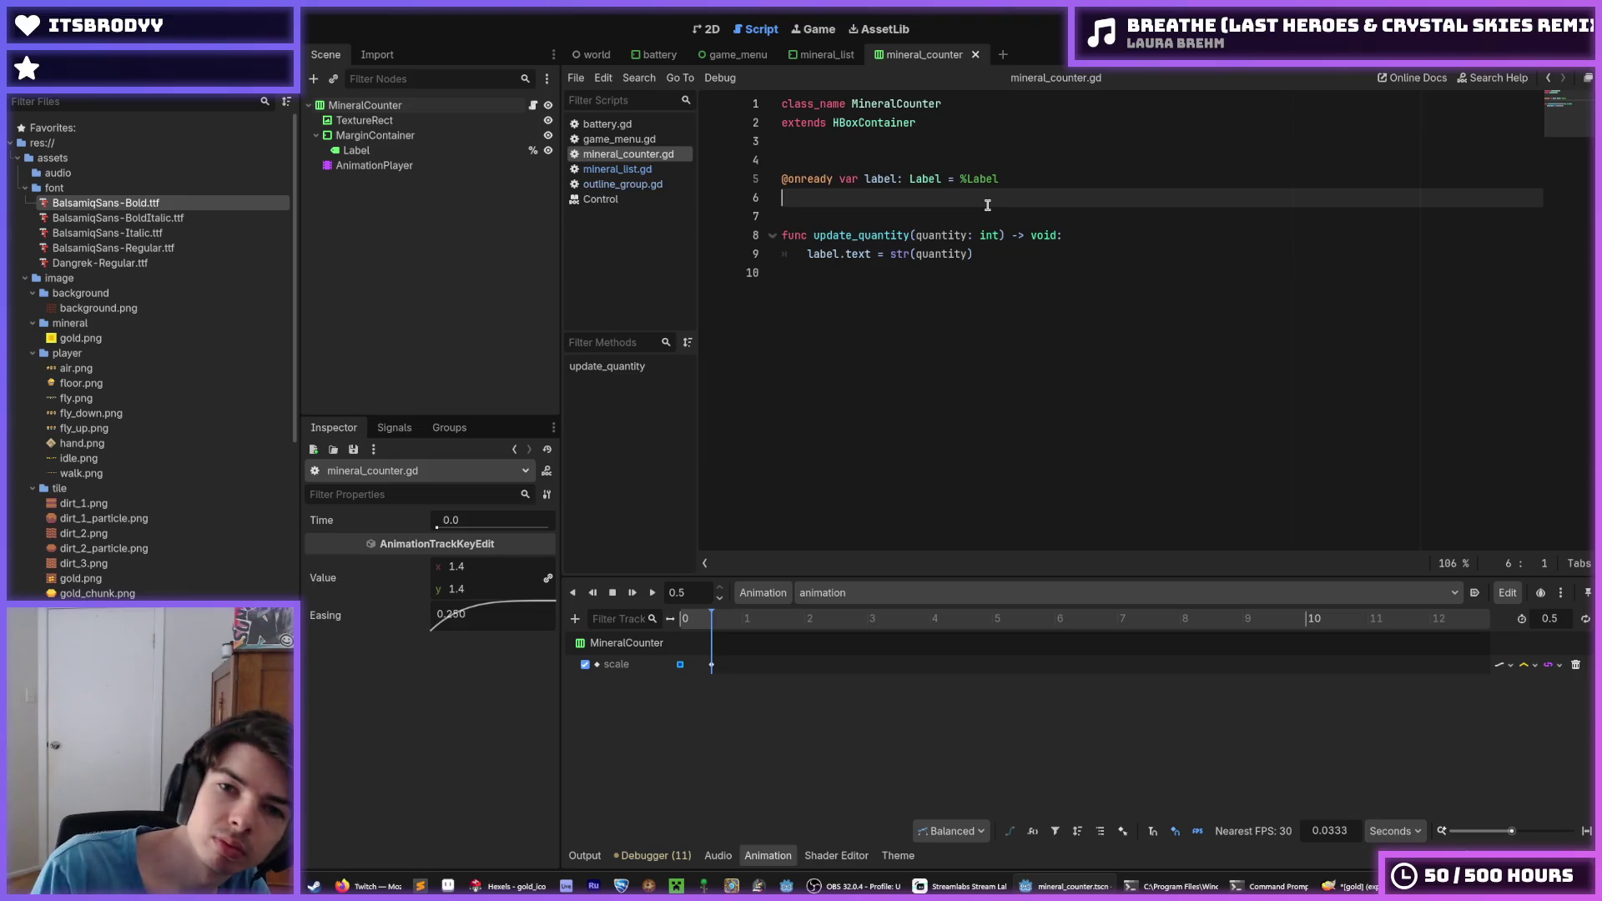
key(Down)
key(Down)
key(Return)
text(if quantity)
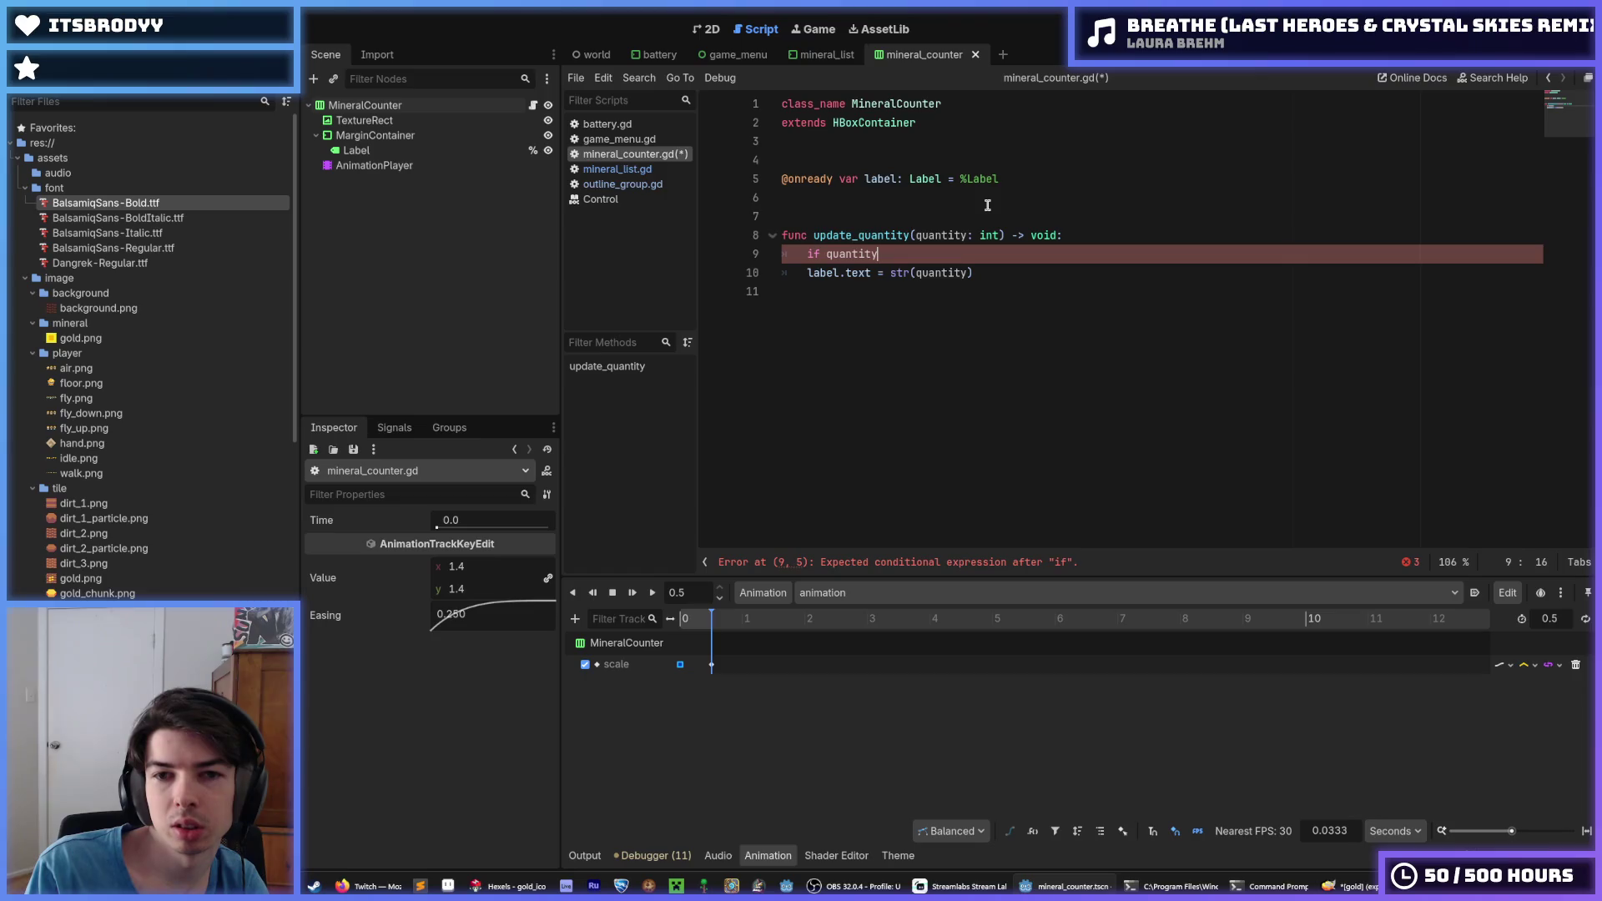
text( > label)
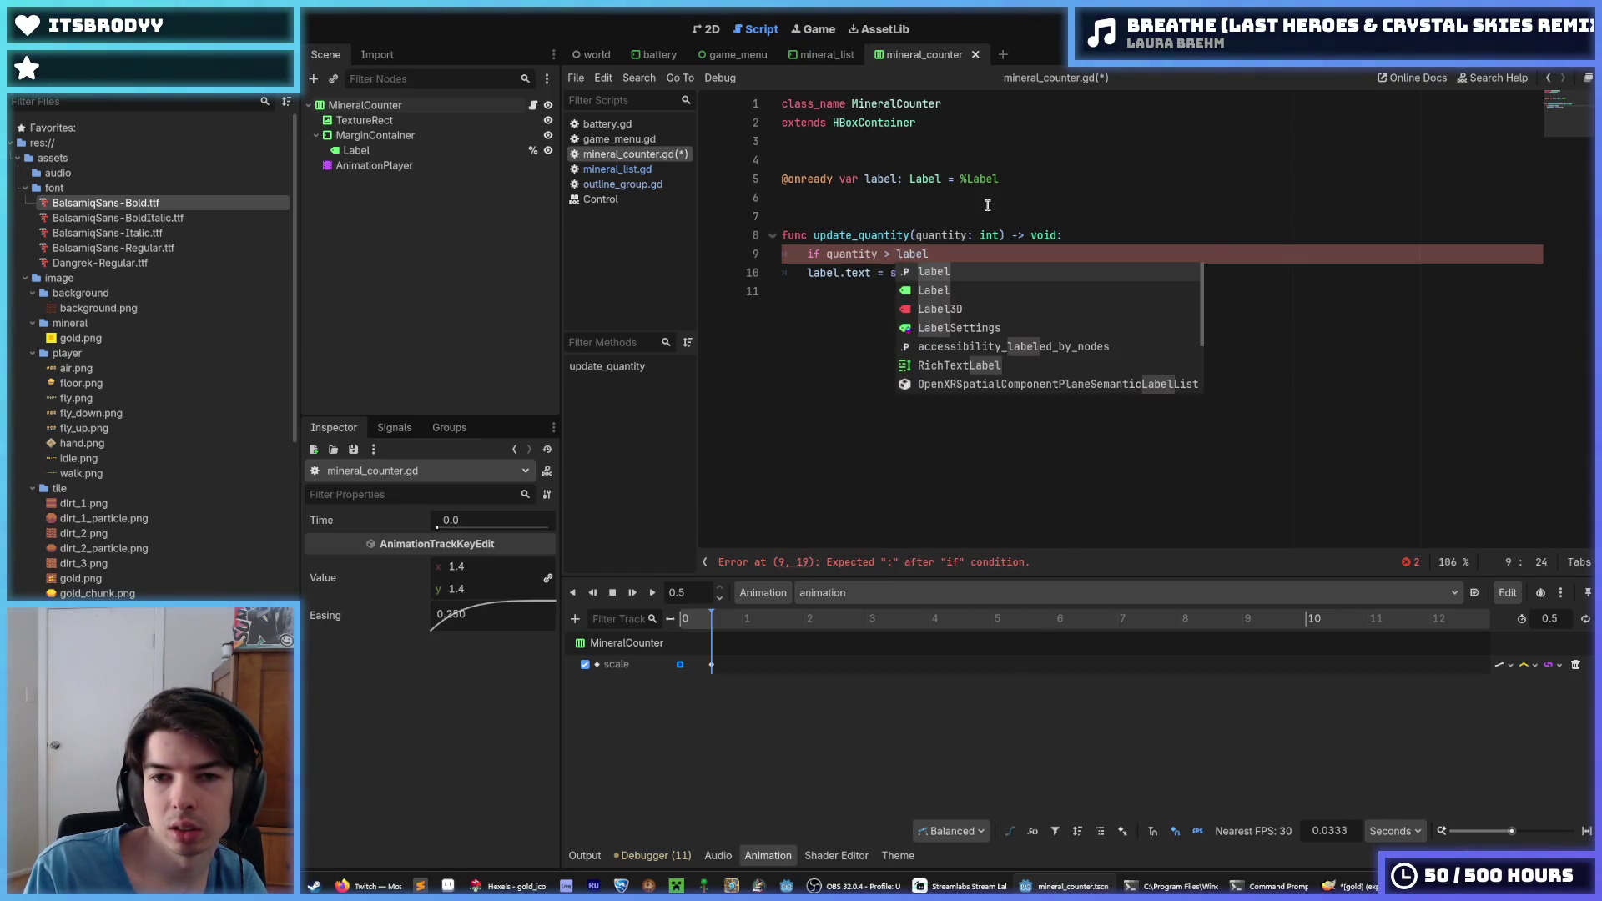
key(shift+Home)
key(BackSpace)
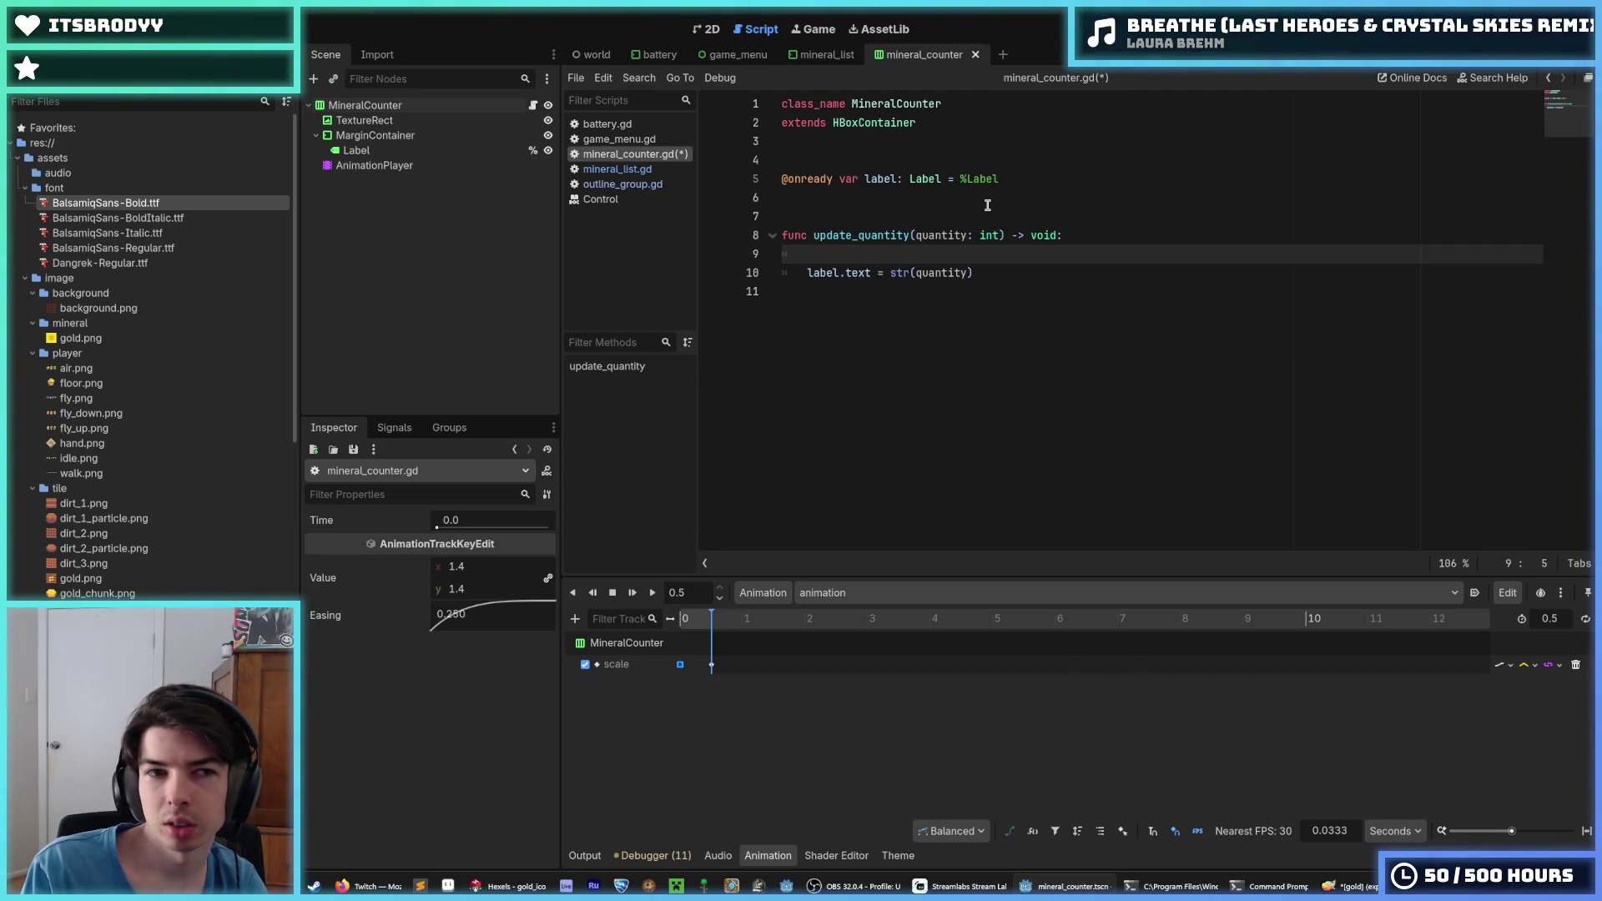
key(BackSpace)
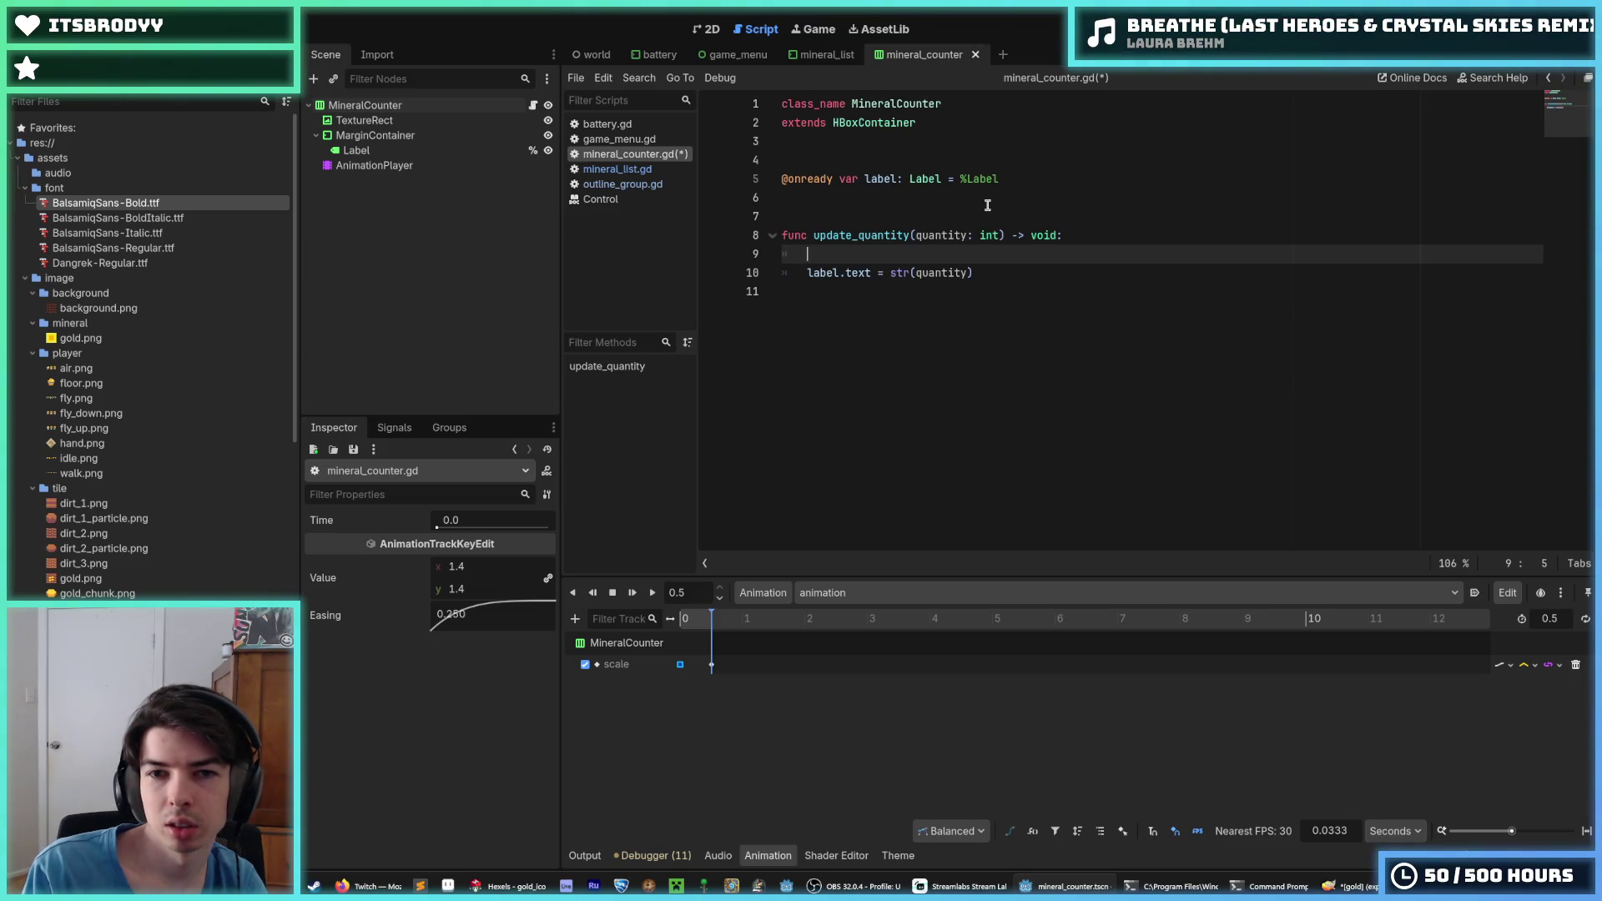
click(987, 204)
key(Return)
key(Up)
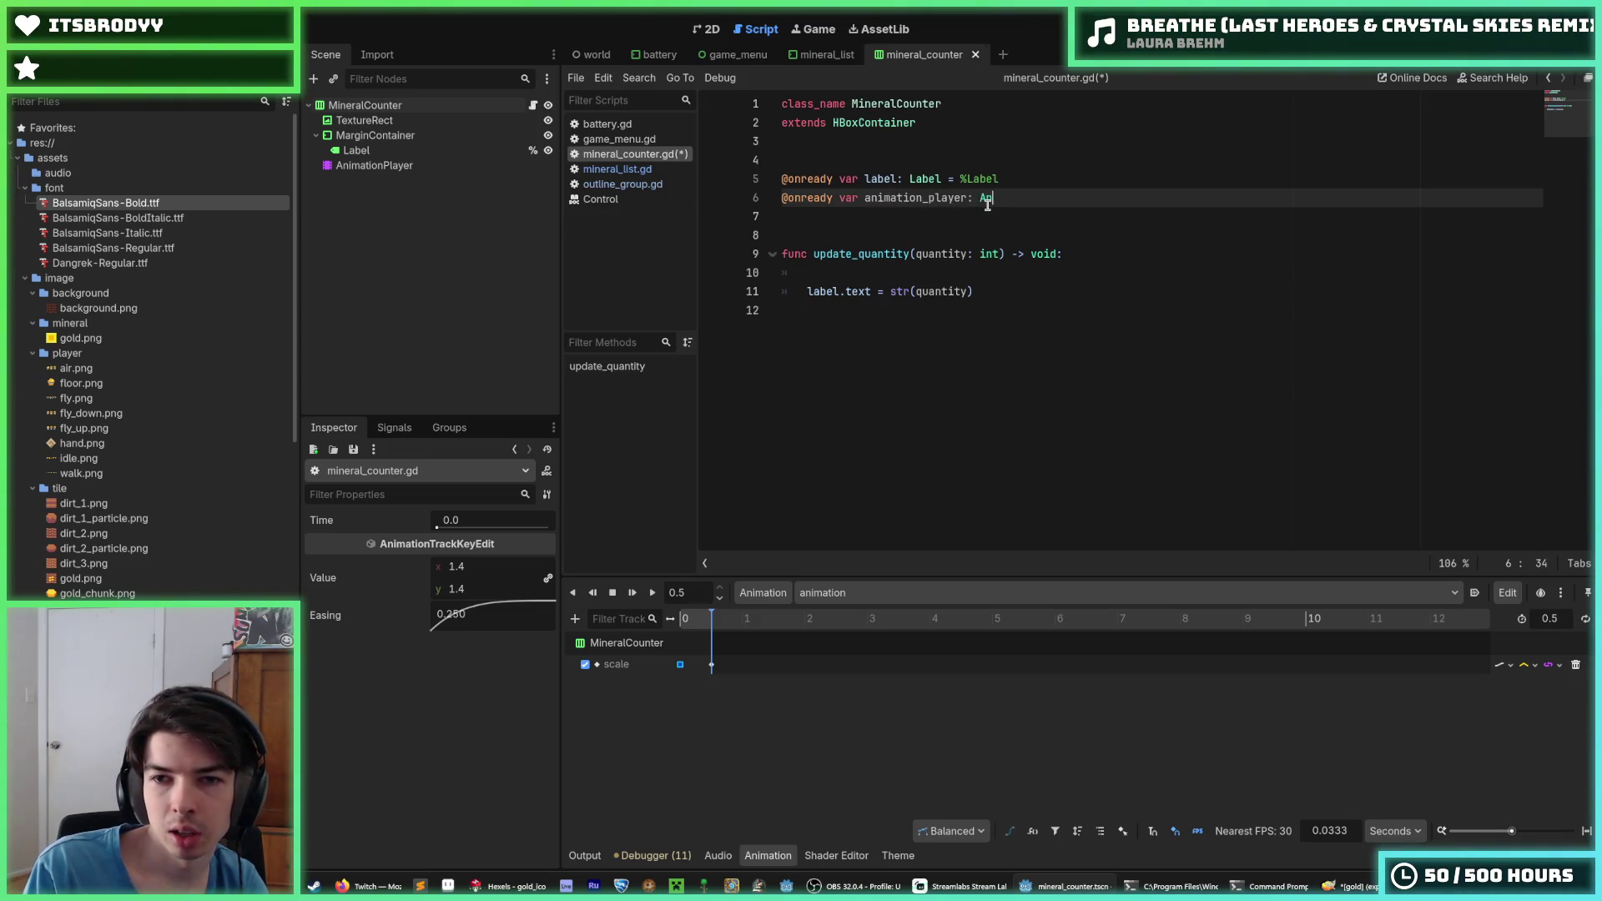
key(BackSpace)
text(ionPL)
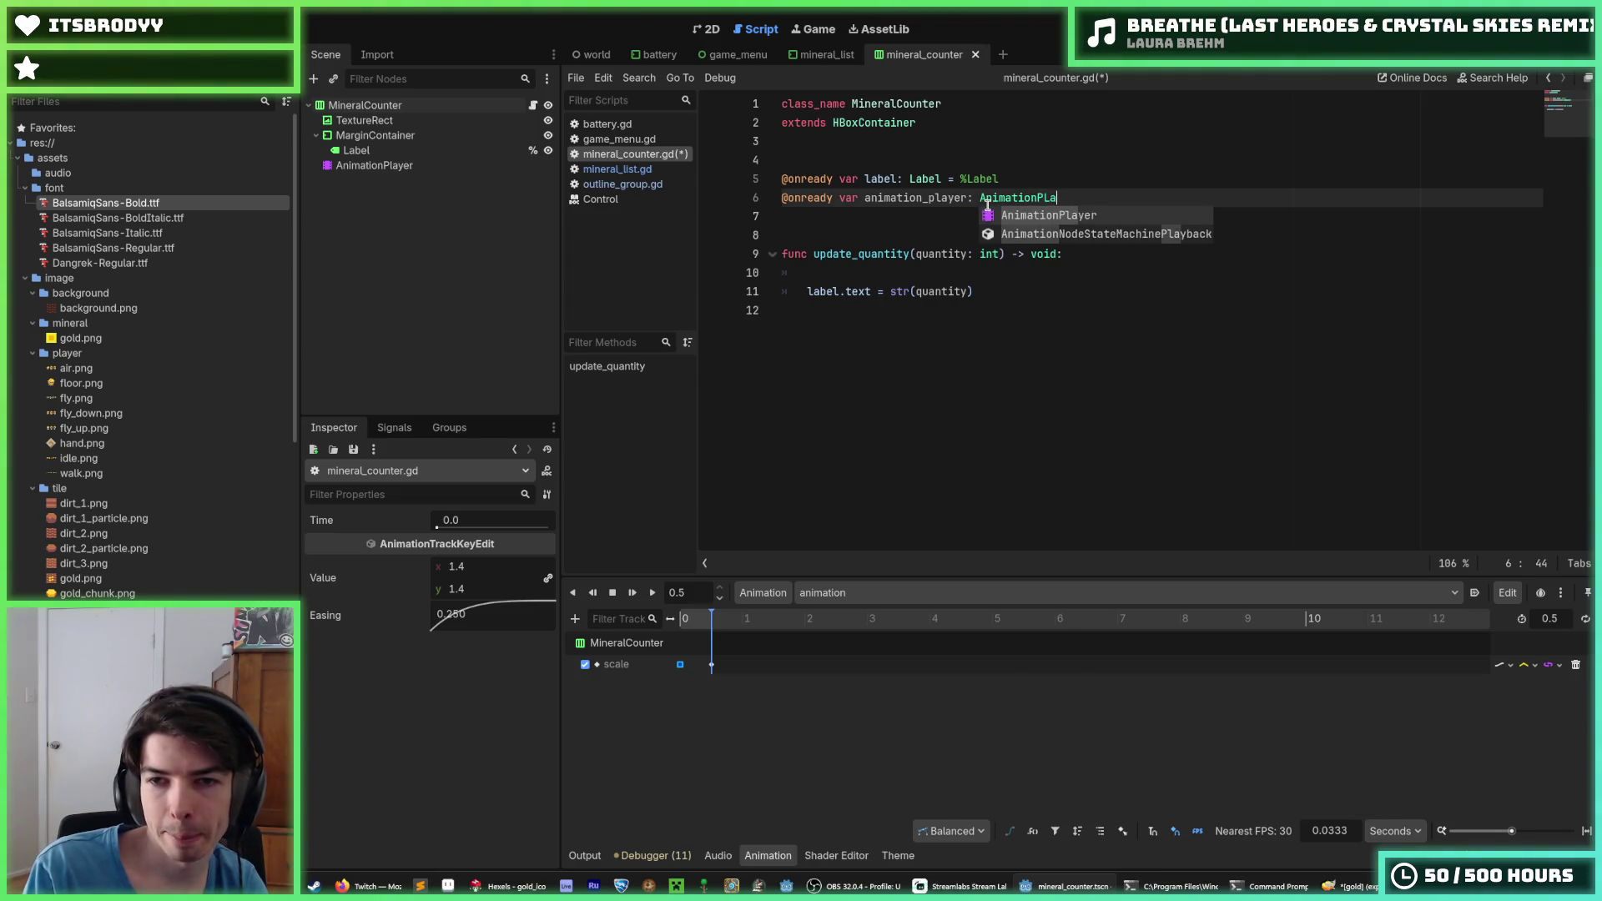
key(Return)
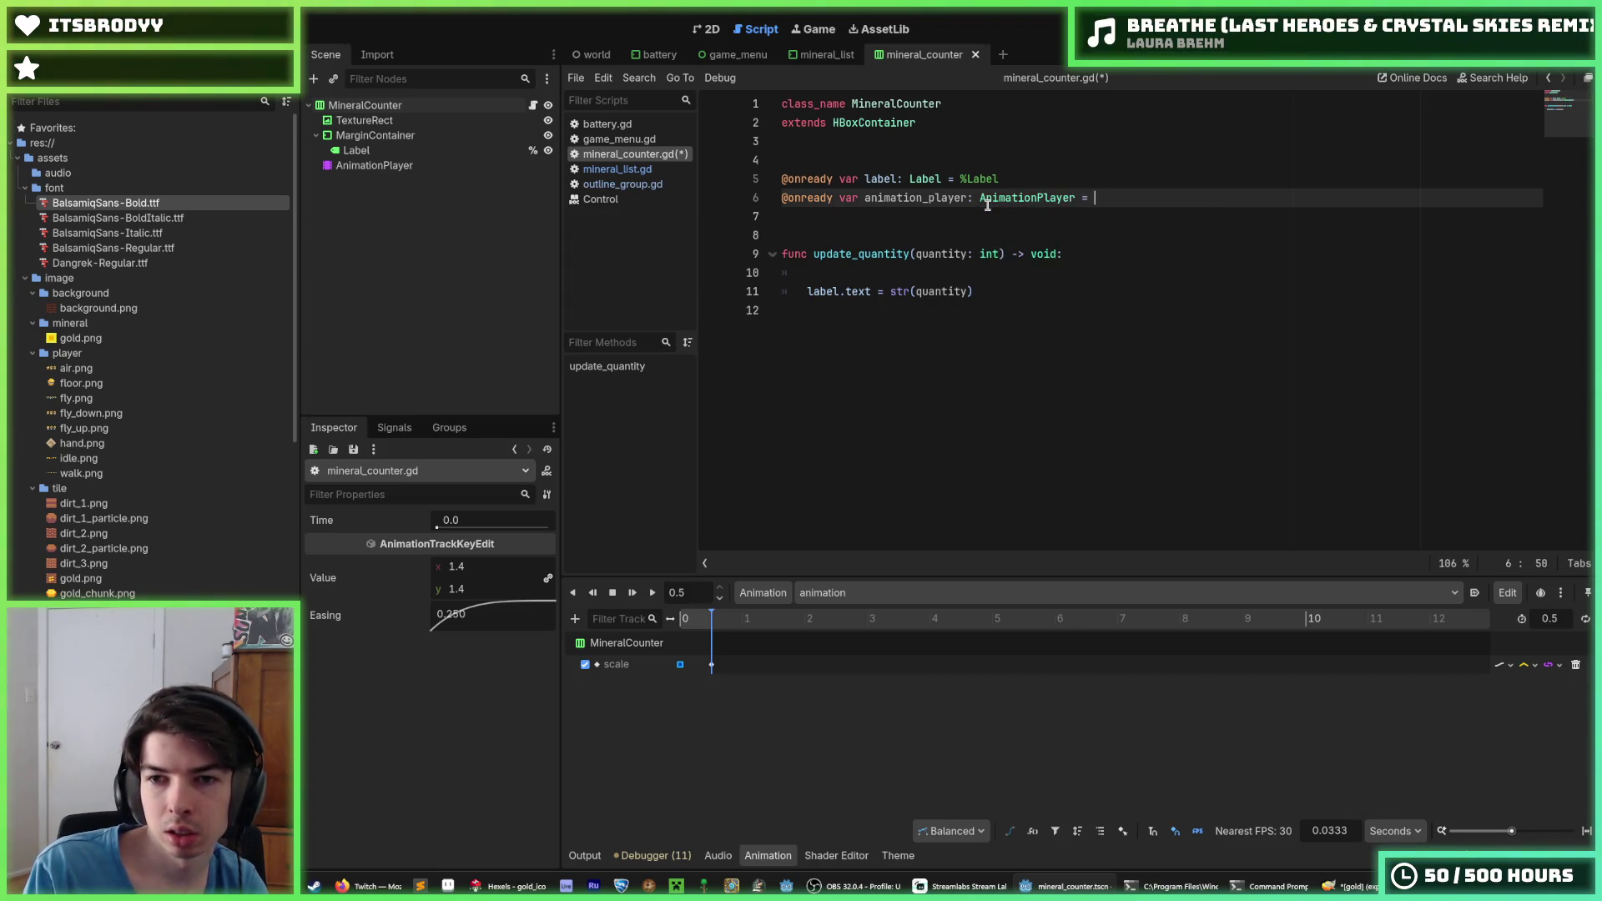
text($An)
key(Return)
Add 'animation_player.play("animation")' inside update_quantity and save the script
key(Down)
key(Down)
key(Down)
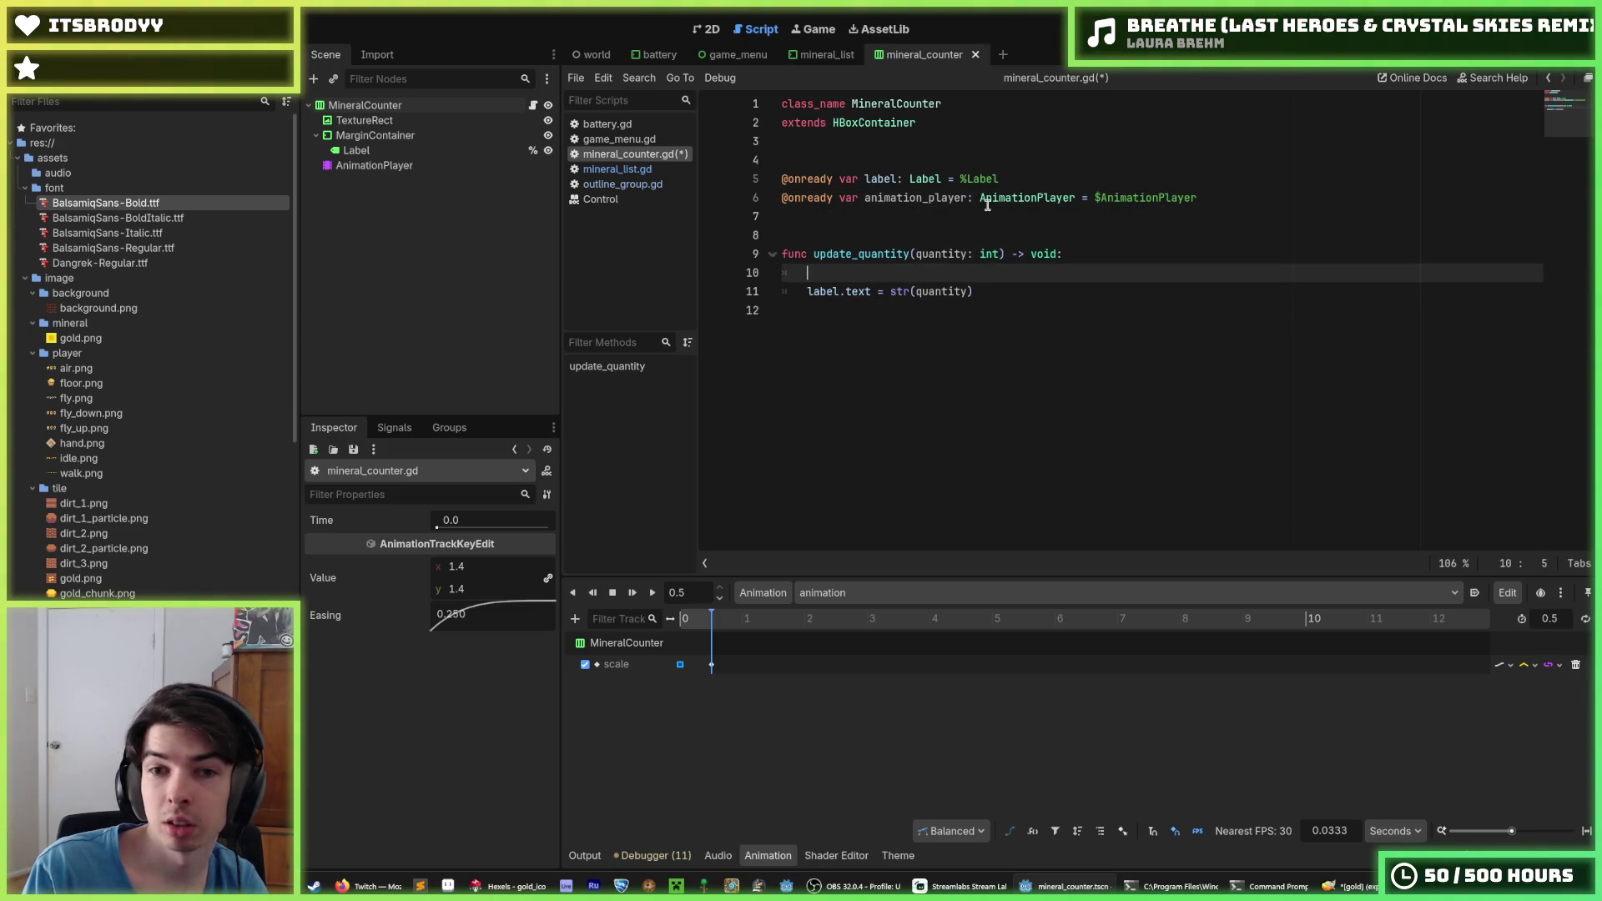
text(_player.play()
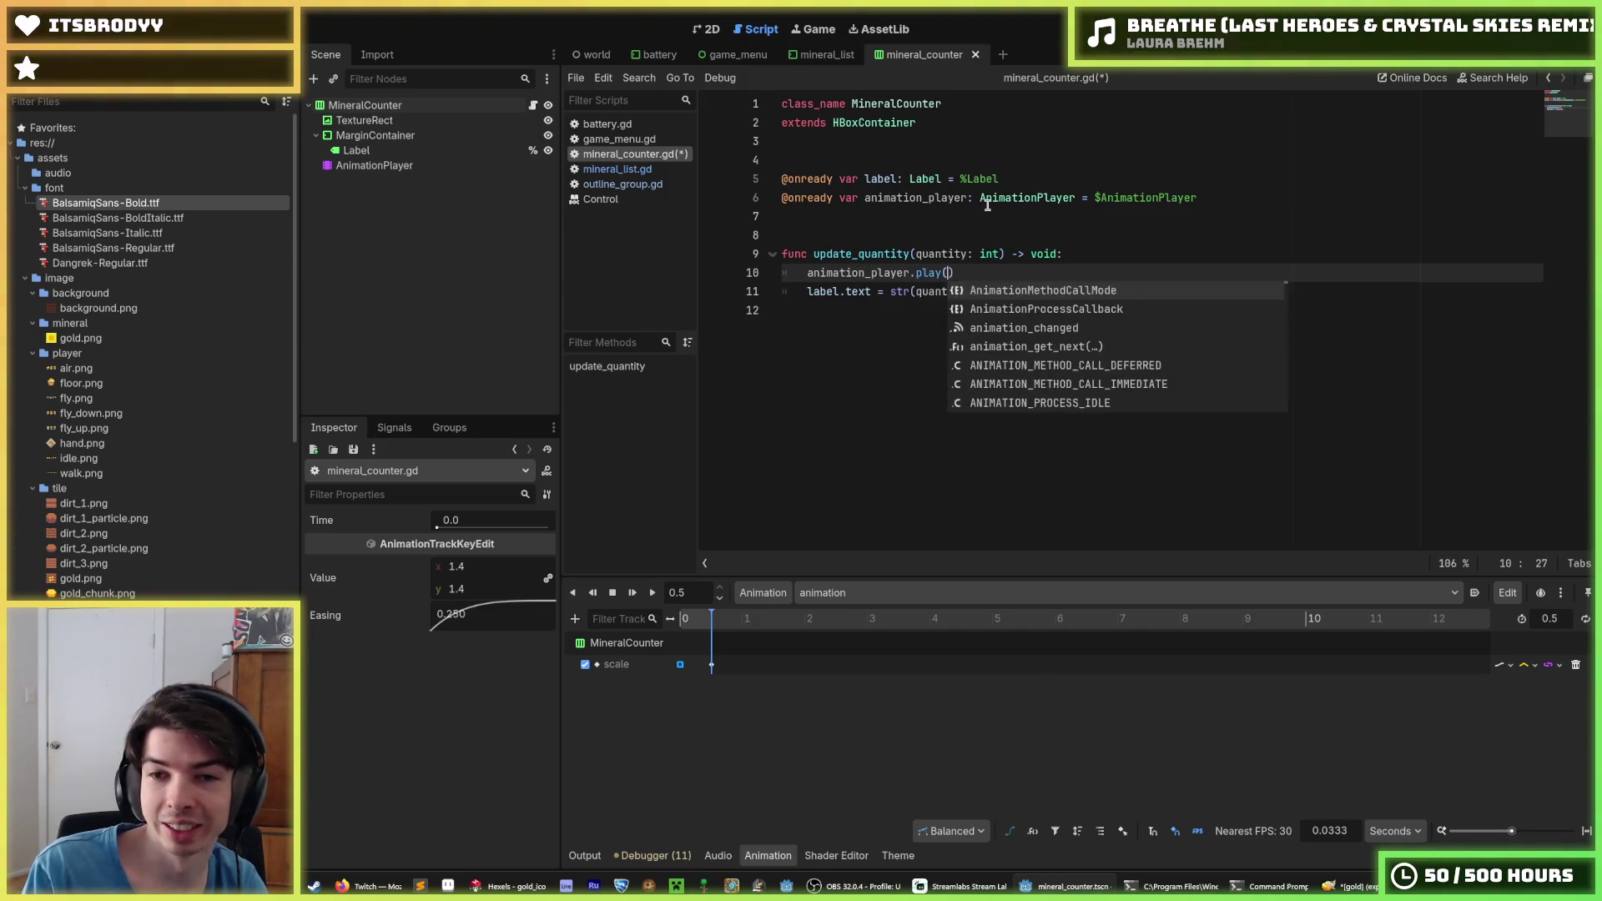
key(Return)
text("animation"))
key(ctrl+s)
click(1122, 259)
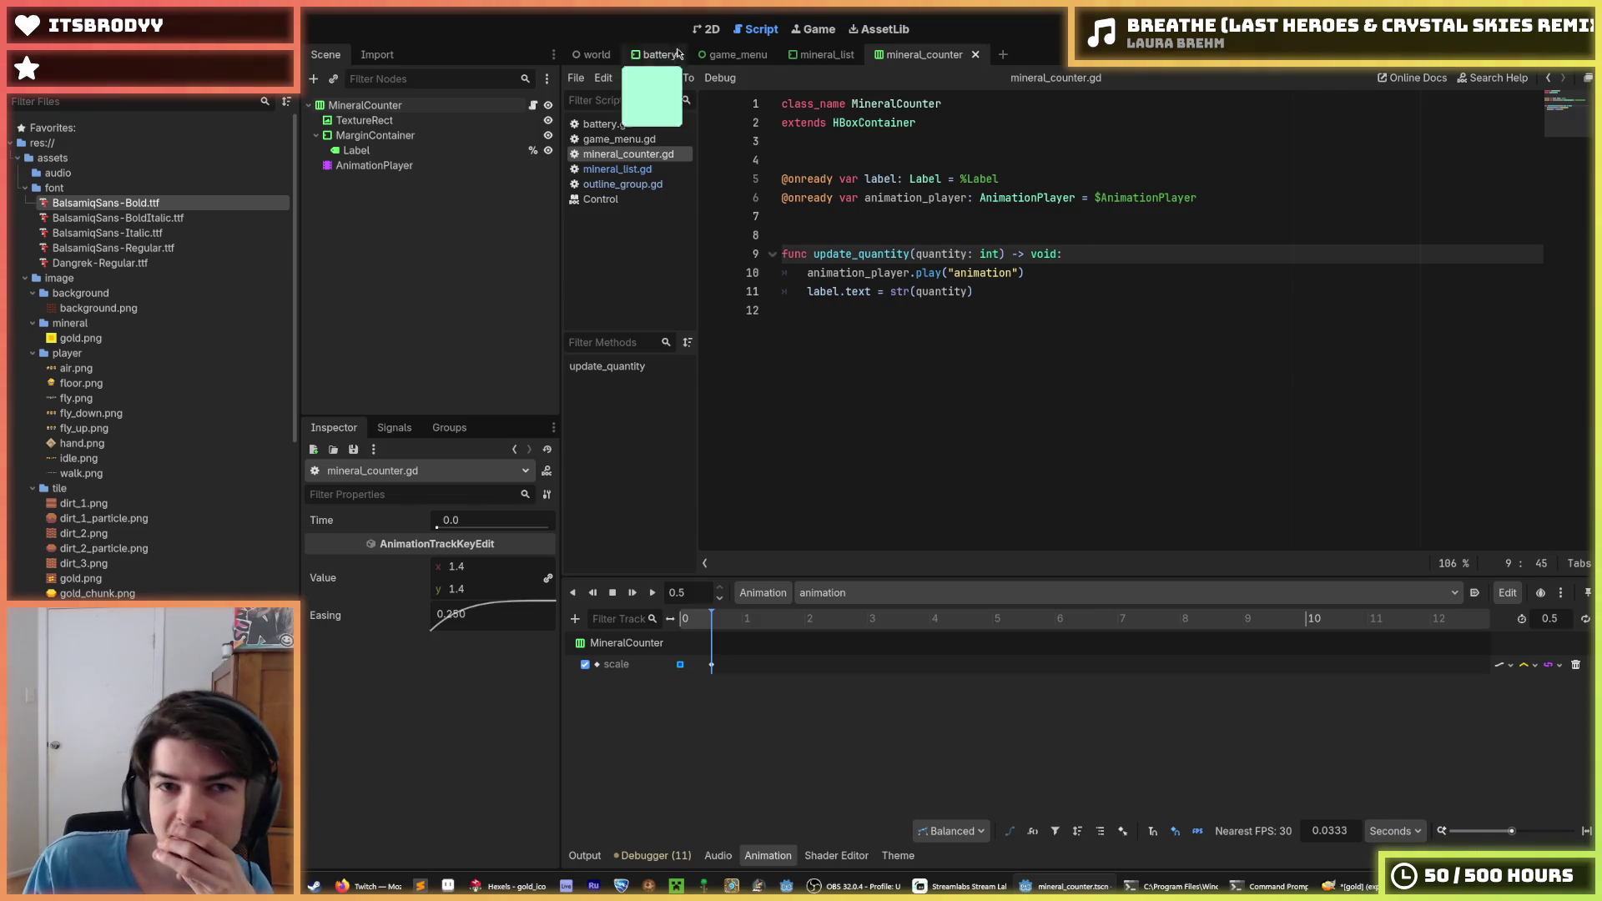
click(705, 28)
Launch the game with F5 and dig down then right through the dirt collecting gold
key(F5)
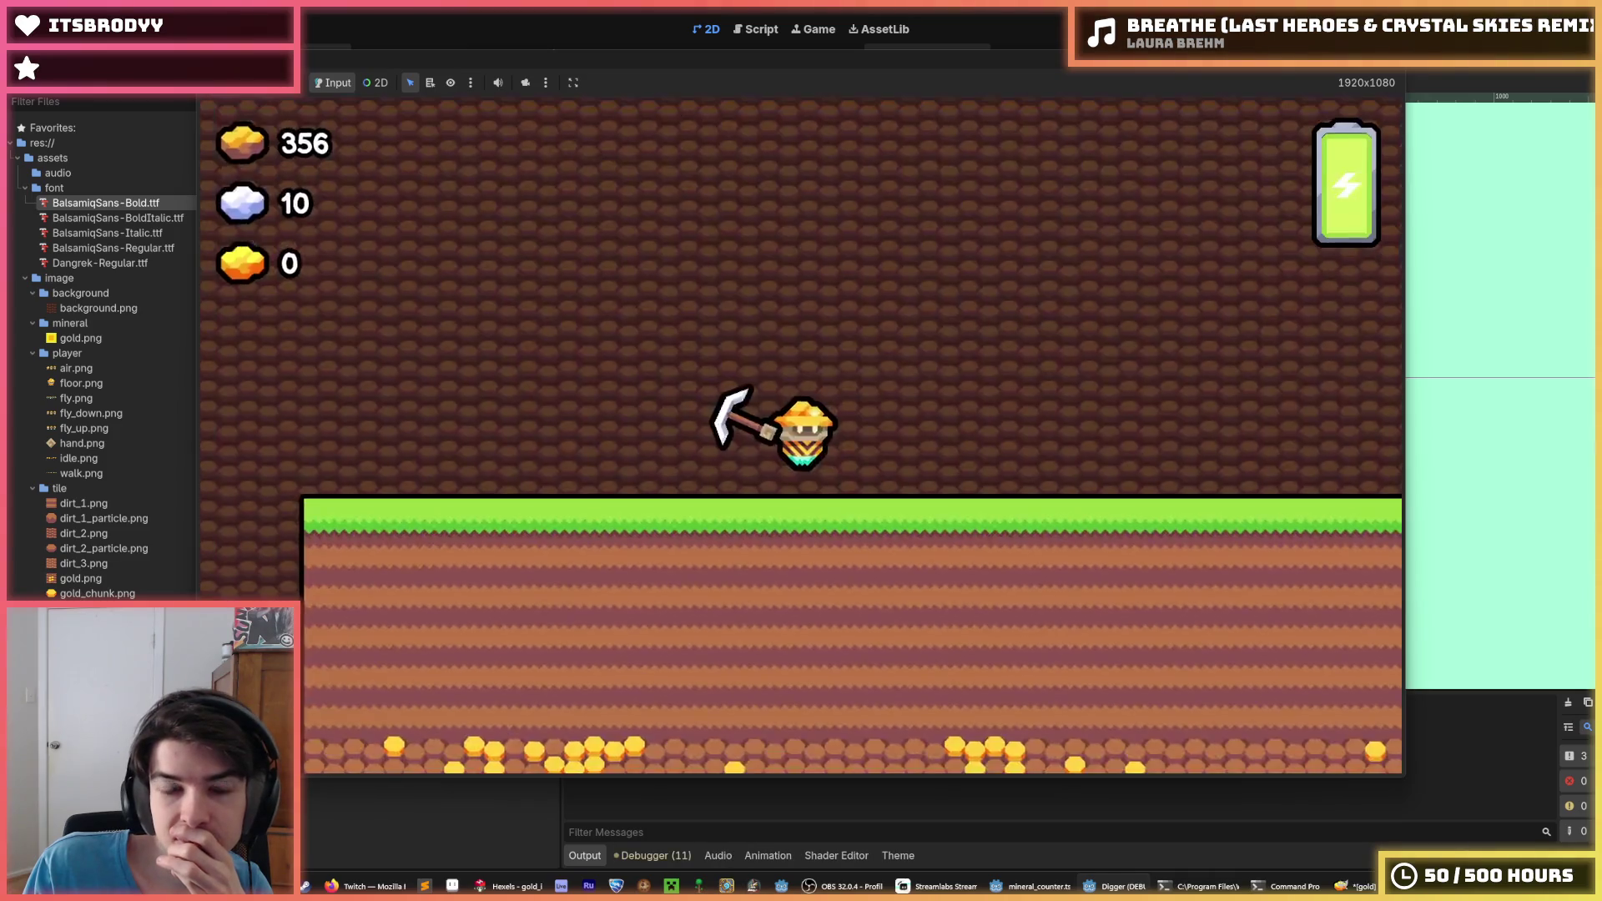
key(Down)
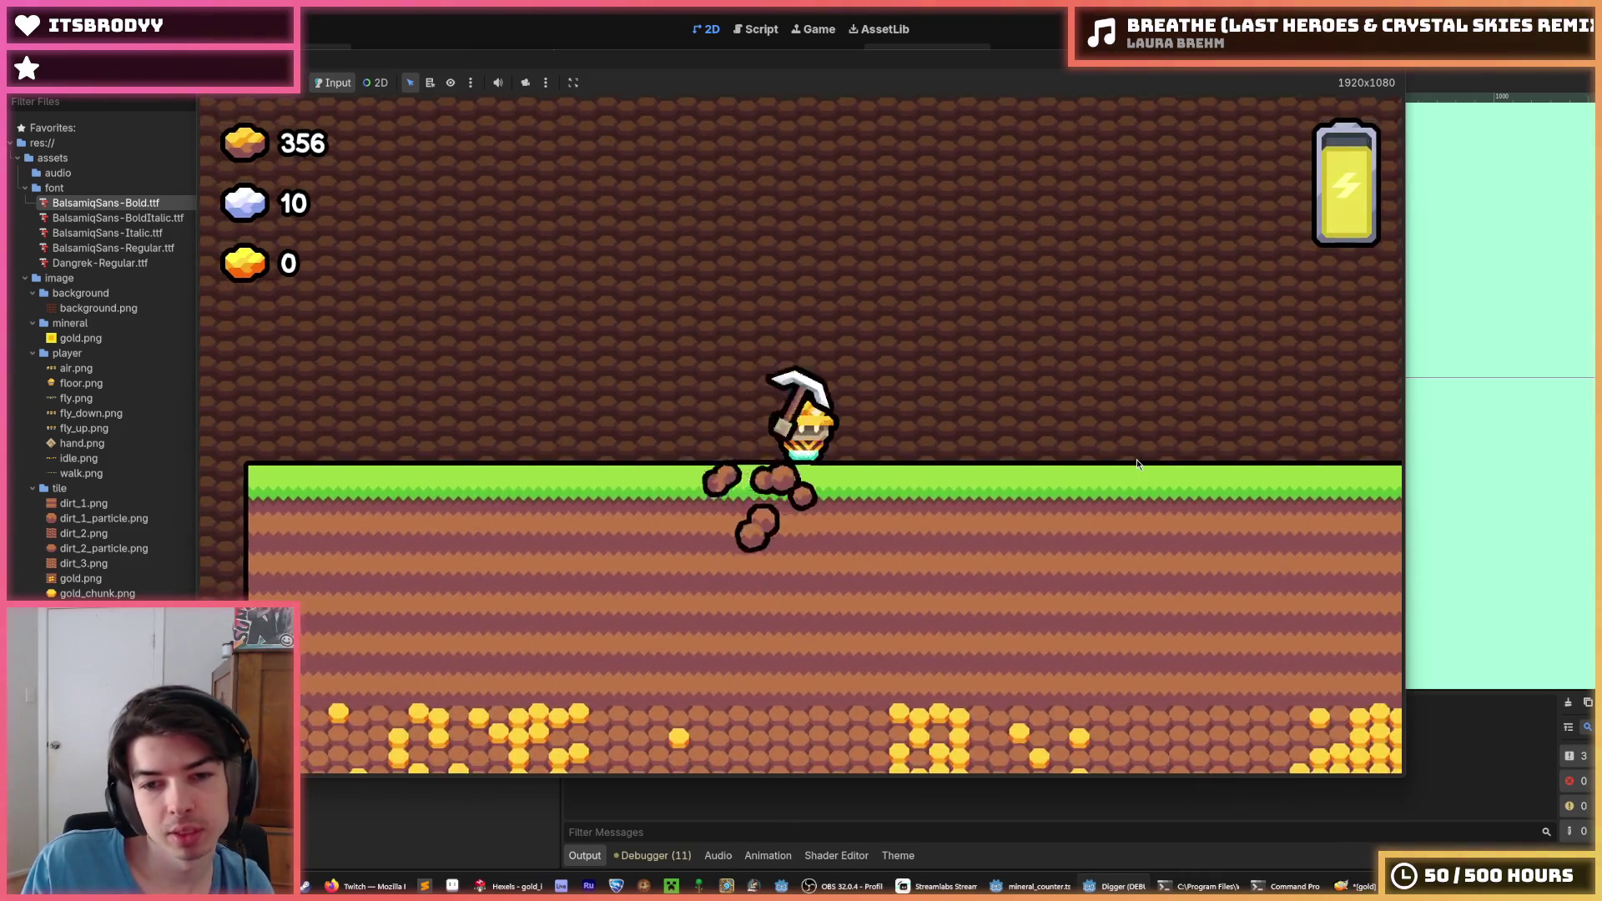
key(Down)
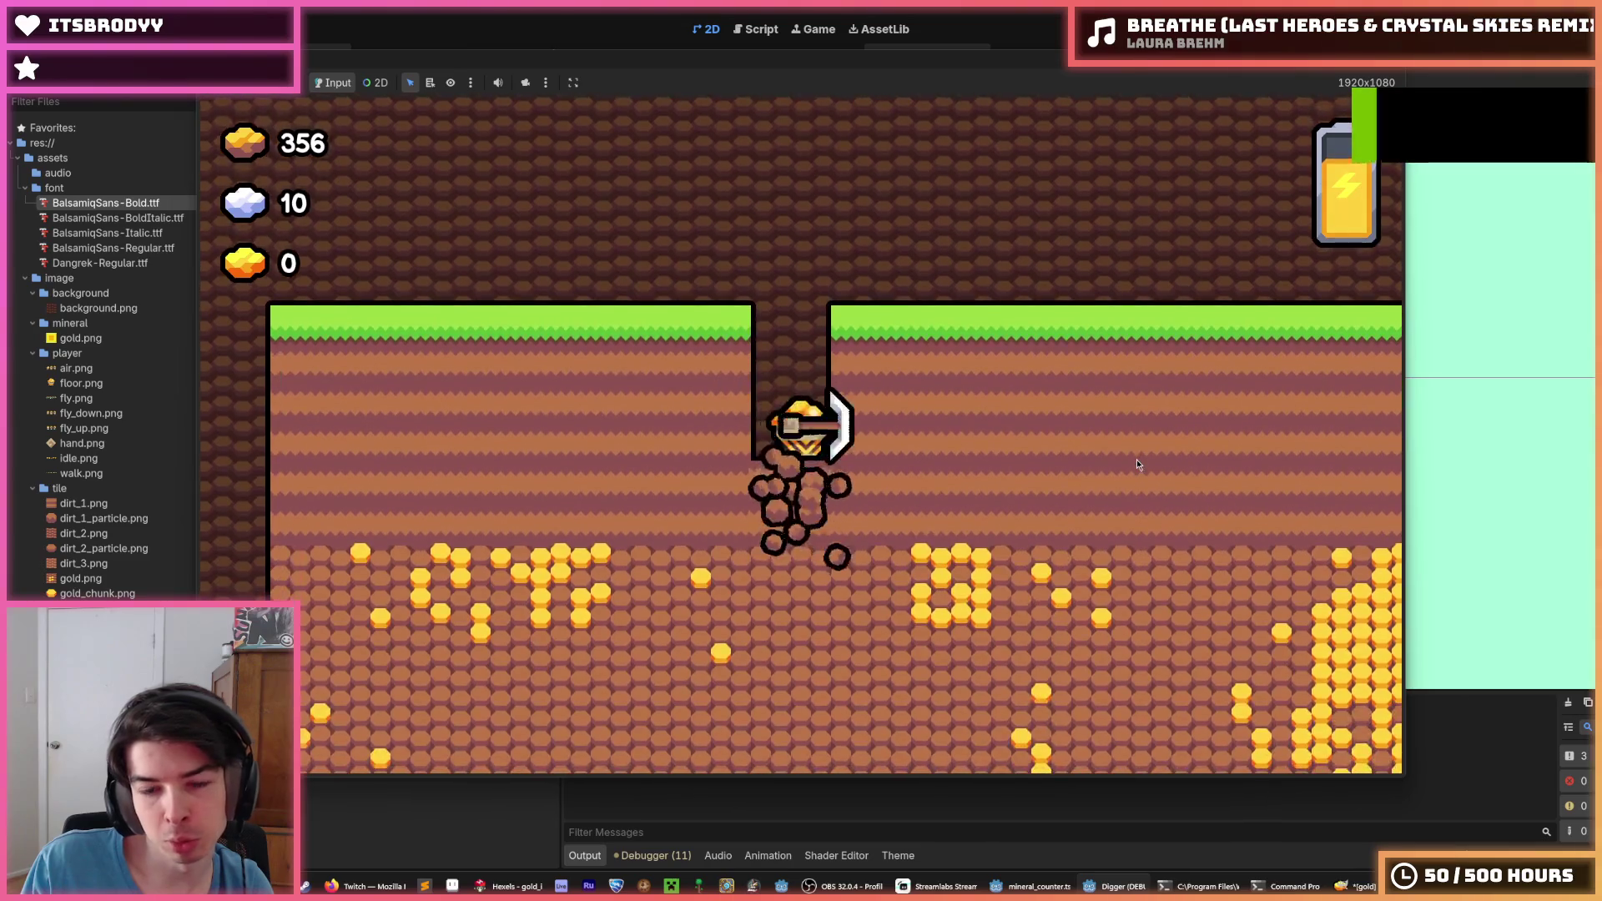
key(Right)
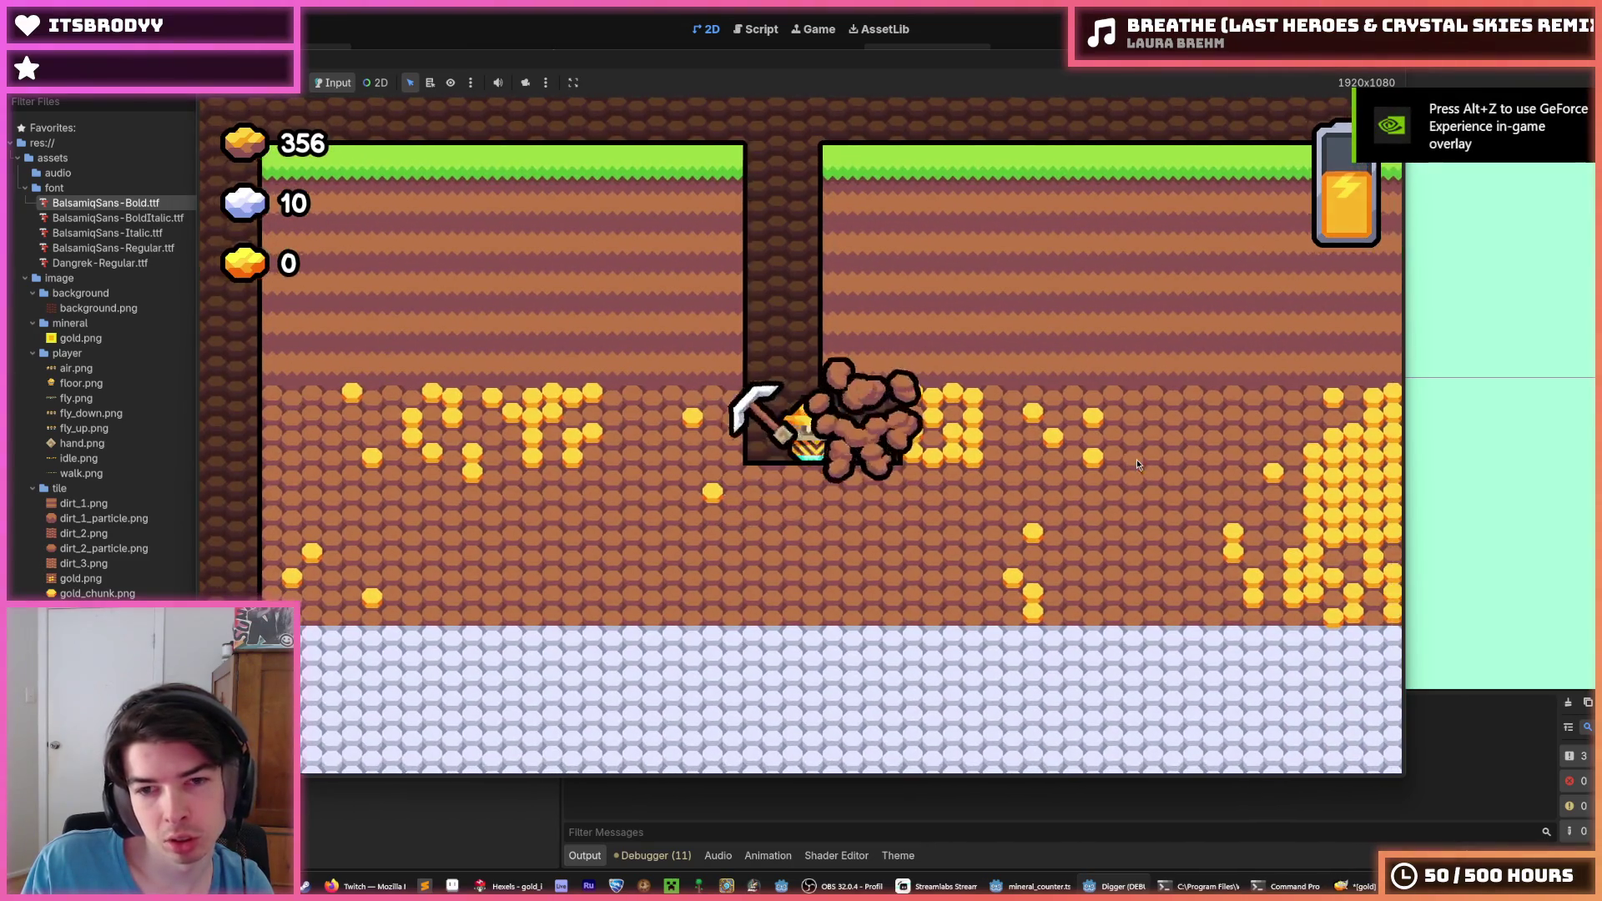
key(Right)
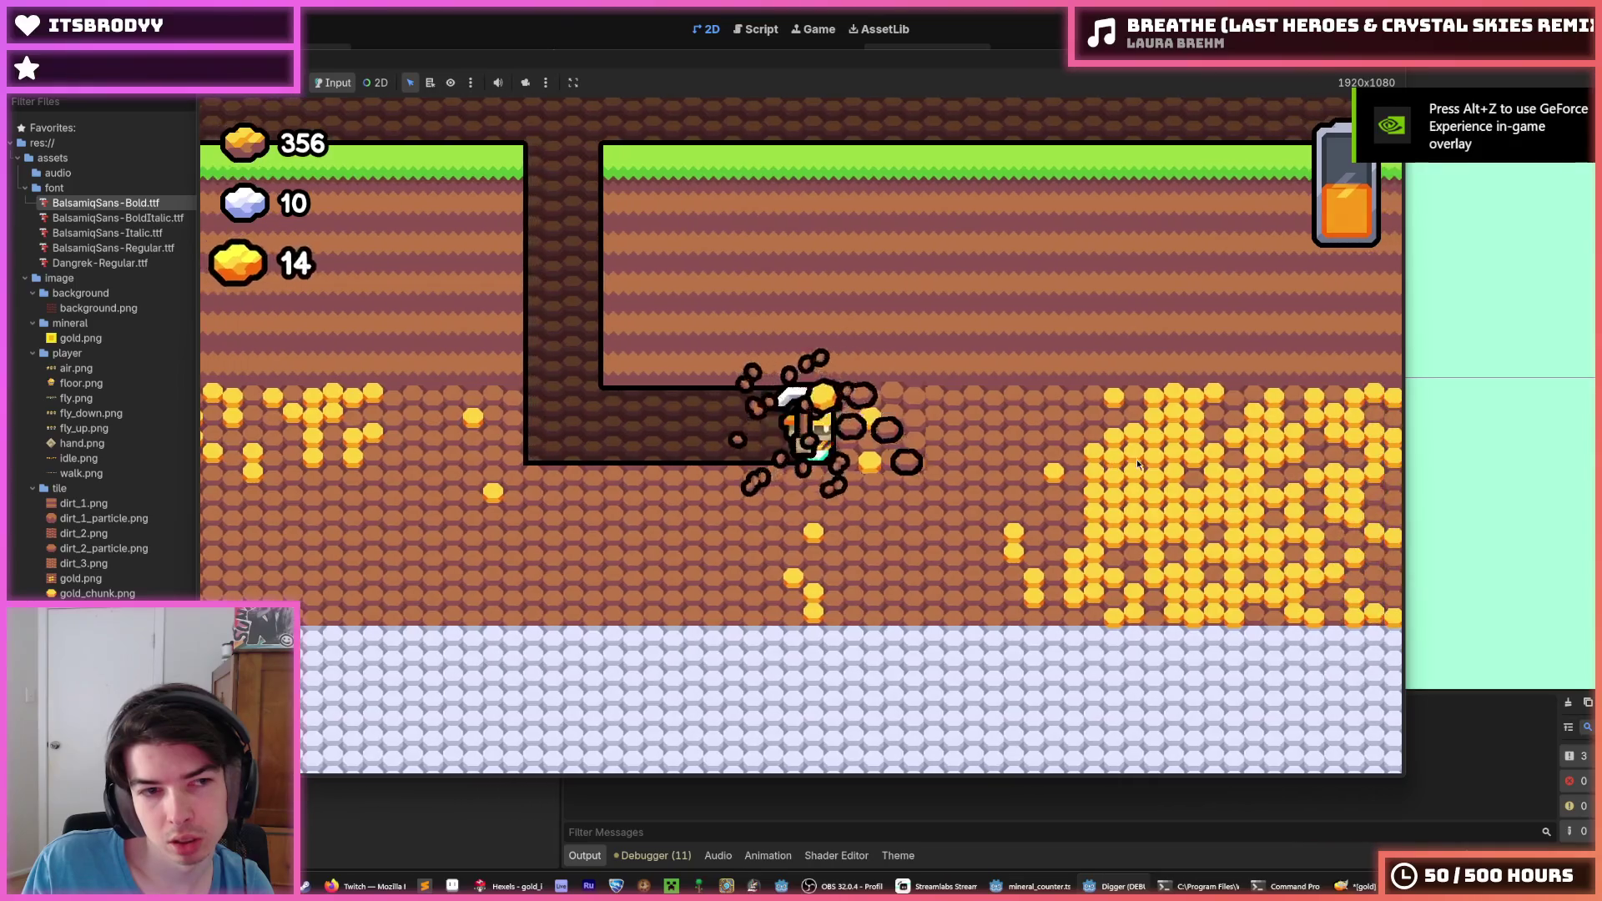
key(Right)
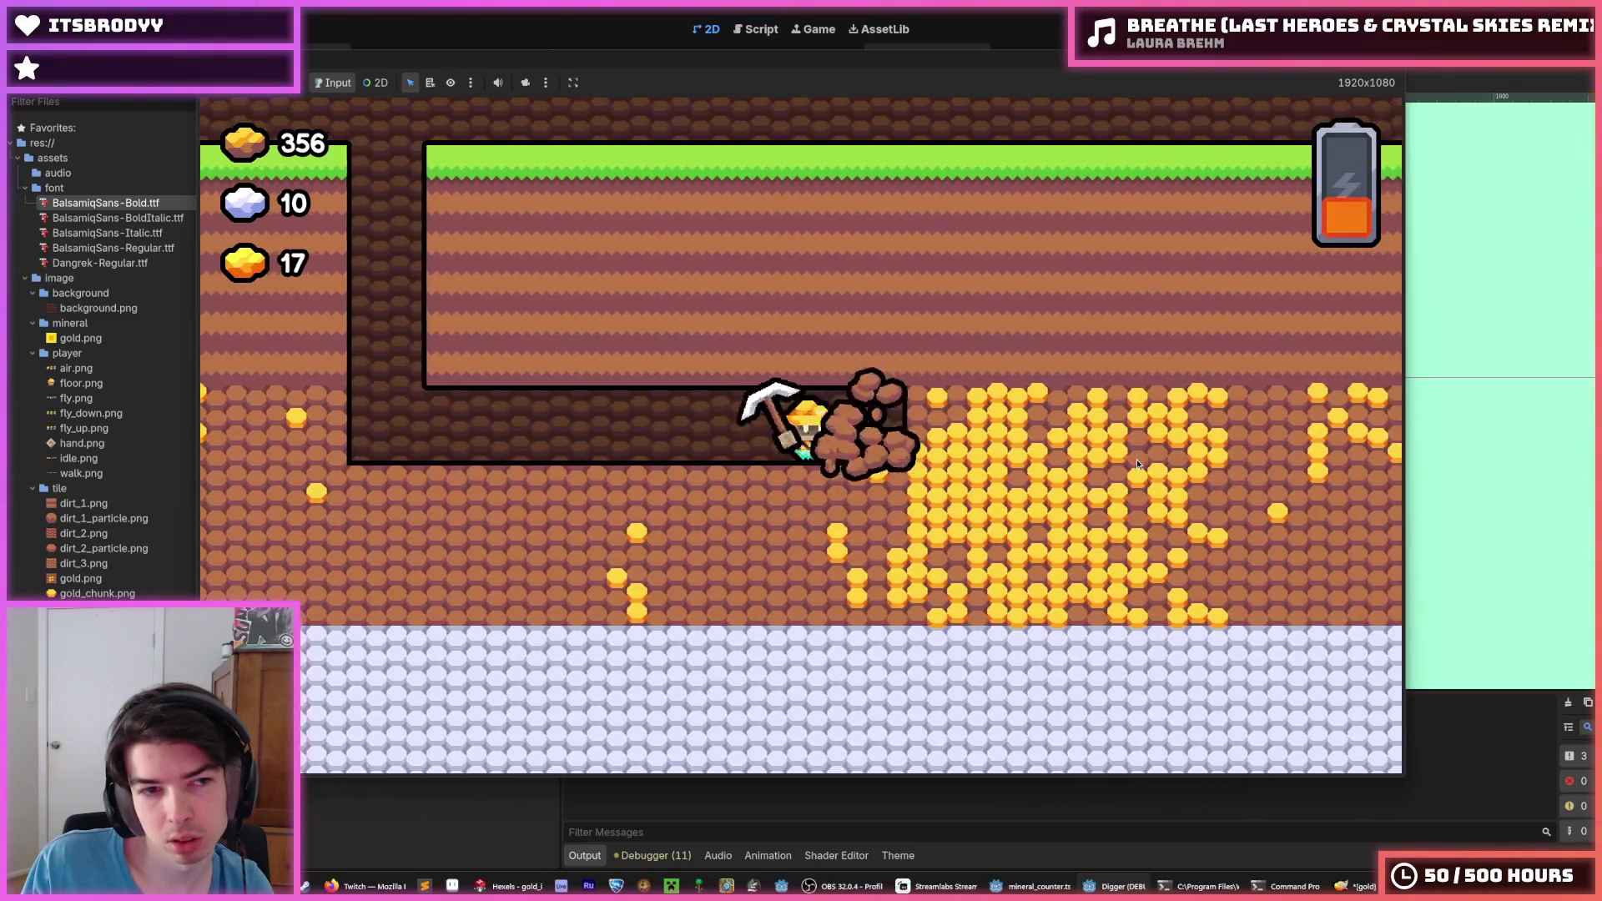
key(Right)
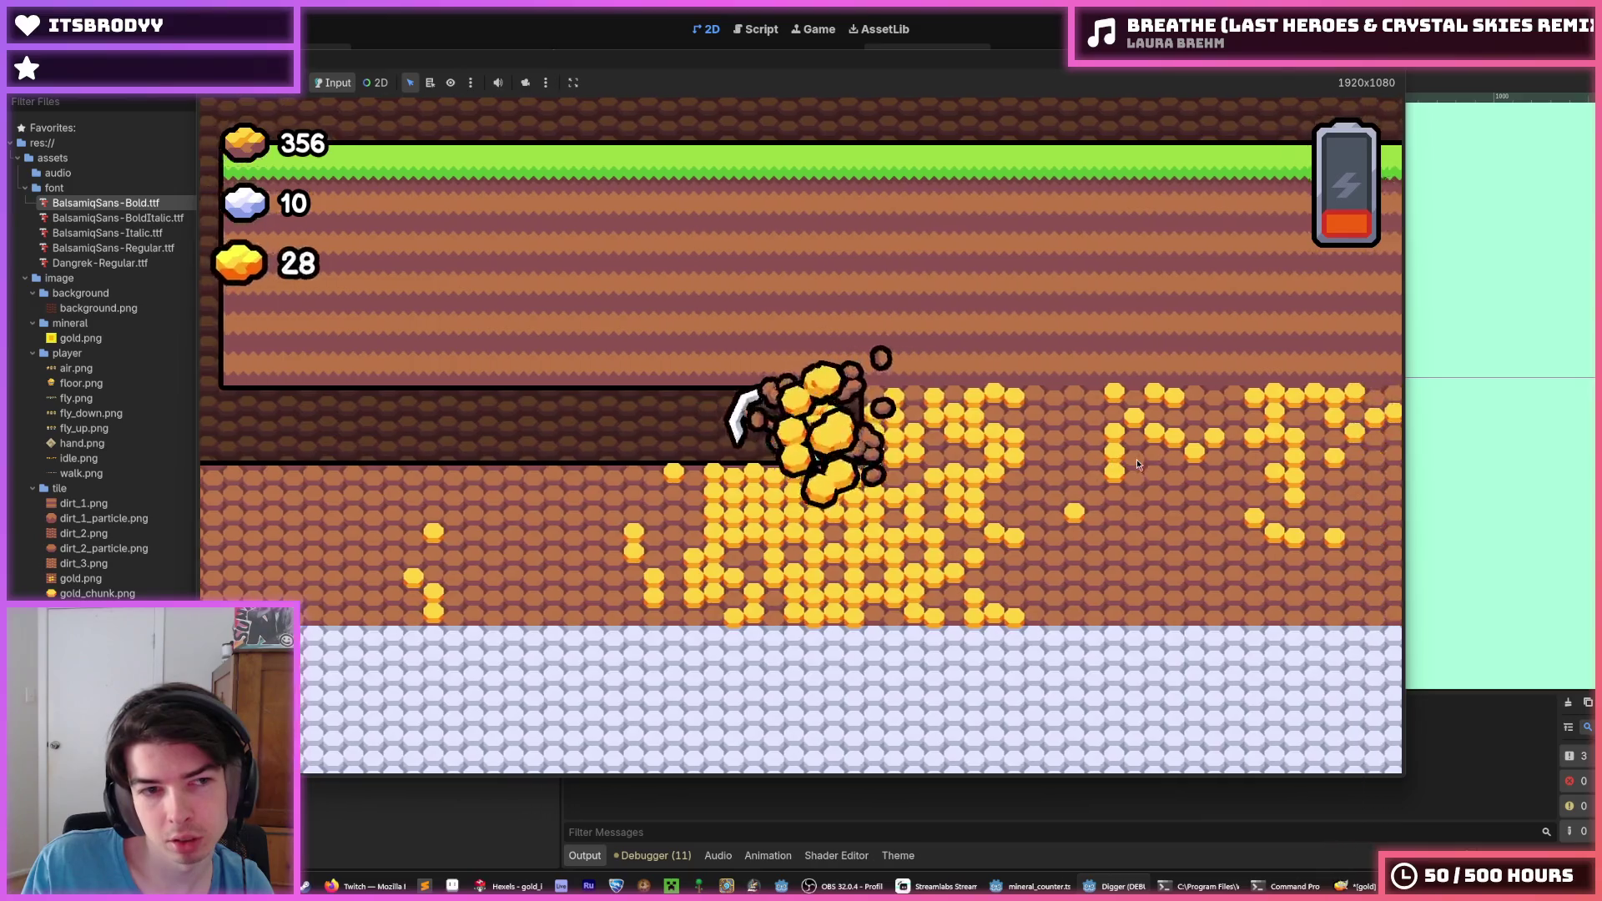
key(Right)
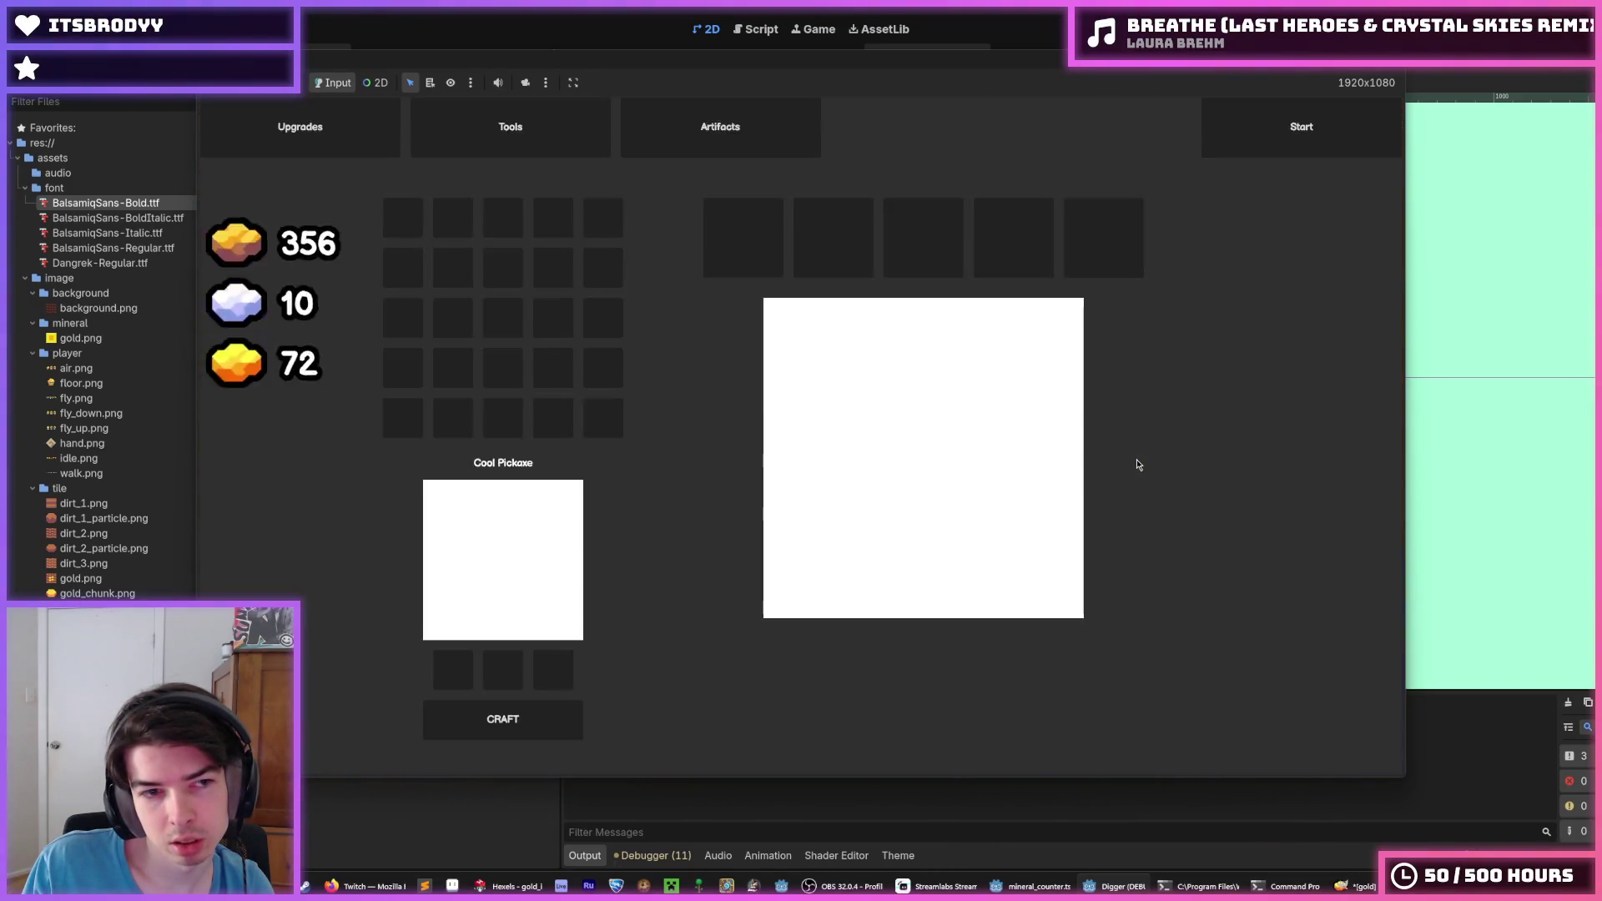
Start a new run from the shop, dig for gold until the counter reaches 141, then stop with F8
click(1316, 124)
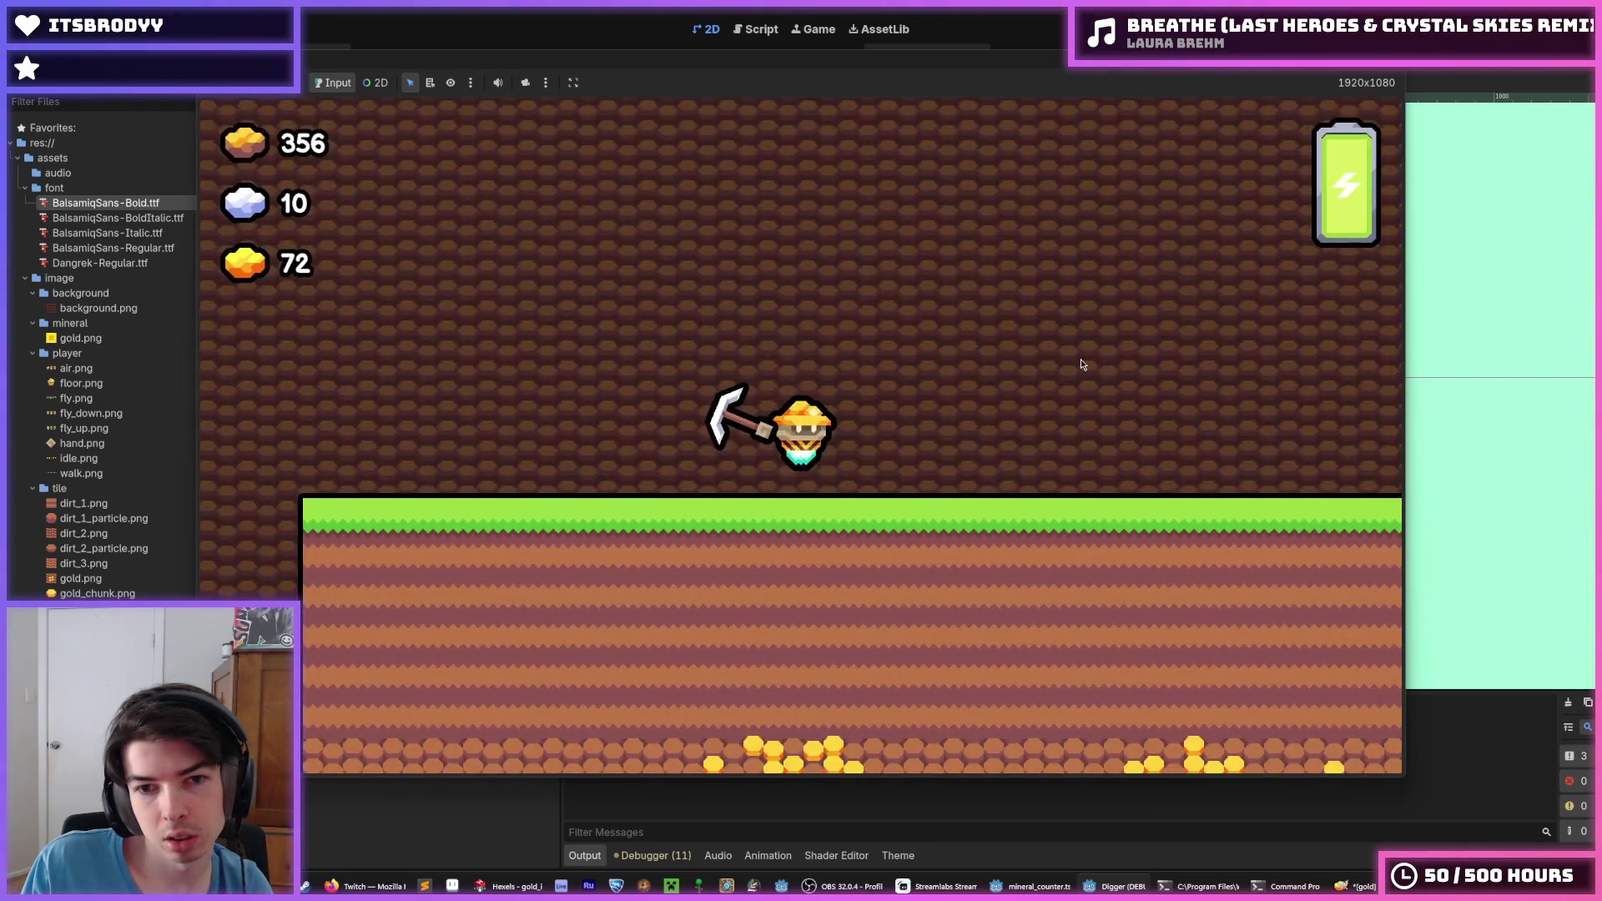
key(Down)
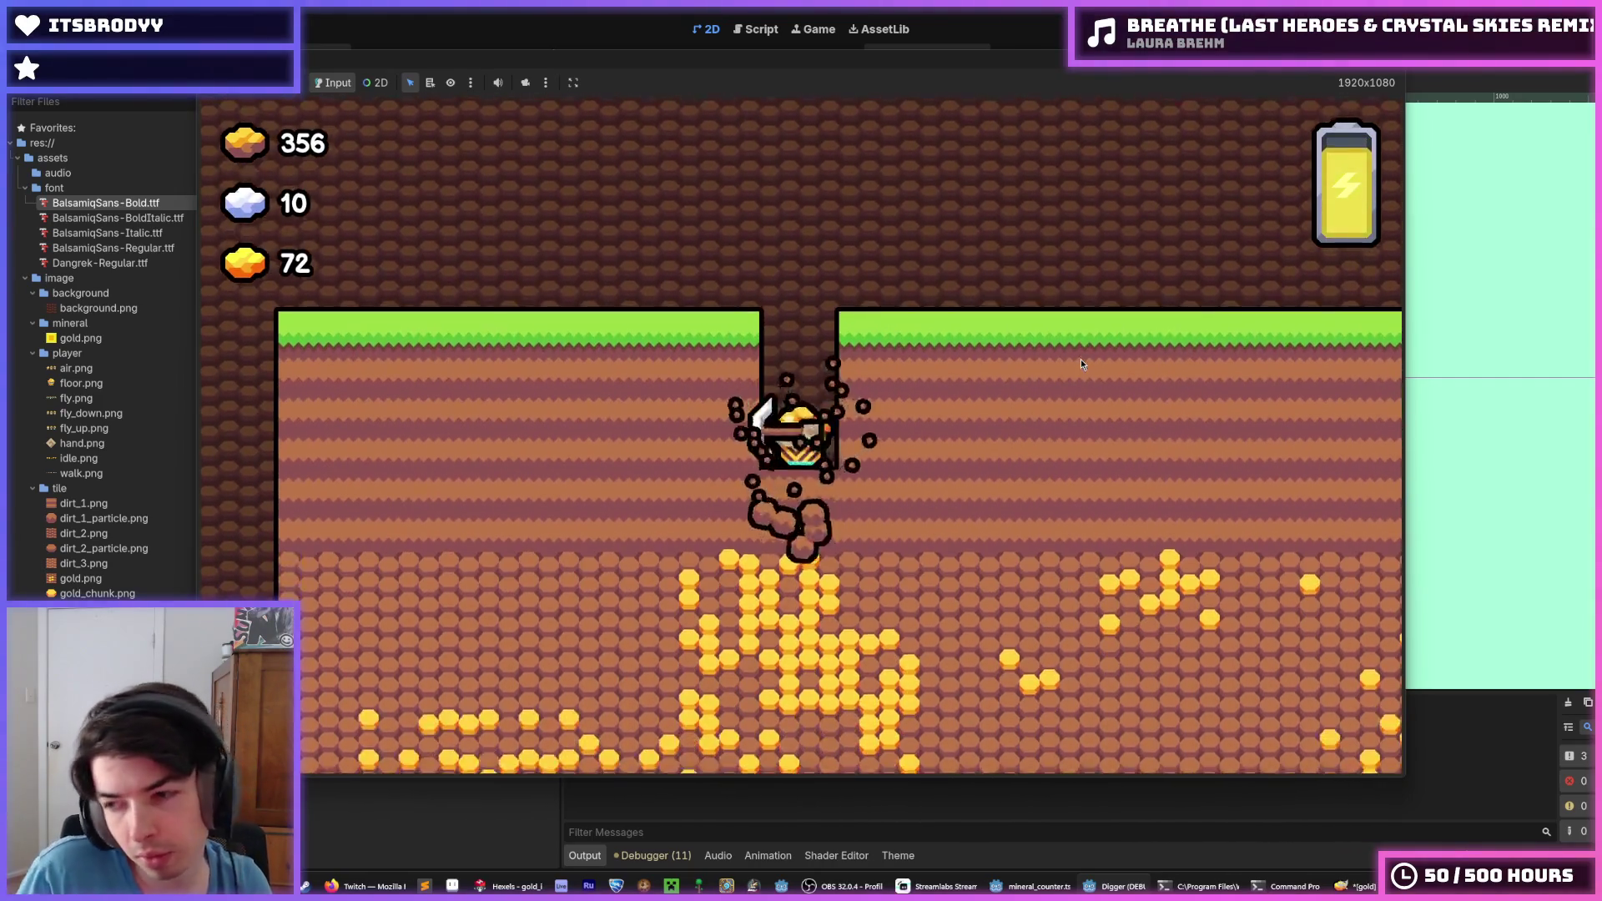
key(Left)
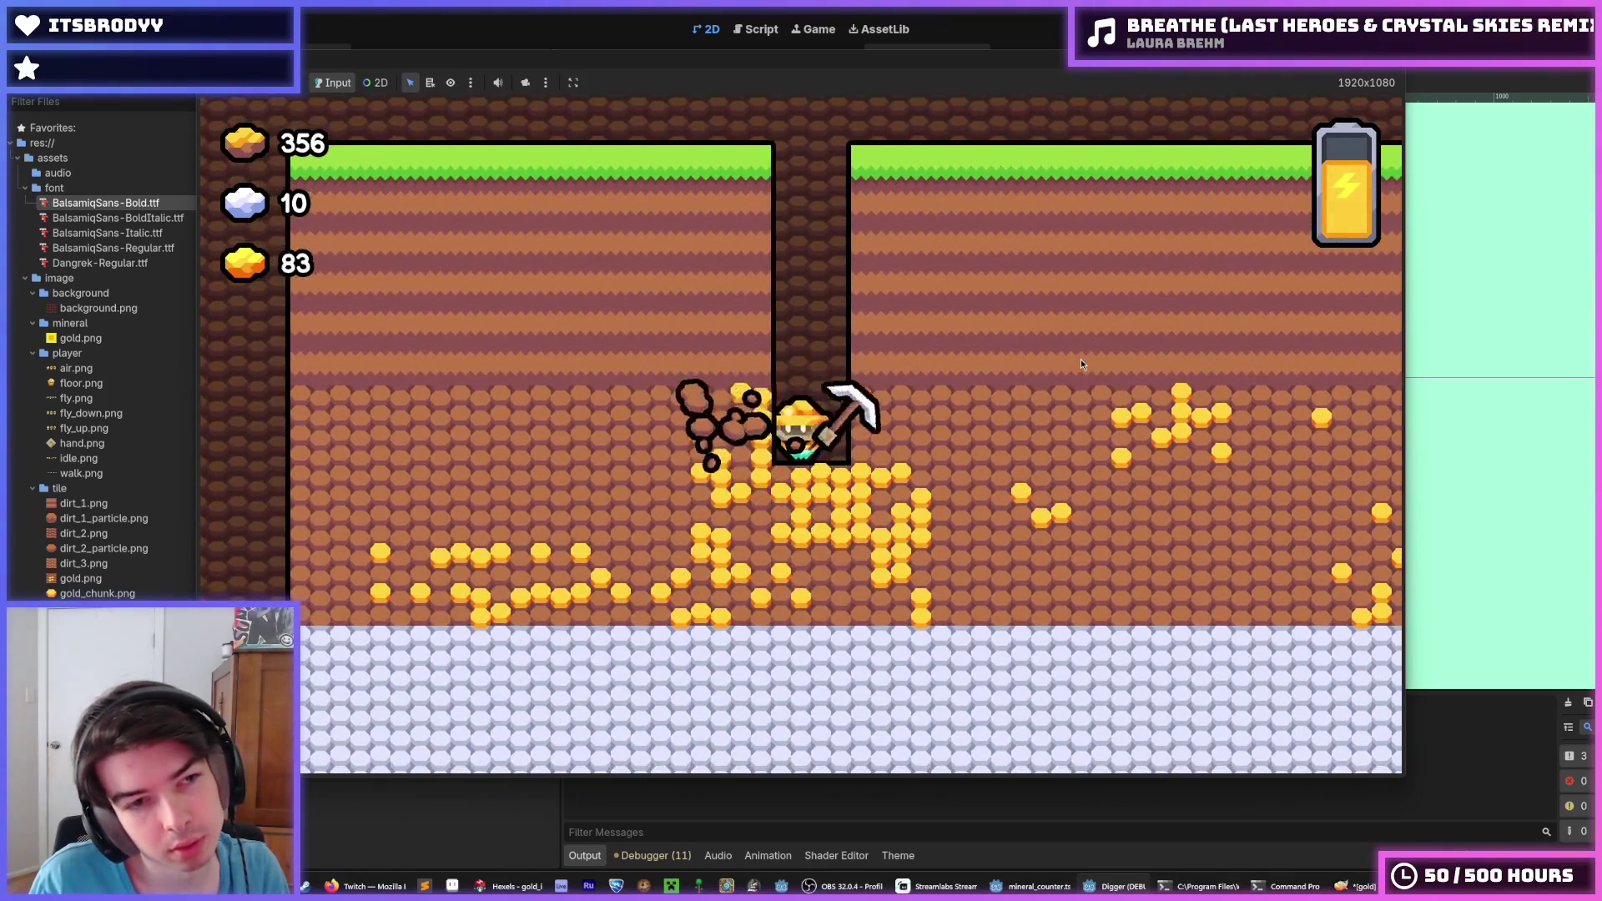
key(Down)
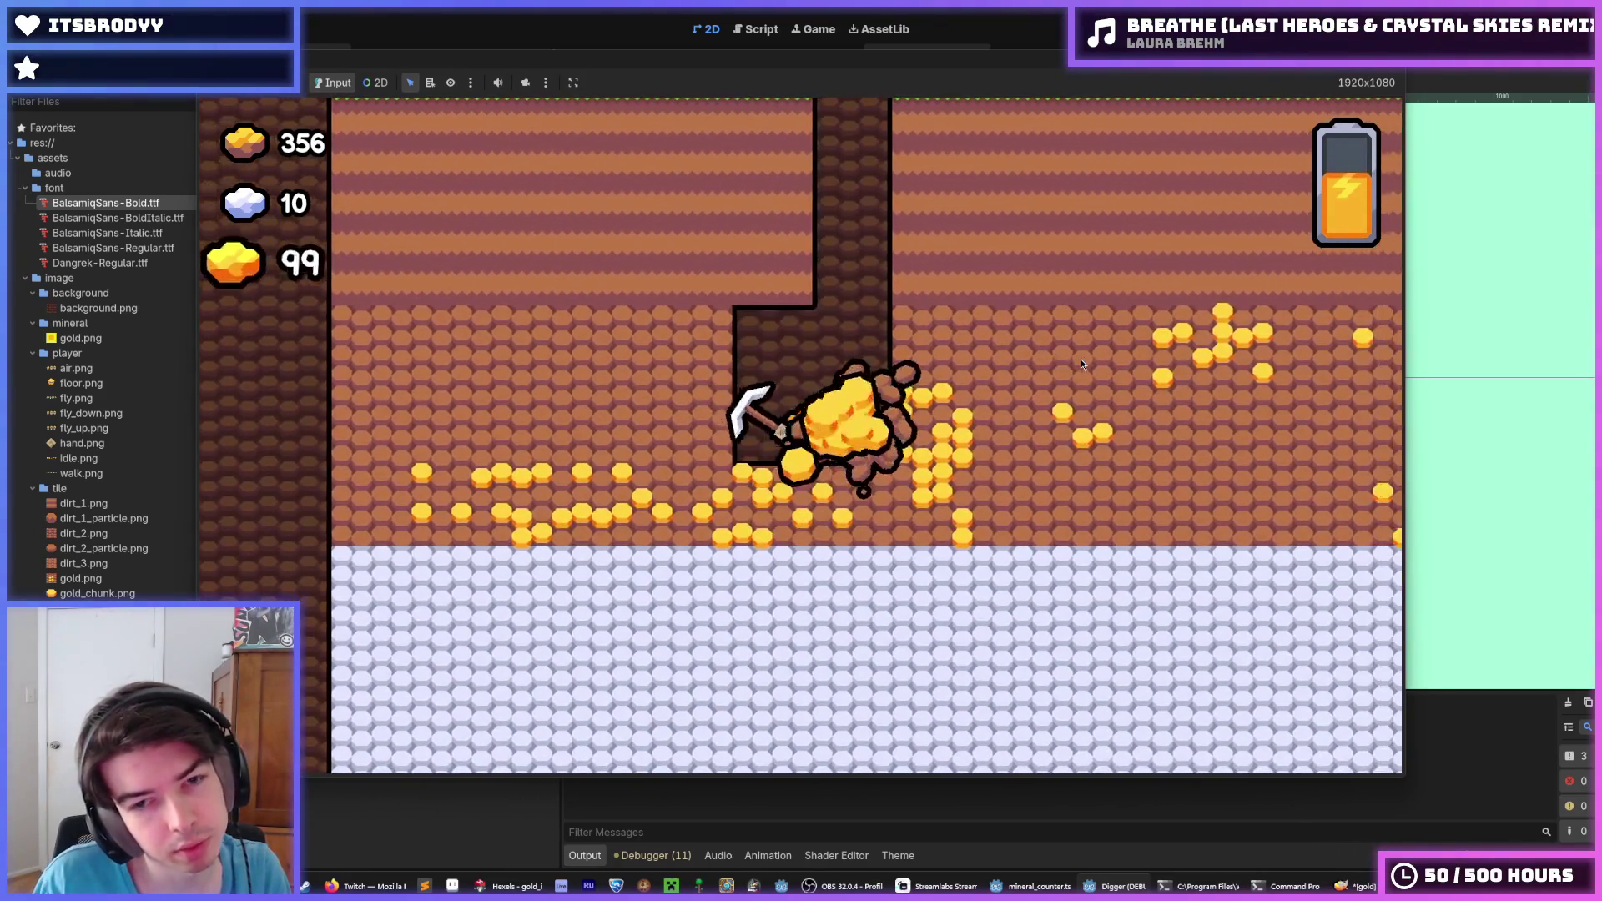
key(Right)
key(Down)
key(Left)
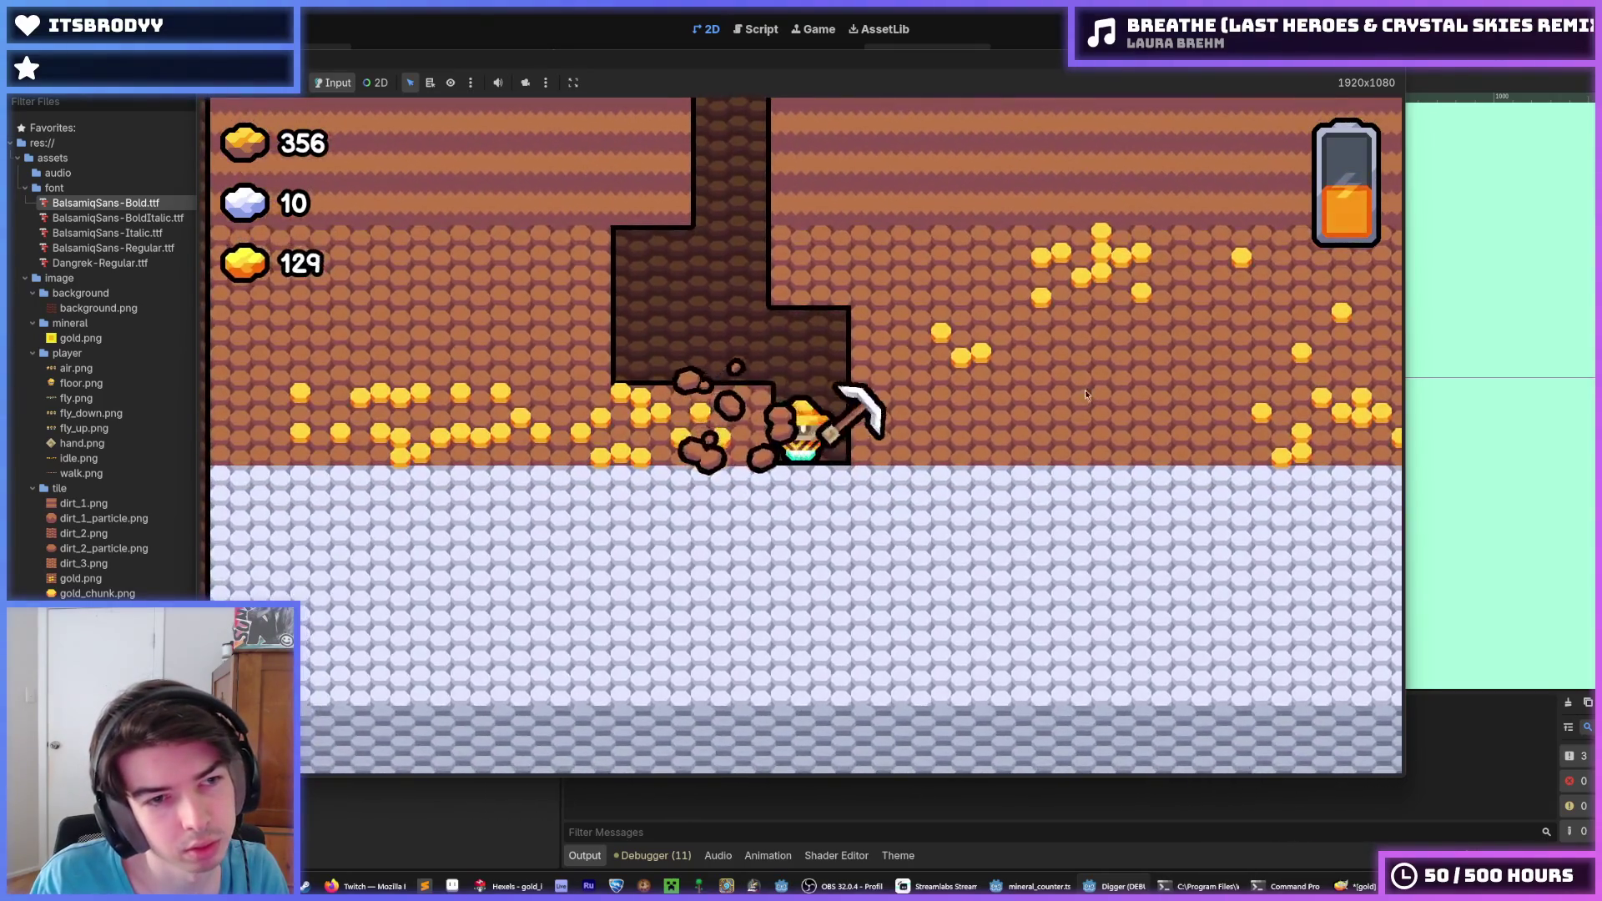
key(Left)
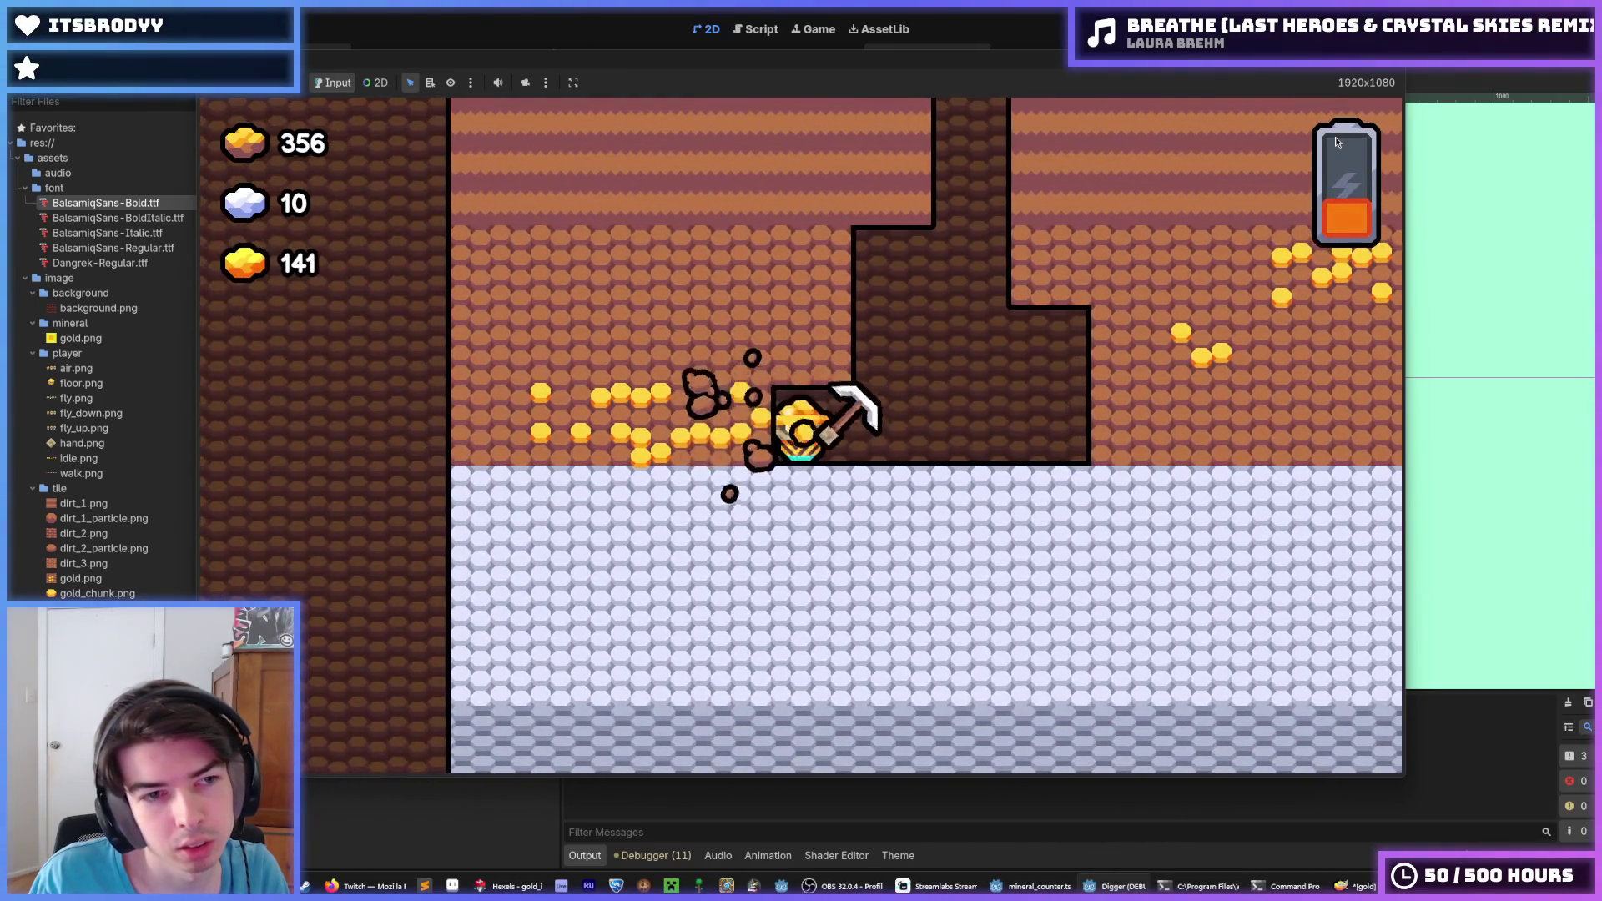
key(F8)
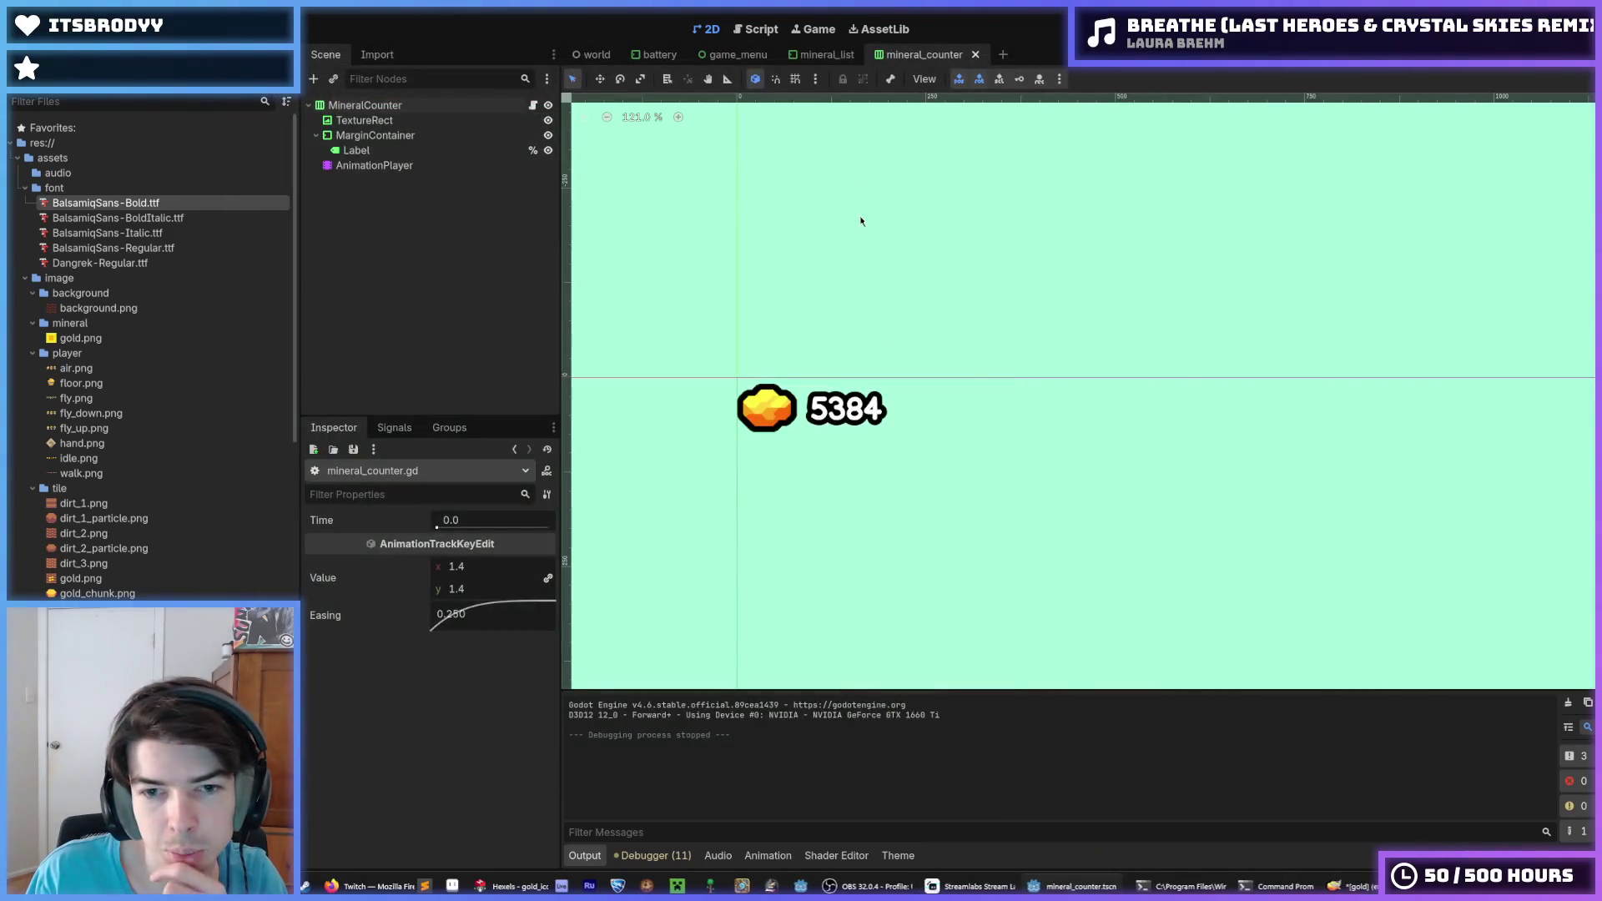
Add animation_player.stop() before the play call in mineral_counter.gd, save, and run the game
click(755, 28)
click(1049, 272)
key(ctrl+shift+d)
double_click(928, 271)
text(s)
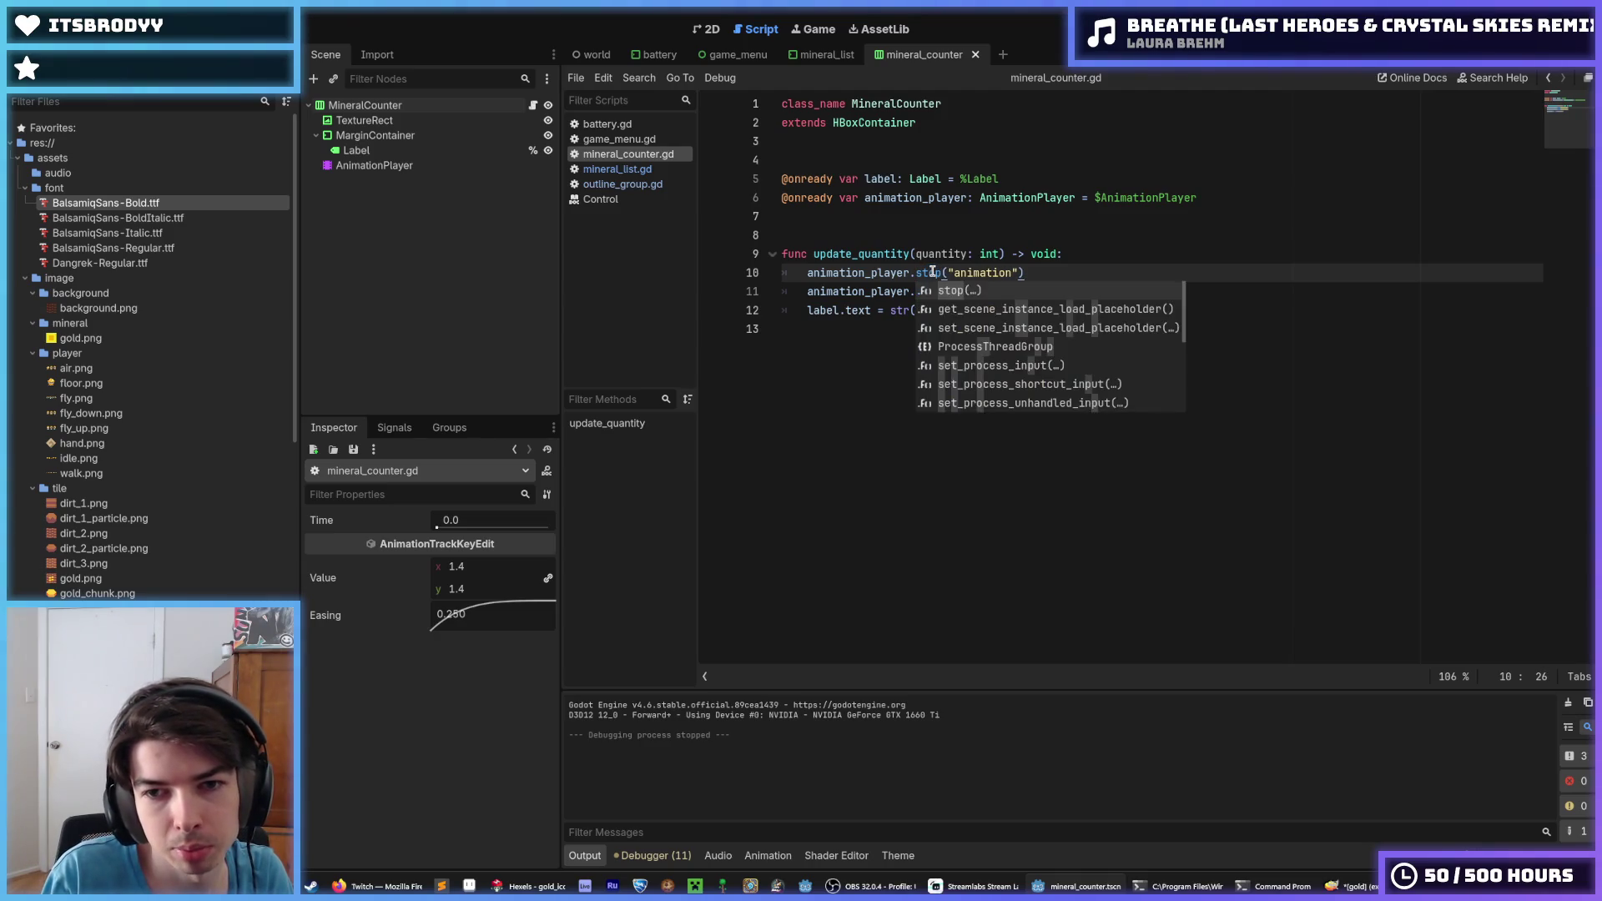
key(Return)
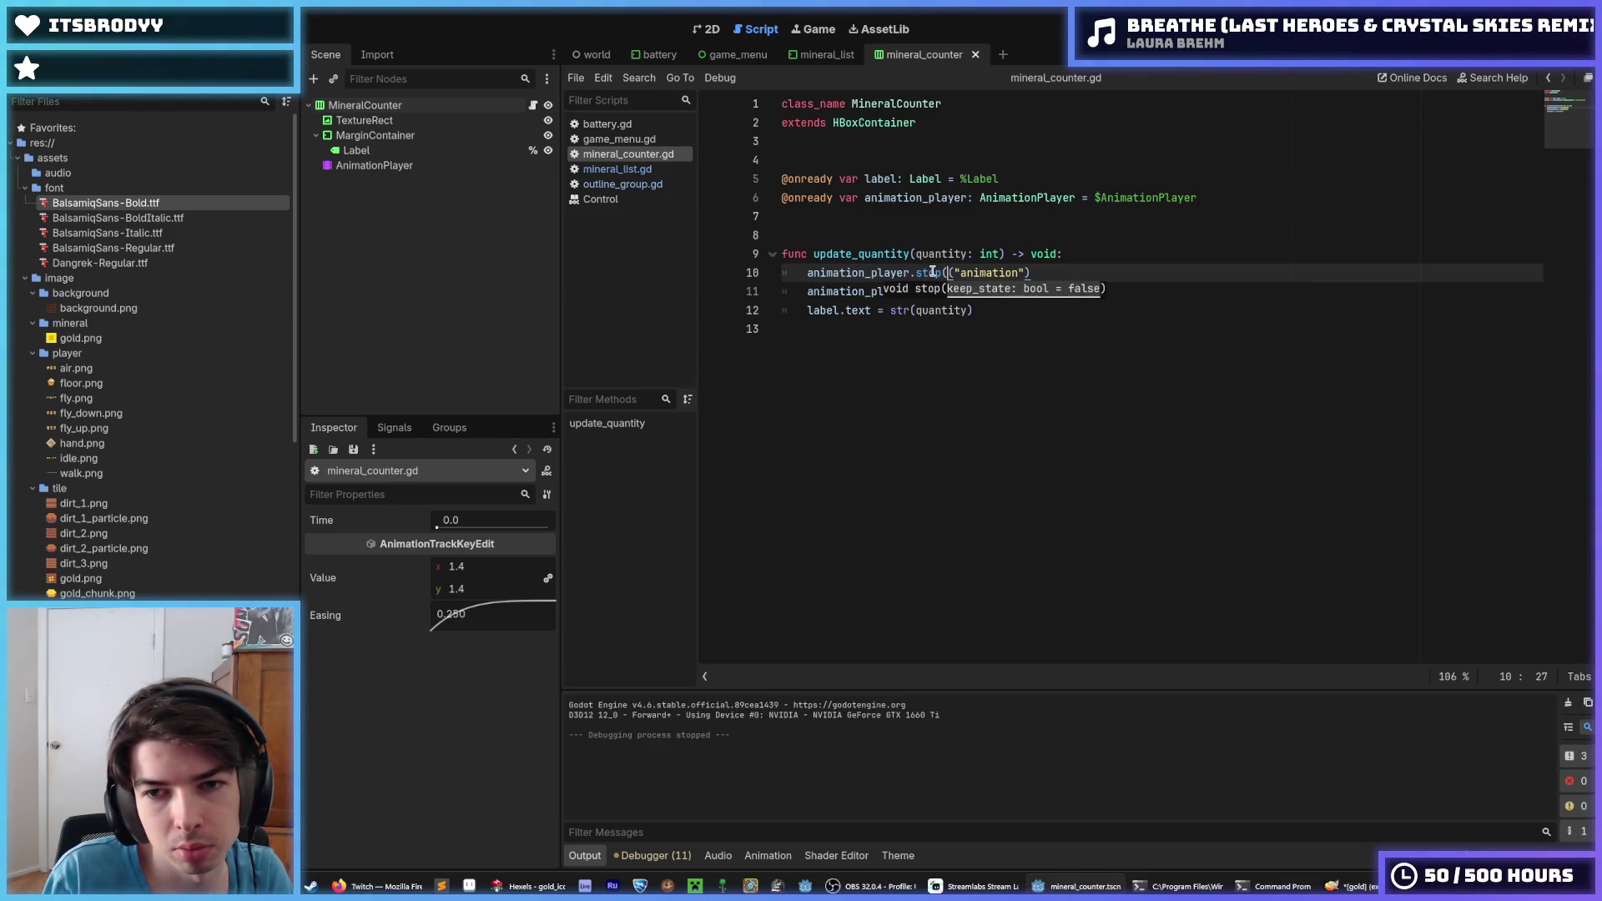
click(1092, 252)
key(ctrl+s)
key(F5)
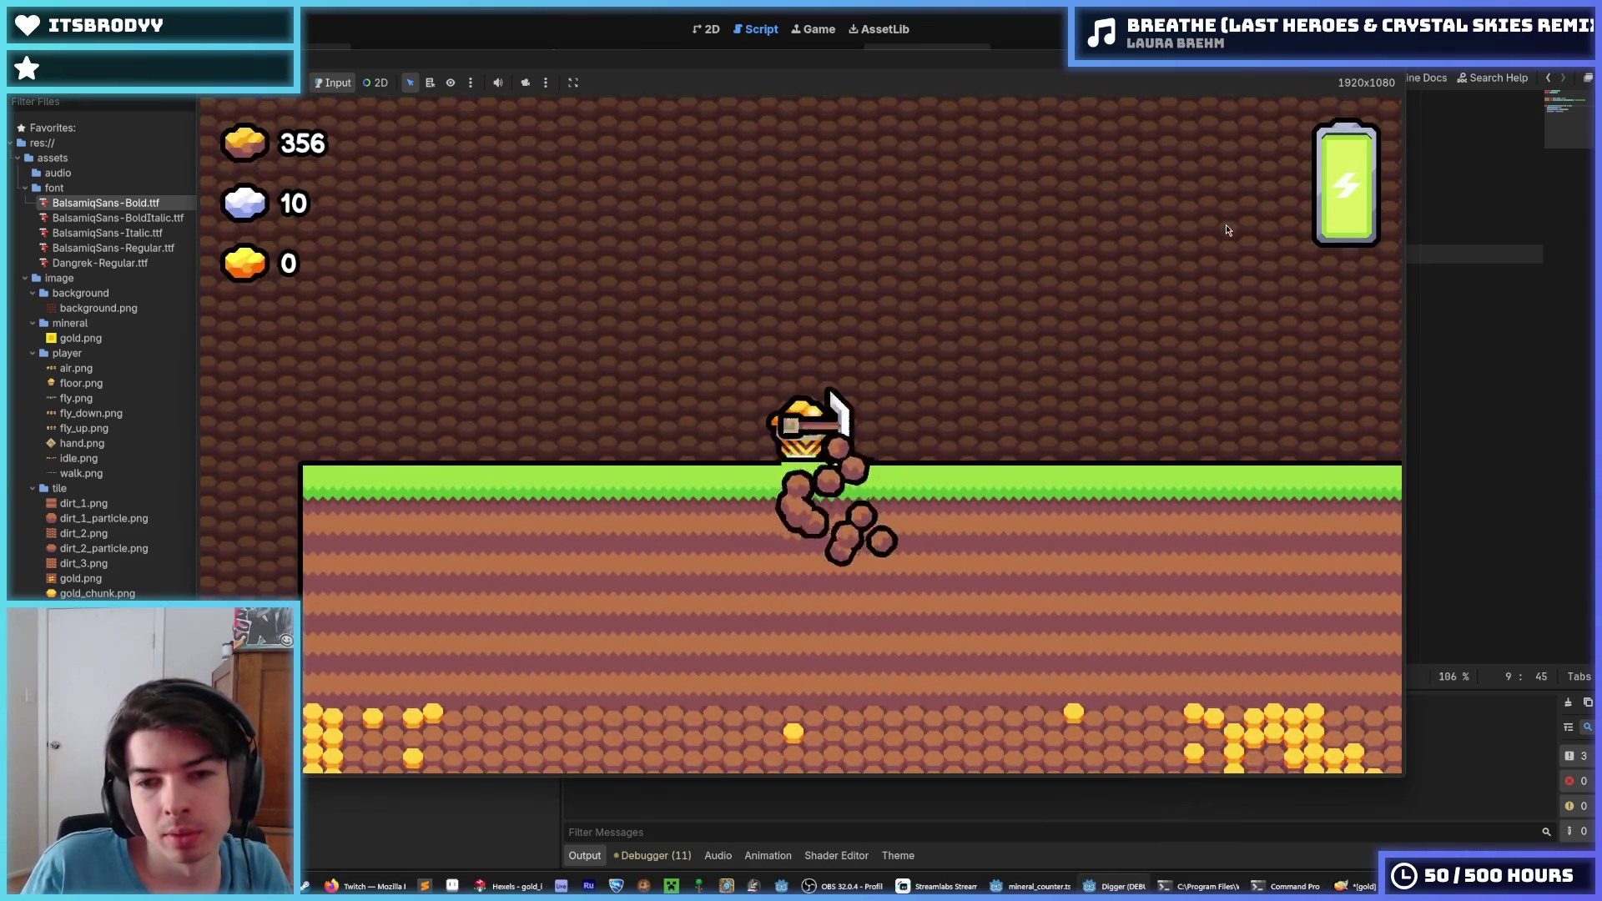
Dig down, right and left through the gold until the counter reads 43, then stop the game
key(Down)
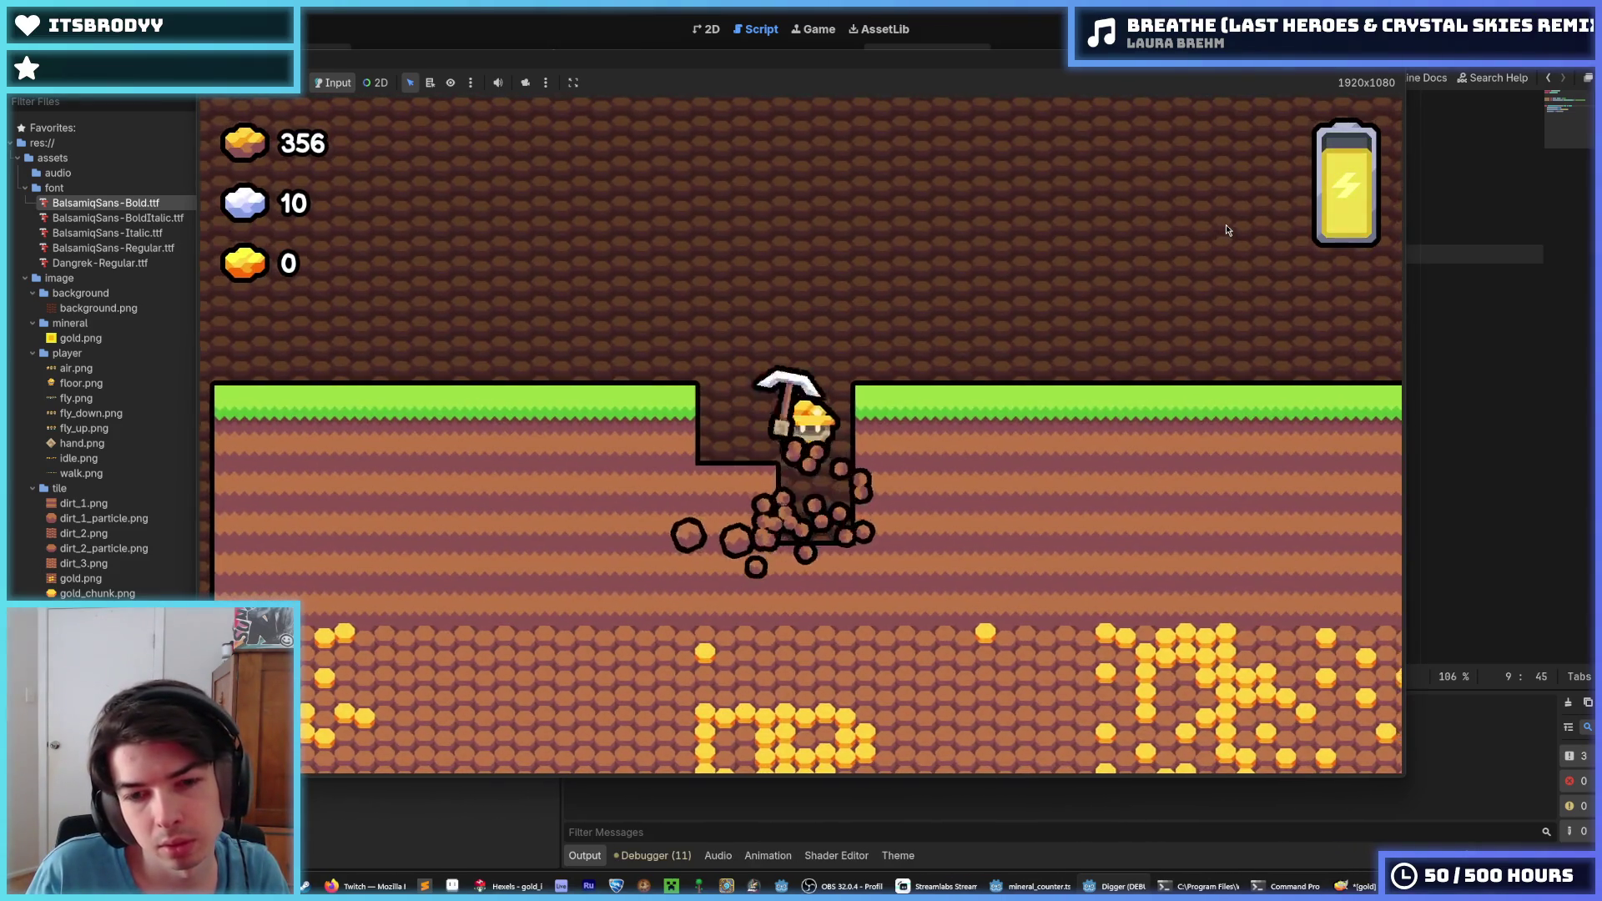
key(Down)
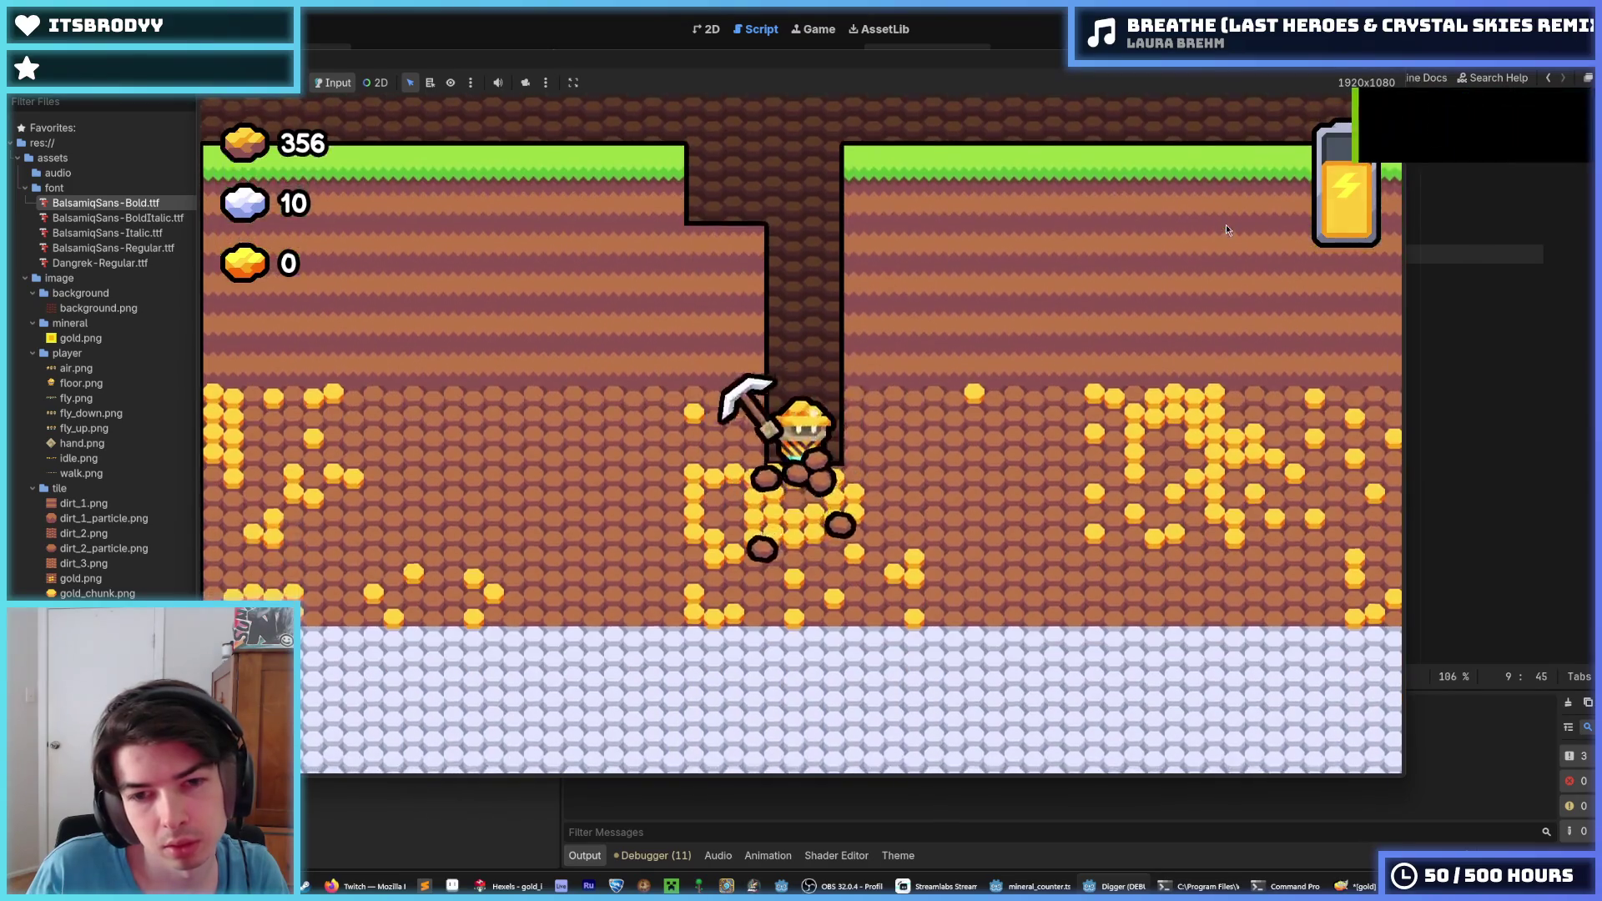
key(Down)
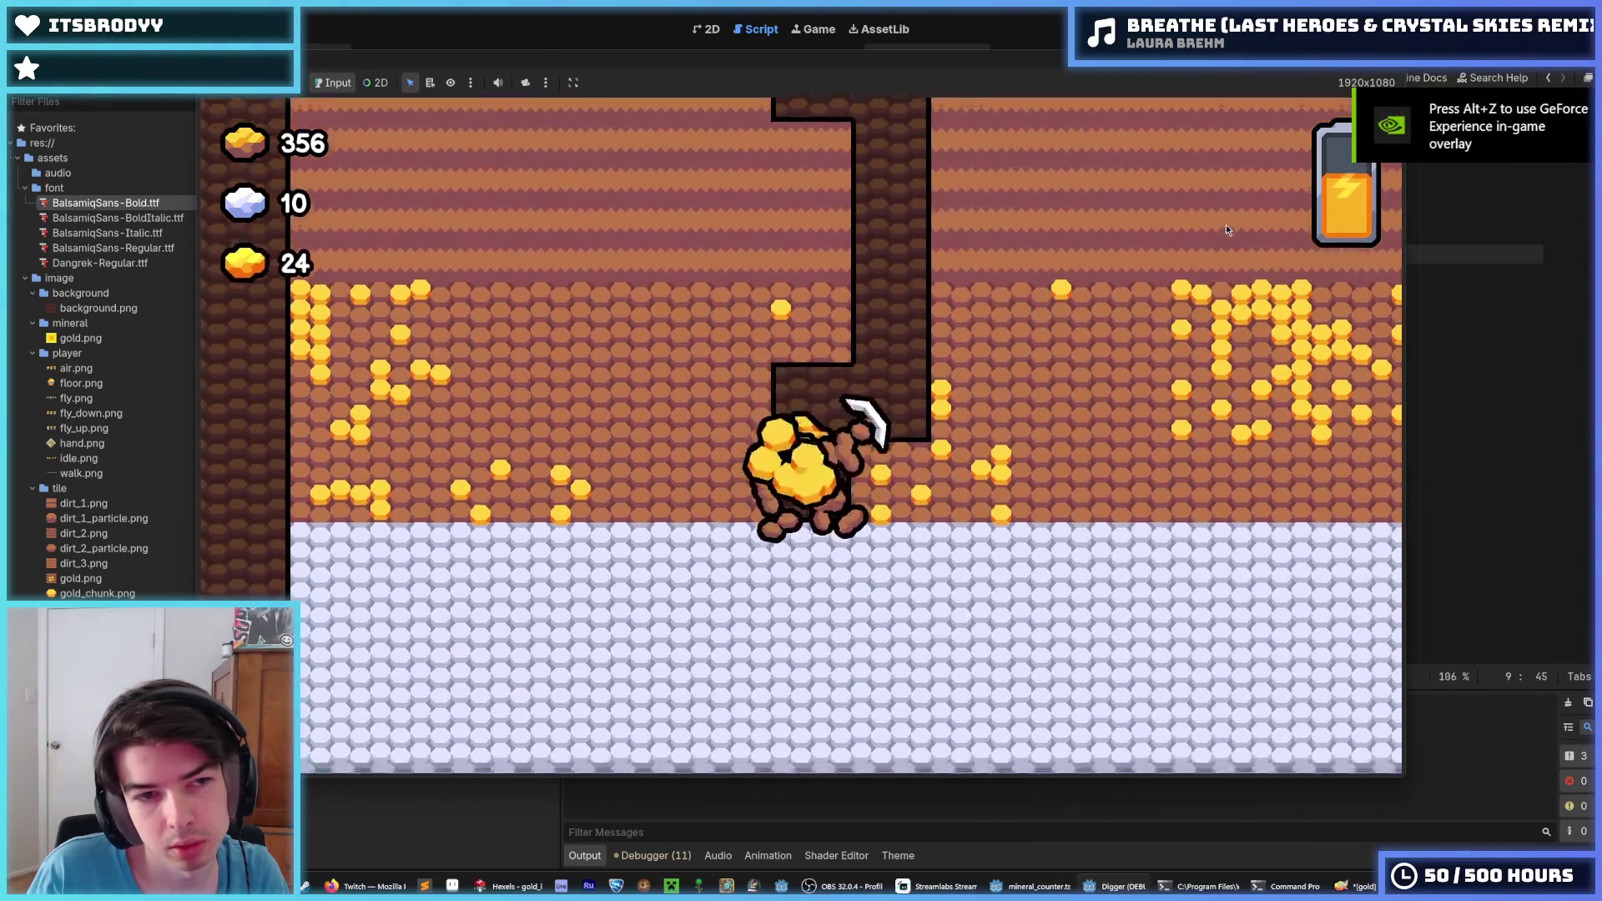
key(Right)
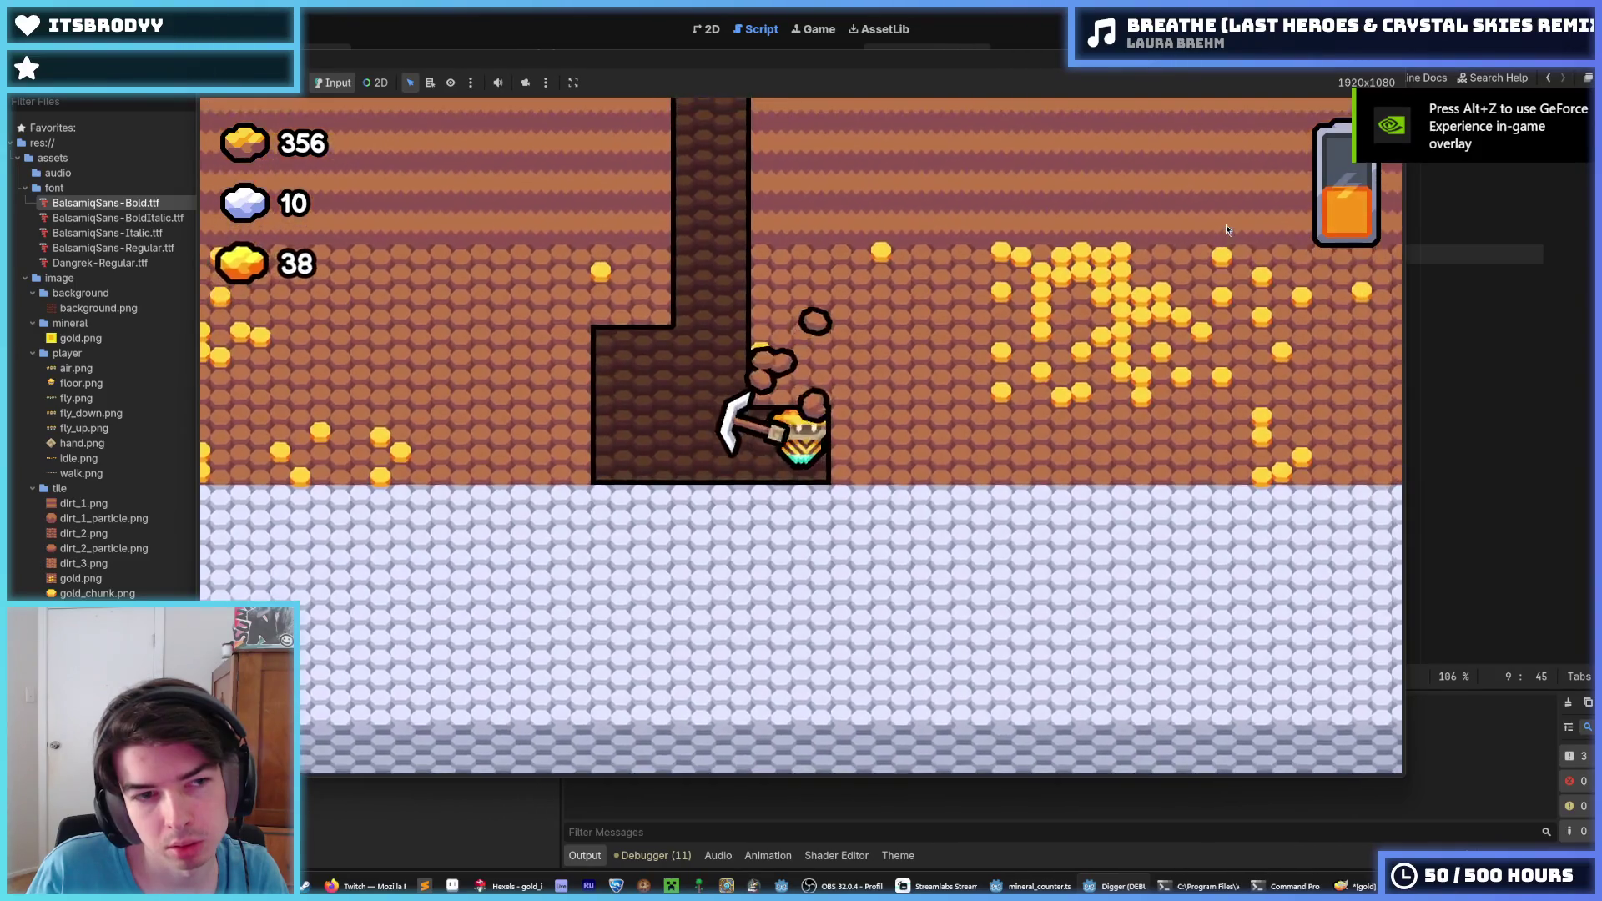
key(Left)
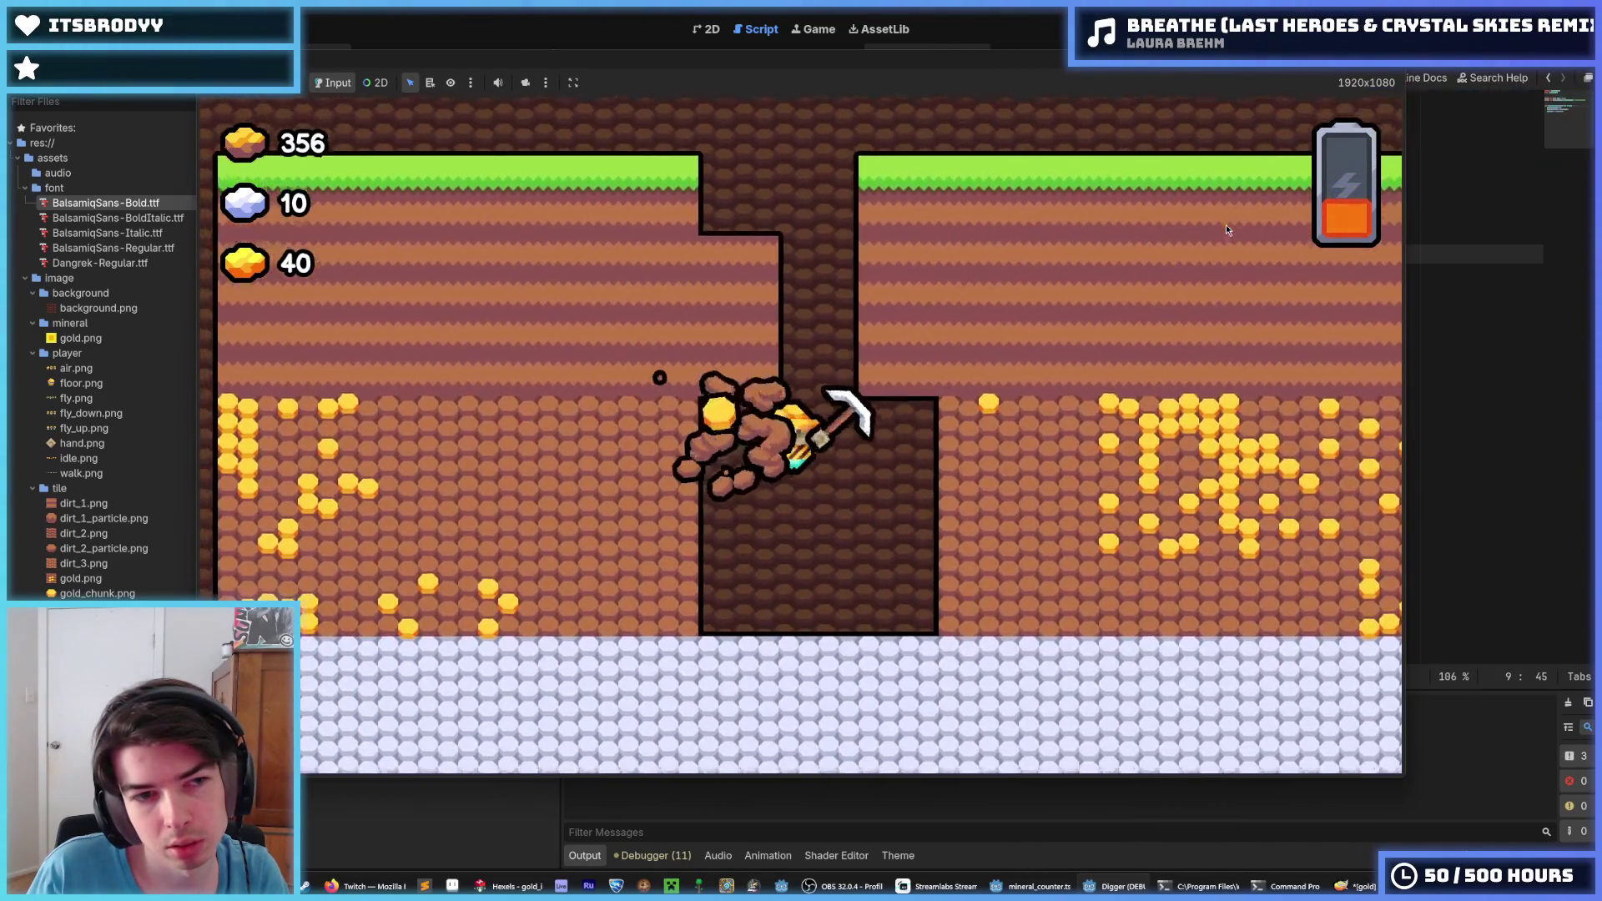
key(Left)
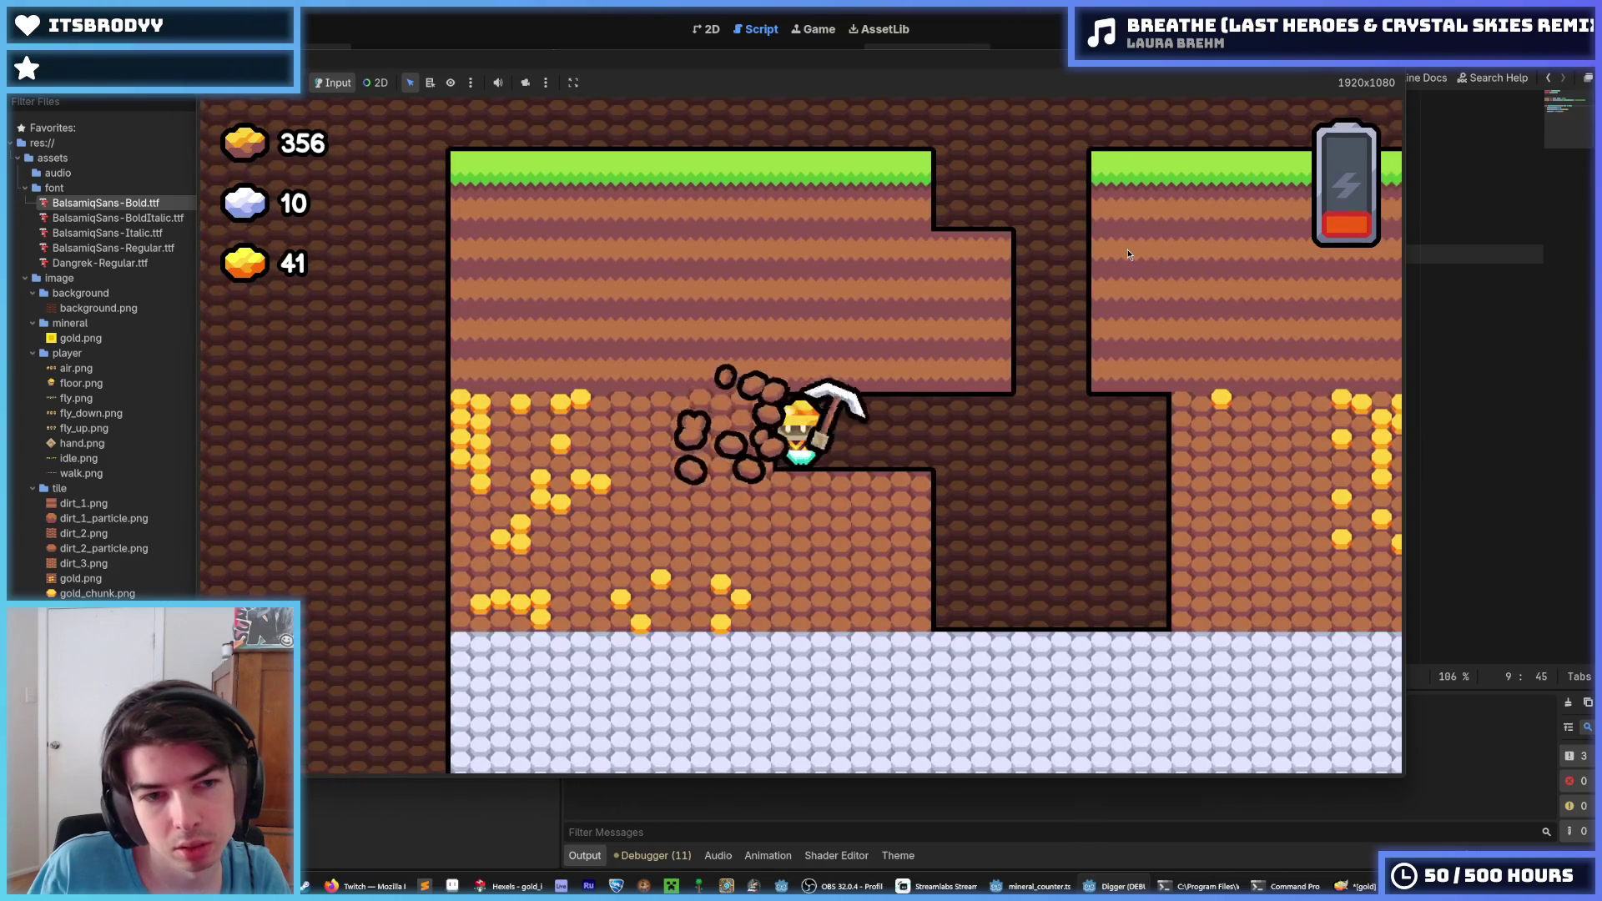
key(Down)
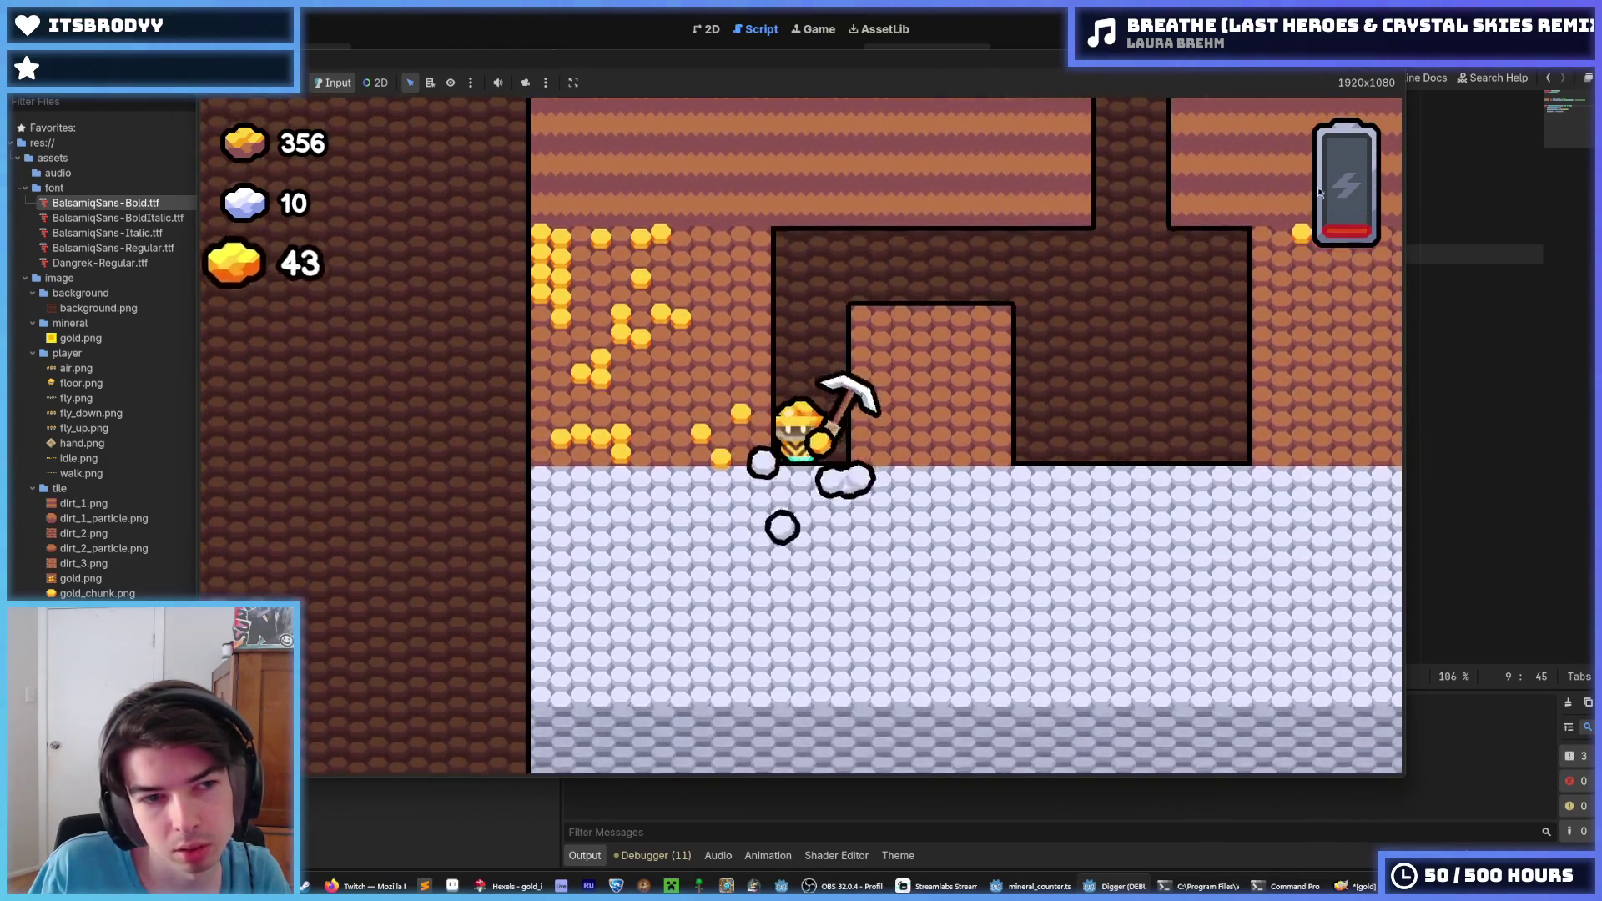
key(F8)
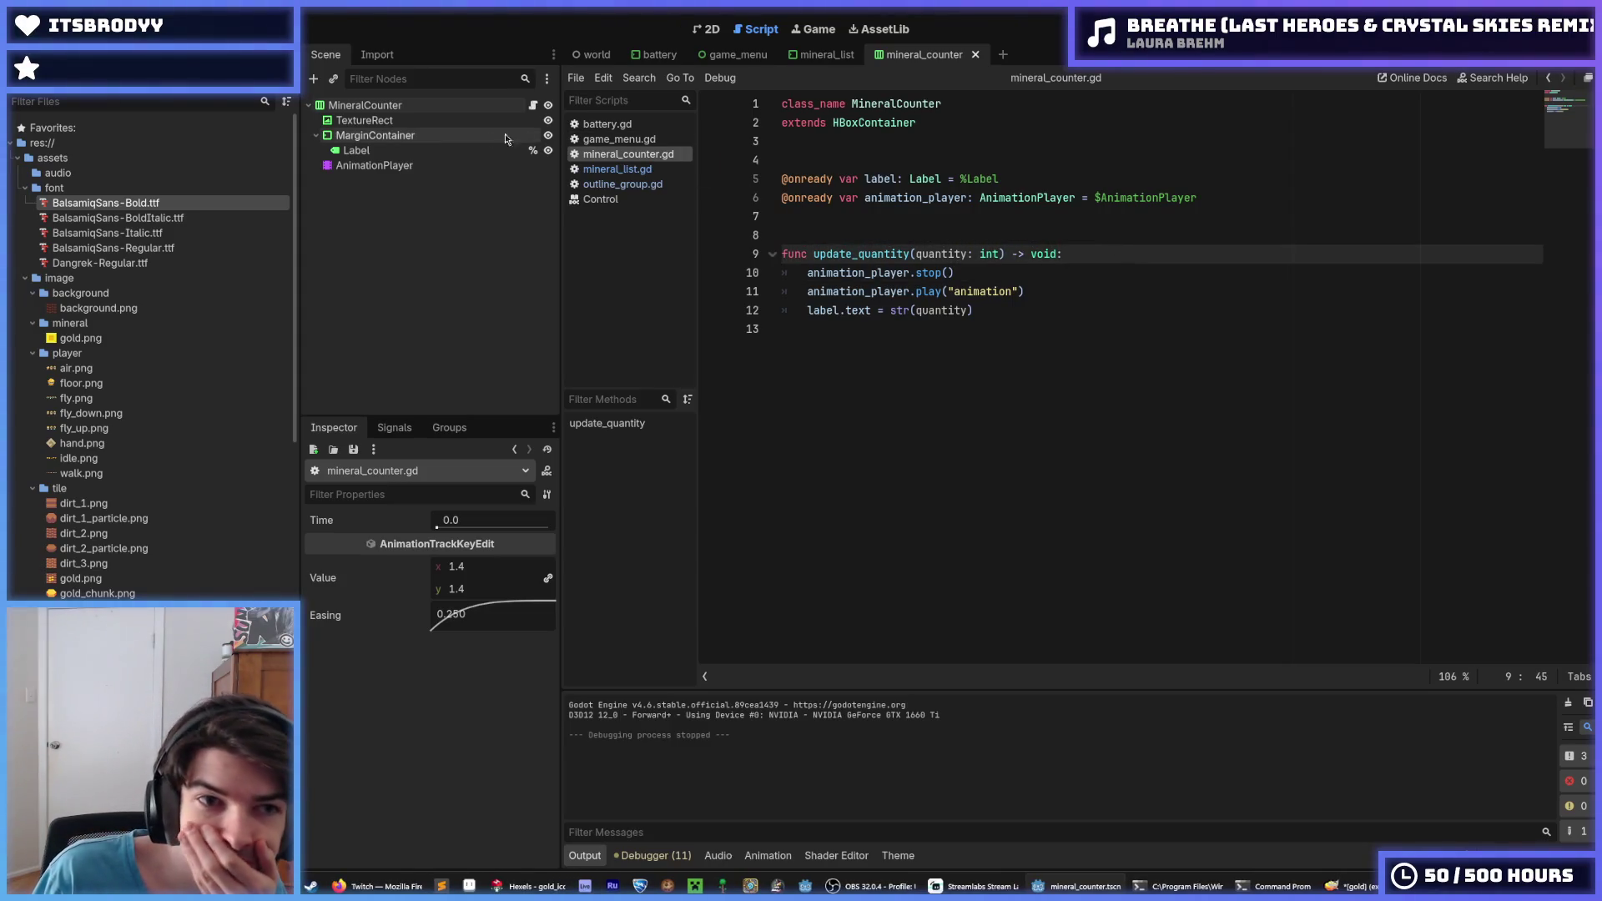
Raise the battery Timer's wait time from 15.0 to 60.0 and rerun the game from mineral_counter
click(660, 56)
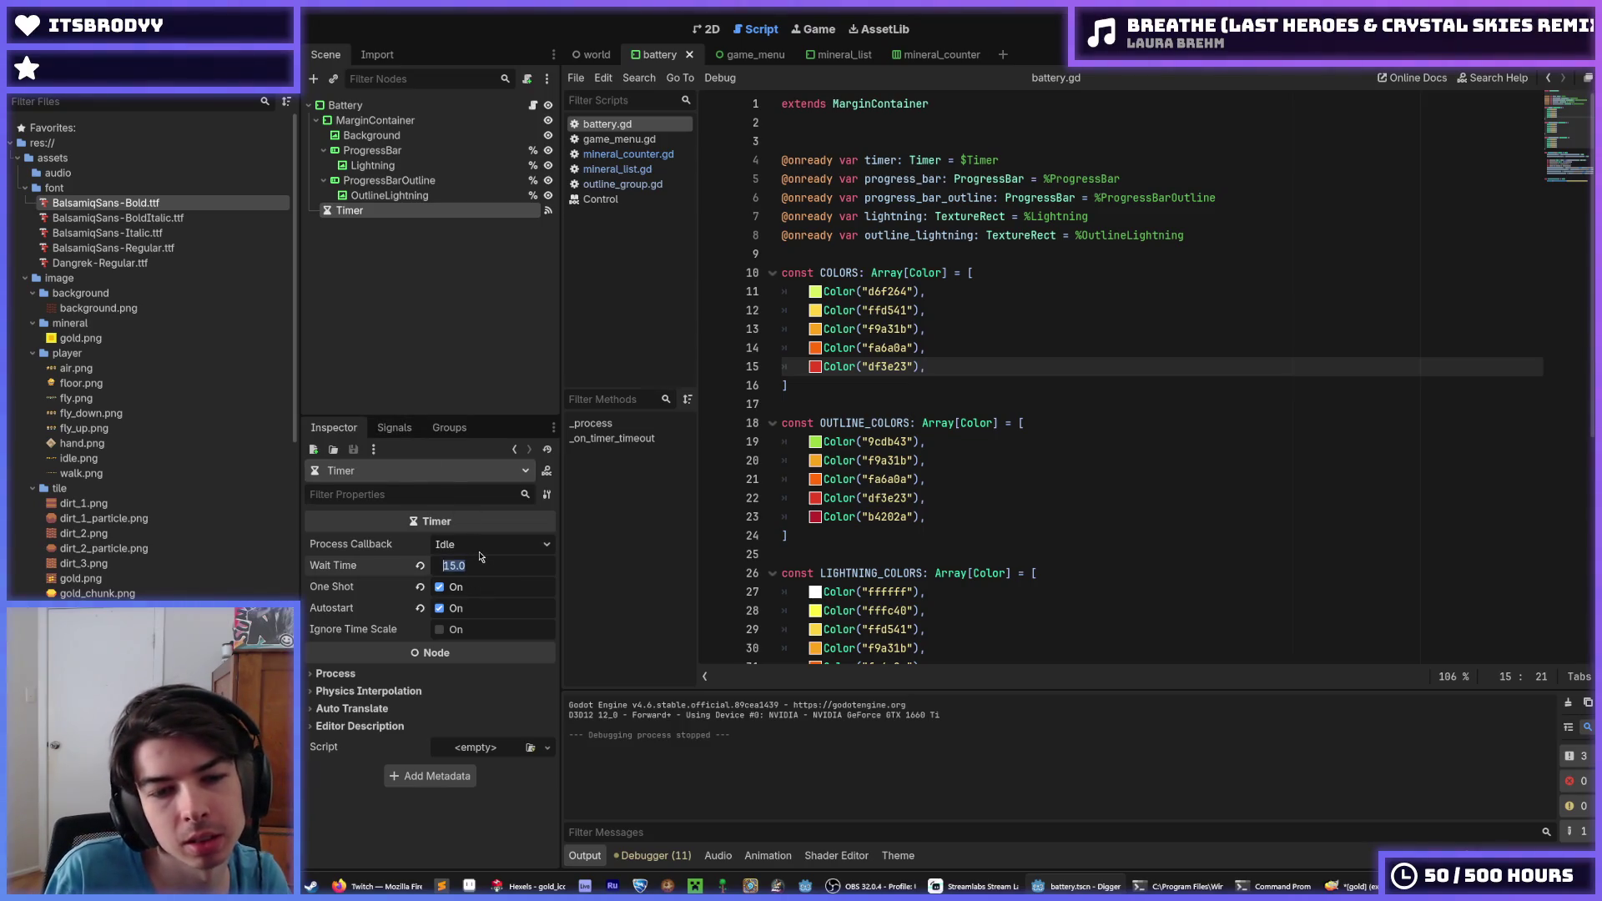
click(924, 54)
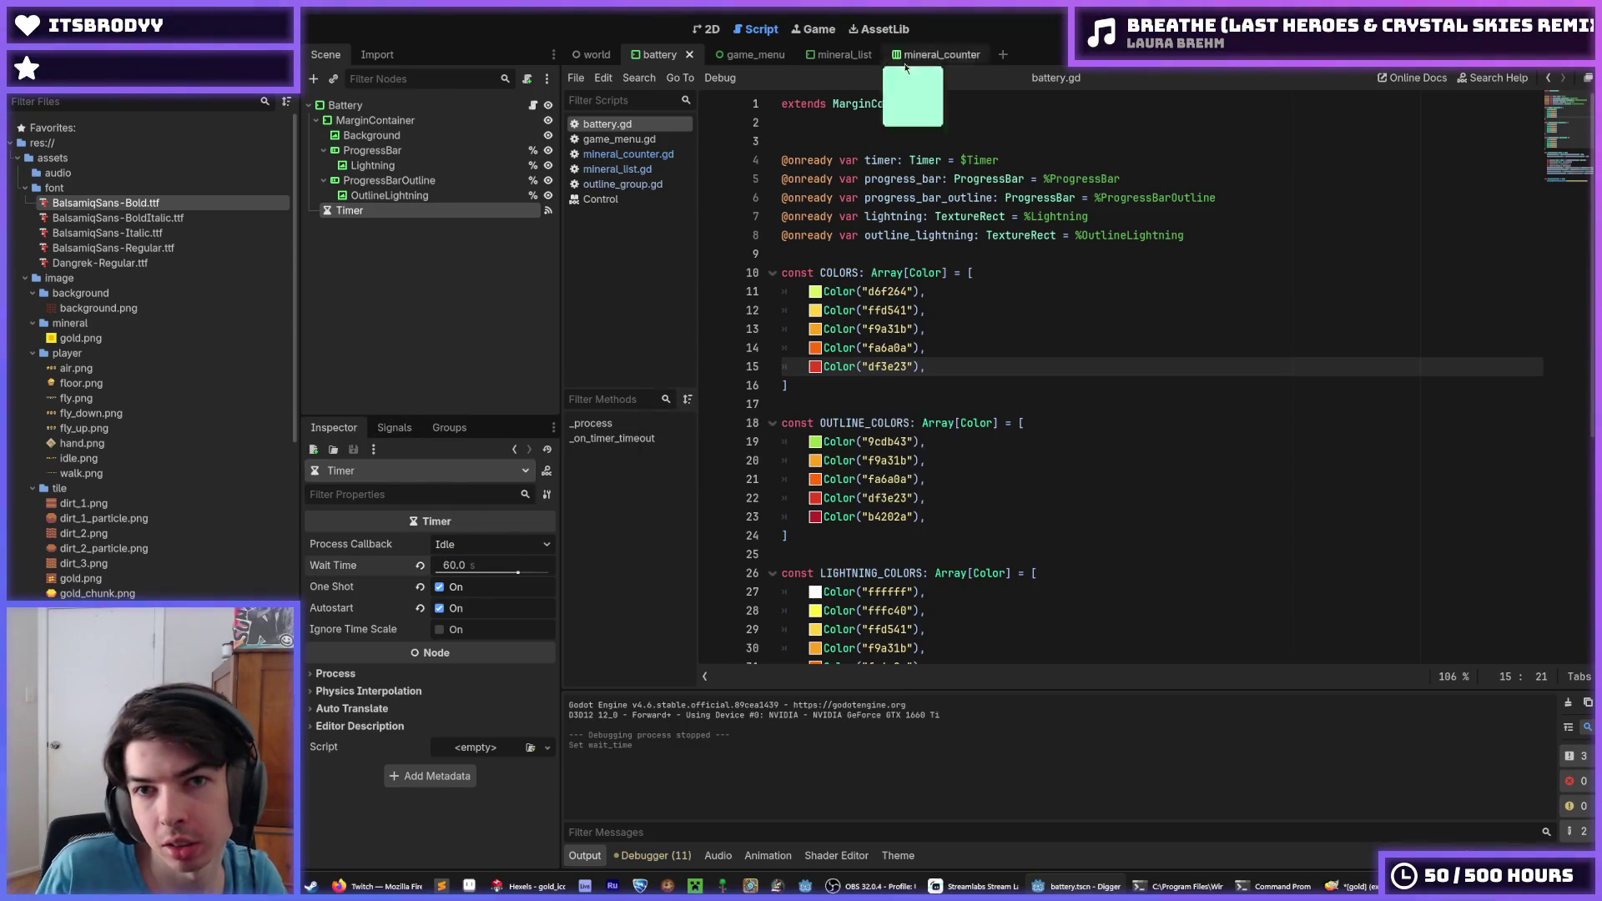
key(F5)
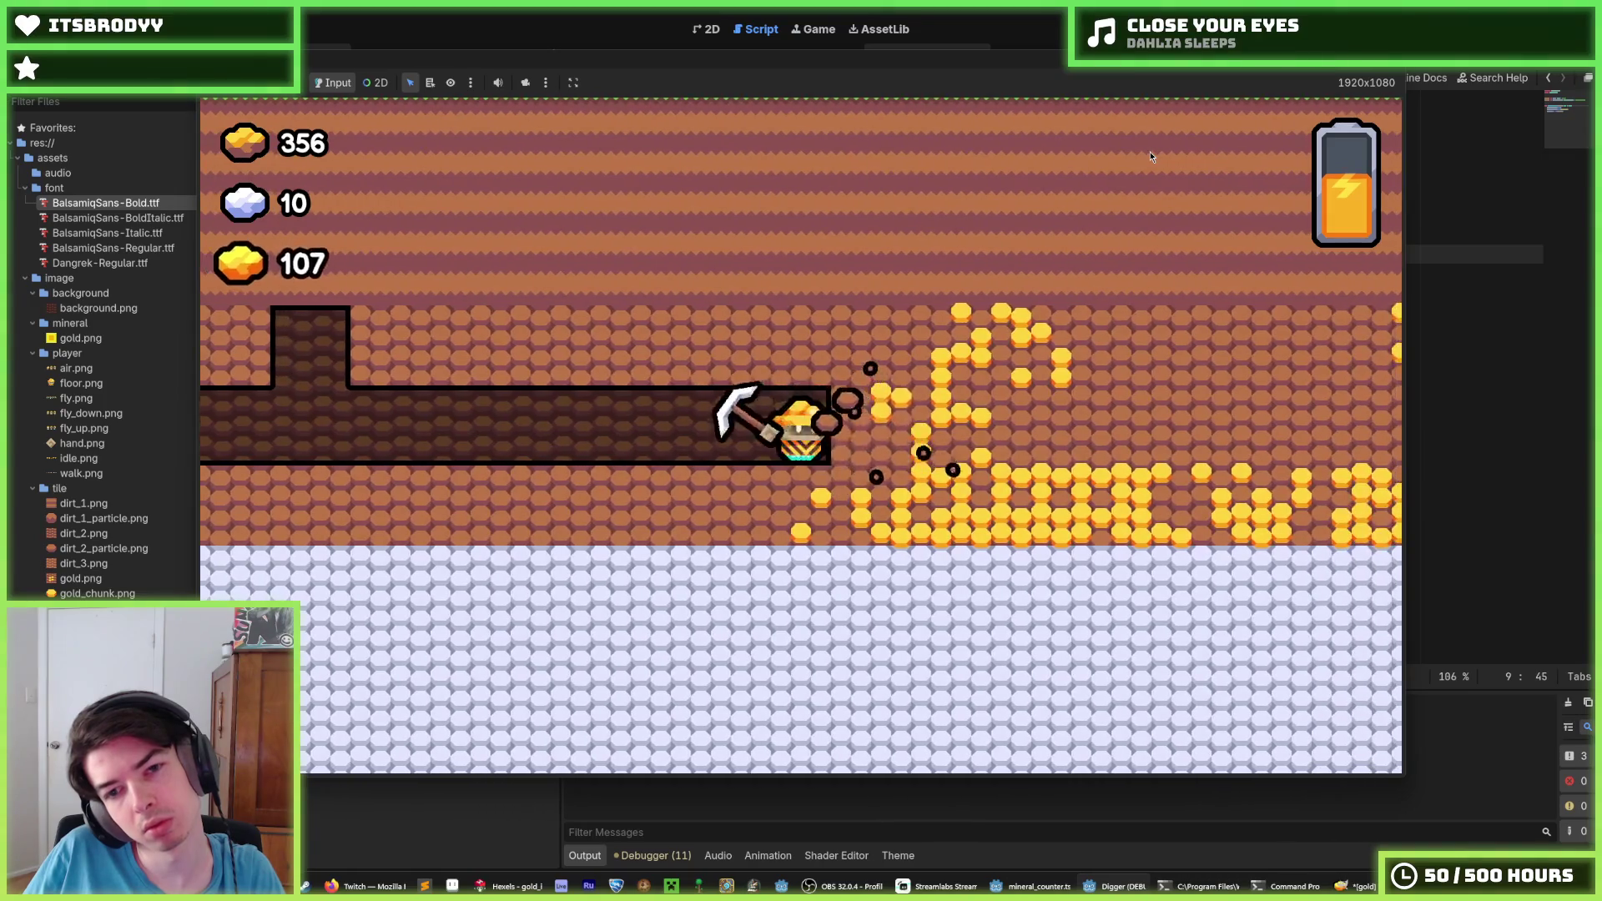
Mine upward through the gold veins until the counter reaches 202, then close the game
key(Up)
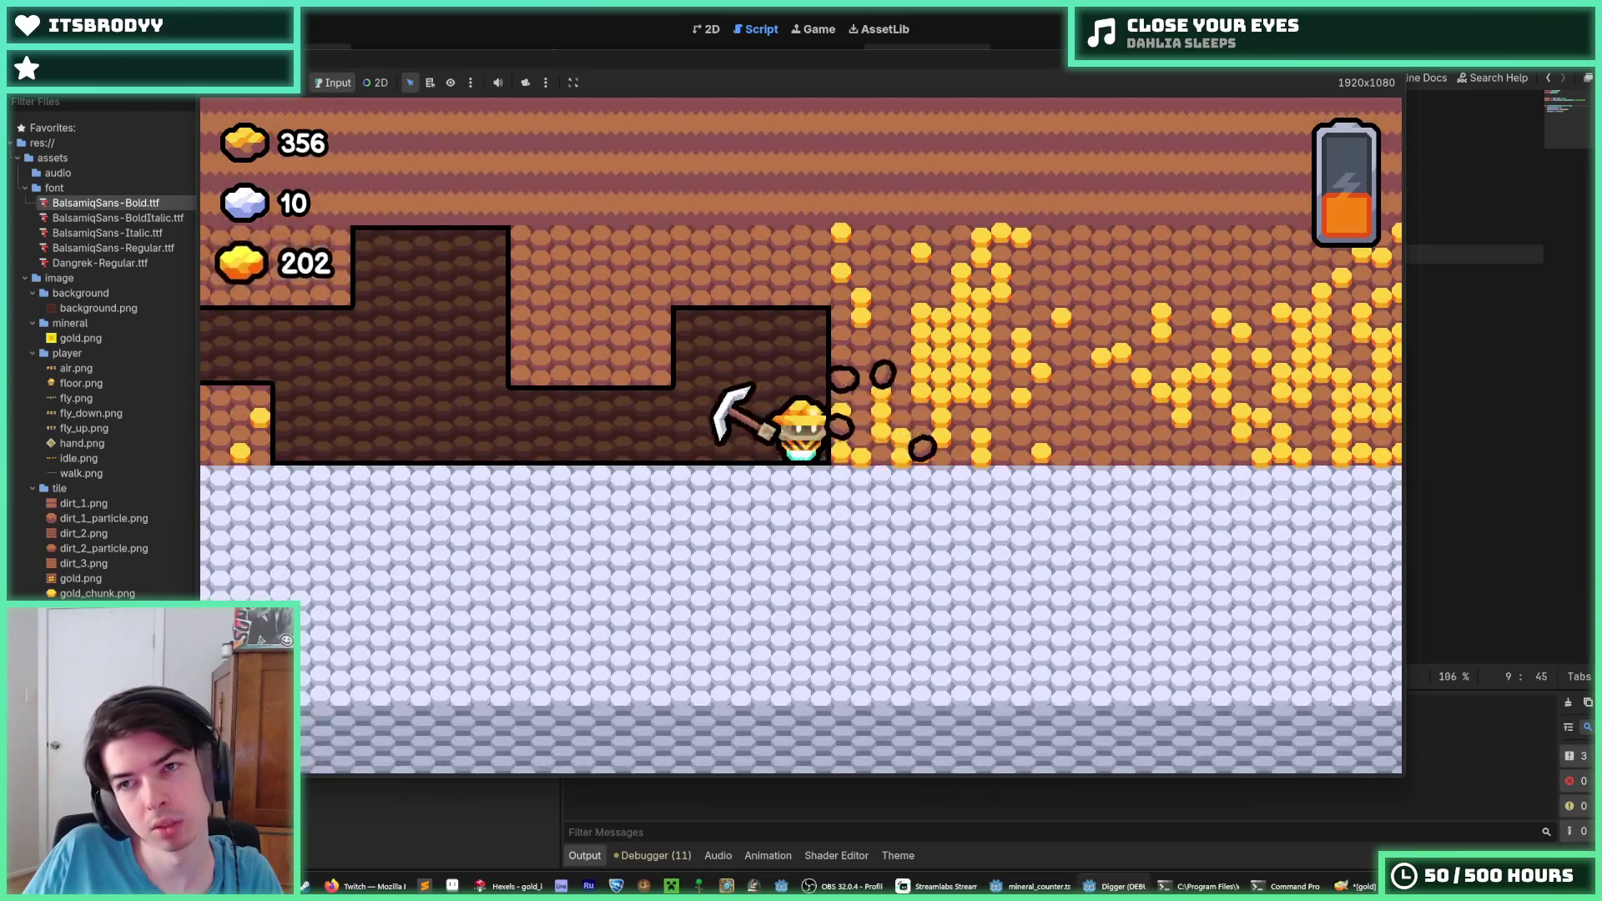
key(alt+F4)
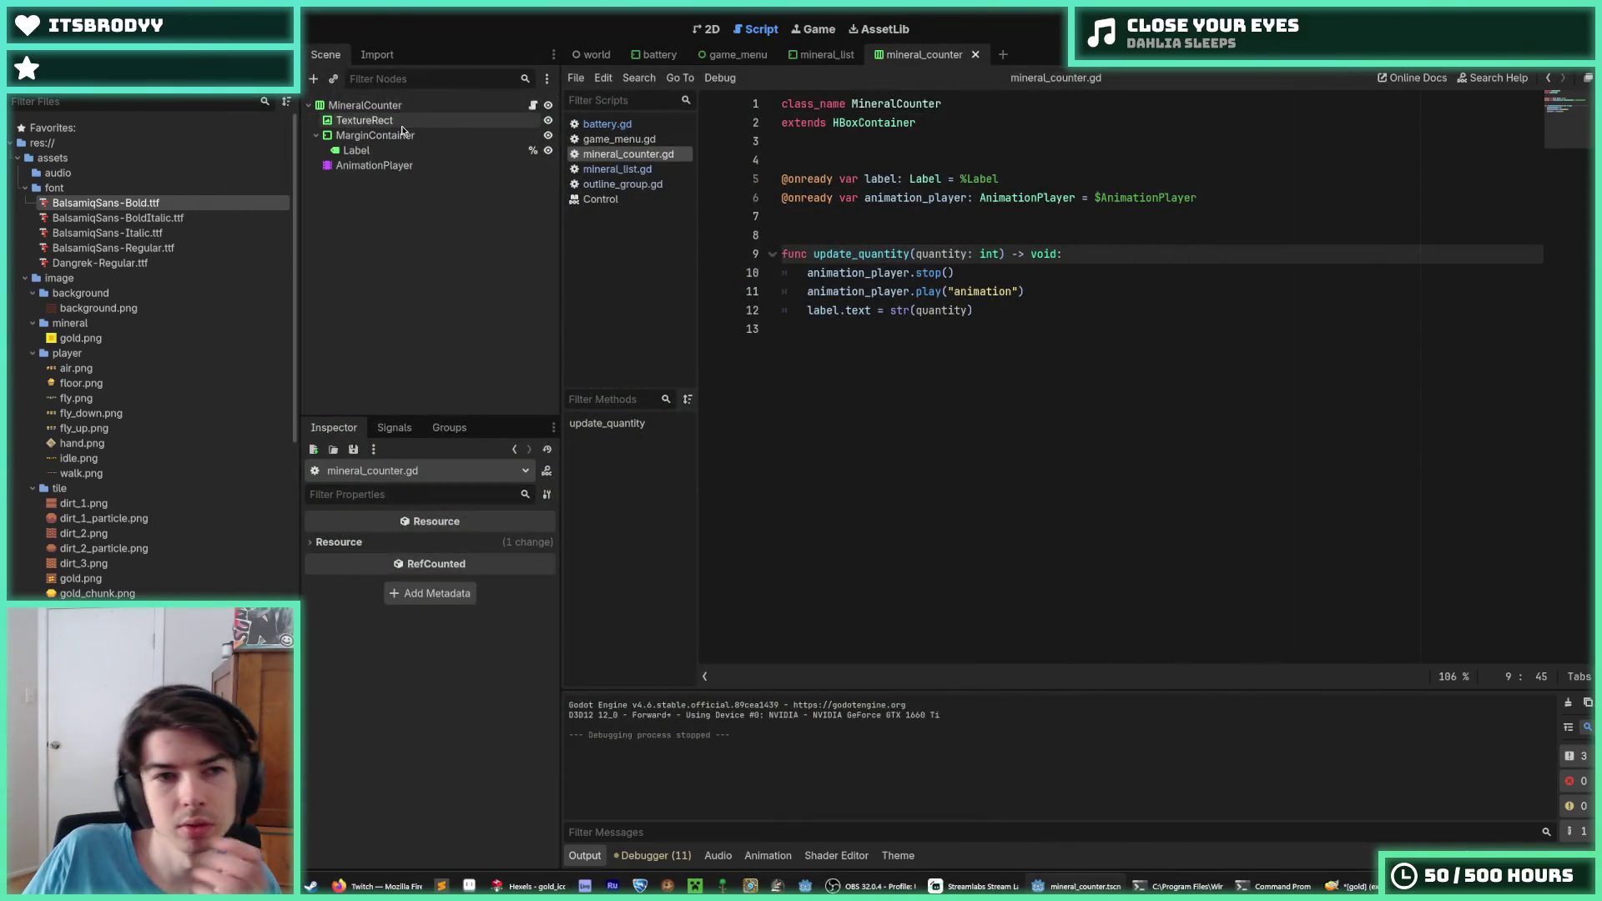
click(408, 121)
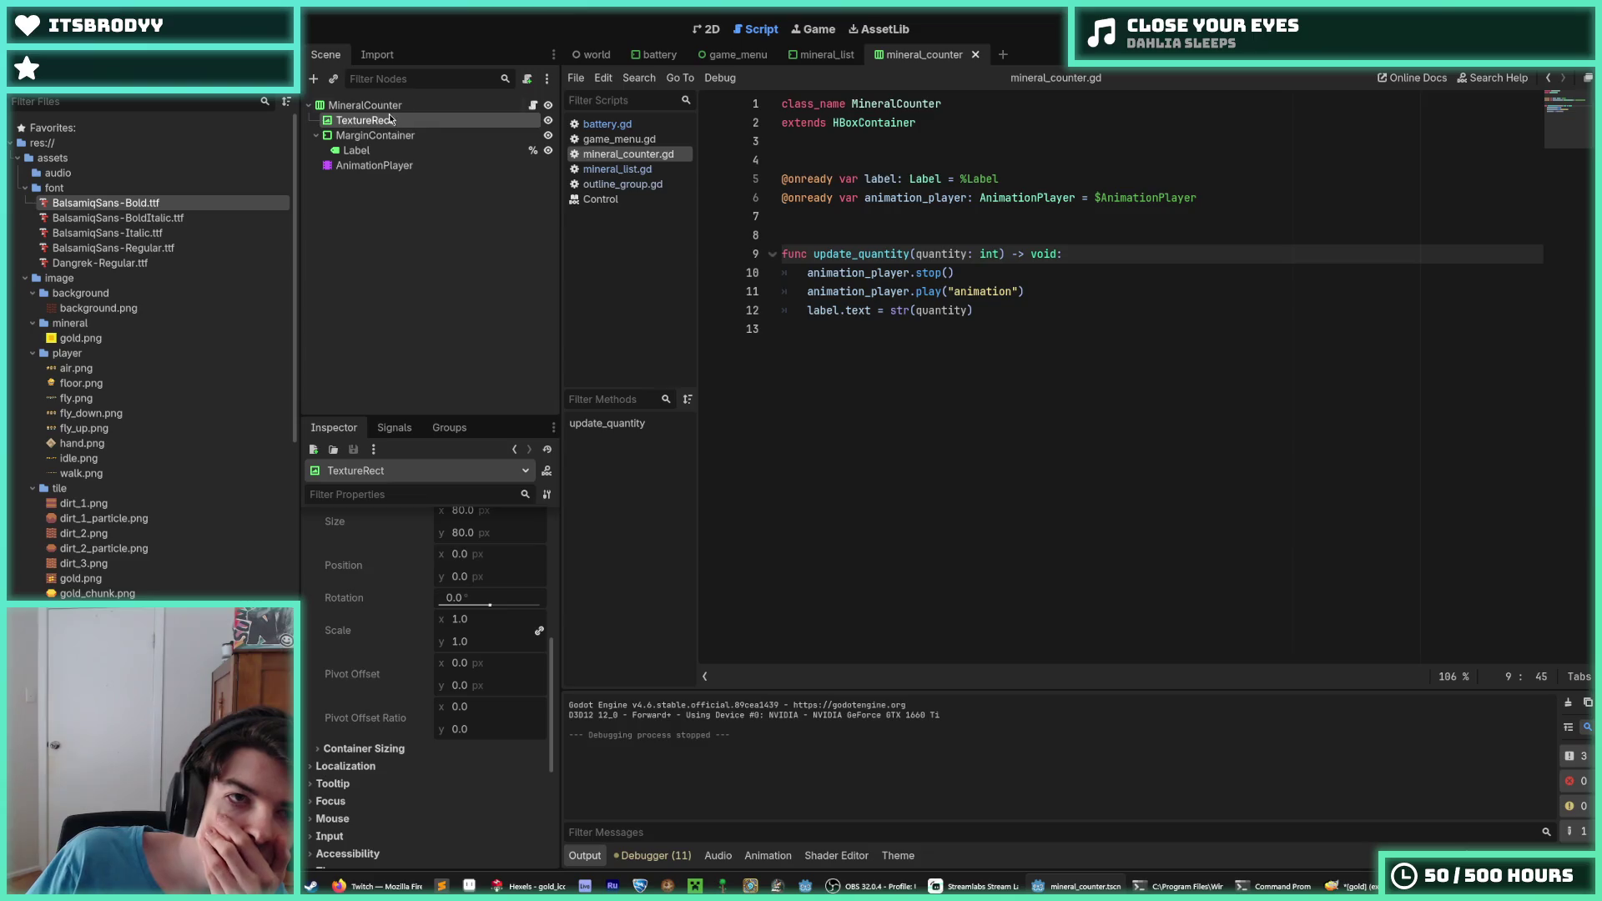
click(422, 107)
click(710, 33)
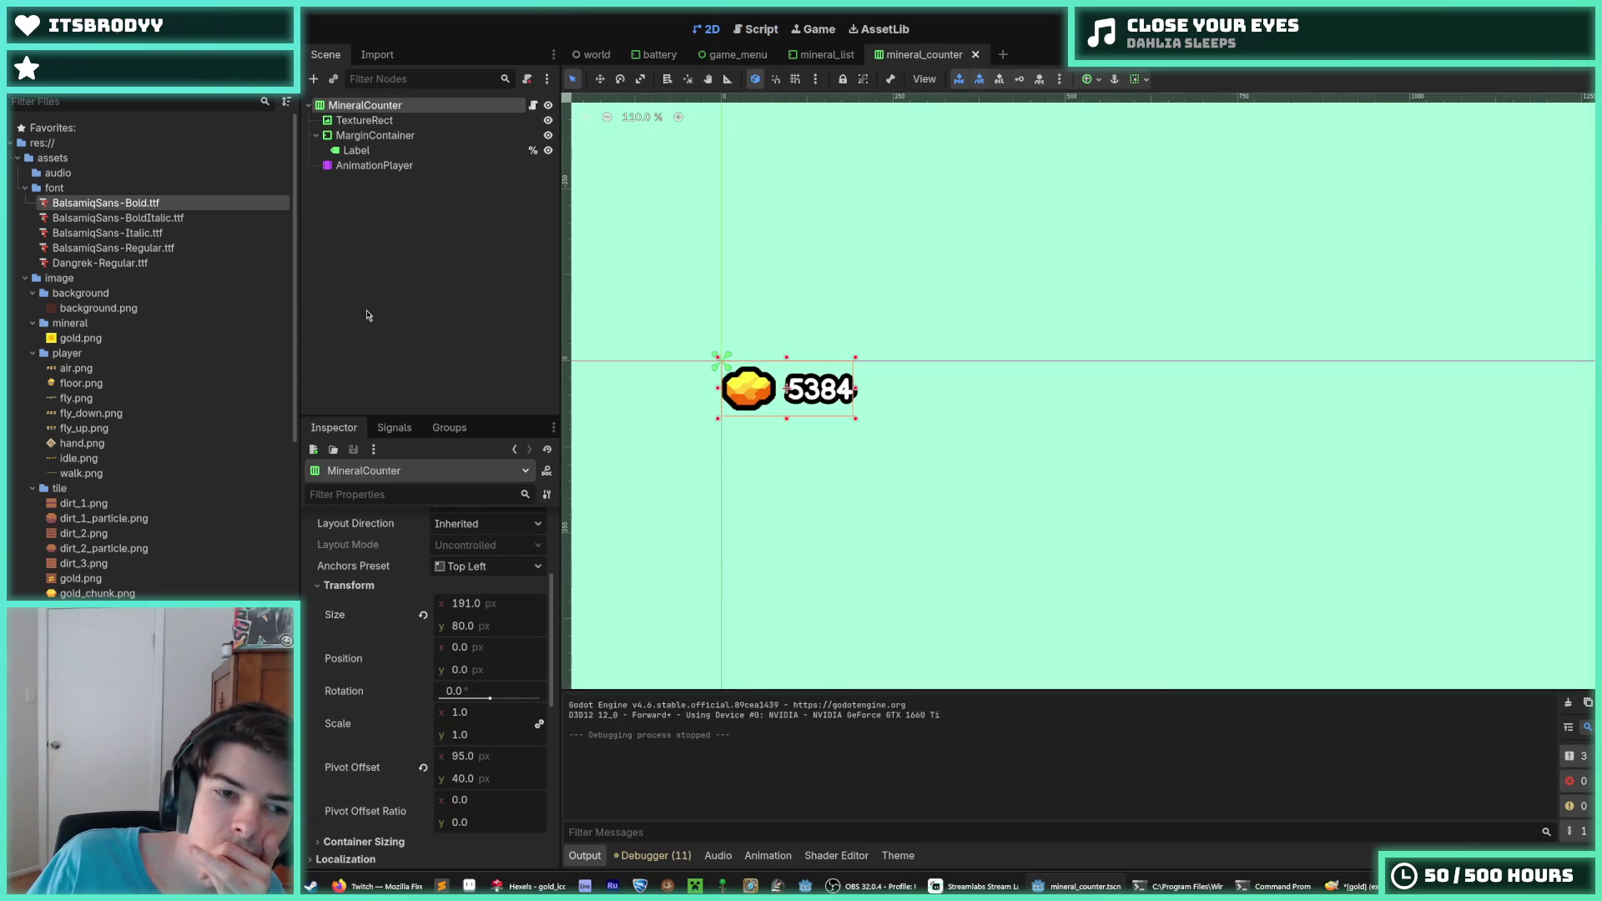
right_click(380, 123)
click(439, 160)
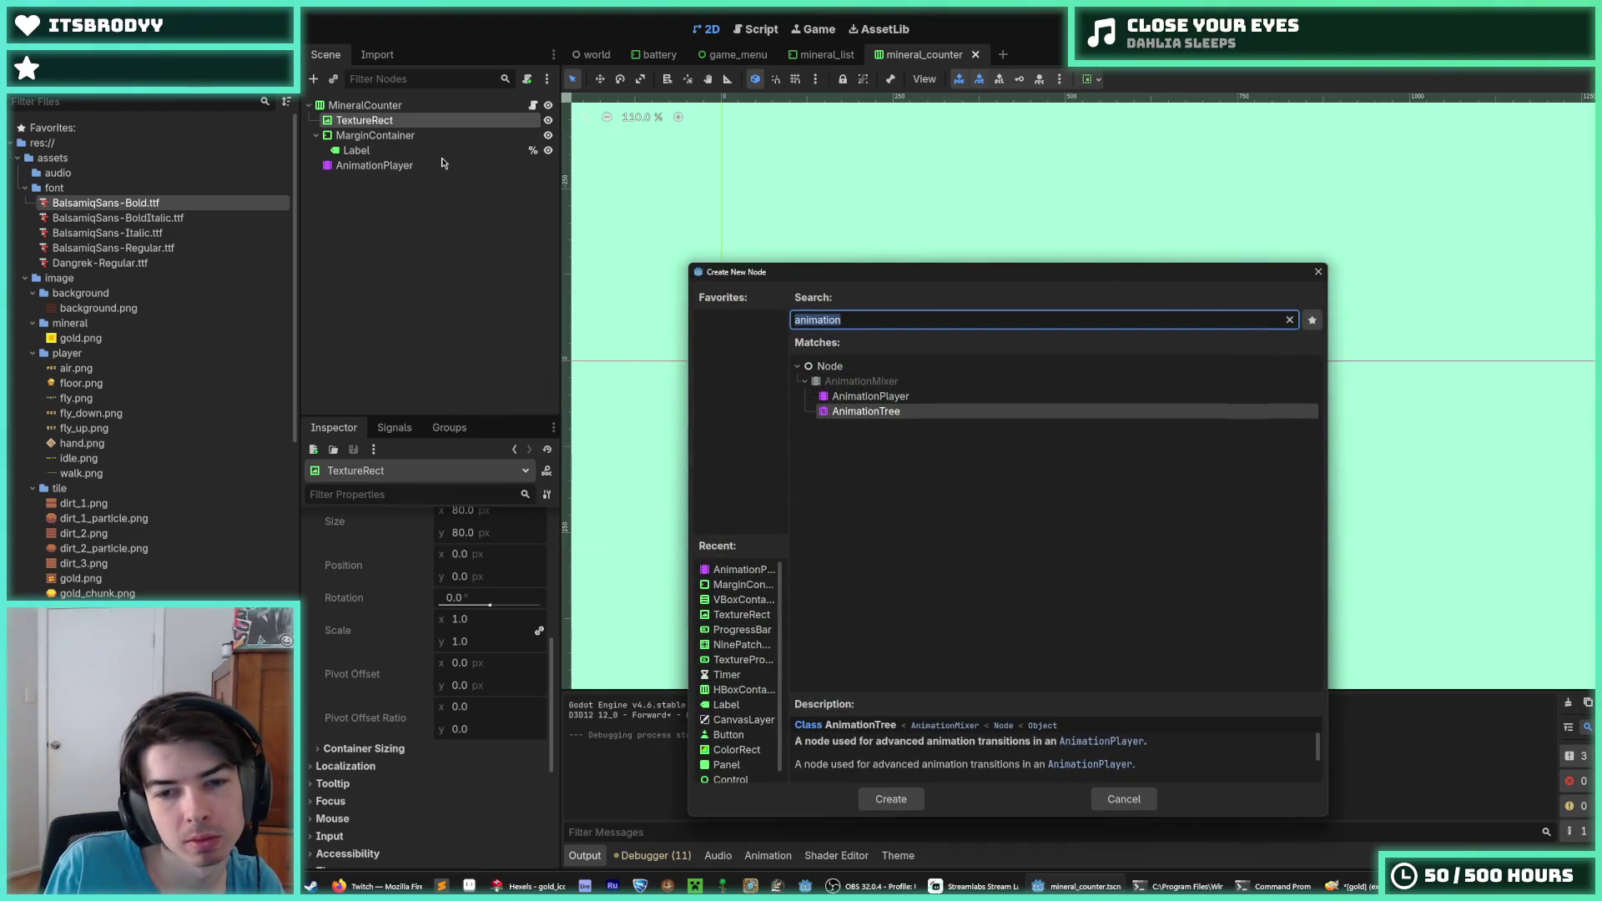
text(node2d)
key(Return)
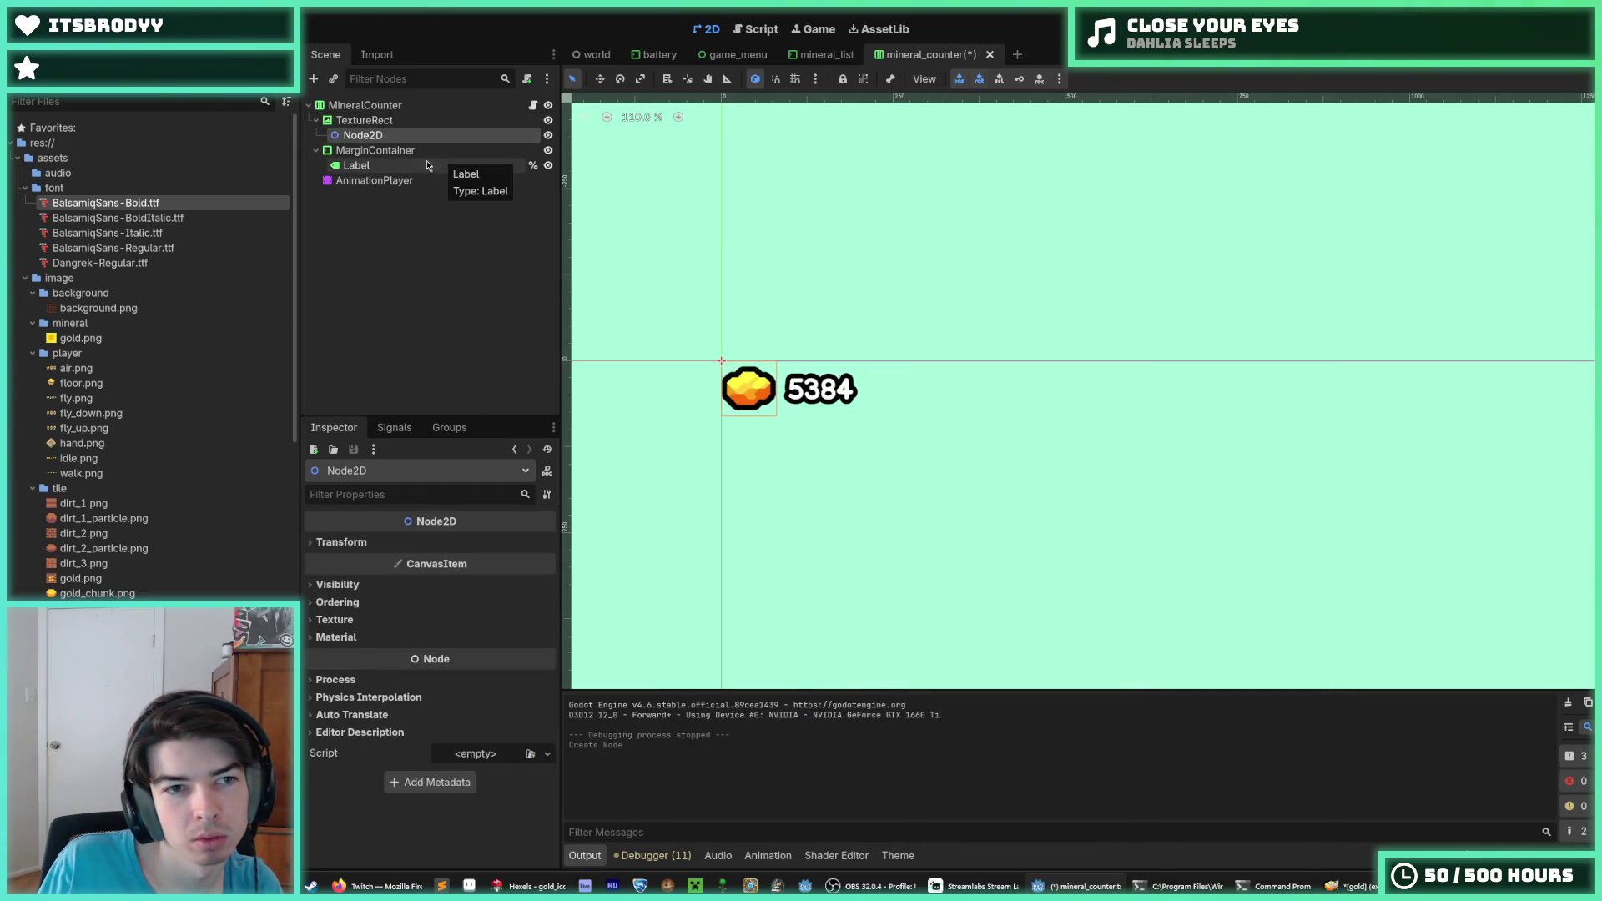
drag(376, 138, 360, 123)
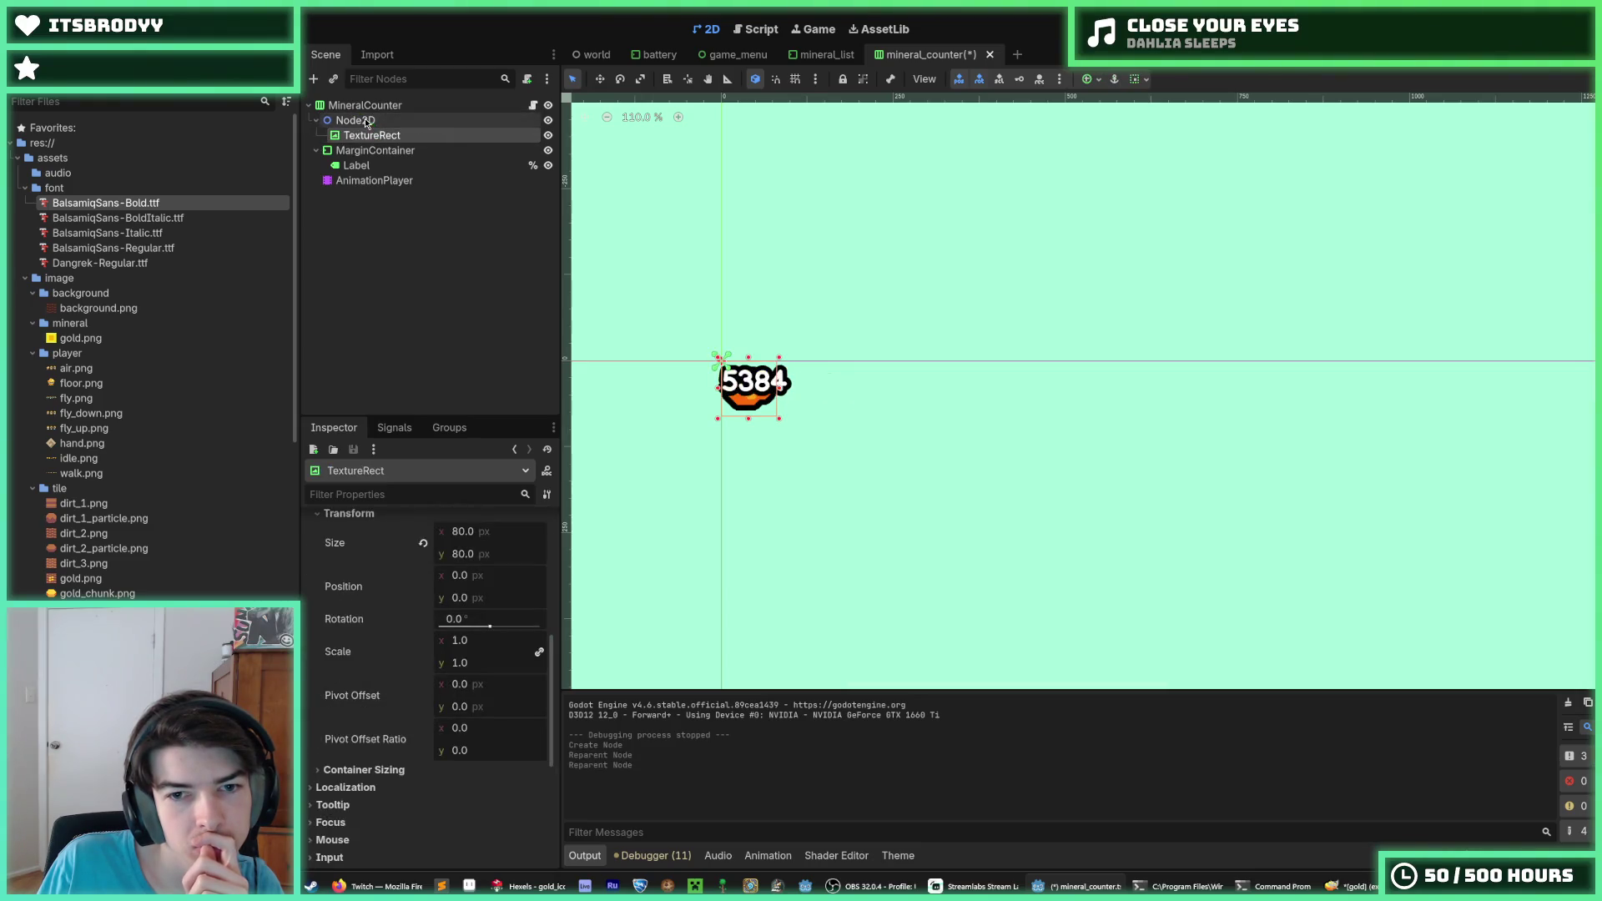
click(360, 125)
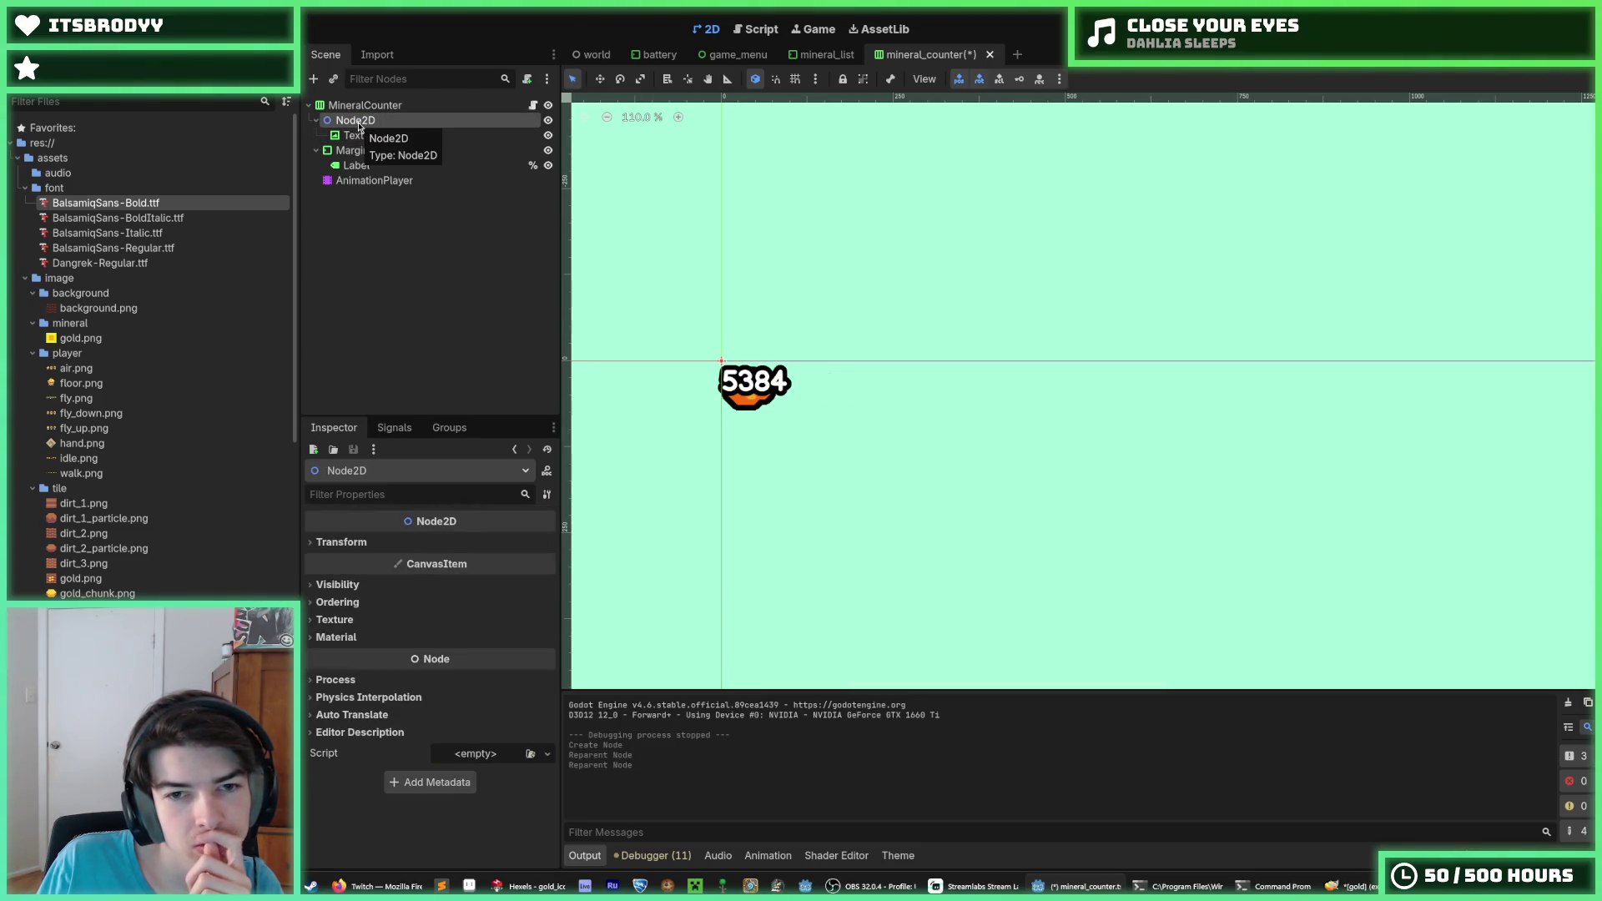
right_click(360, 125)
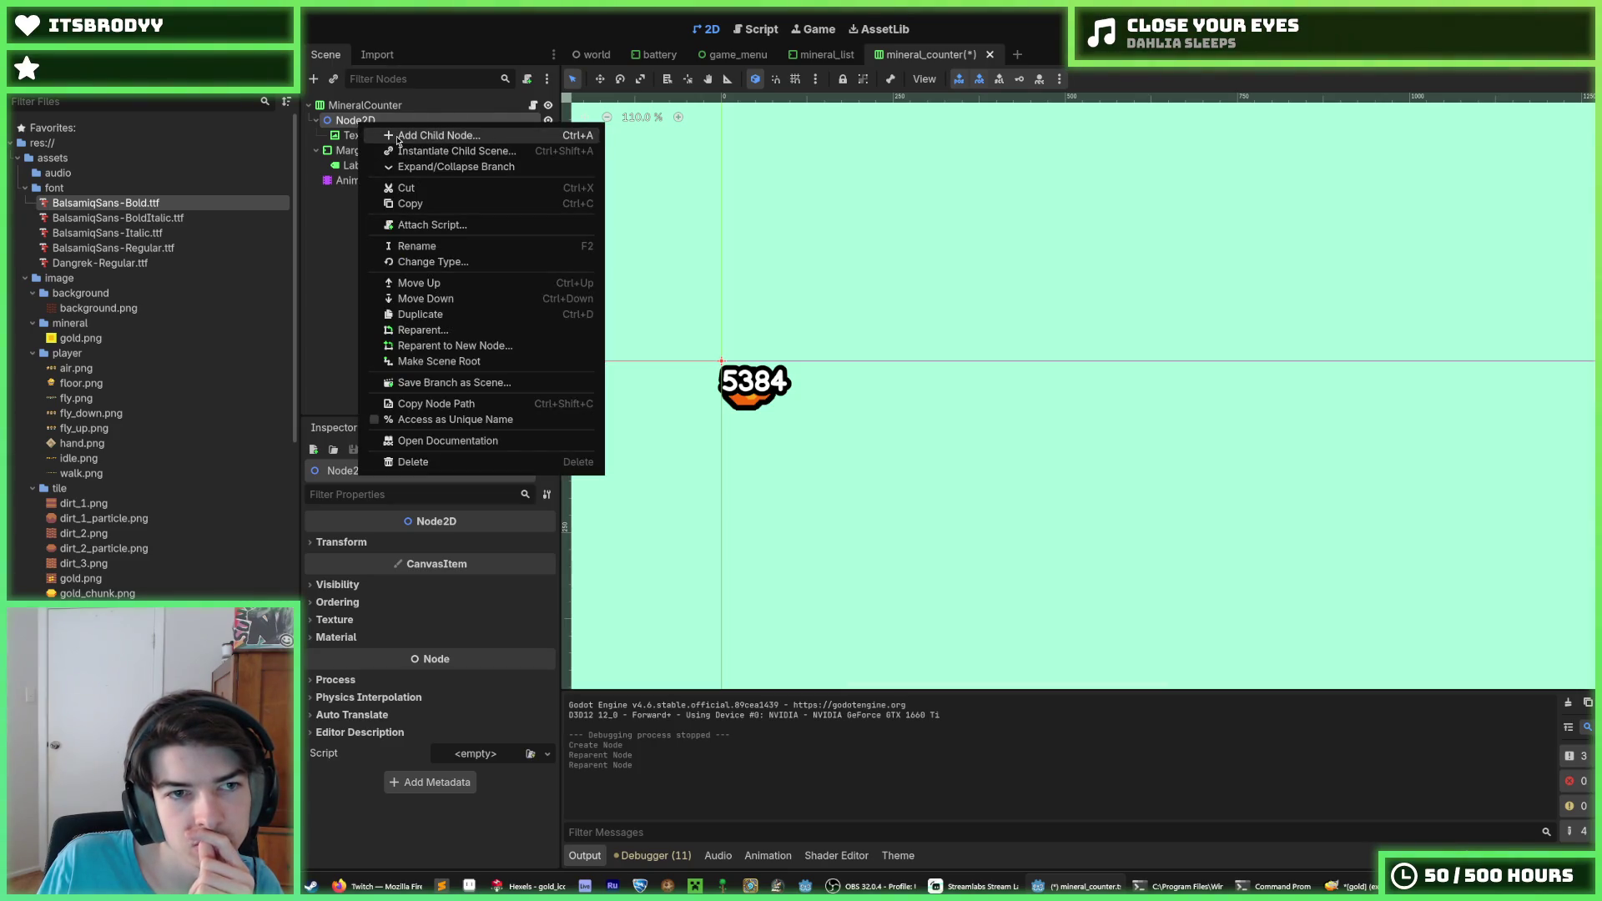
click(376, 107)
click(375, 107)
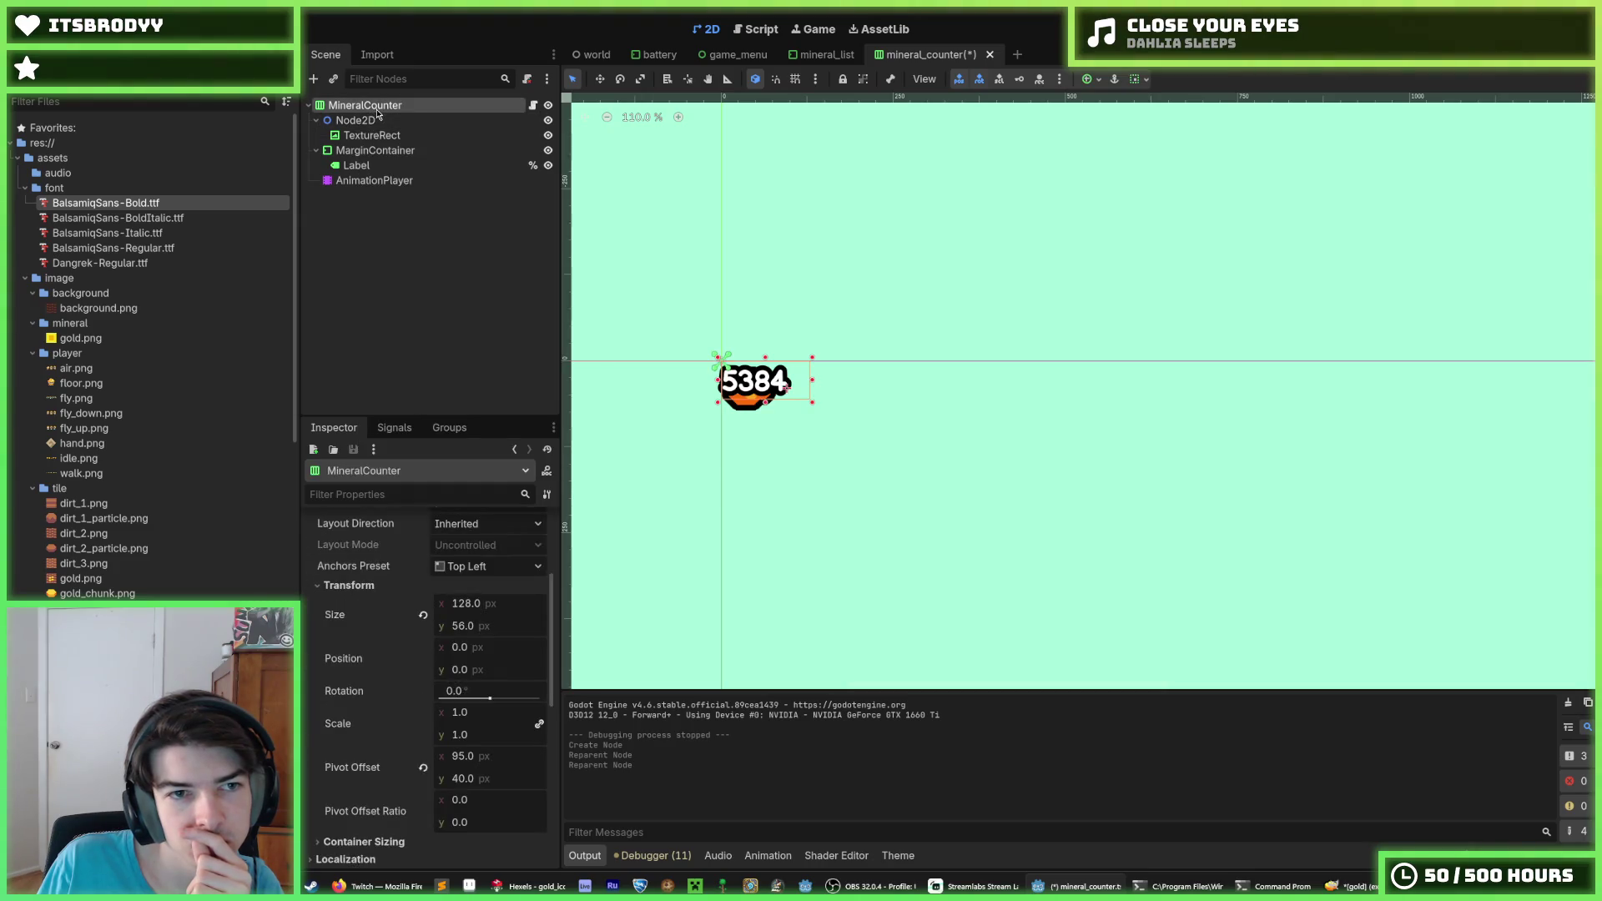
right_click(380, 115)
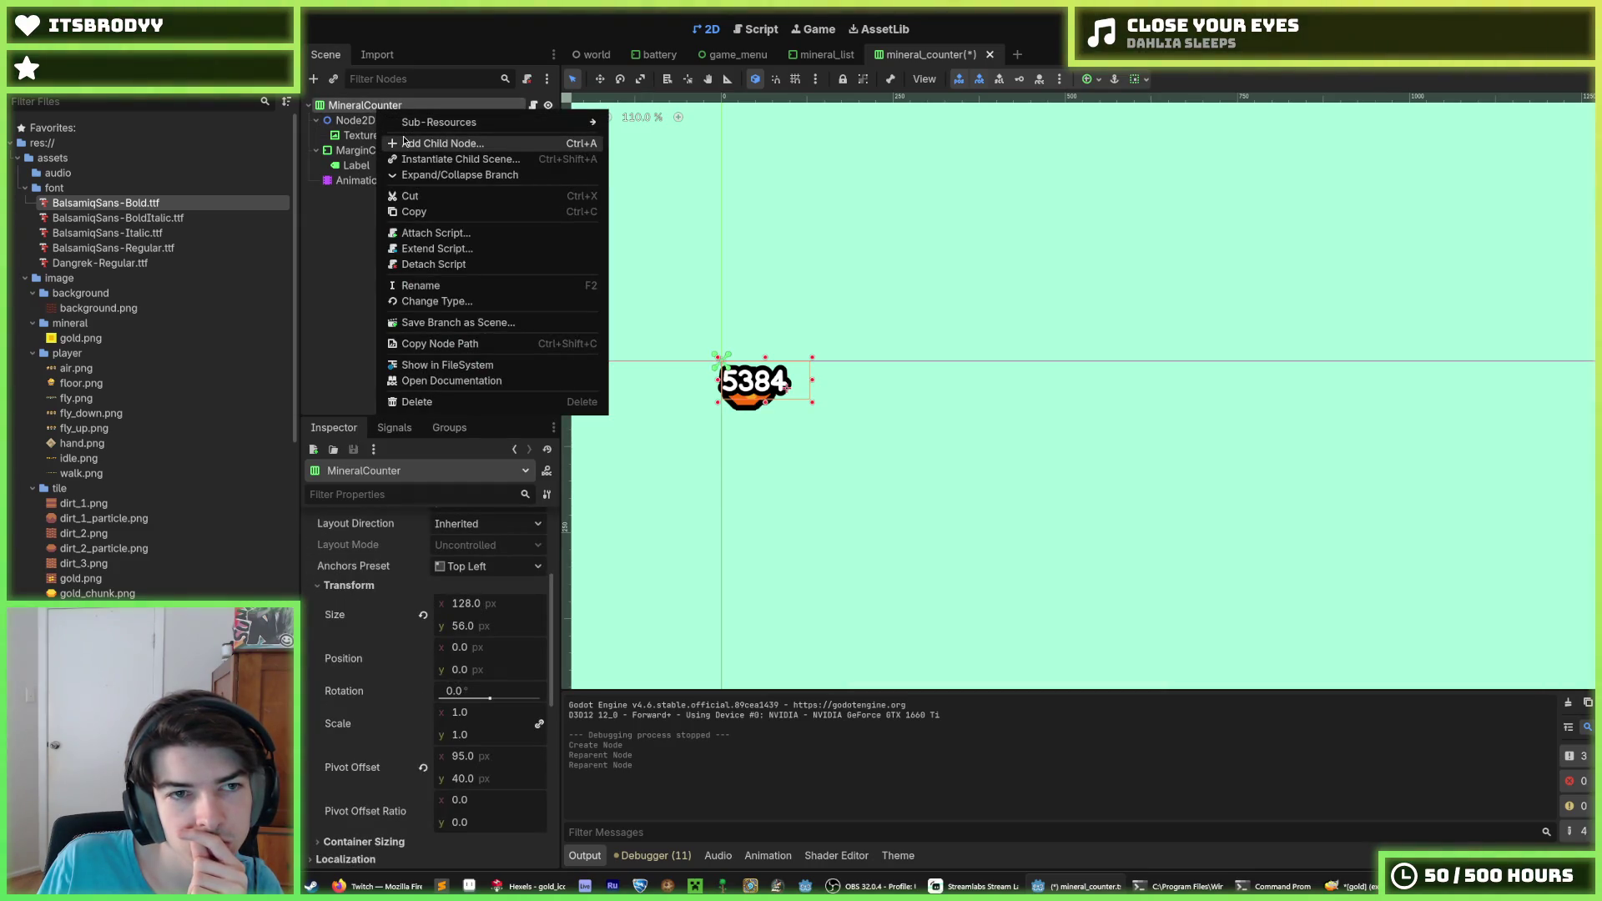
click(363, 123)
click(364, 123)
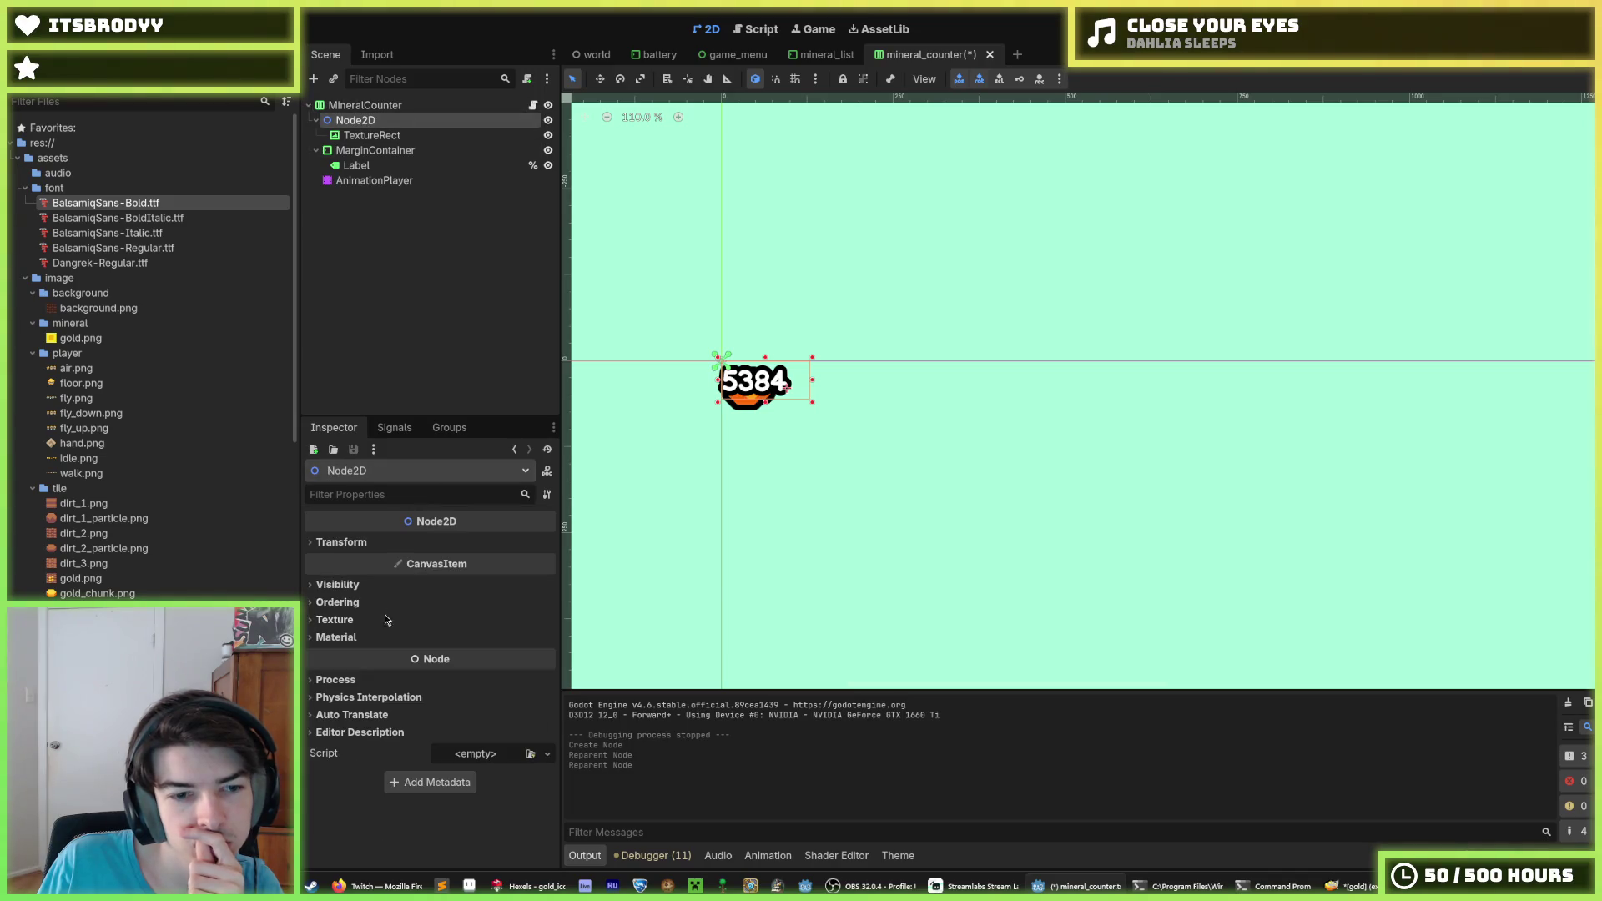
click(370, 543)
click(459, 560)
text(64)
key(Return)
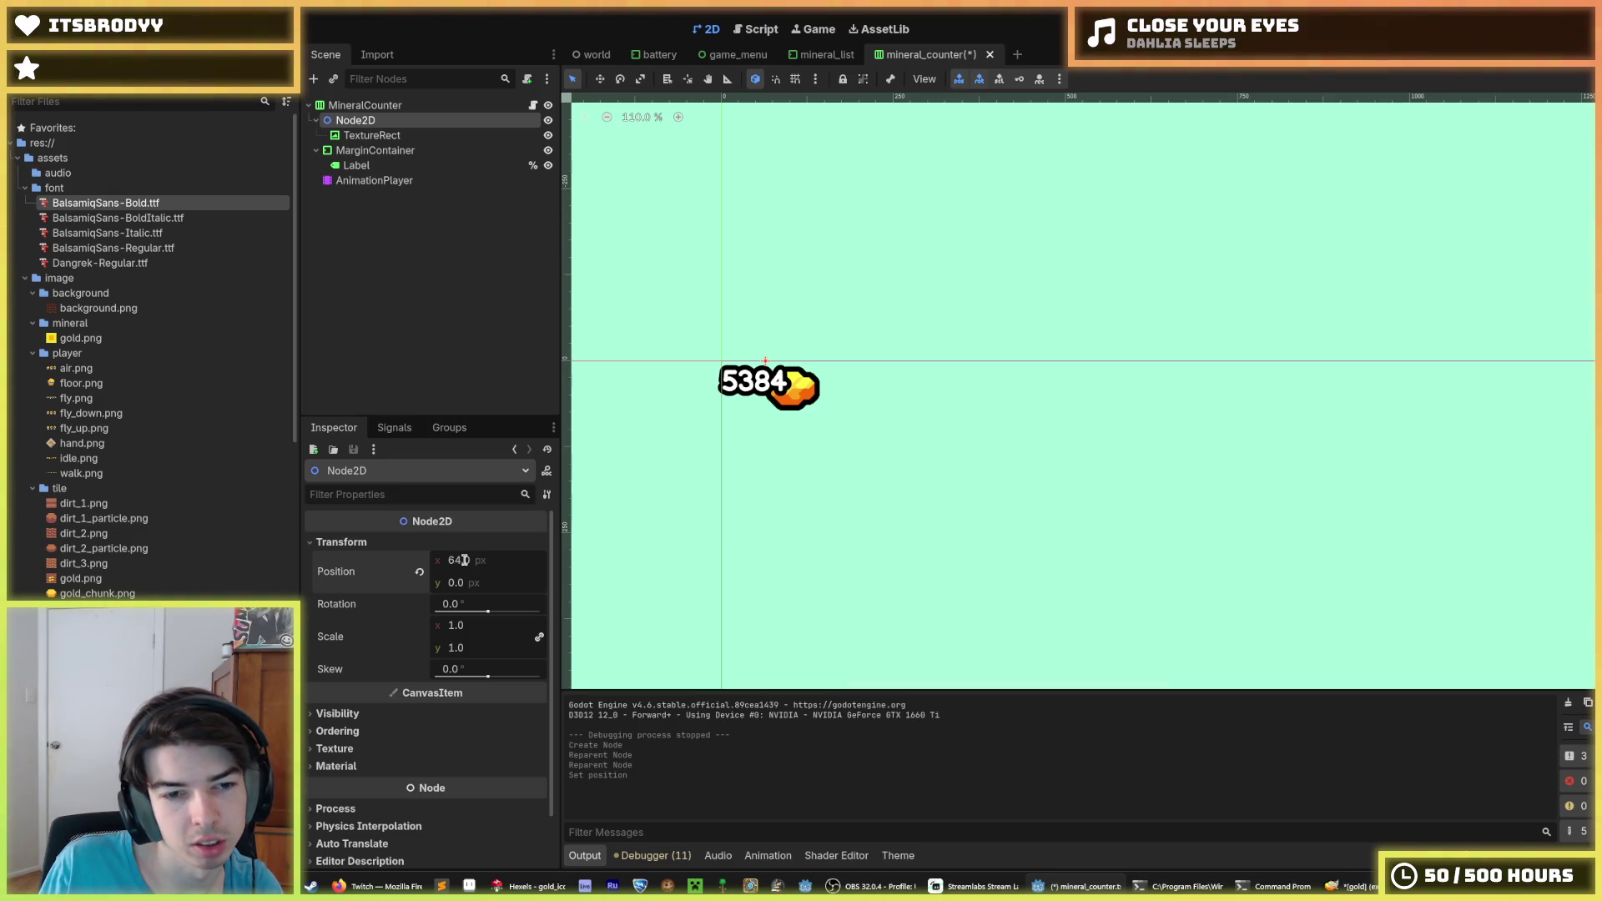
click(420, 572)
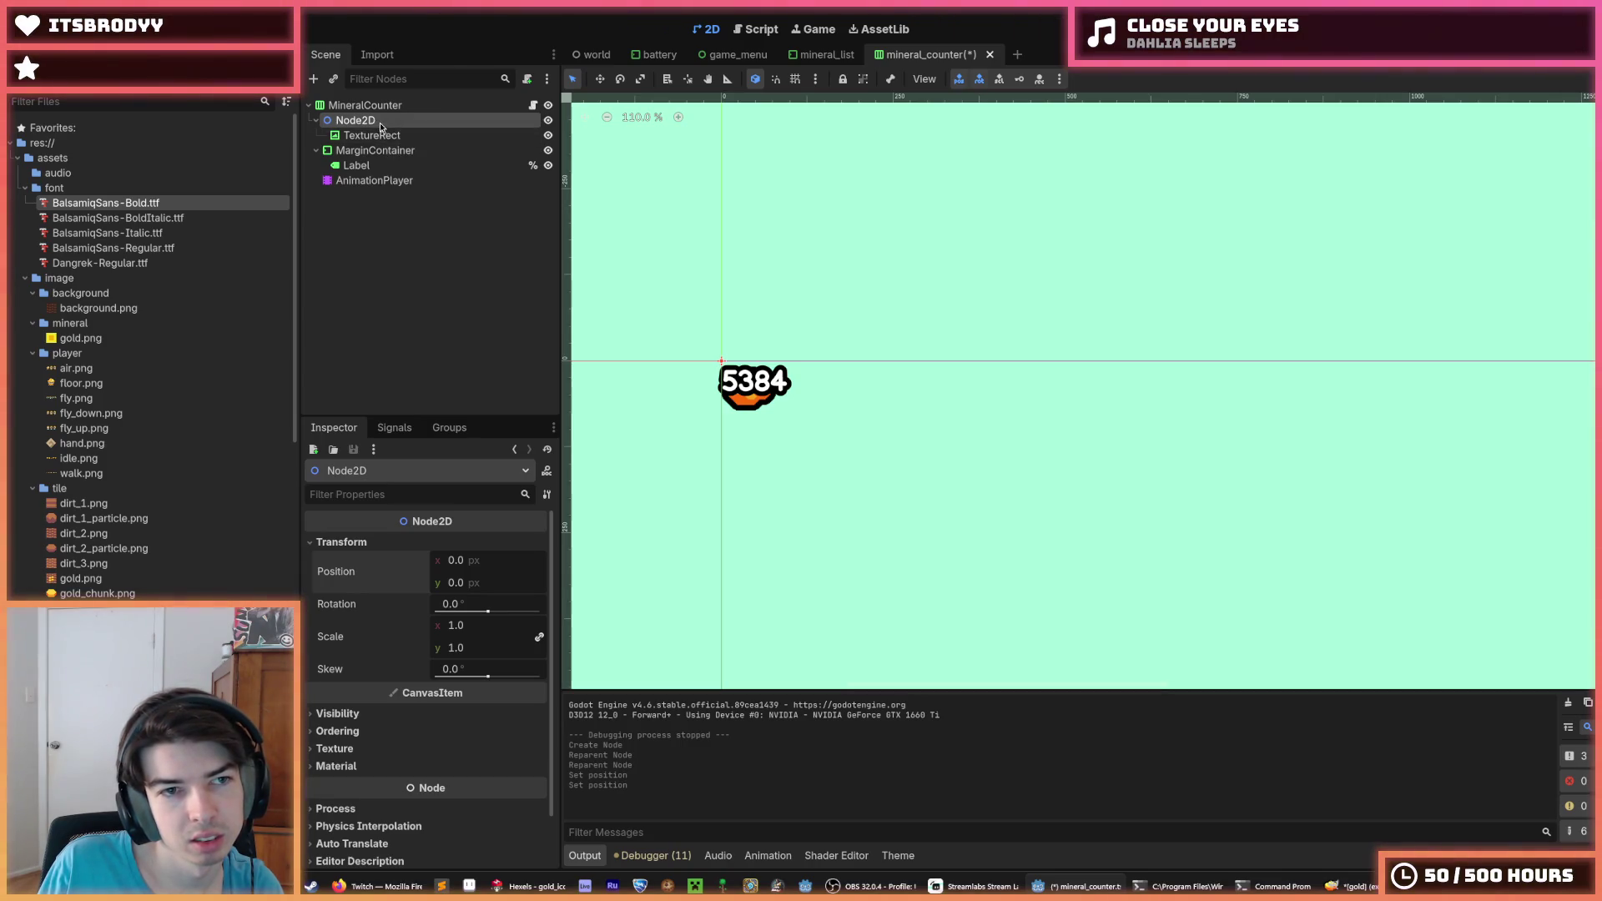
right_click(350, 105)
Add a Node2D child (Node2D2) and nest the MarginContainer and its Label under it
click(375, 118)
text(node)
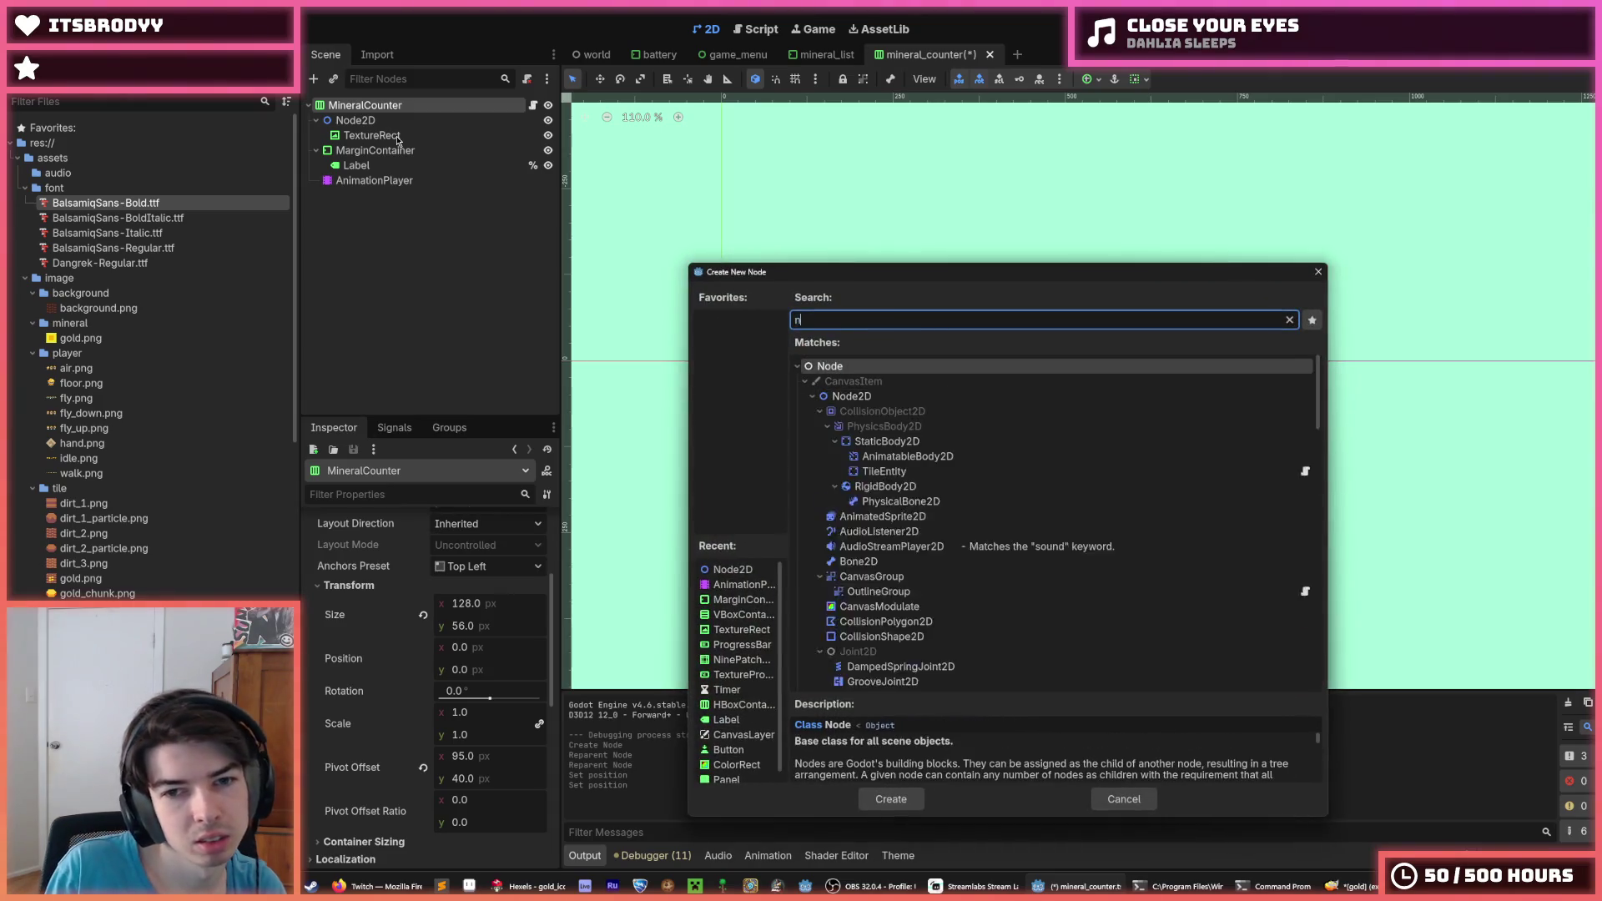
key(Down)
key(Return)
drag(383, 199, 367, 148)
click(377, 166)
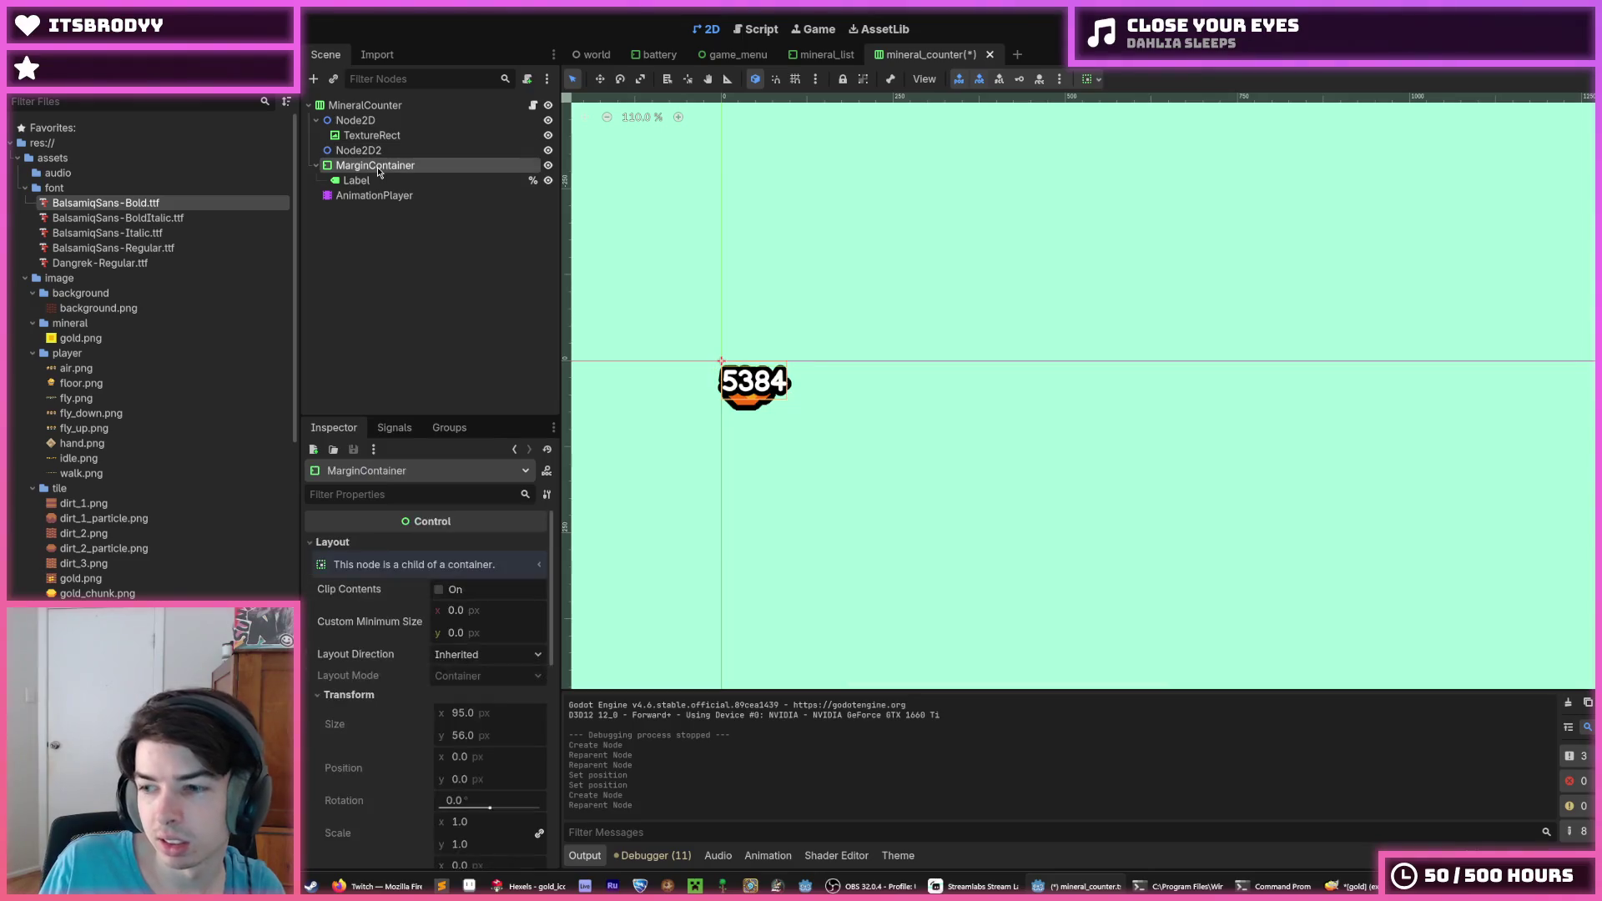
drag(377, 166, 383, 150)
key(ctrl+z)
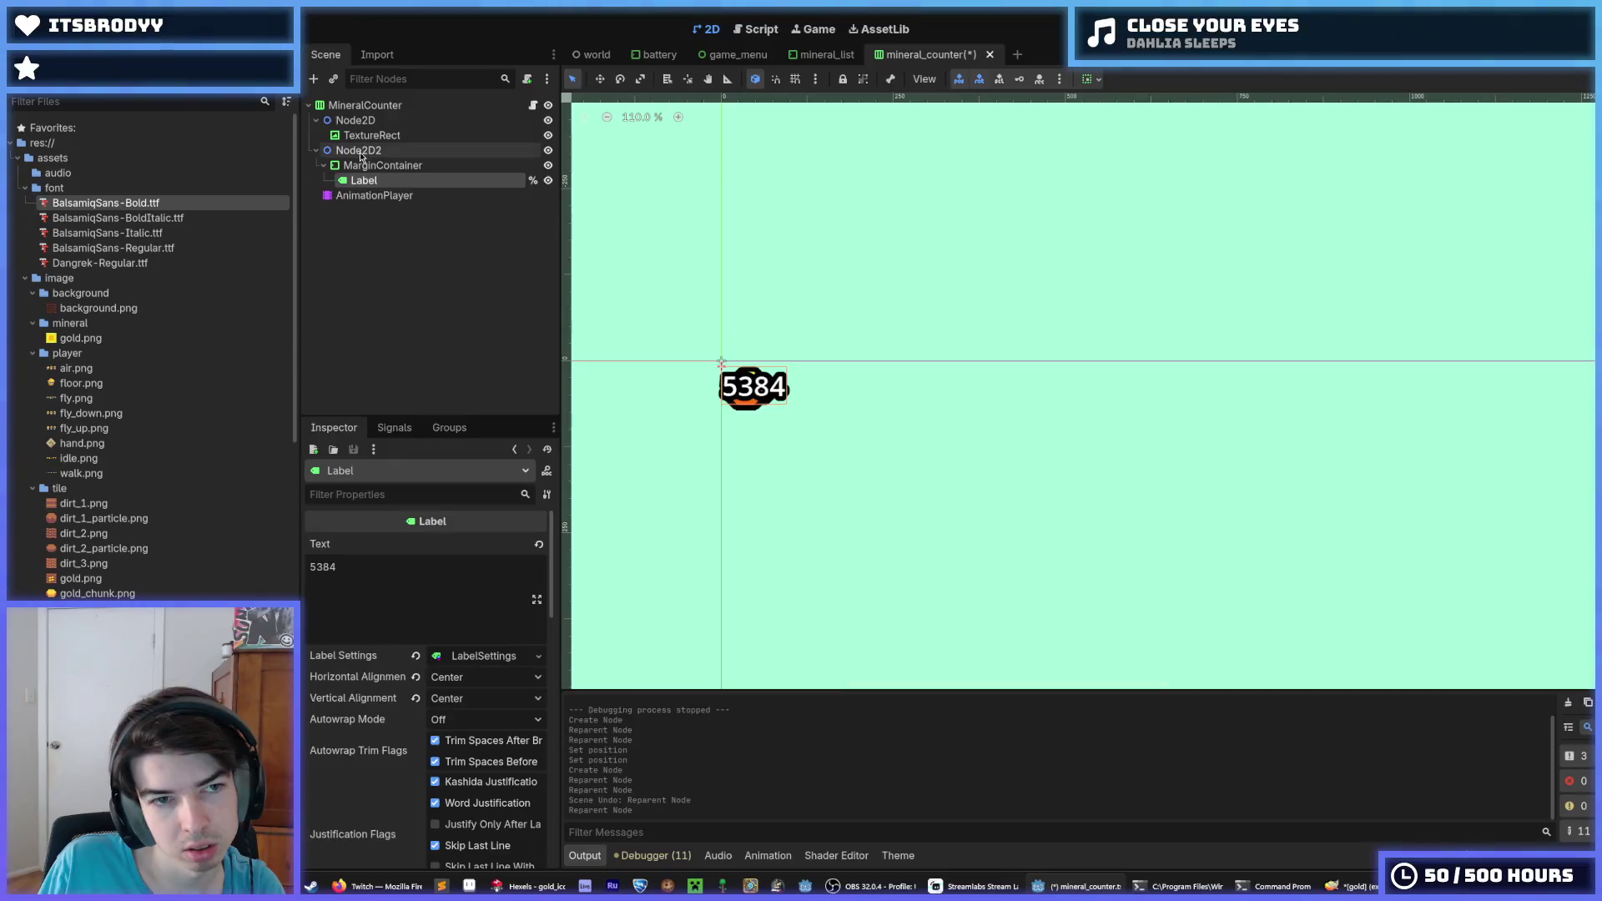
click(359, 150)
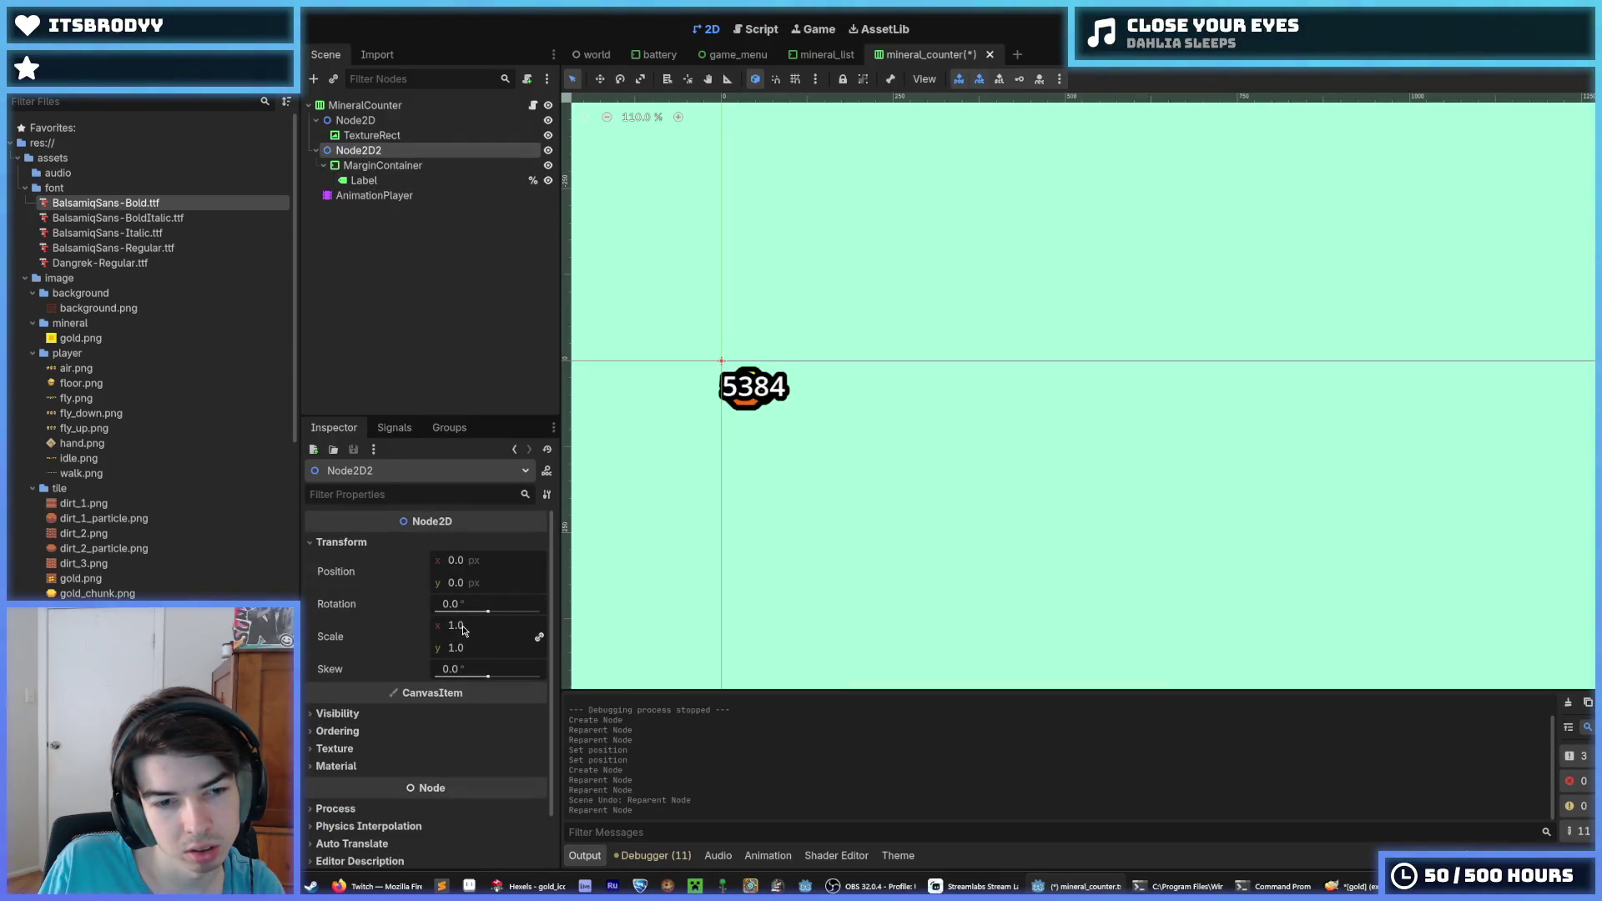
Set Node2D2's x position to 92 so 5384 sits beside the gold icon
click(468, 568)
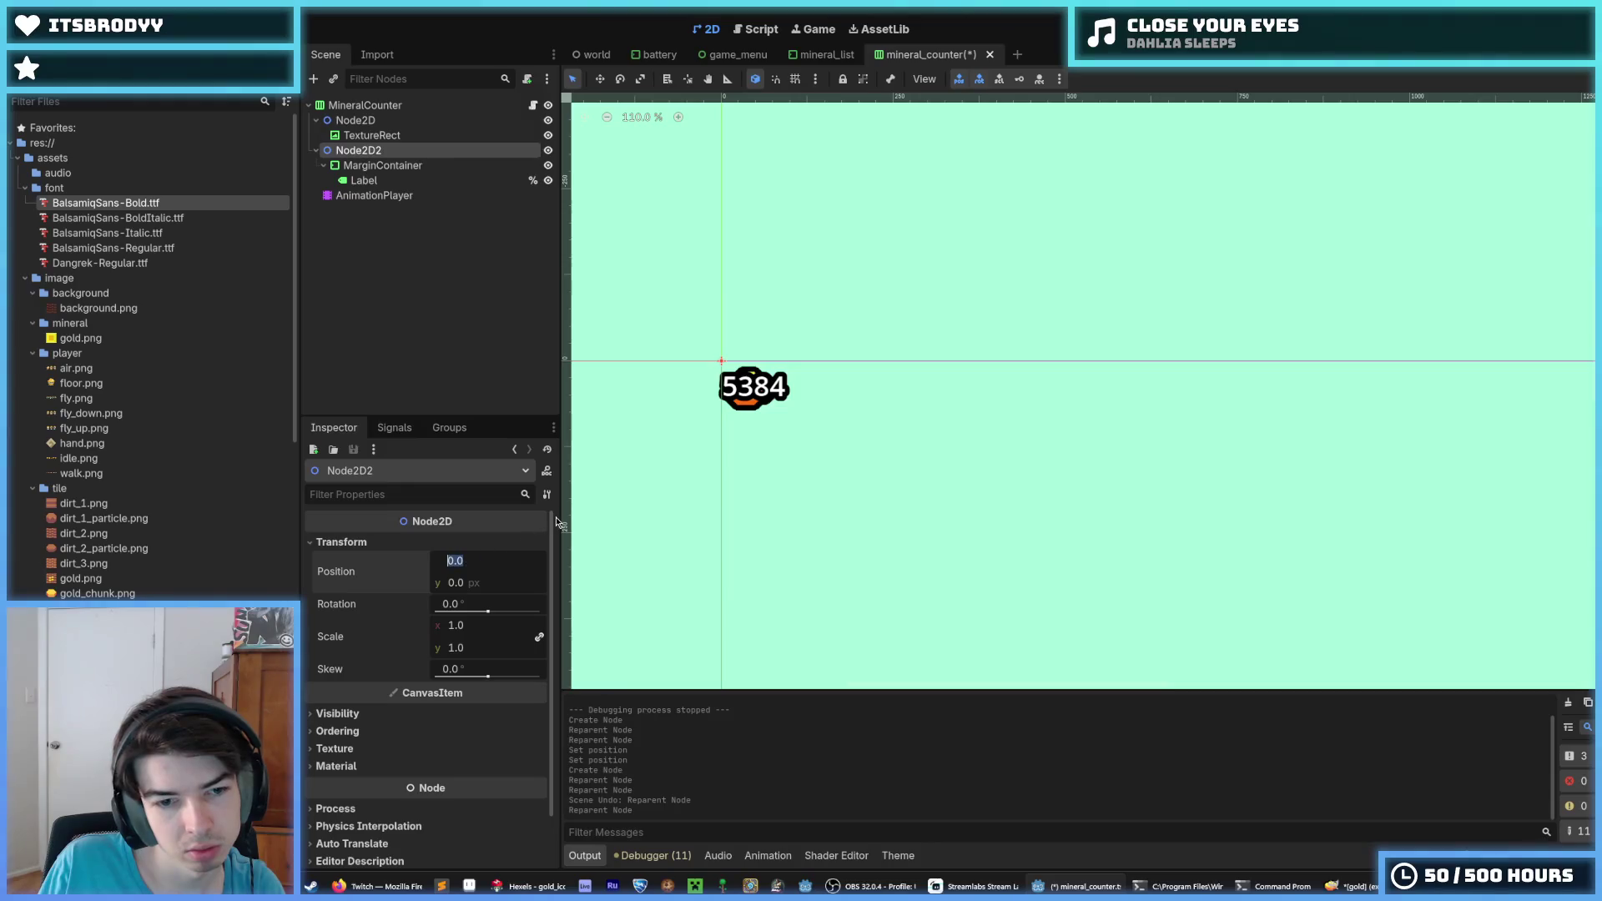
text(64)
key(Return)
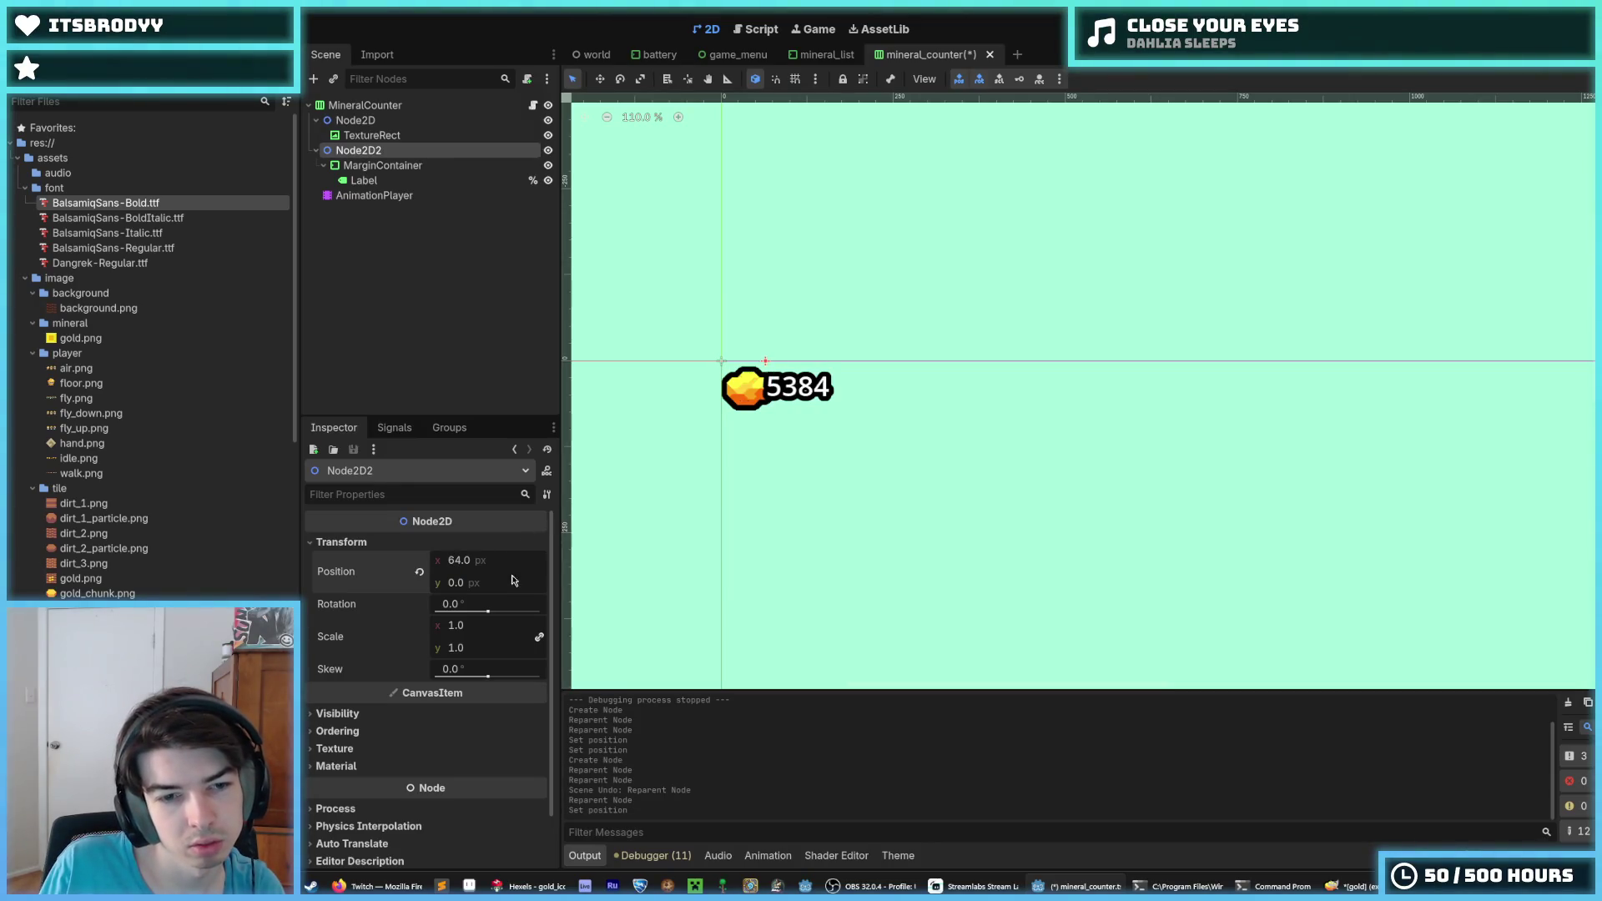
key(Return)
click(499, 565)
text(92)
key(Return)
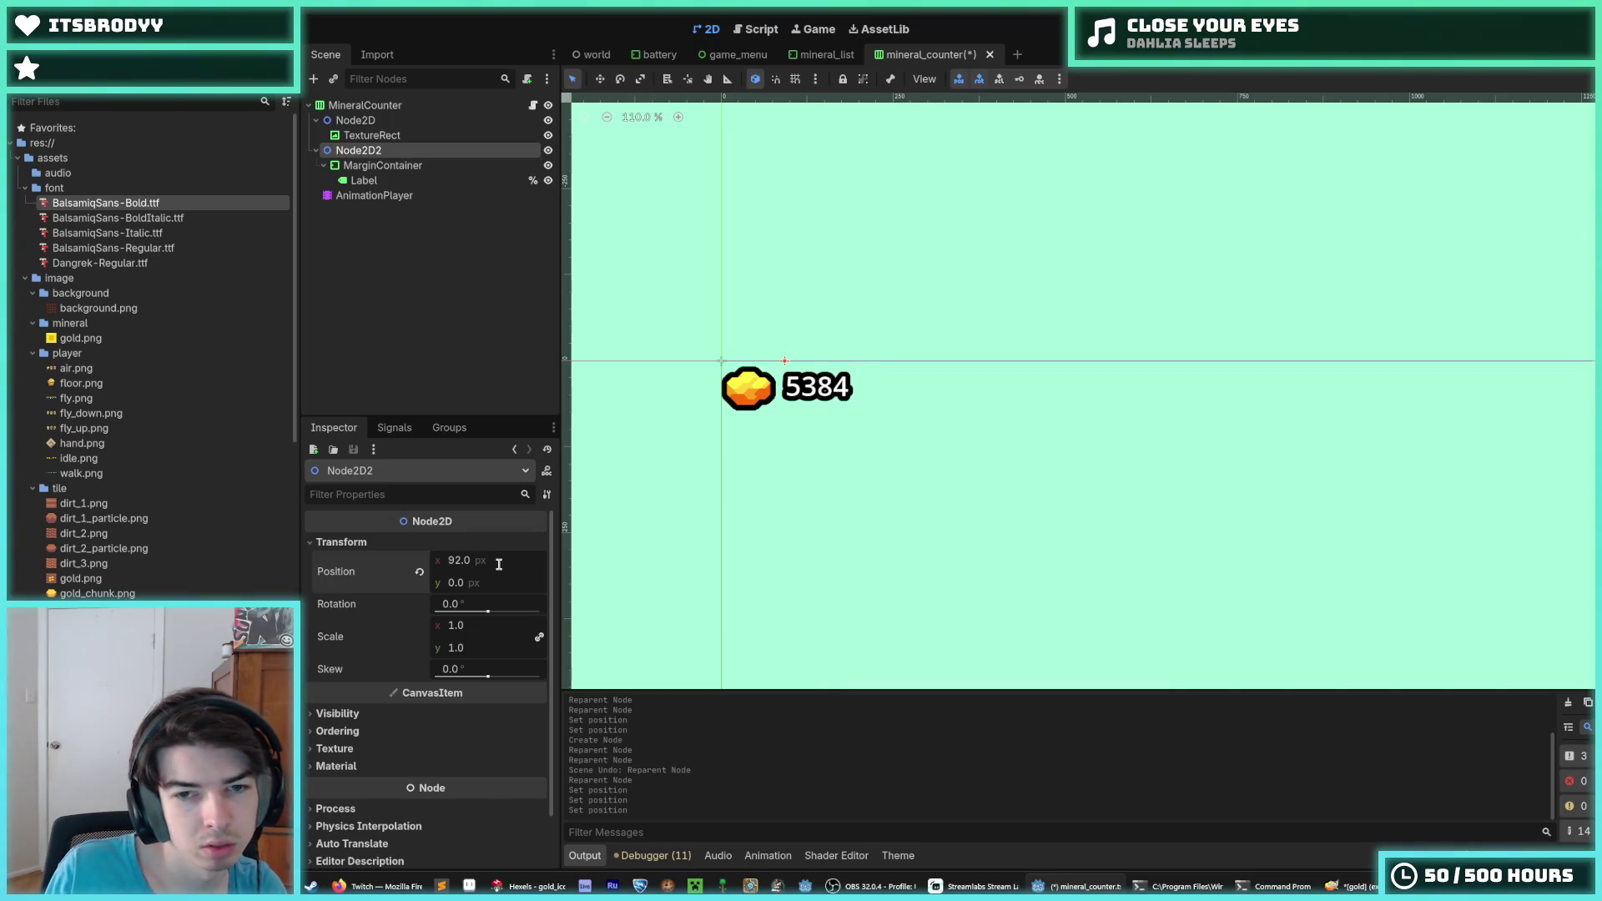
Review the Label and MarginContainer properties and save the mineral counter scene
scroll(794, 267, up, 2)
click(794, 267)
scroll(710, 378, up, 4)
click(364, 180)
click(382, 165)
key(ctrl+s)
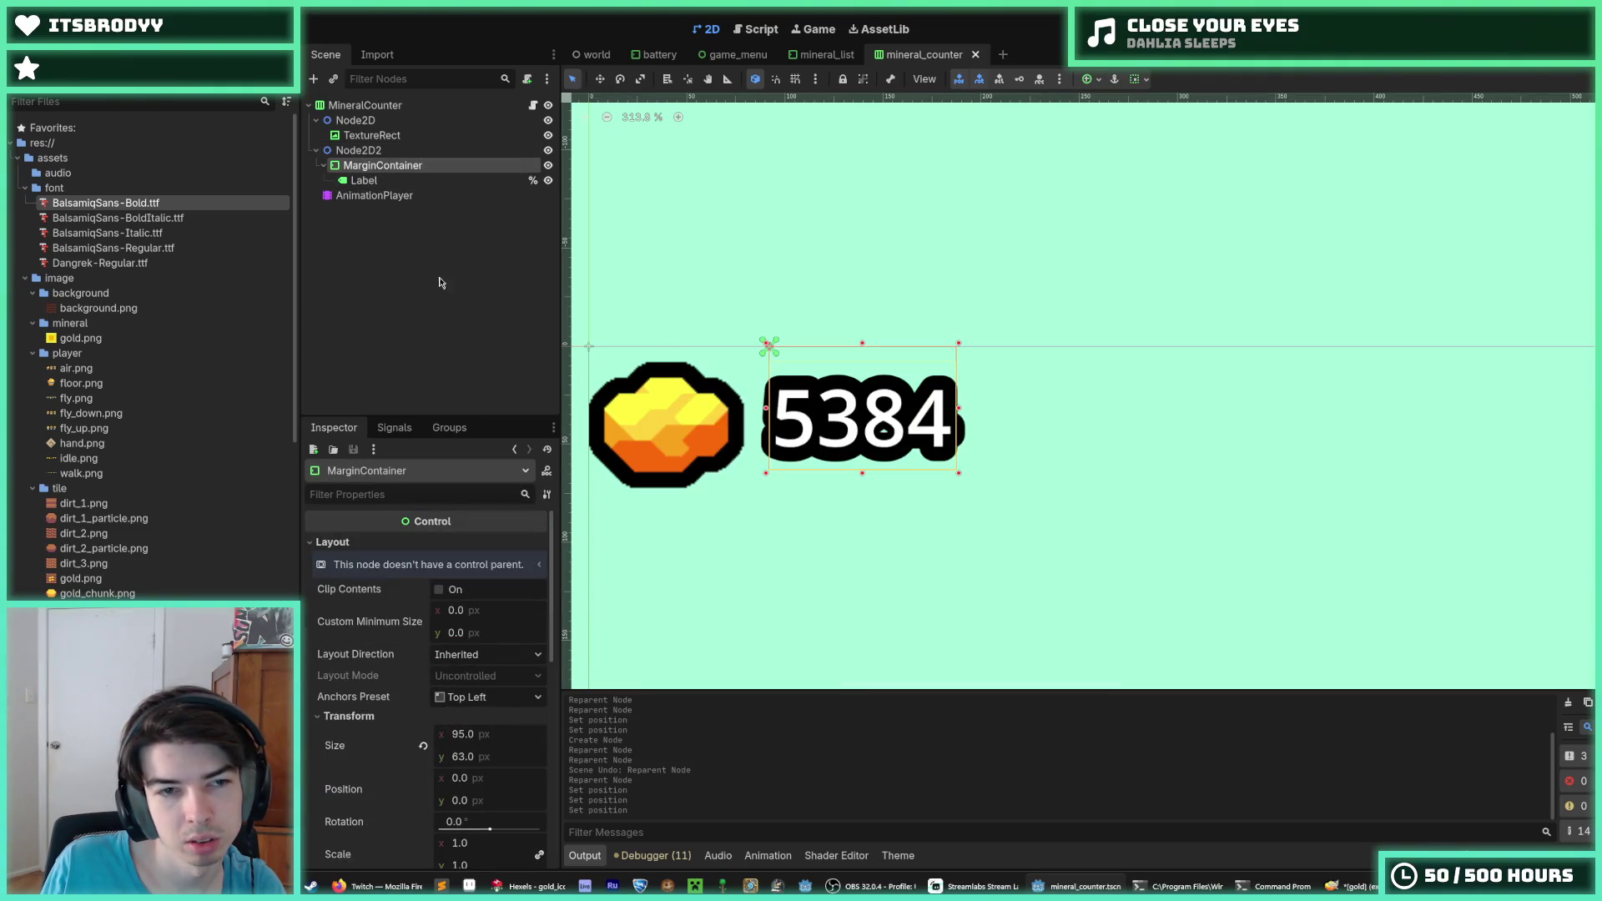
Select the counter's AnimationPlayer and preview its scale animation
click(364, 180)
click(383, 165)
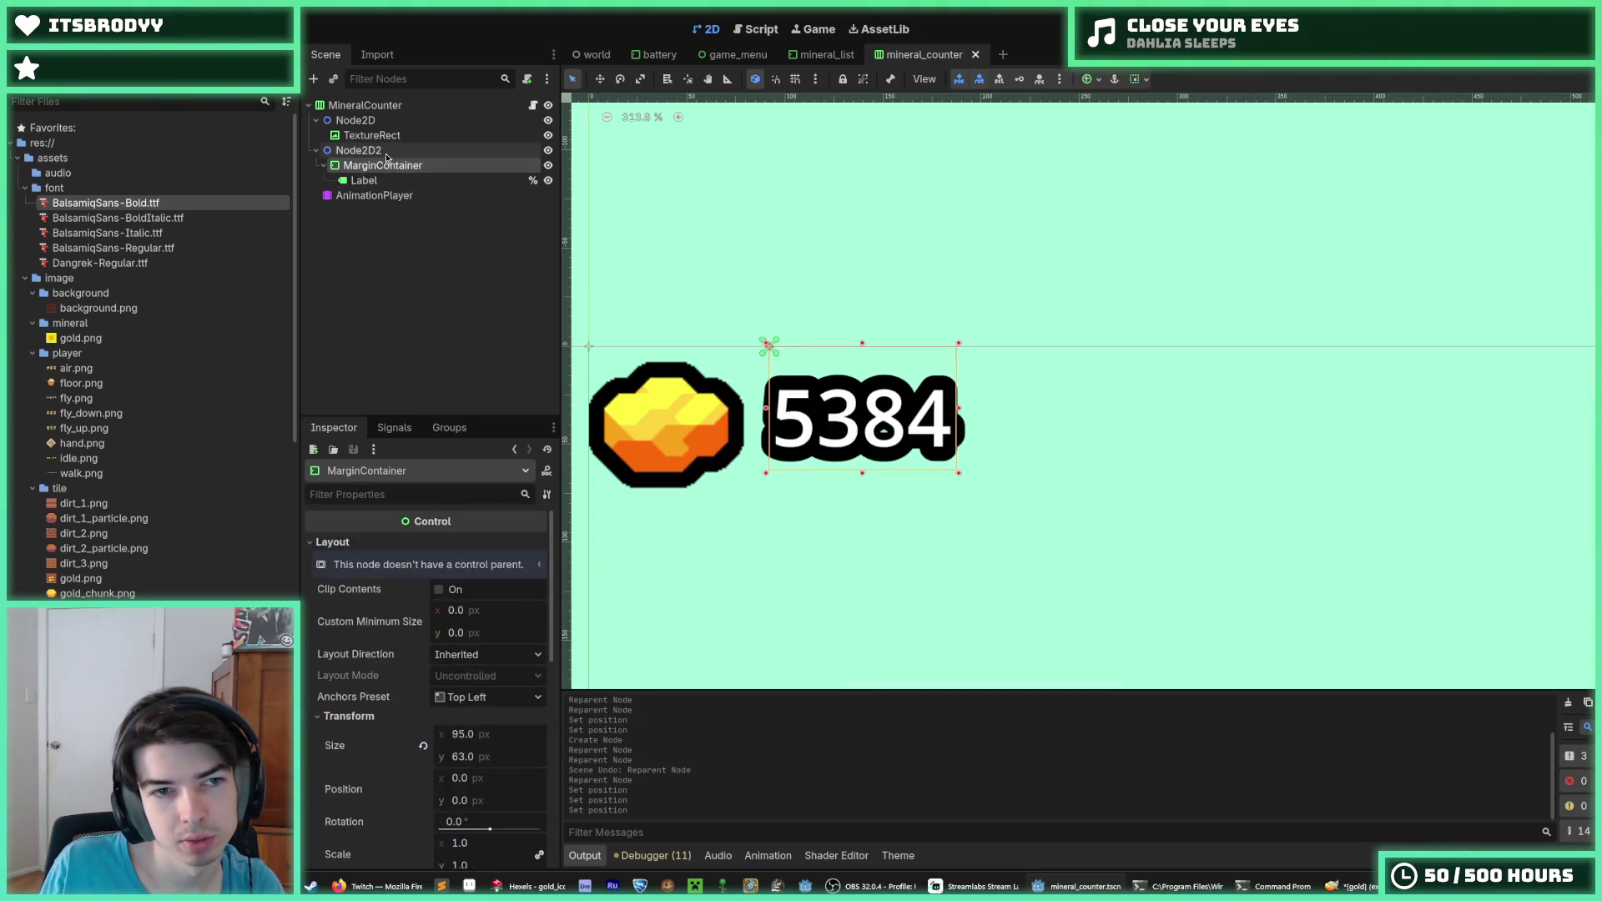
click(384, 154)
click(364, 105)
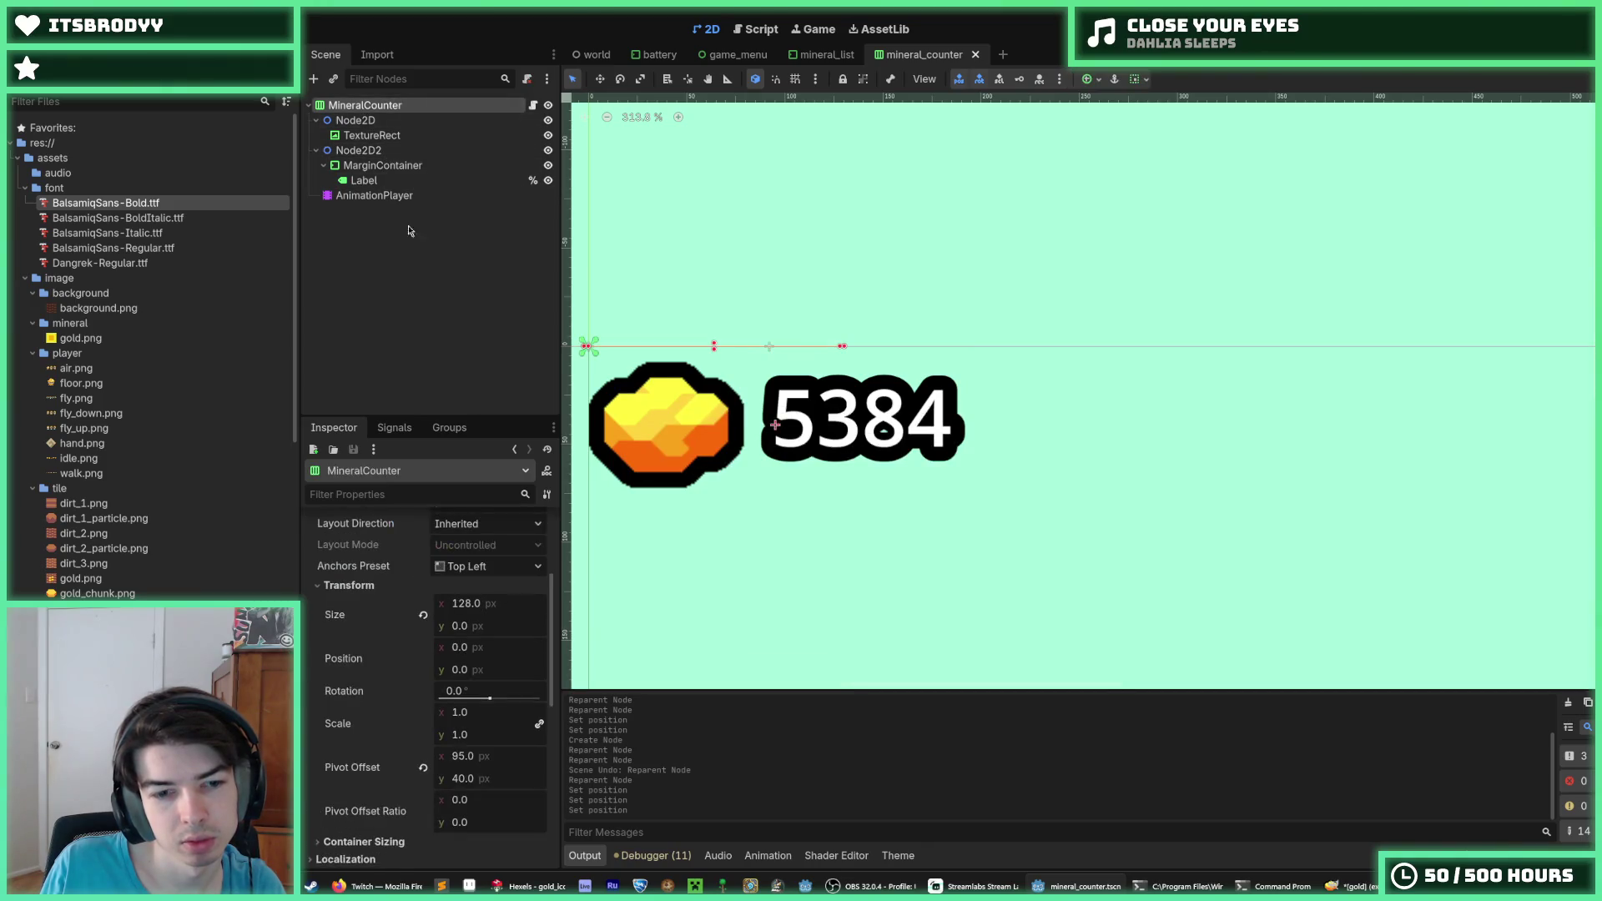
click(373, 196)
click(652, 593)
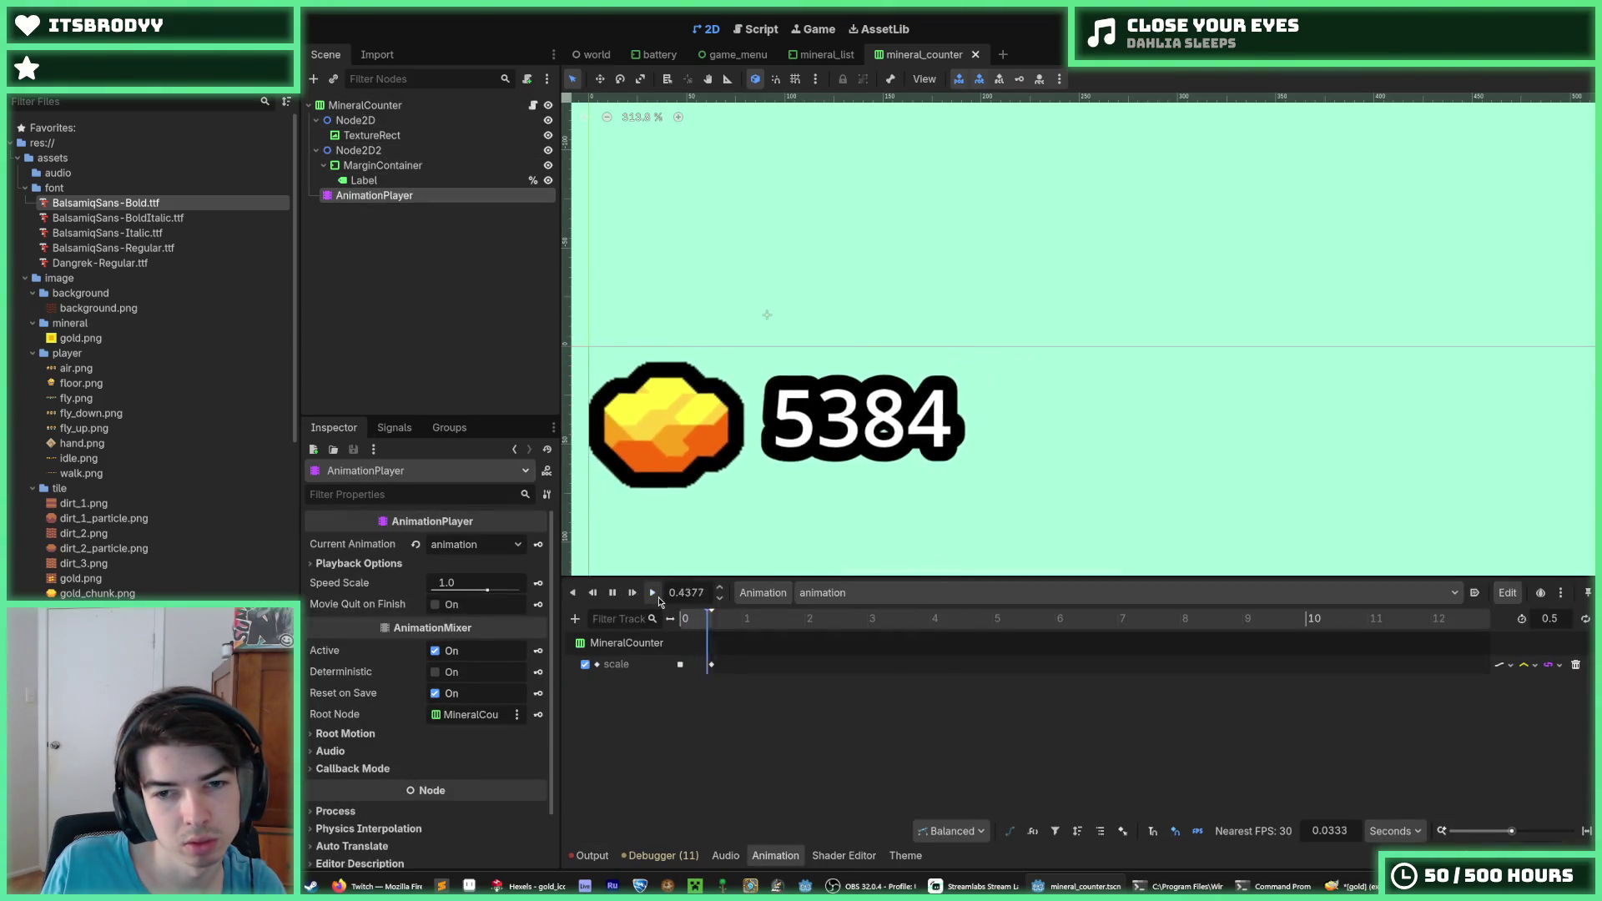
click(363, 150)
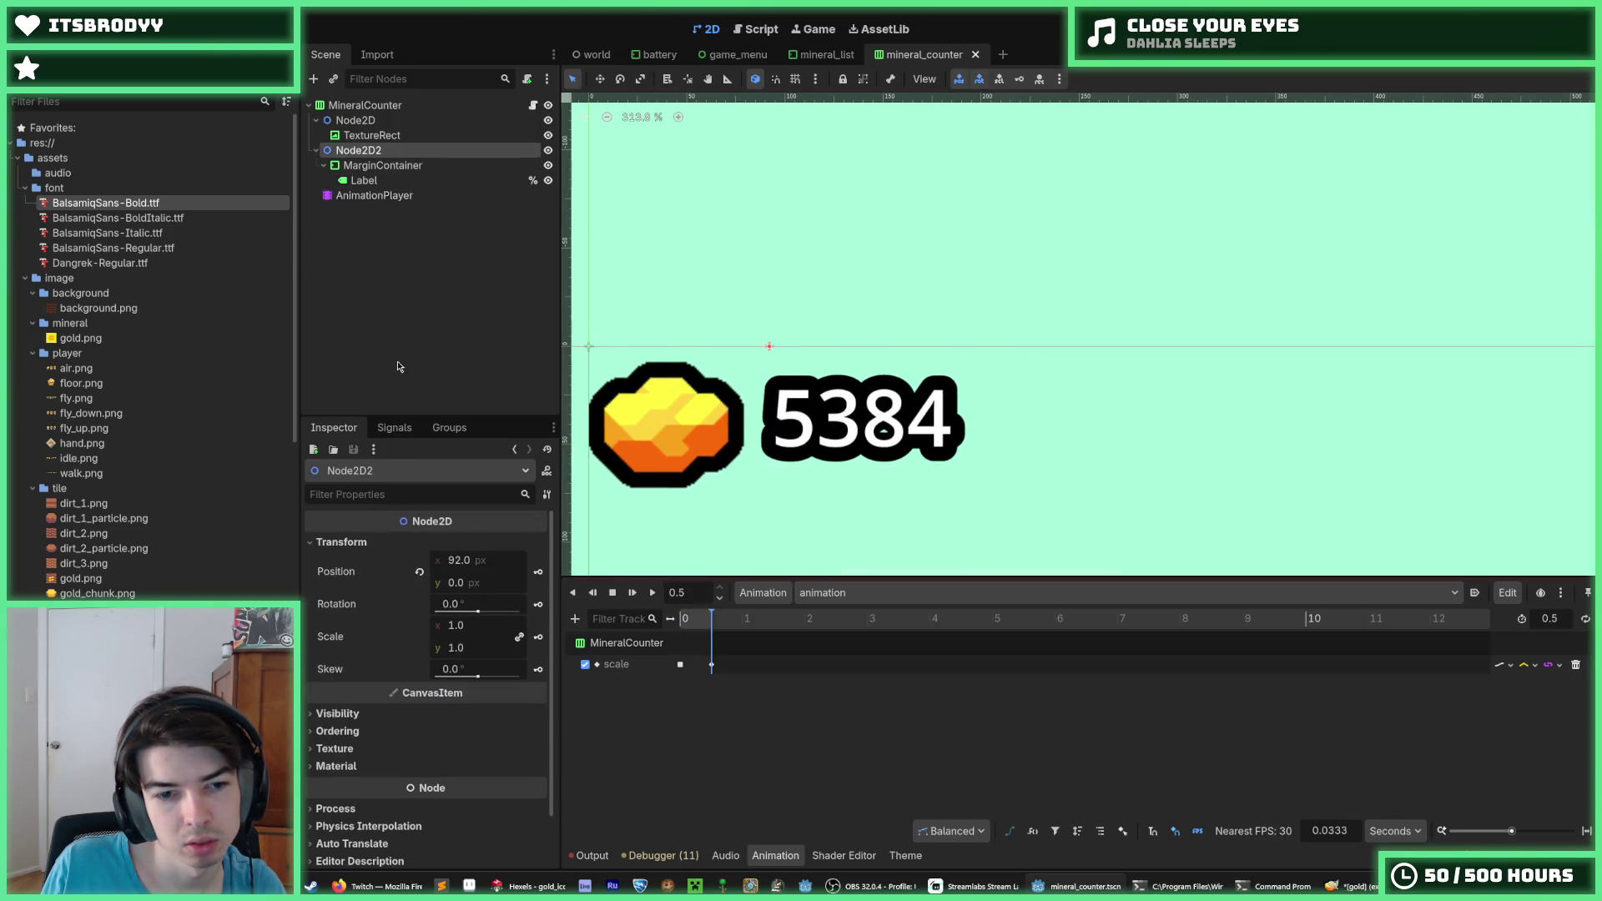
drag(464, 639, 473, 639)
click(419, 636)
key(ctrl+s)
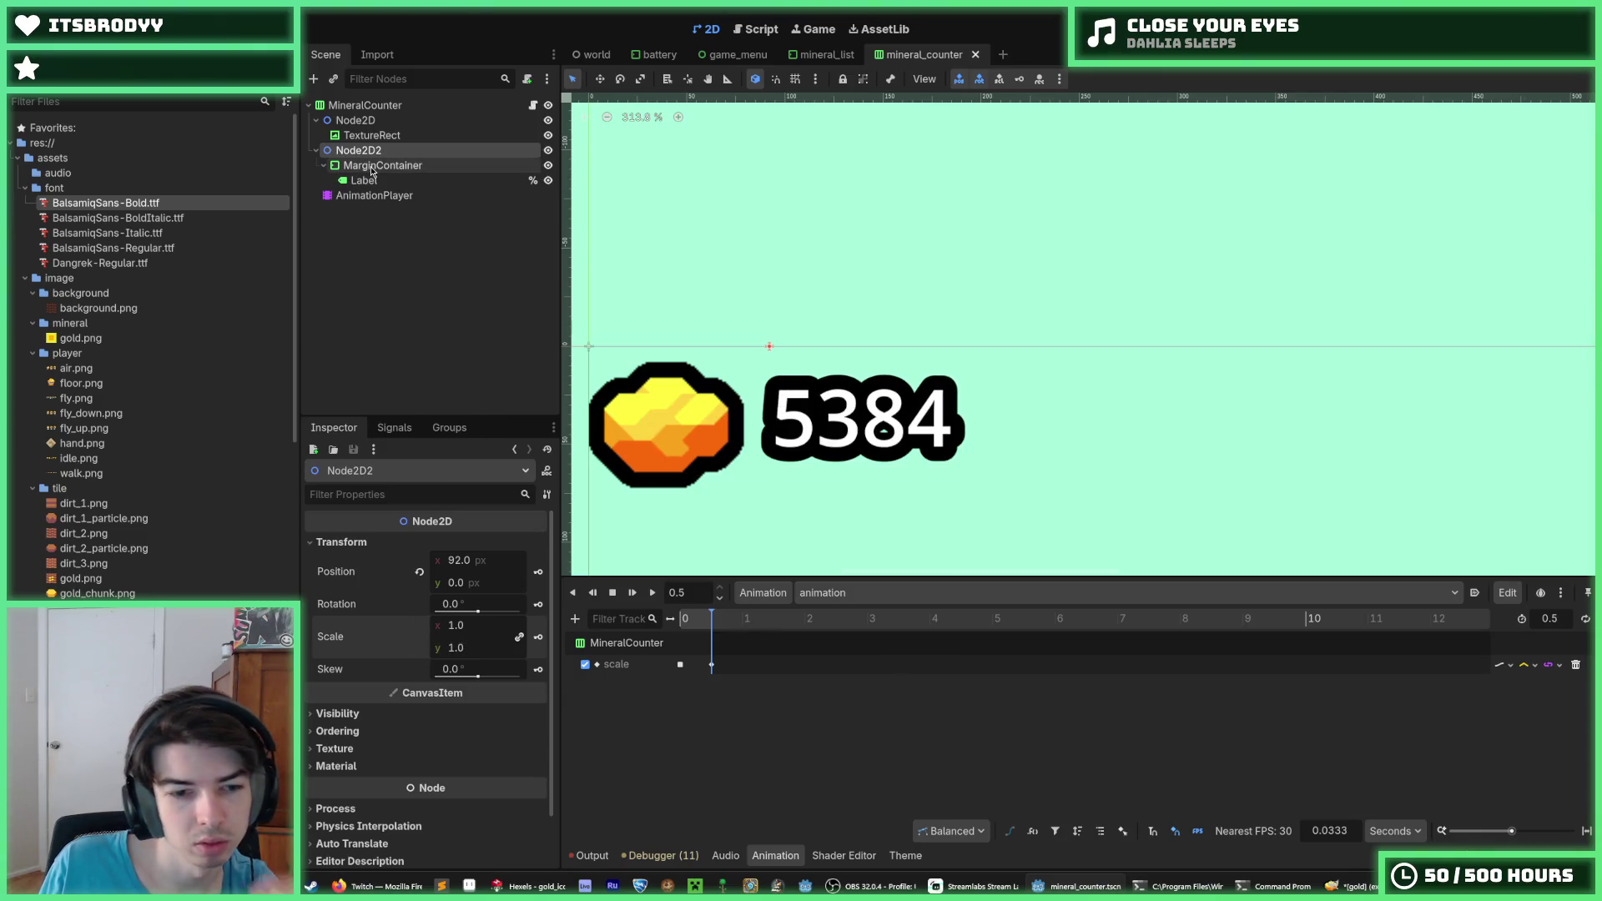
click(365, 105)
click(378, 121)
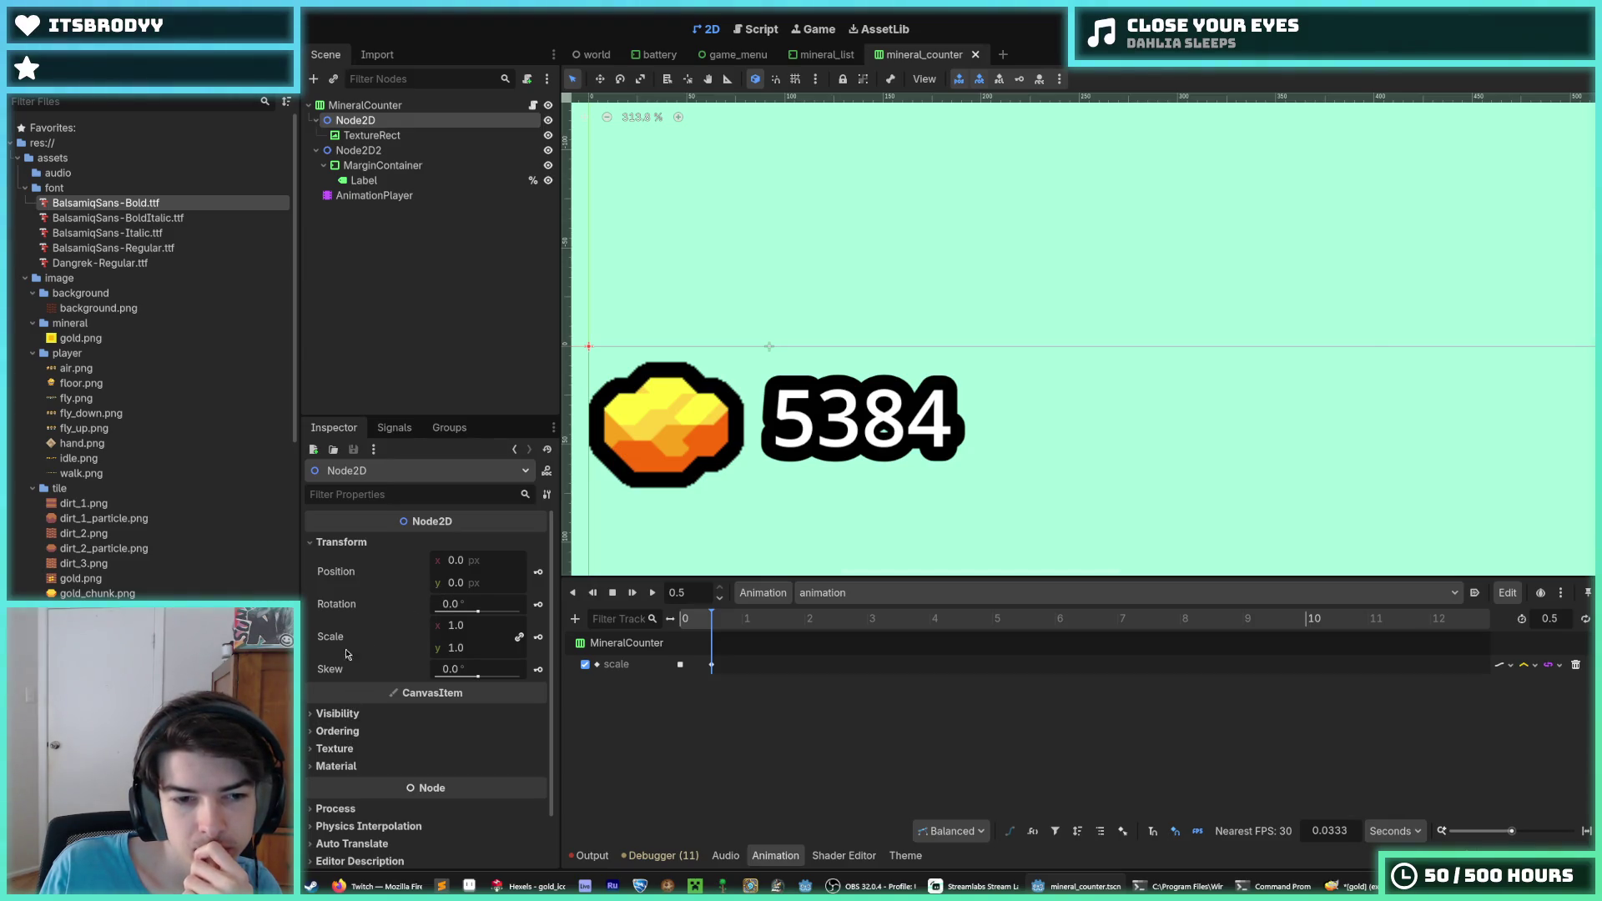
click(344, 716)
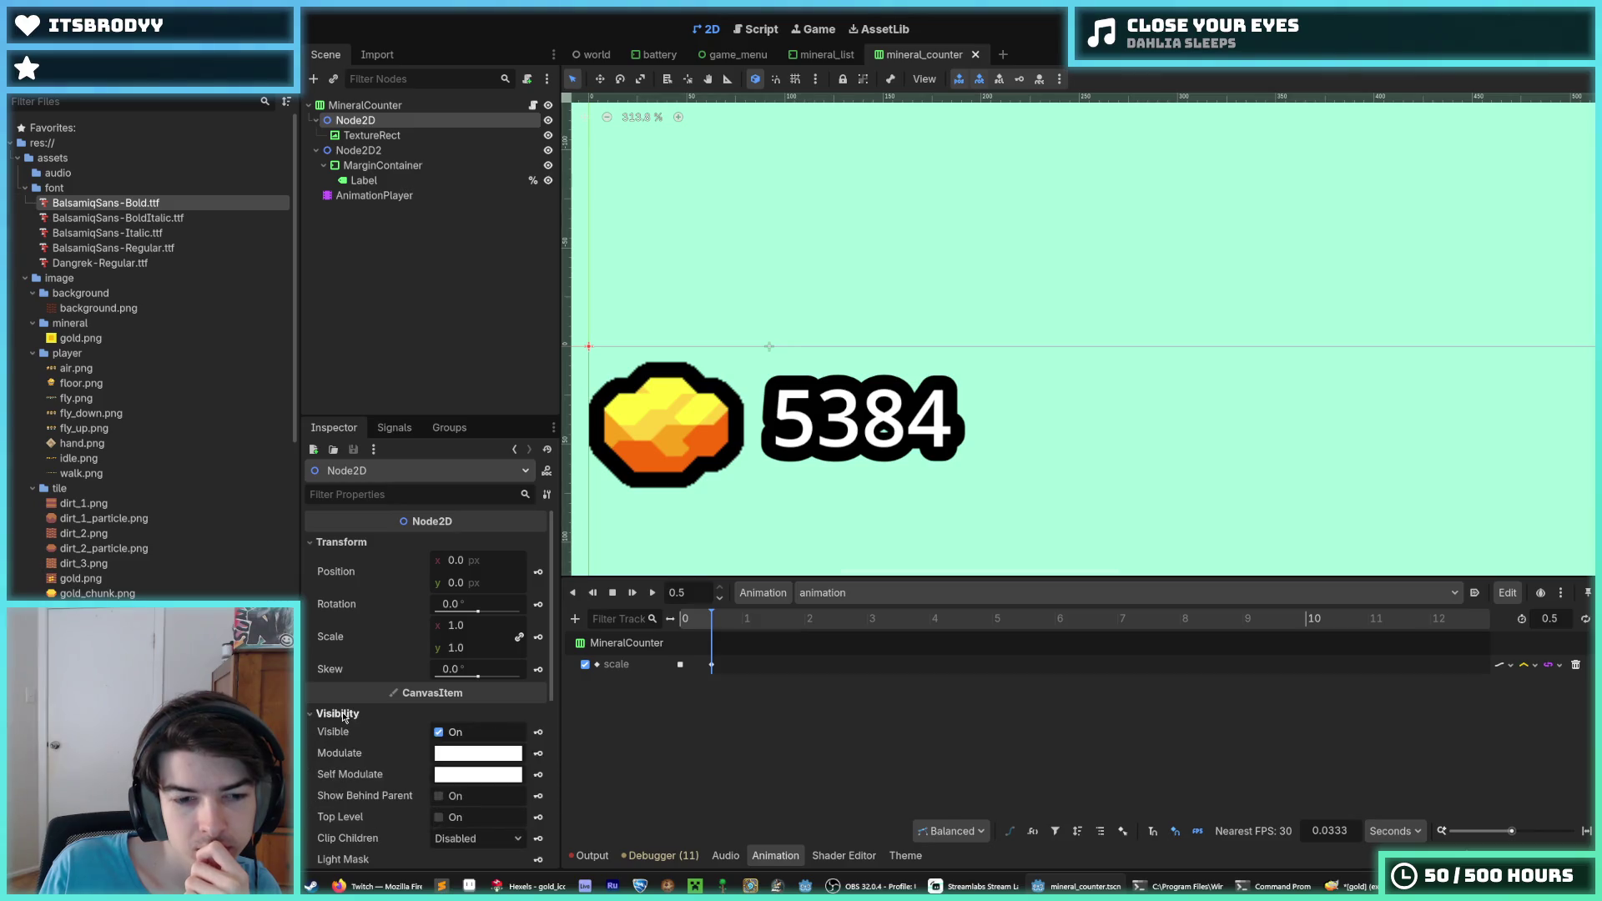
click(343, 716)
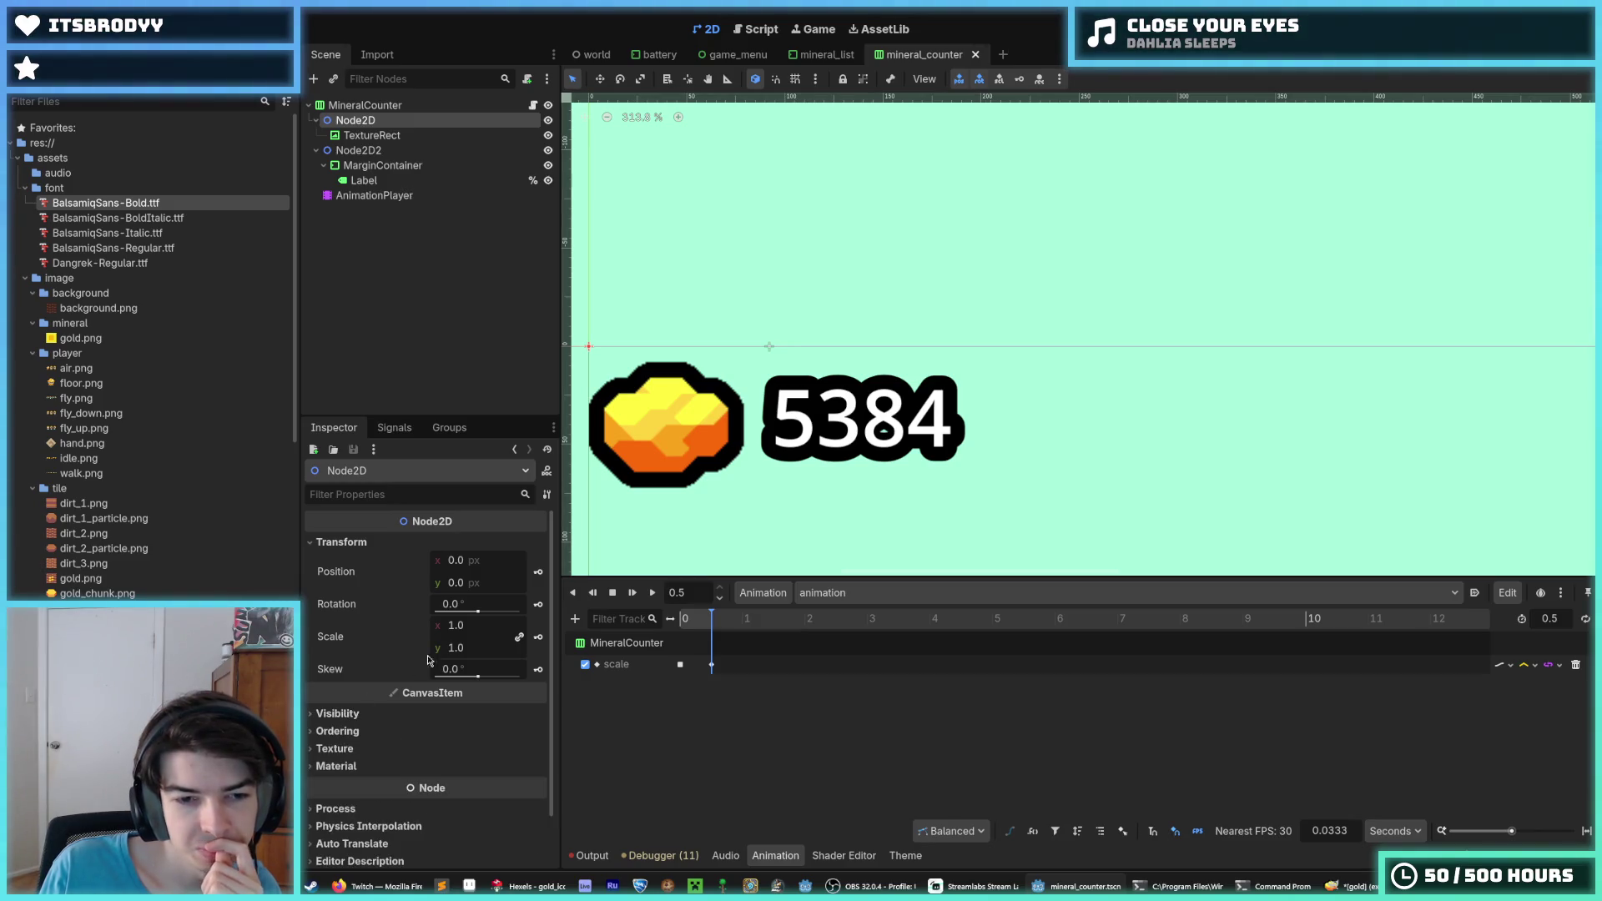
click(356, 715)
click(356, 715)
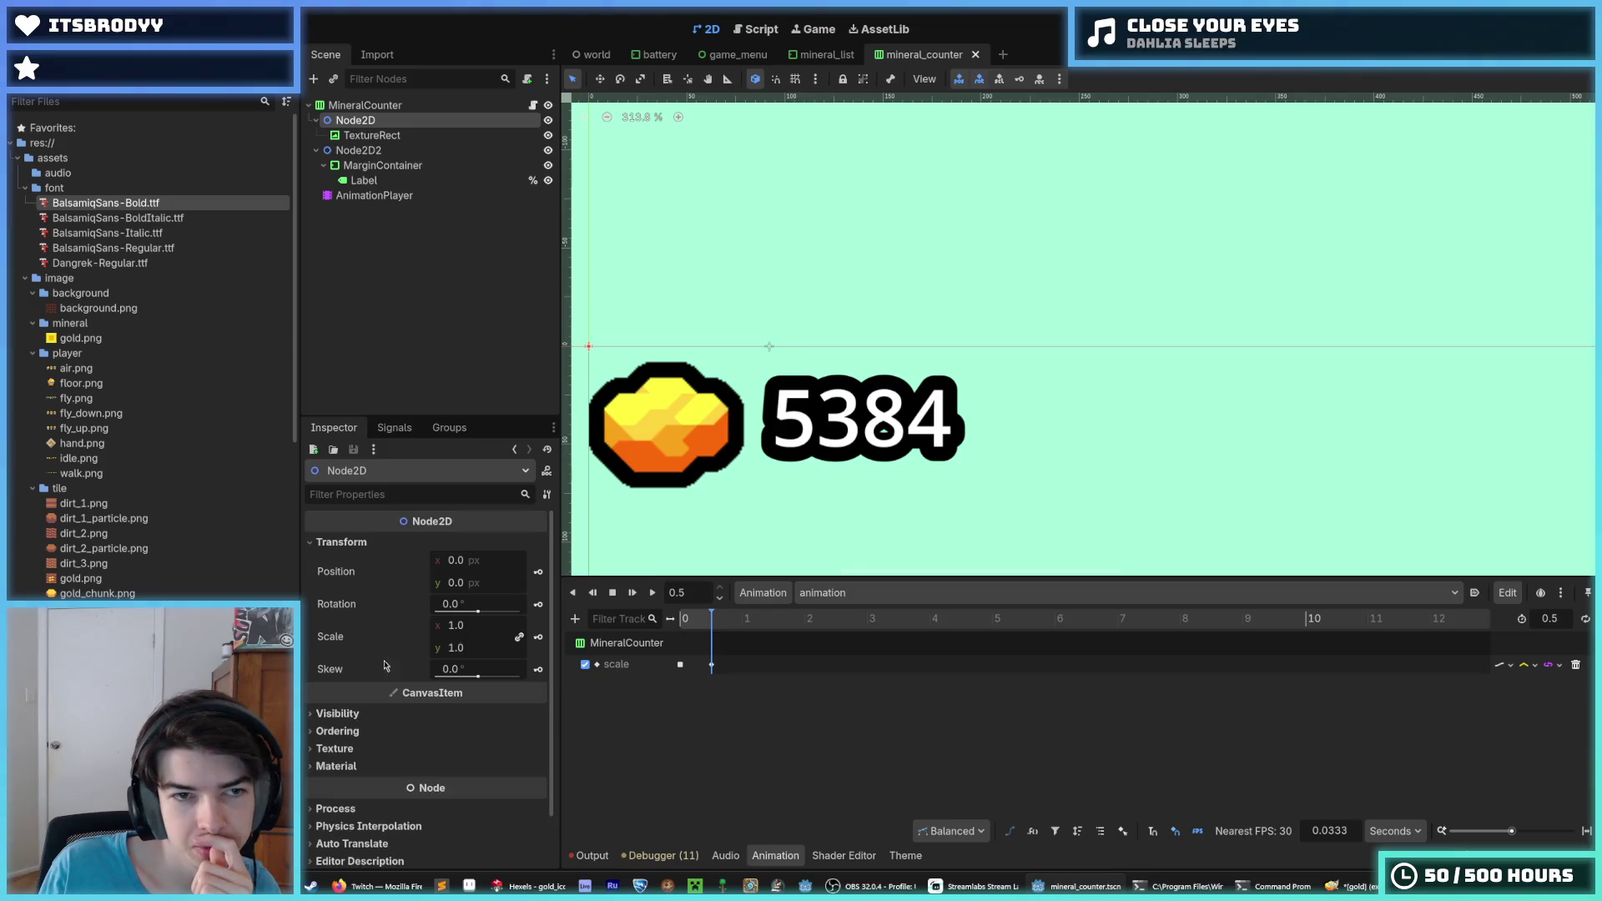
click(371, 135)
scroll(401, 600, up, 4)
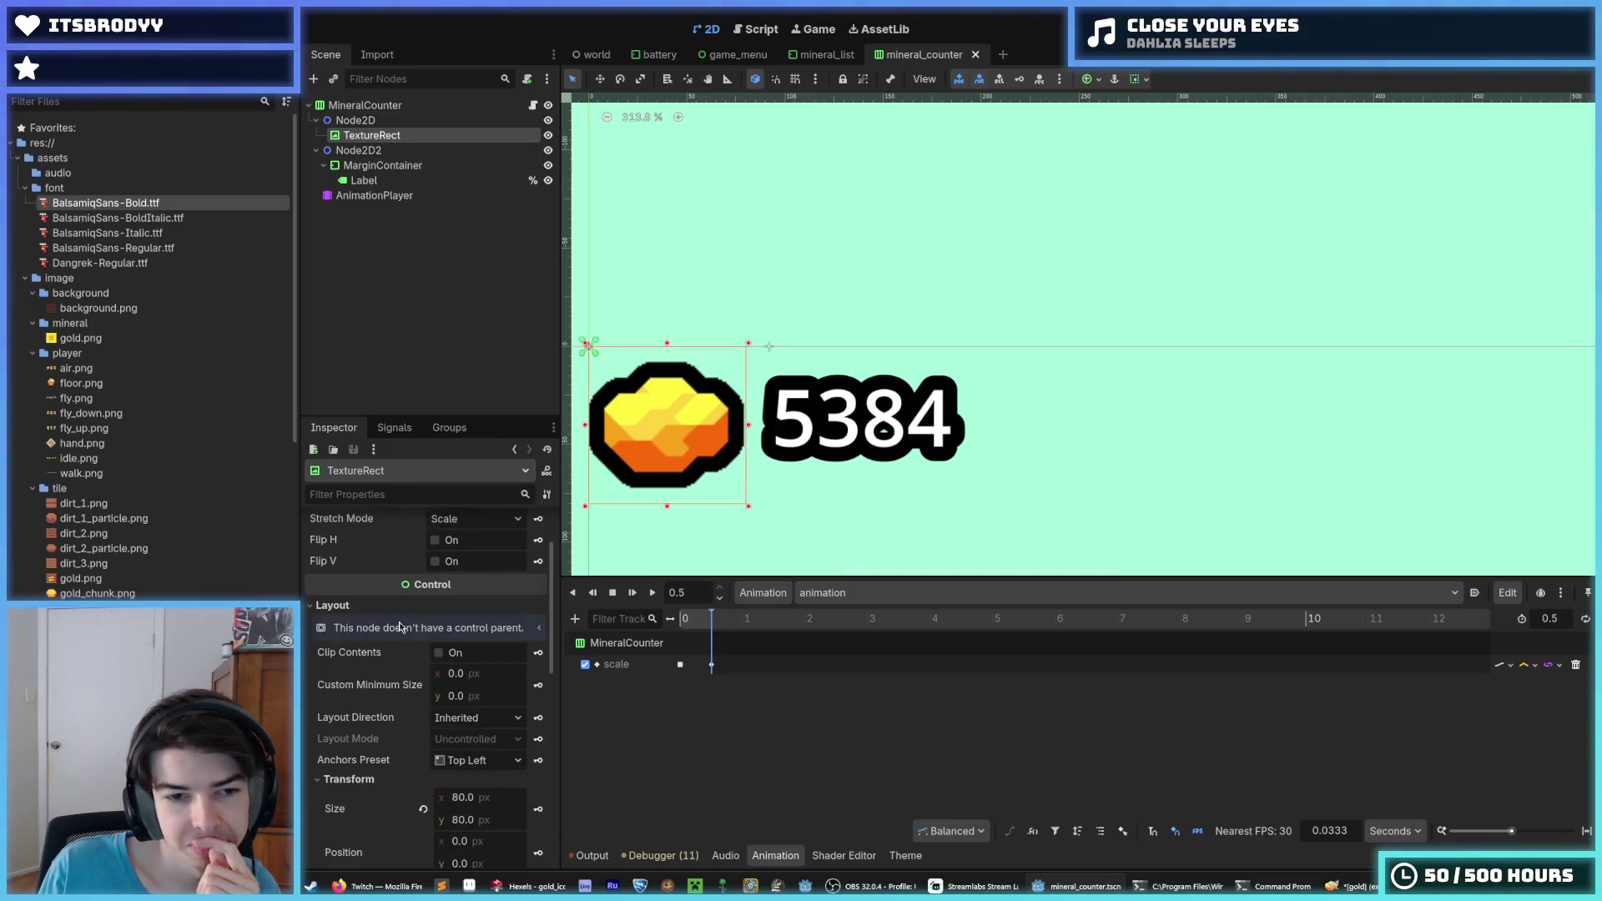
Set the gold icon's position to -40, -40
scroll(401, 613, up, 2)
scroll(399, 618, down, 4)
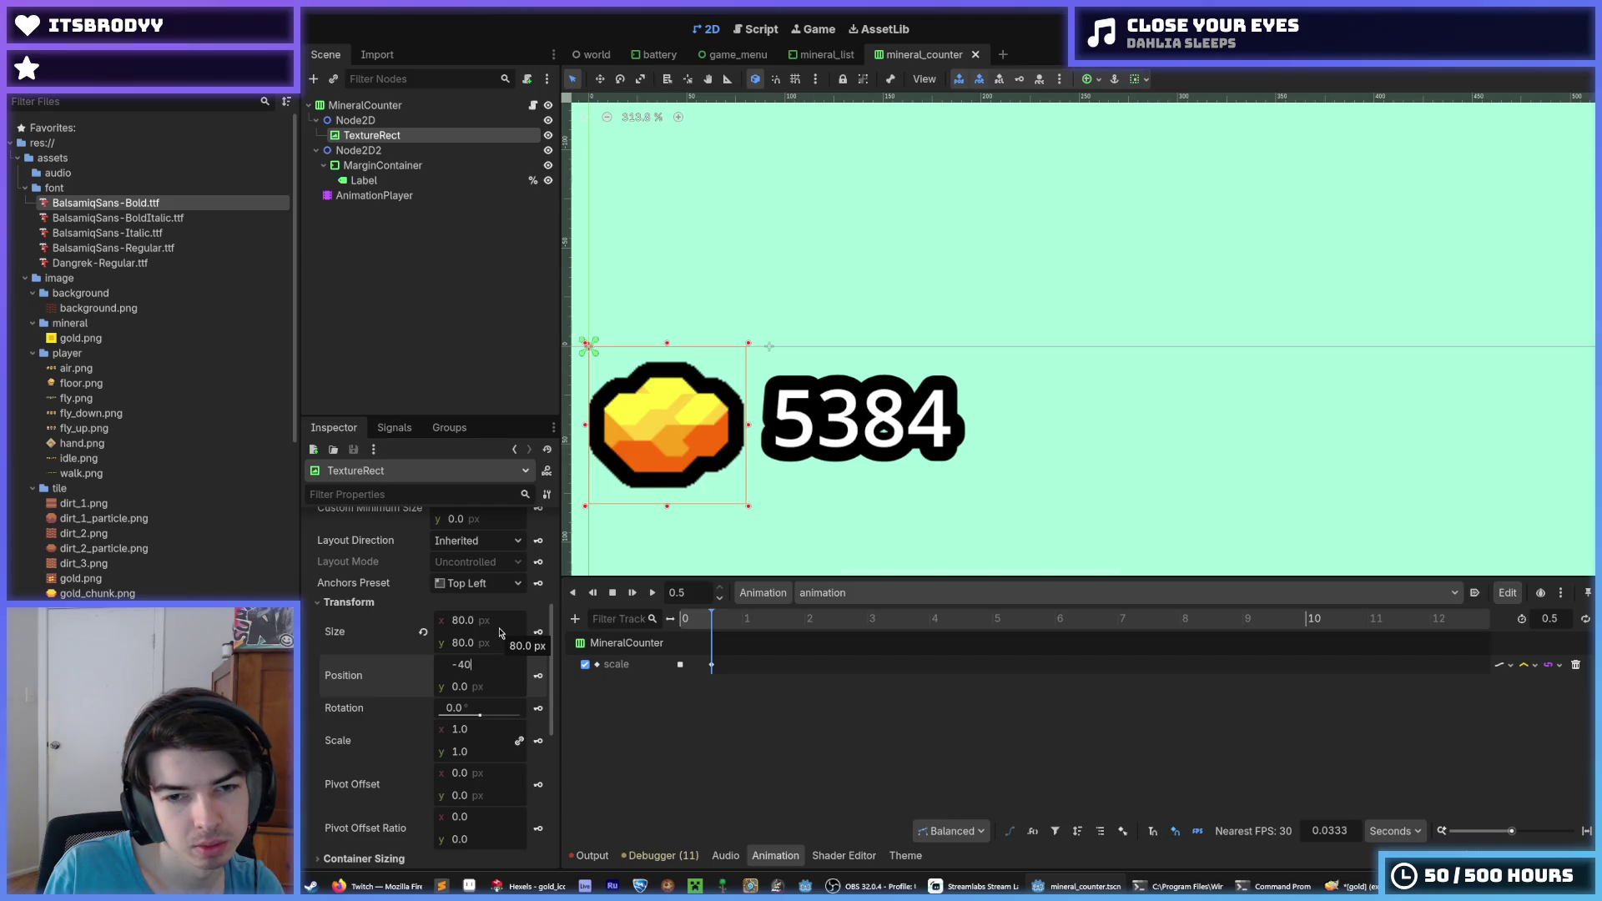
key(Return)
text(-40)
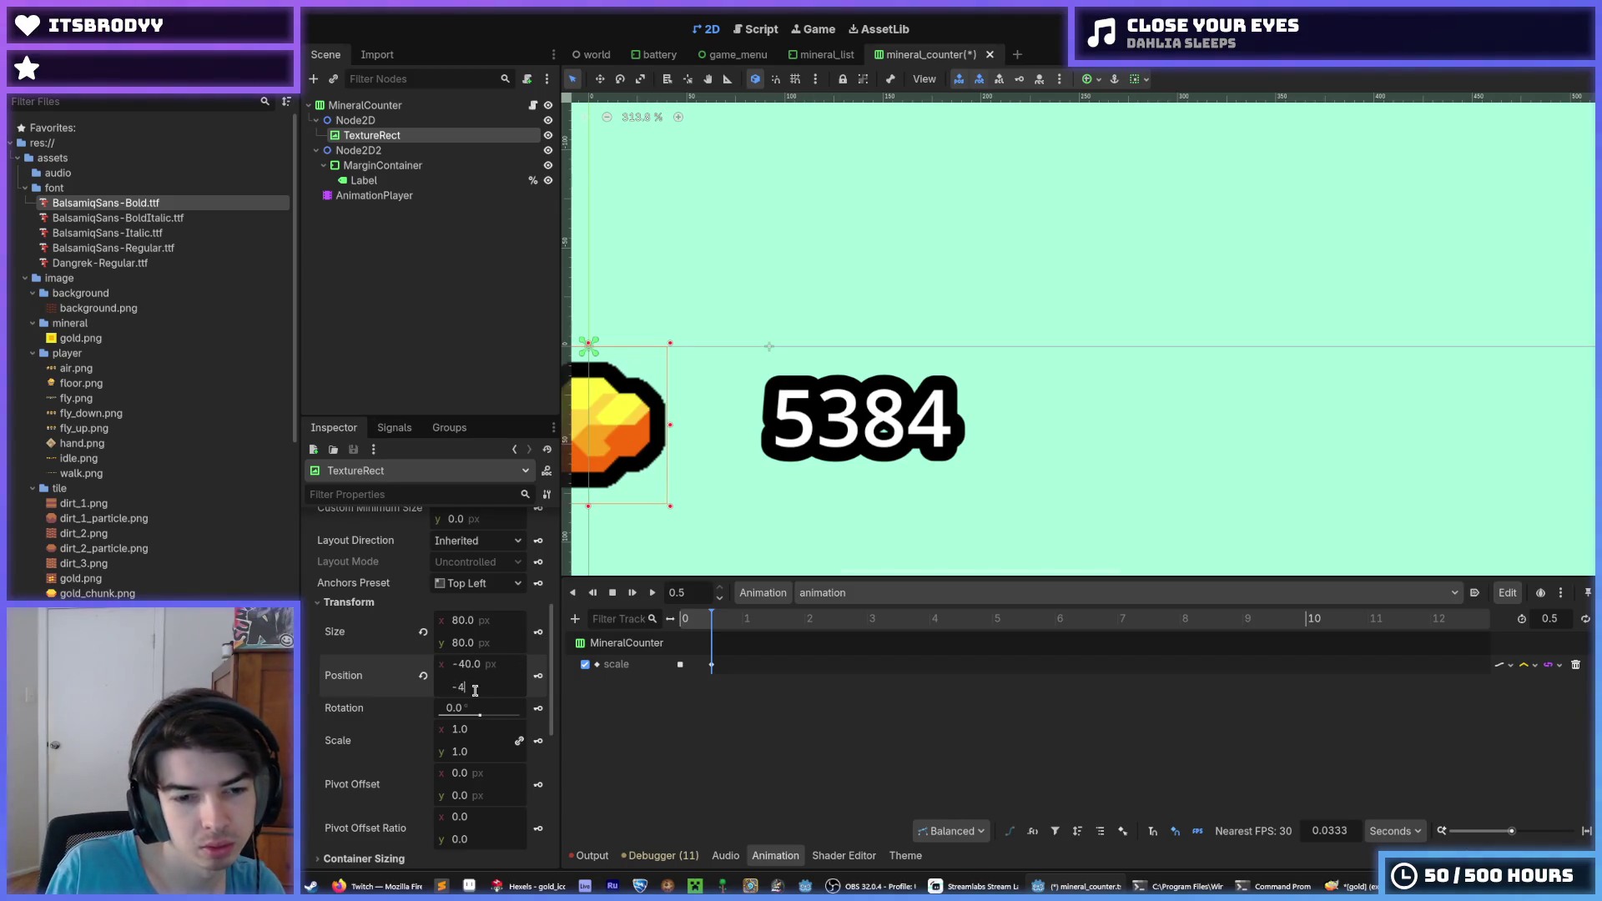
key(Return)
Select the 5384 Label and look through its Displayed Text properties
click(815, 428)
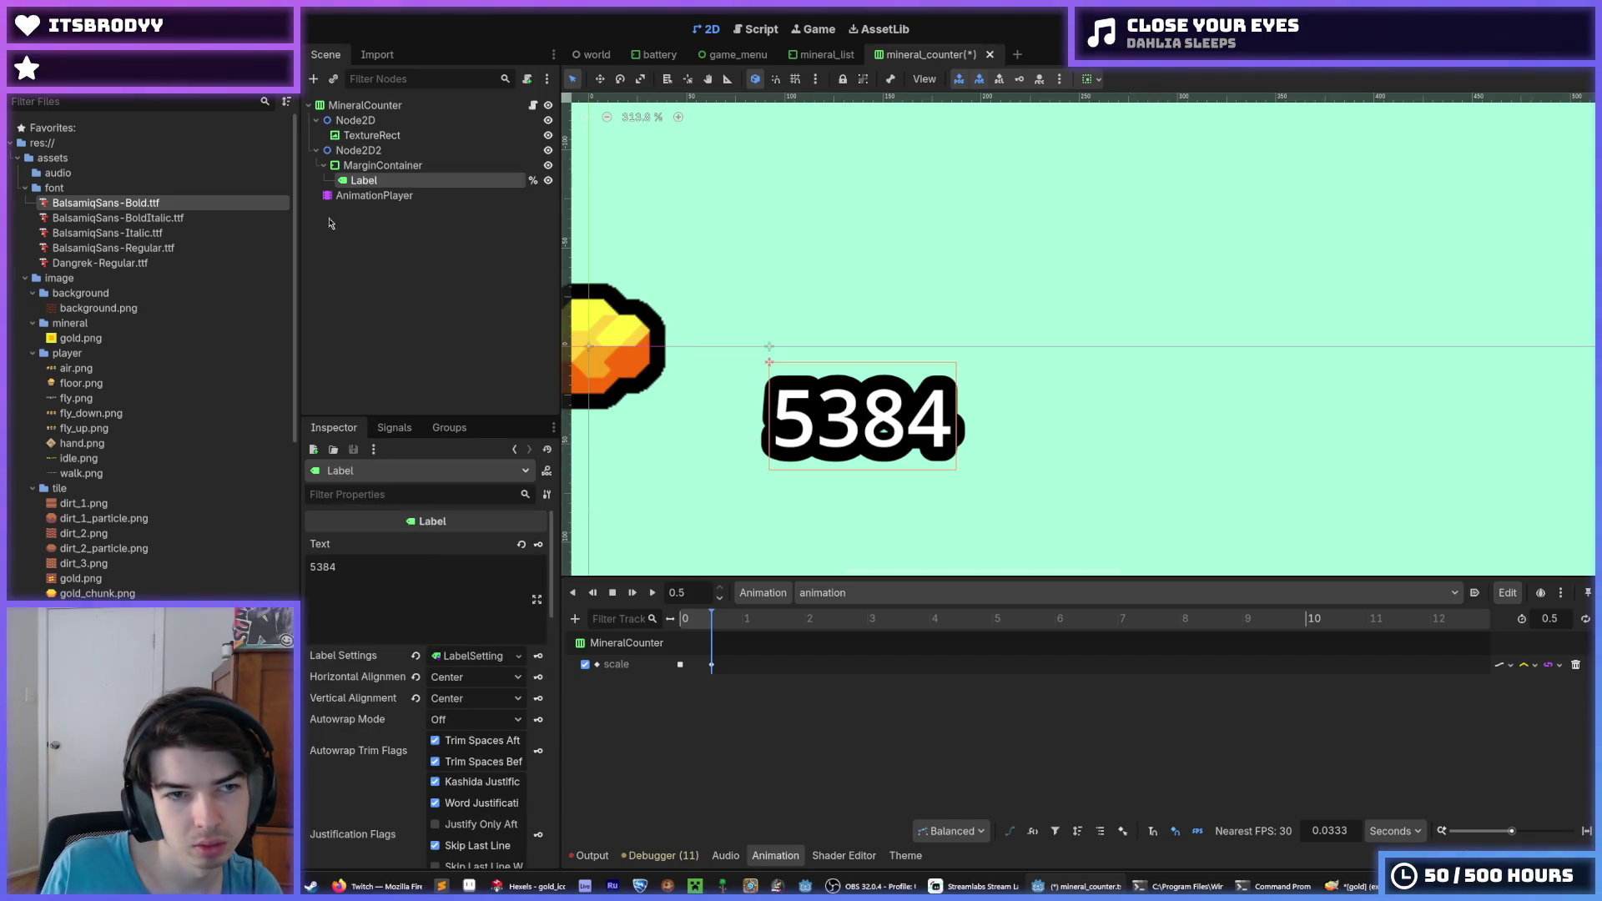
scroll(380, 682, down, 3)
scroll(380, 683, up, 3)
scroll(367, 684, down, 5)
click(356, 680)
click(356, 679)
scroll(392, 659, down, 3)
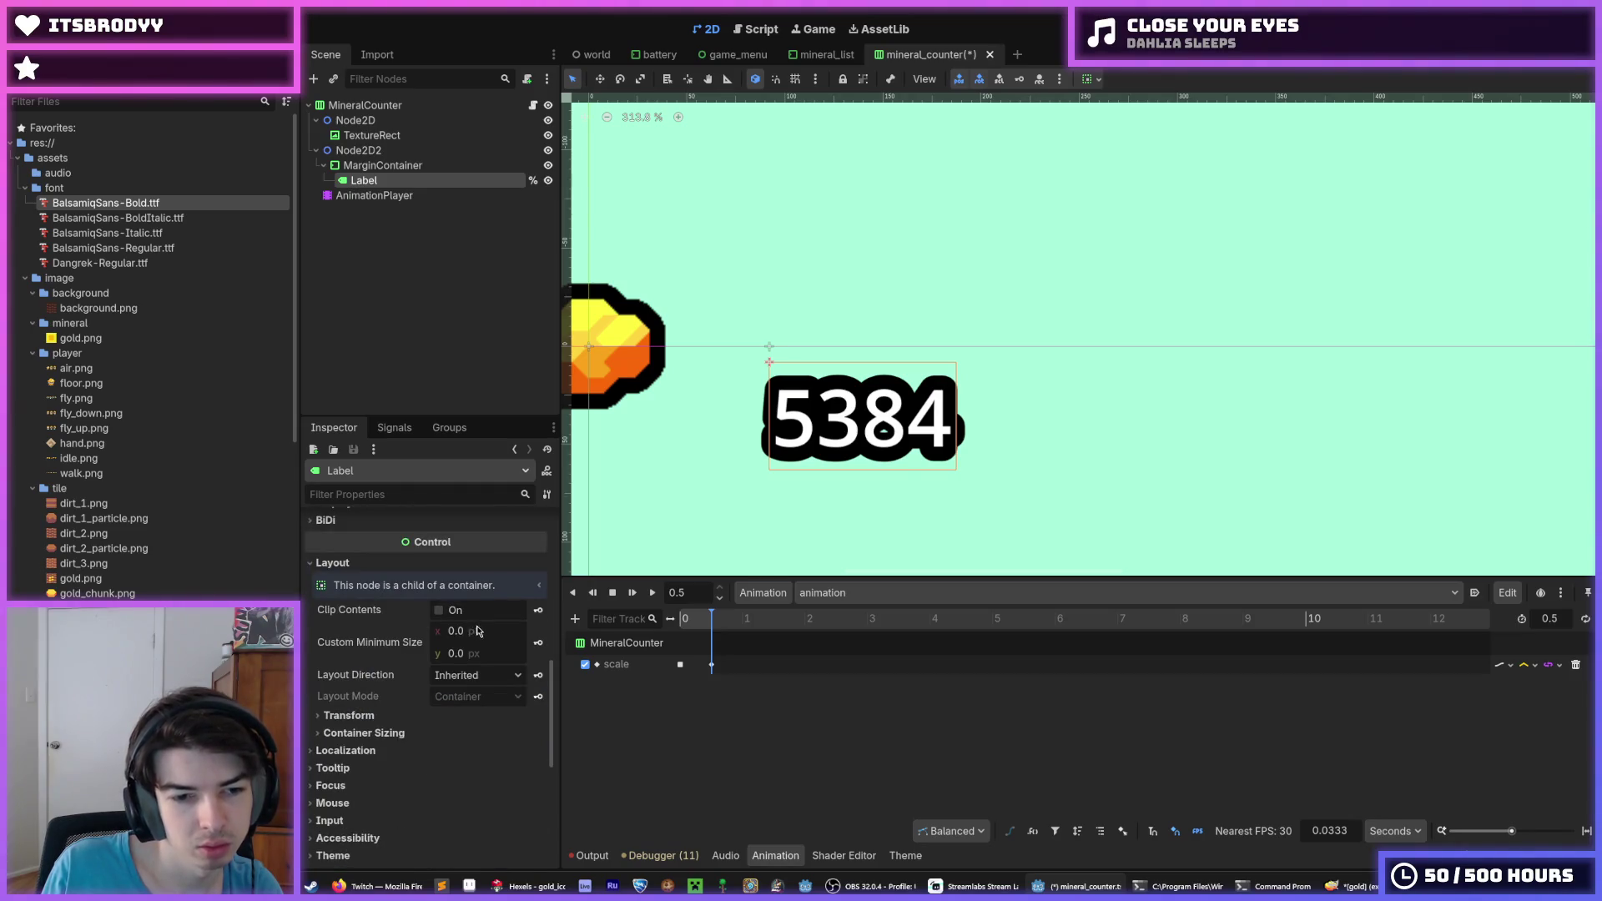
scroll(478, 631, down, 3)
Inspect the Label's Transform and container sizing options
click(364, 584)
click(364, 584)
click(371, 601)
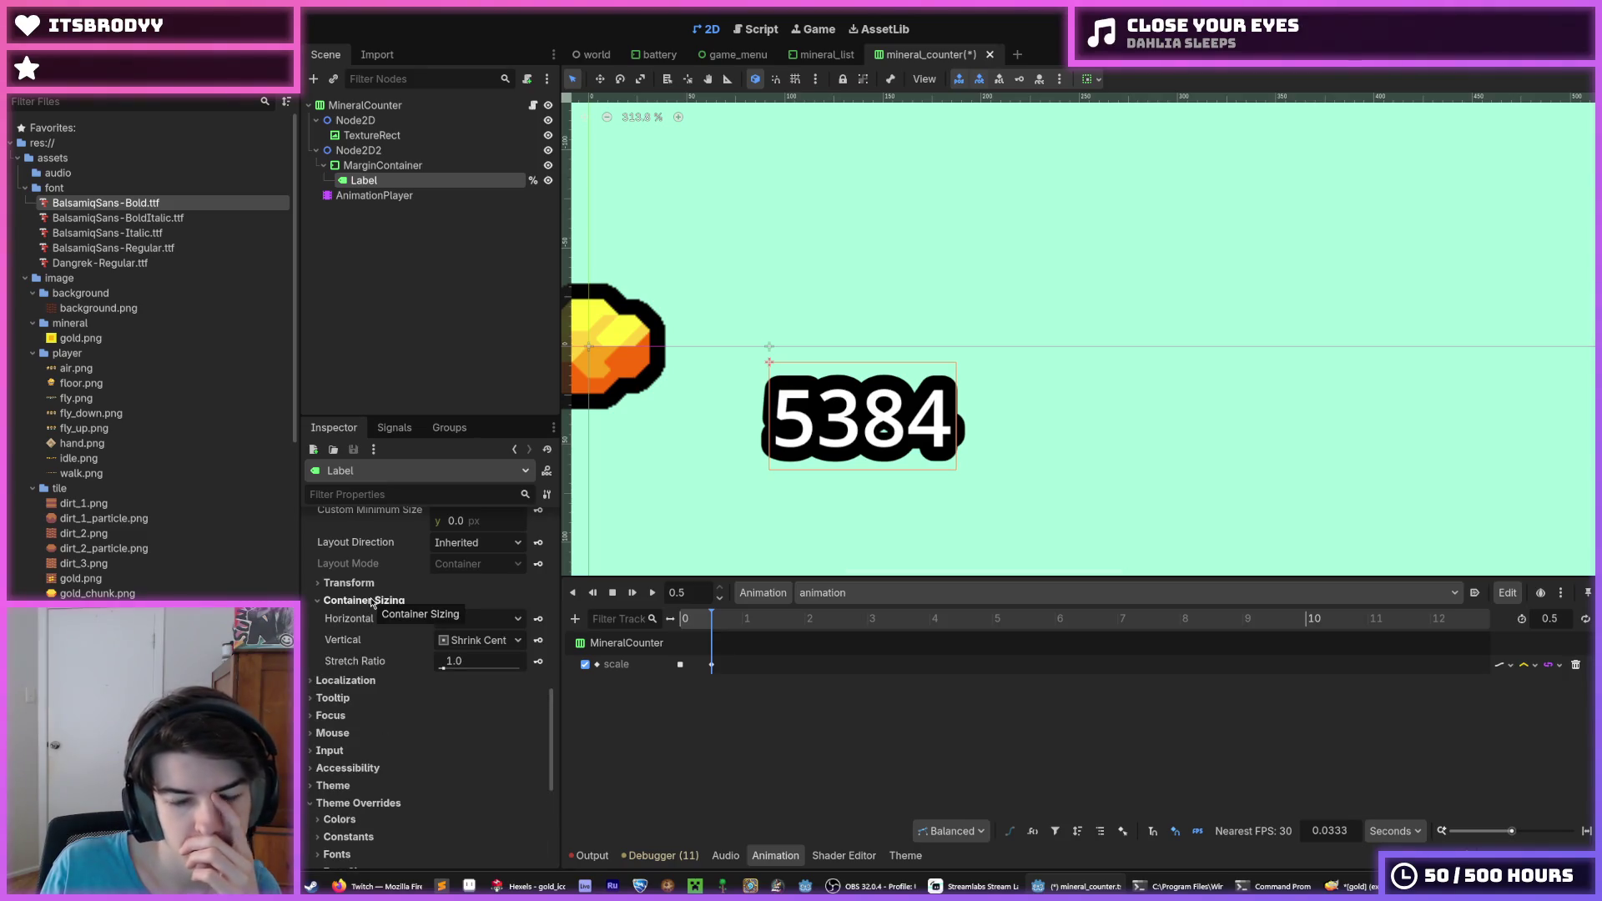
click(372, 600)
scroll(367, 617, up, 5)
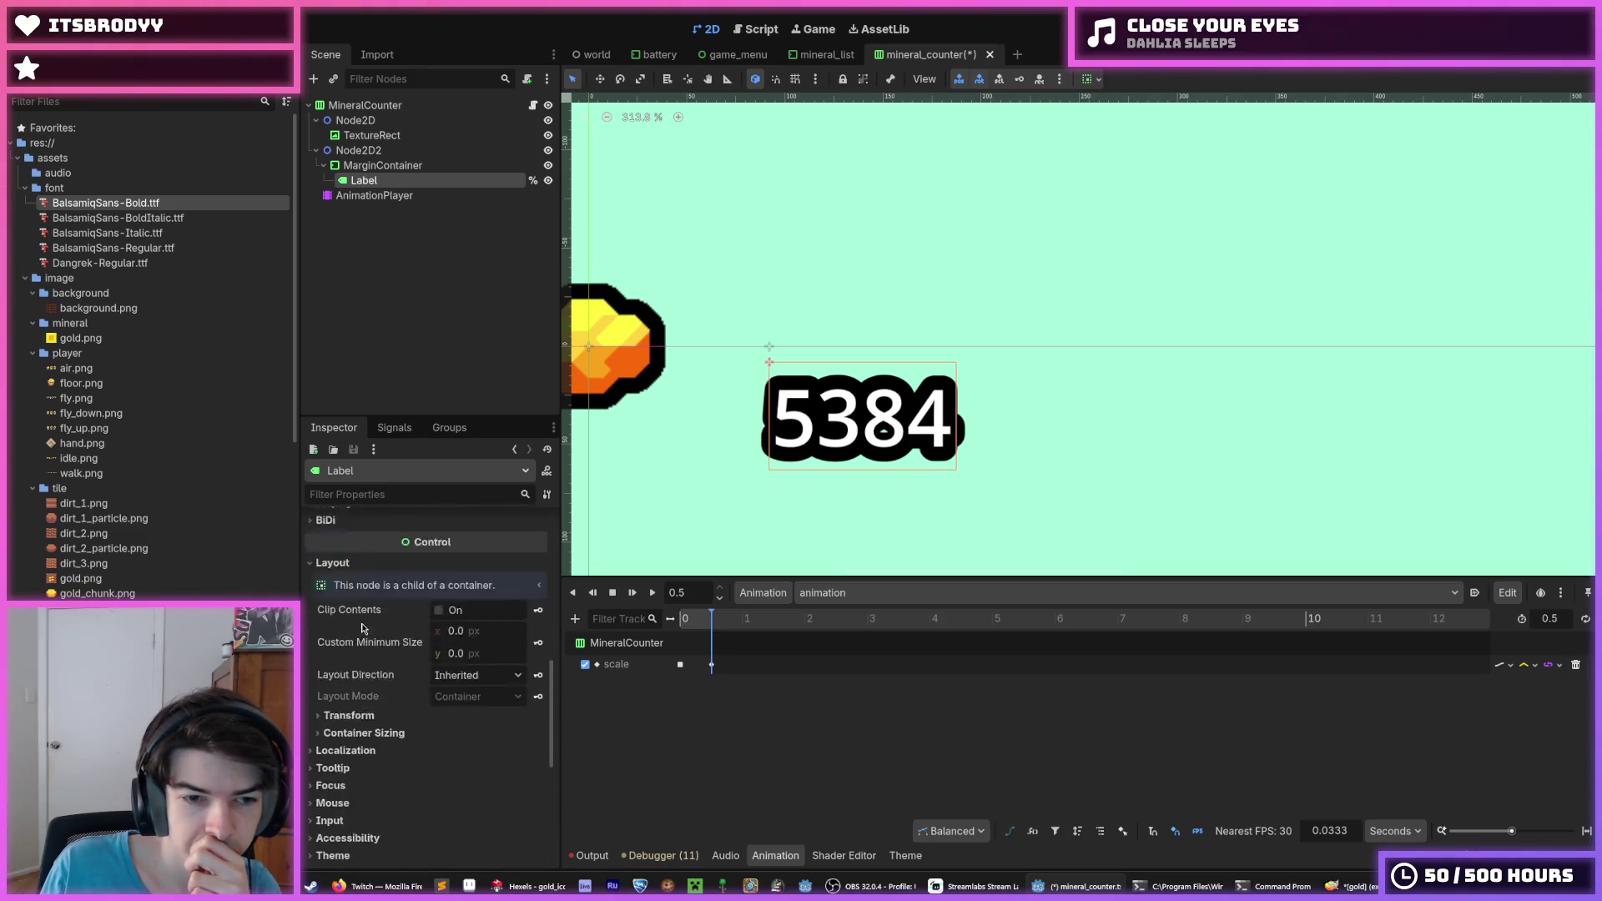
scroll(362, 627, up, 2)
scroll(375, 650, down, 8)
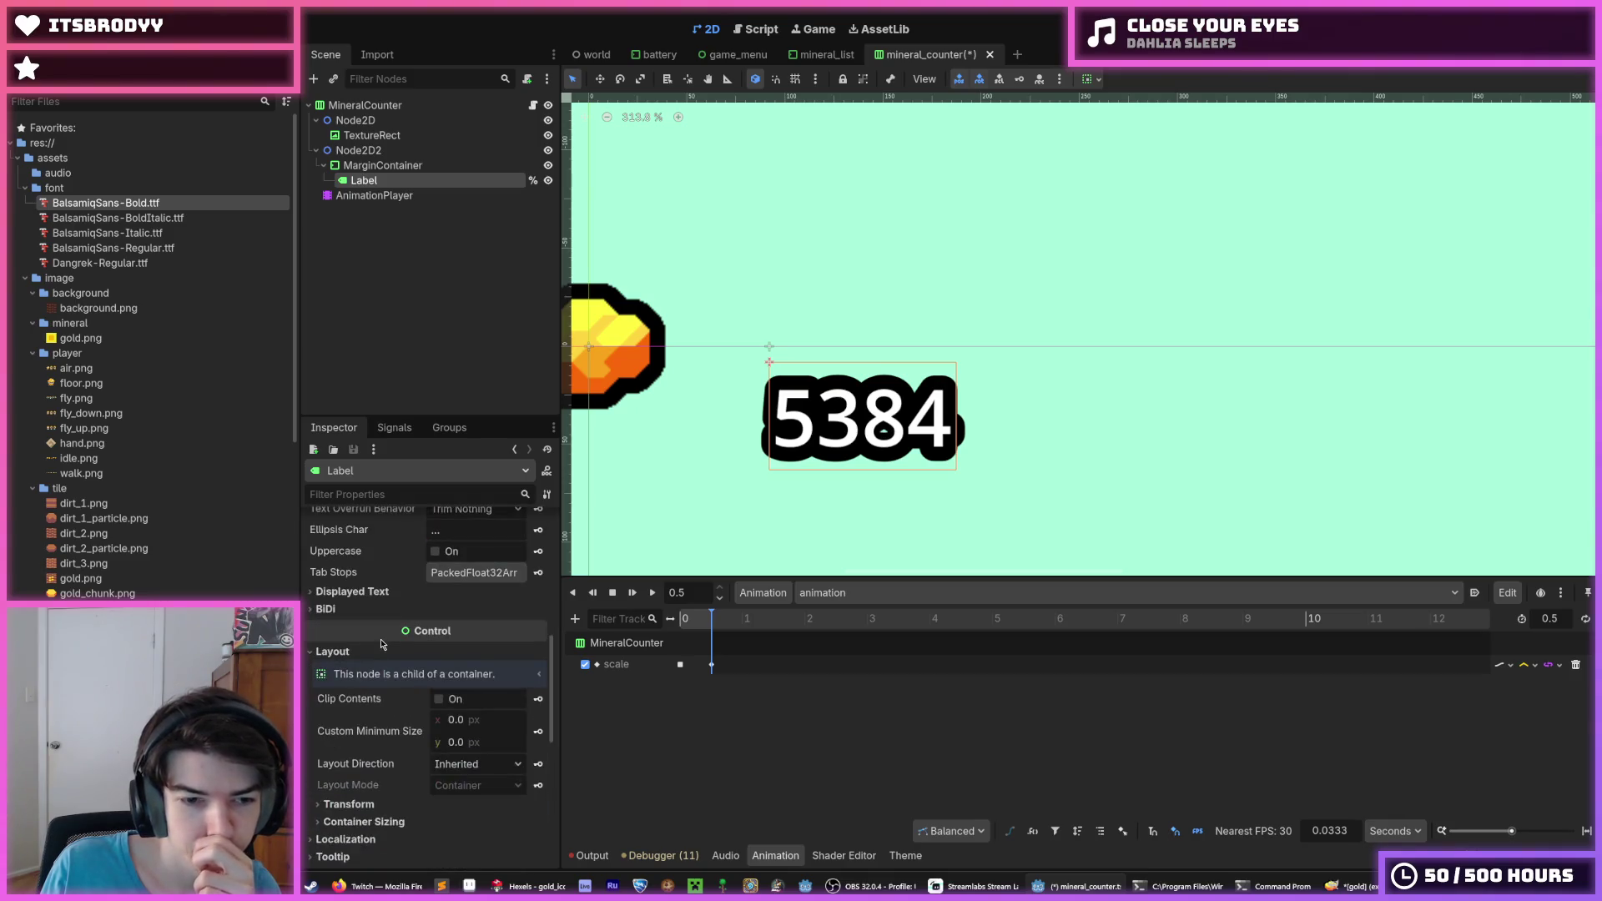
click(351, 716)
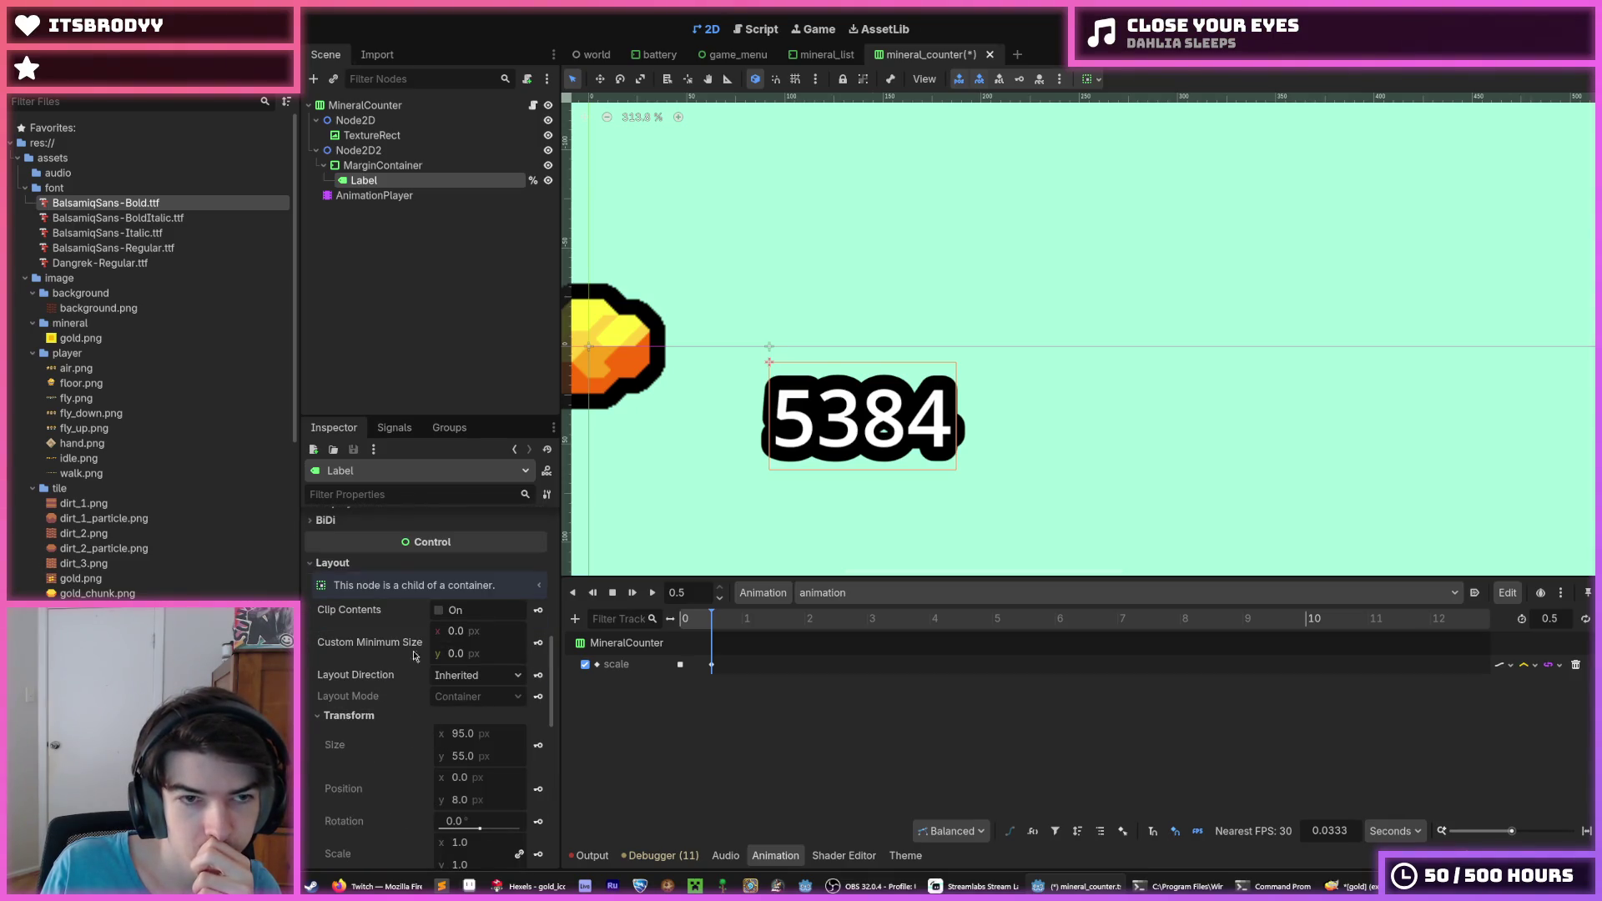
Move the MarginContainer to position x -47, y -31
click(382, 166)
click(479, 778)
text(-50)
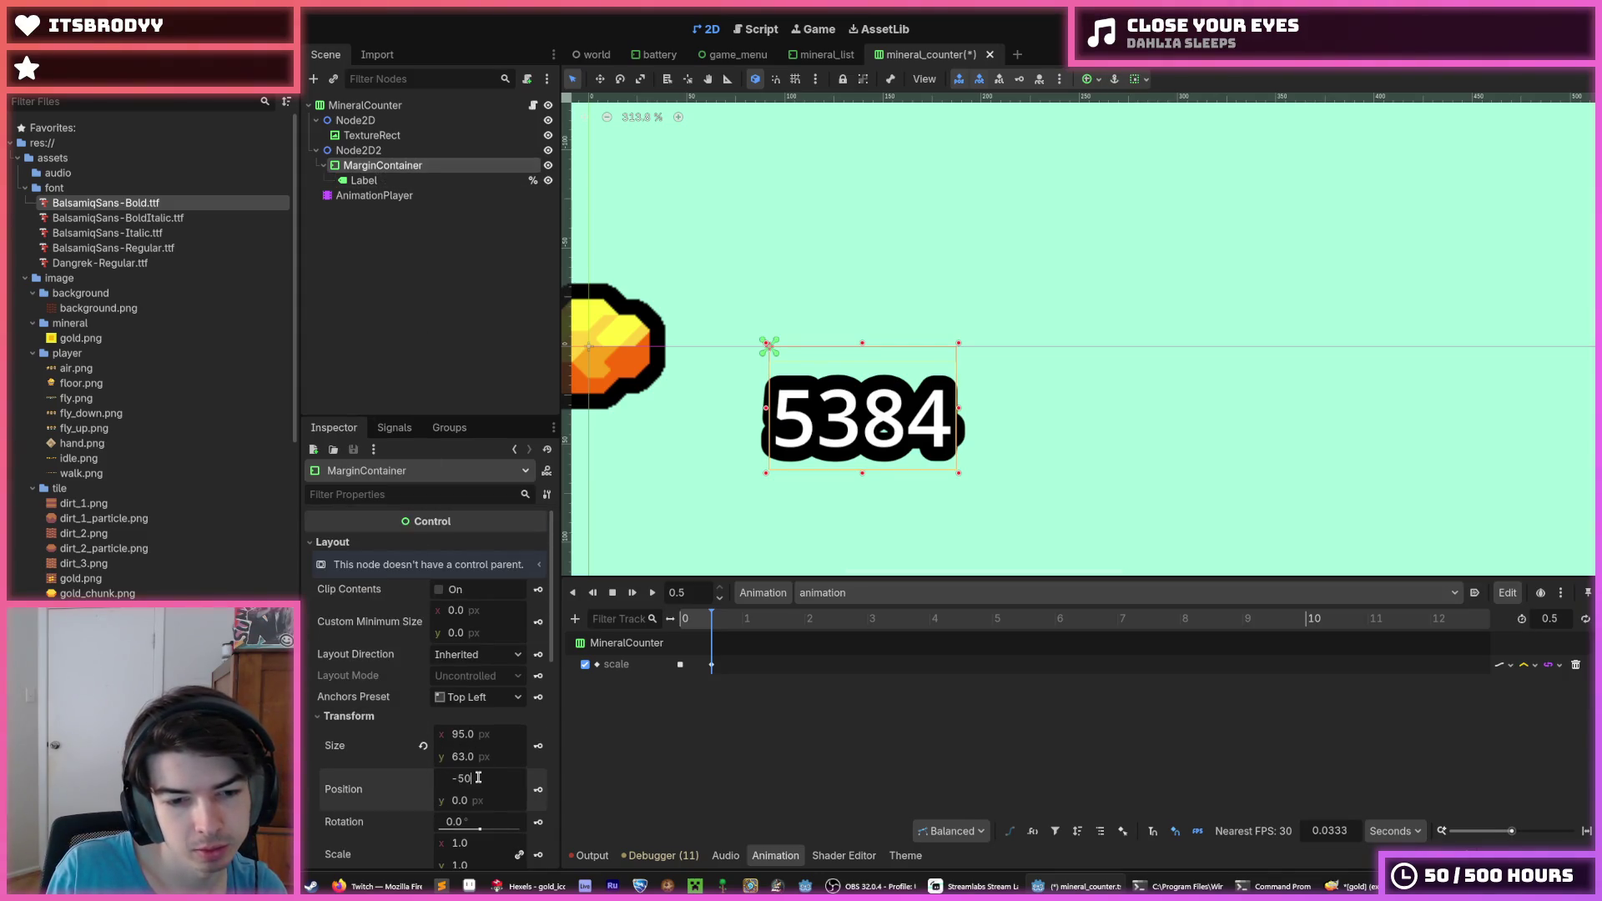
key(Tab)
text(-3)
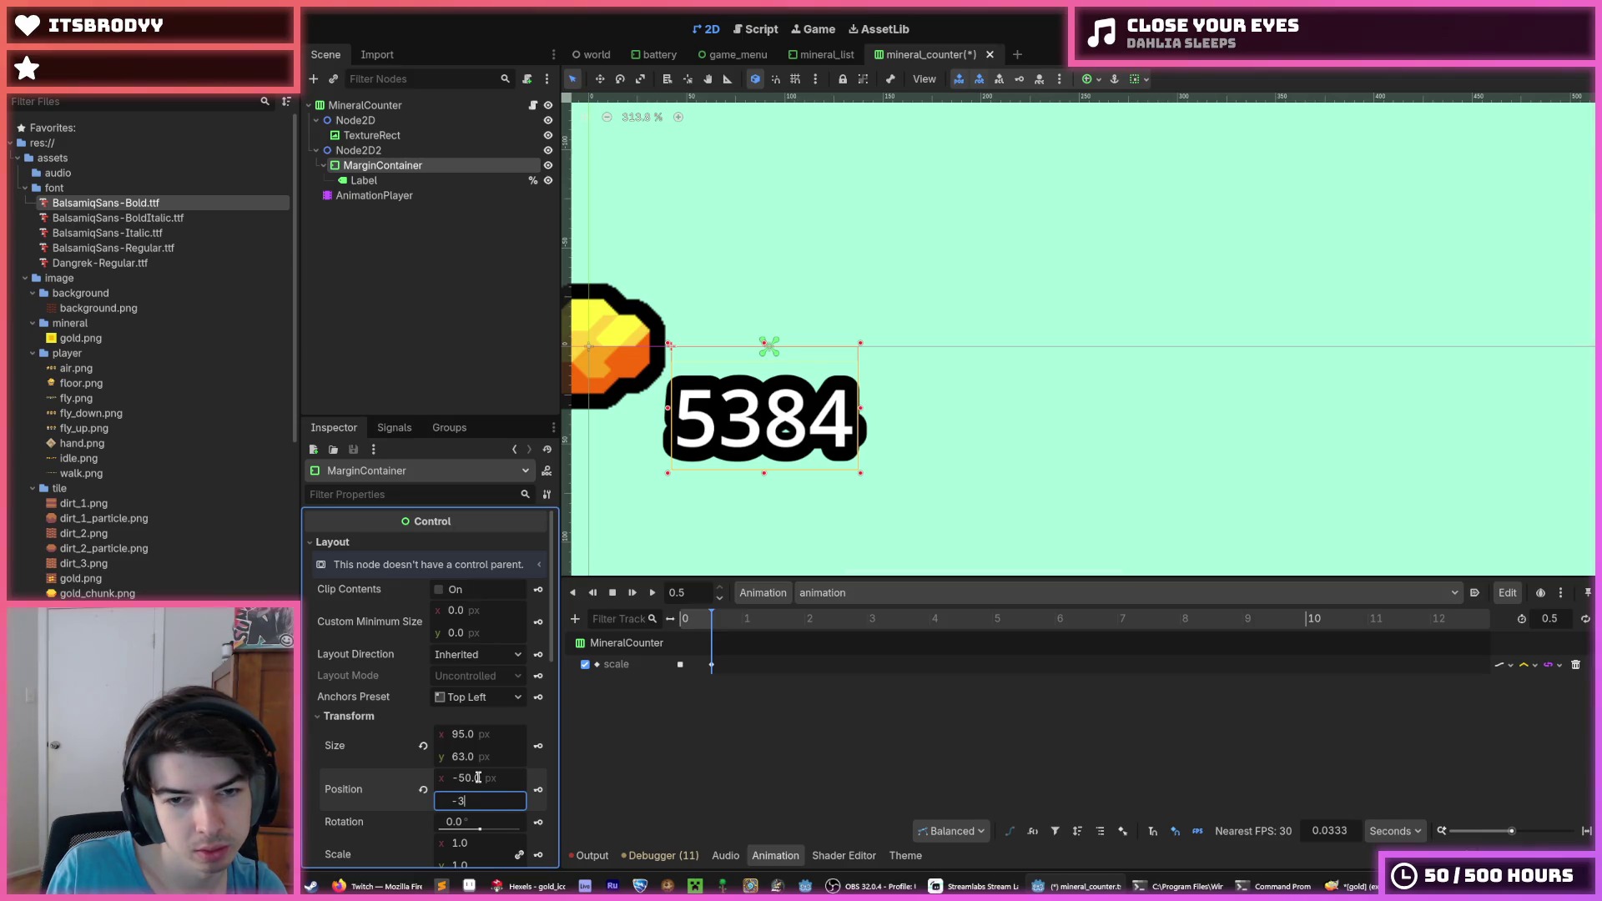
text(0.0)
key(Return)
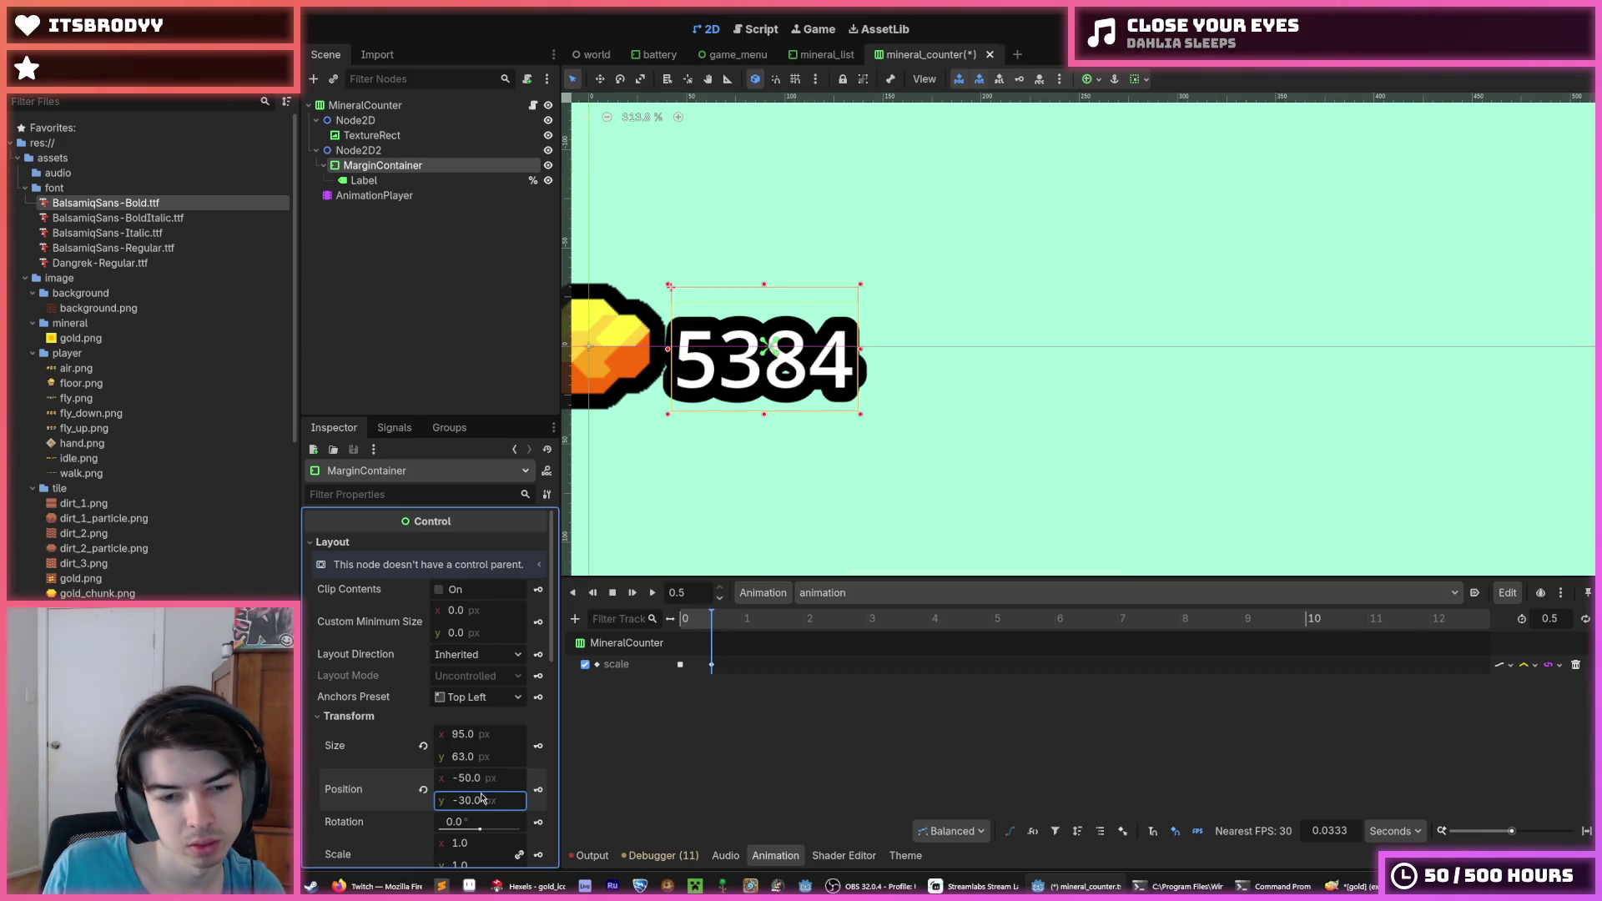
click(483, 778)
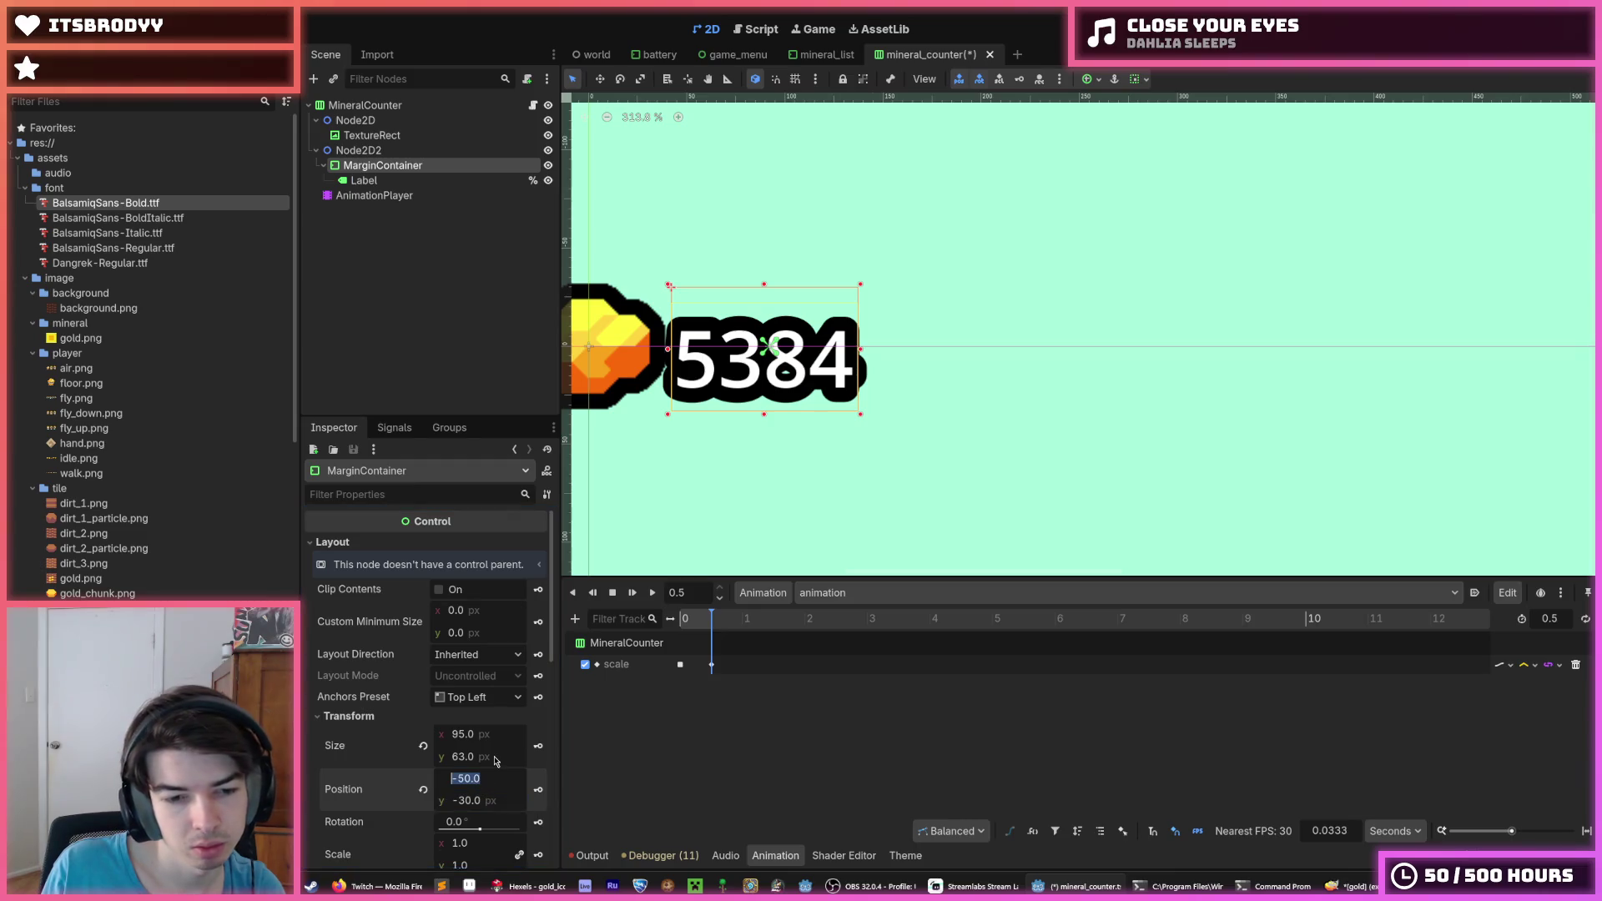
text(-95)
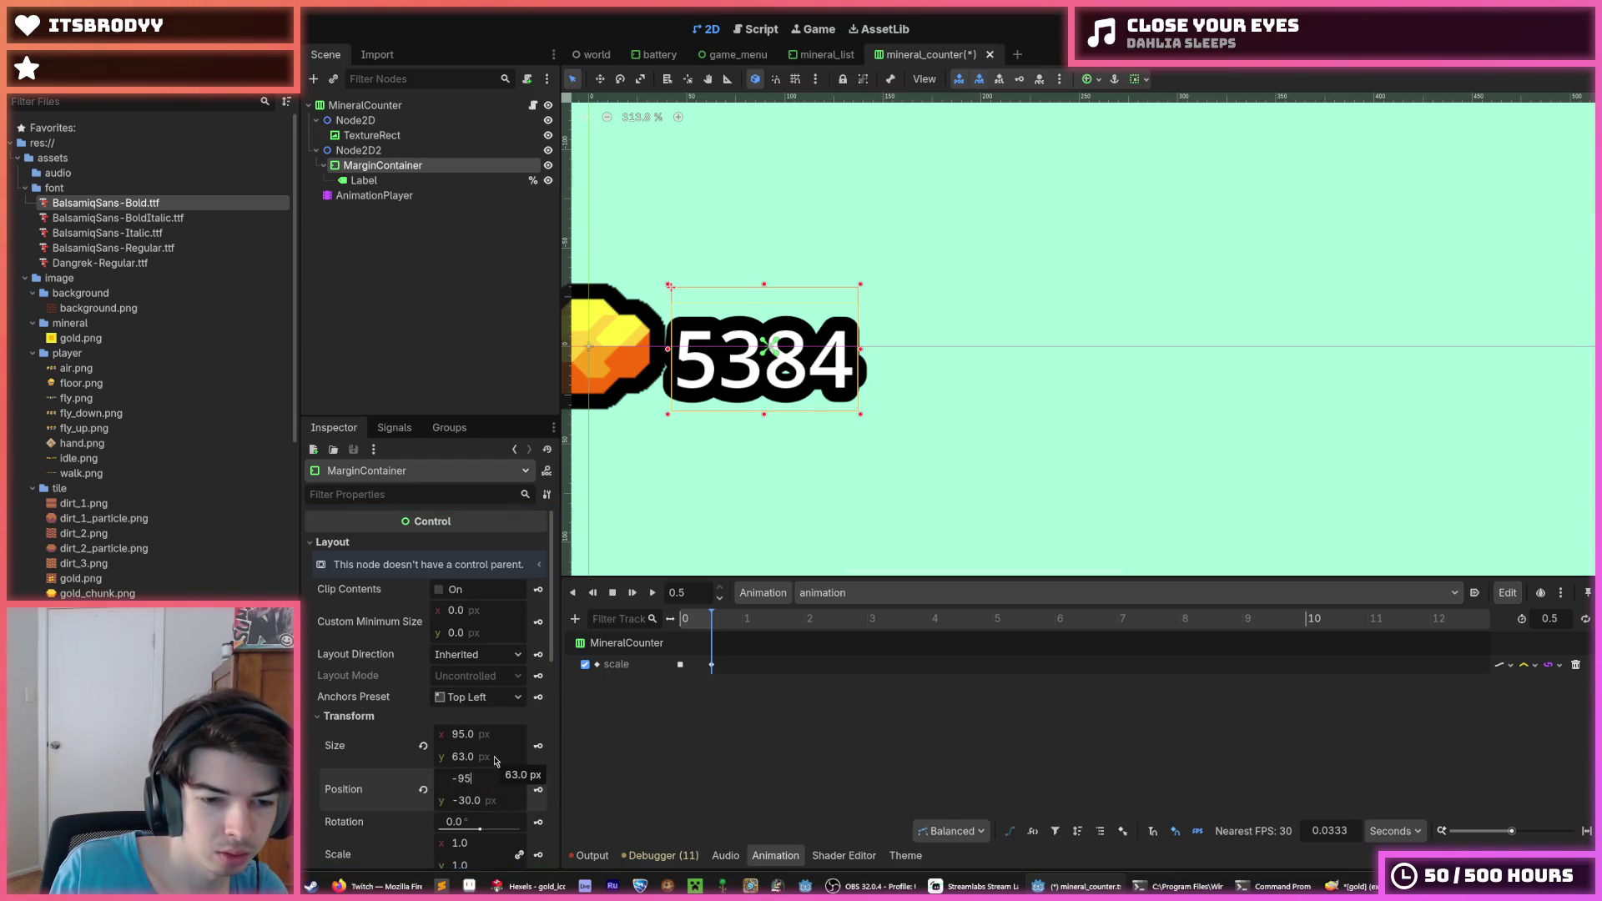
text(/2)
key(Return)
click(485, 800)
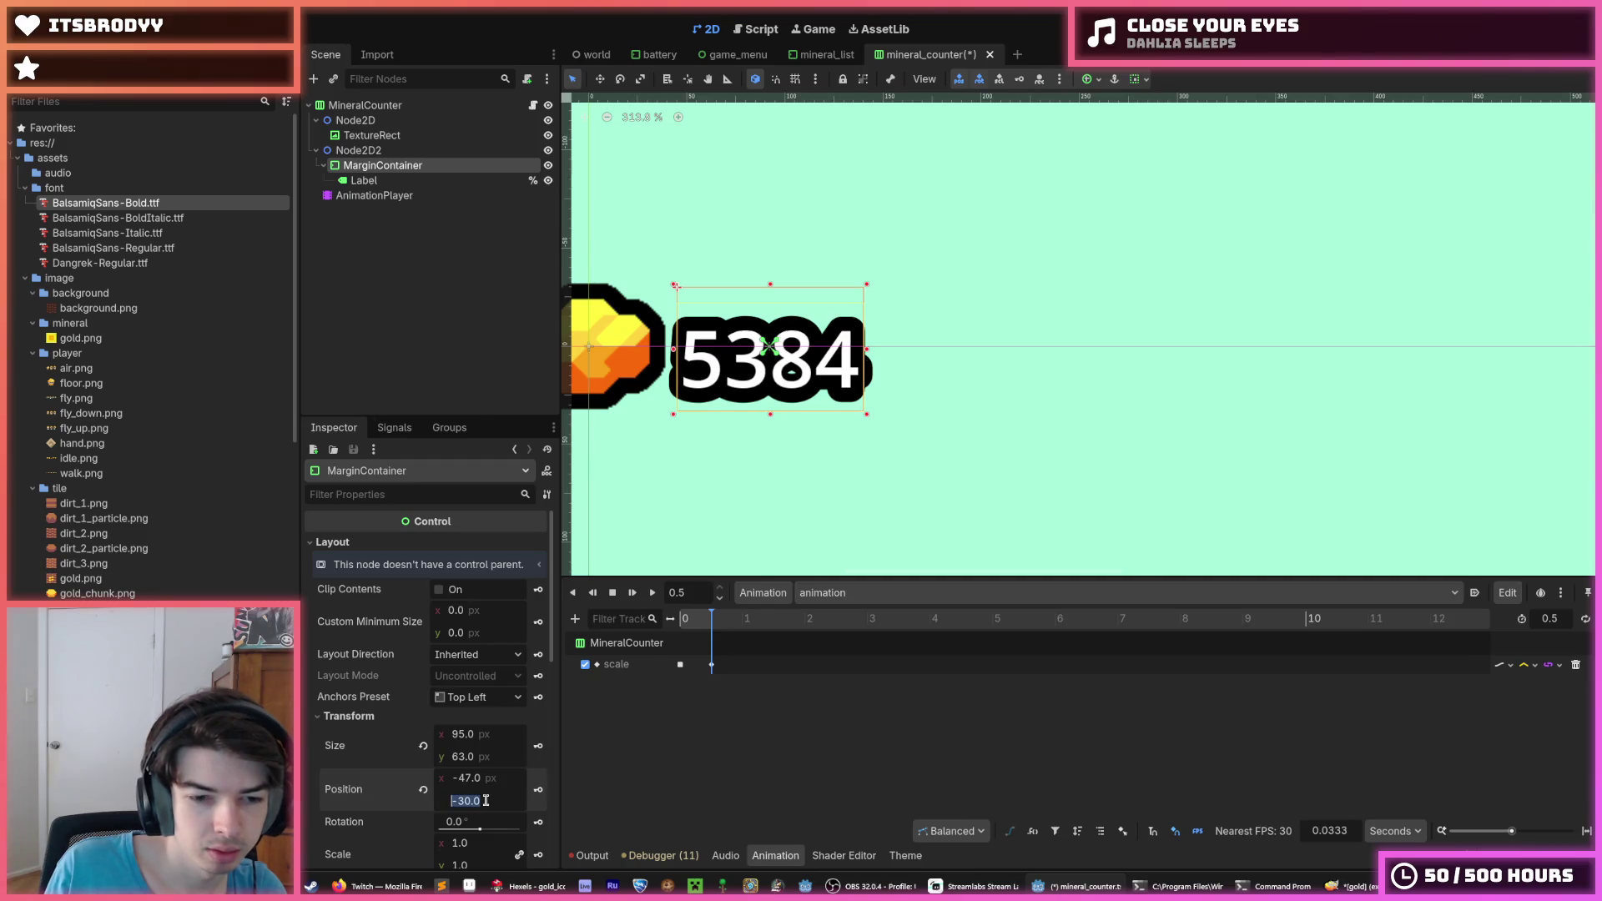
click(486, 800)
text(-31)
key(Return)
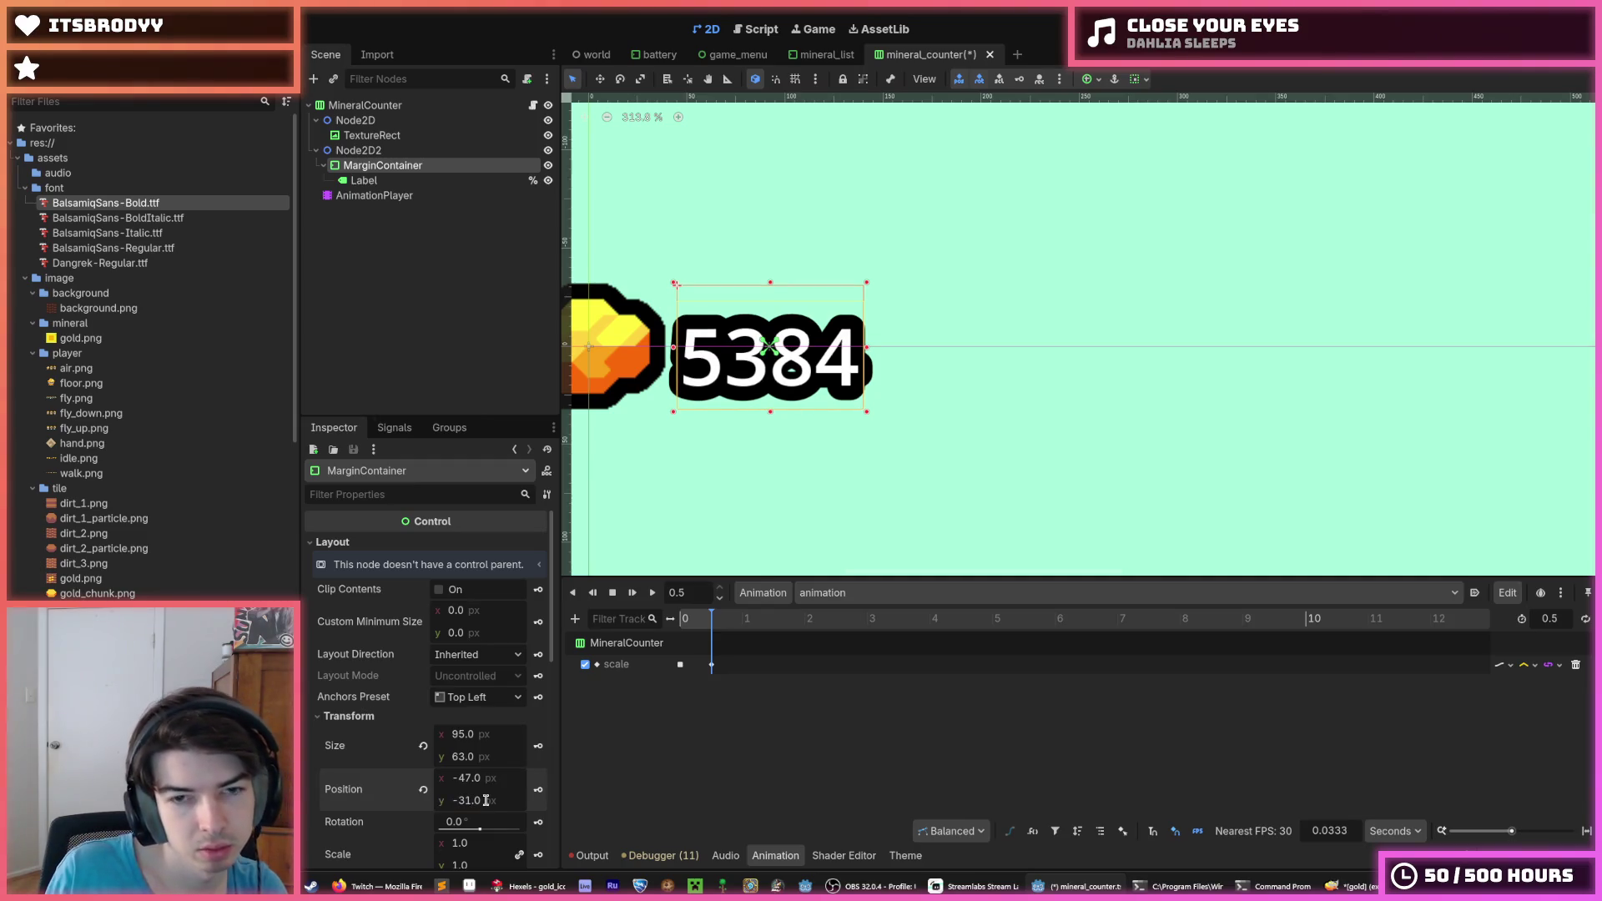
scroll(798, 501, down, 2)
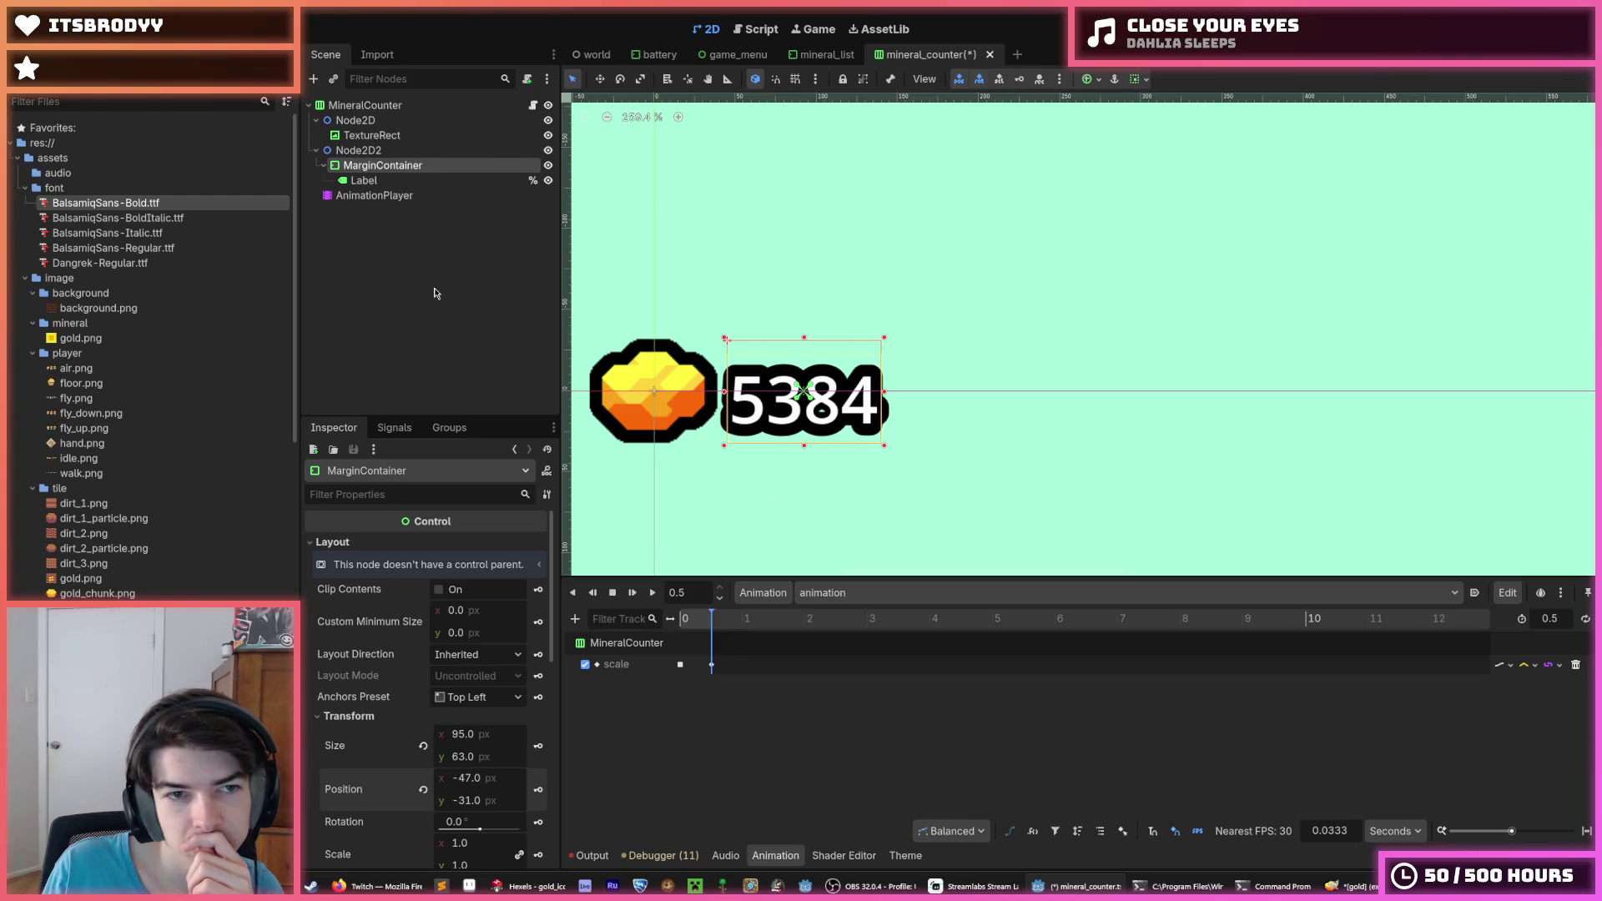
click(382, 121)
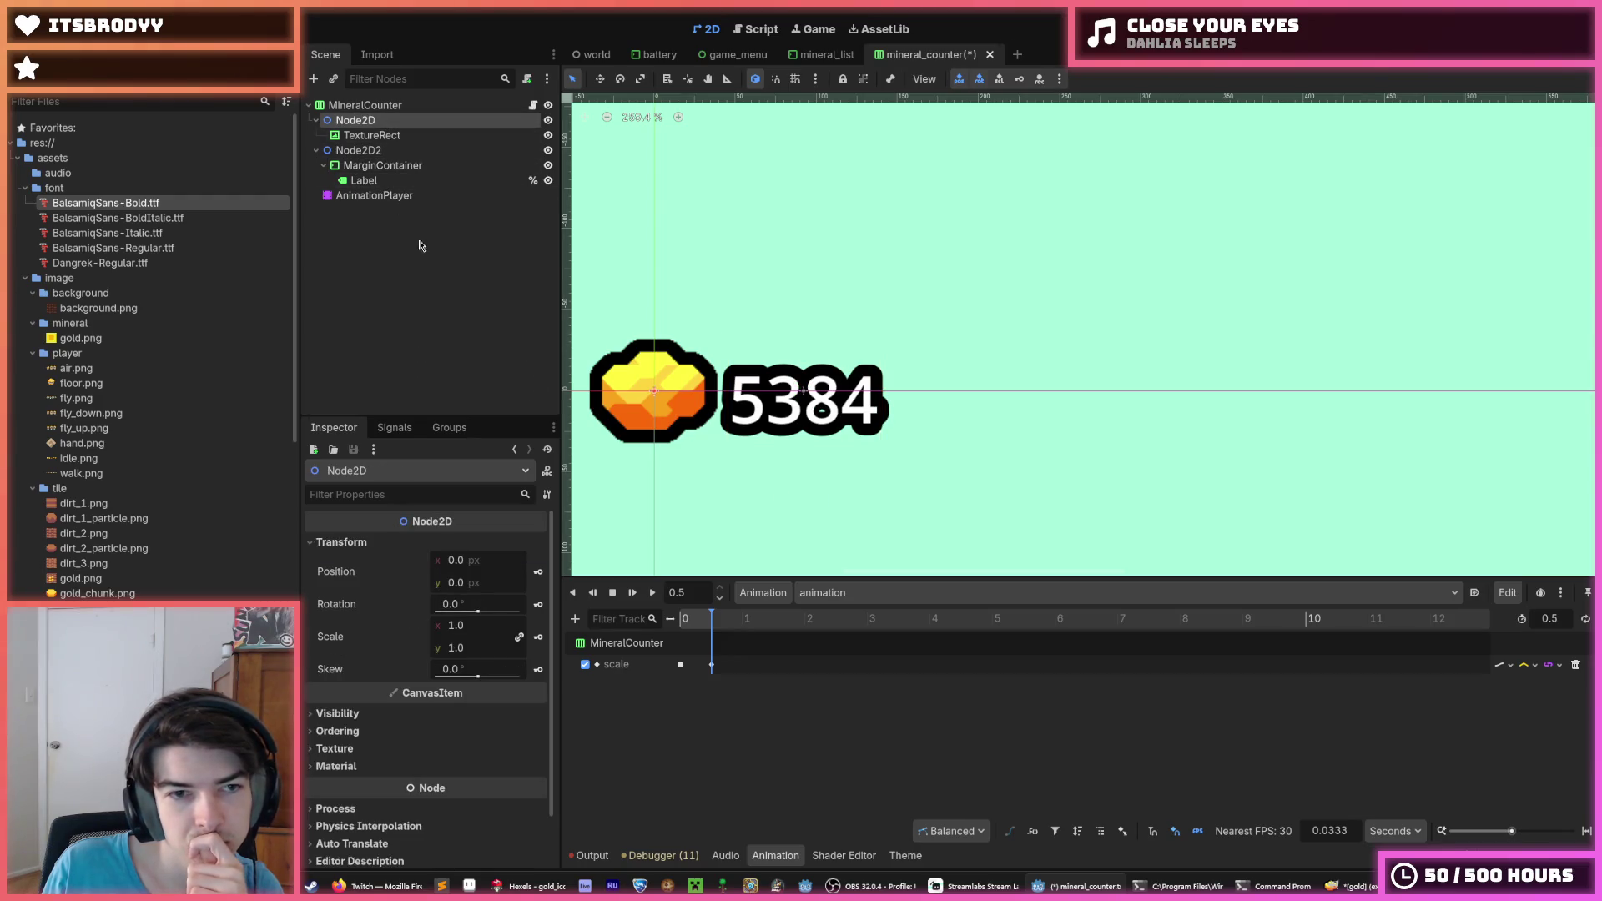
Create a scale track for the gold icon's Node2D and key its scale at 0 s
mouse_move(473, 625)
mouse_down()
mouse_move(492, 625)
mouse_move(473, 625)
mouse_up()
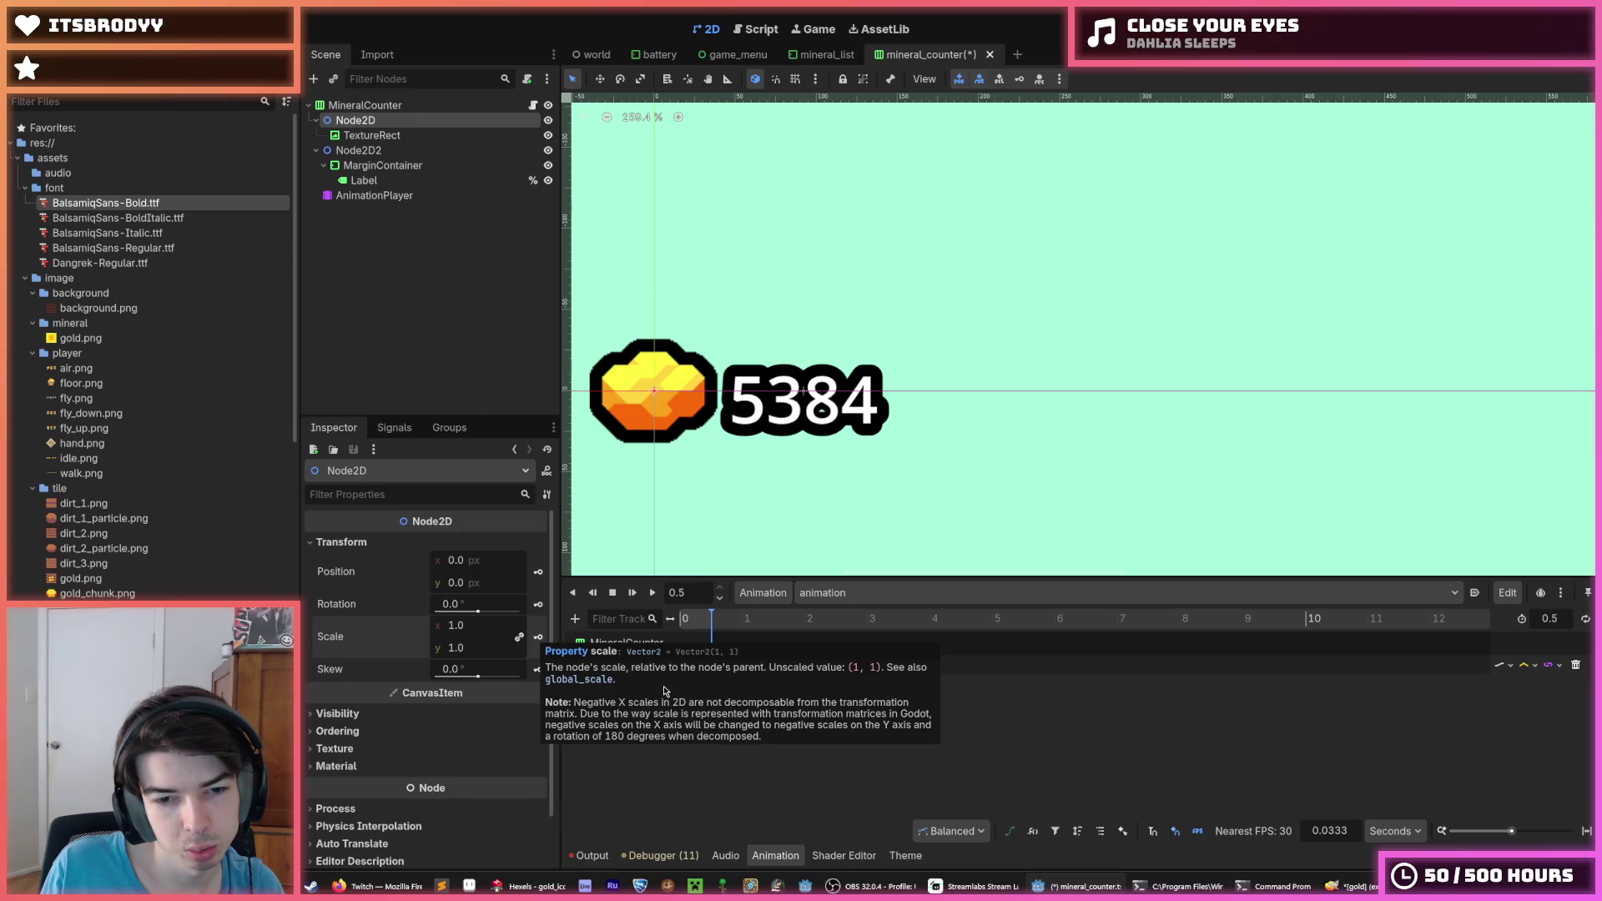
click(539, 637)
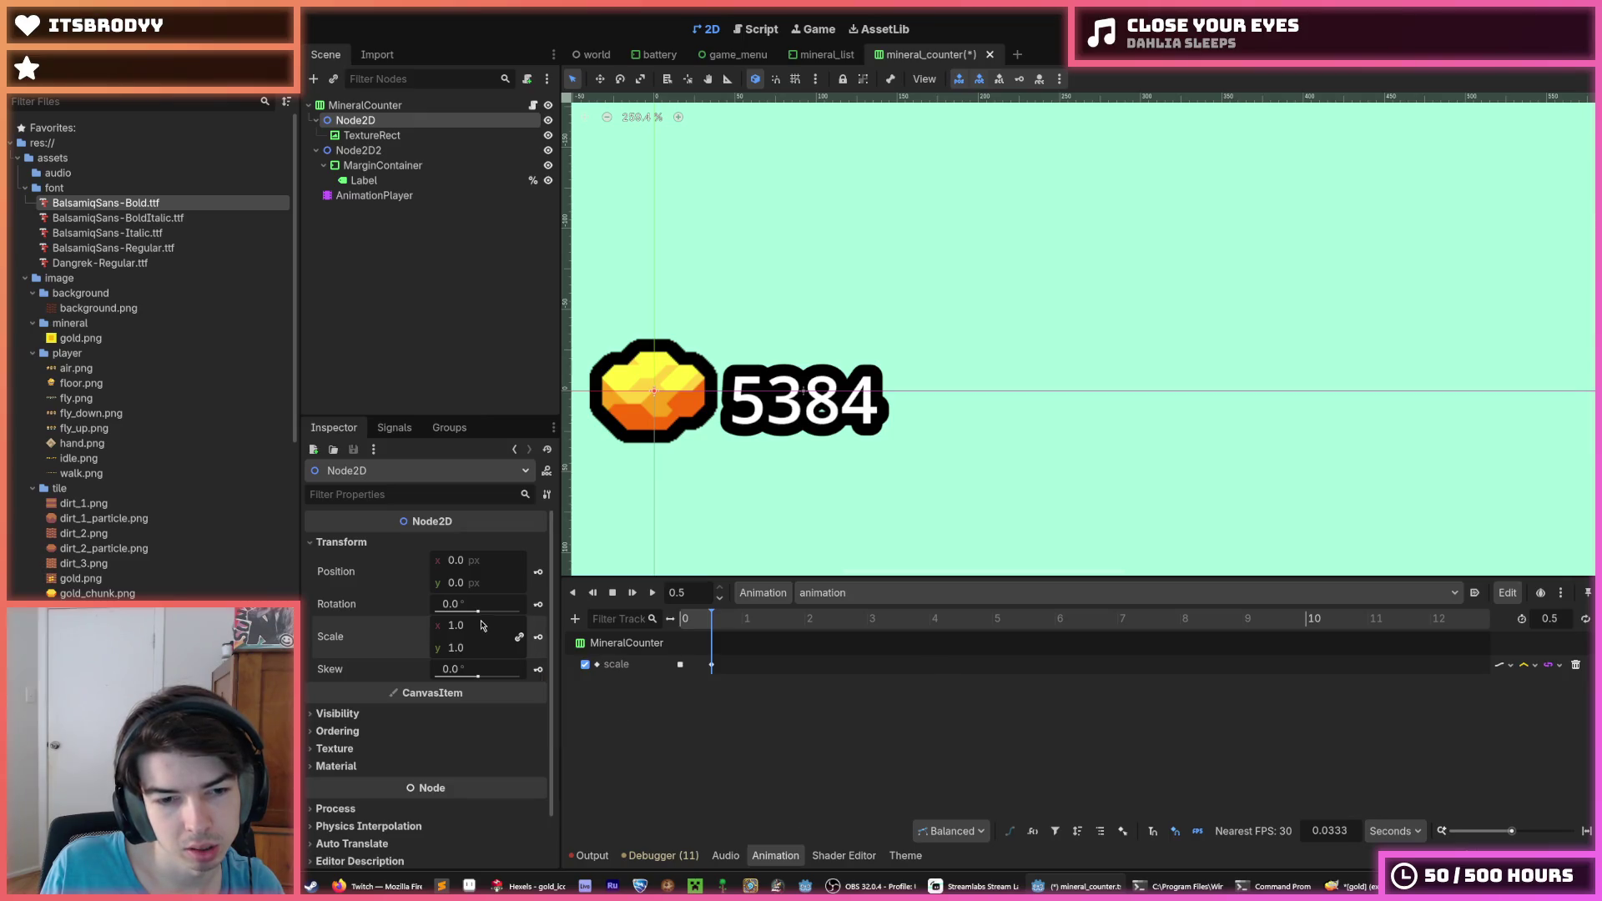
click(537, 638)
click(743, 490)
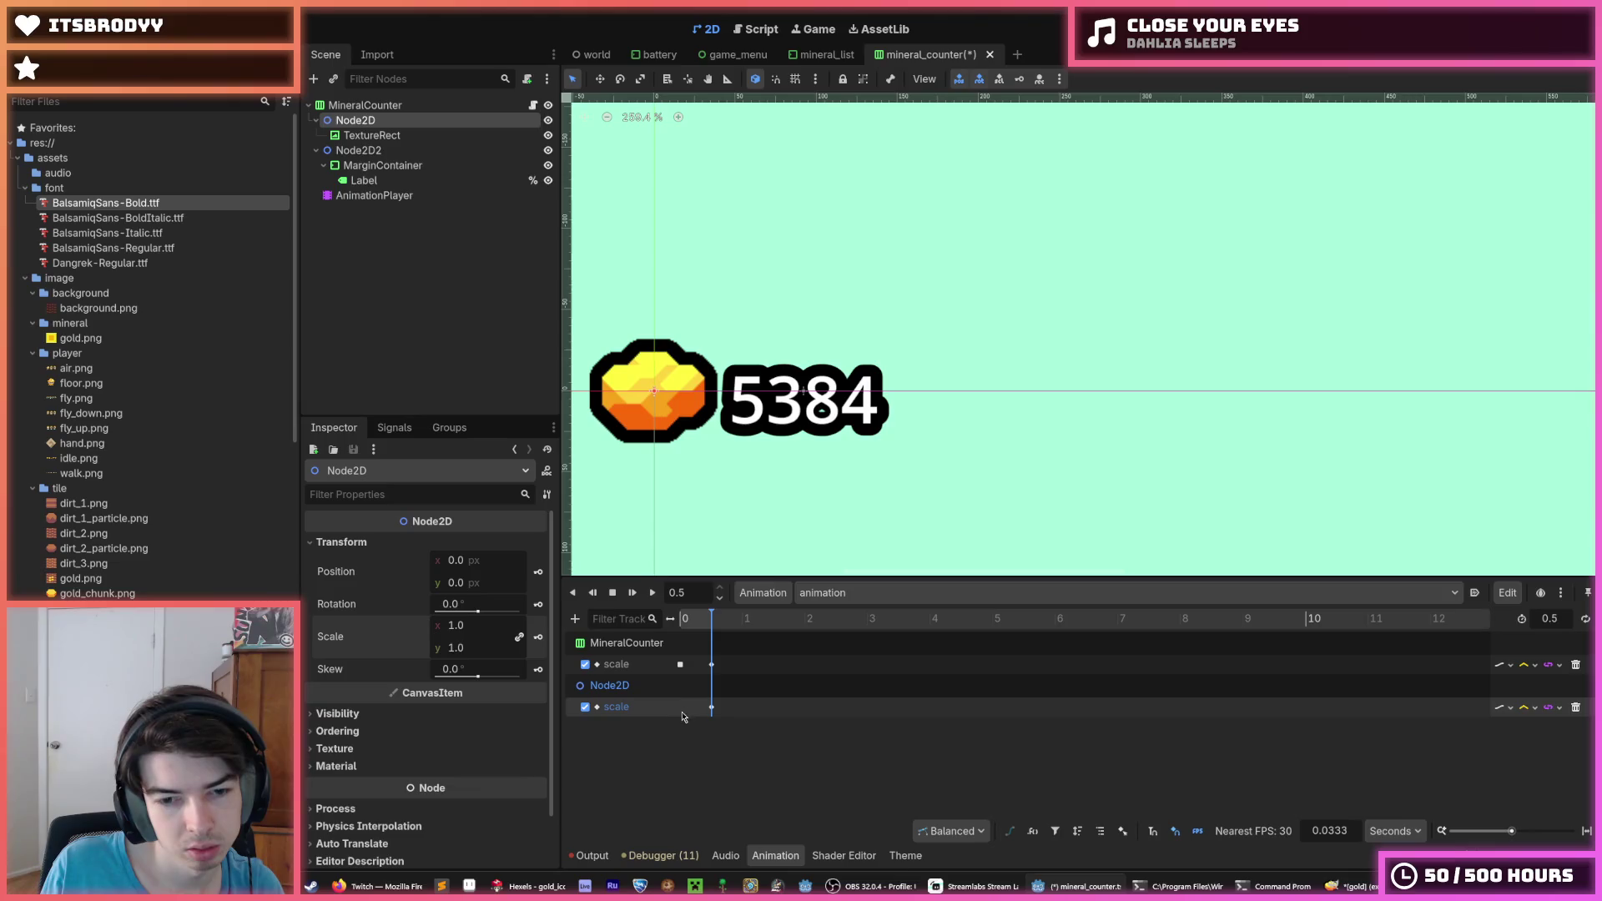
right_click(678, 710)
click(694, 723)
Create a scale track for Node2D2 and add keys on the label's scale
click(358, 150)
click(537, 638)
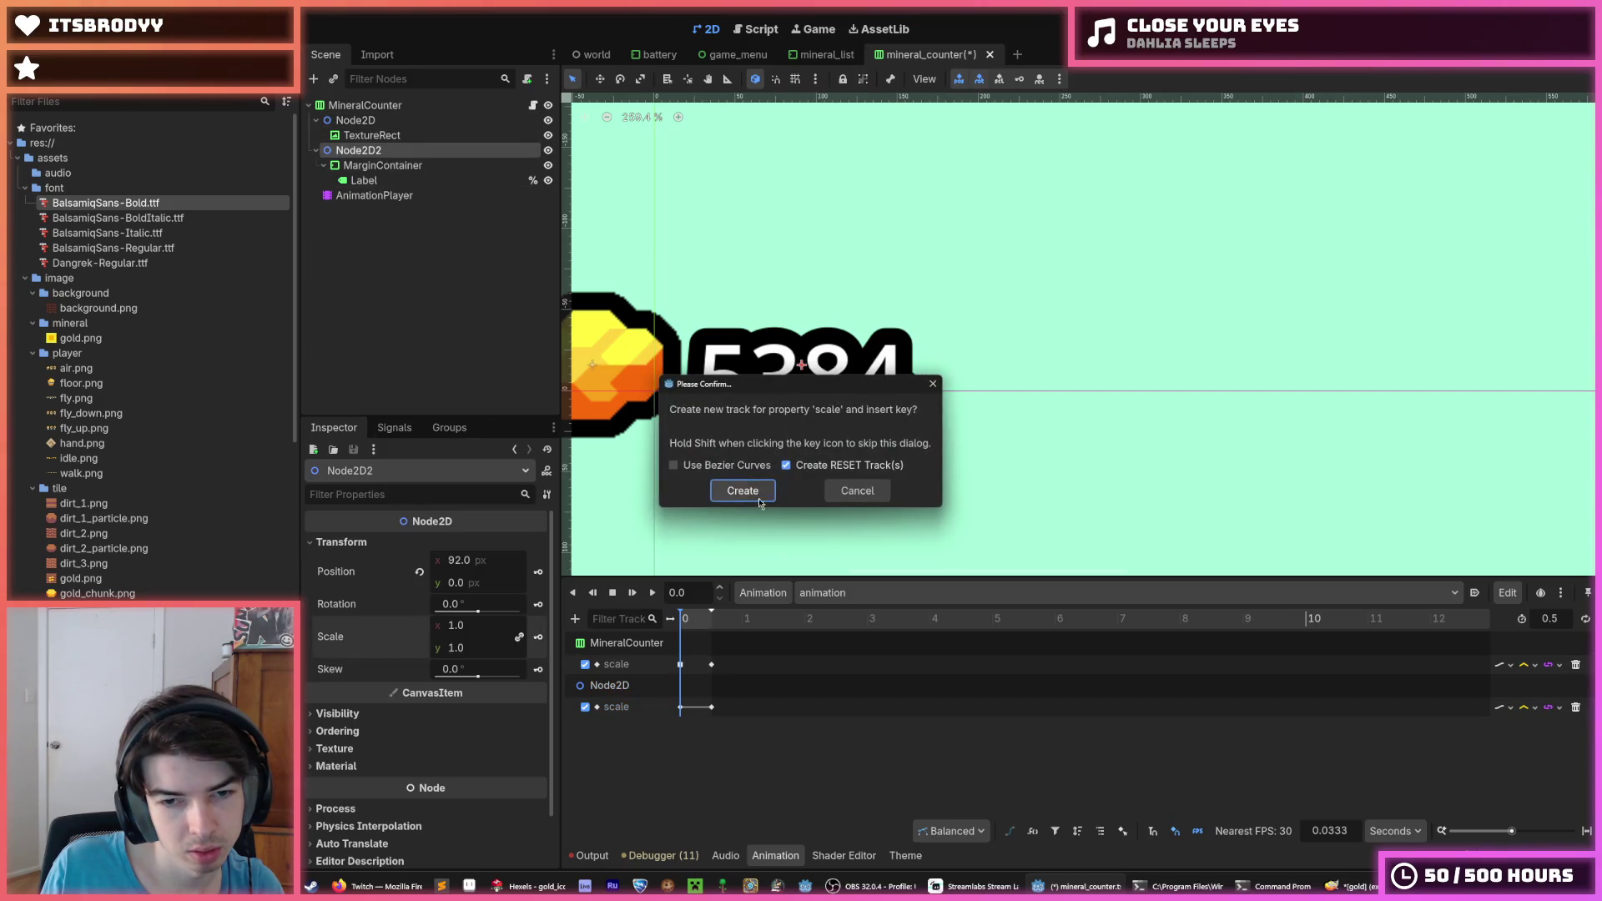
click(746, 489)
right_click(710, 753)
click(735, 762)
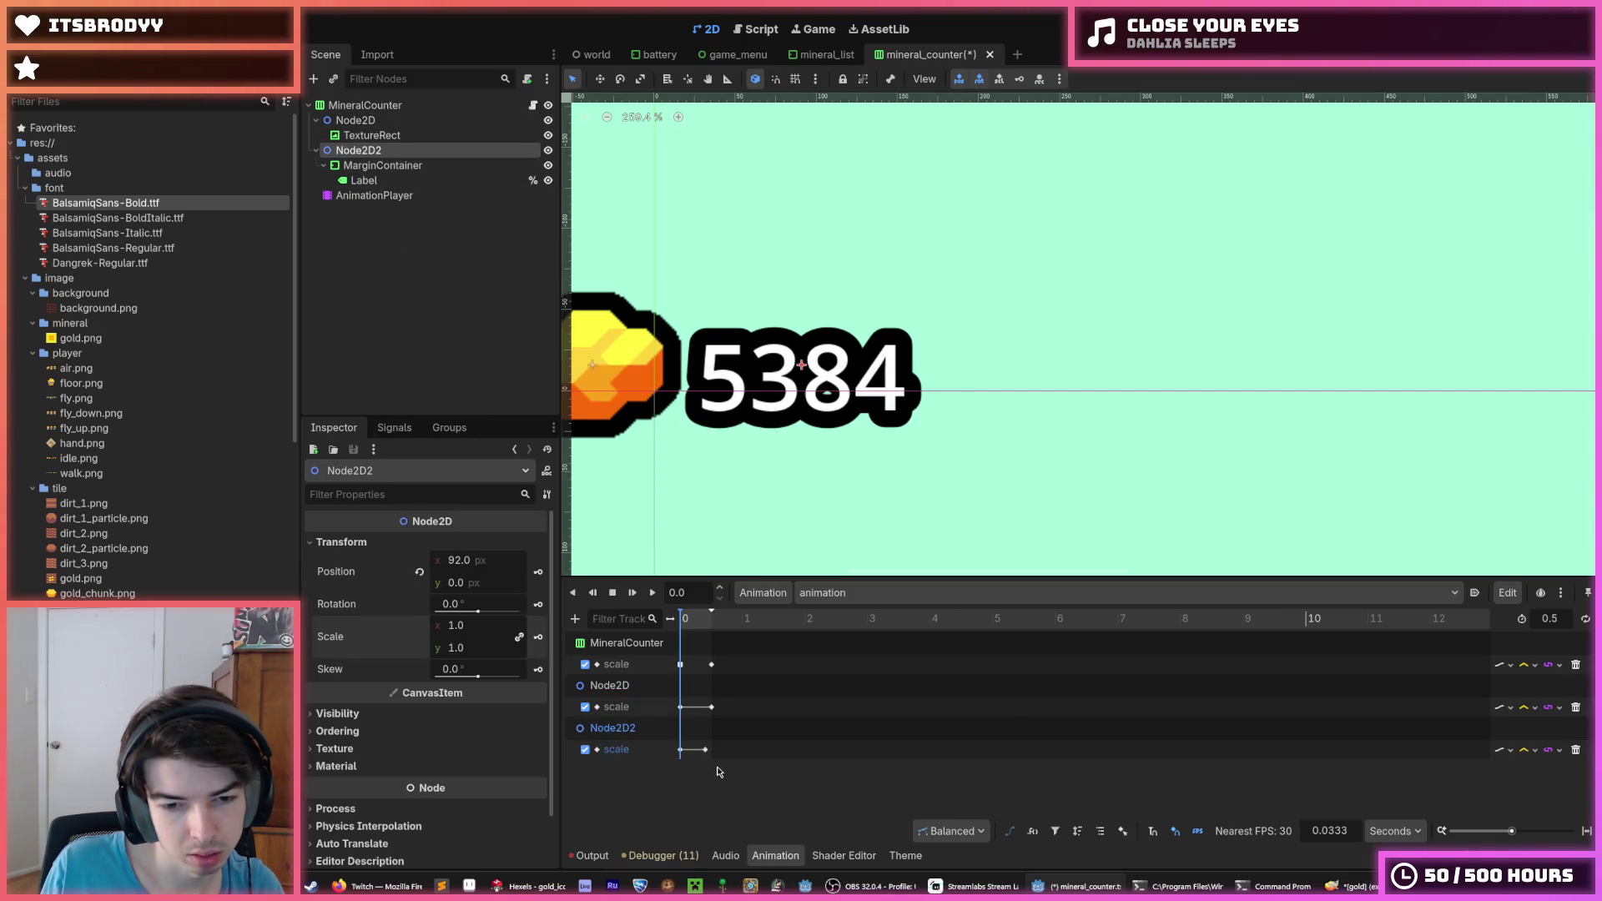
click(710, 749)
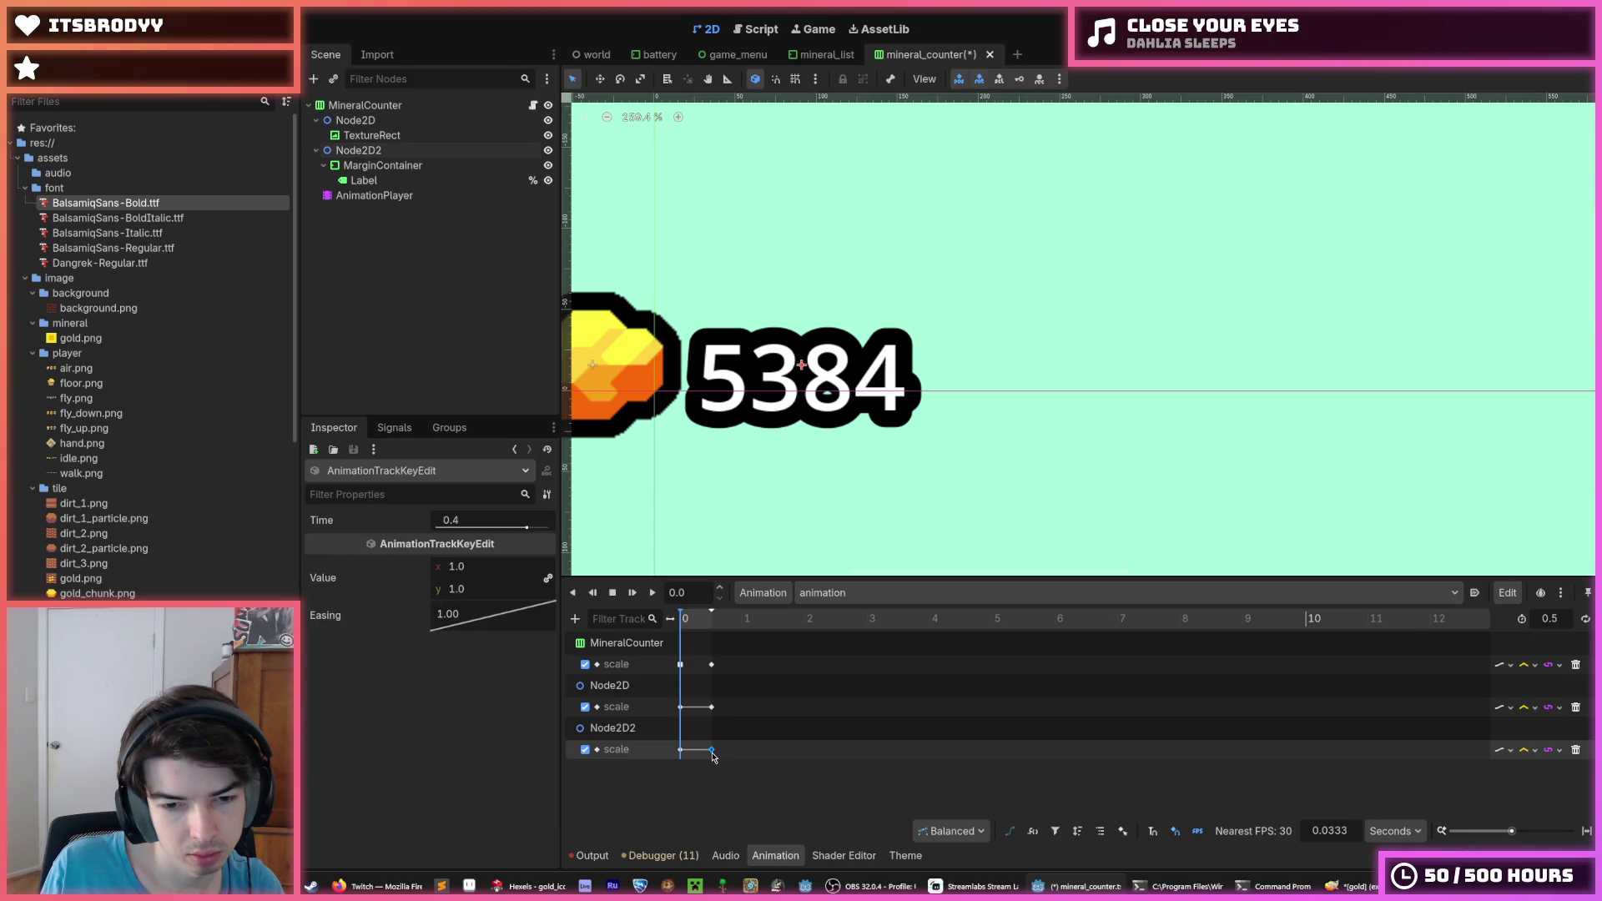
Set the starting scale keys to 1.4 and preview the pop animation
scroll(712, 756, up, 10)
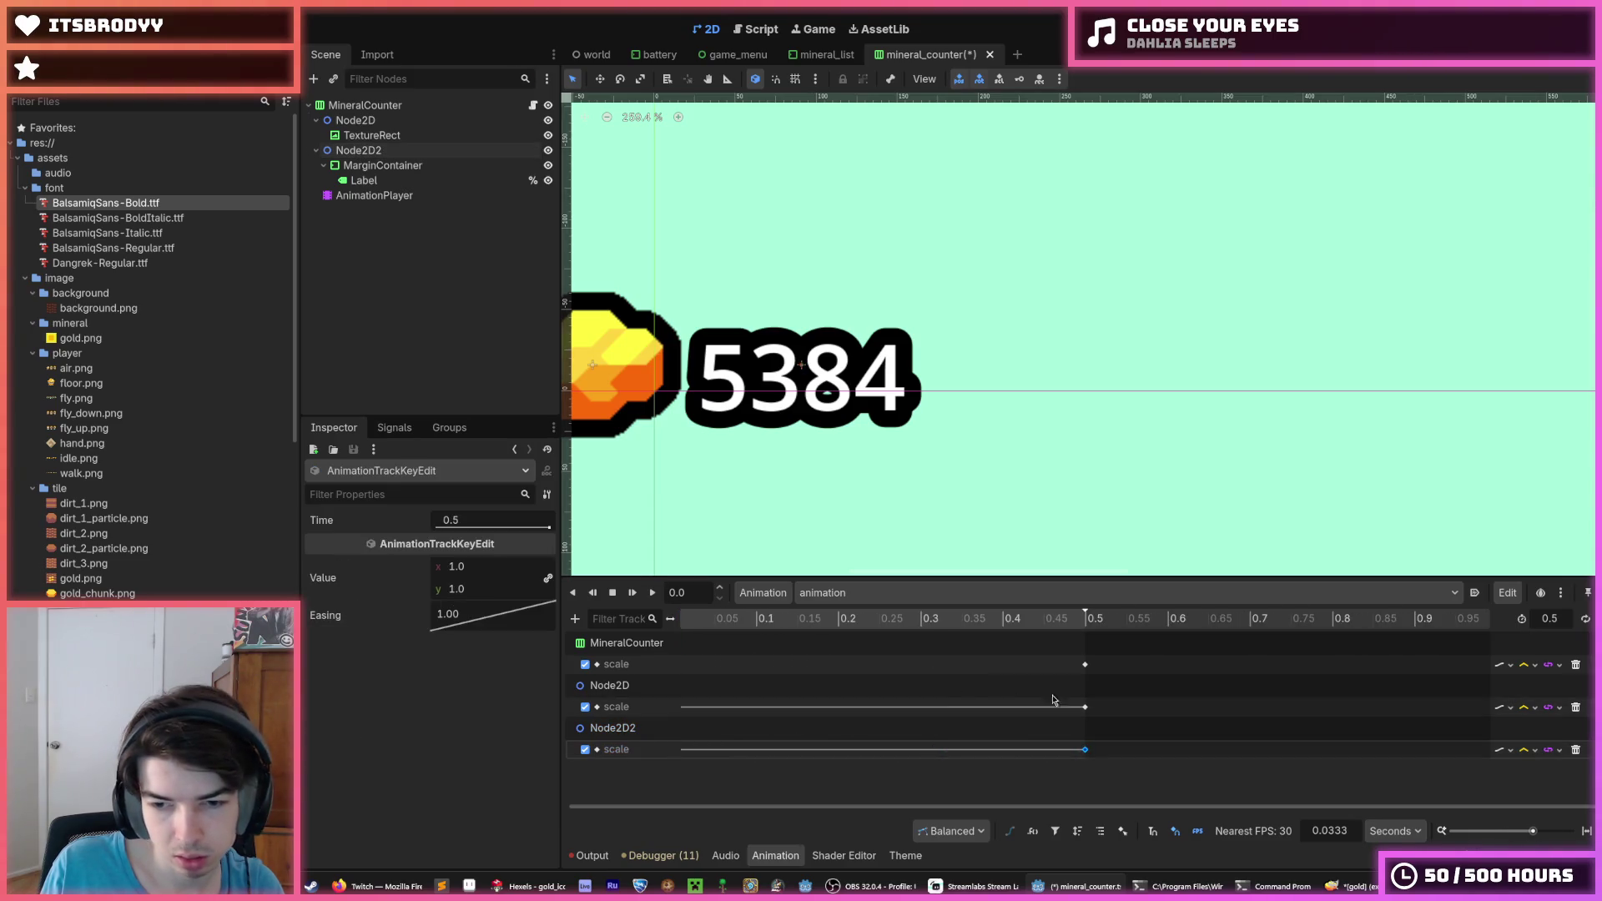
click(691, 714)
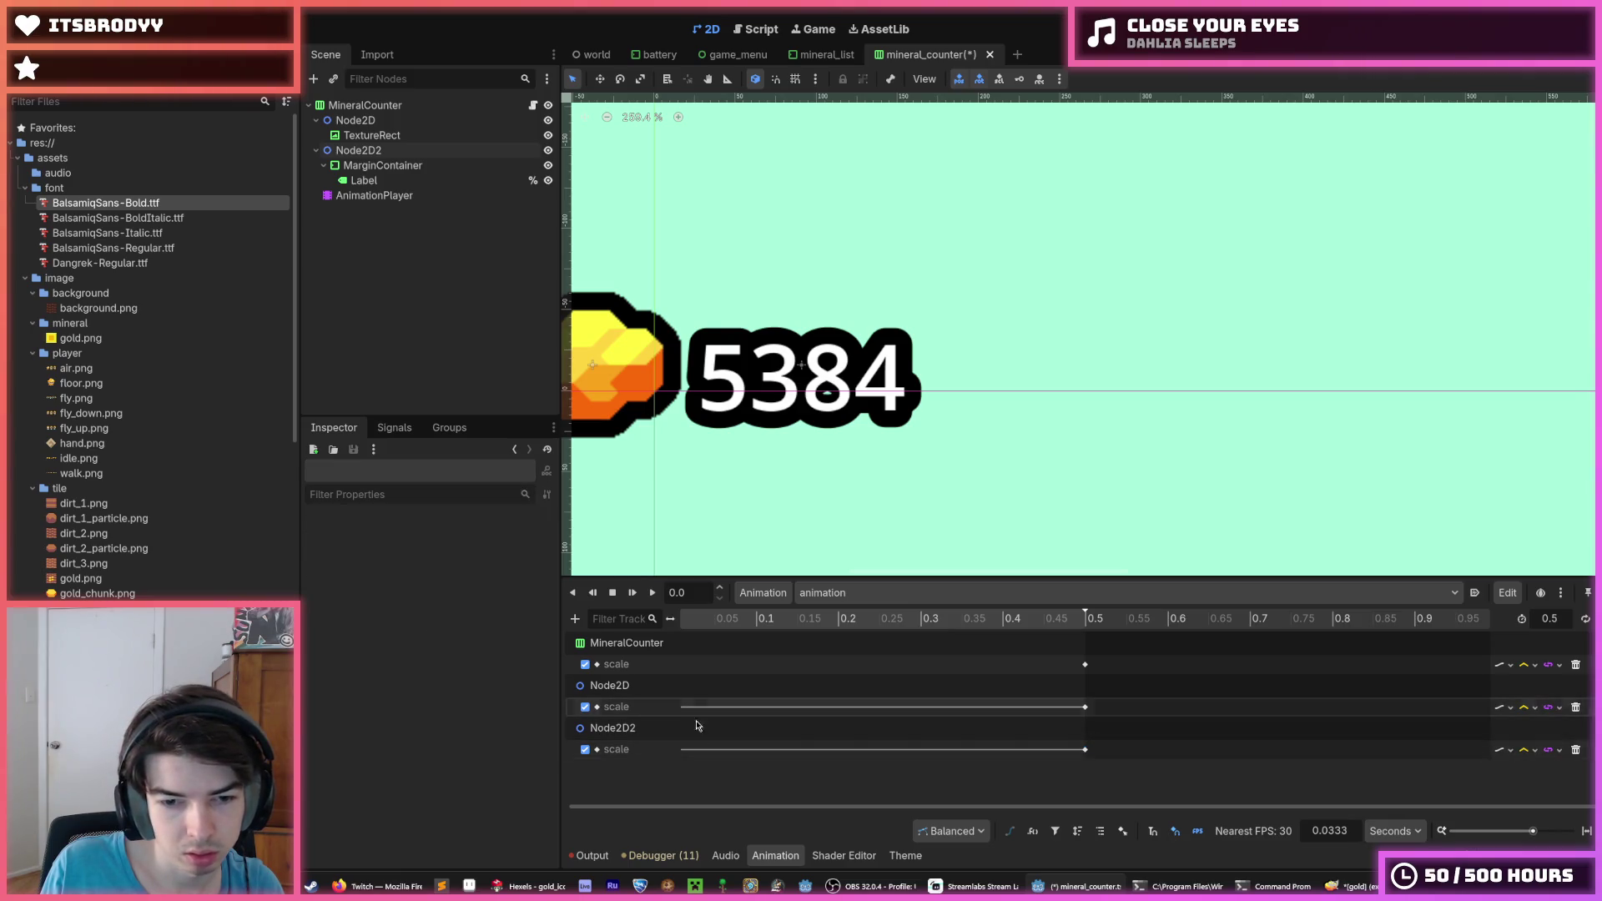
drag(789, 807, 783, 807)
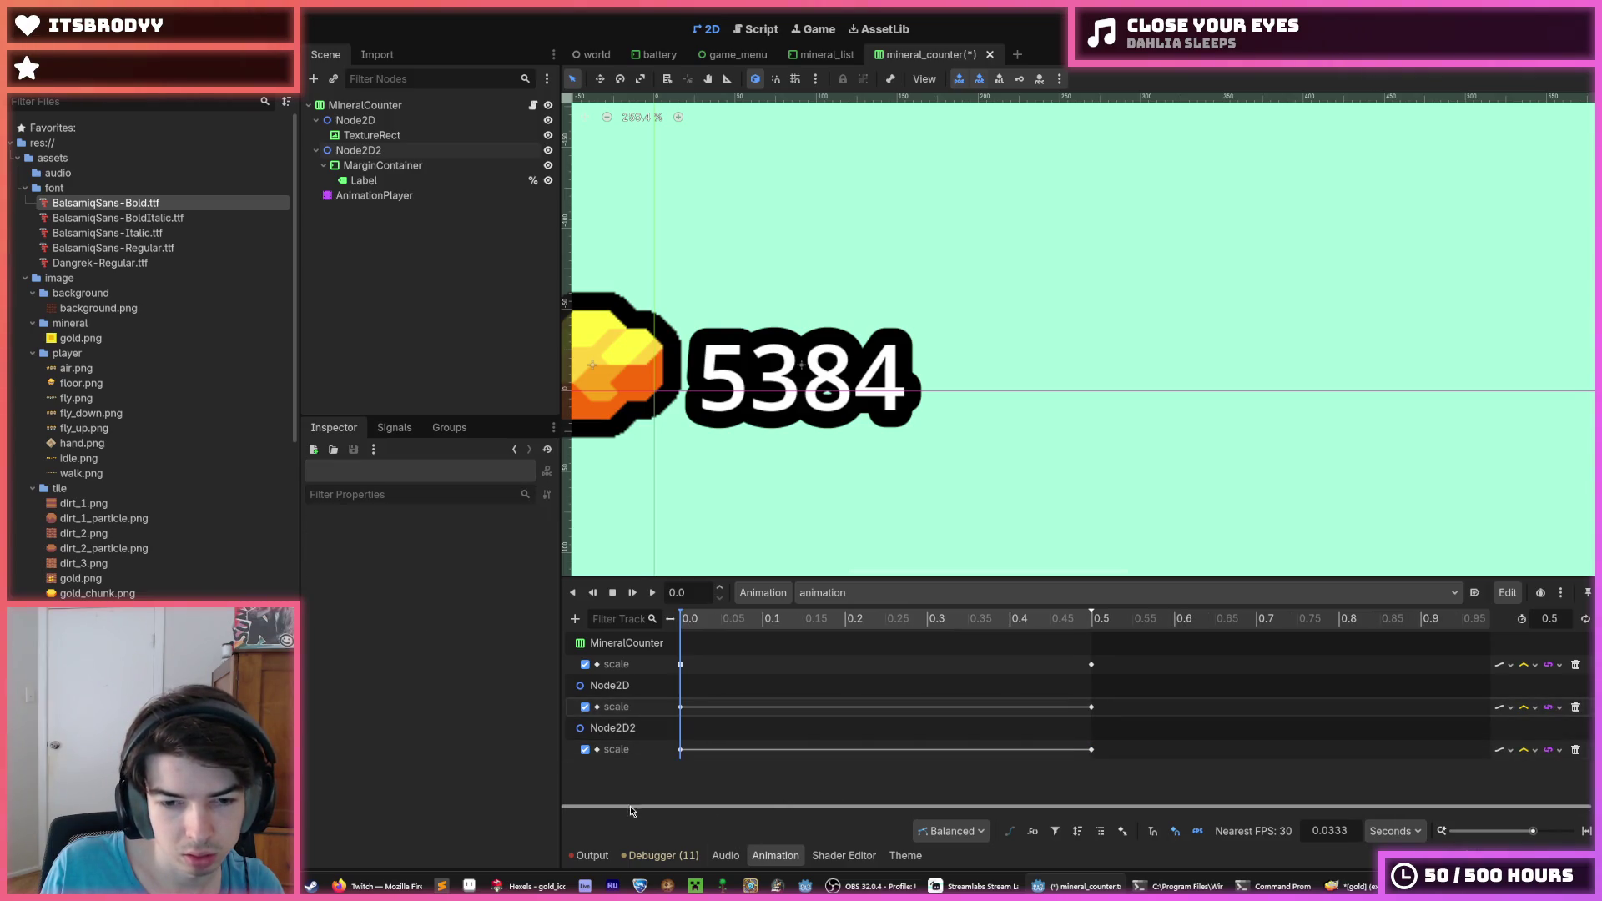
click(679, 706)
click(469, 570)
key(Return)
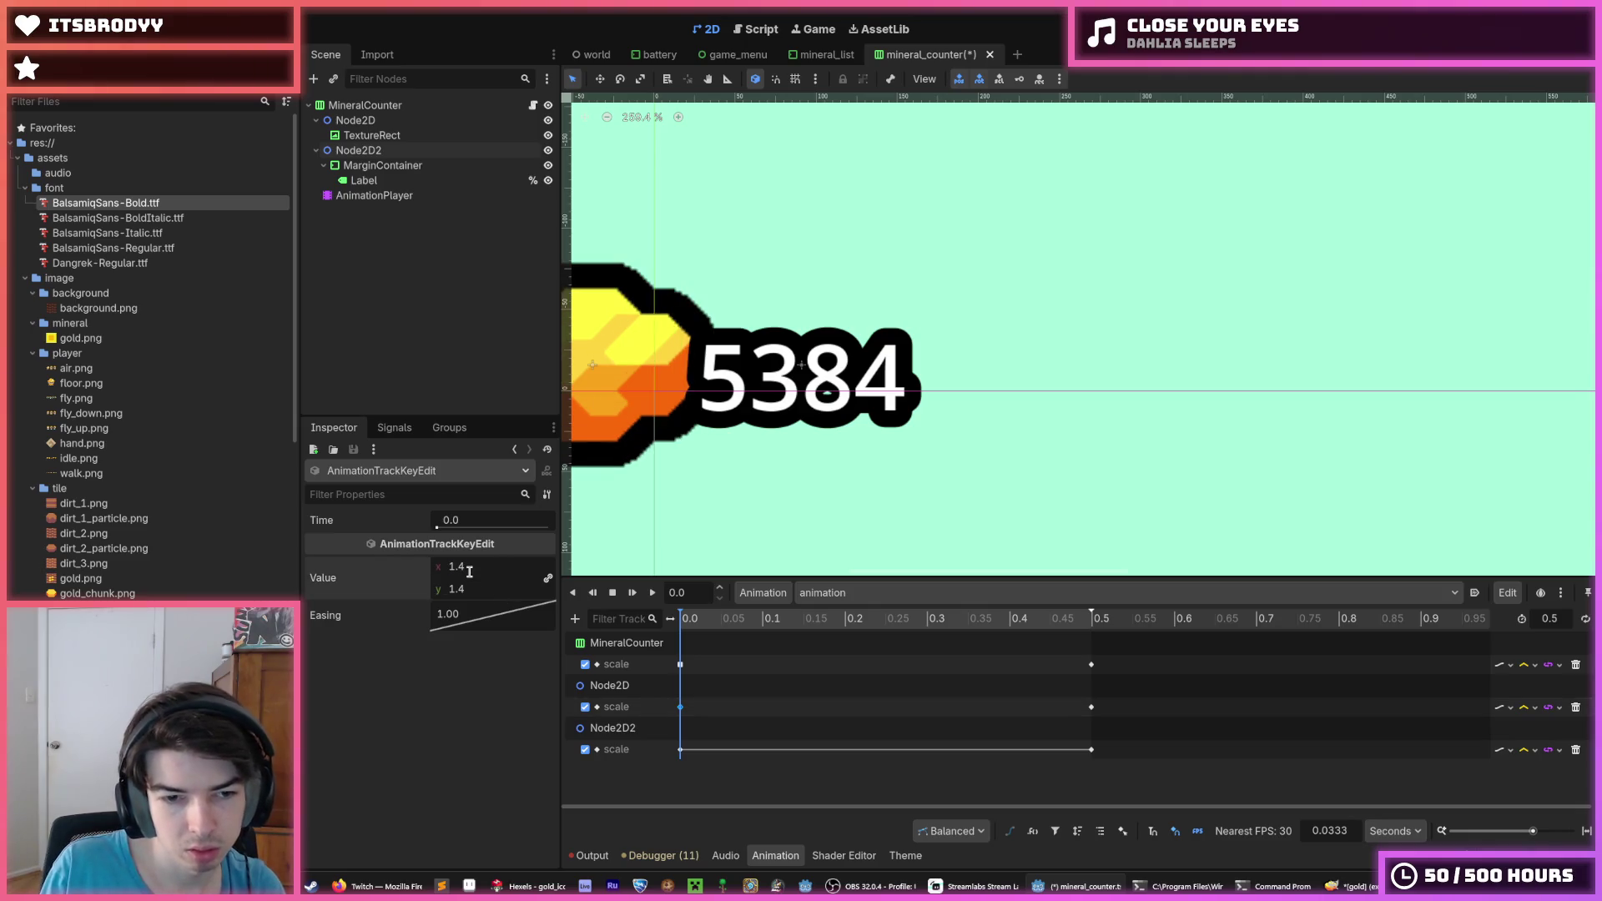
click(473, 566)
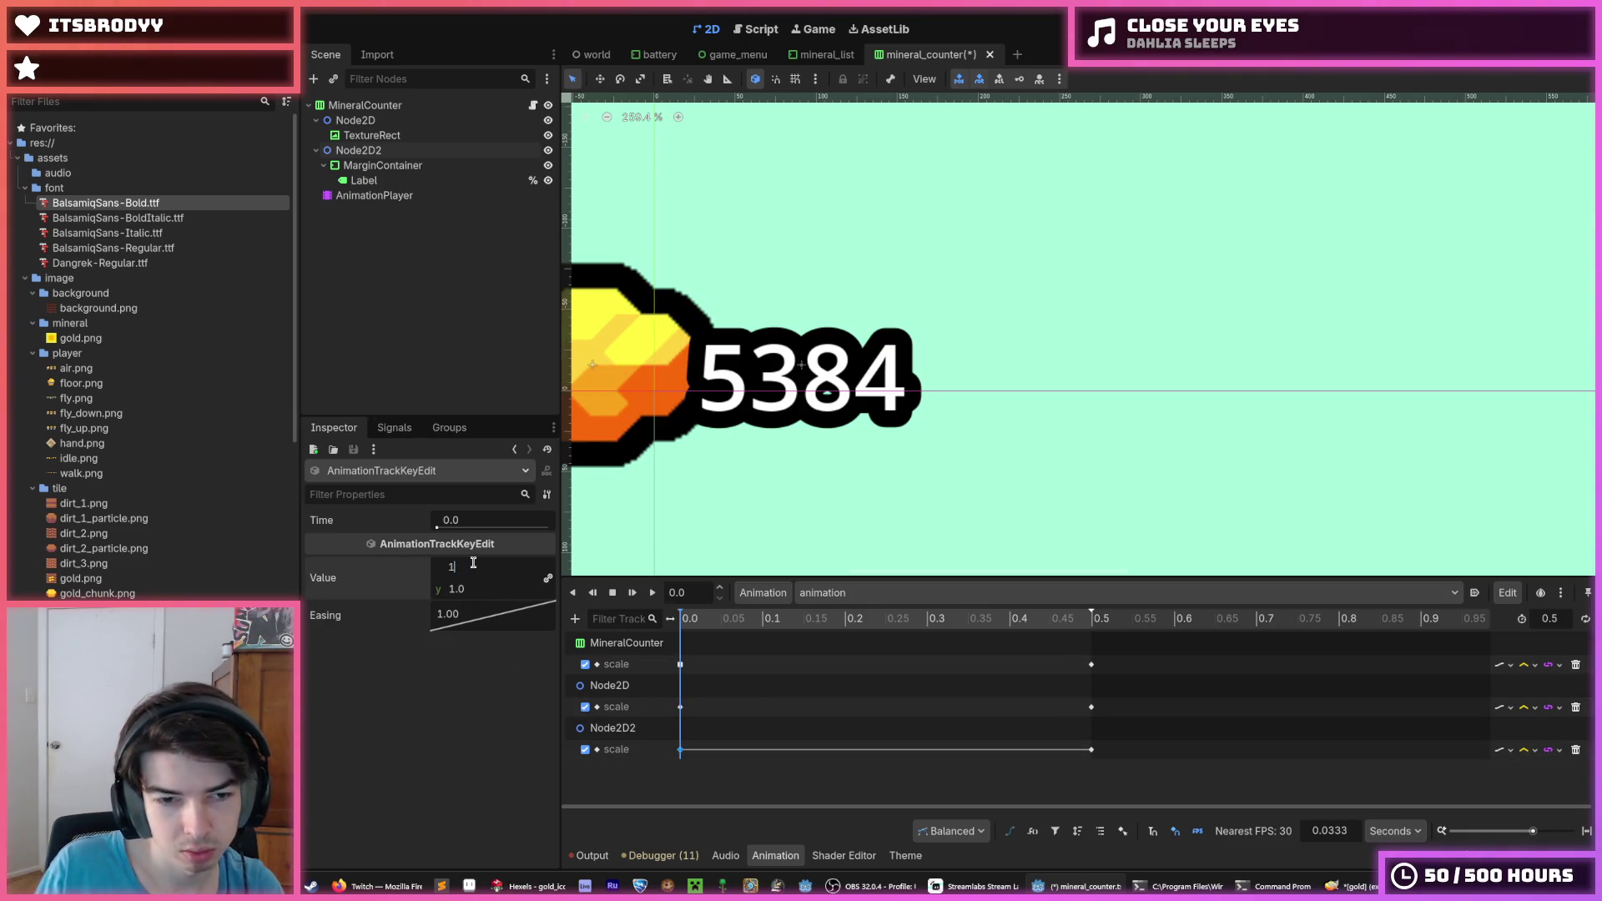
text(1.4)
key(Return)
click(653, 594)
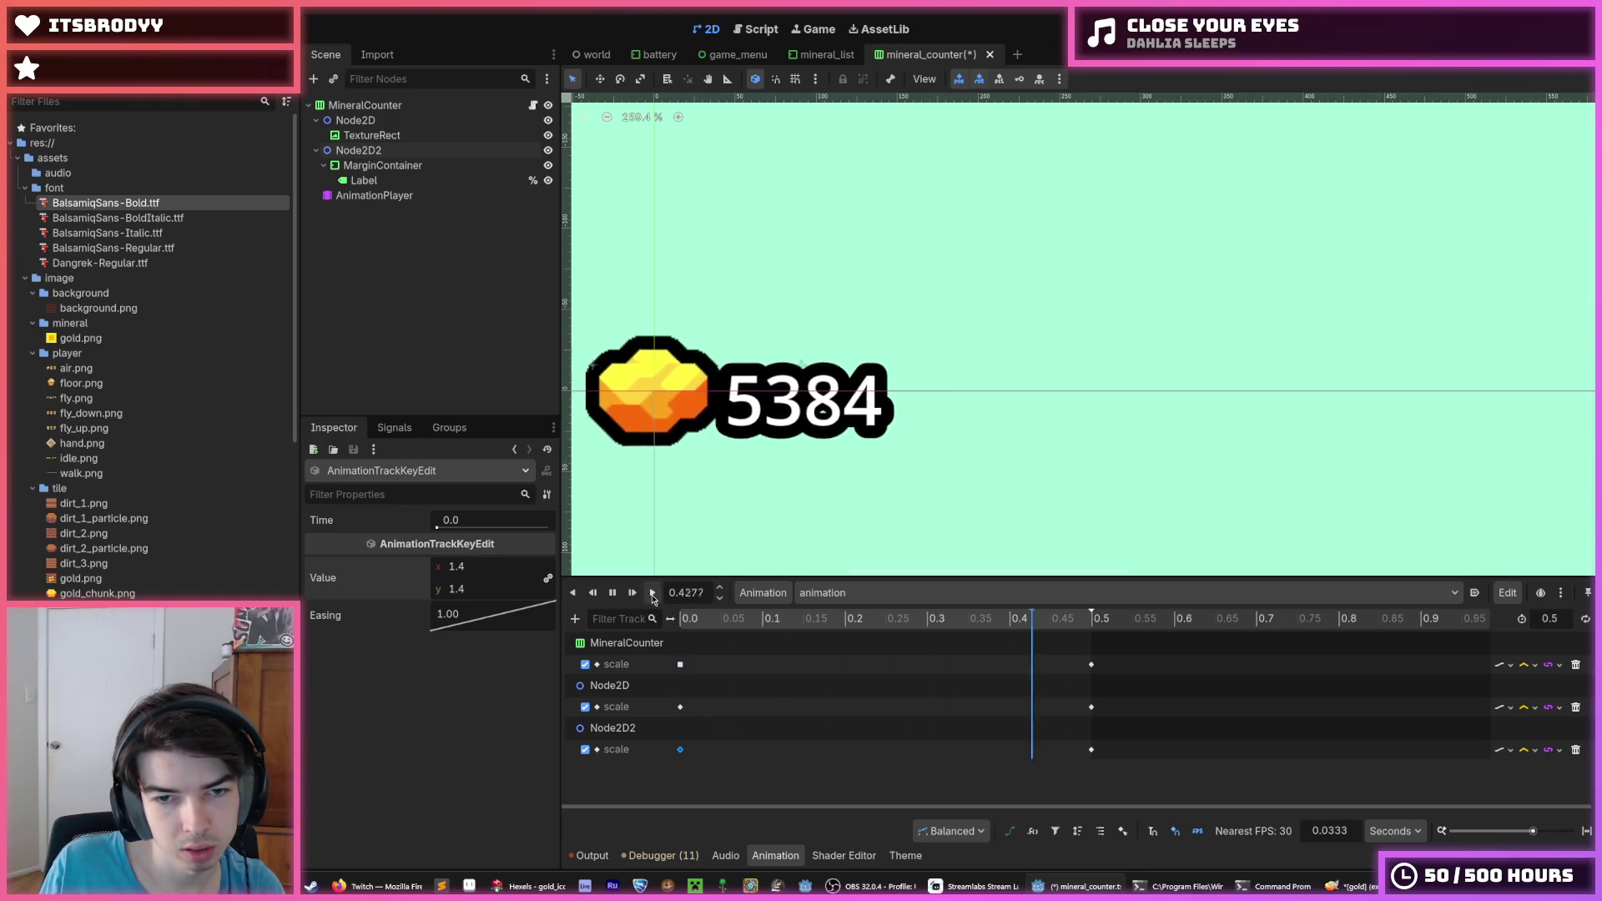
click(652, 594)
click(653, 594)
click(586, 664)
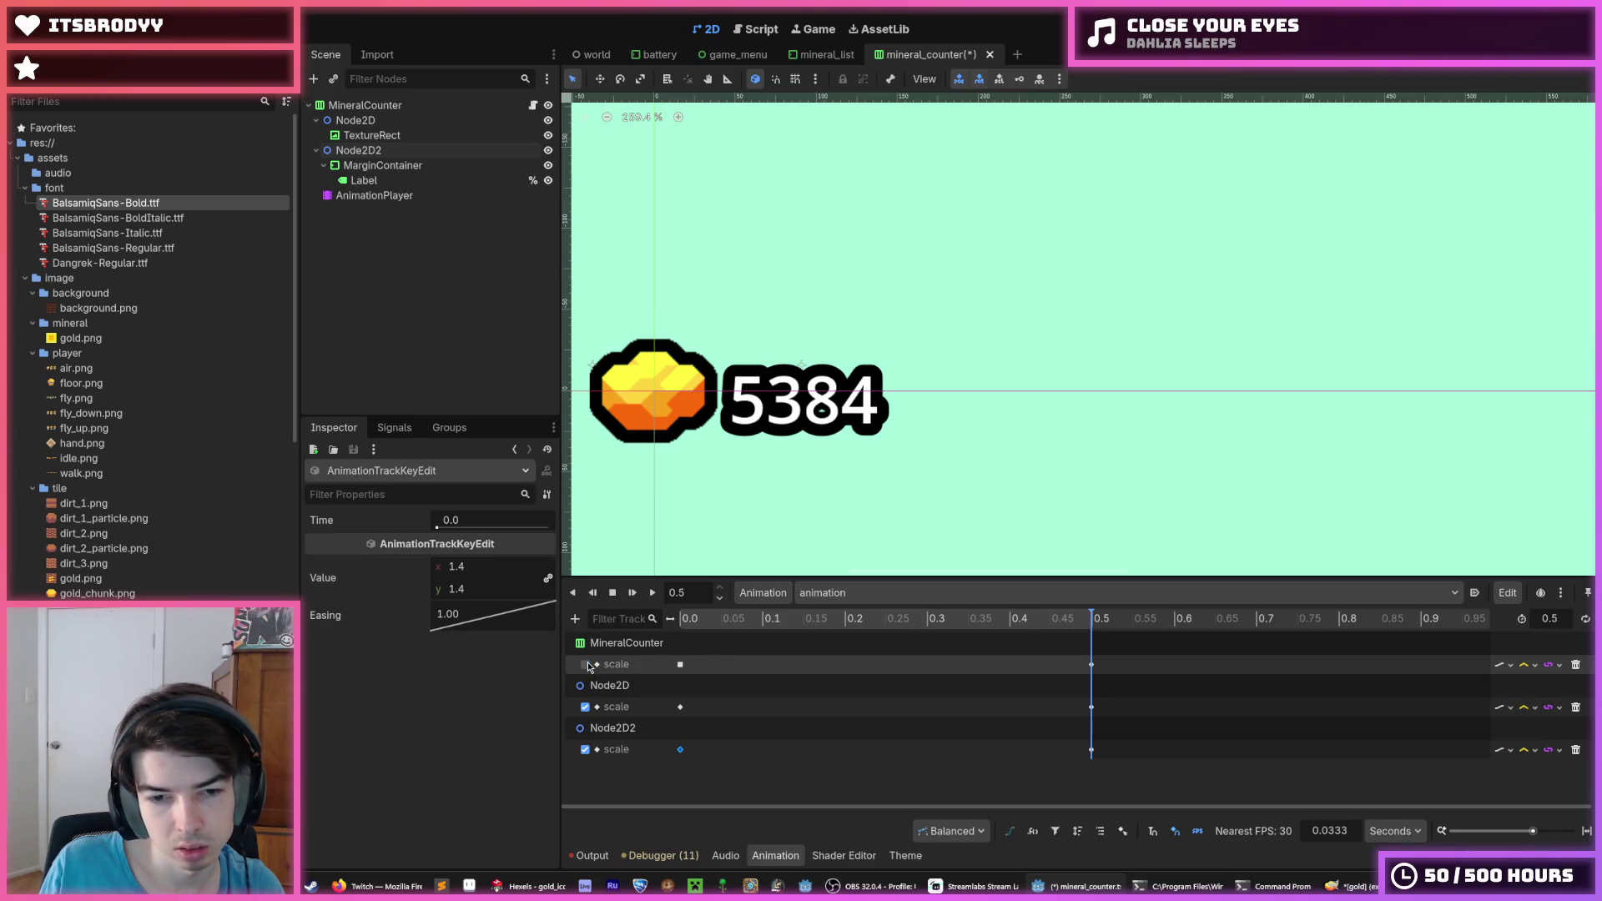
click(653, 594)
click(653, 594)
click(653, 594)
scroll(671, 474, down, 4)
click(656, 594)
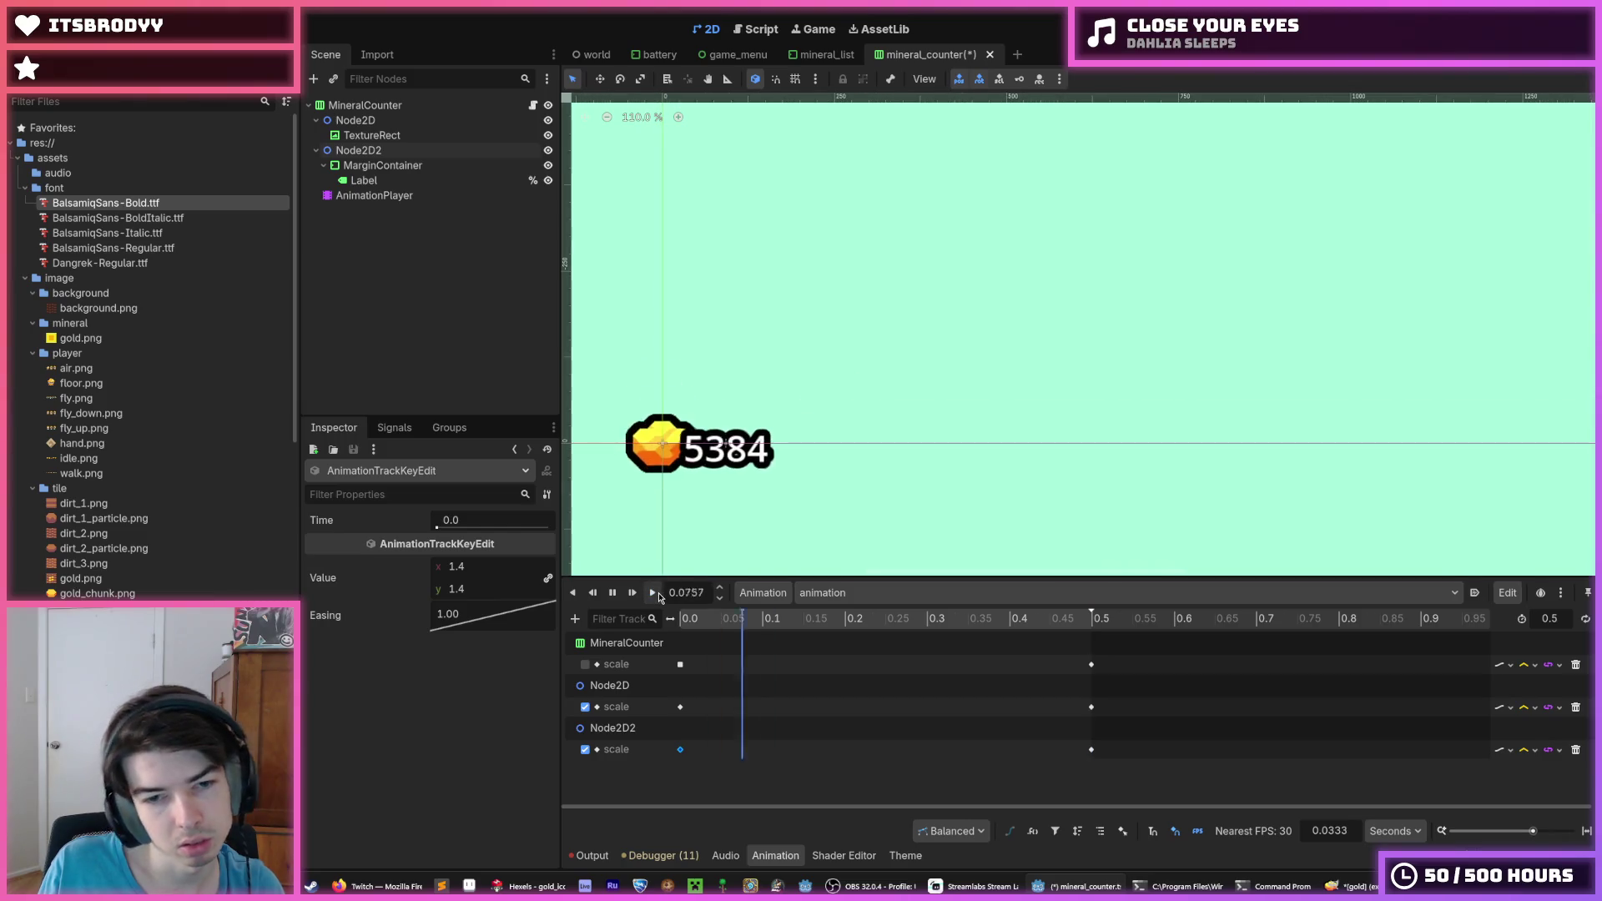
click(657, 594)
click(653, 593)
click(654, 593)
click(653, 593)
click(585, 664)
click(585, 707)
click(584, 749)
click(653, 601)
click(653, 601)
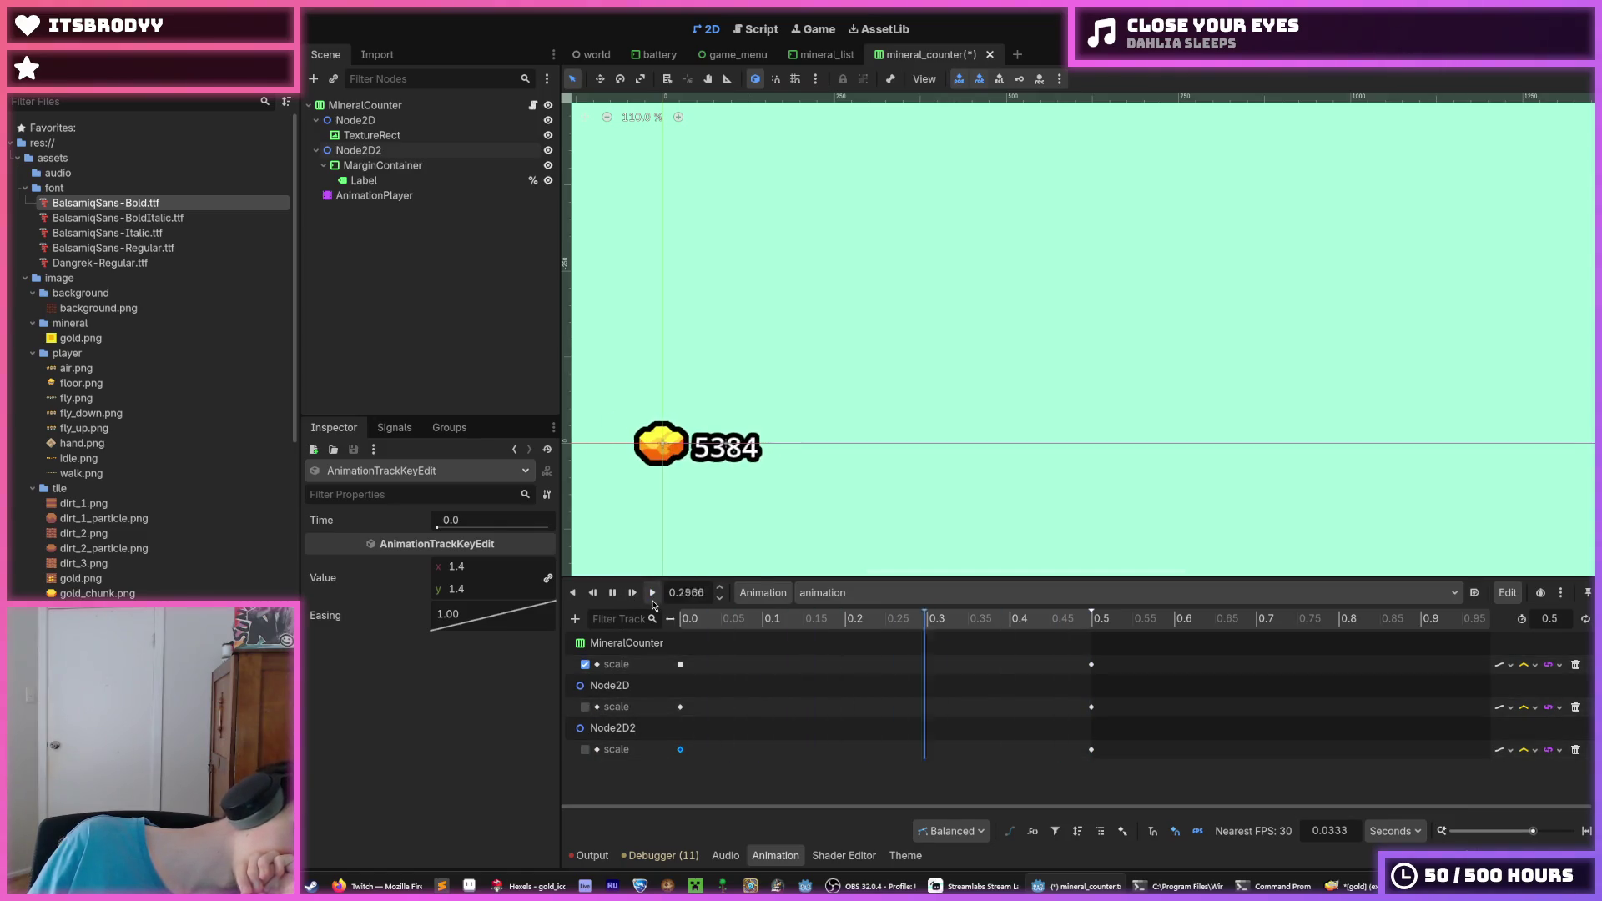
click(652, 601)
click(652, 601)
click(584, 707)
click(584, 749)
click(585, 664)
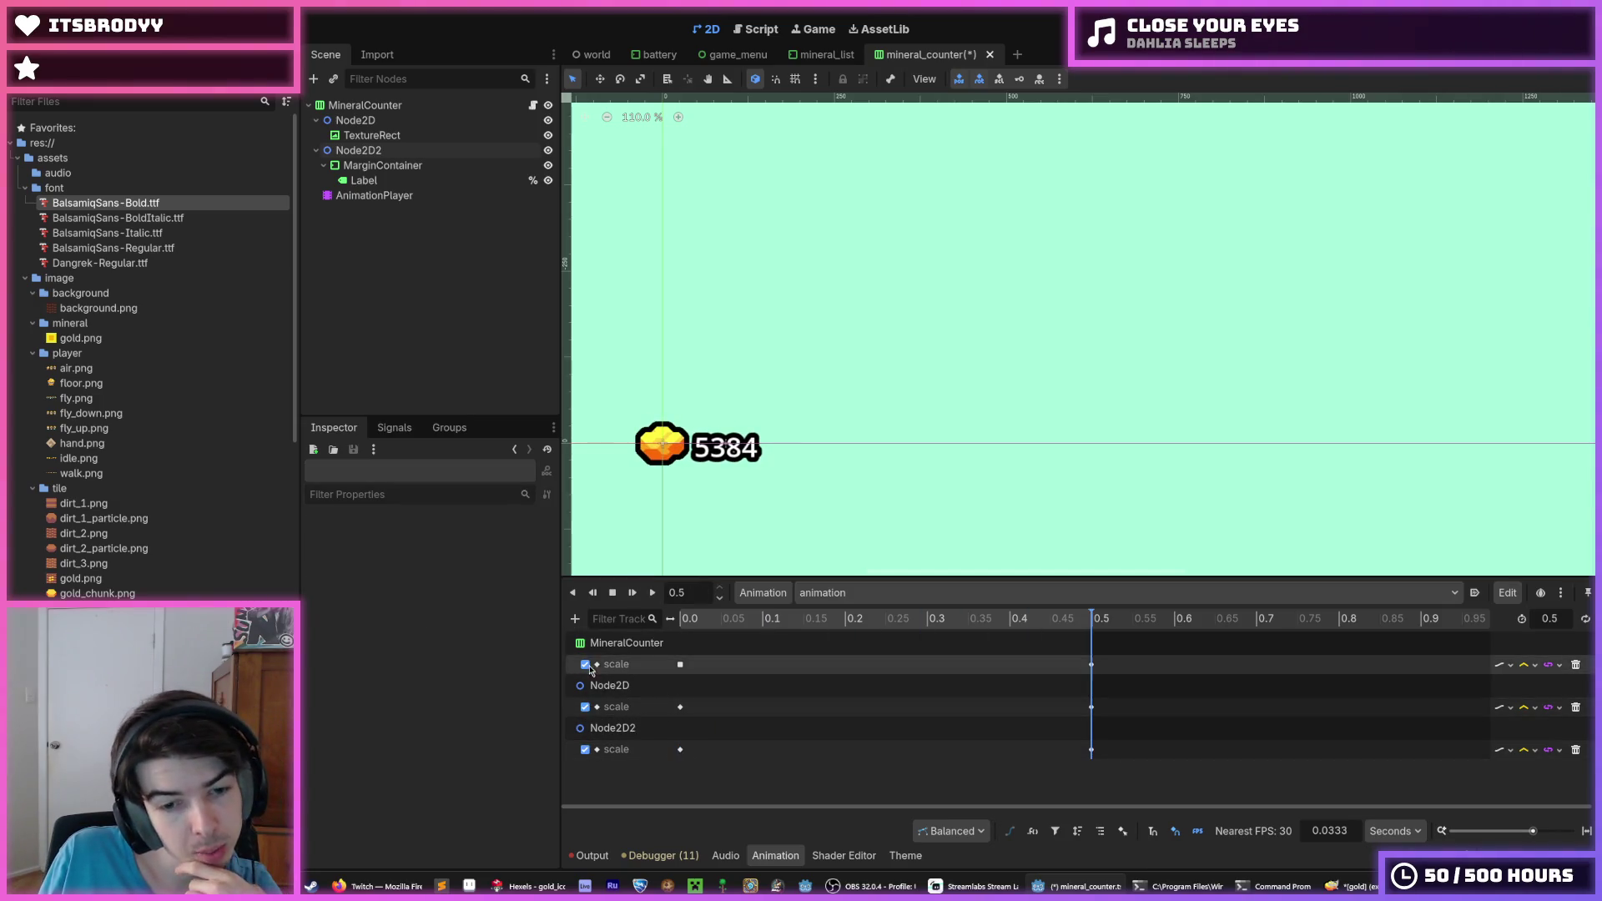
click(652, 592)
click(653, 598)
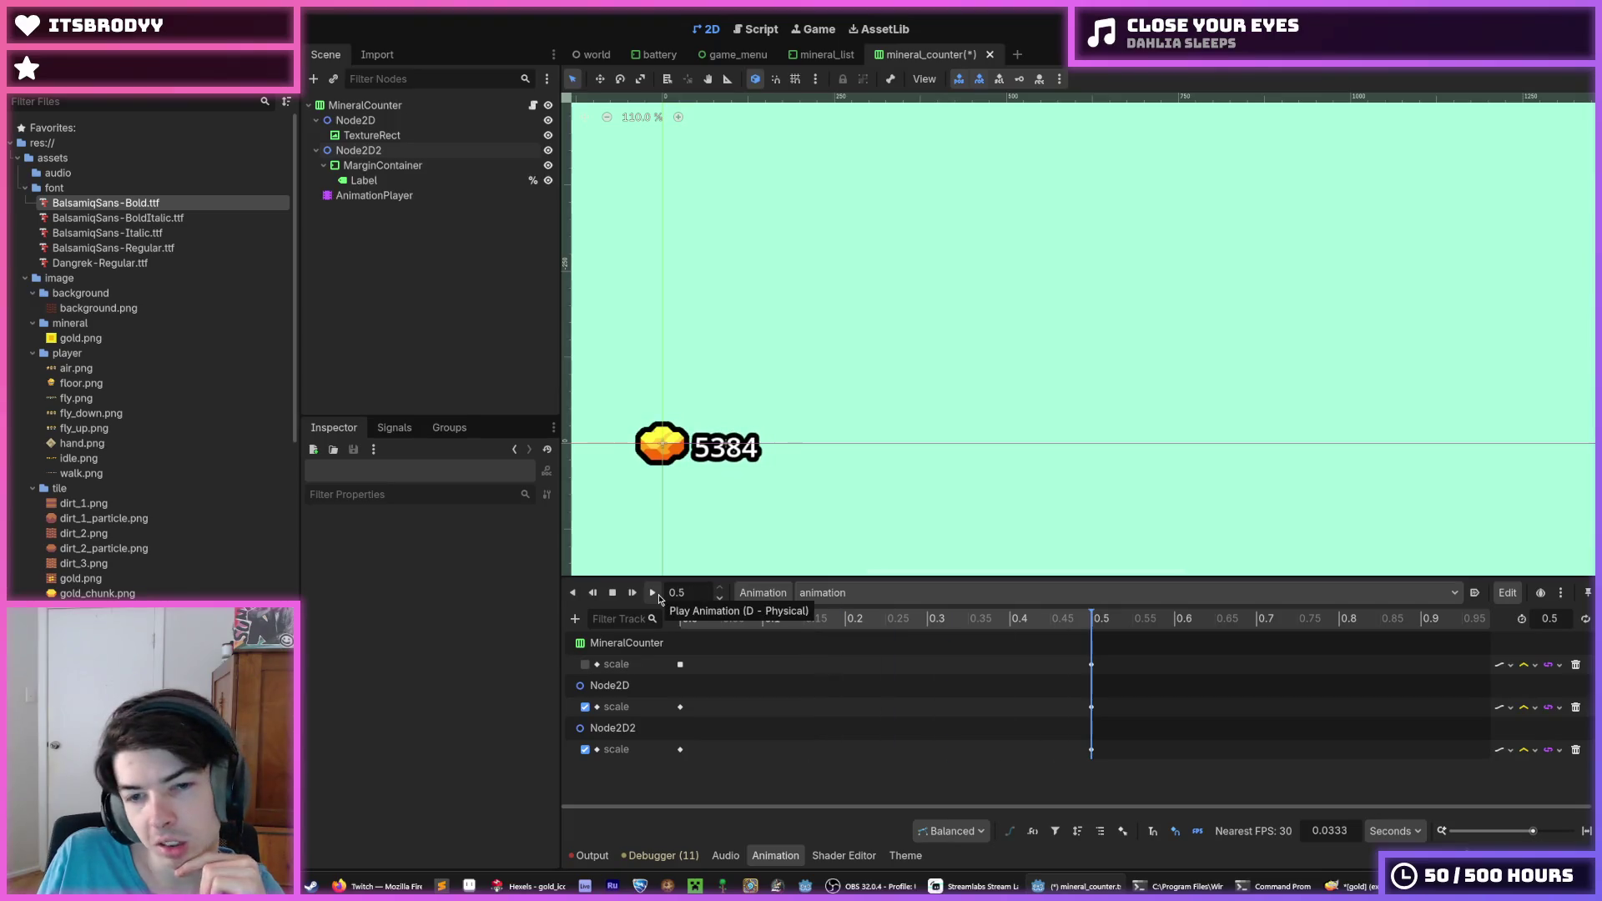
click(658, 596)
click(655, 594)
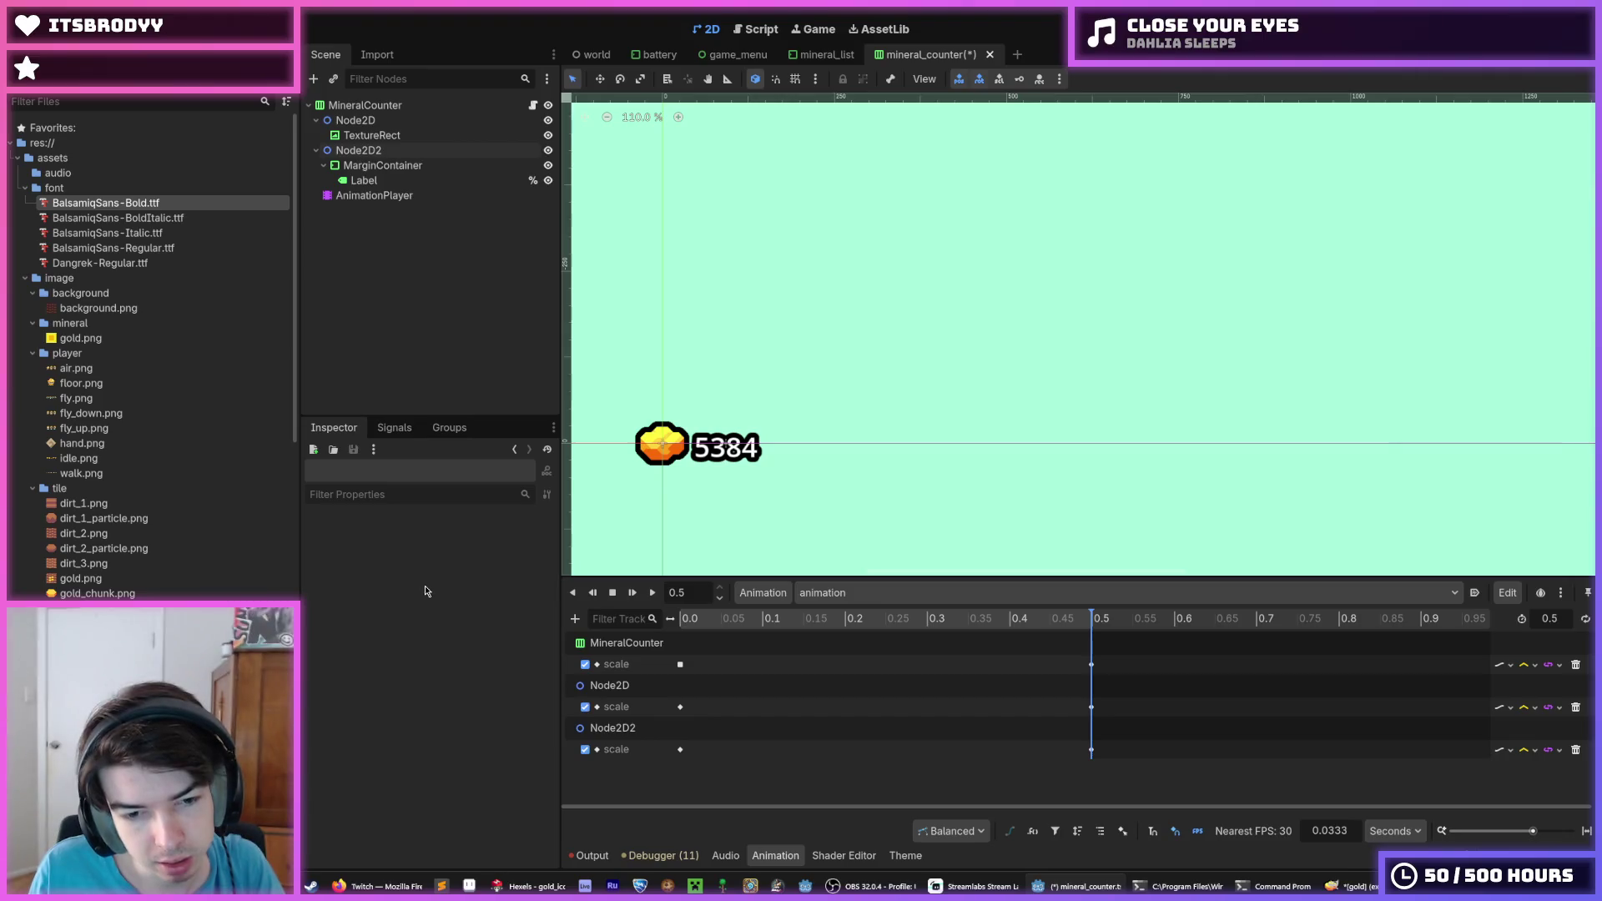
Undo the scale tracks and both Node2D wrappers, then save the mineral counter scene
key(ctrl+z)
key(ctrl+z)
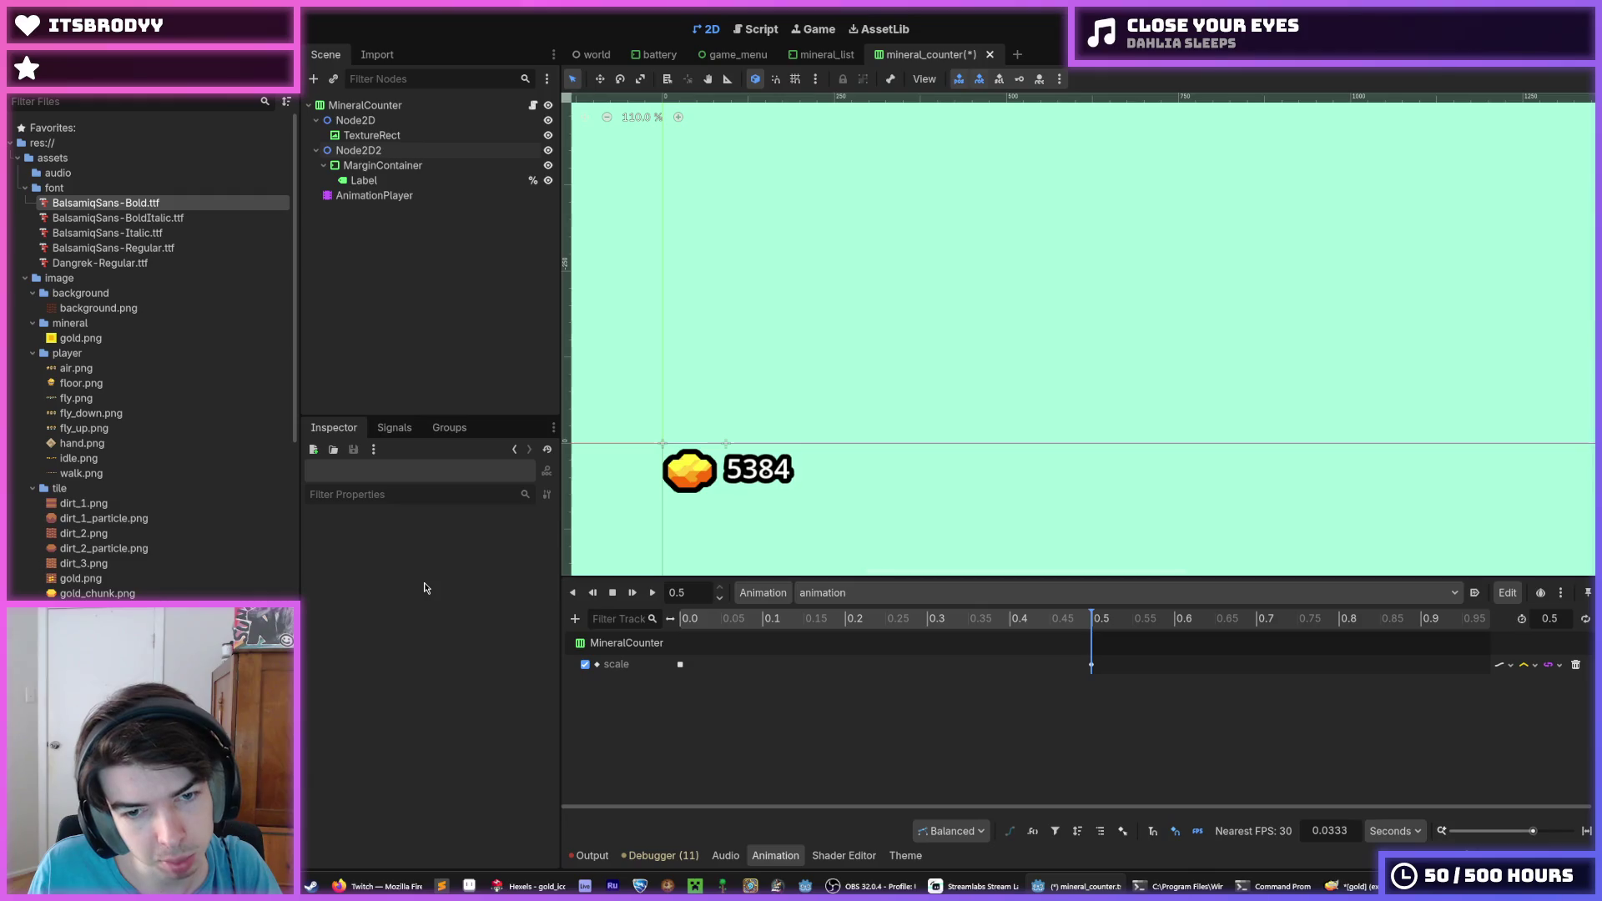
key(ctrl+z)
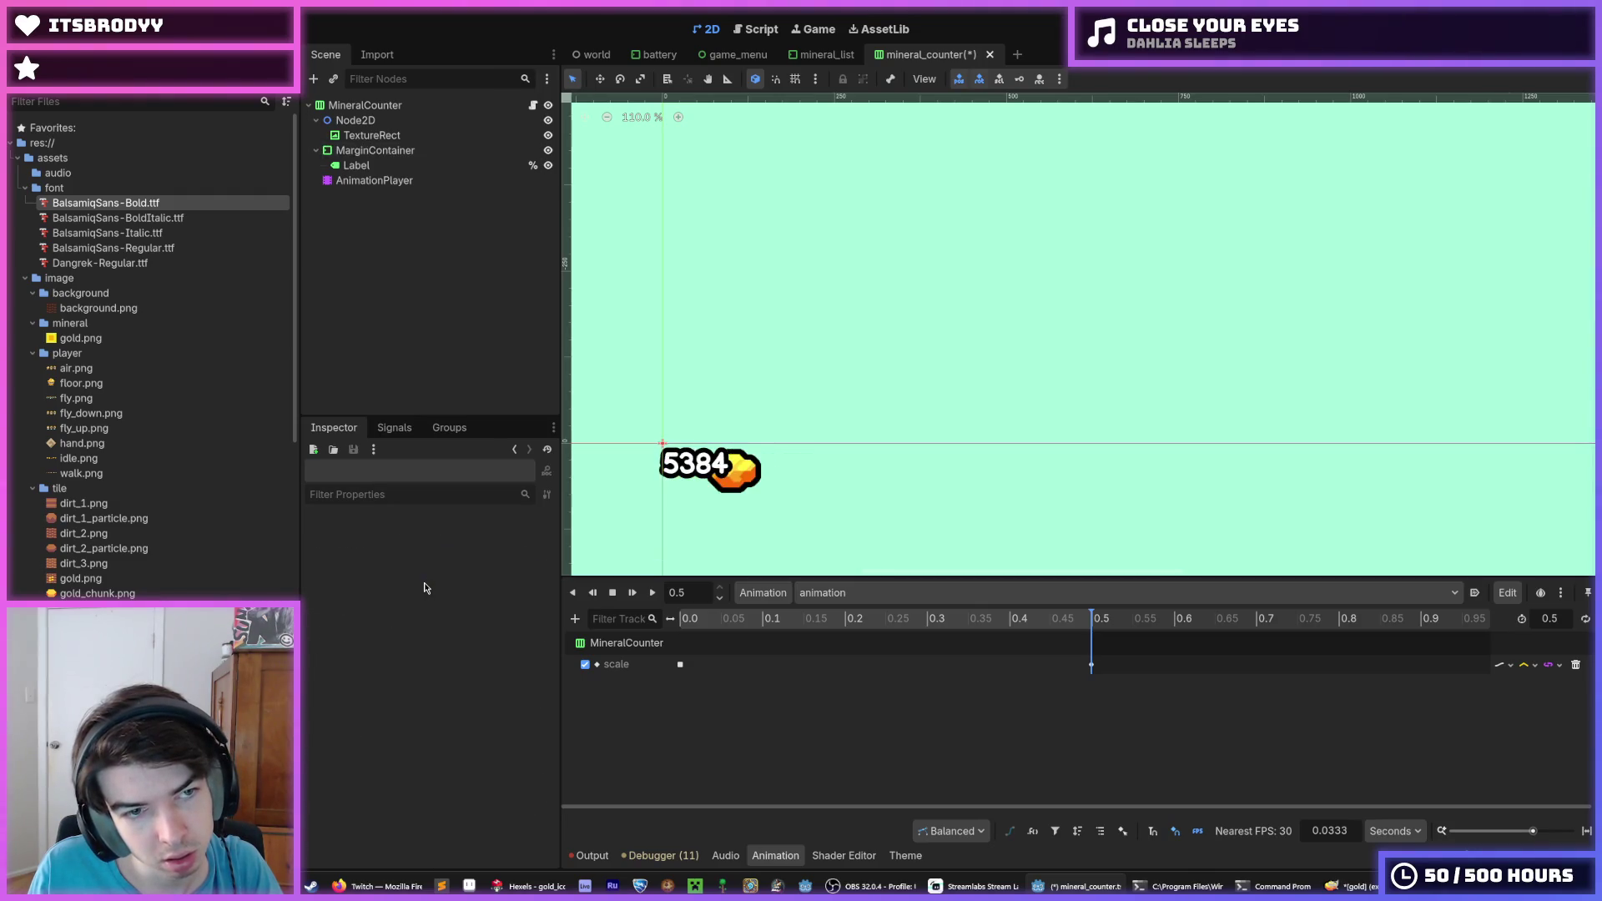
key(ctrl+z)
key(ctrl+z)
key(ctrl+z)
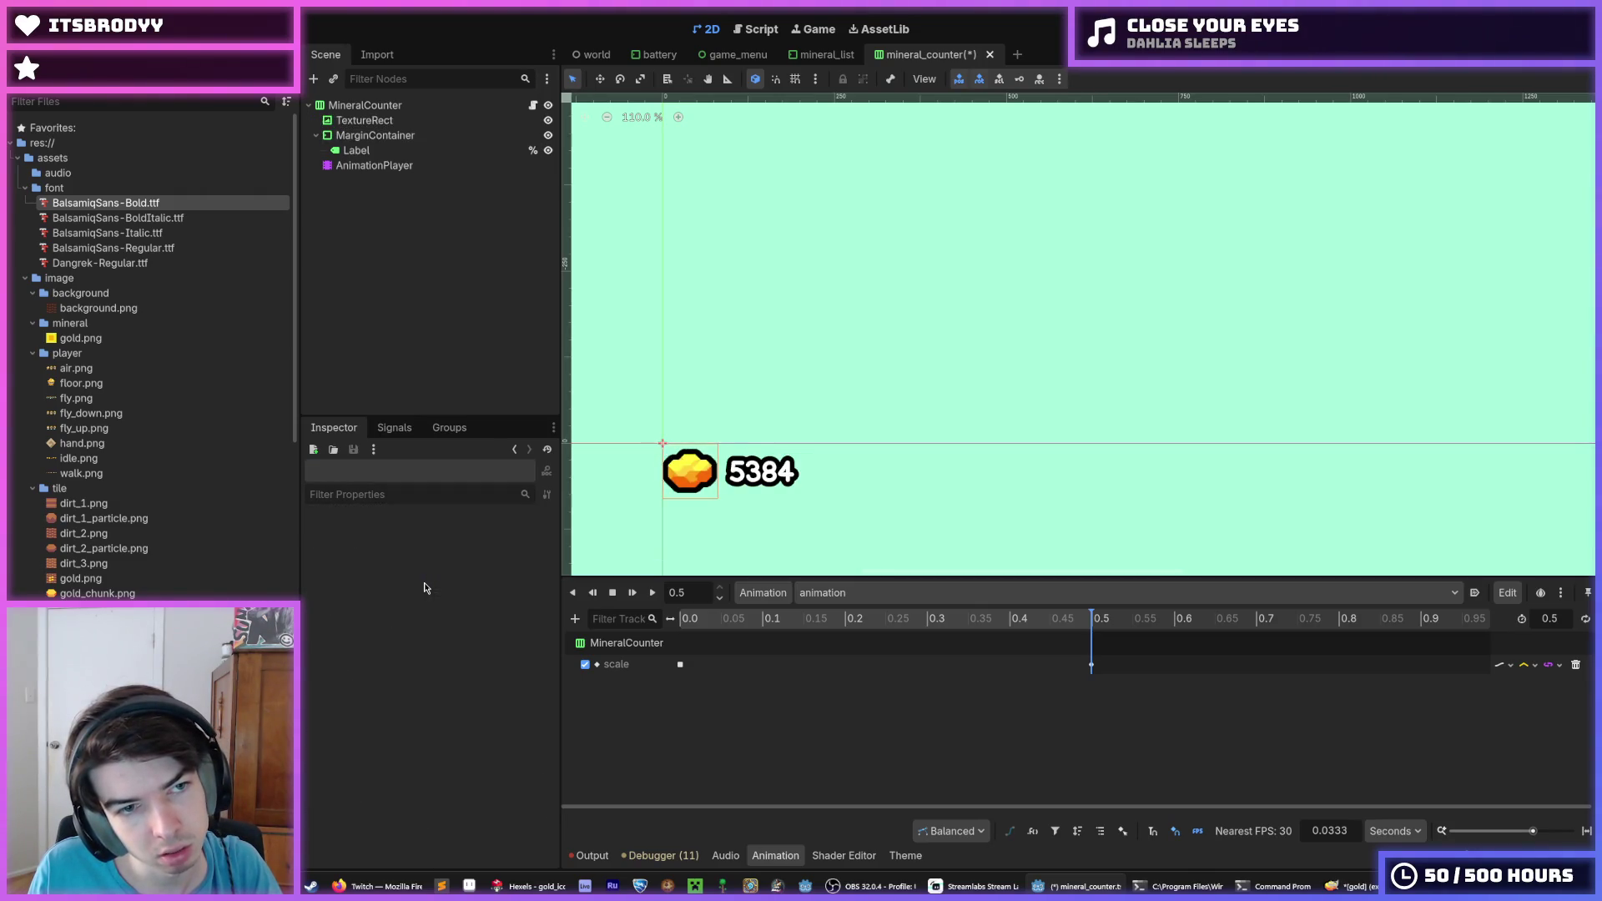
key(ctrl+s)
click(652, 593)
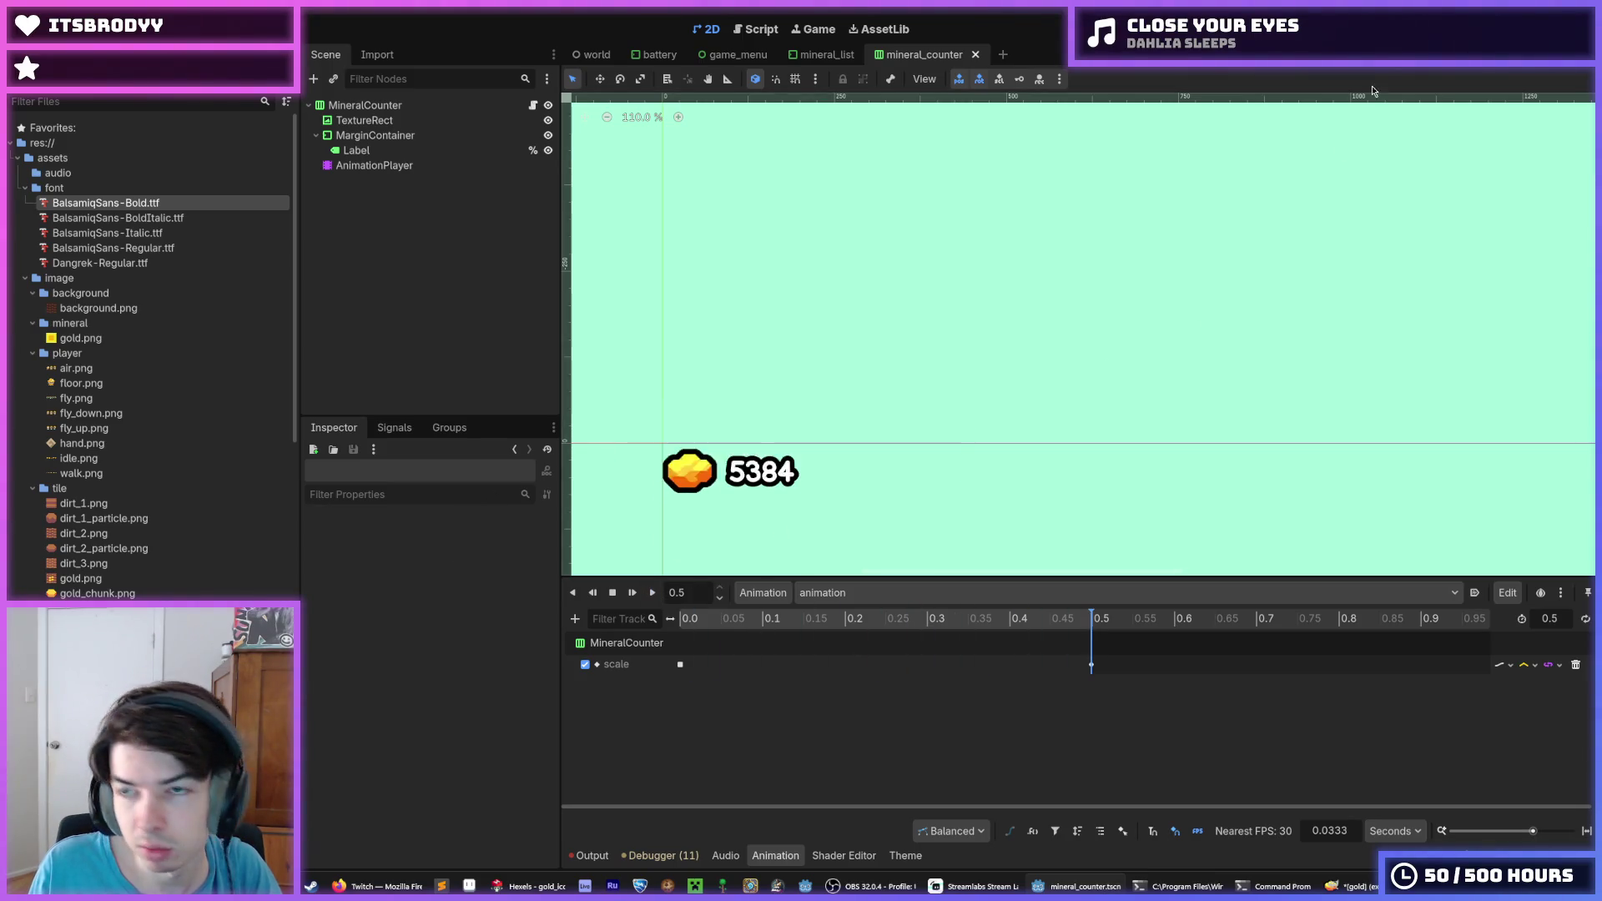
Switch to the mineral_list scene and run the game to test the counters
click(810, 58)
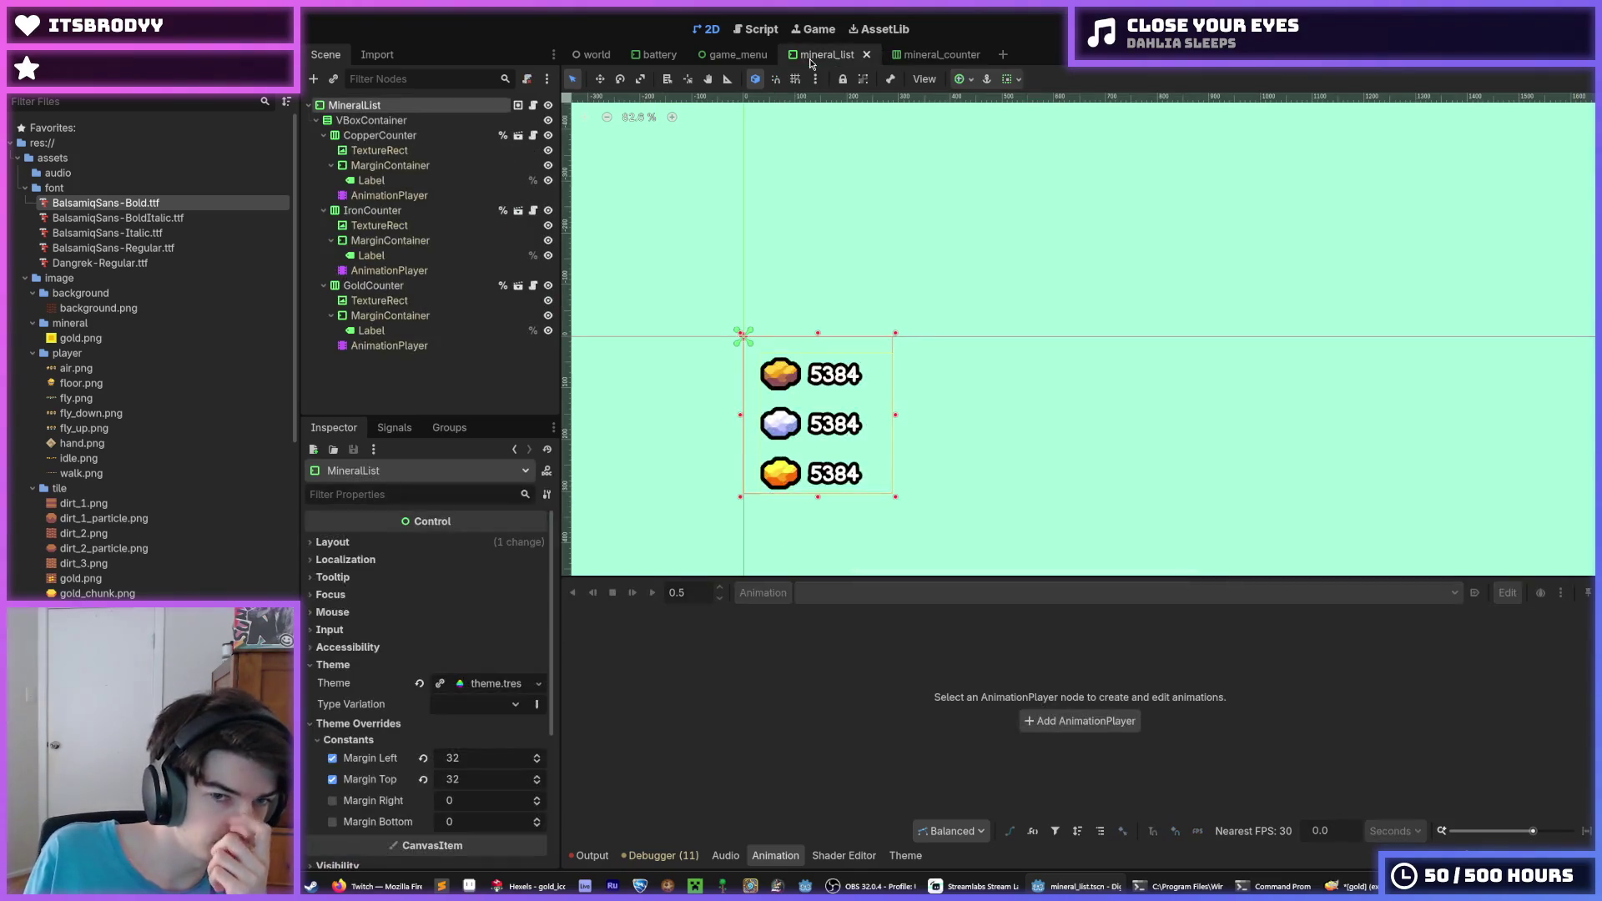
scroll(993, 432, up, 3)
click(1083, 308)
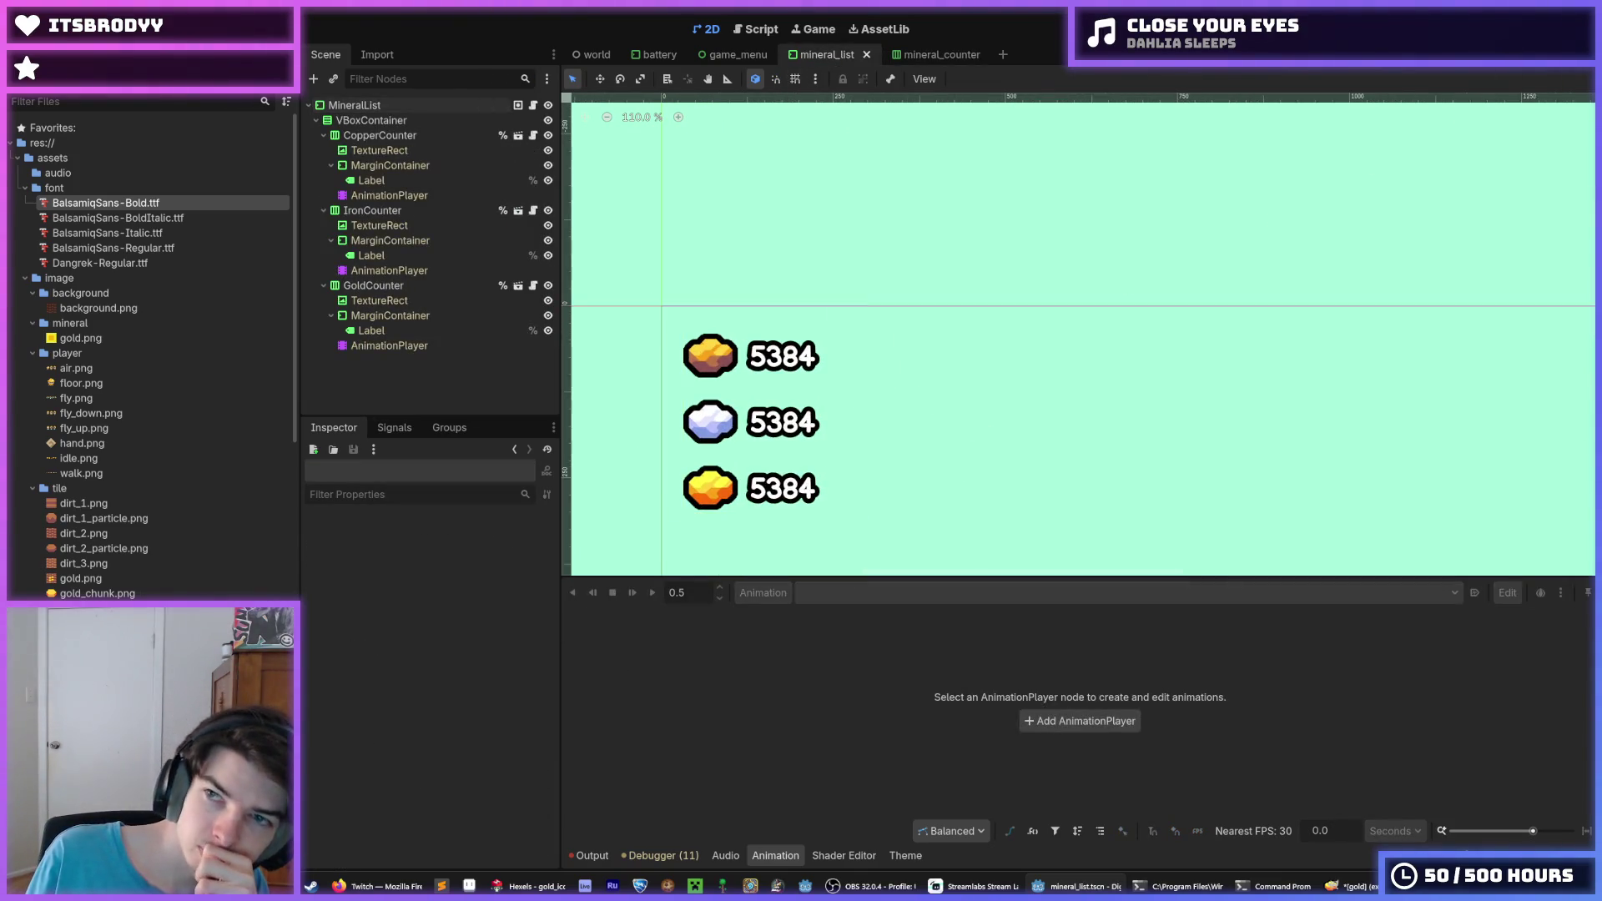
key(F5)
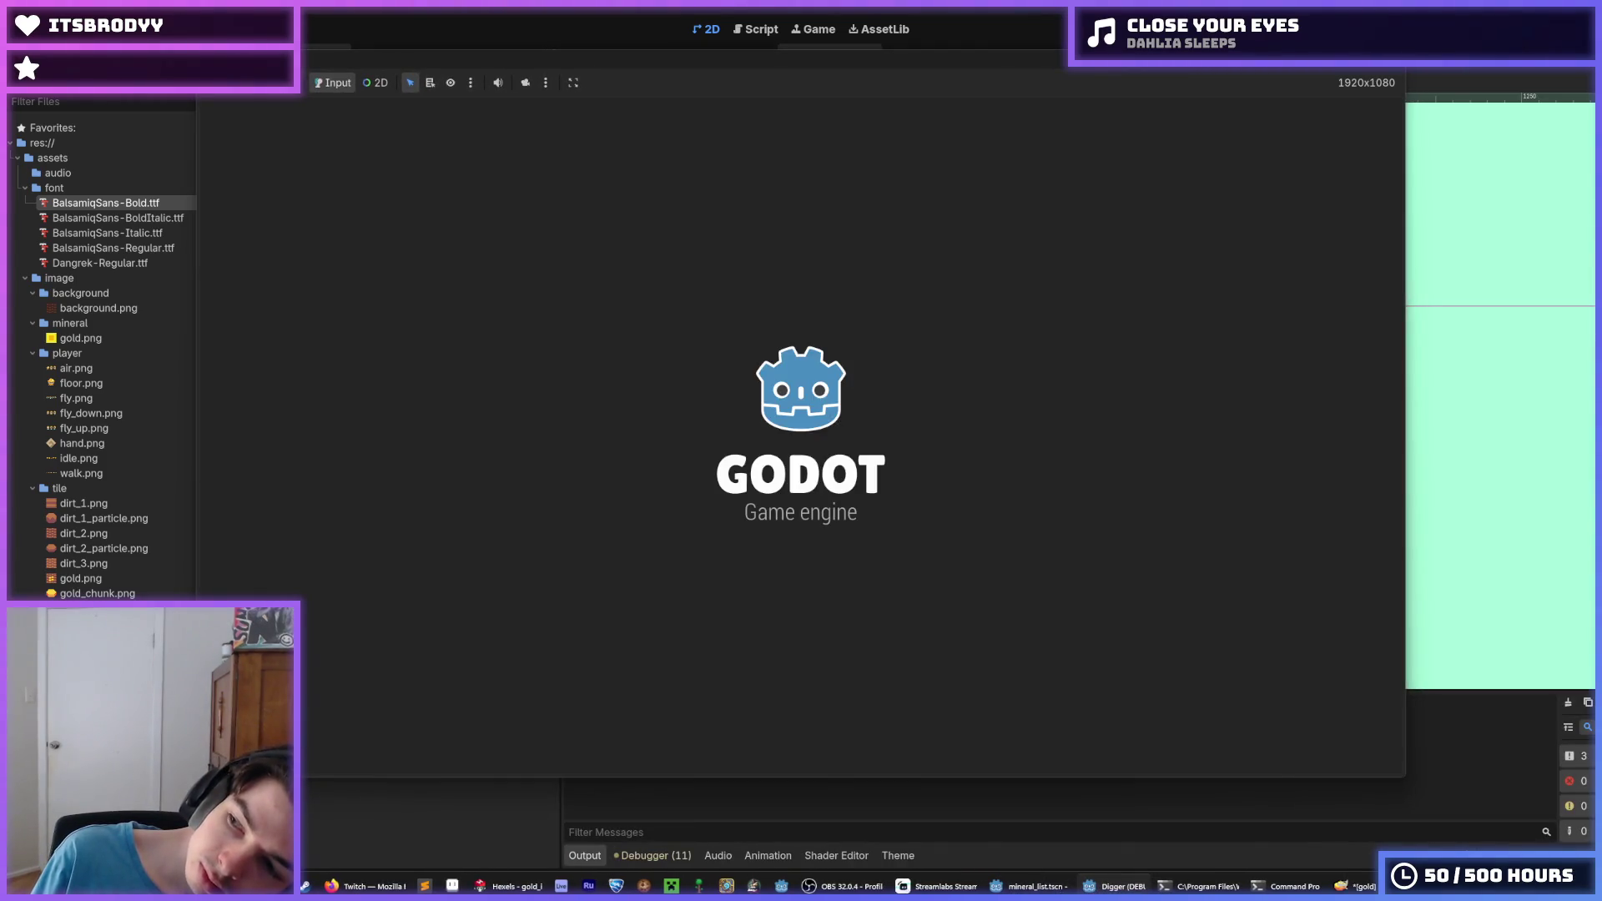
Dig the miner down and rightward through the dirt into the gold layer
key(Down)
key(Down)
key(Down)
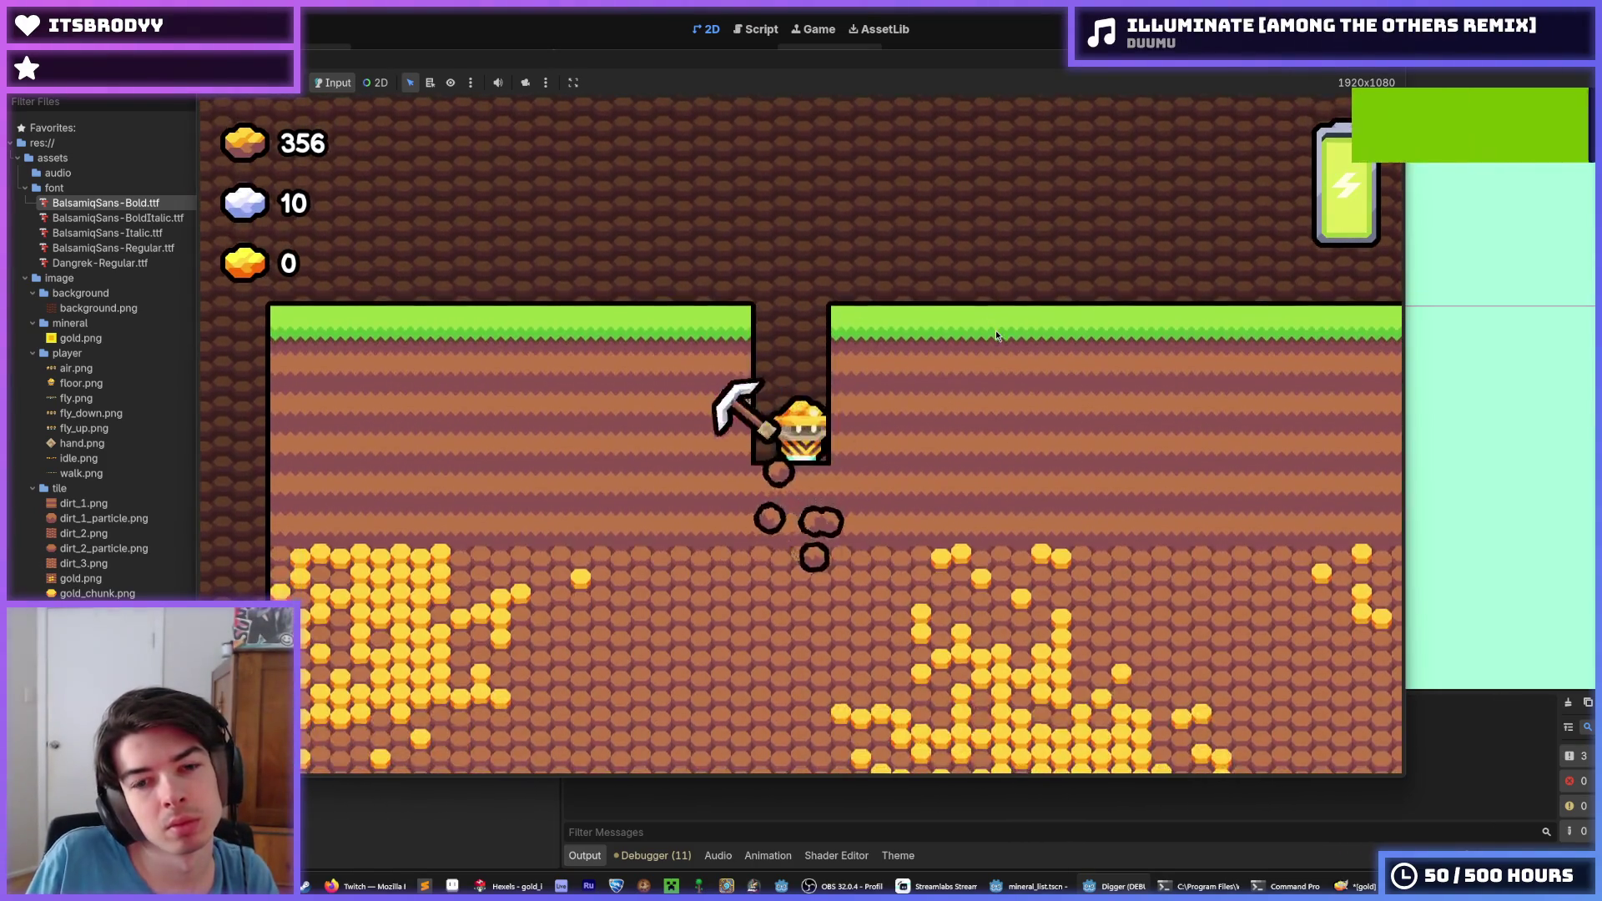
key(Right)
key(Right)
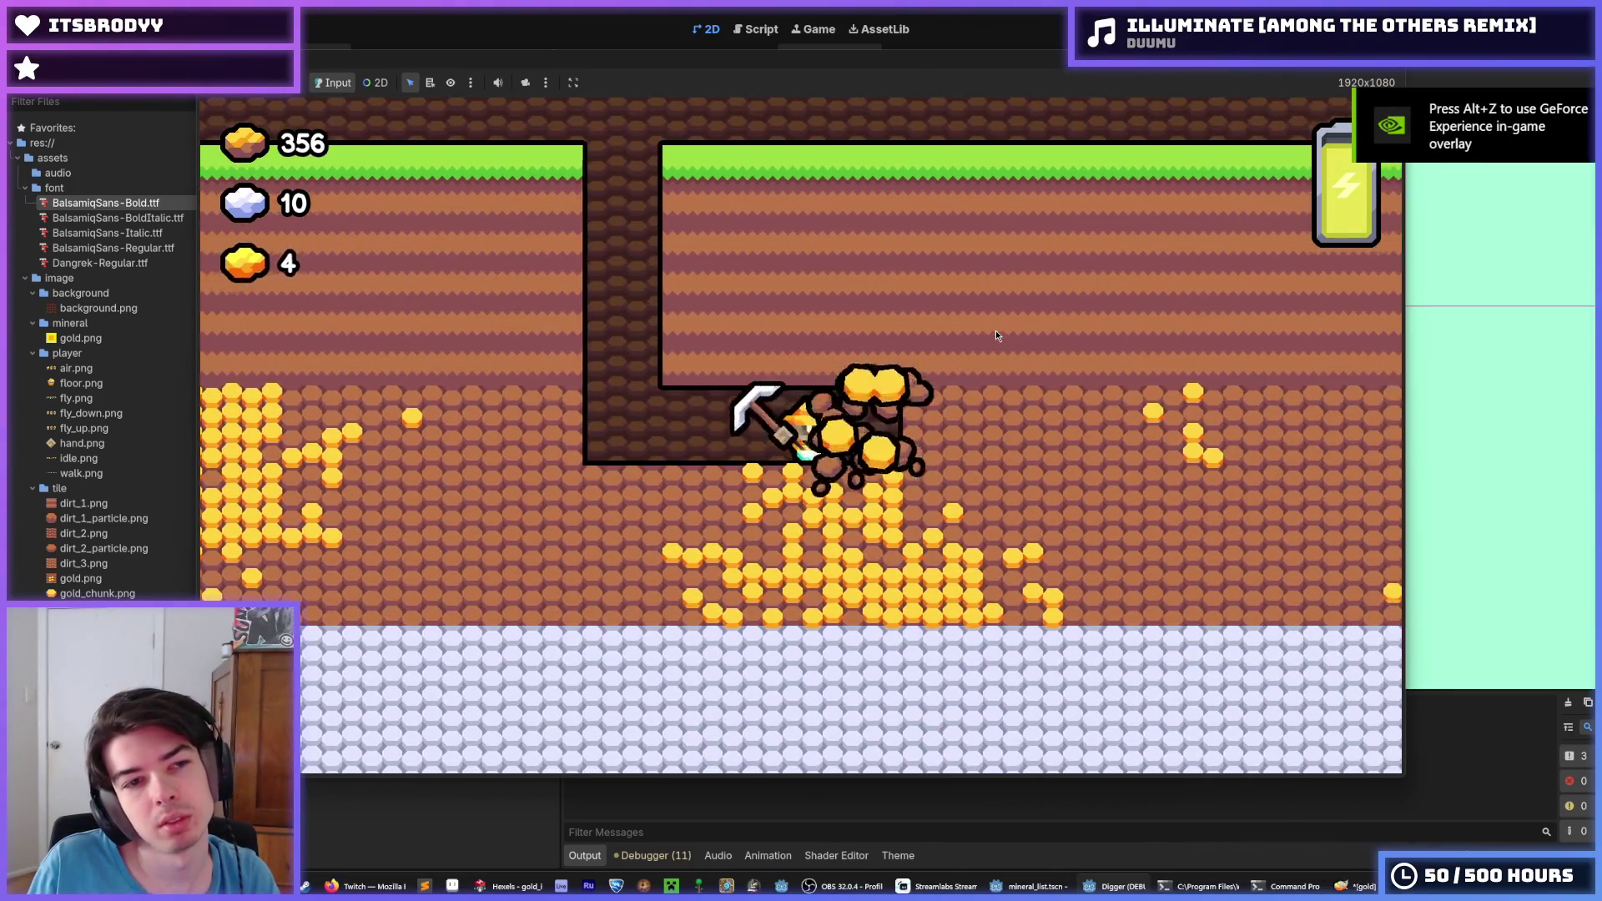
key(Down)
key(Down)
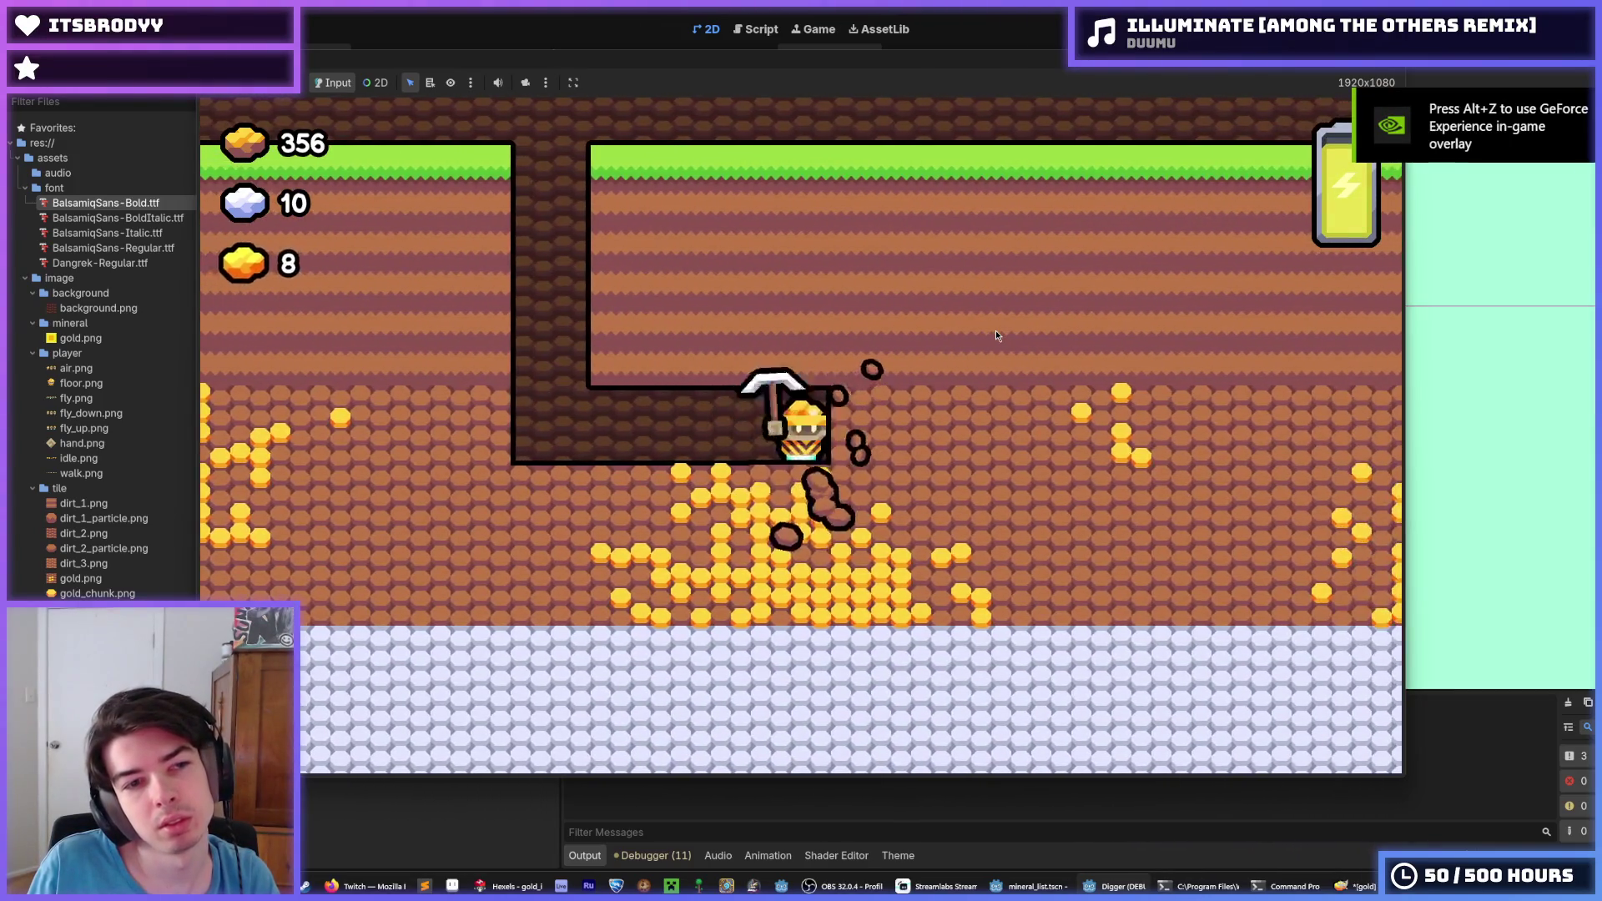
key(Right)
key(Right)
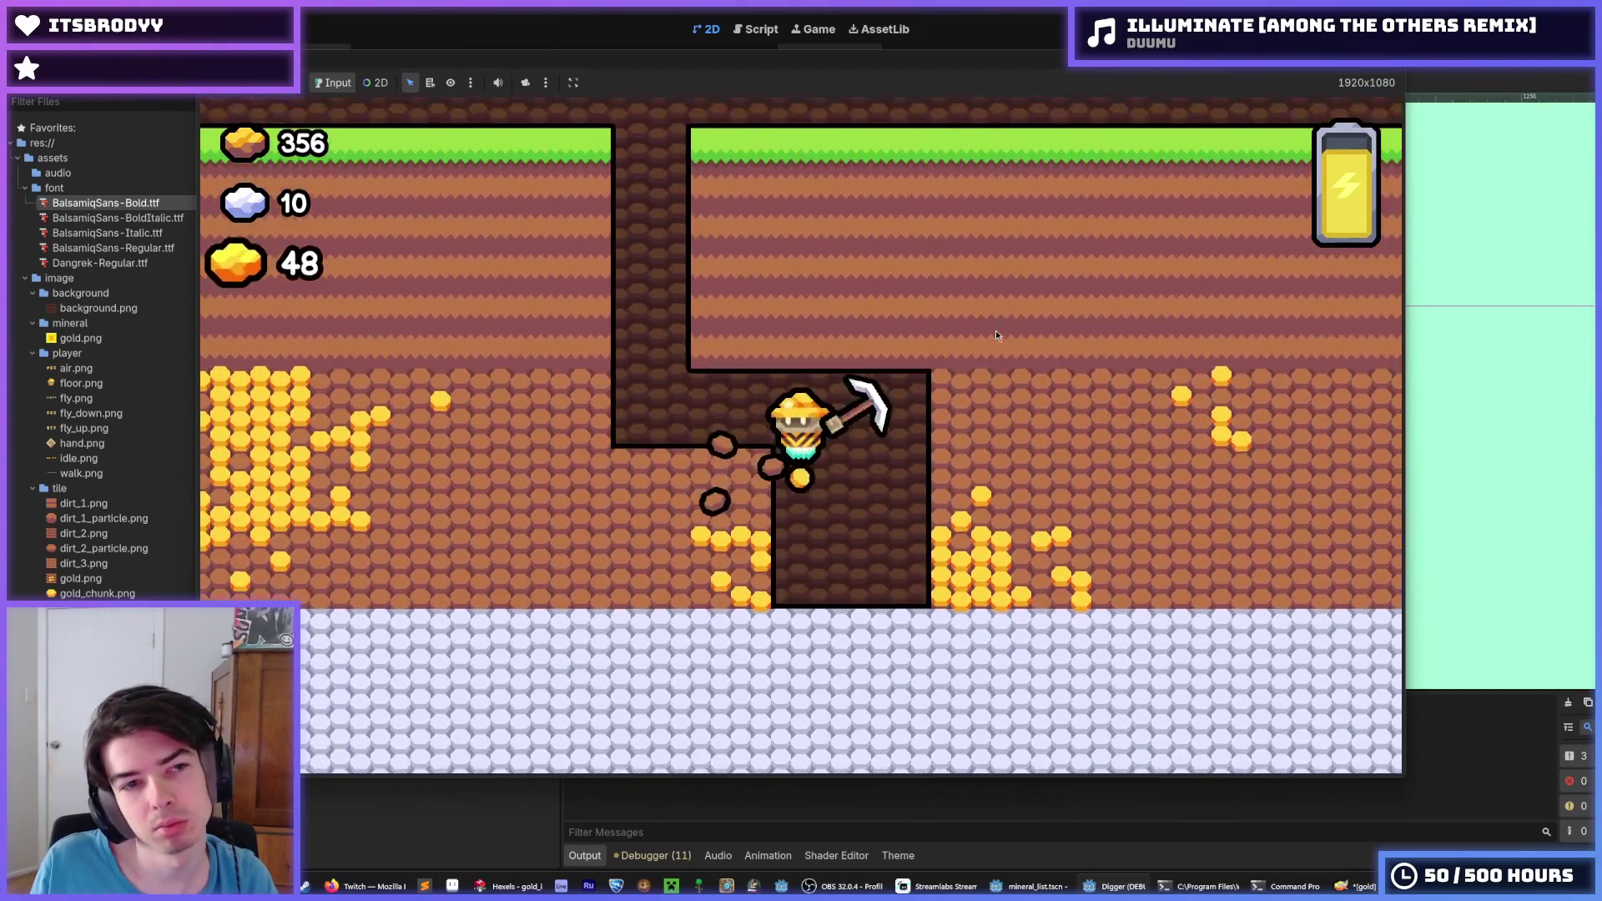
key(Left)
key(Left)
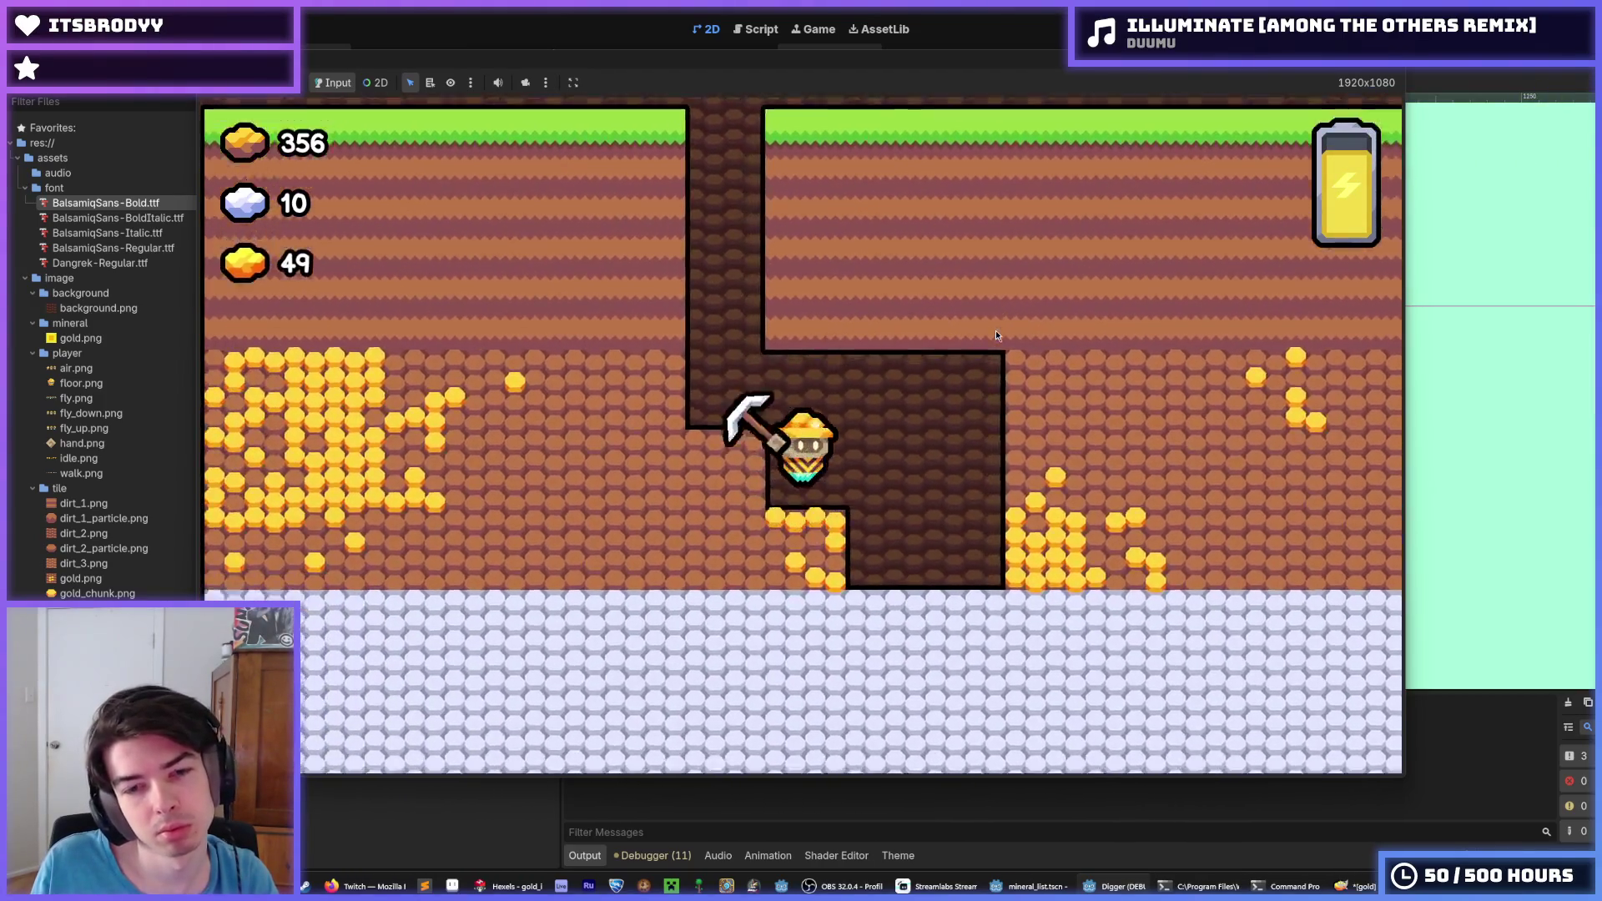
key(Right)
key(Right)
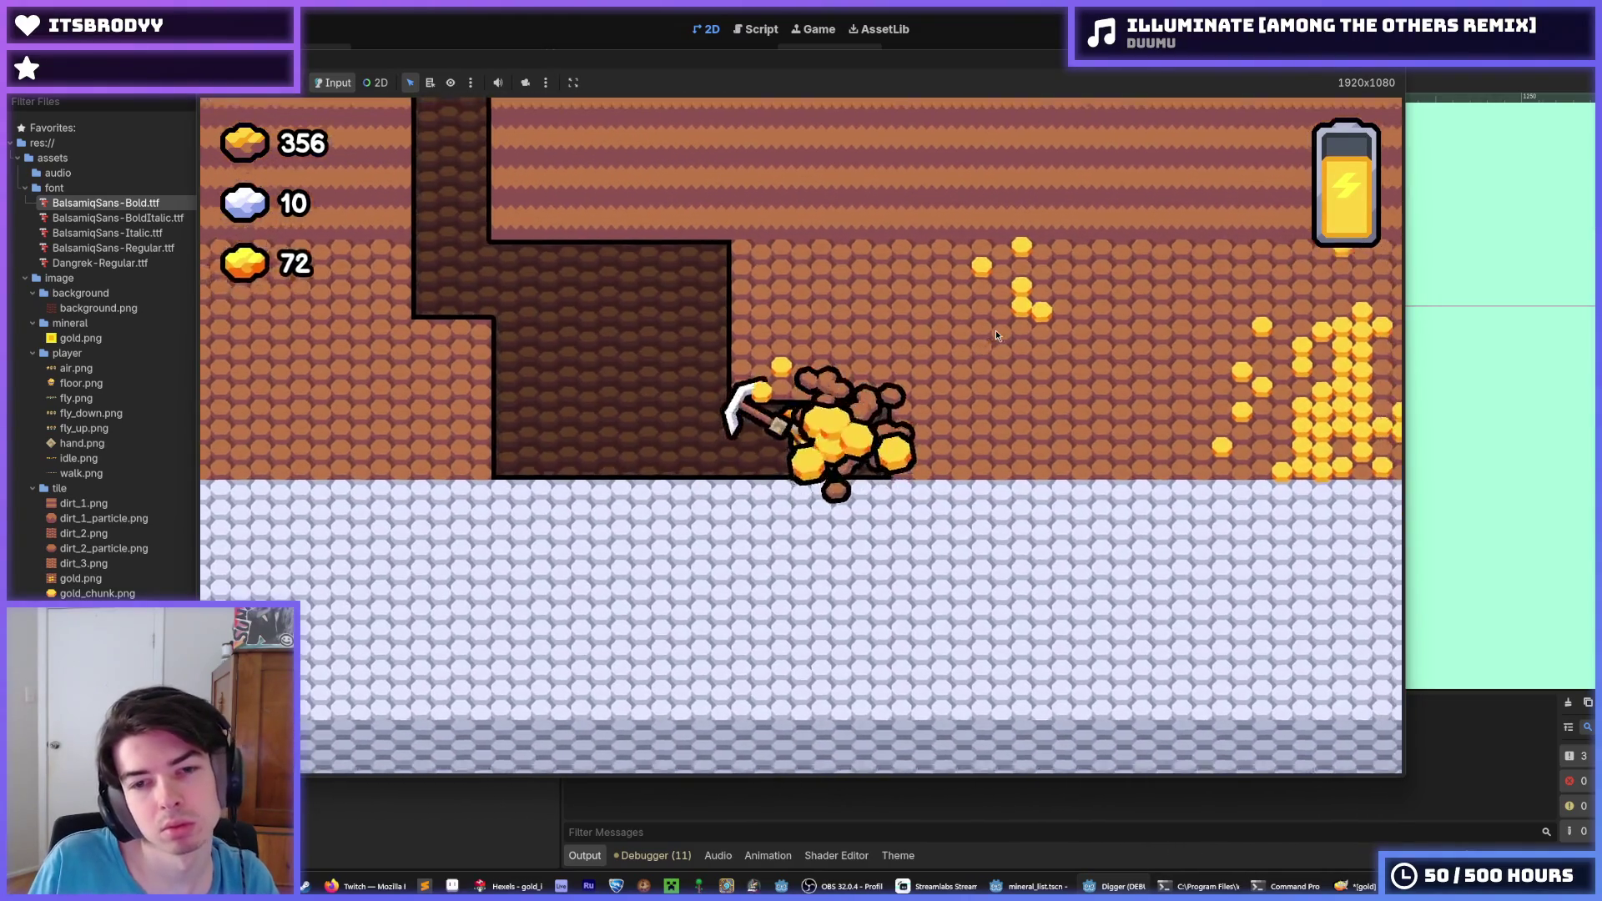
key(Up)
key(Up)
key(Right)
key(Right)
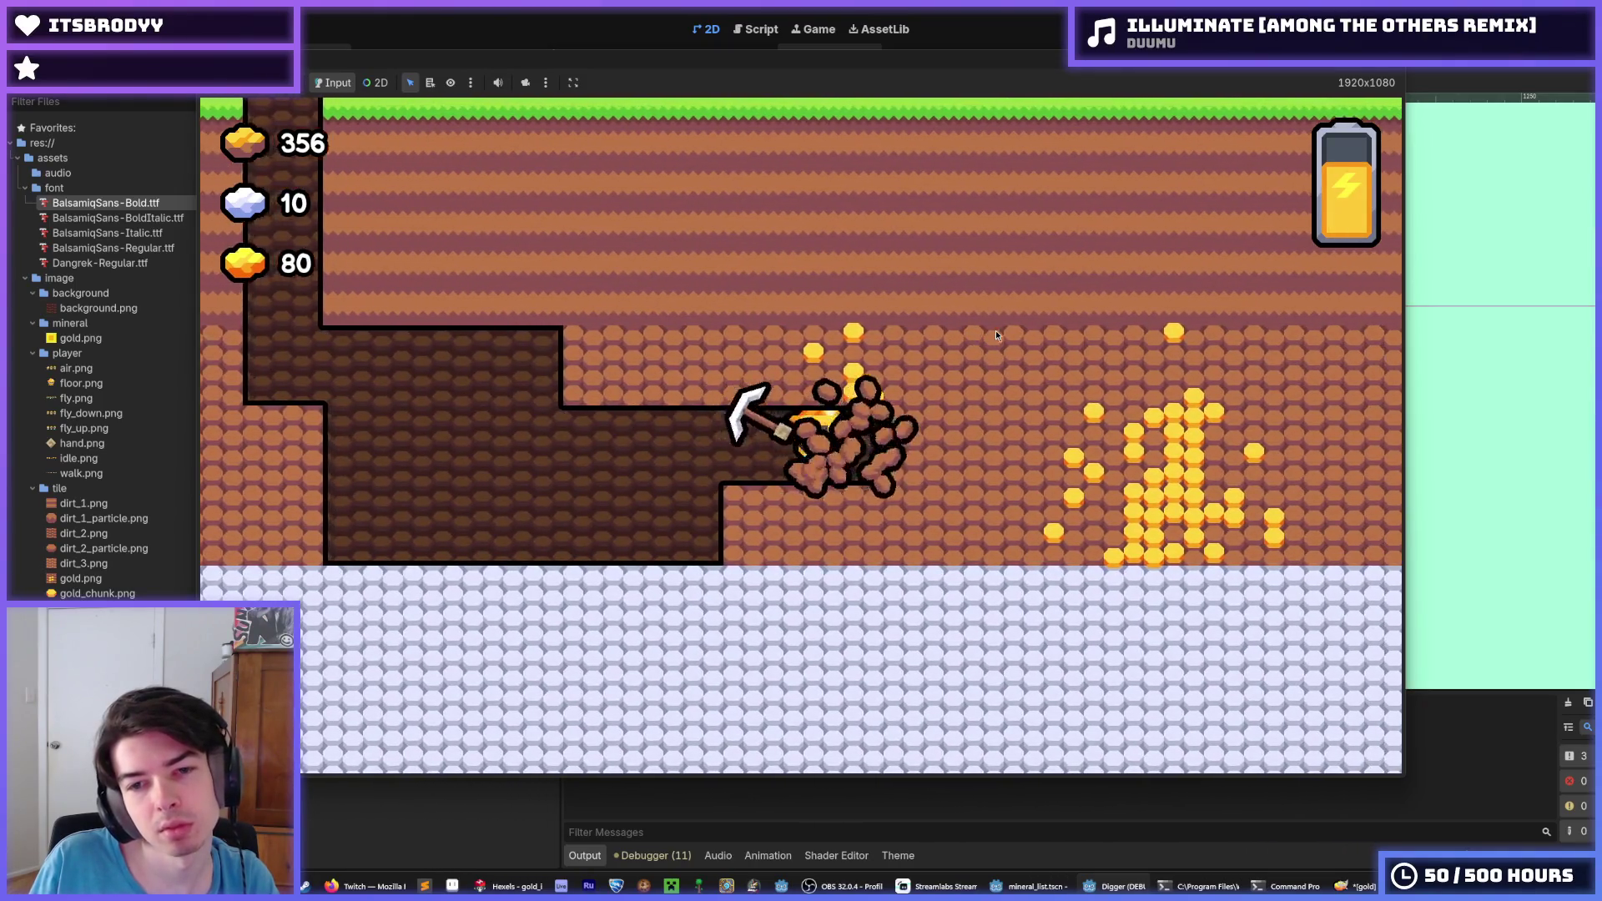
key(Right)
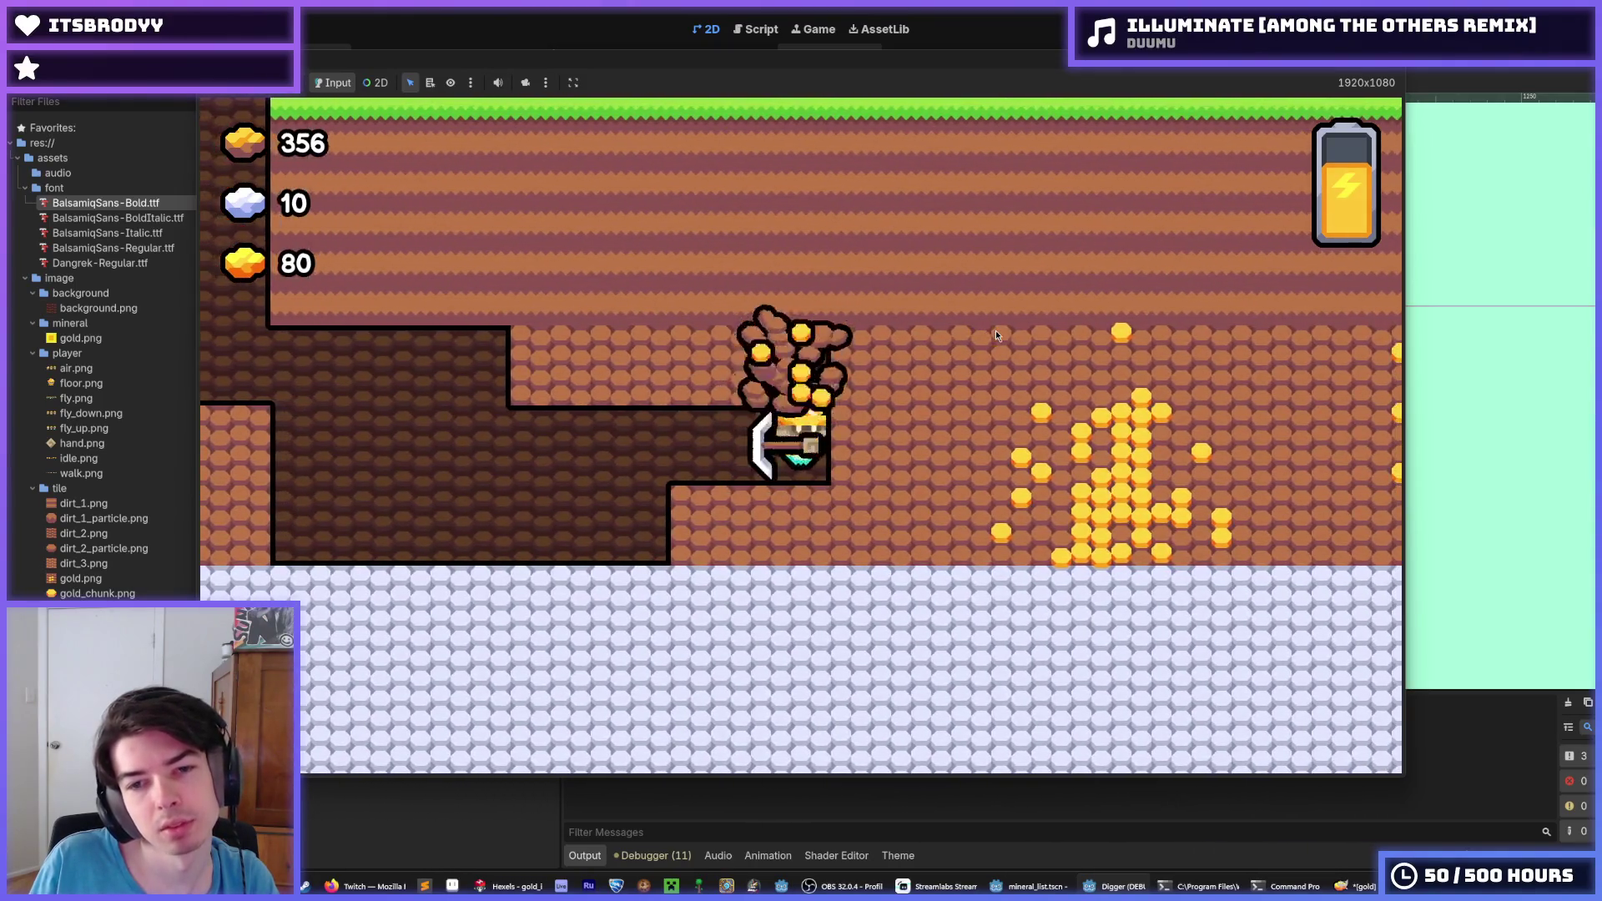
key(Up)
key(Right)
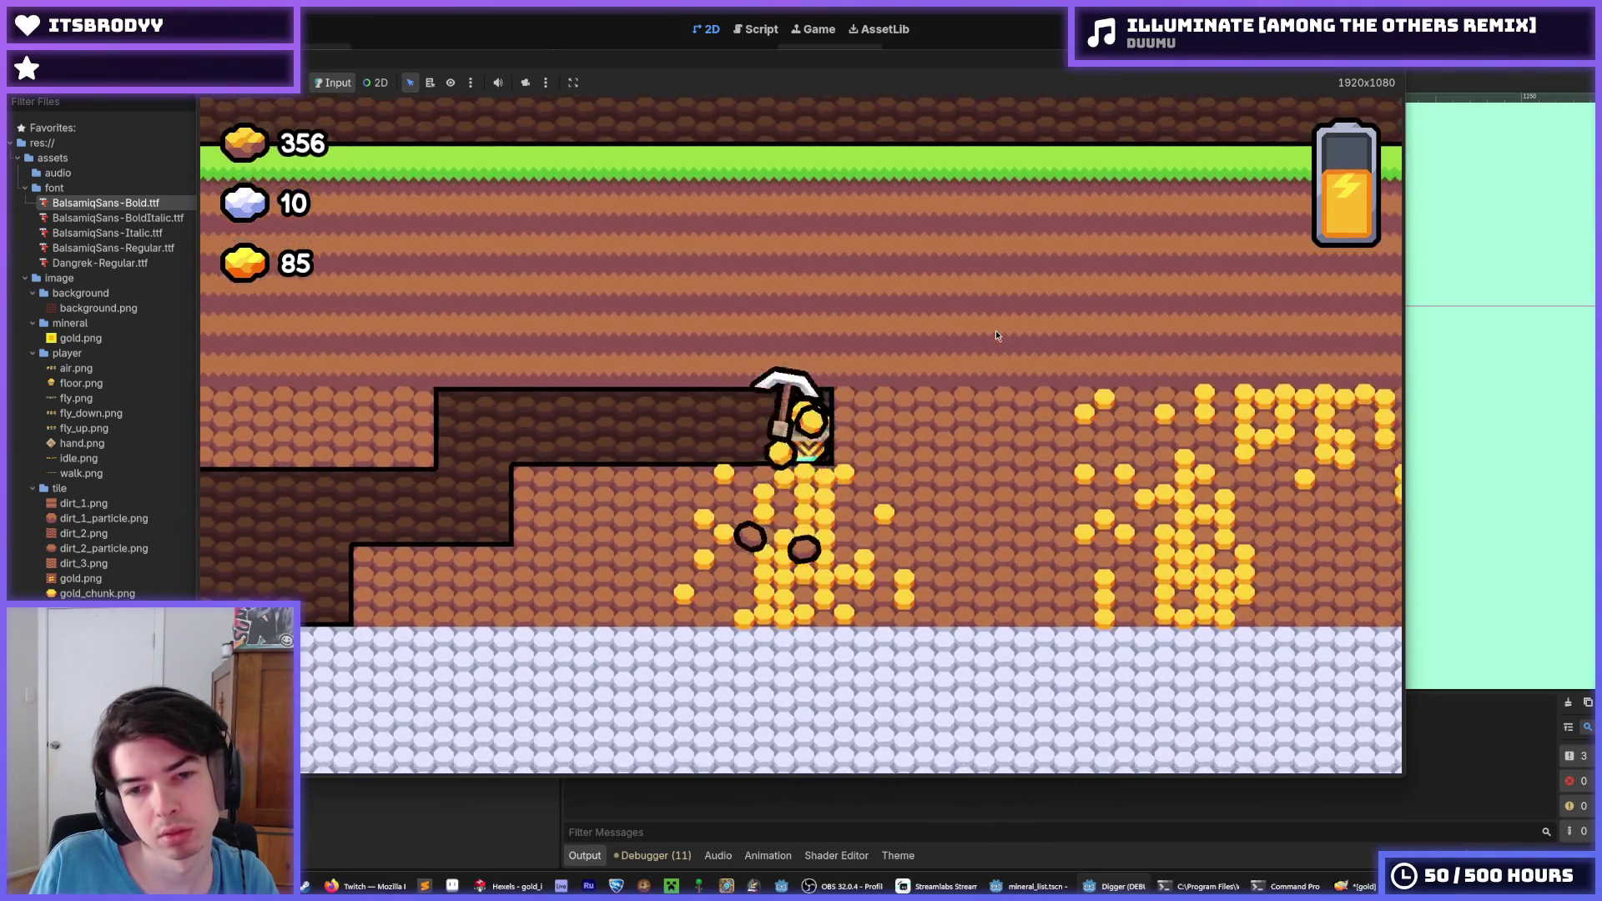
key(Down)
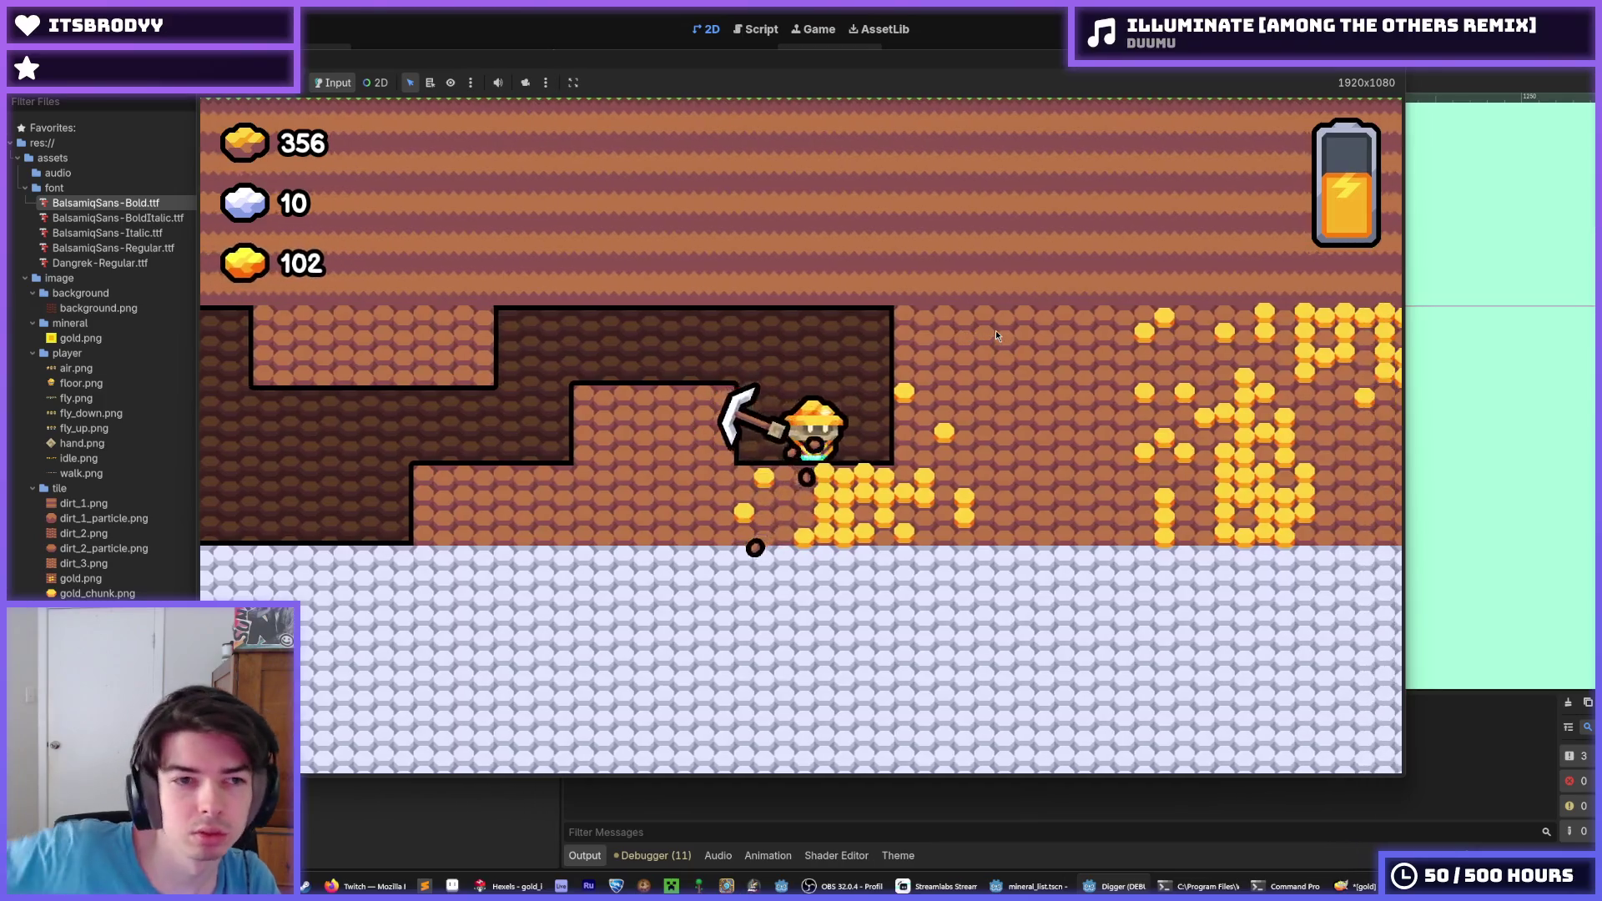
key(Right)
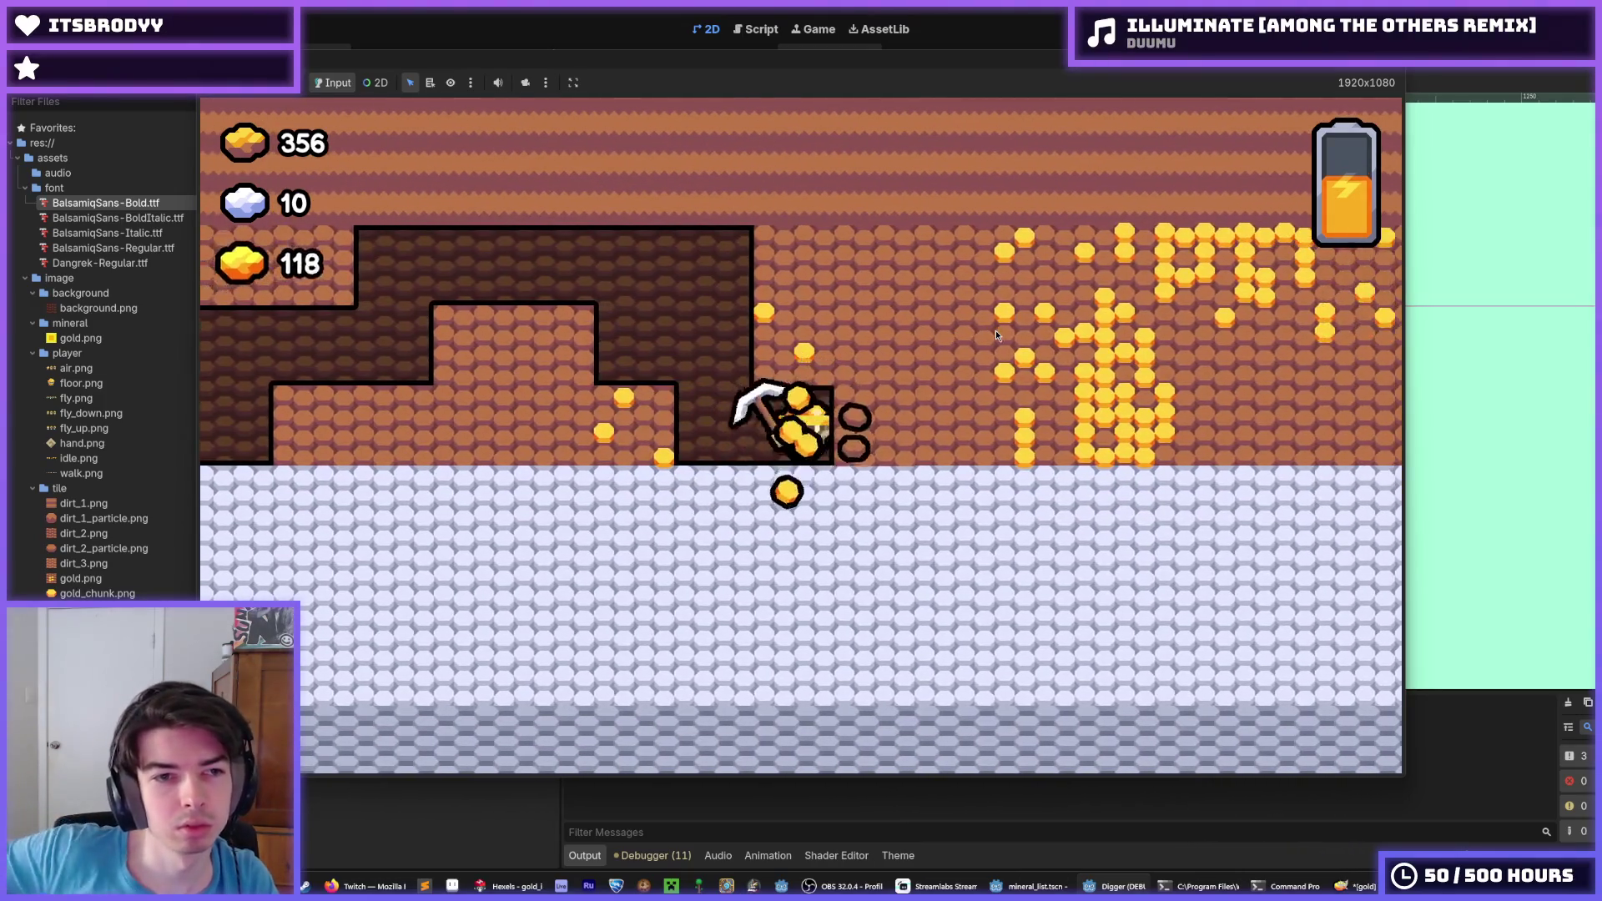
key(Up)
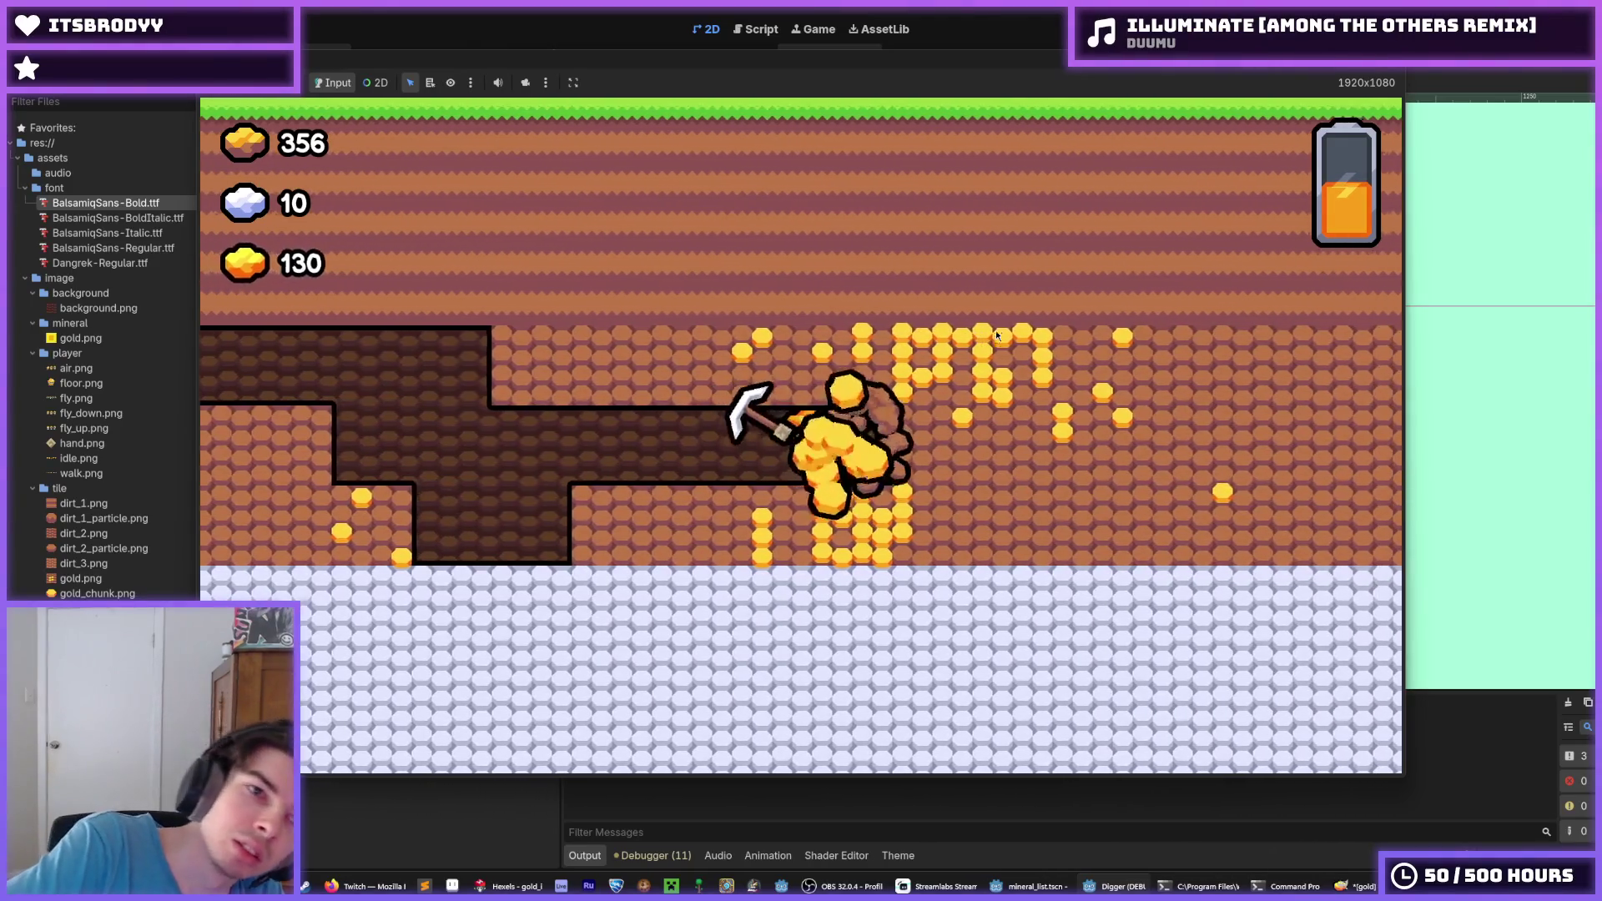
Keep digging up and down across rows, collecting gold tiles
key(Down)
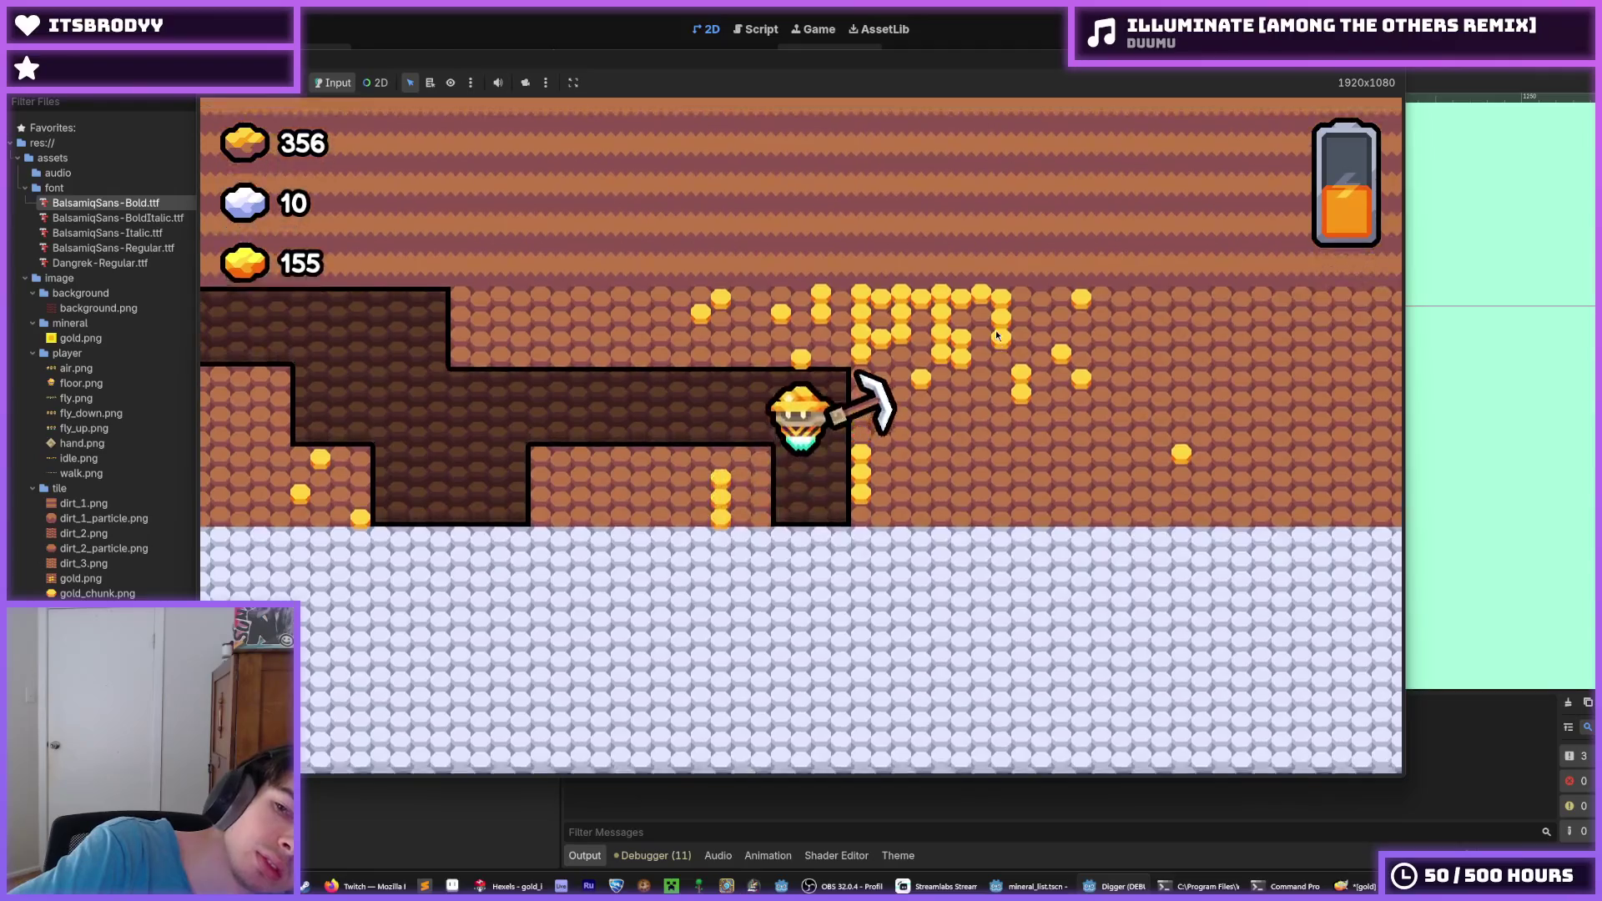
key(Left)
key(Up)
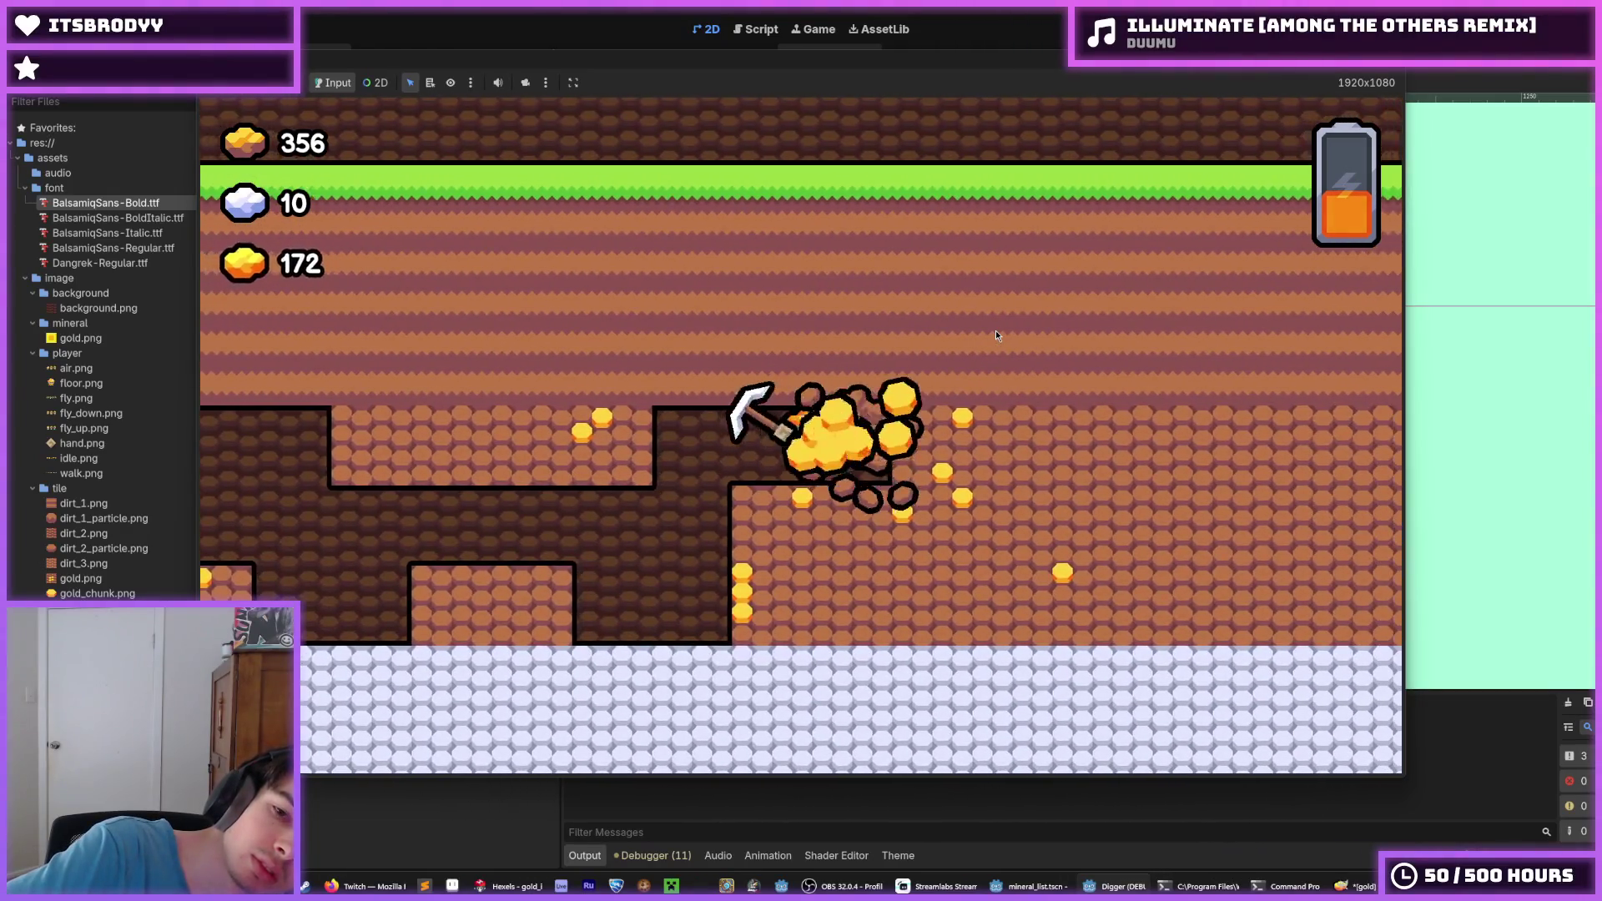
key(Down)
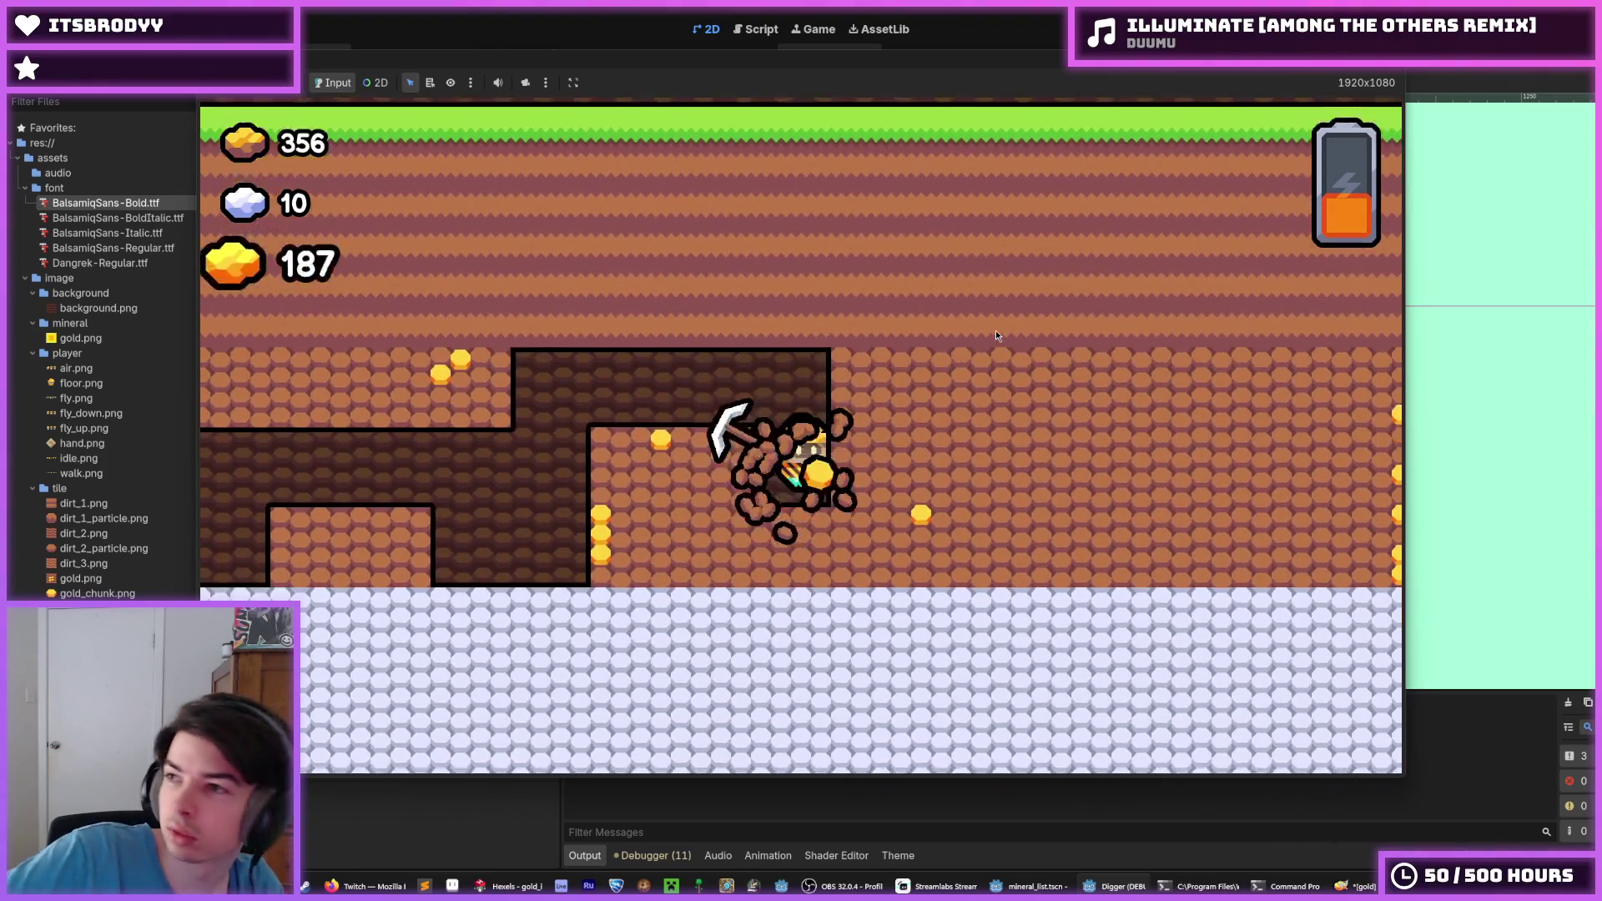
key(Right)
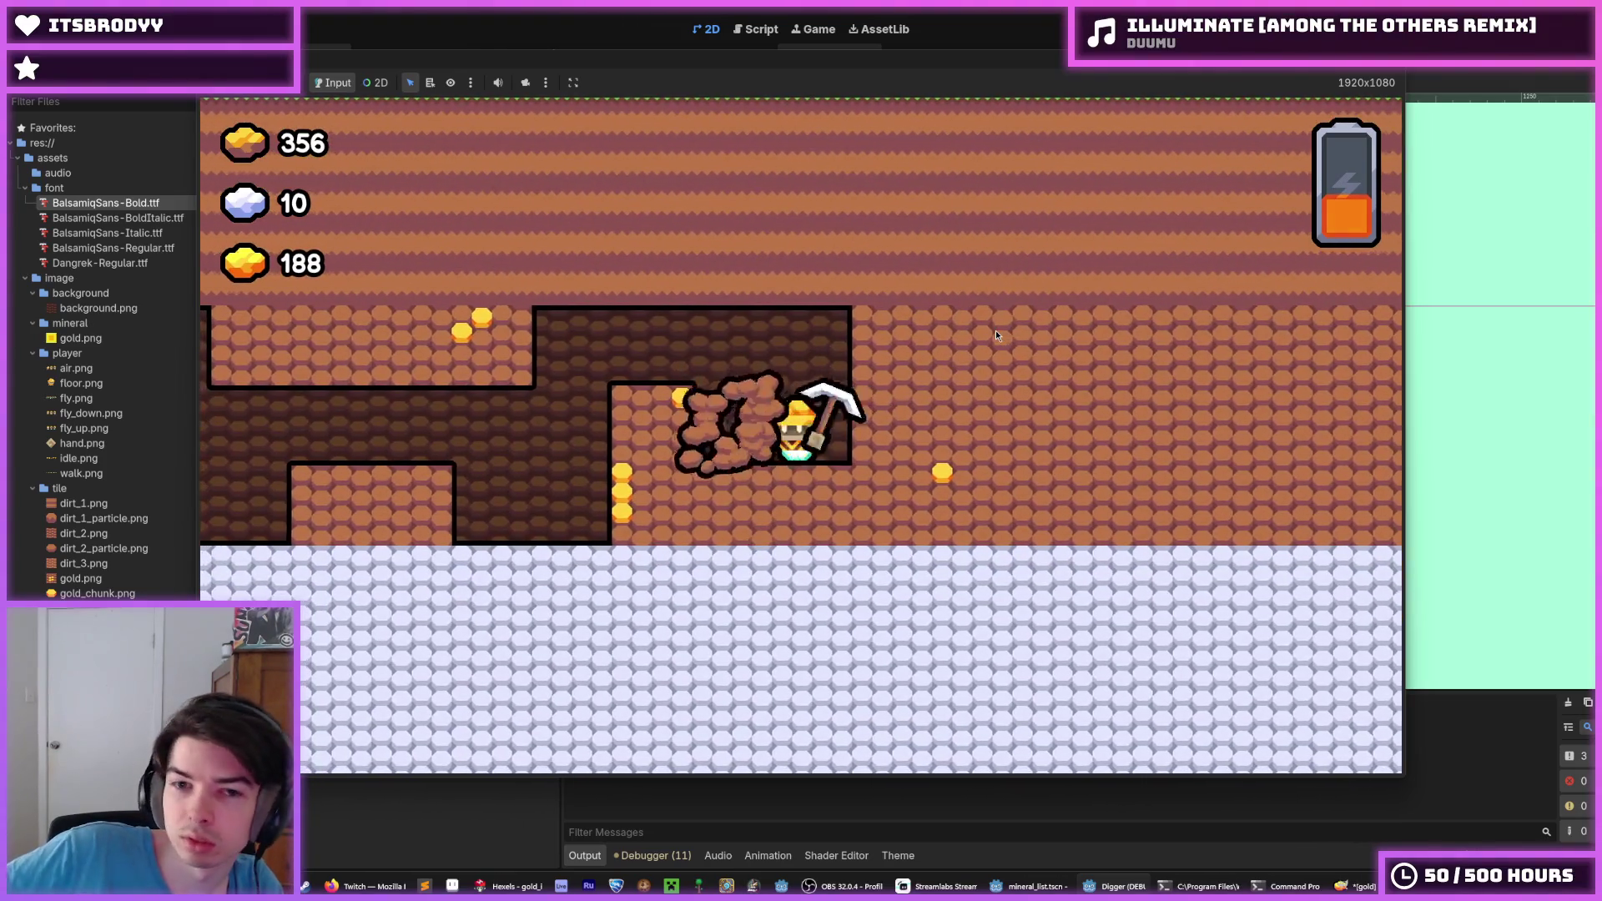
key(Down)
key(Left)
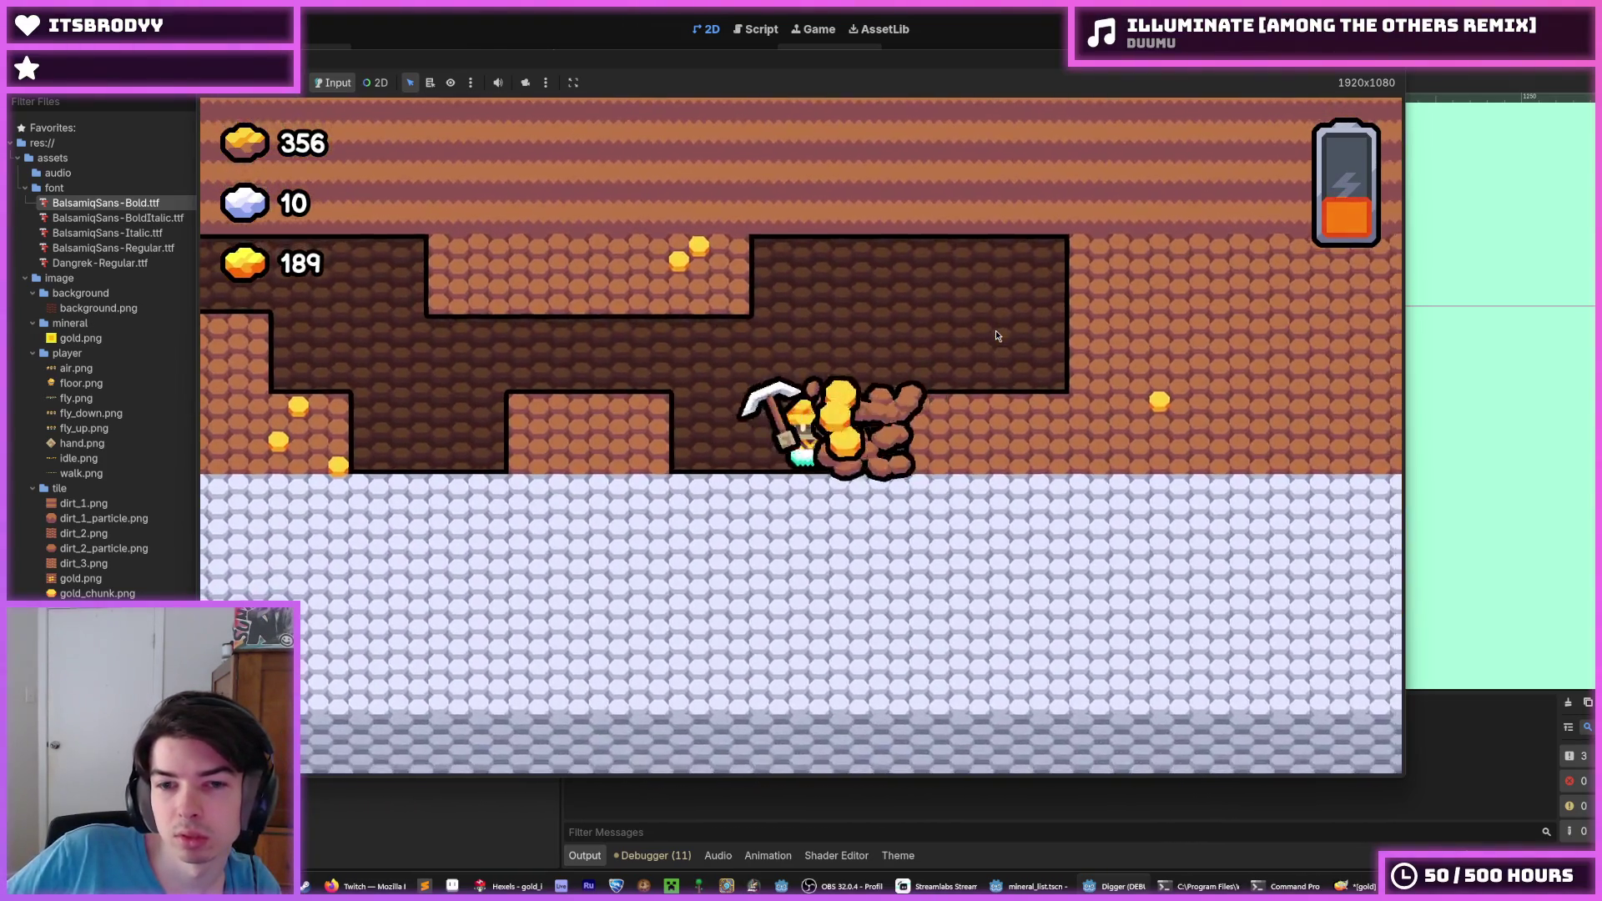
key(Up)
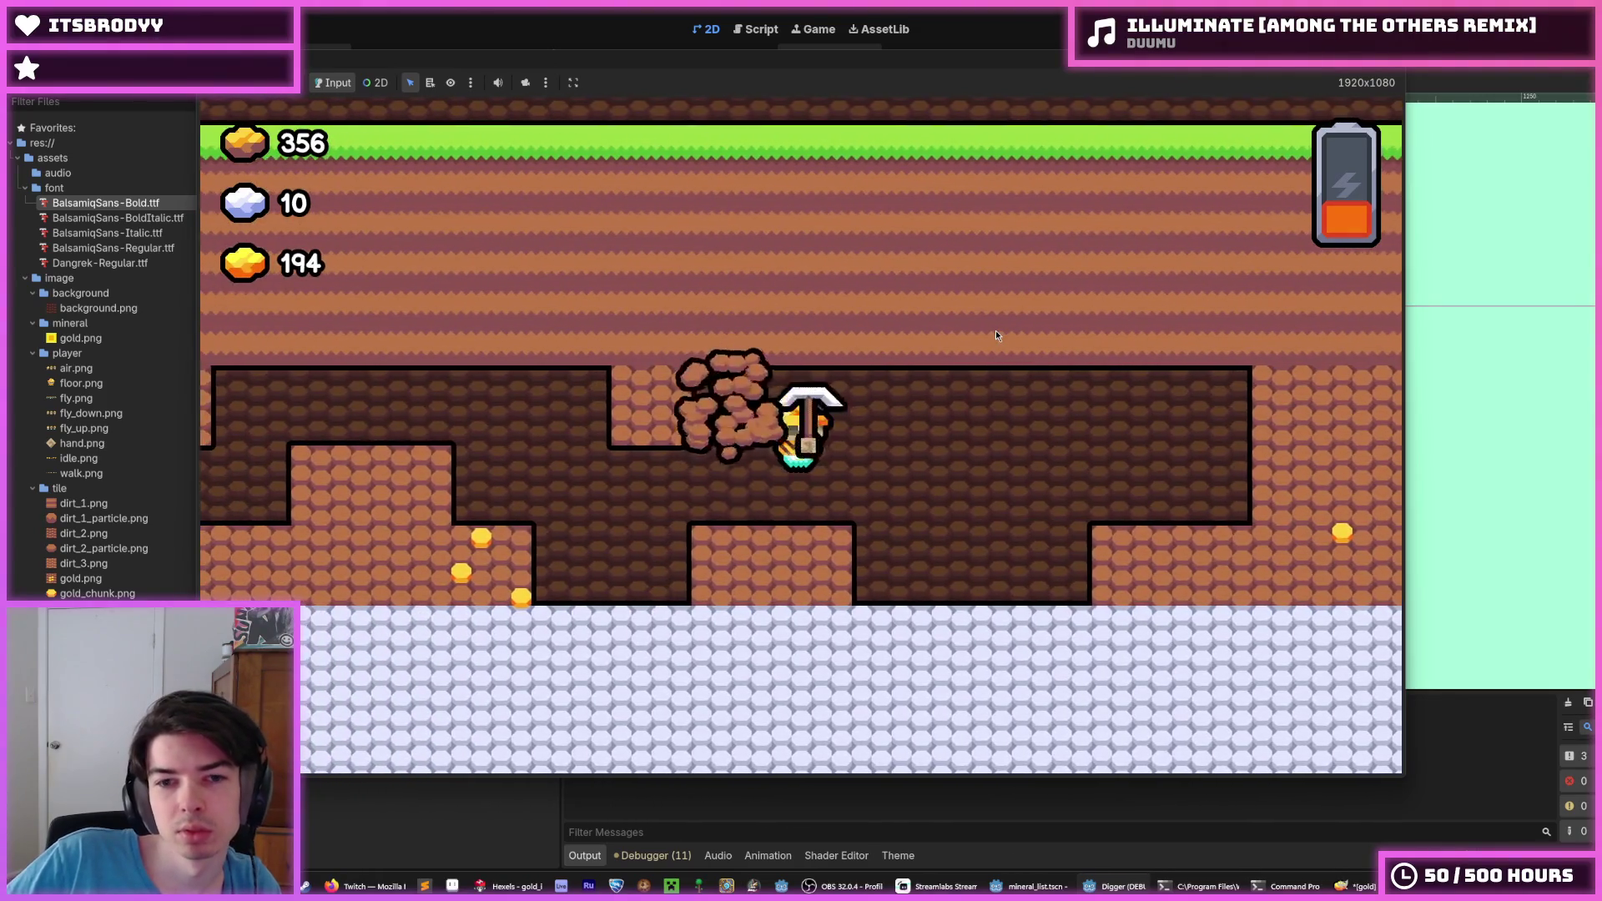
key(Left)
key(Down)
key(Left)
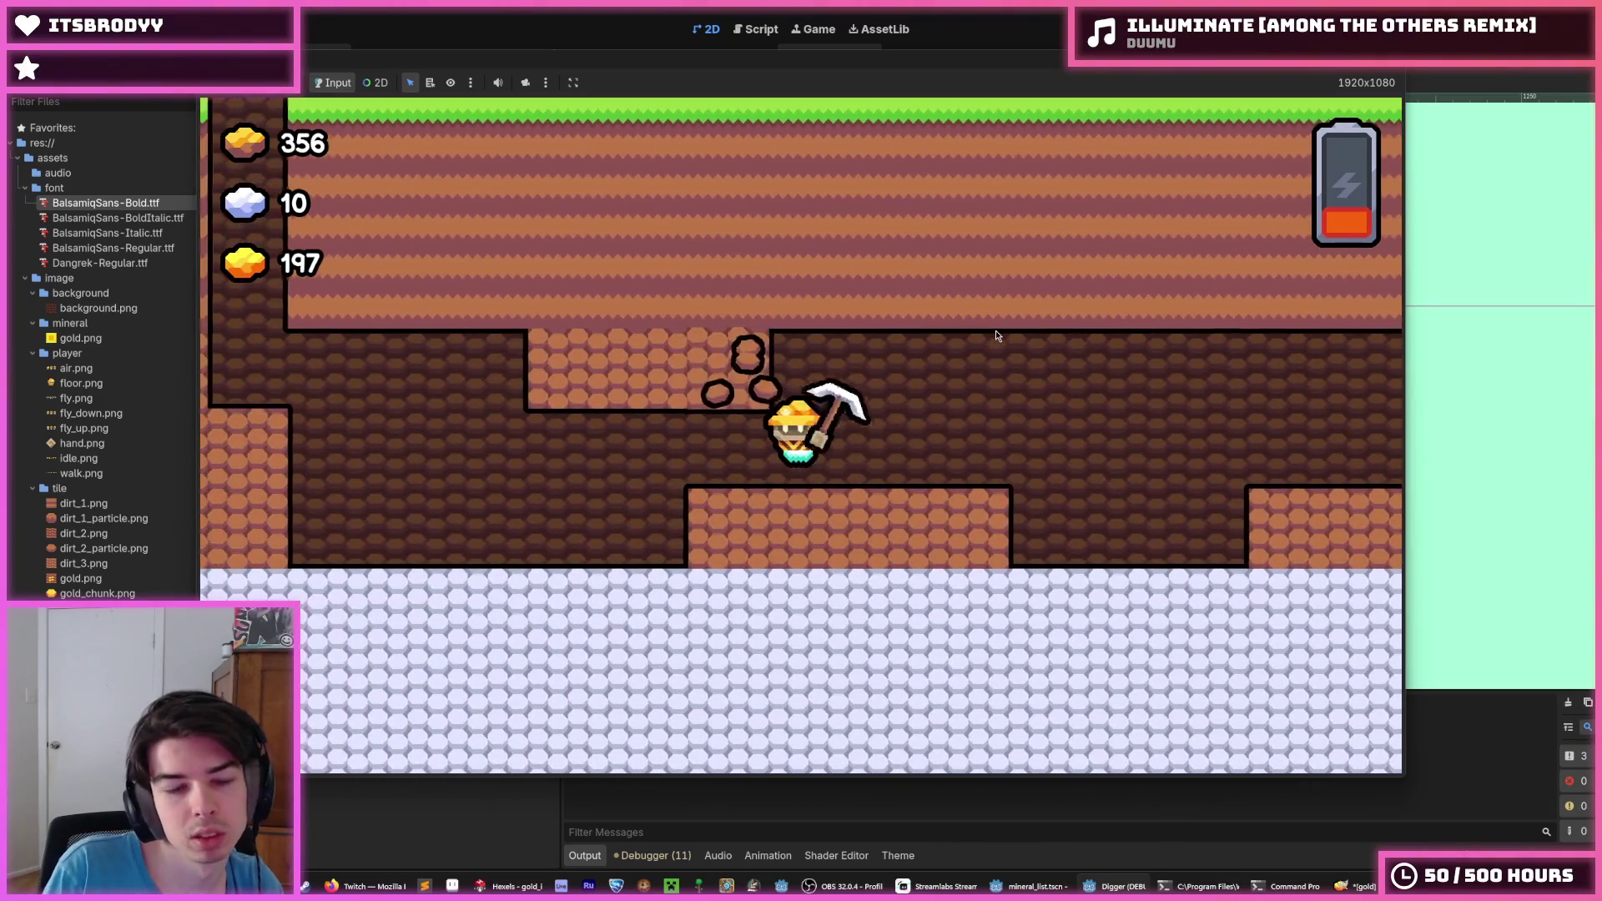
key(Up)
Dig left through the gold vein until gold reaches 267, then stop the game
key(Left)
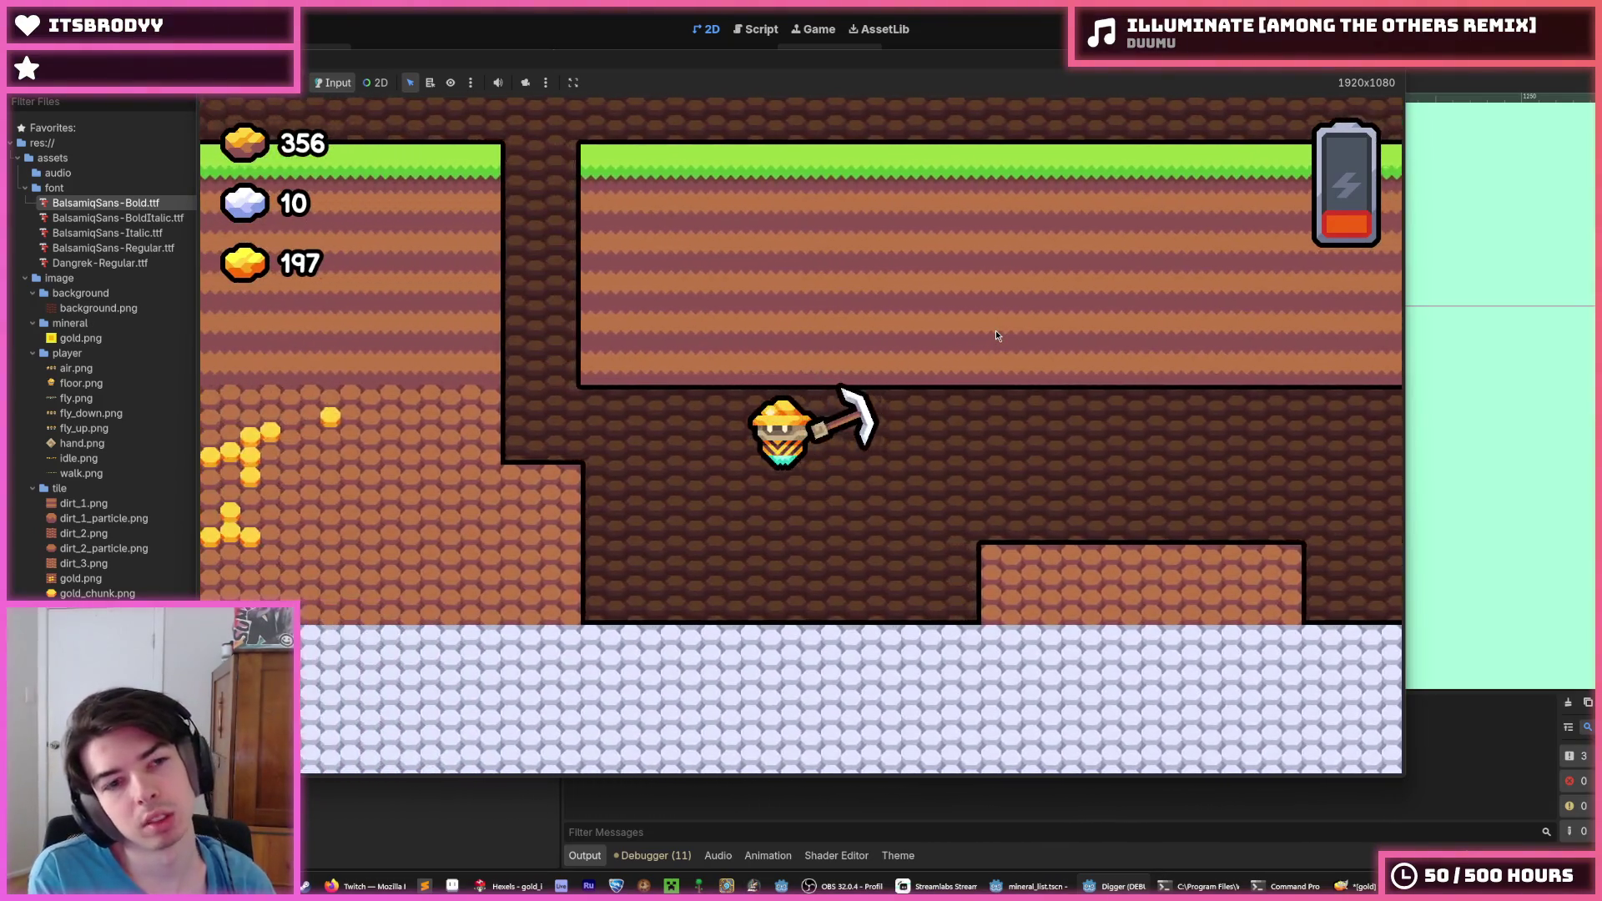
key(Left)
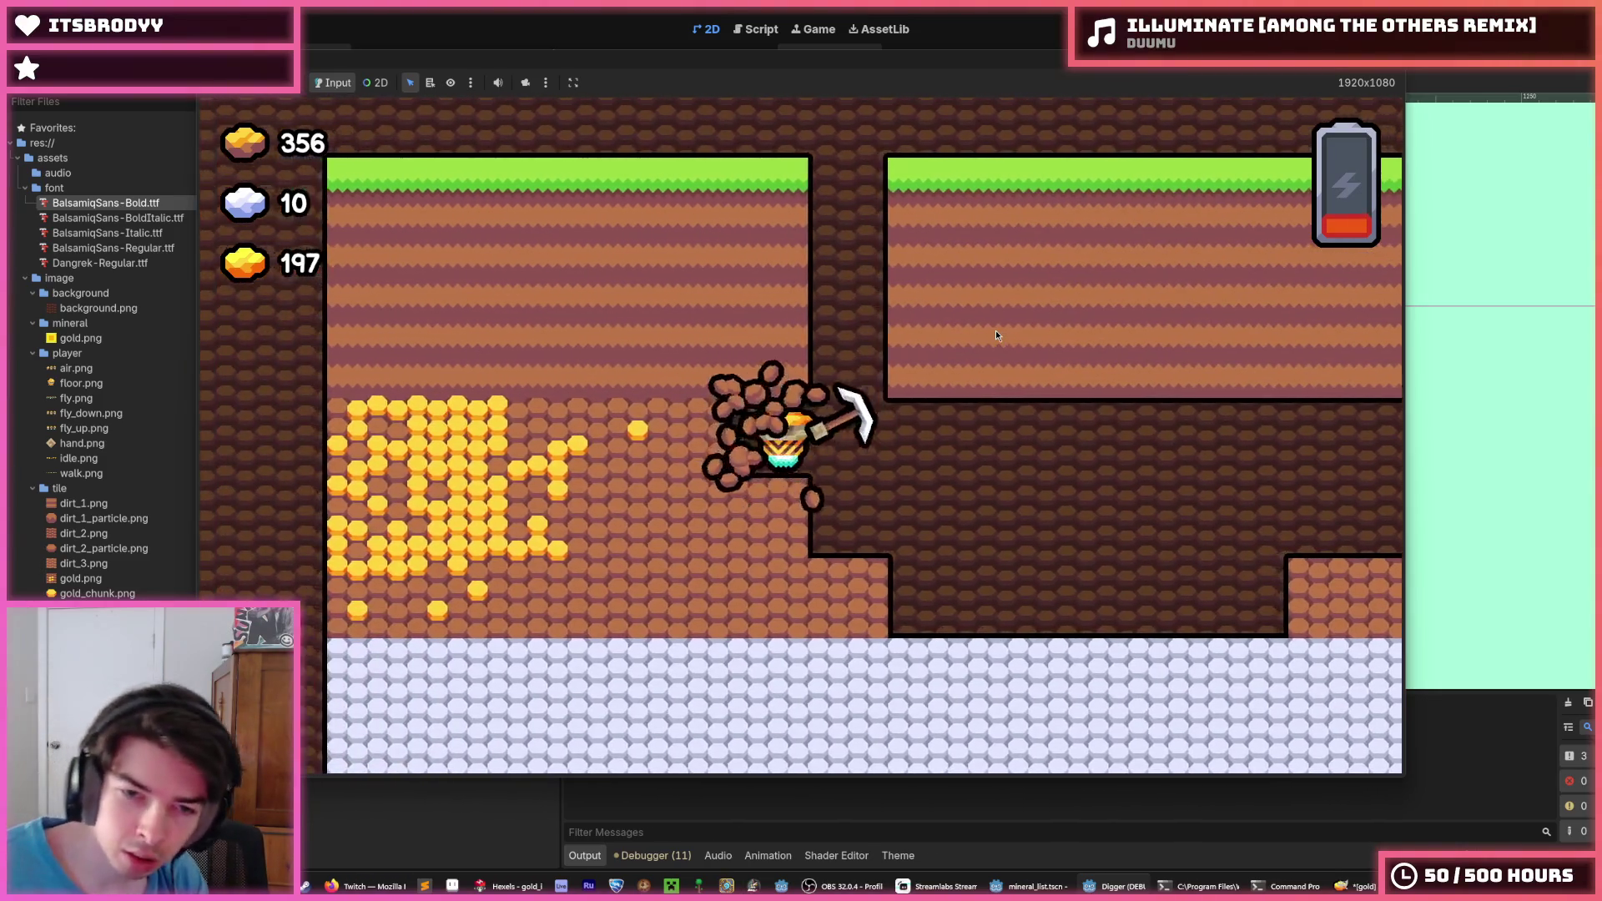
key(Left)
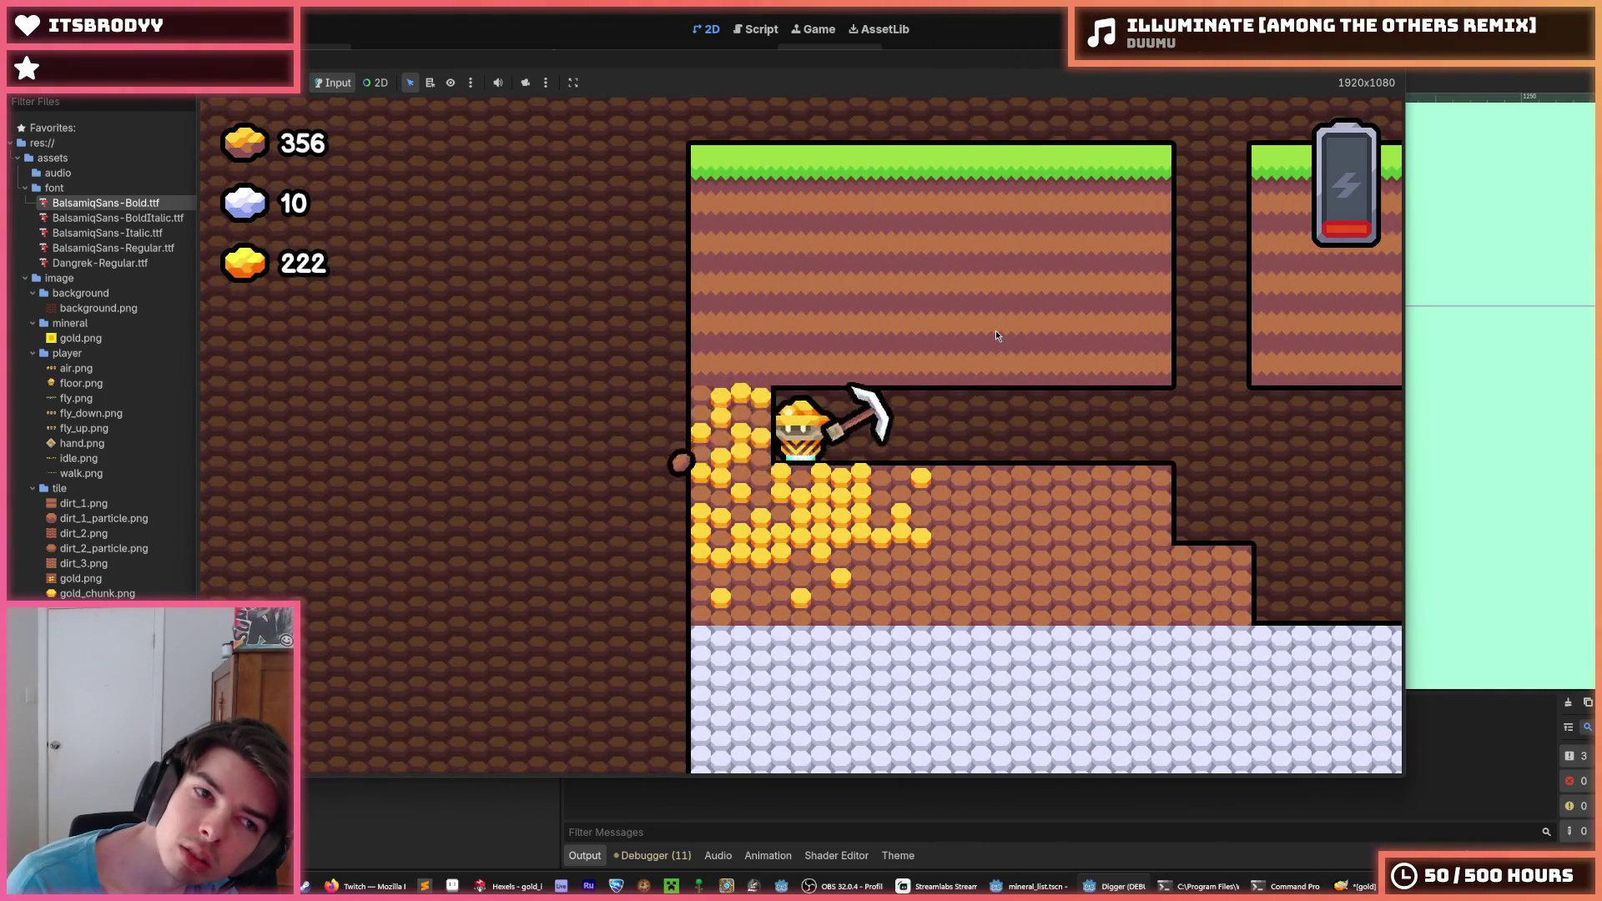
key(Down)
key(Left)
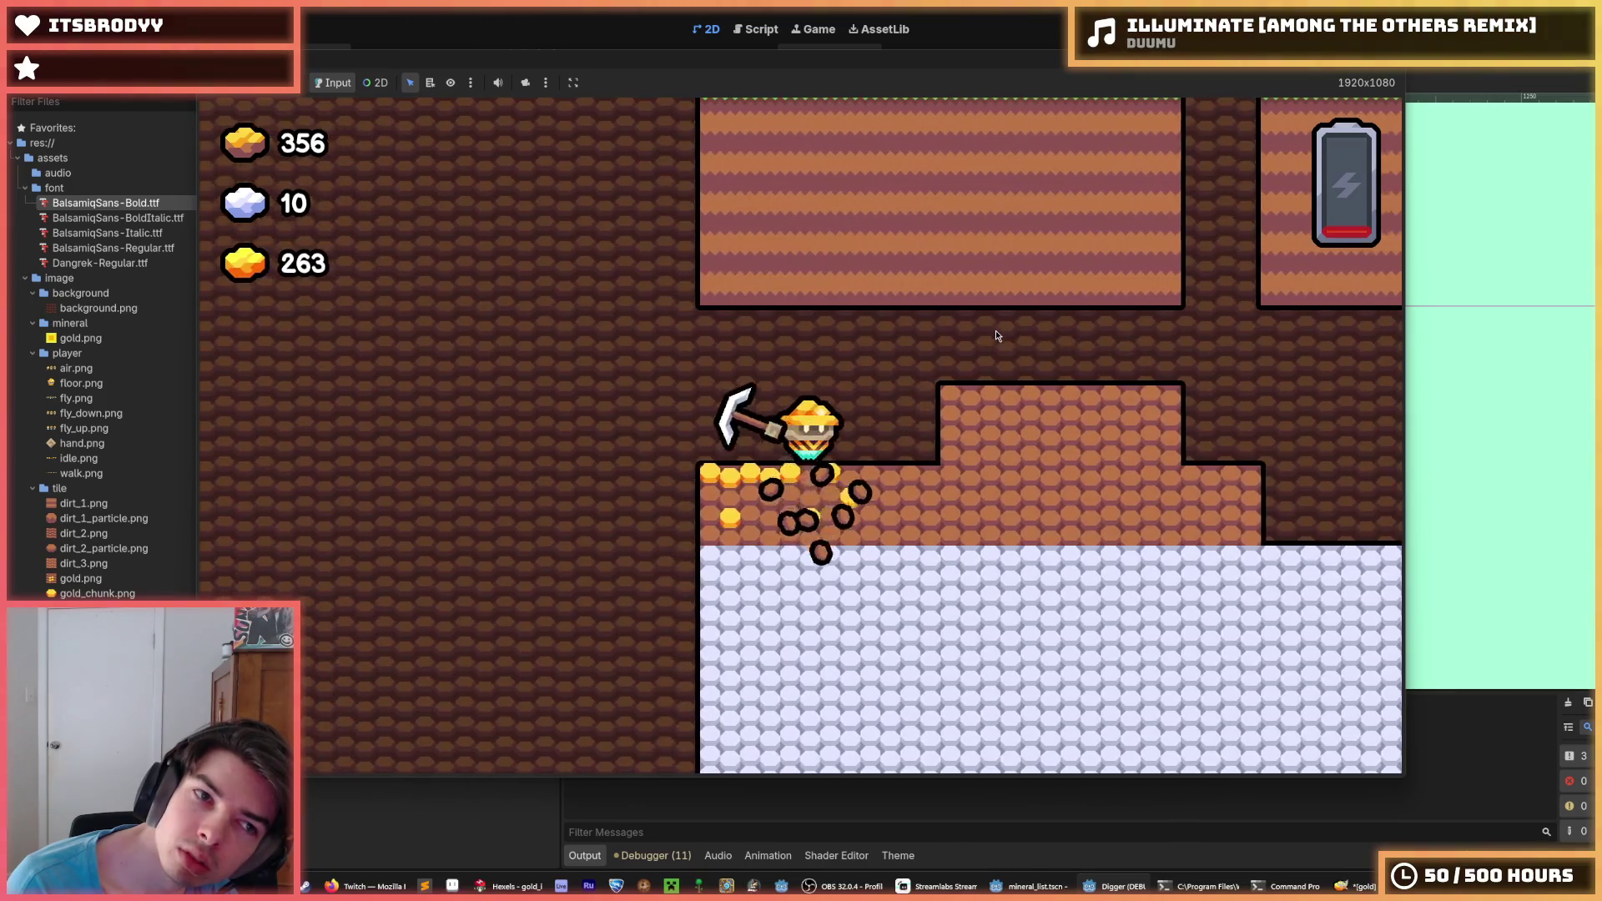
key(Right)
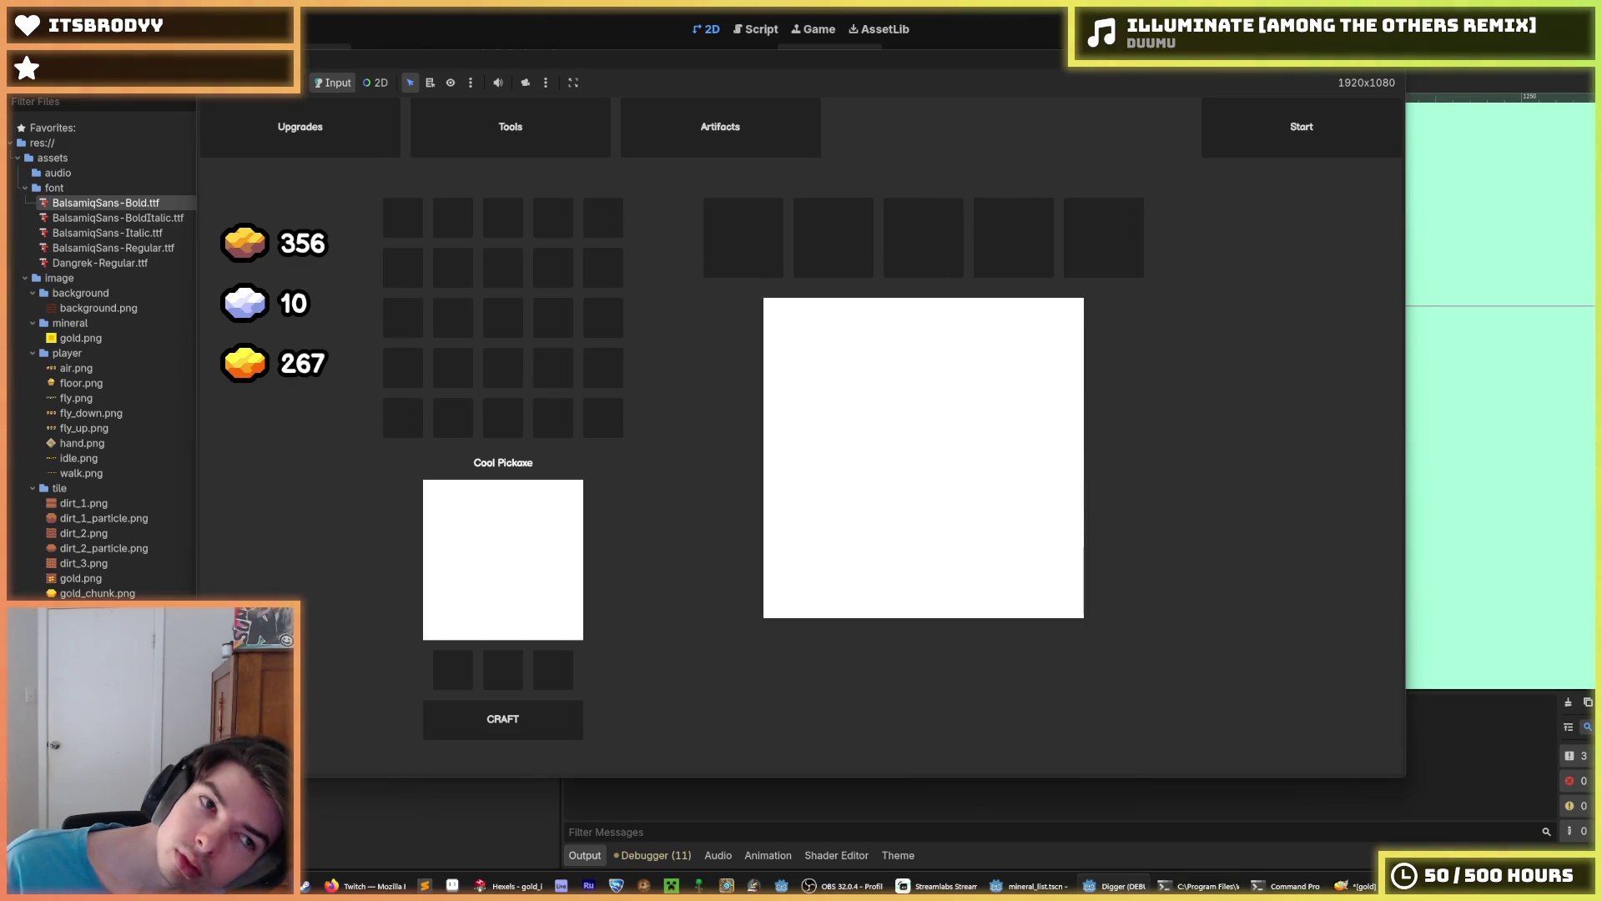
key(F8)
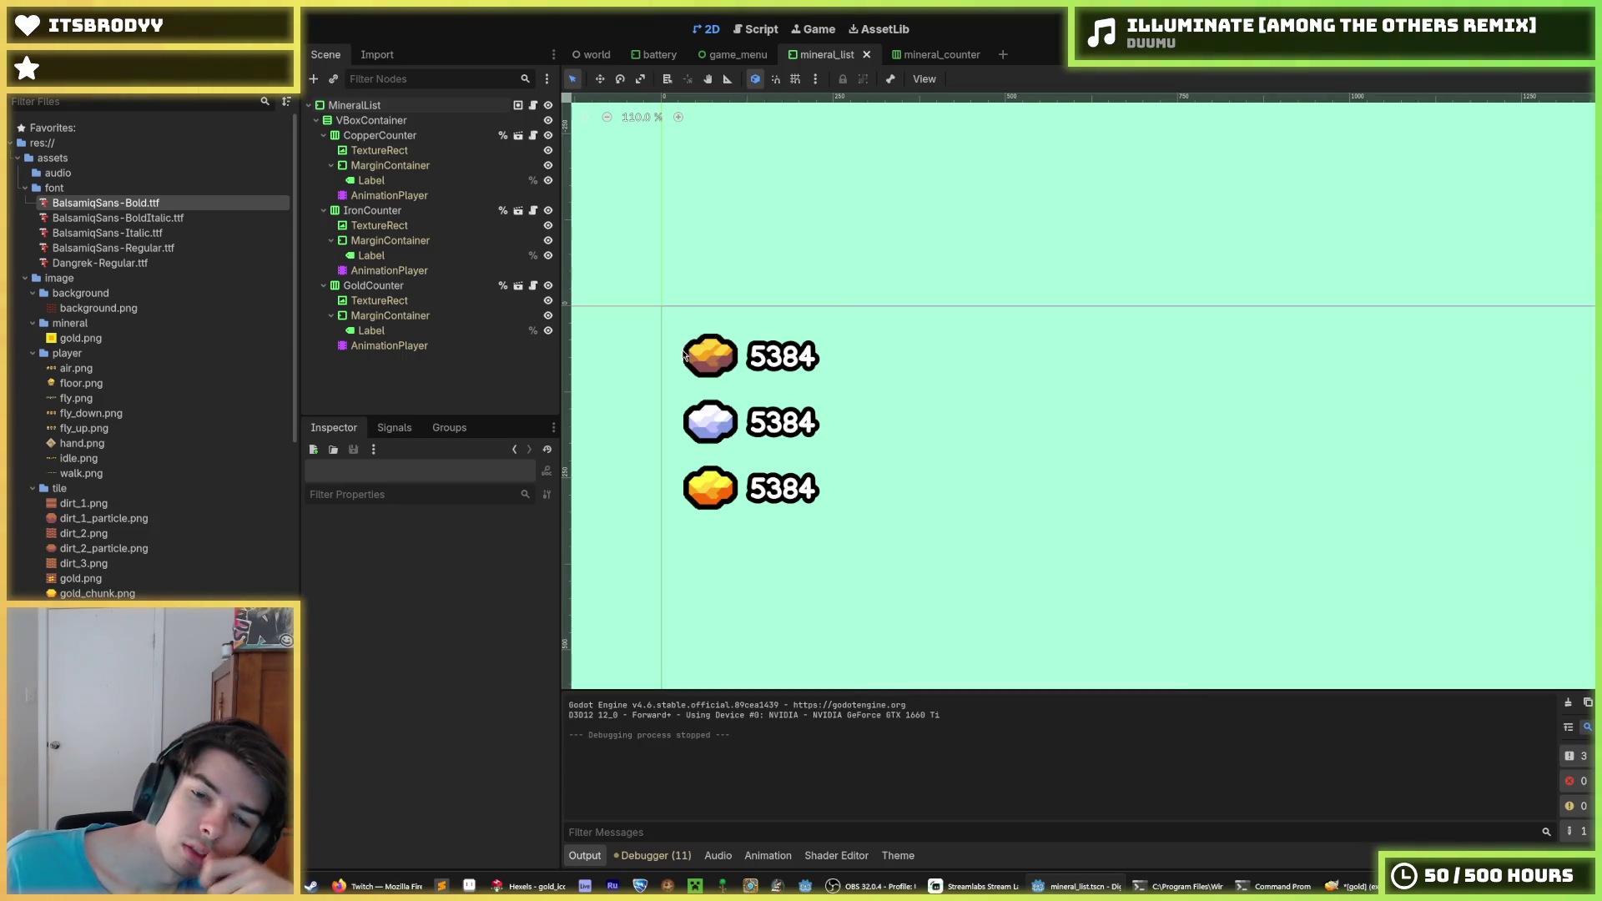
Set the VBoxContainer's Separation constant override to 8 and run the game
scroll(697, 387, up, 5)
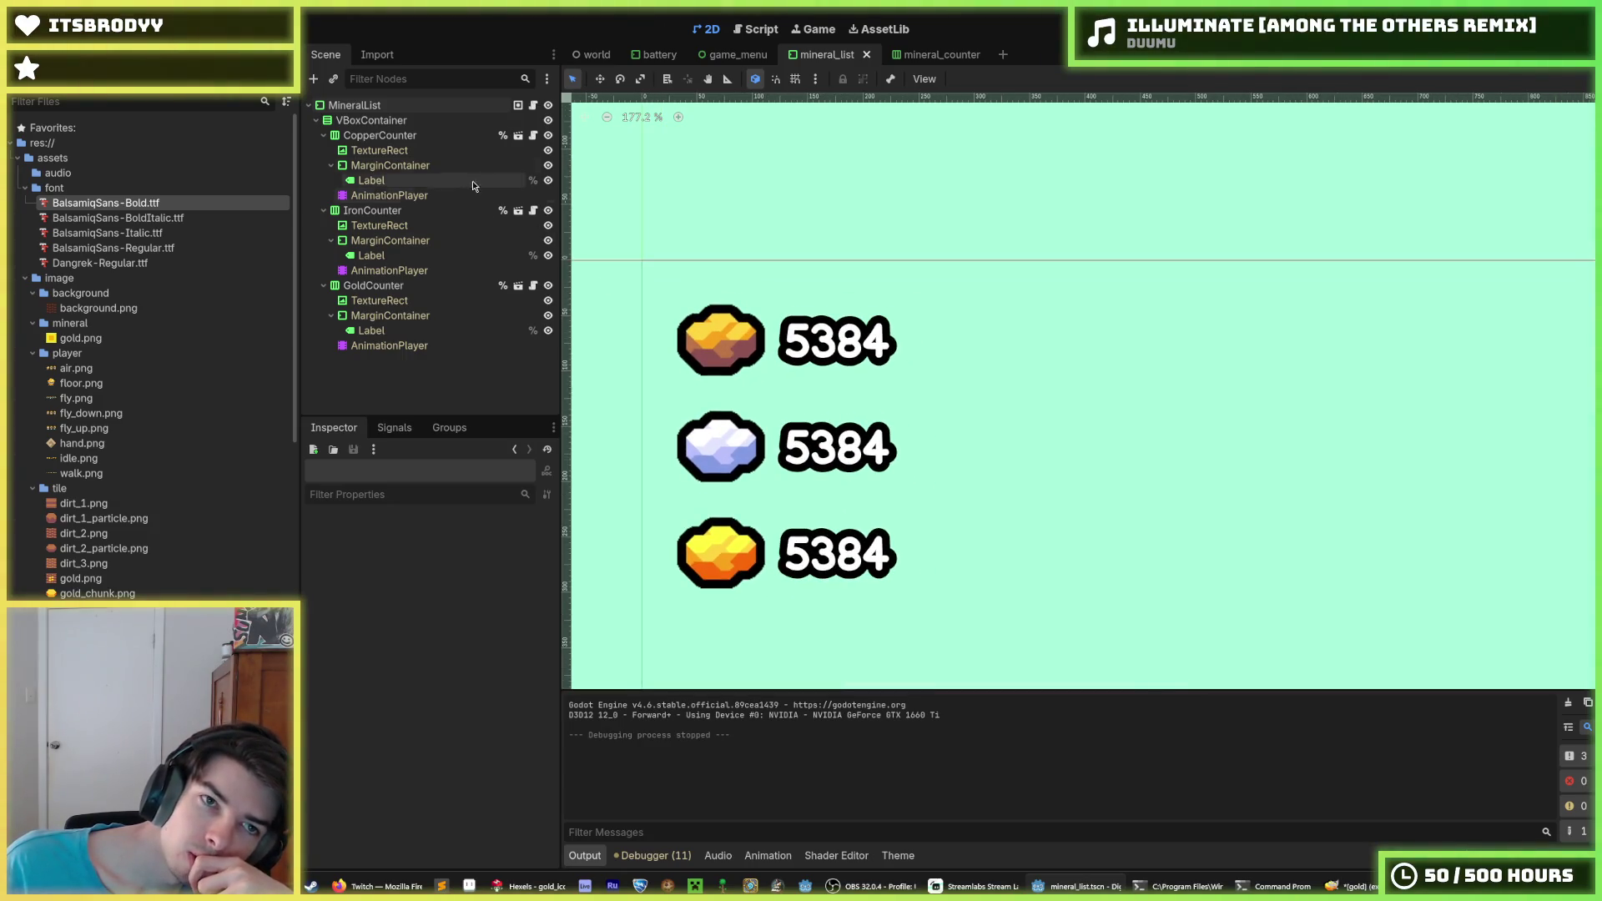
click(412, 136)
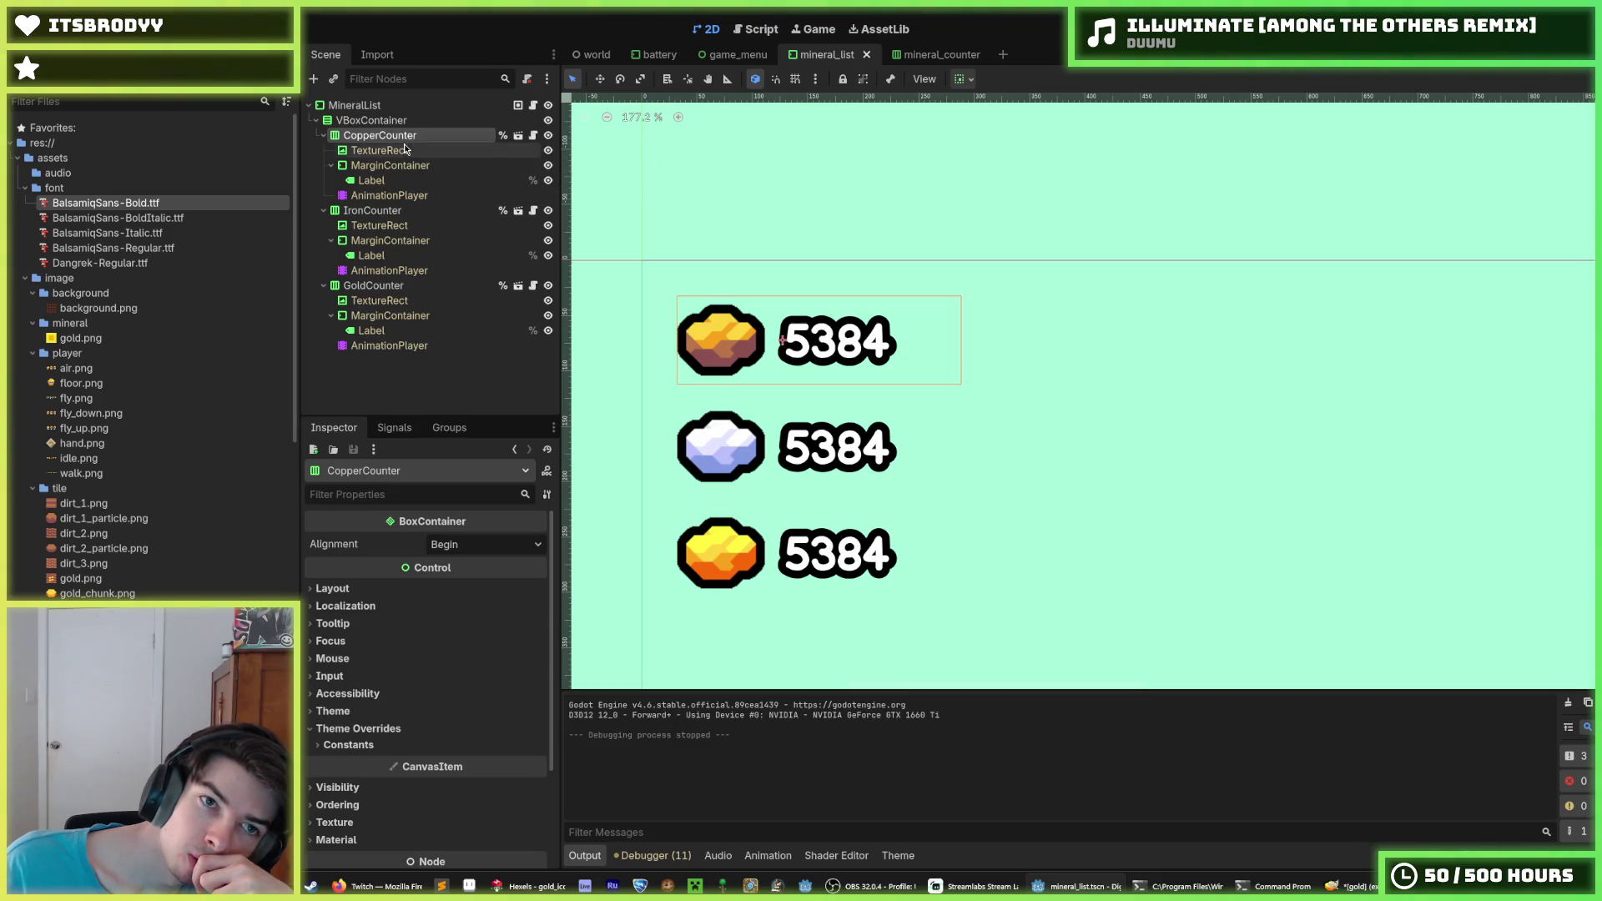
click(405, 149)
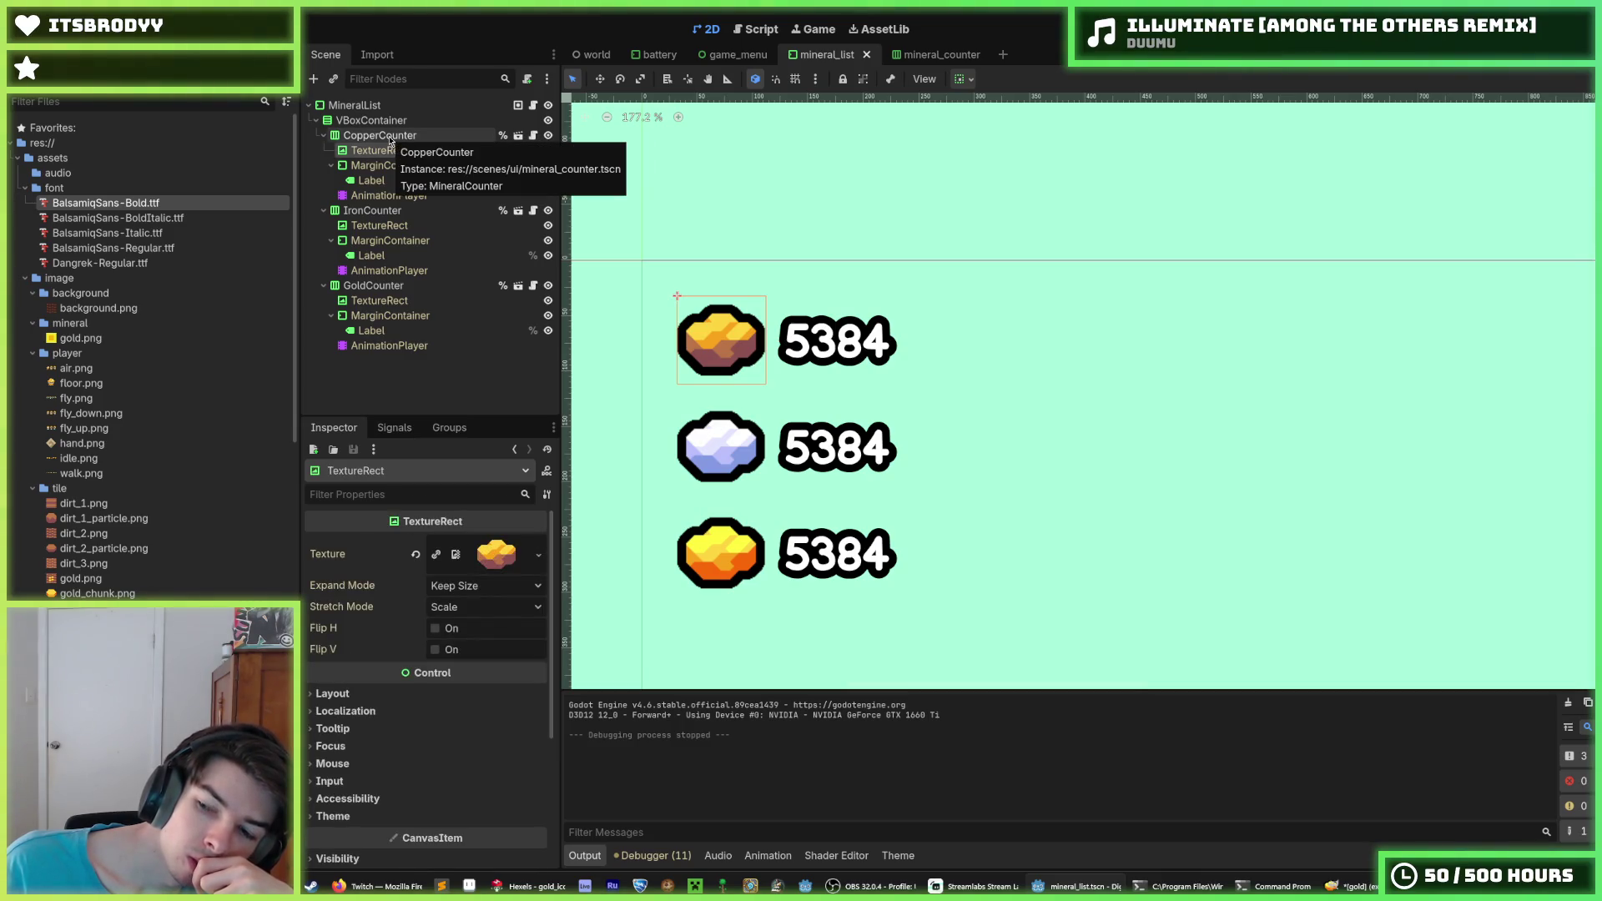
click(374, 120)
click(377, 729)
click(389, 745)
scroll(466, 723, down, 1)
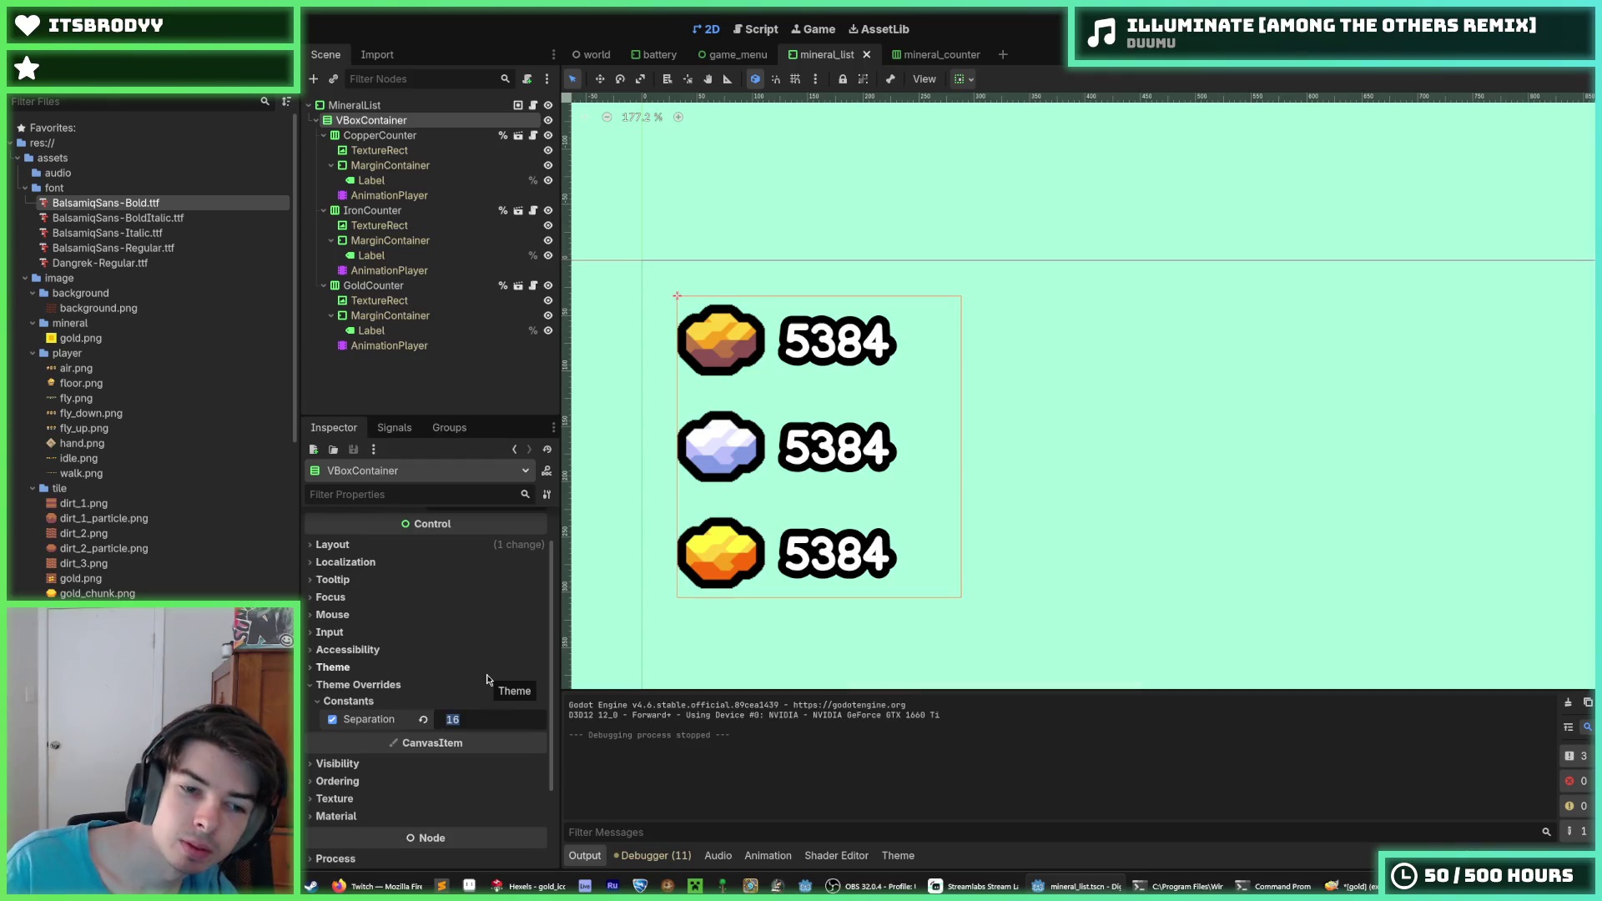
text(8)
key(Return)
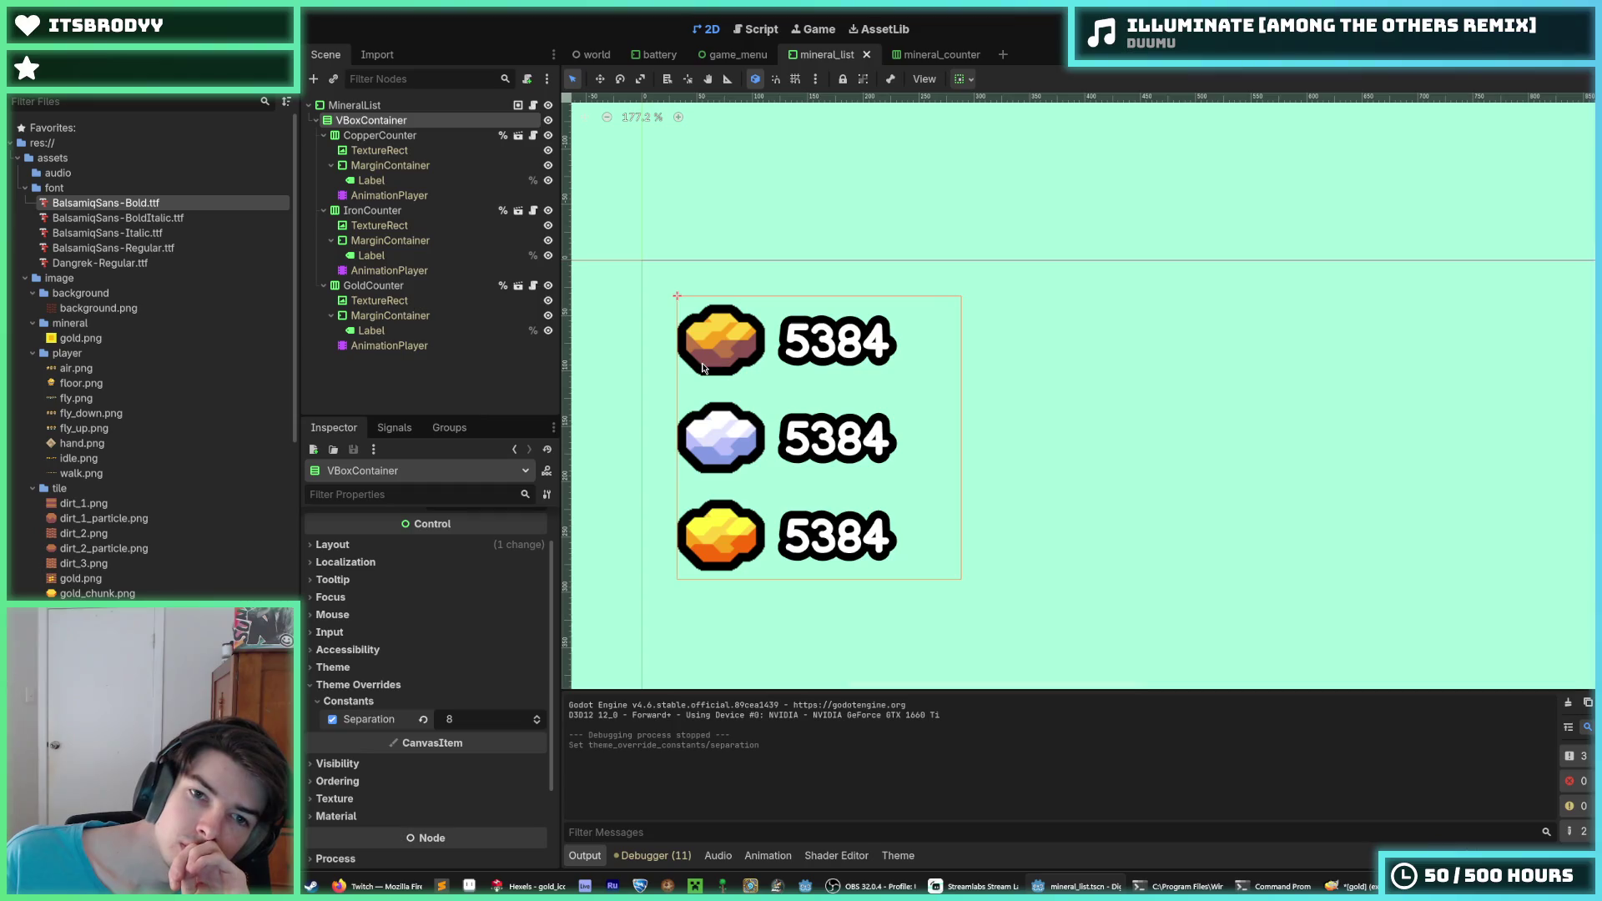
key(F5)
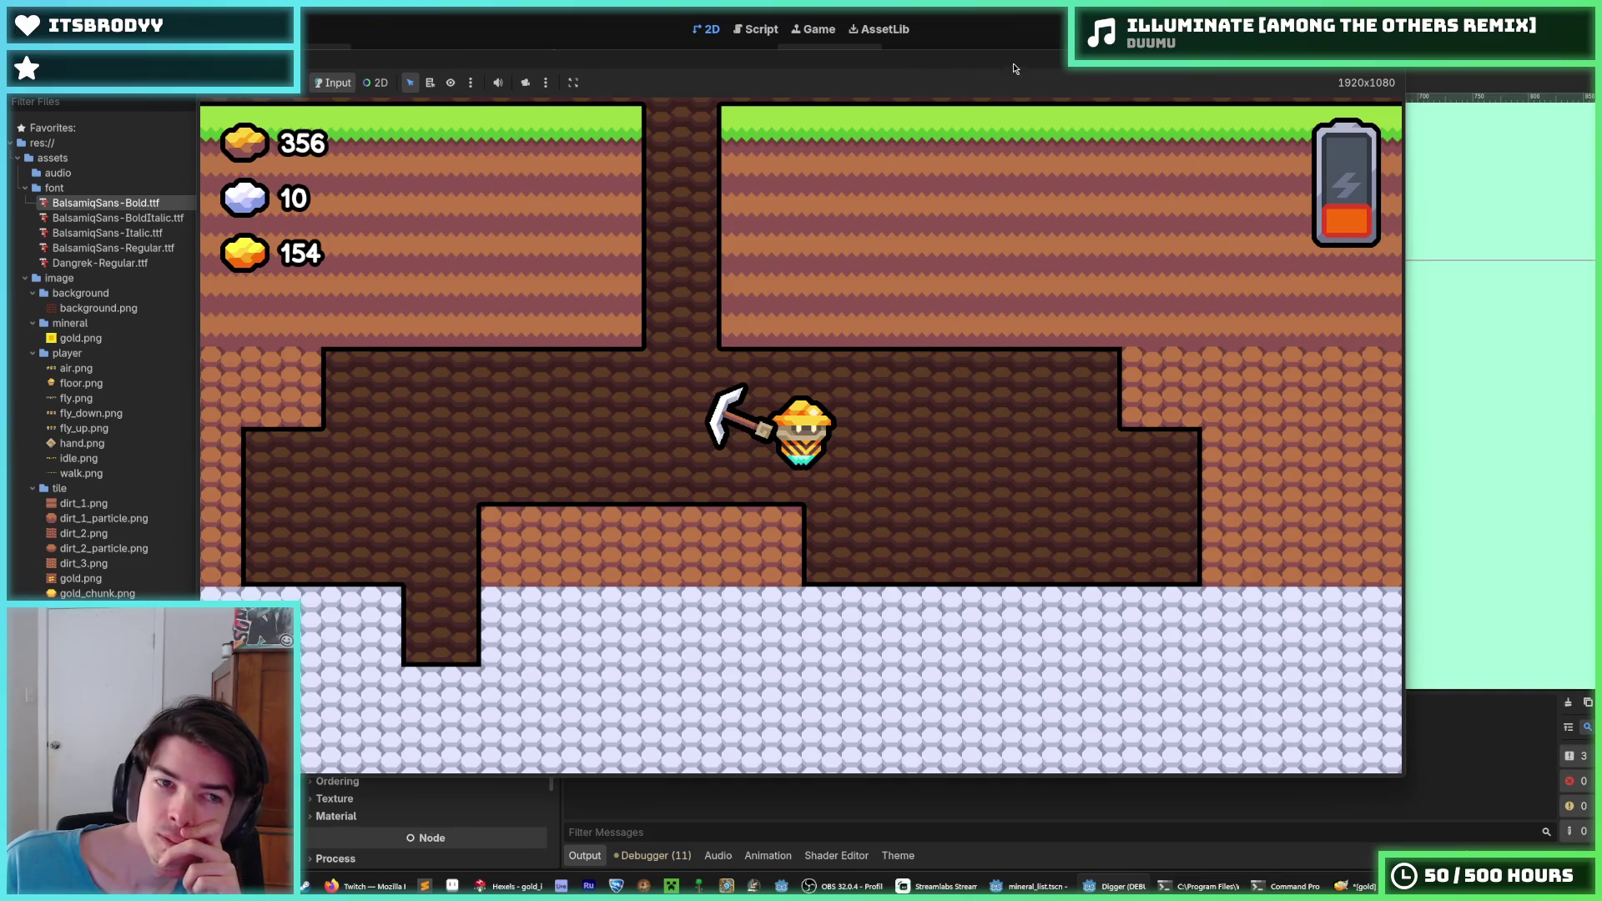
End the test run with F8, returning to the mineral_list scene with 8-spaced rows
key(F8)
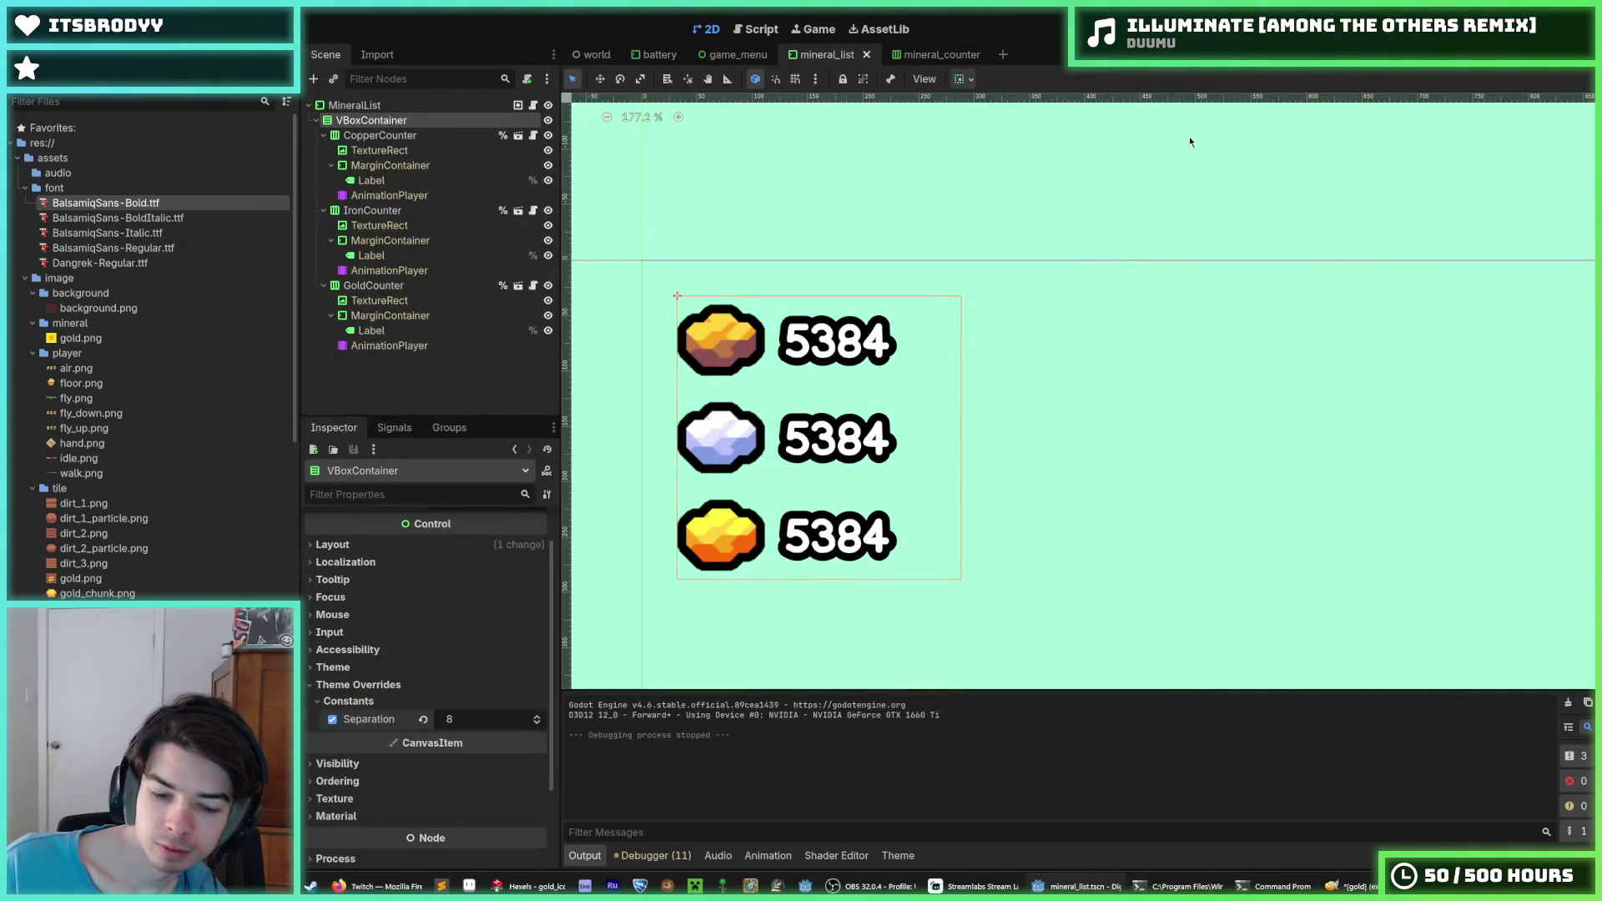
Move through the mineral_counter and world scenes over to the battery scene
click(935, 55)
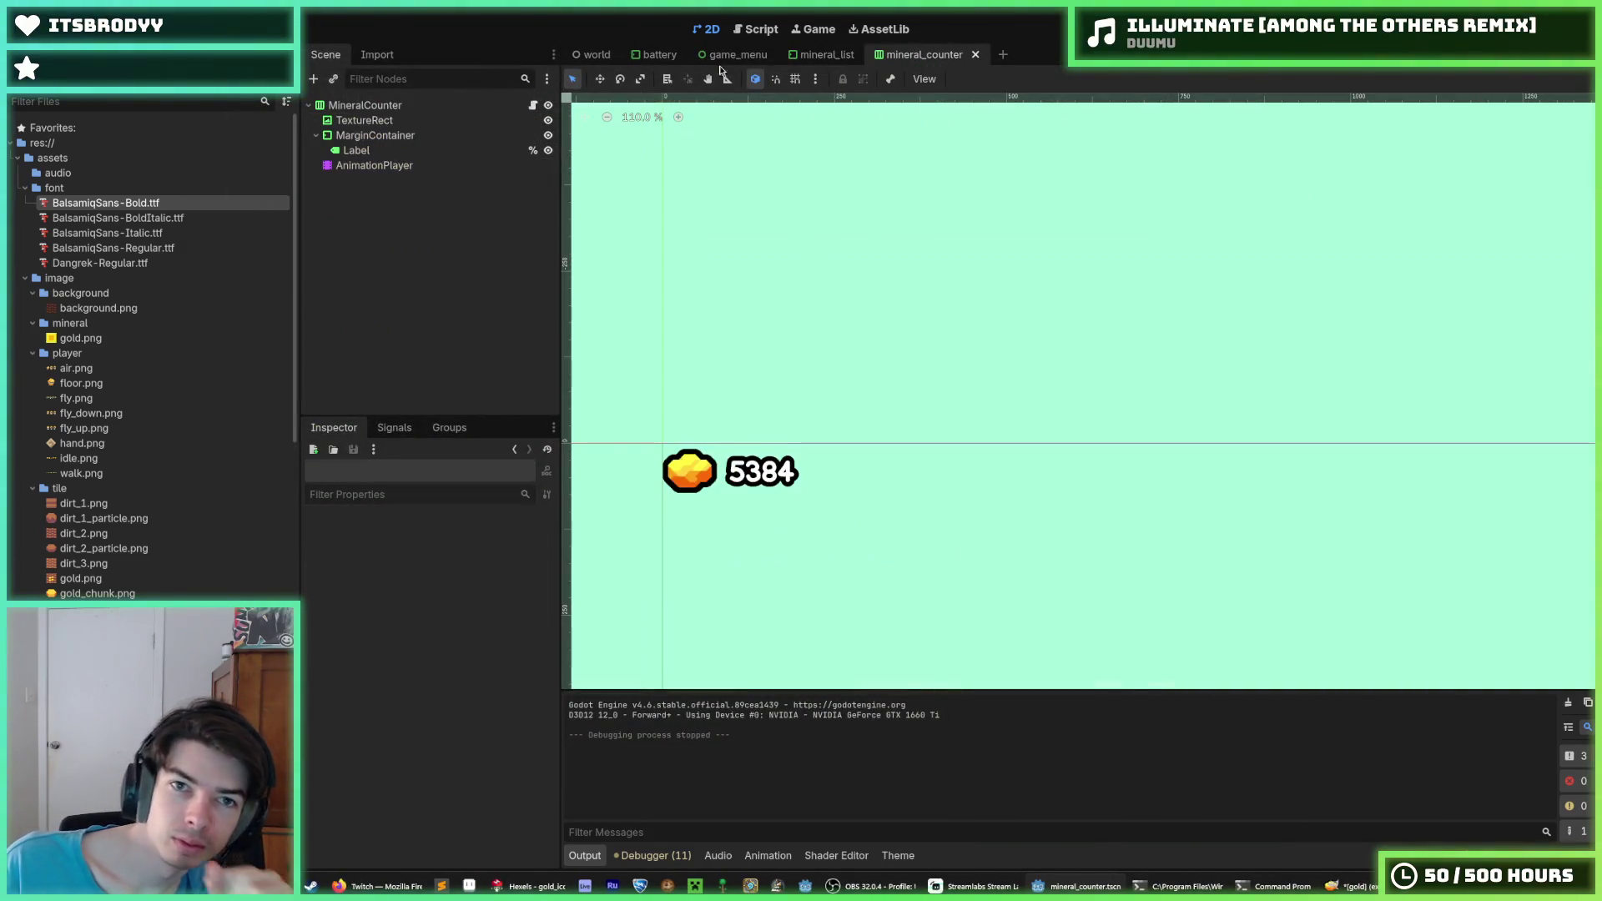
click(589, 55)
scroll(705, 259, down, 5)
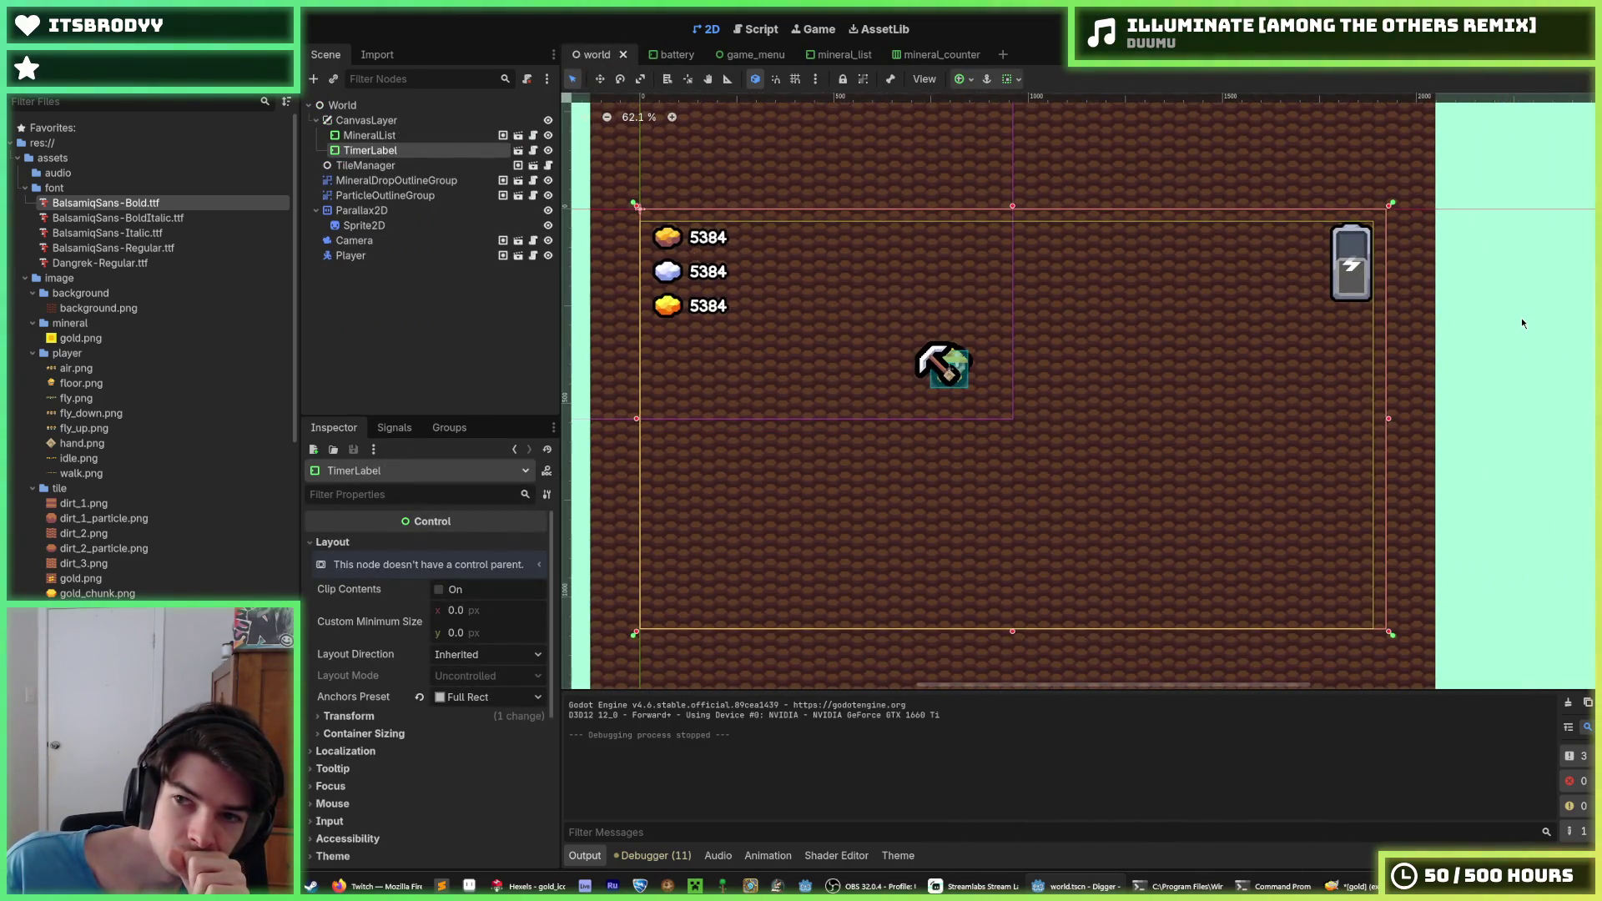
click(1521, 324)
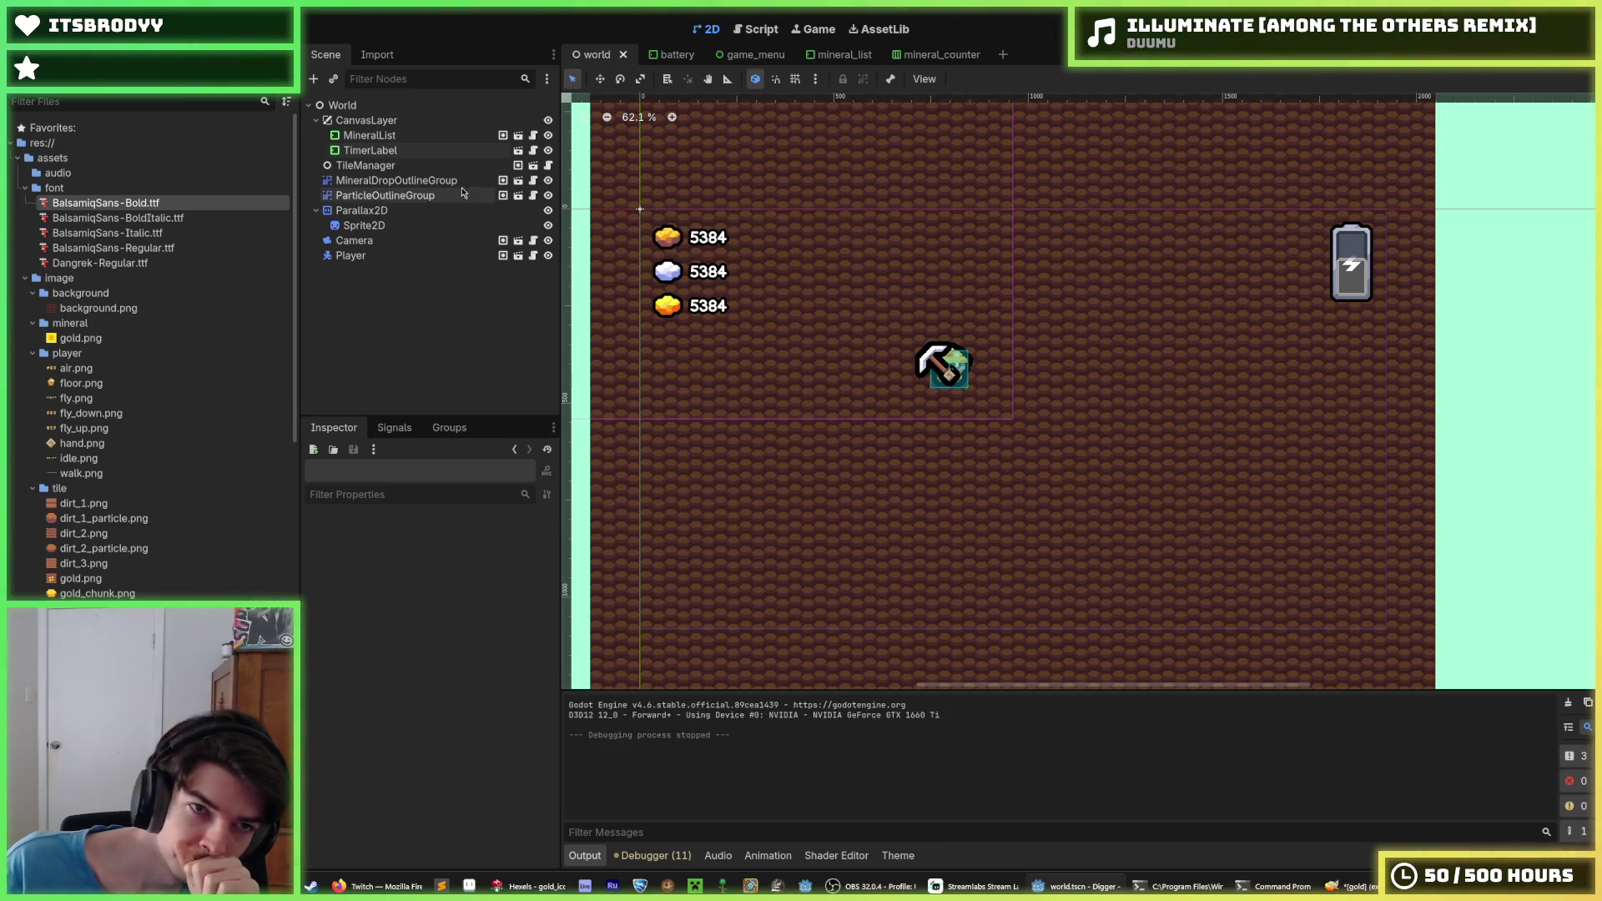
click(380, 135)
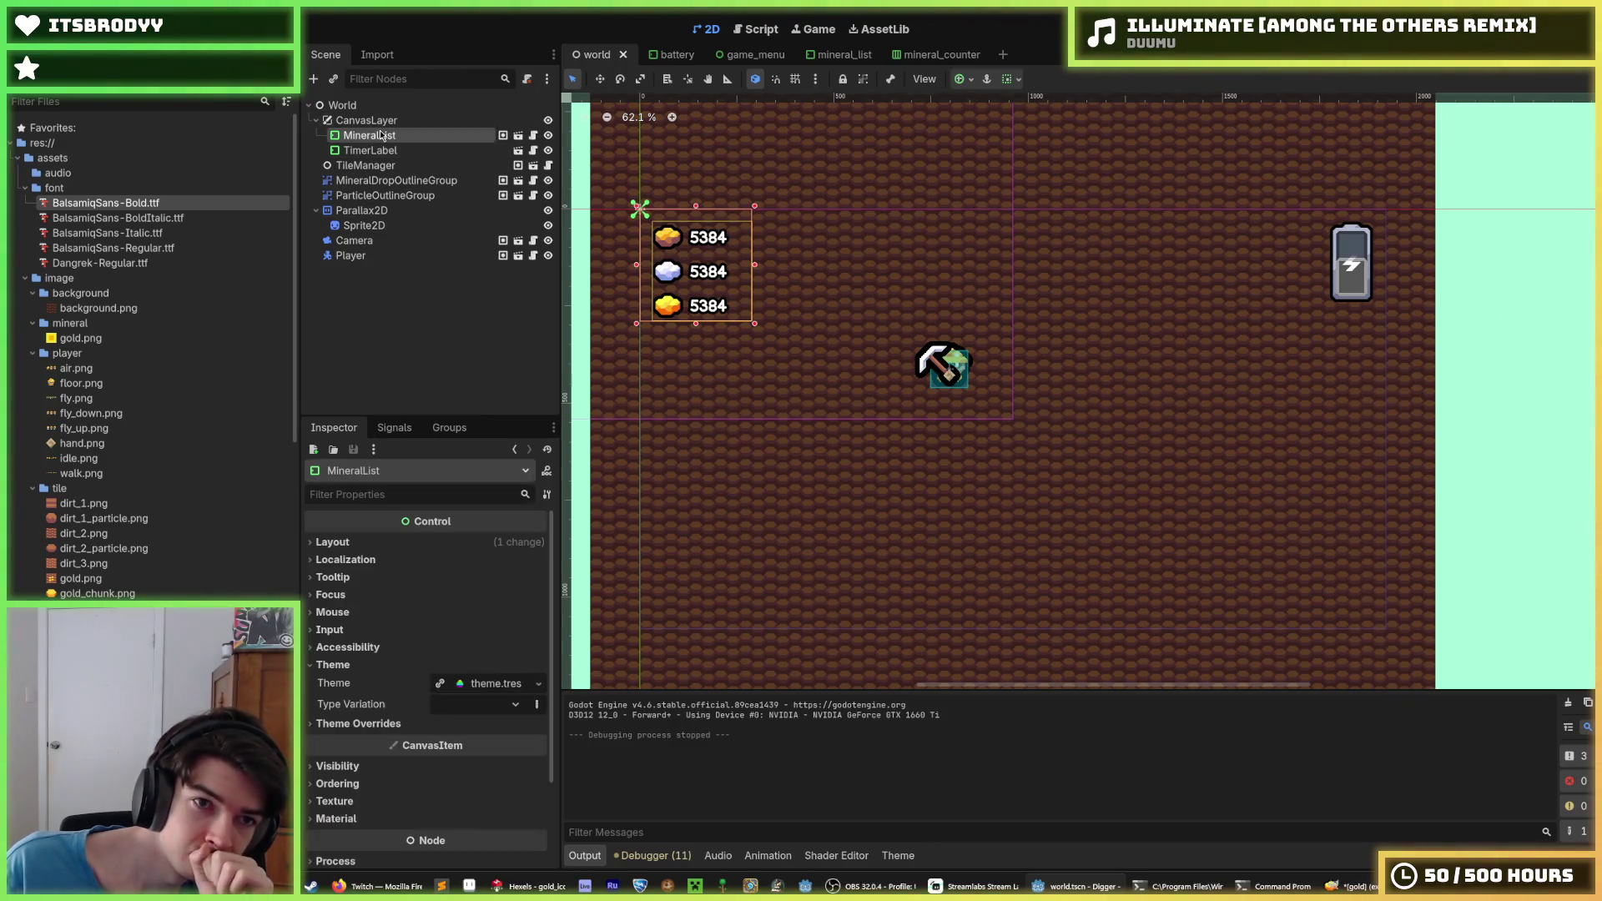
click(384, 150)
click(515, 151)
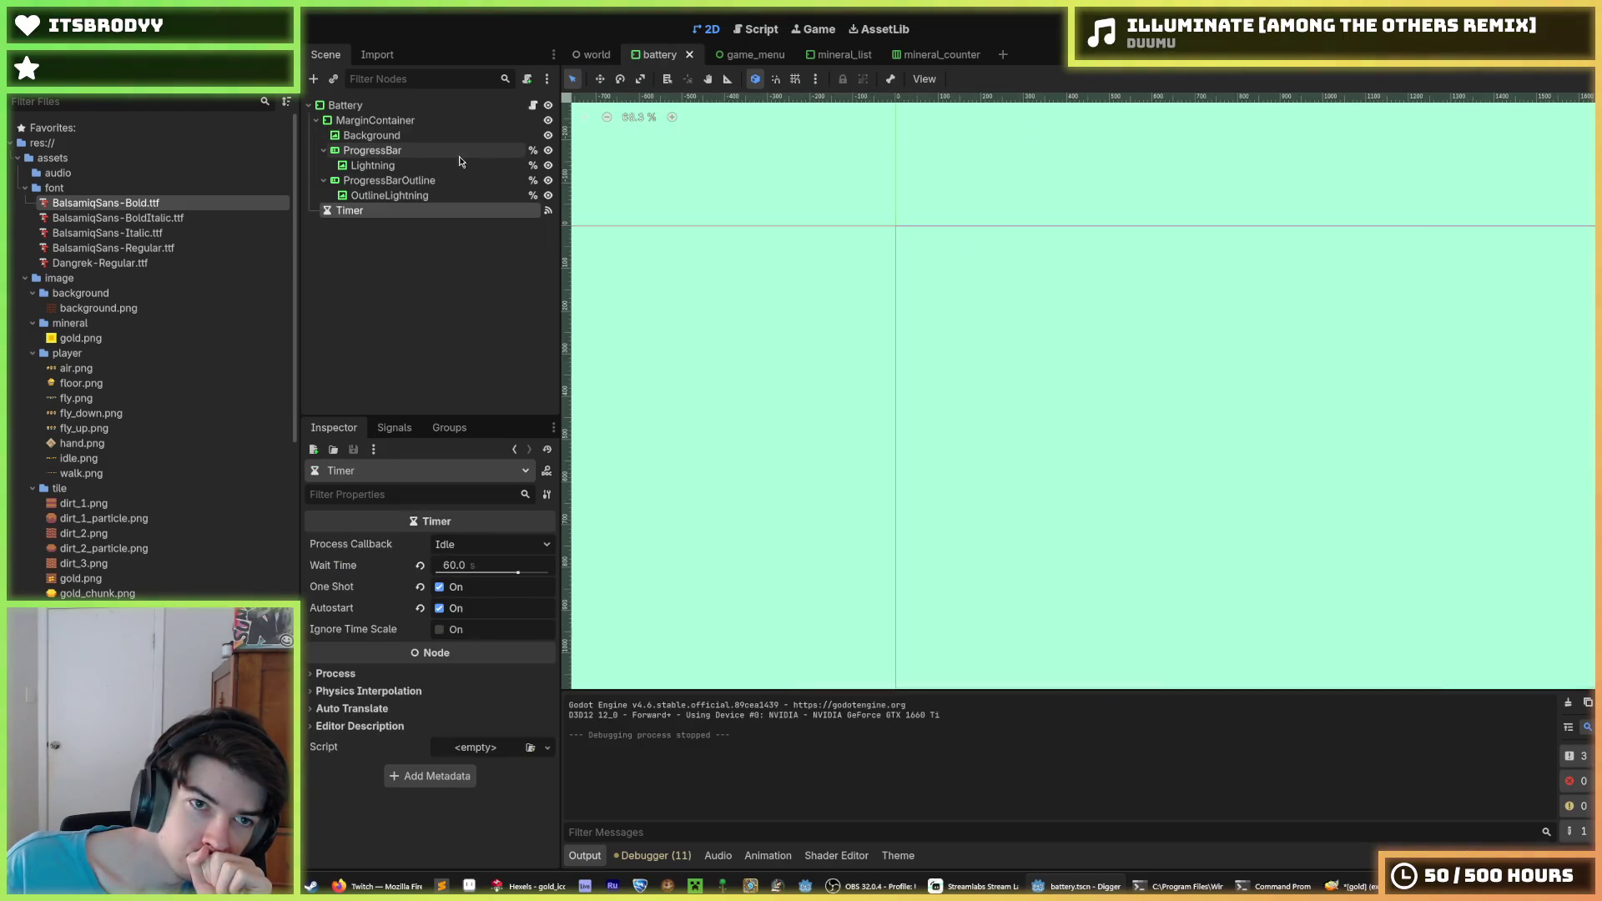
Revert the ProgressBar's Self Modulate to plain white
click(371, 135)
click(372, 150)
scroll(366, 543, down, 3)
scroll(365, 543, down, 10)
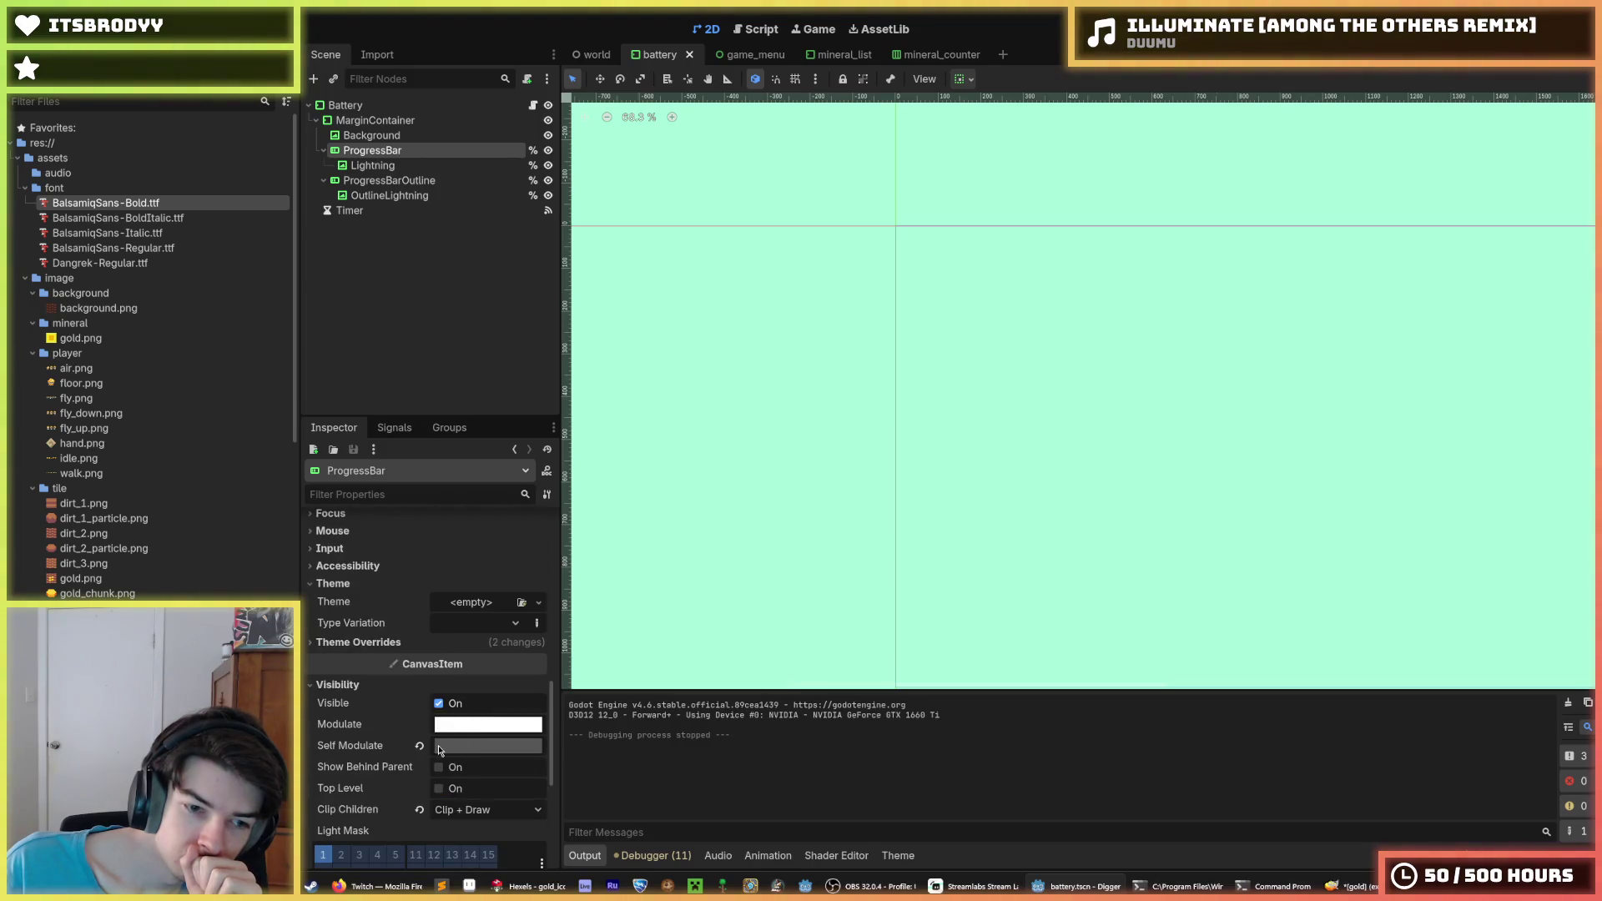
click(419, 745)
Inspect the Lightning node's Layout, Material and Ordering properties
click(396, 167)
scroll(426, 656, down, 10)
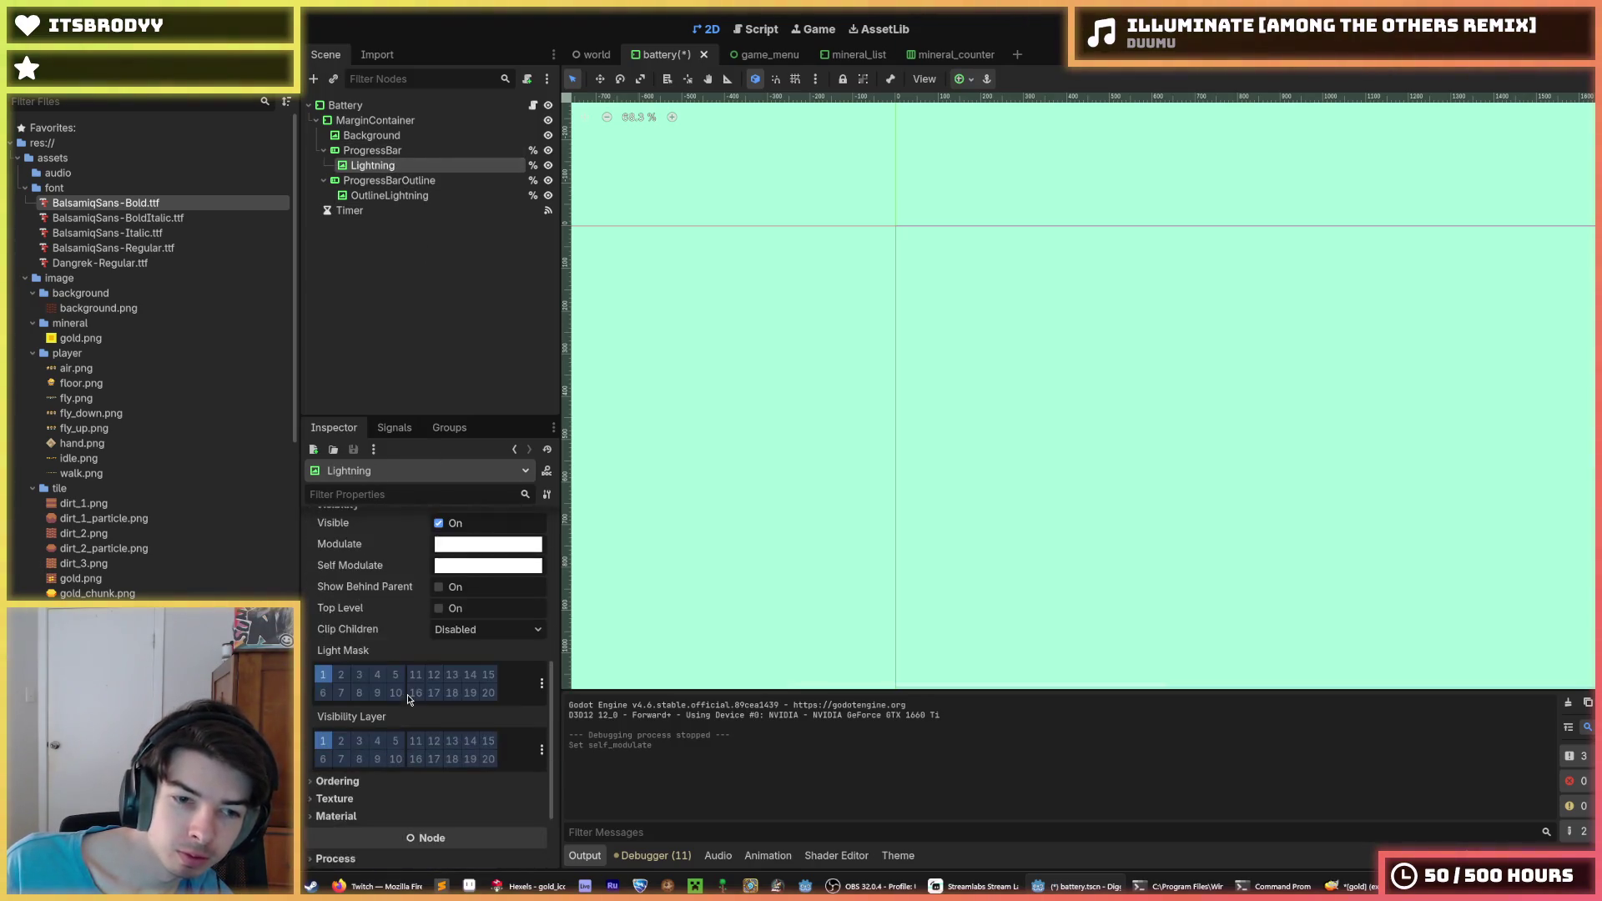
scroll(430, 701, up, 15)
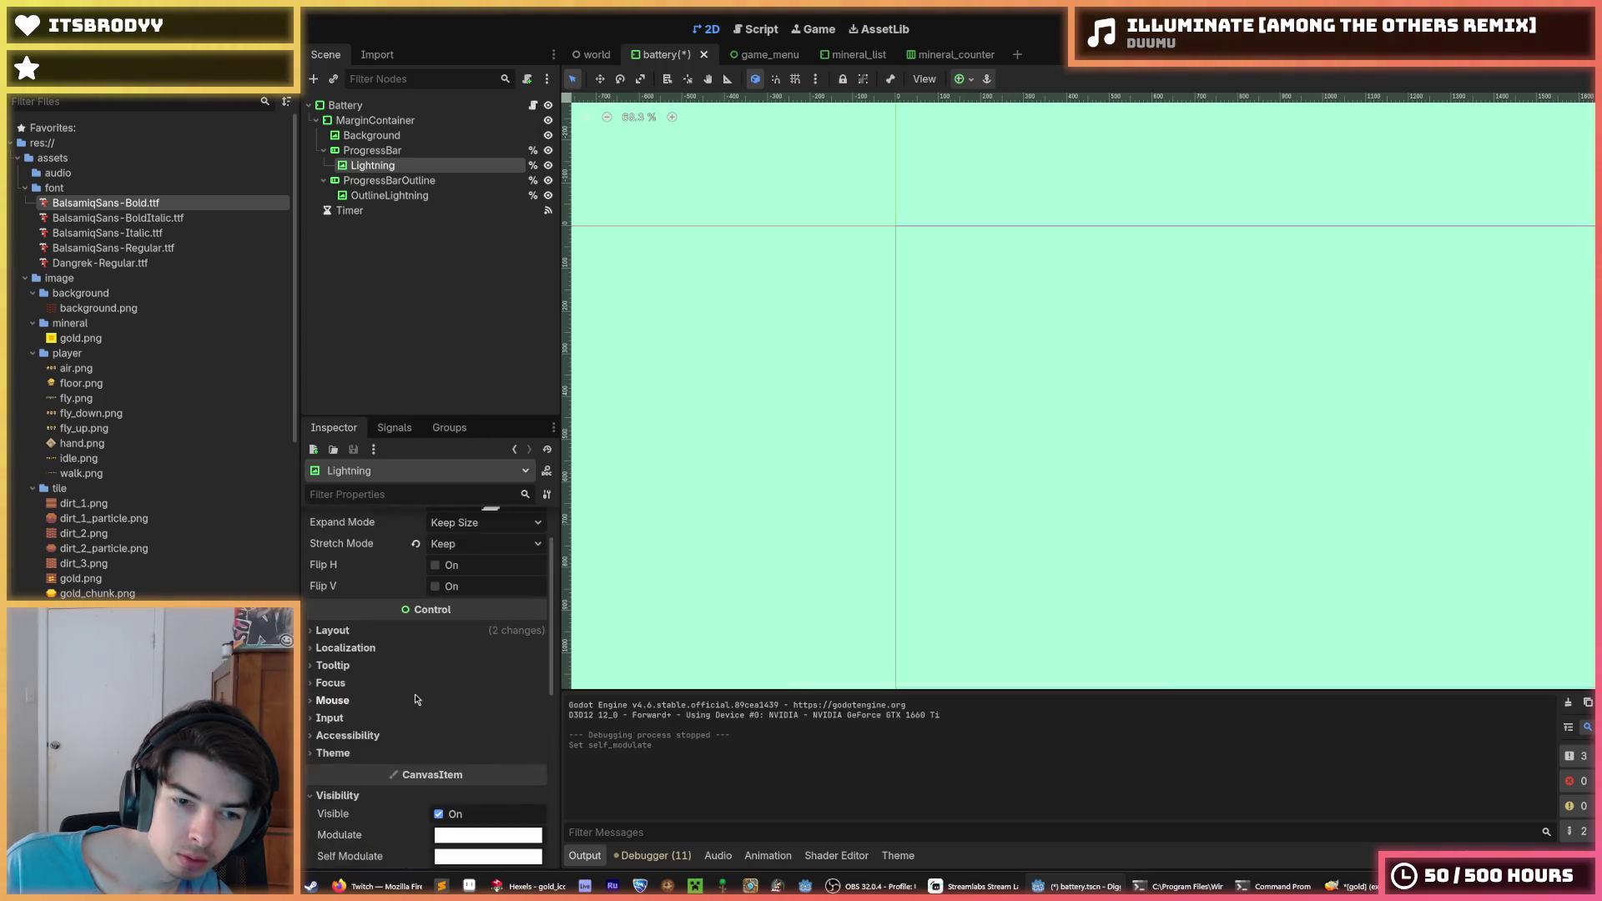
click(412, 697)
scroll(400, 589, down, 2)
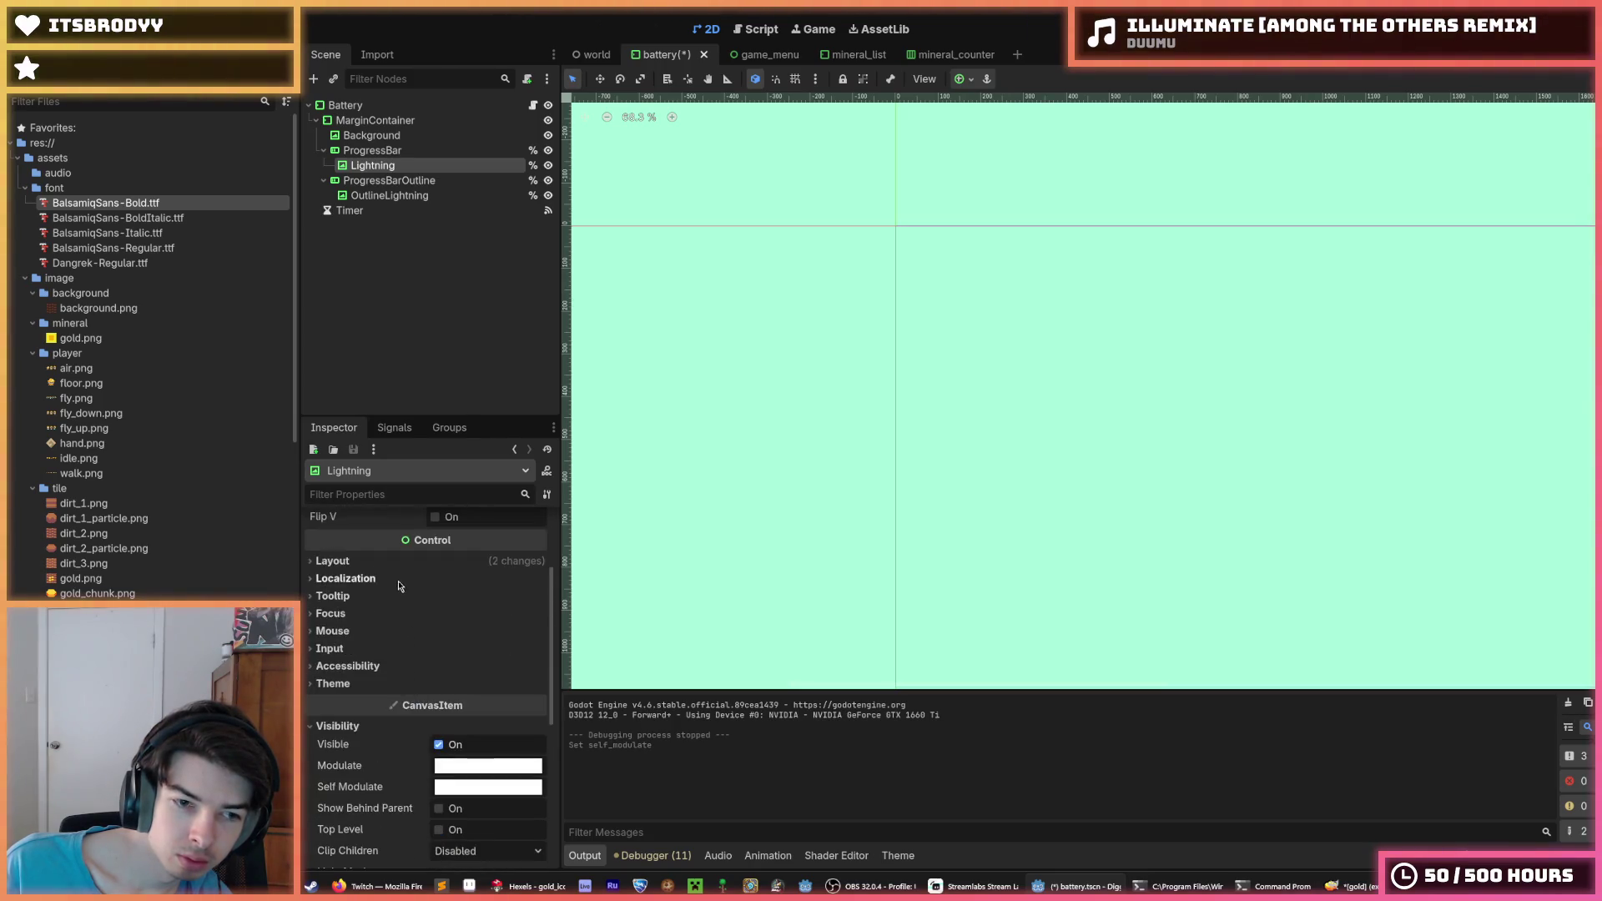
click(397, 568)
click(396, 568)
scroll(392, 656, down, 5)
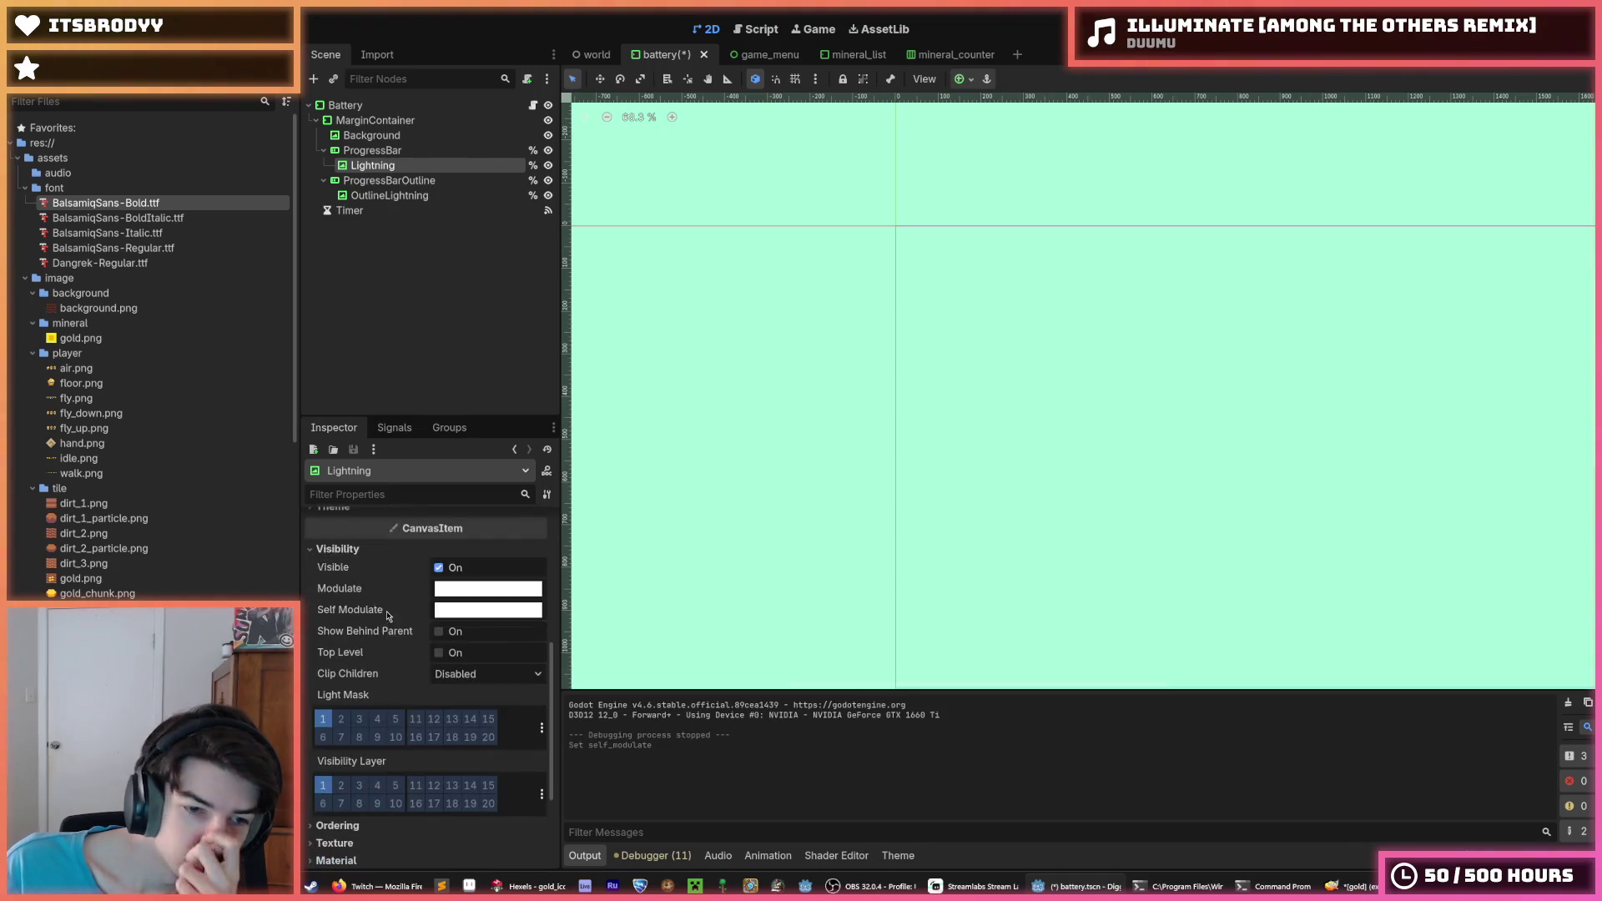
scroll(392, 657, down, 3)
click(387, 708)
click(388, 708)
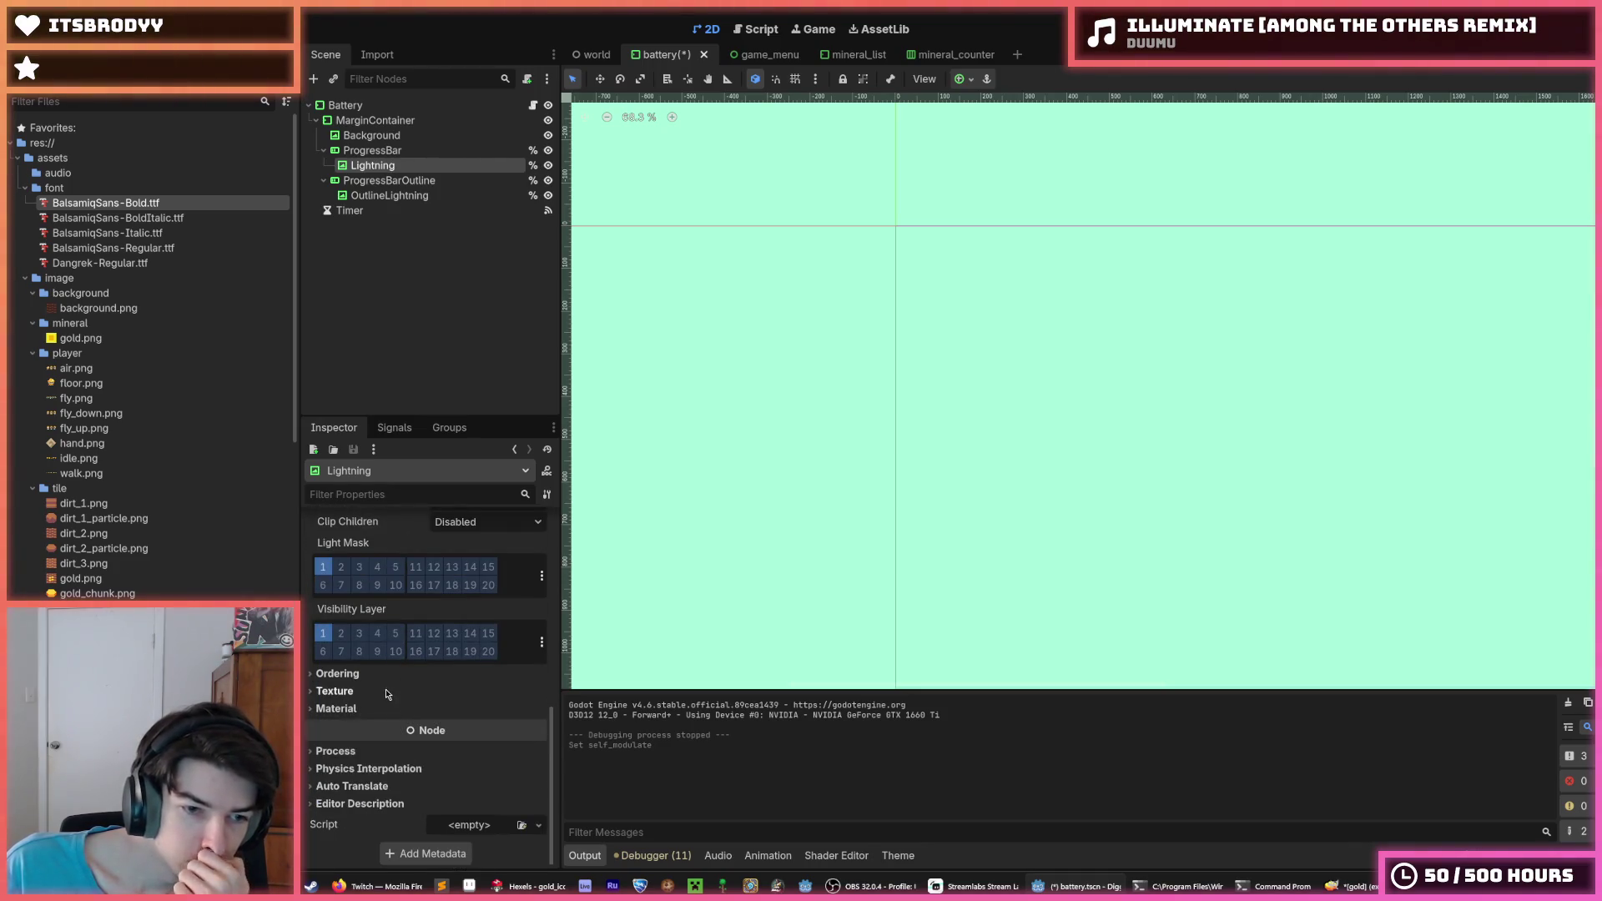
click(372, 673)
click(372, 673)
scroll(370, 677, up, 3)
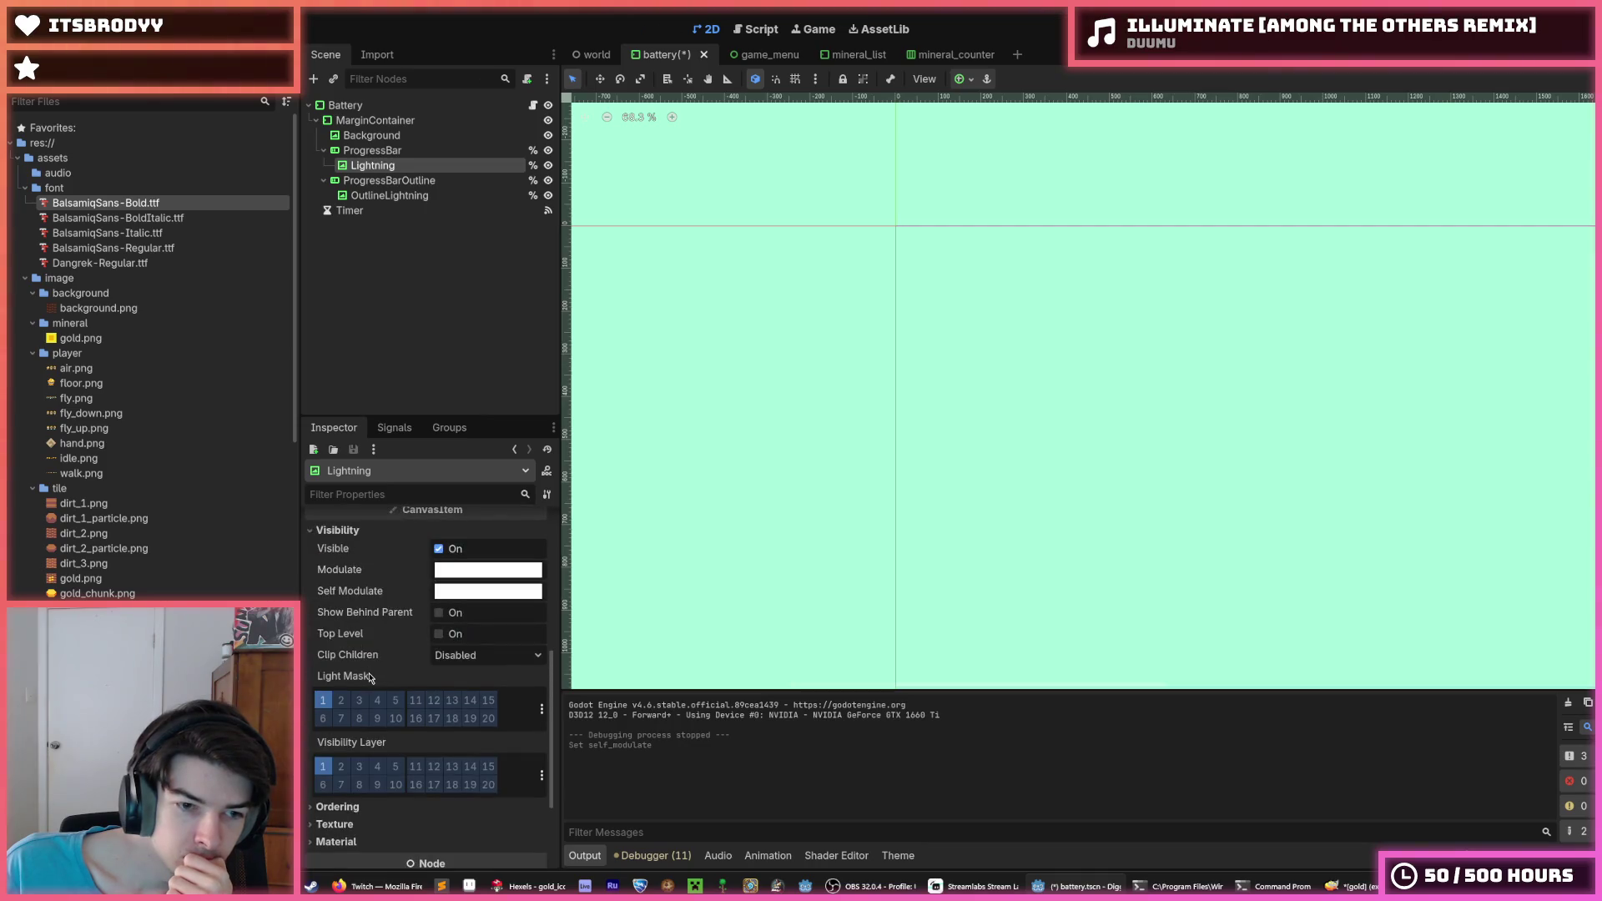
Check ProgressBarOutline's style overrides and the OutlineLightning node, then run the game
click(388, 181)
scroll(399, 666, down, 10)
click(399, 666)
scroll(434, 680, down, 3)
scroll(433, 680, down, 10)
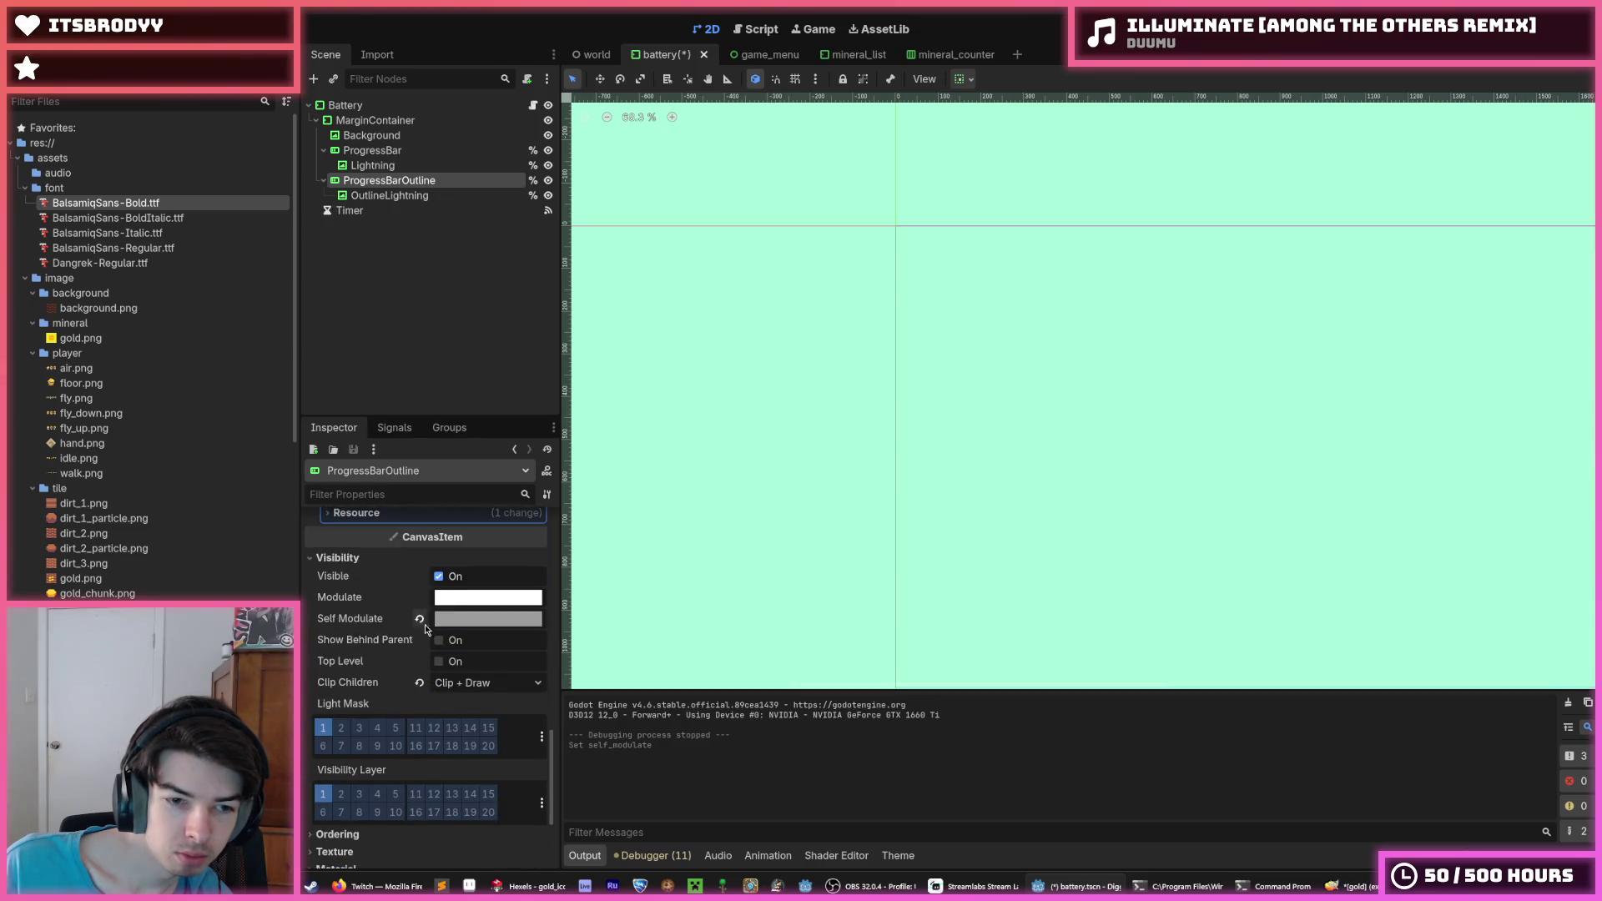
click(389, 195)
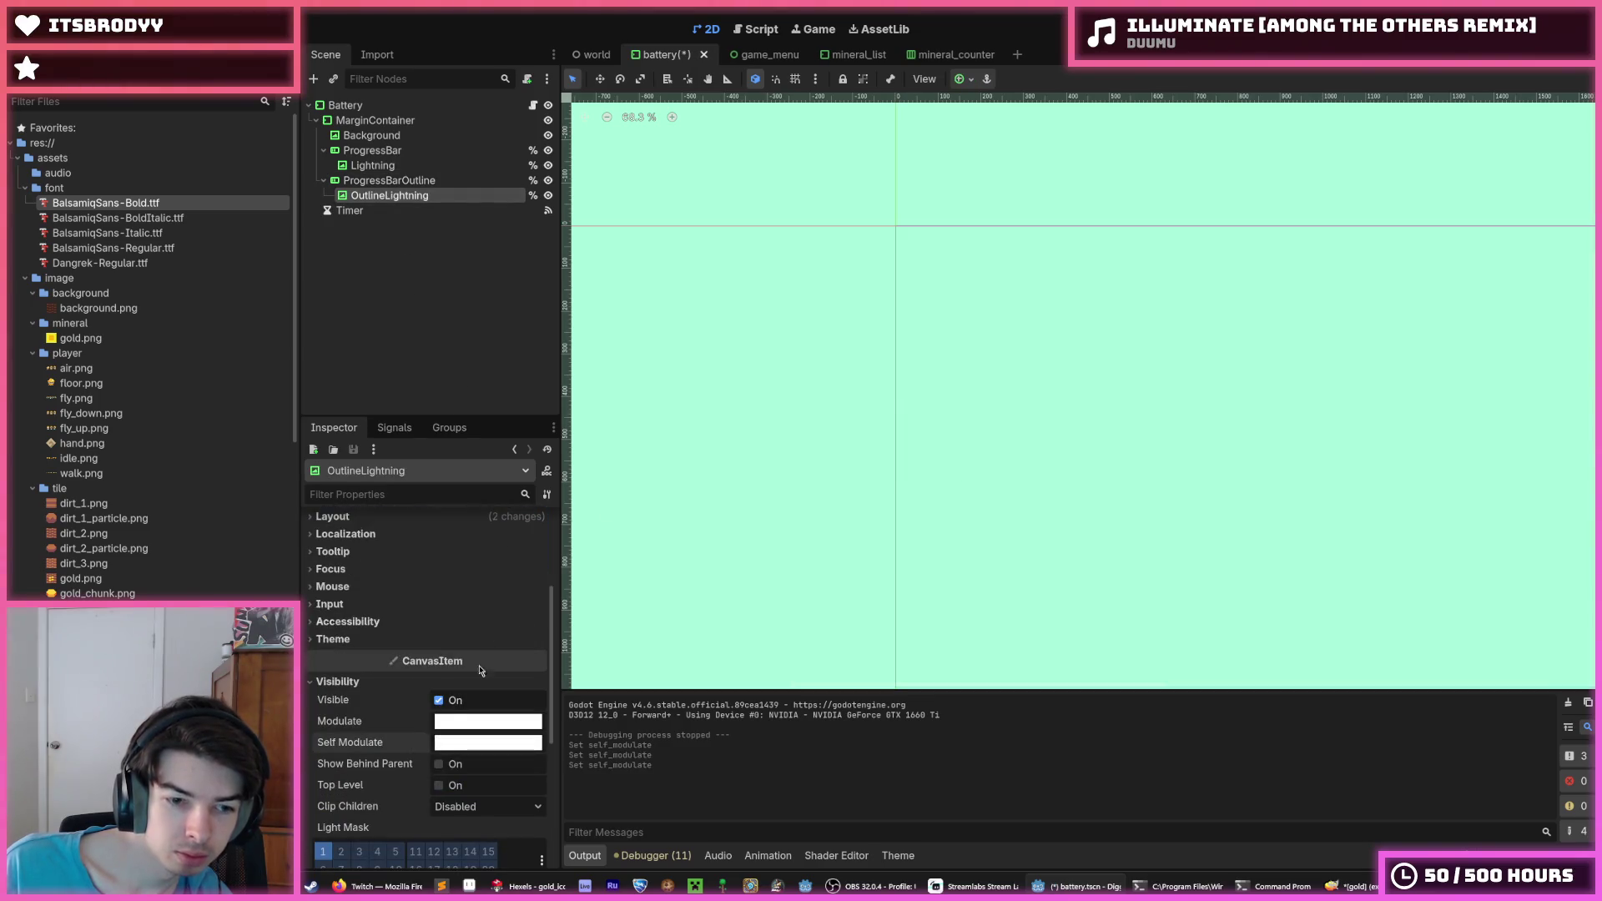
key(F5)
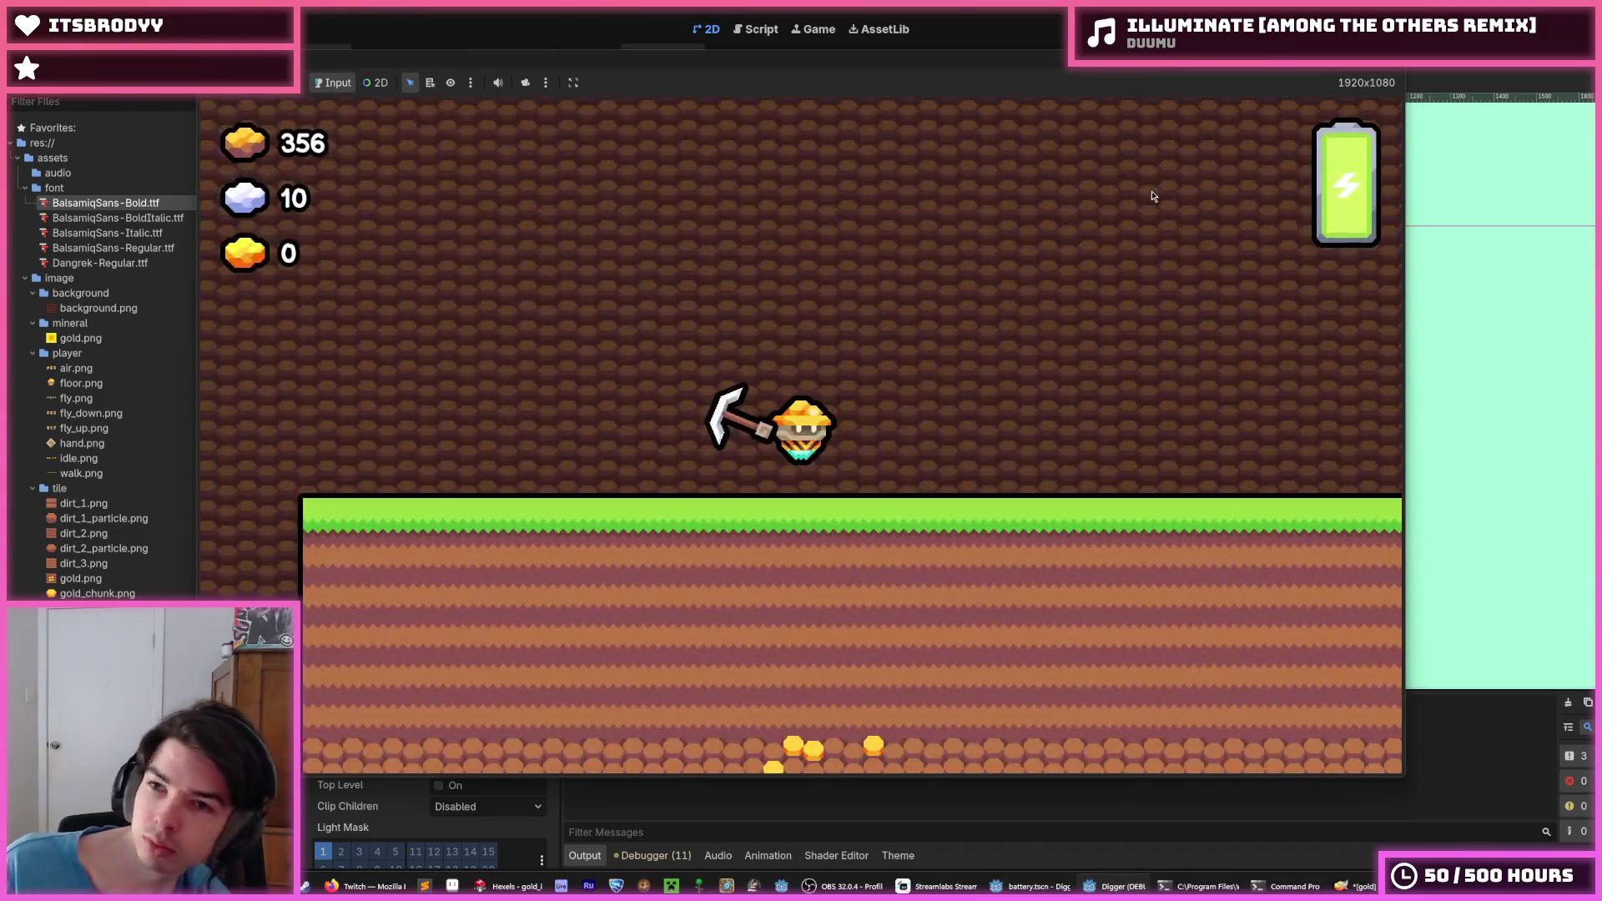
key(Down)
key(Down)
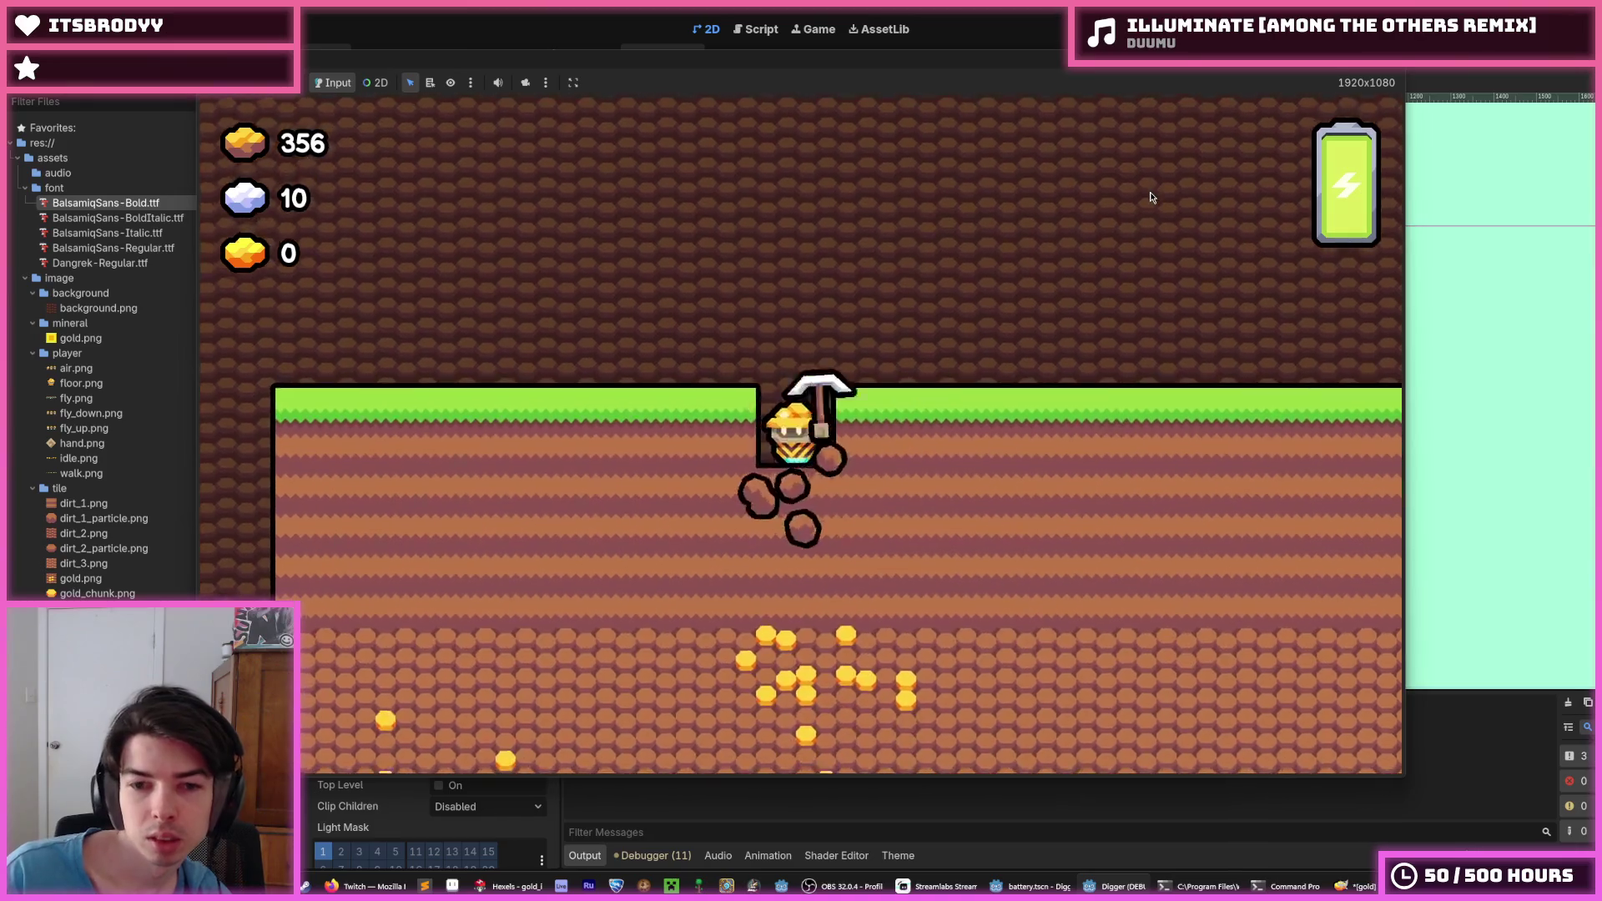
key(Down)
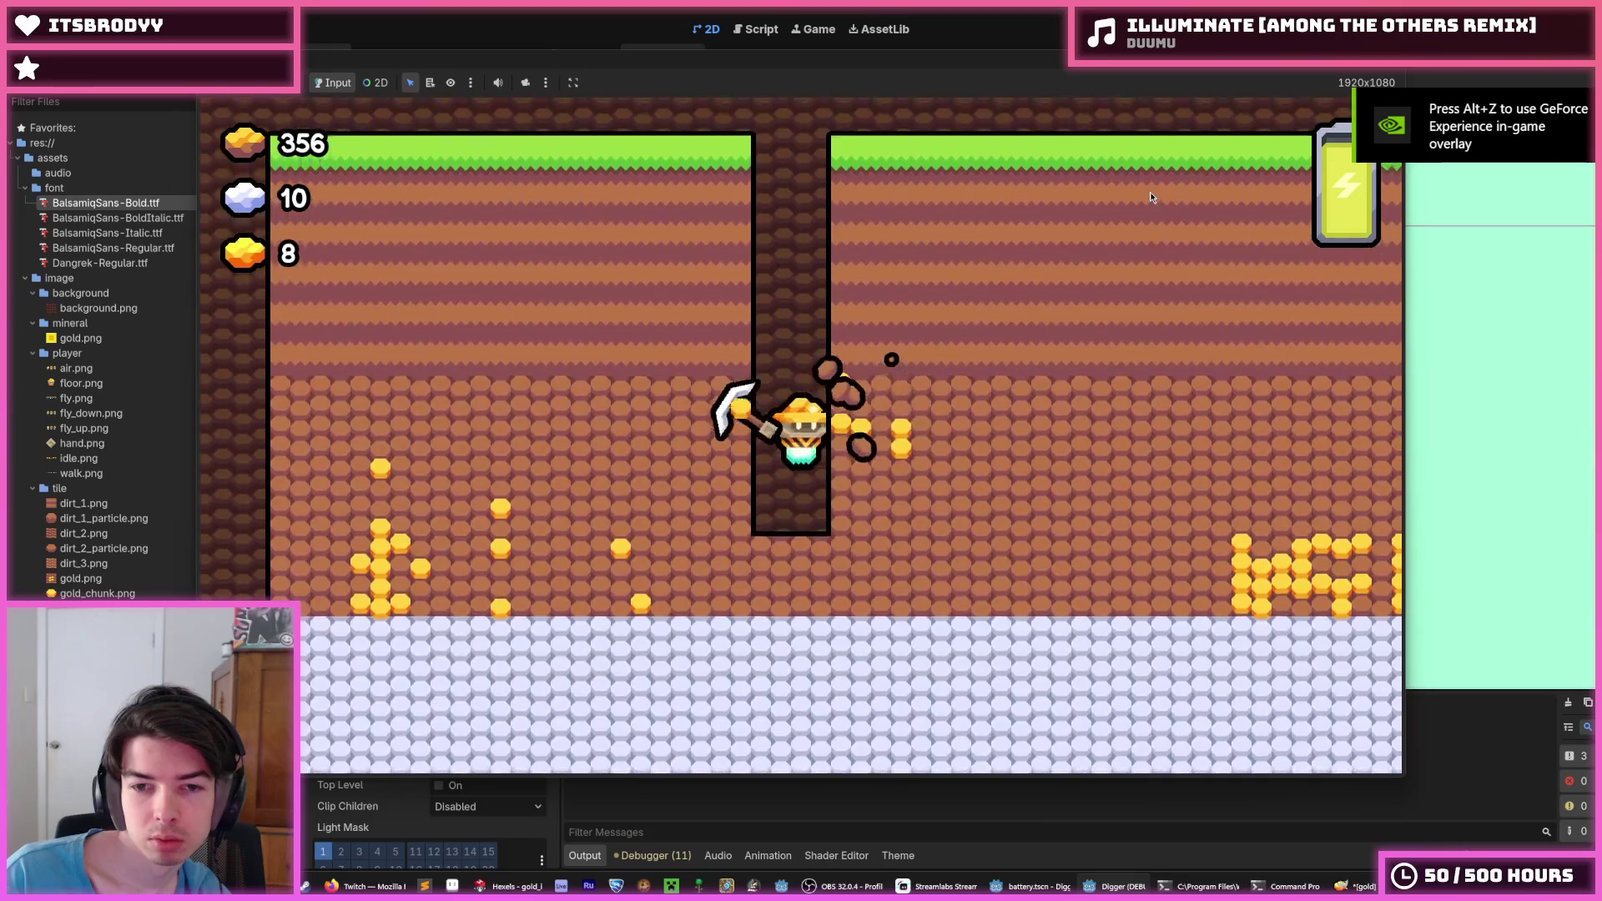
key(Right)
key(Down)
key(Right)
key(Left)
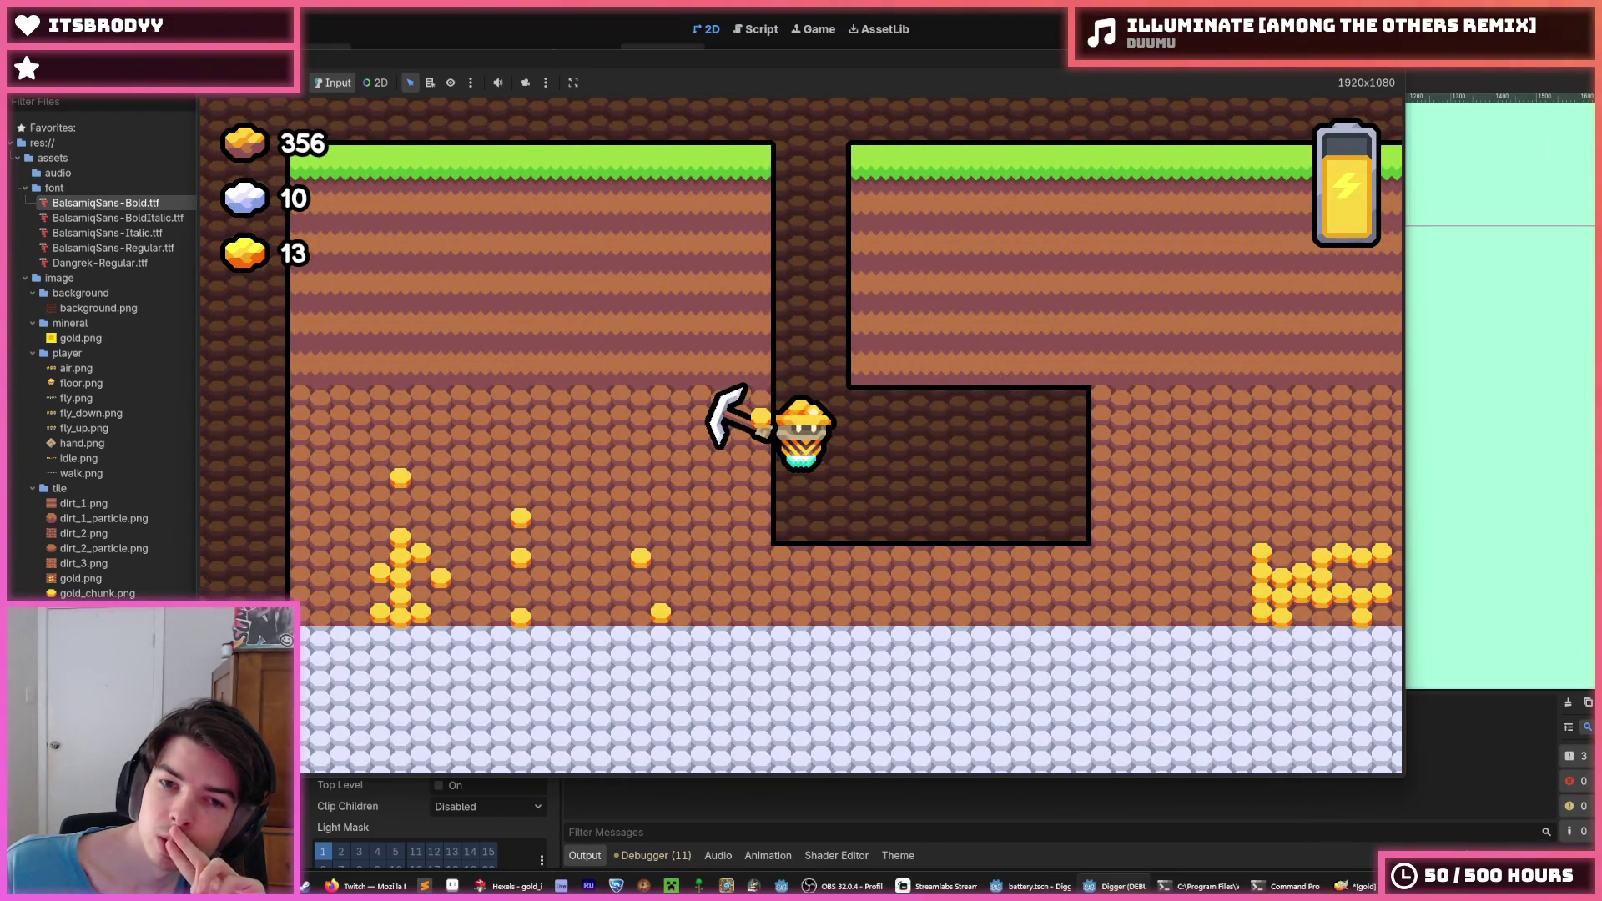
key(F8)
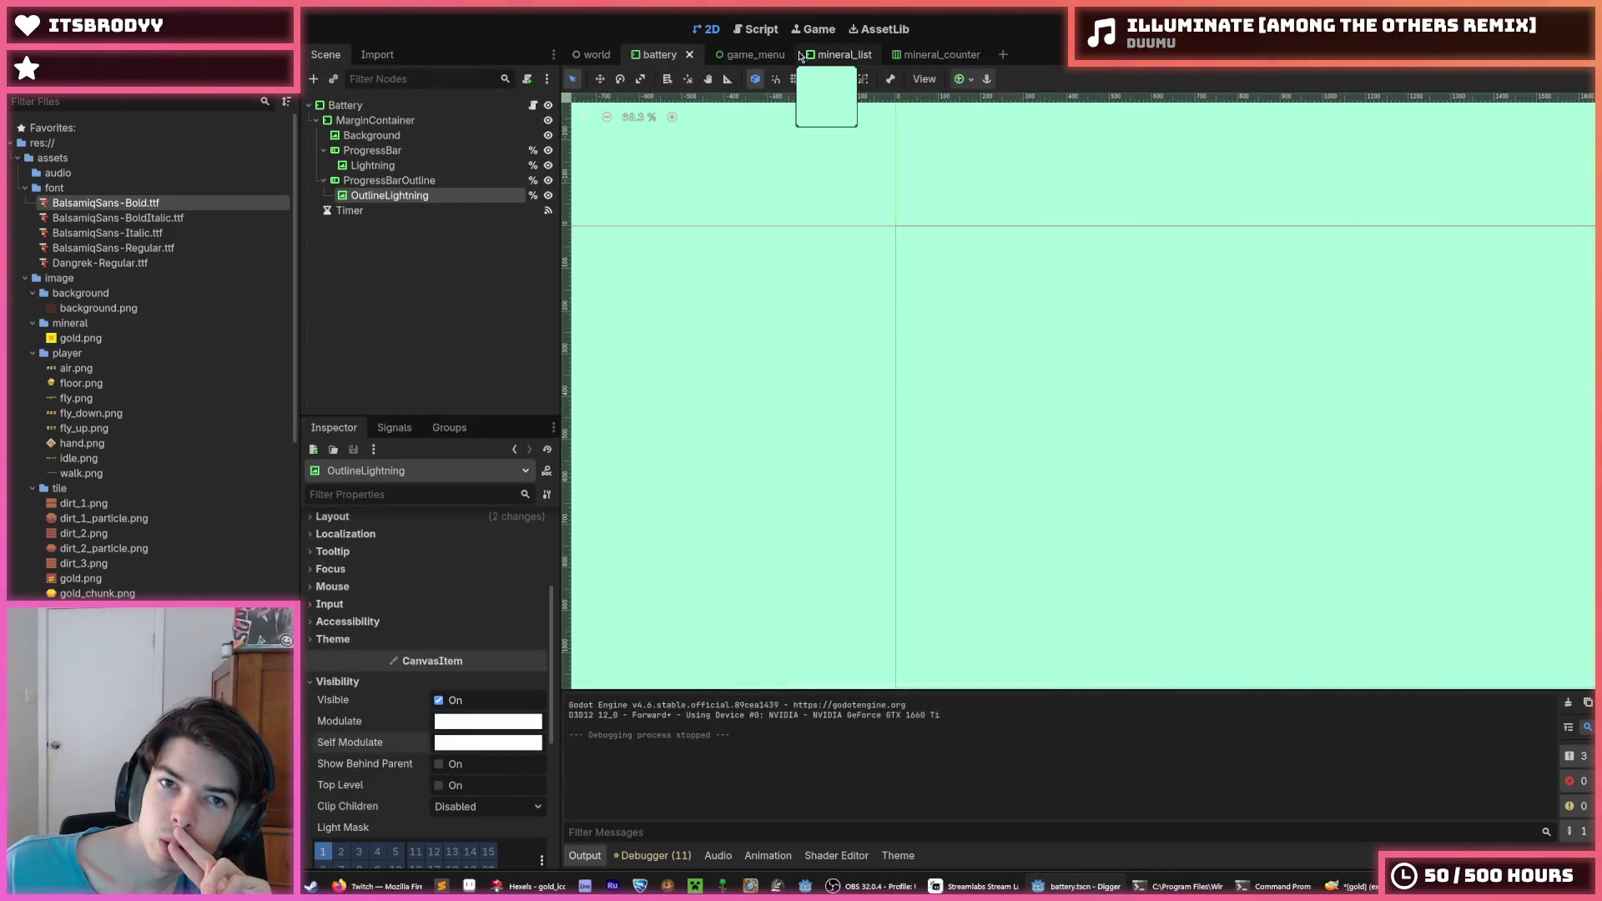
Cycle through the scene tabs, then open the Player scene and its HandManager scene
click(759, 57)
click(831, 50)
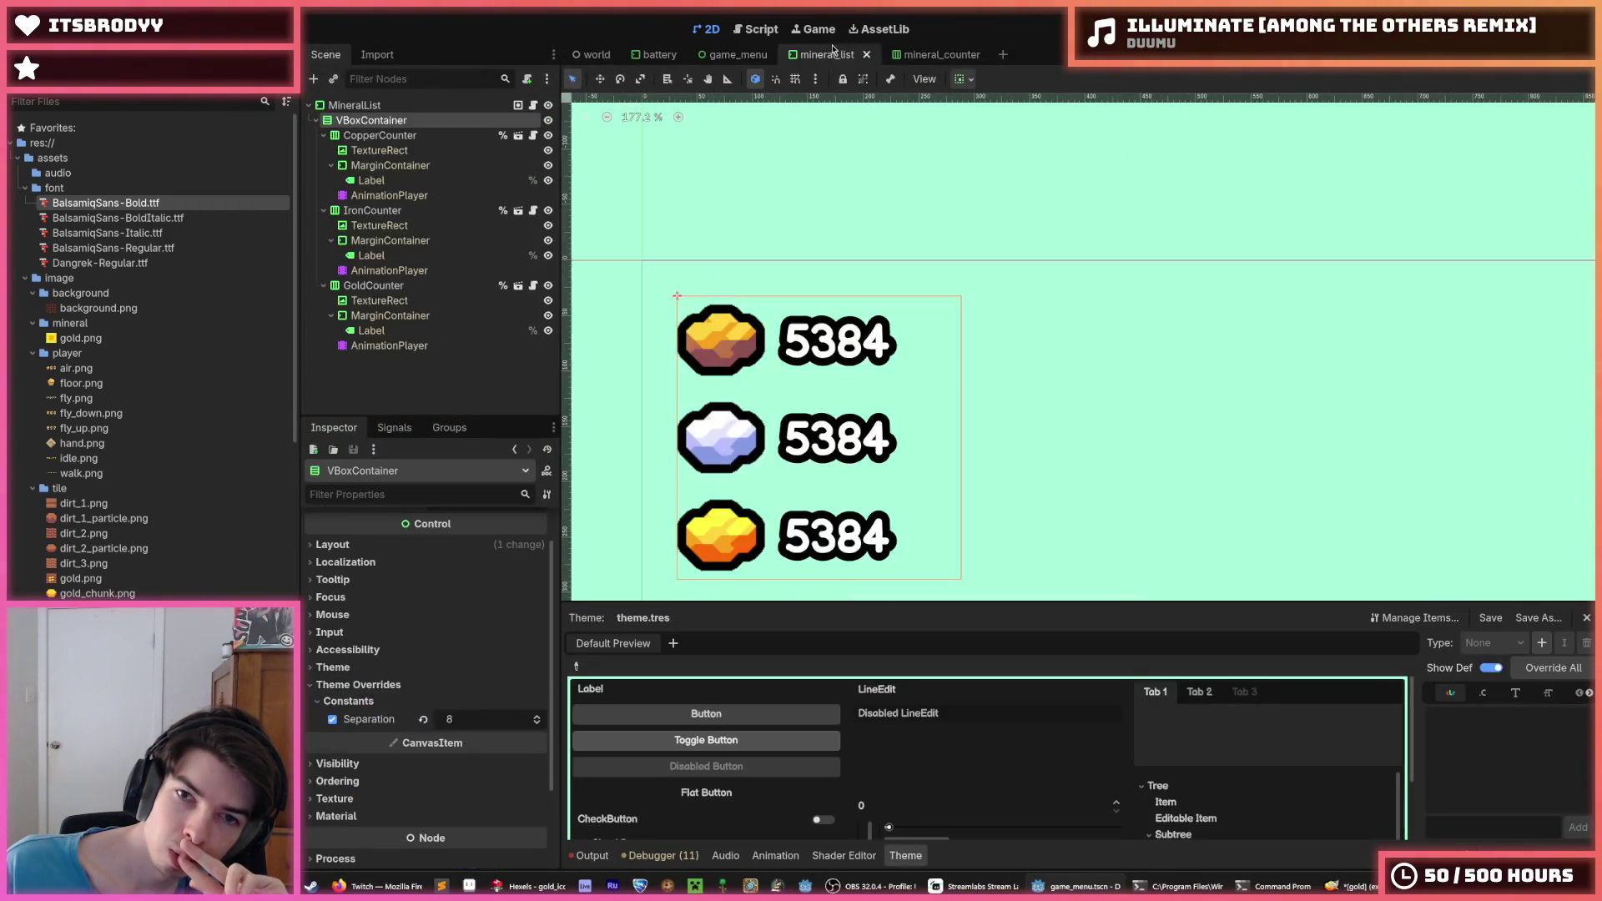
click(657, 54)
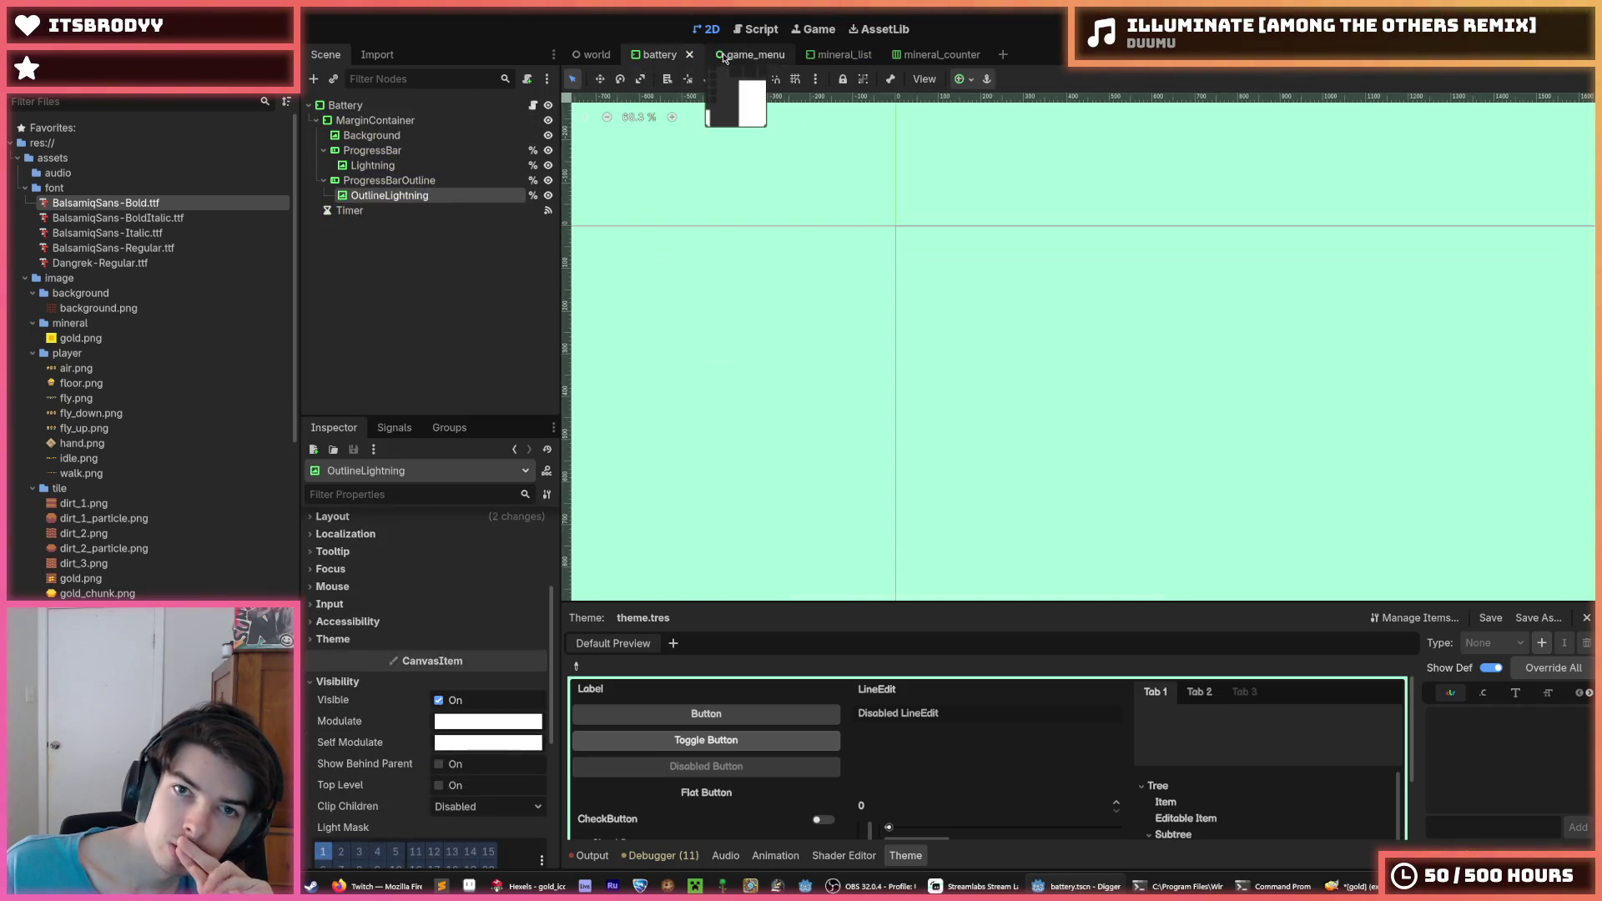
click(721, 59)
click(653, 62)
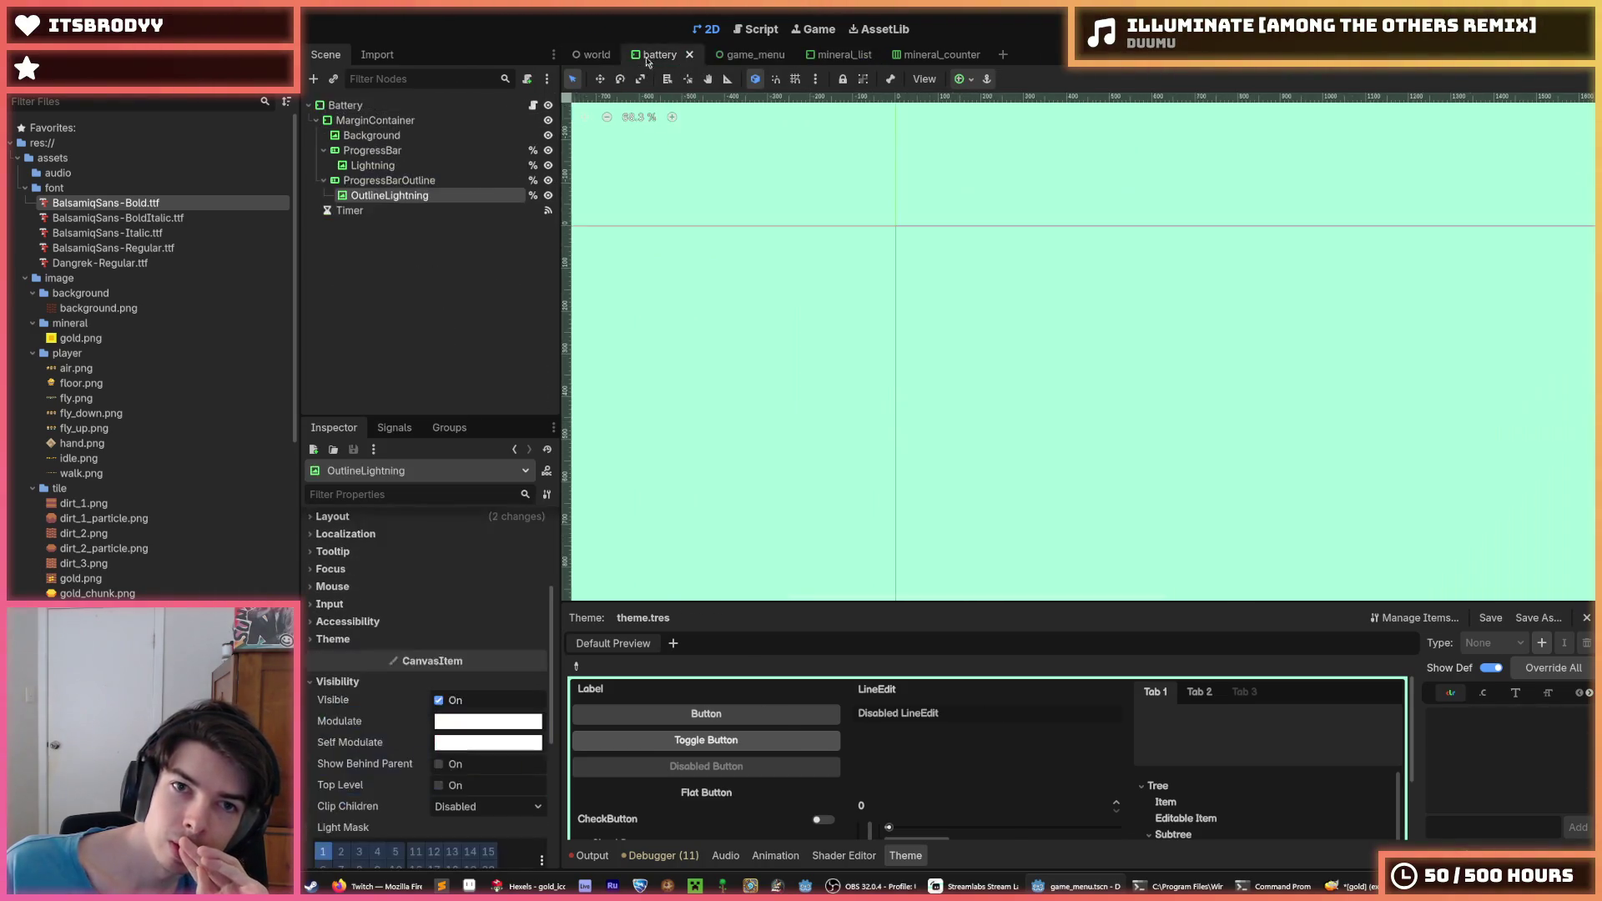
click(592, 55)
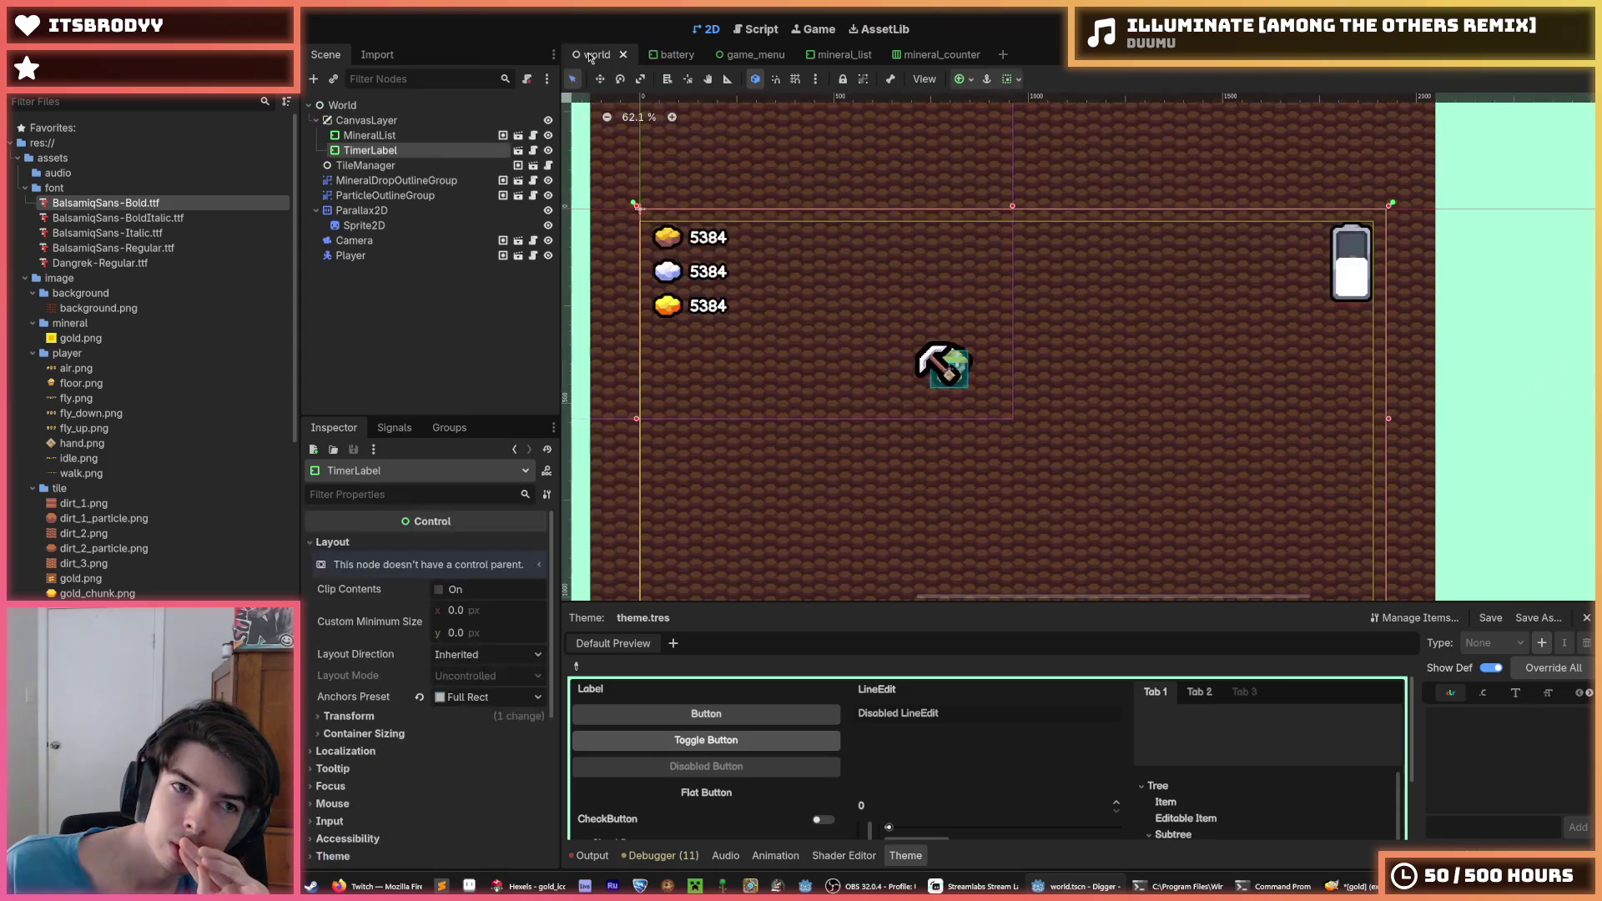
click(433, 257)
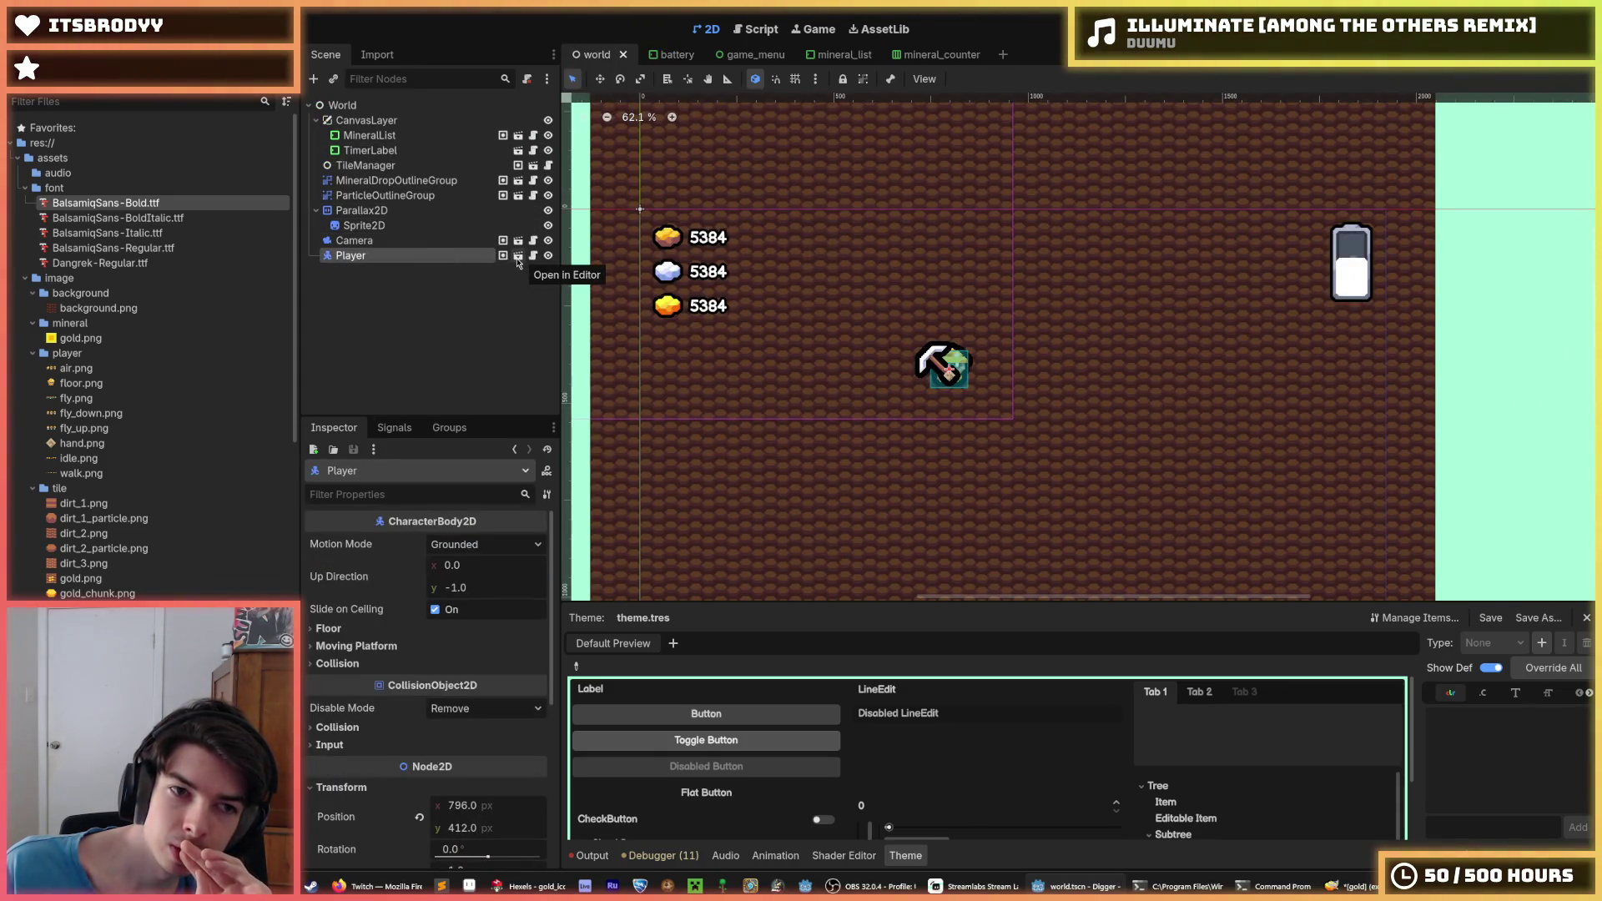
click(517, 258)
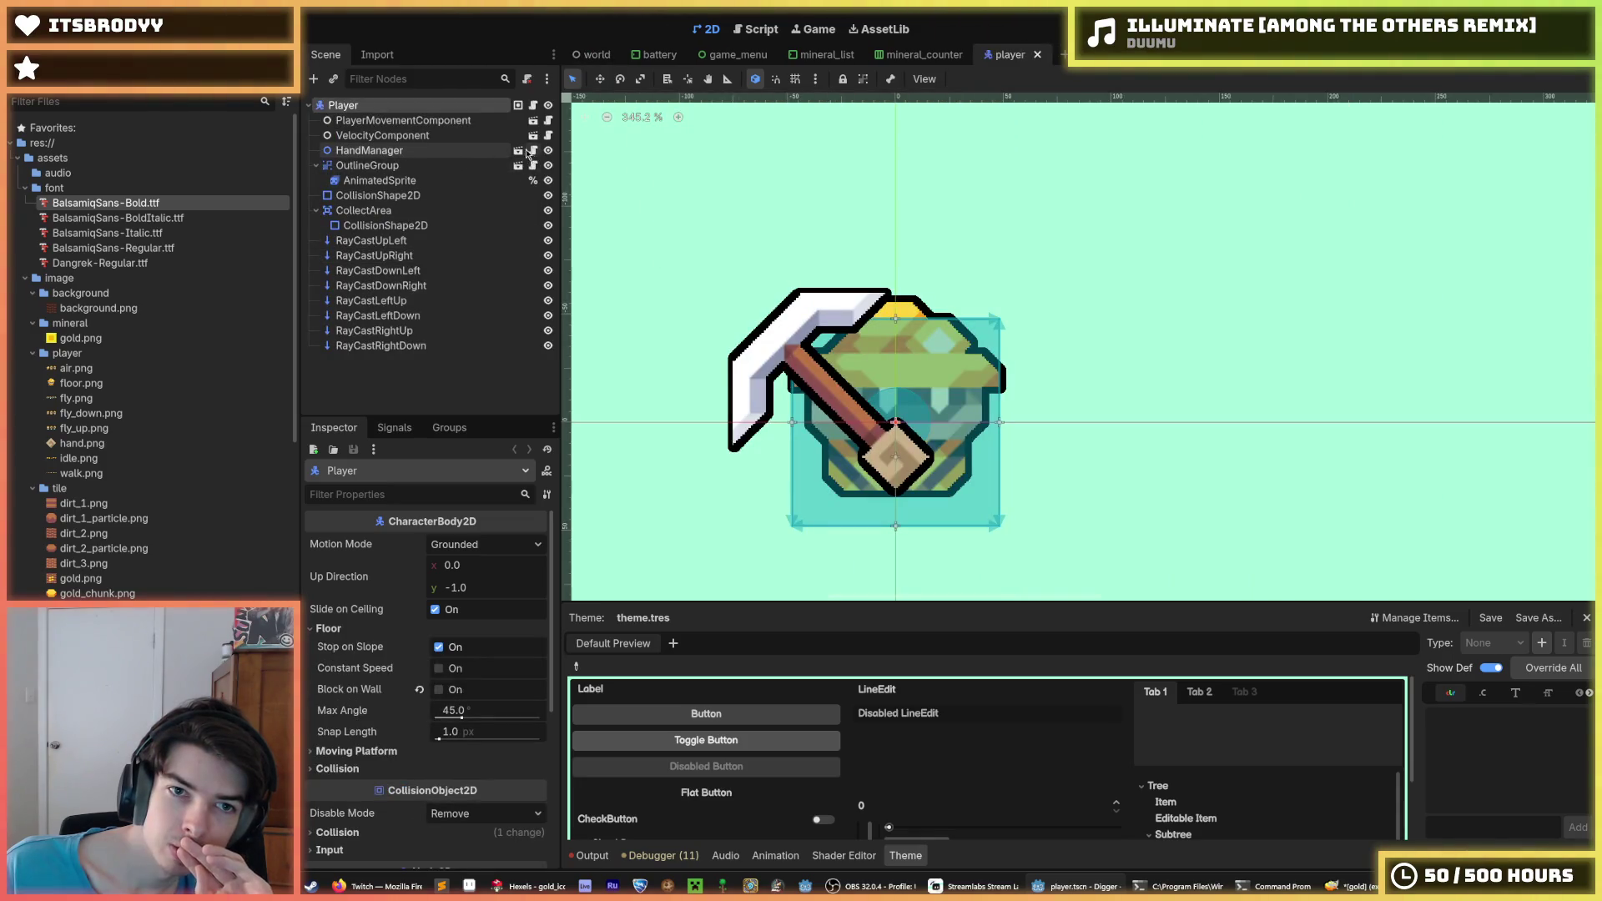
click(518, 151)
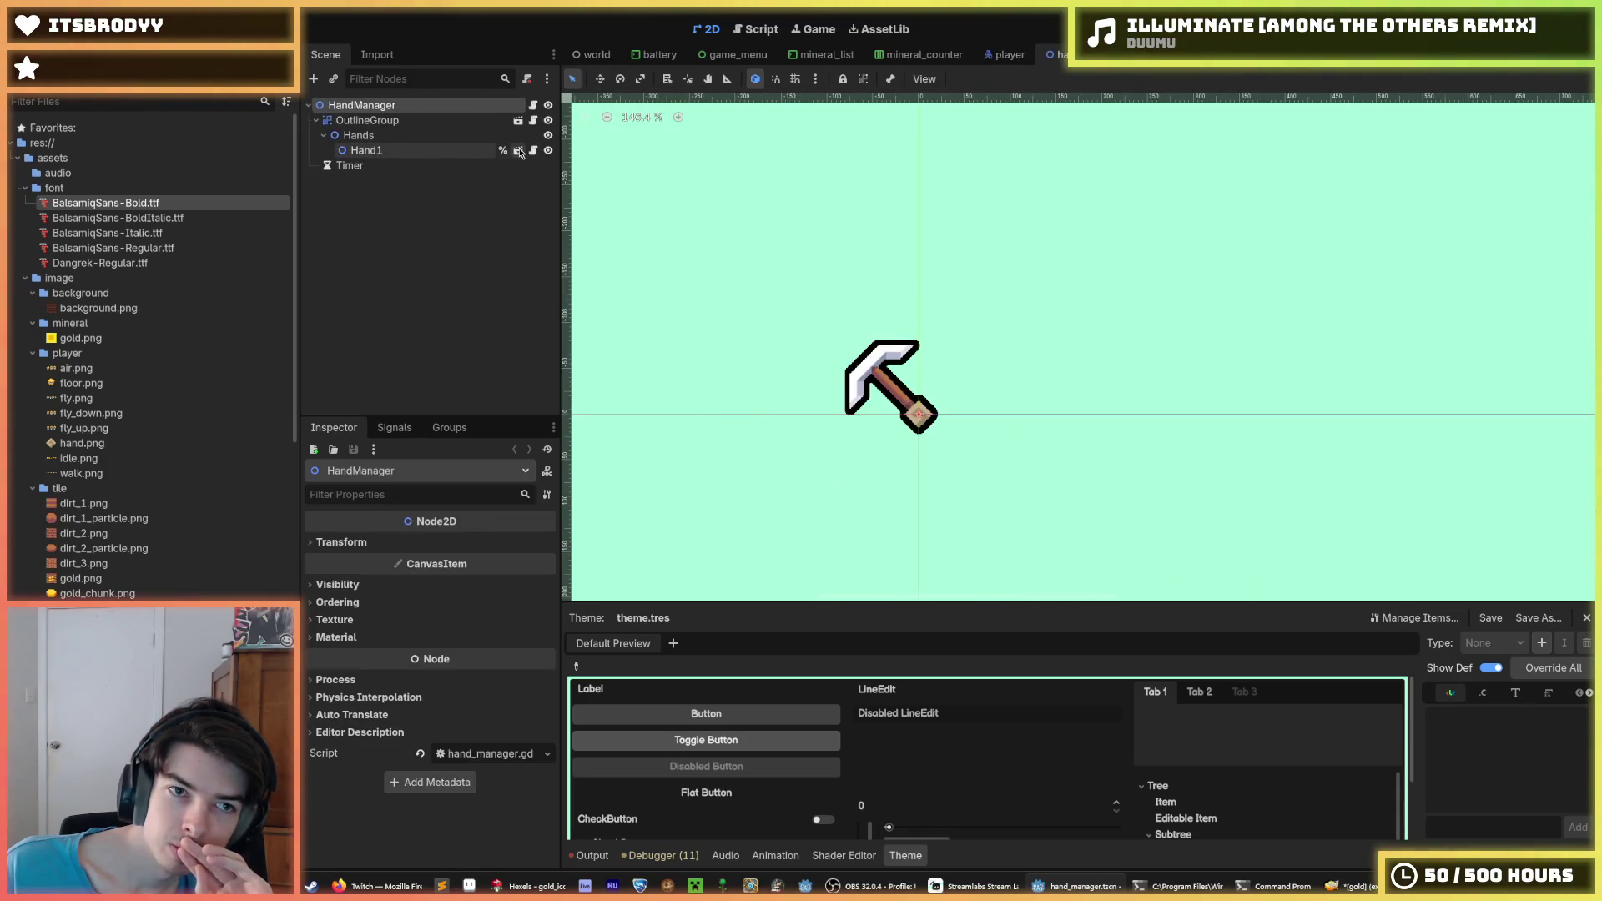
Open hand_manager.gd from the Hands node and briefly search the script
click(408, 150)
click(412, 135)
click(532, 105)
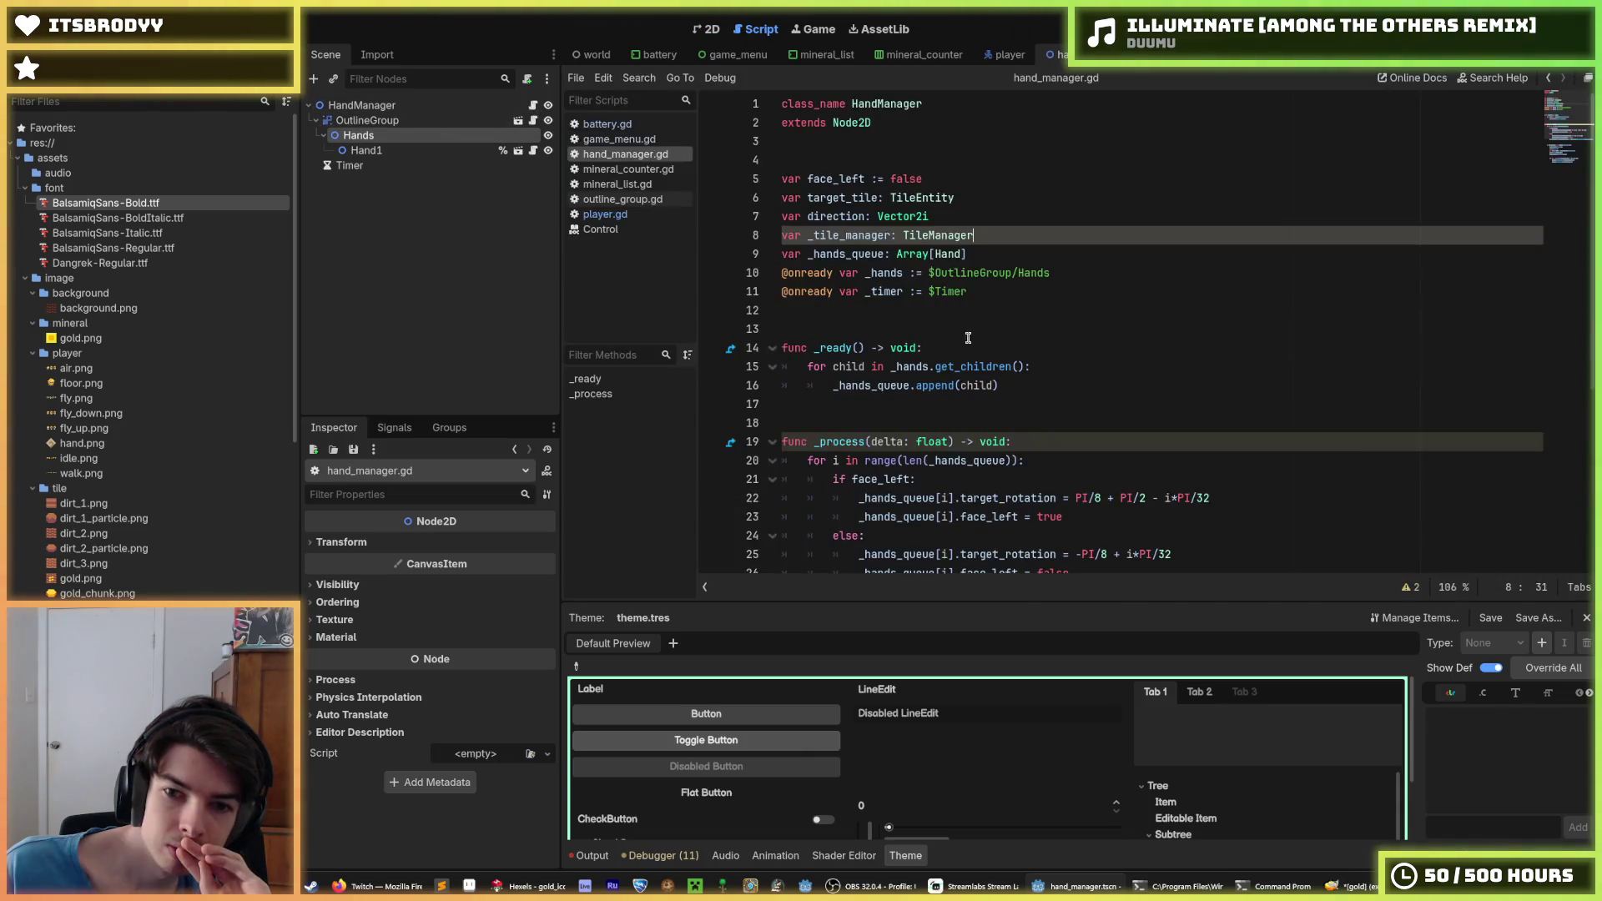
scroll(1001, 376, up, 5)
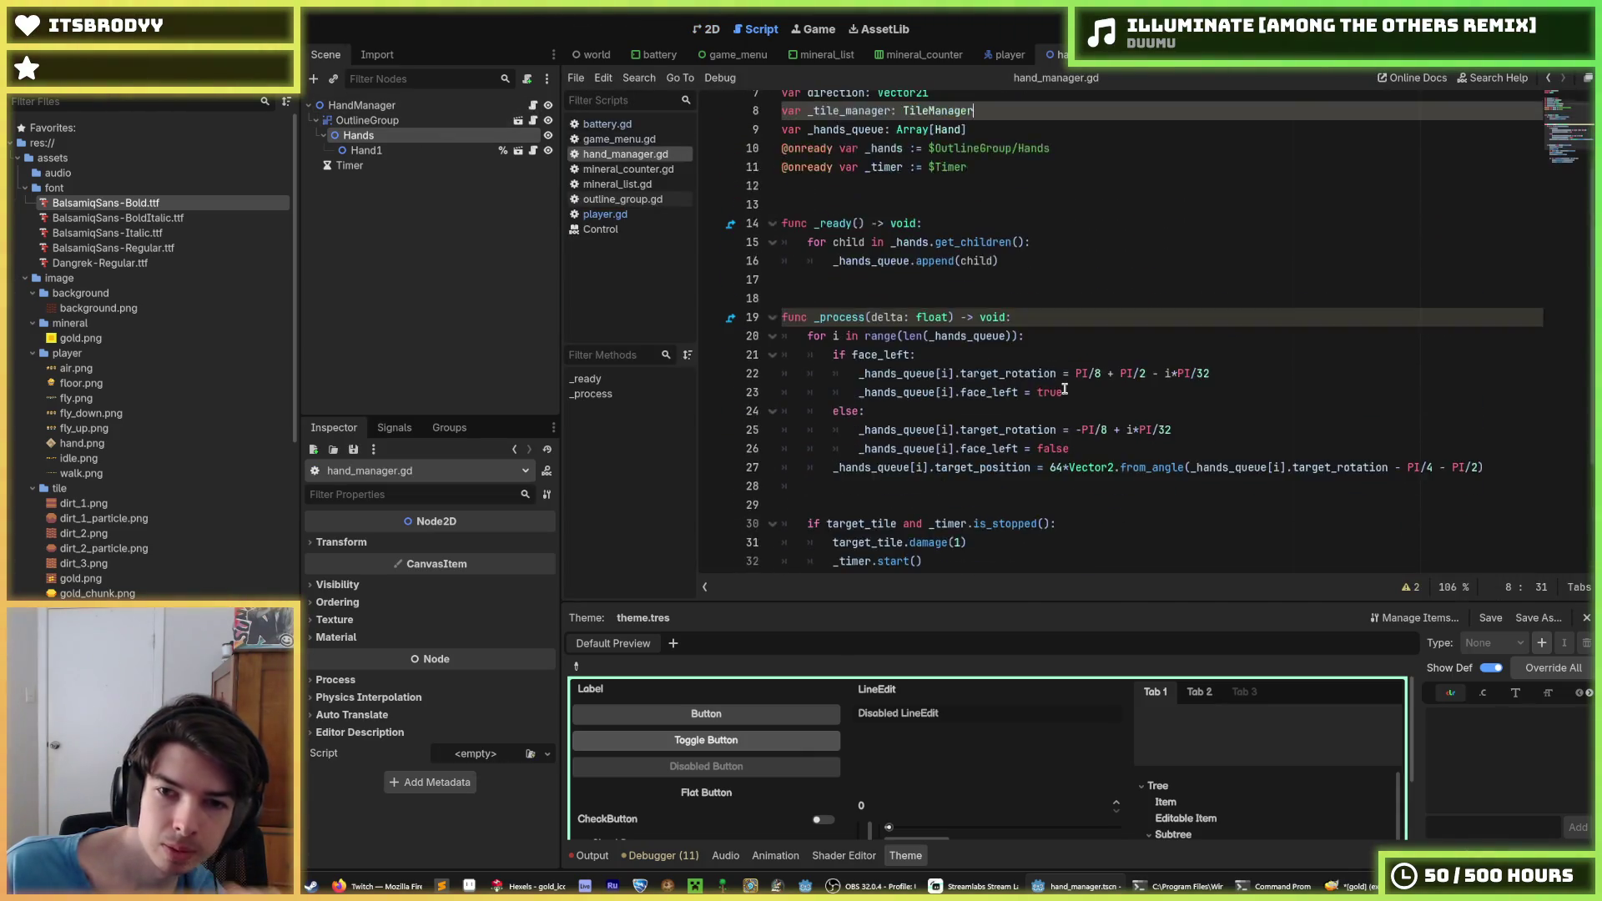
click(1109, 337)
key(ctrl+f)
text(z)
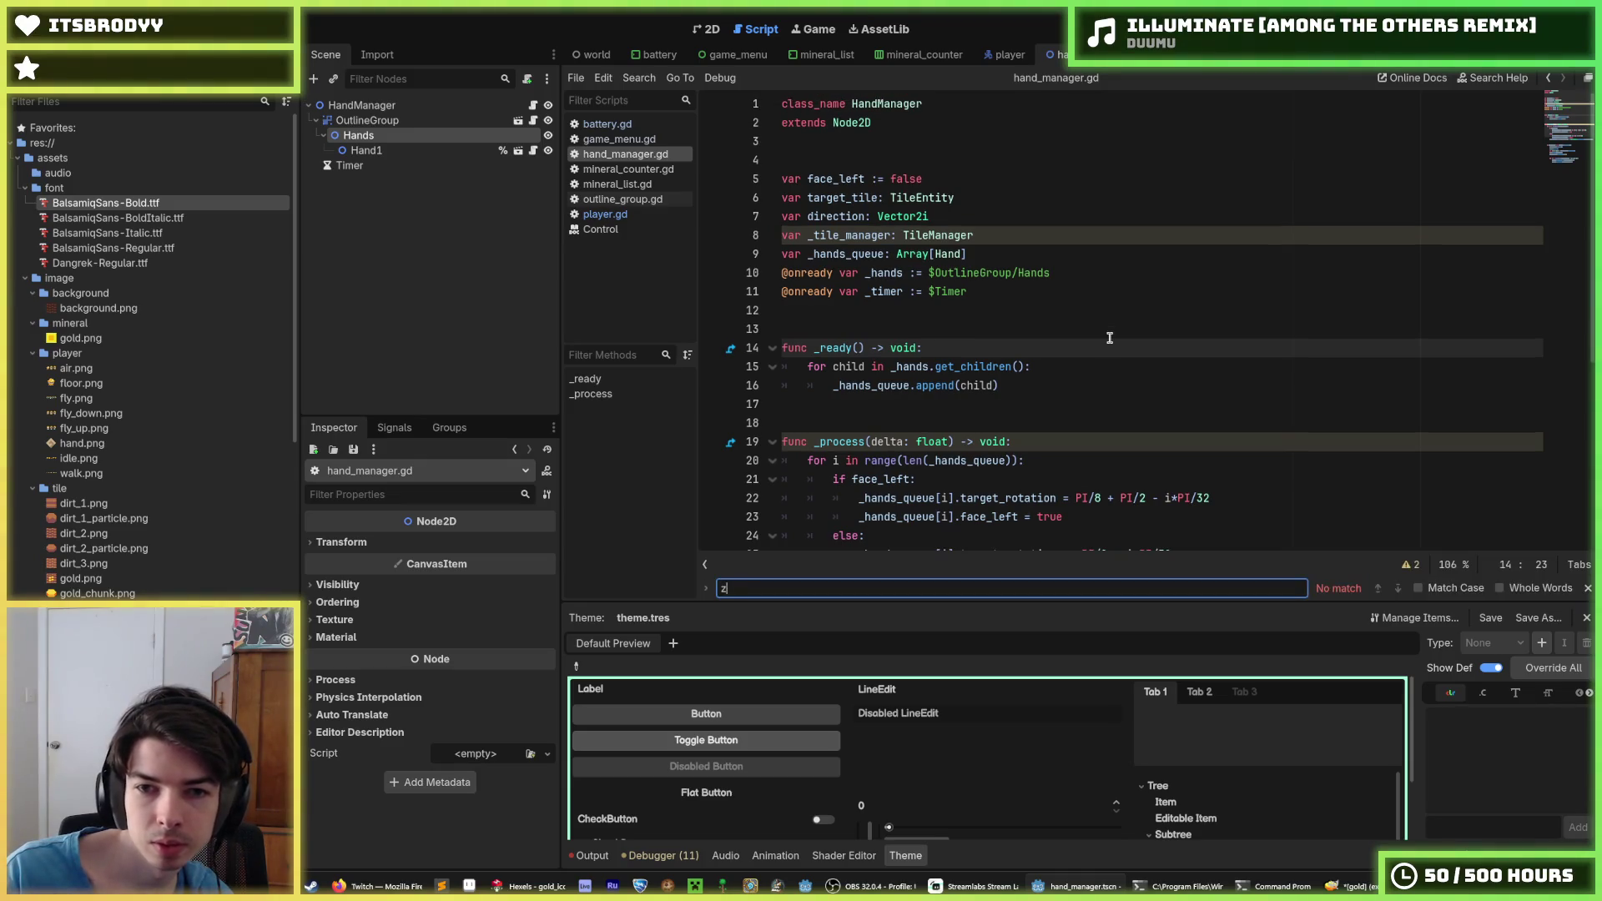
key(Escape)
Open Hand1's scene, inspect the Hand transform and IronPickaxe sprite, then return to HandManager
click(367, 150)
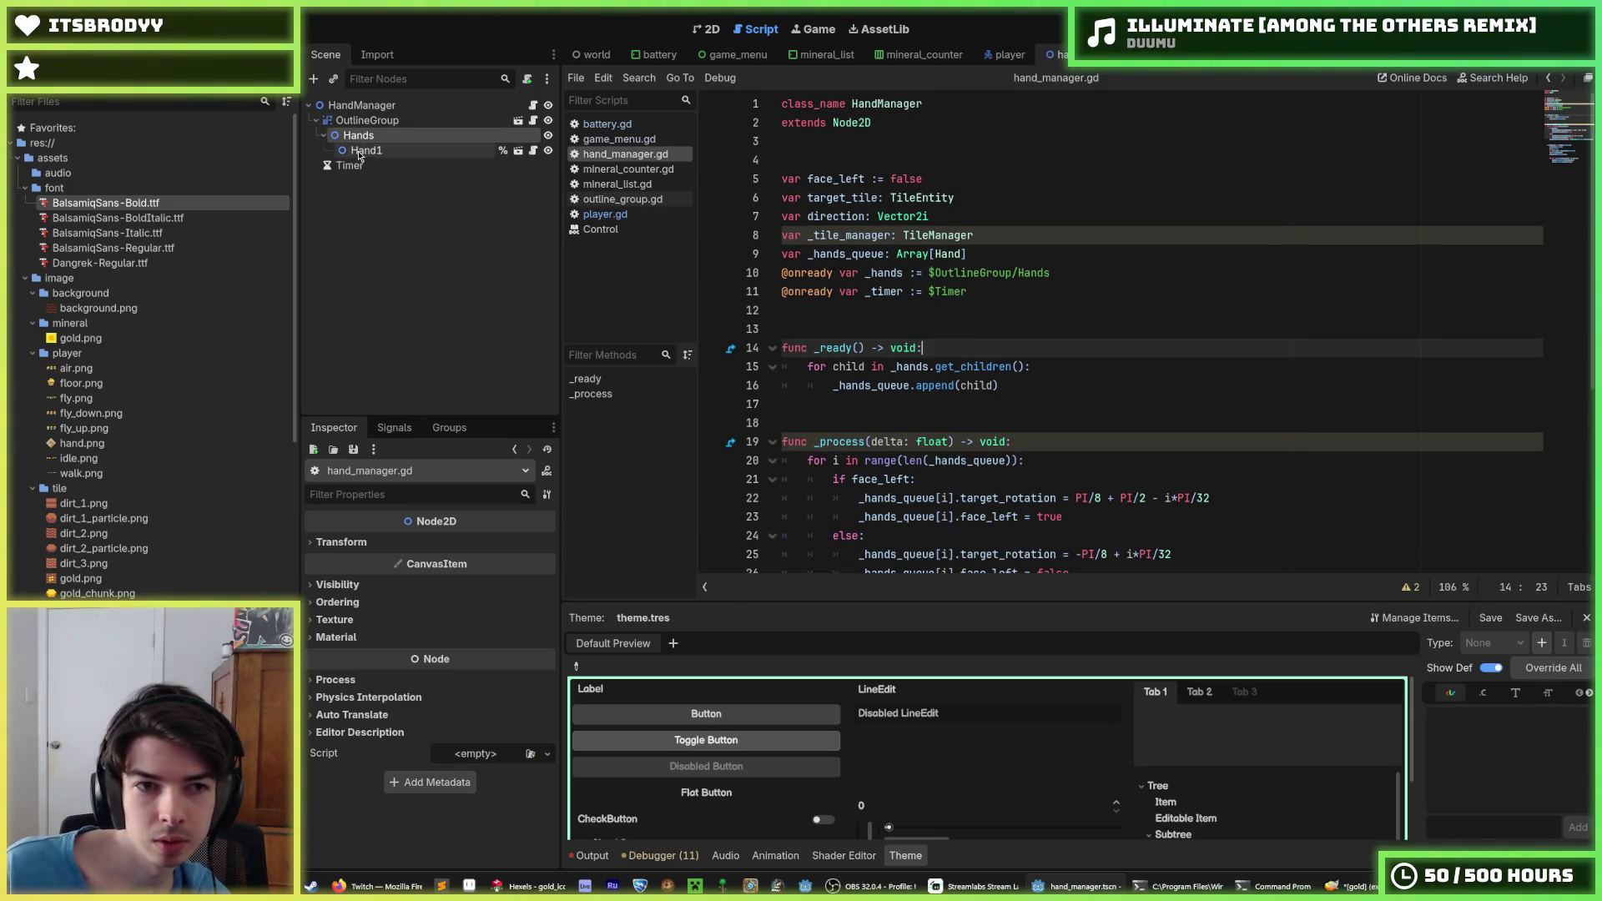
click(518, 151)
scroll(377, 656, down, 2)
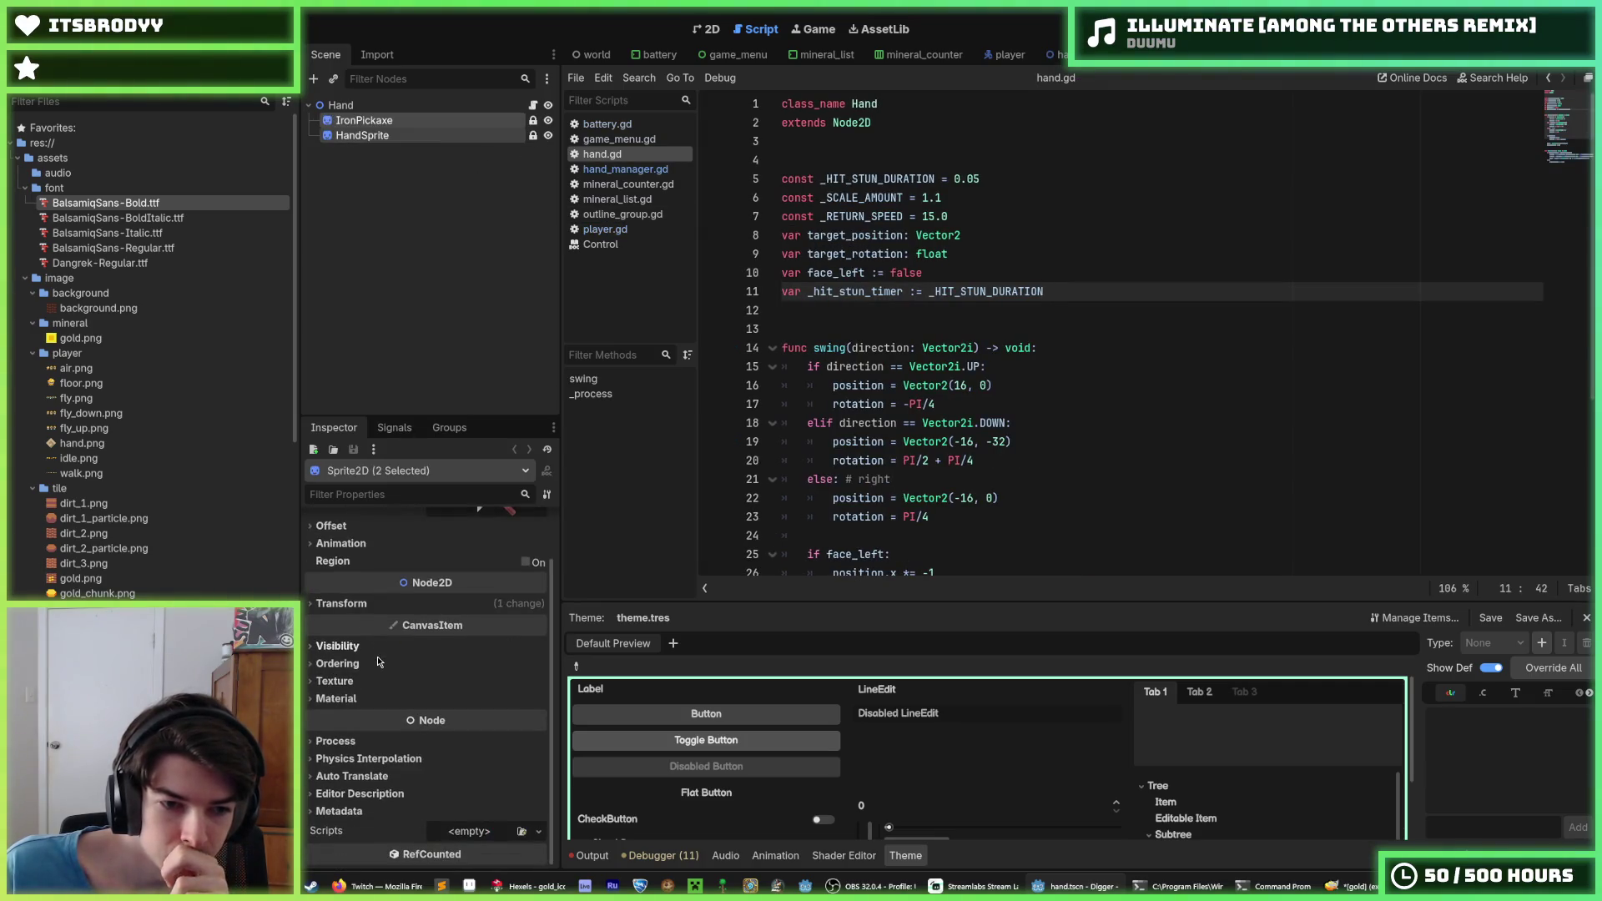
click(371, 612)
click(370, 611)
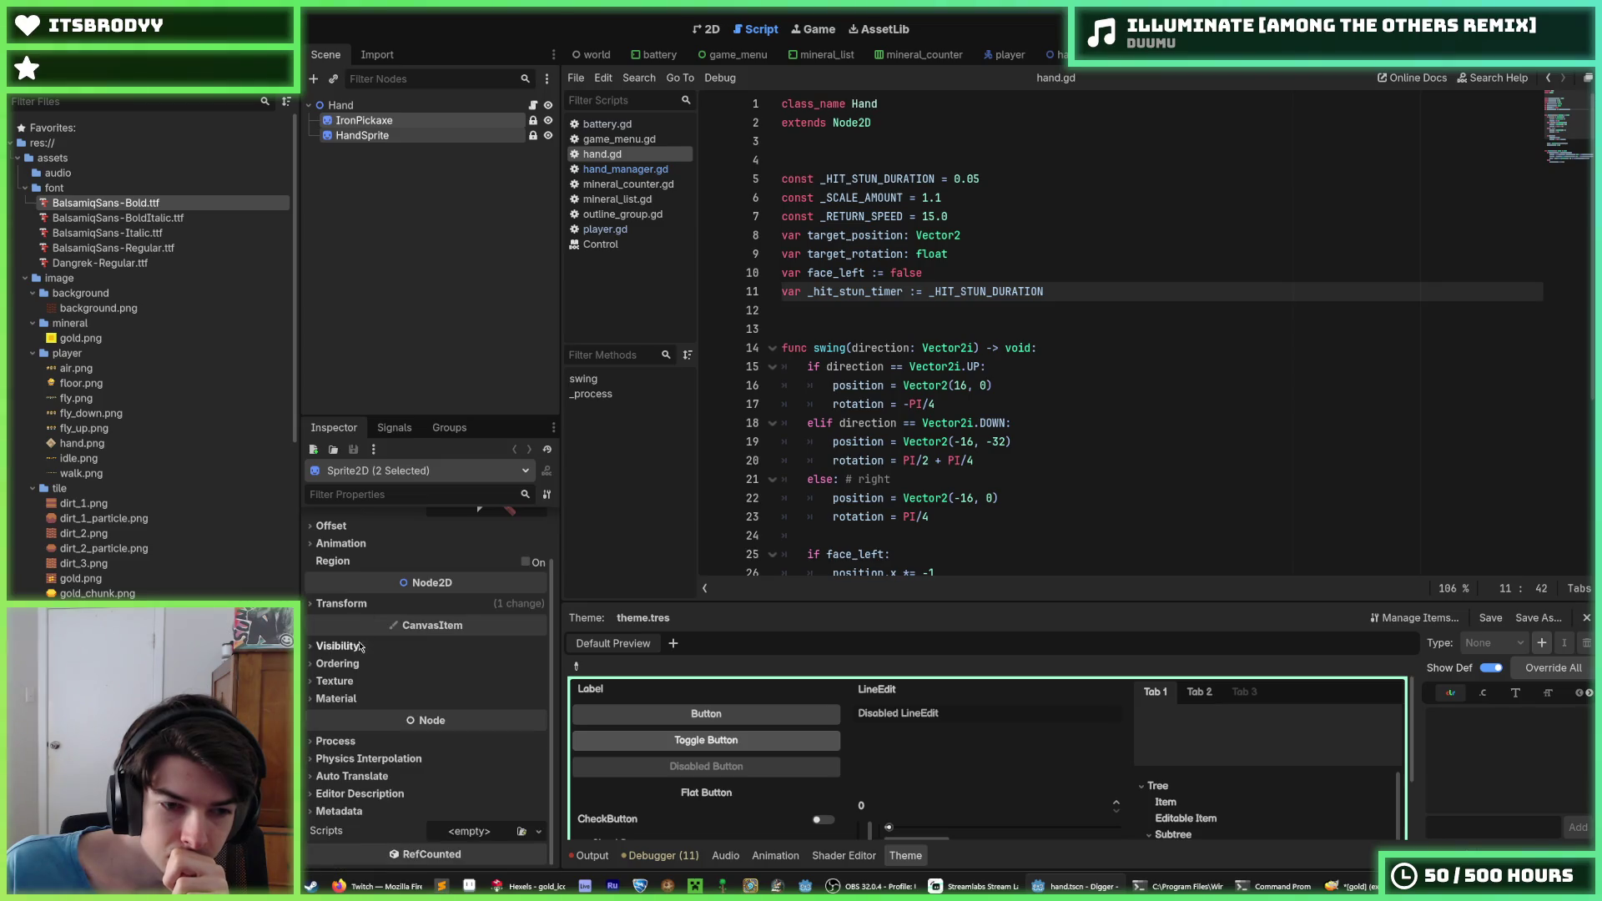
click(341, 105)
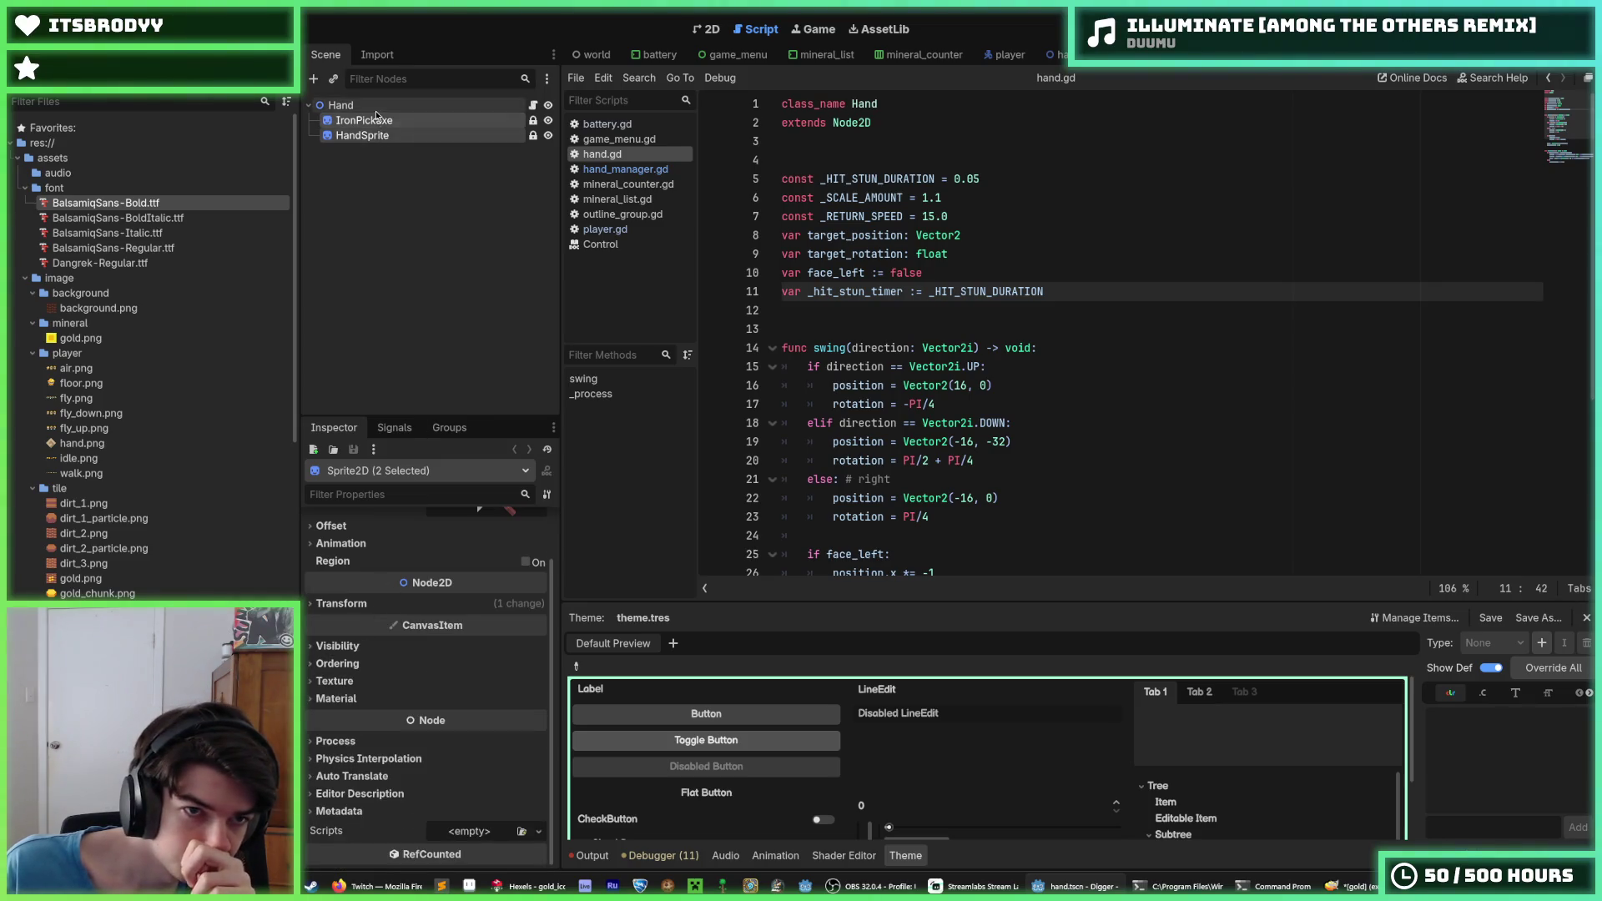
click(375, 135)
click(363, 120)
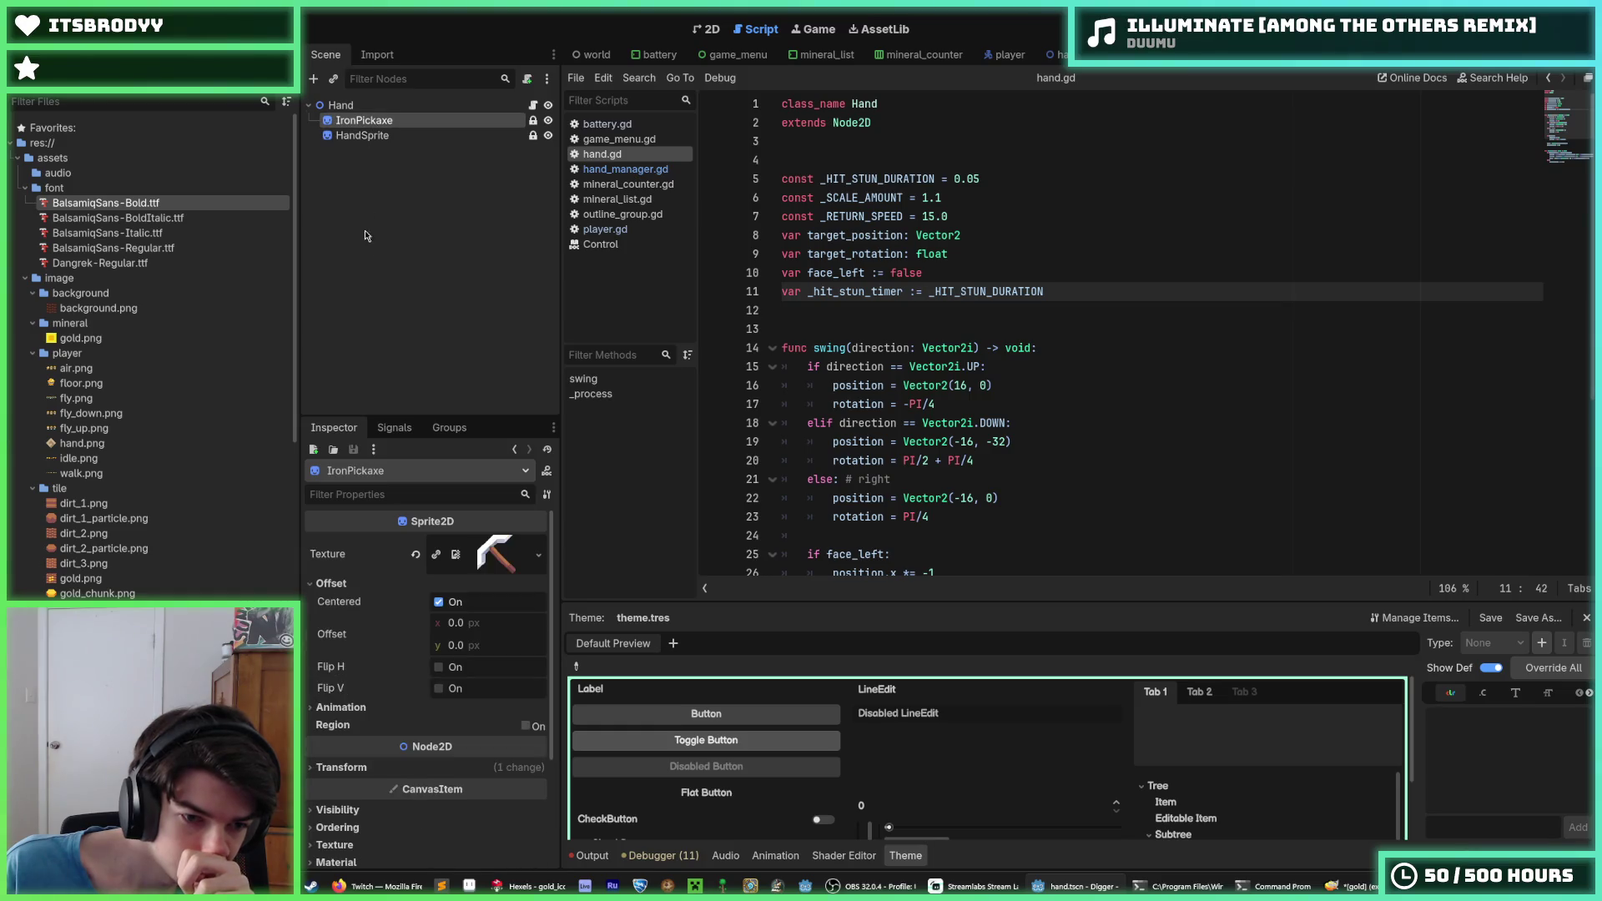
scroll(364, 593, down, 1)
scroll(364, 593, down, 3)
click(340, 105)
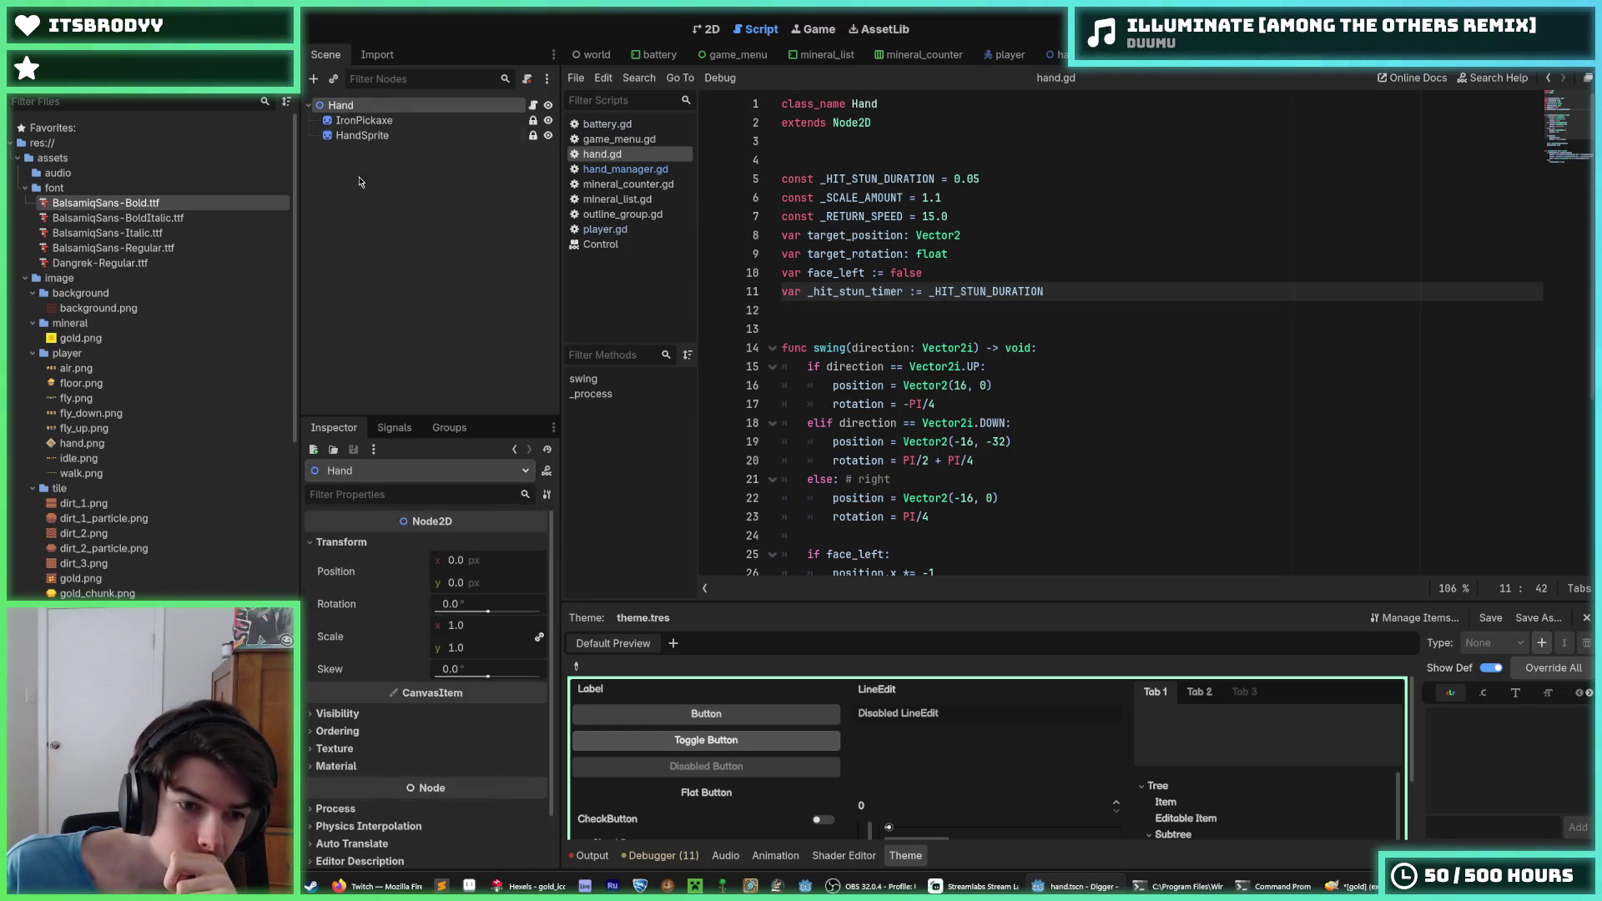
click(1058, 54)
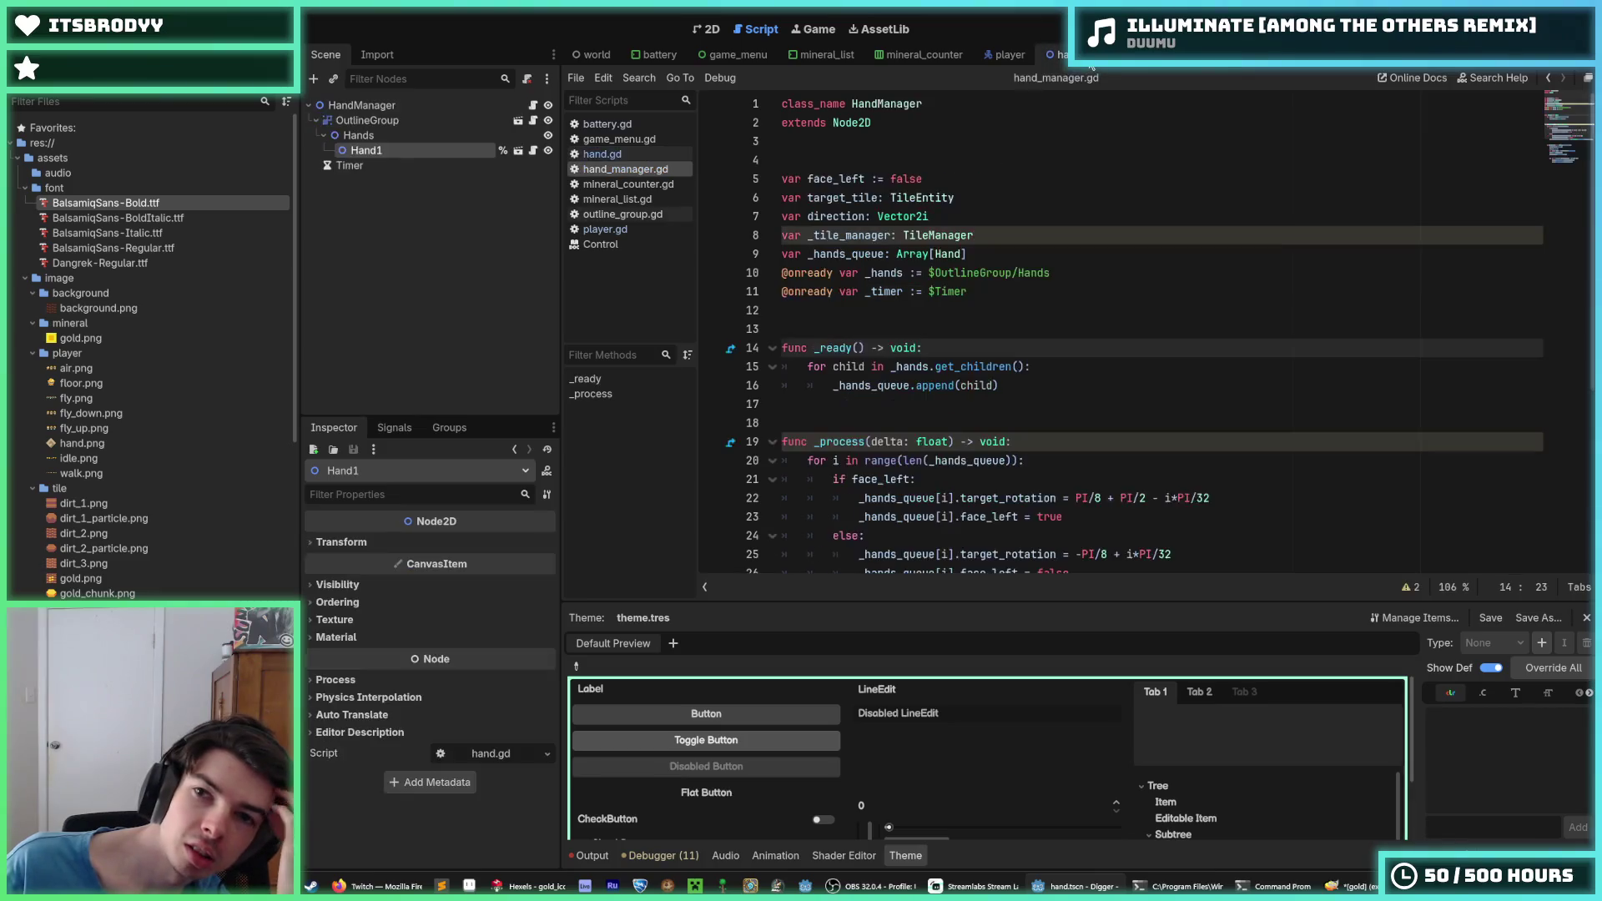
click(367, 105)
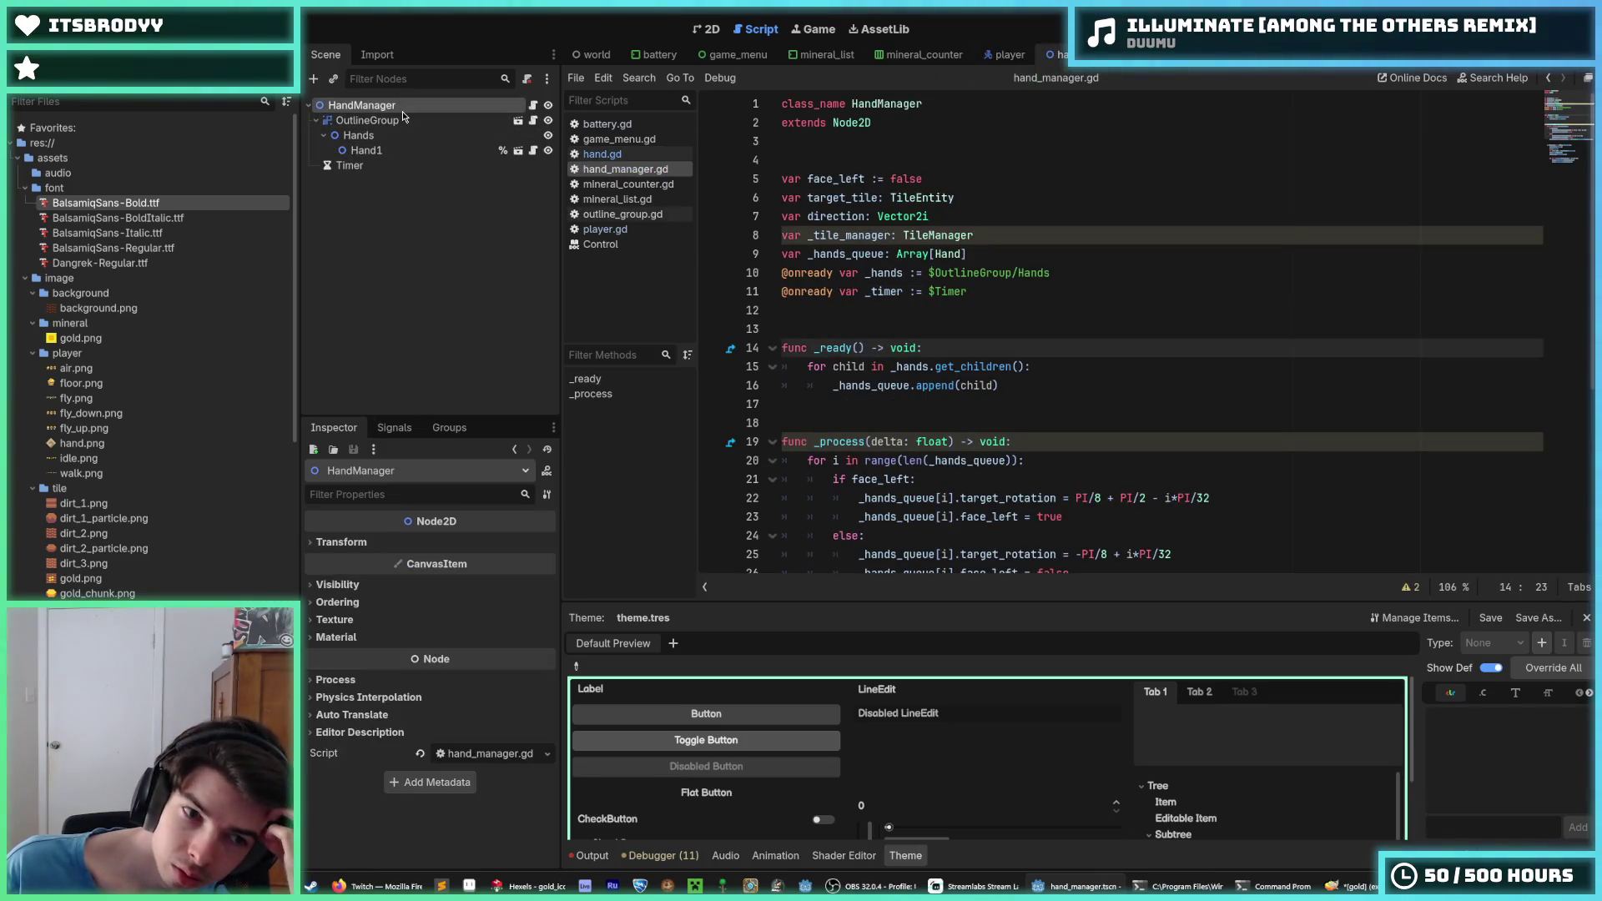
Set OutlineGroup's Ordering Z Index to 5 and launch a test run
click(398, 121)
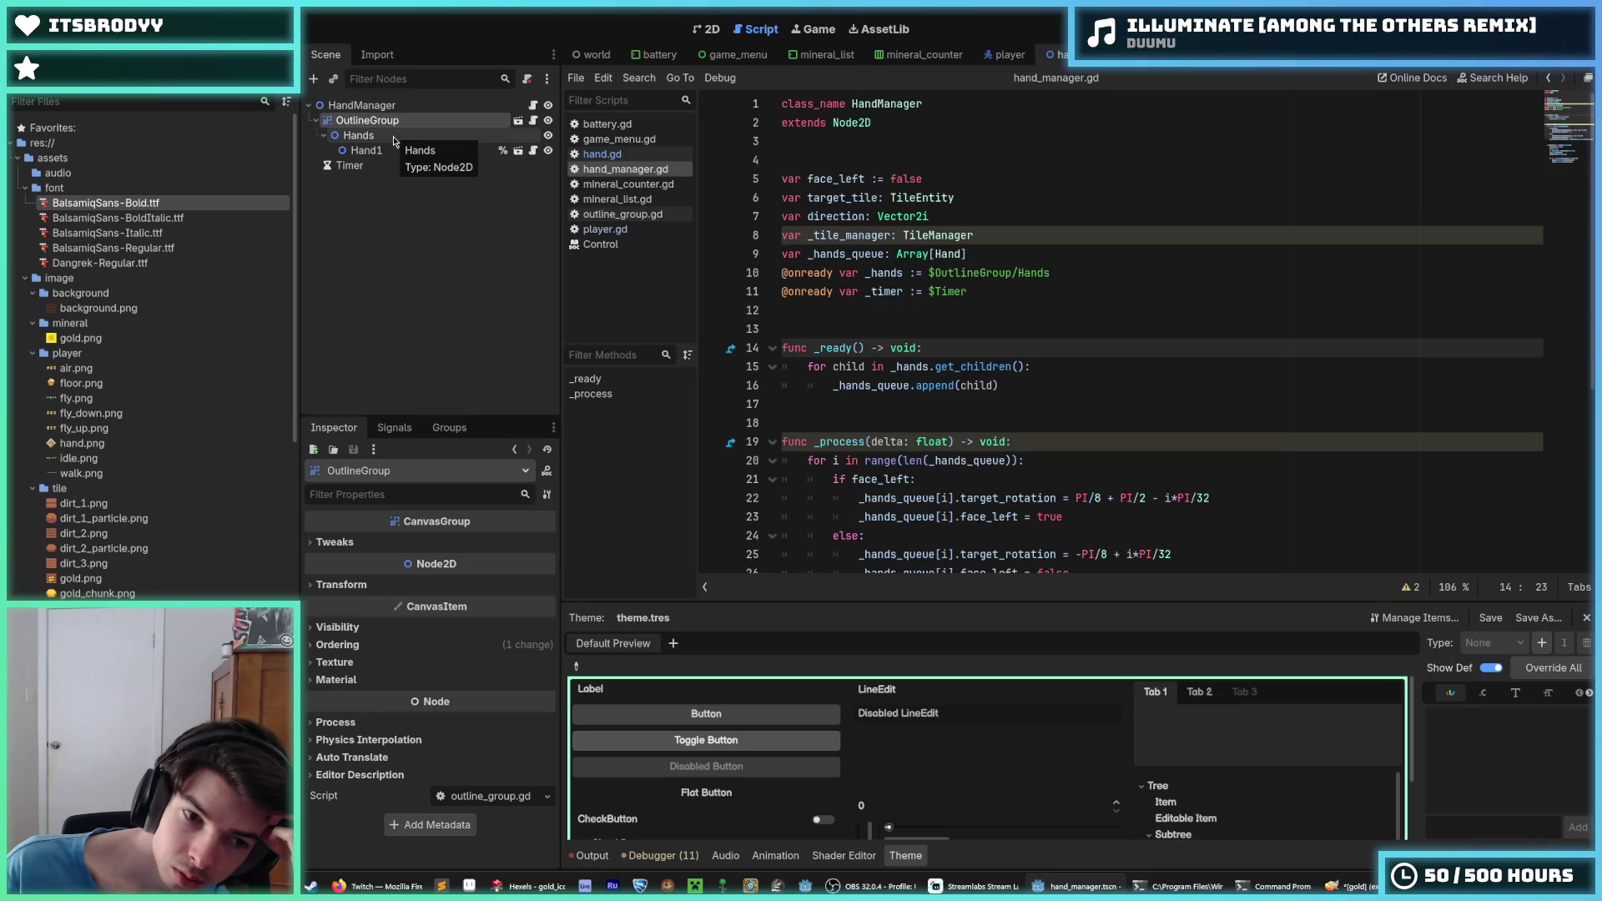
click(349, 646)
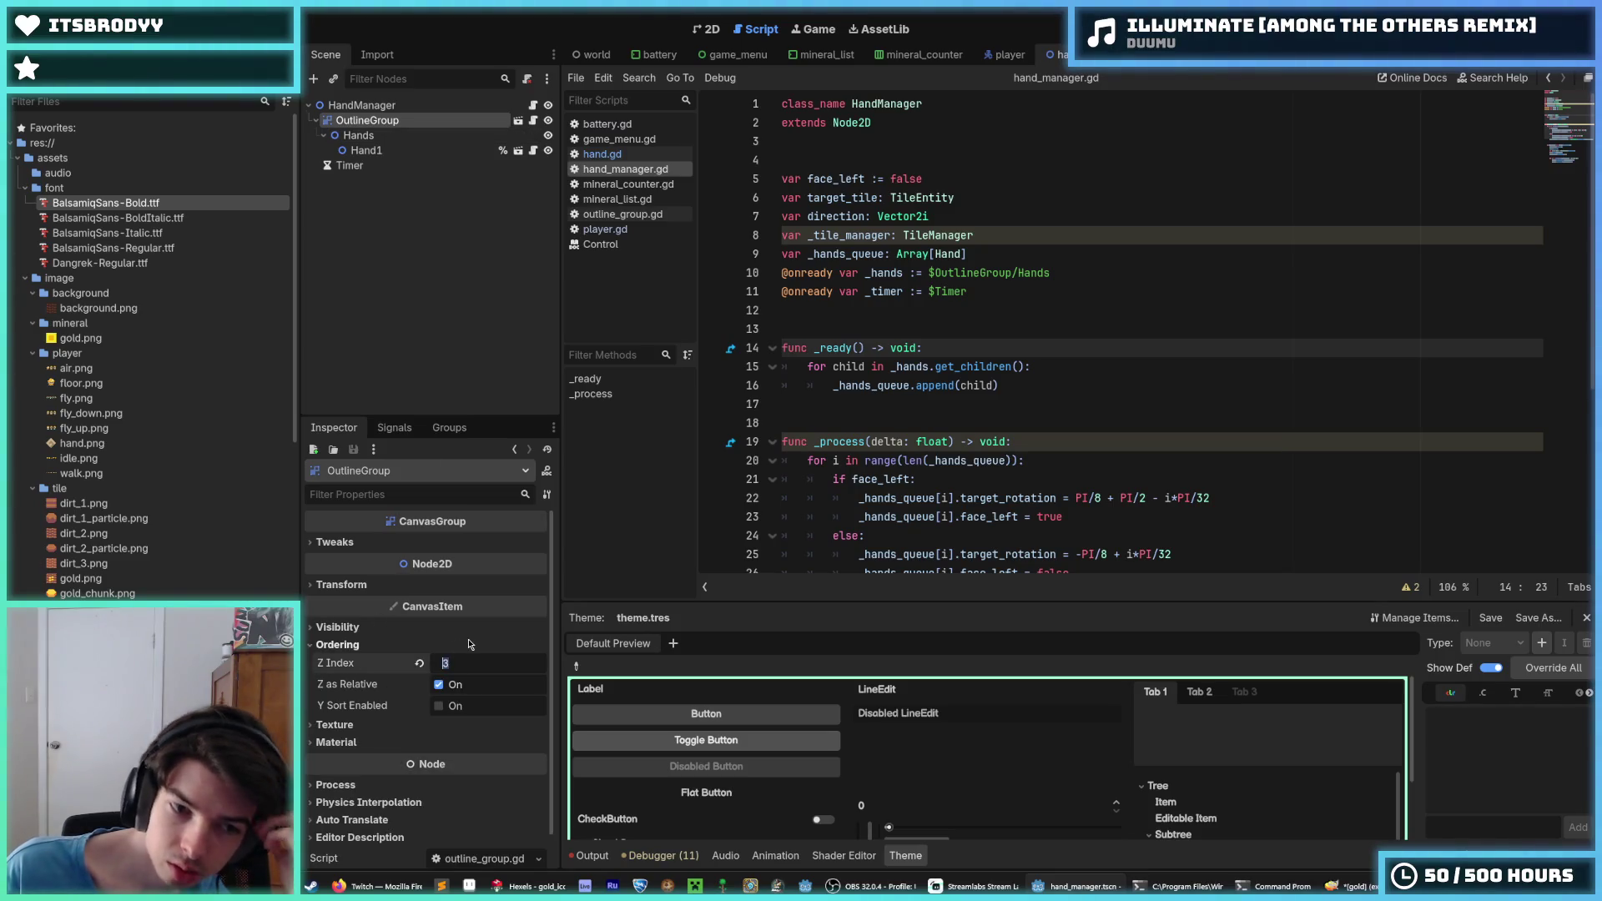
text(5)
key(Return)
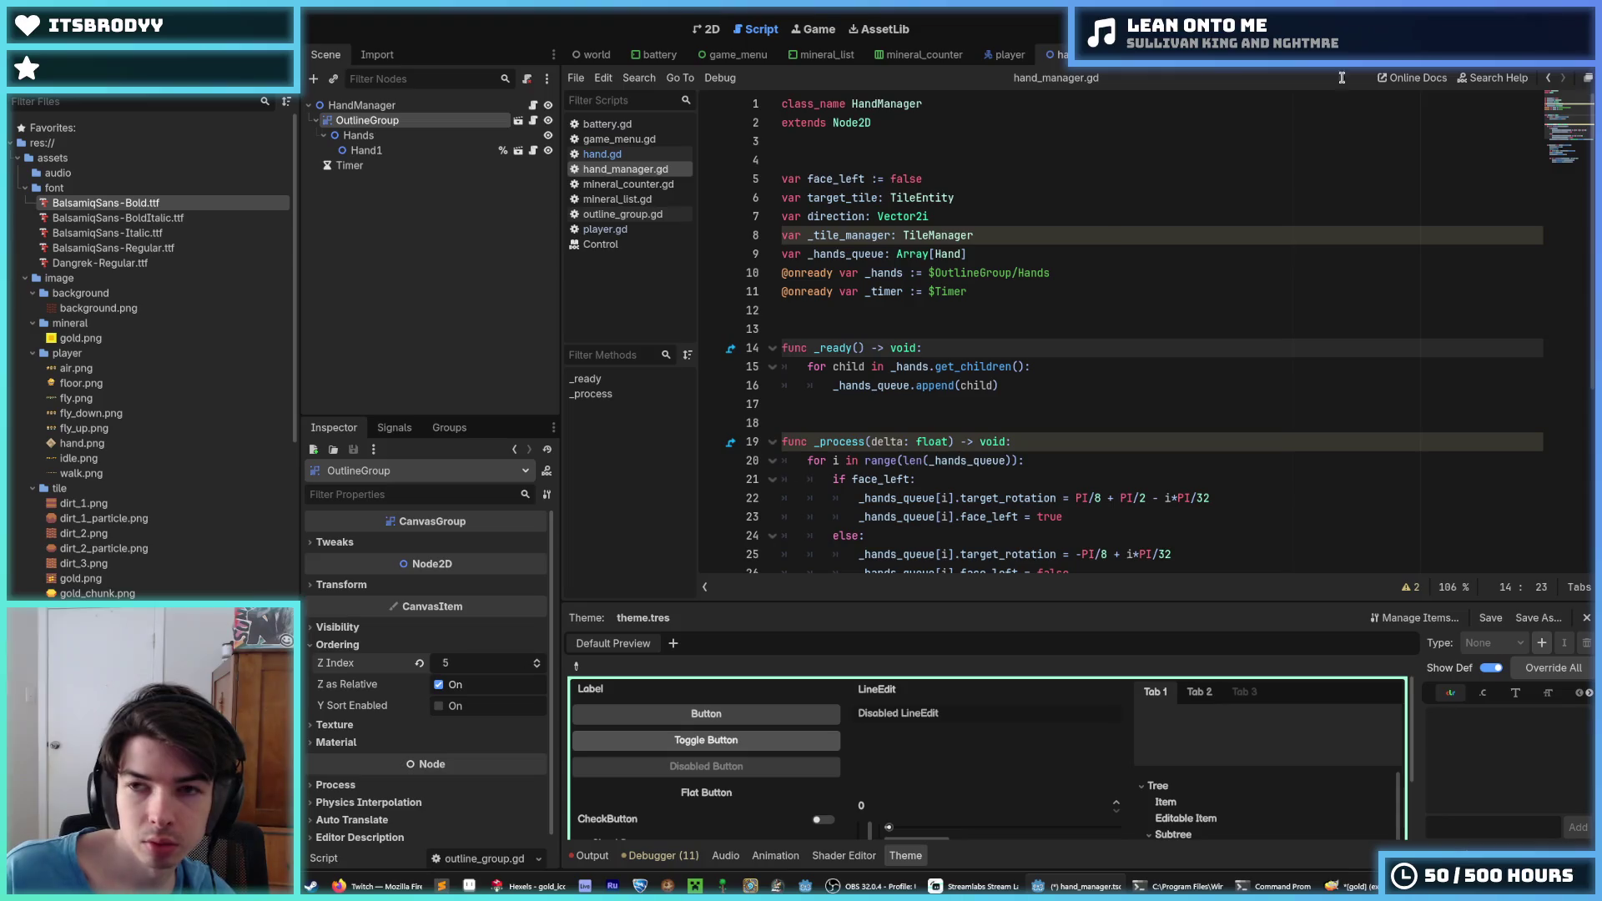
key(F5)
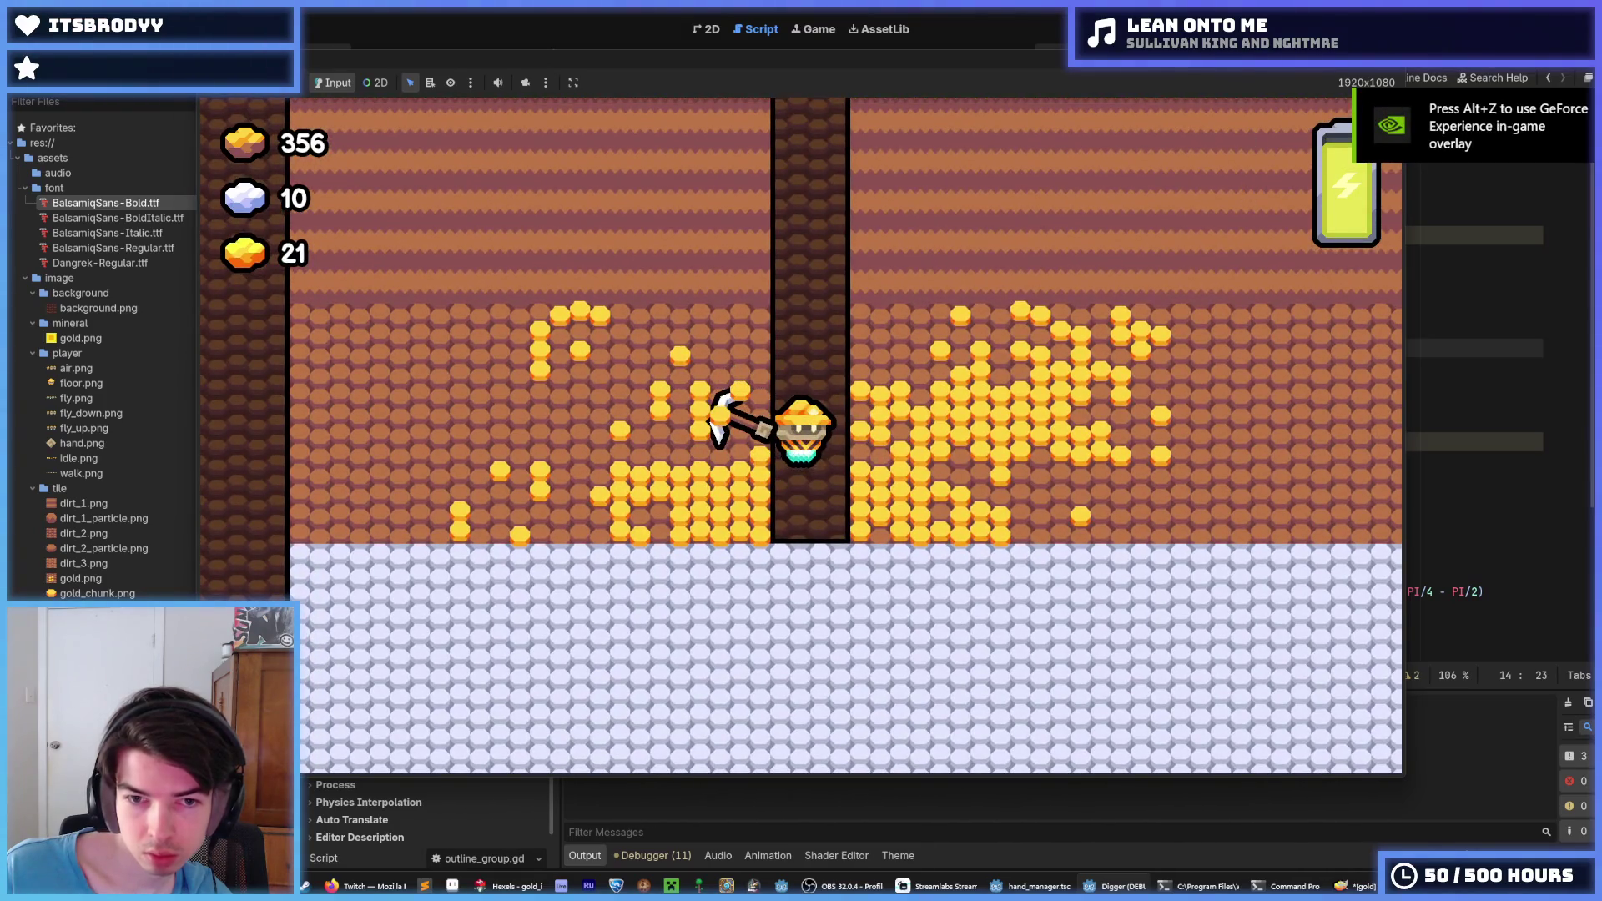
Mine briefly in the game, stop it, and save the HandManager scene
key(F8)
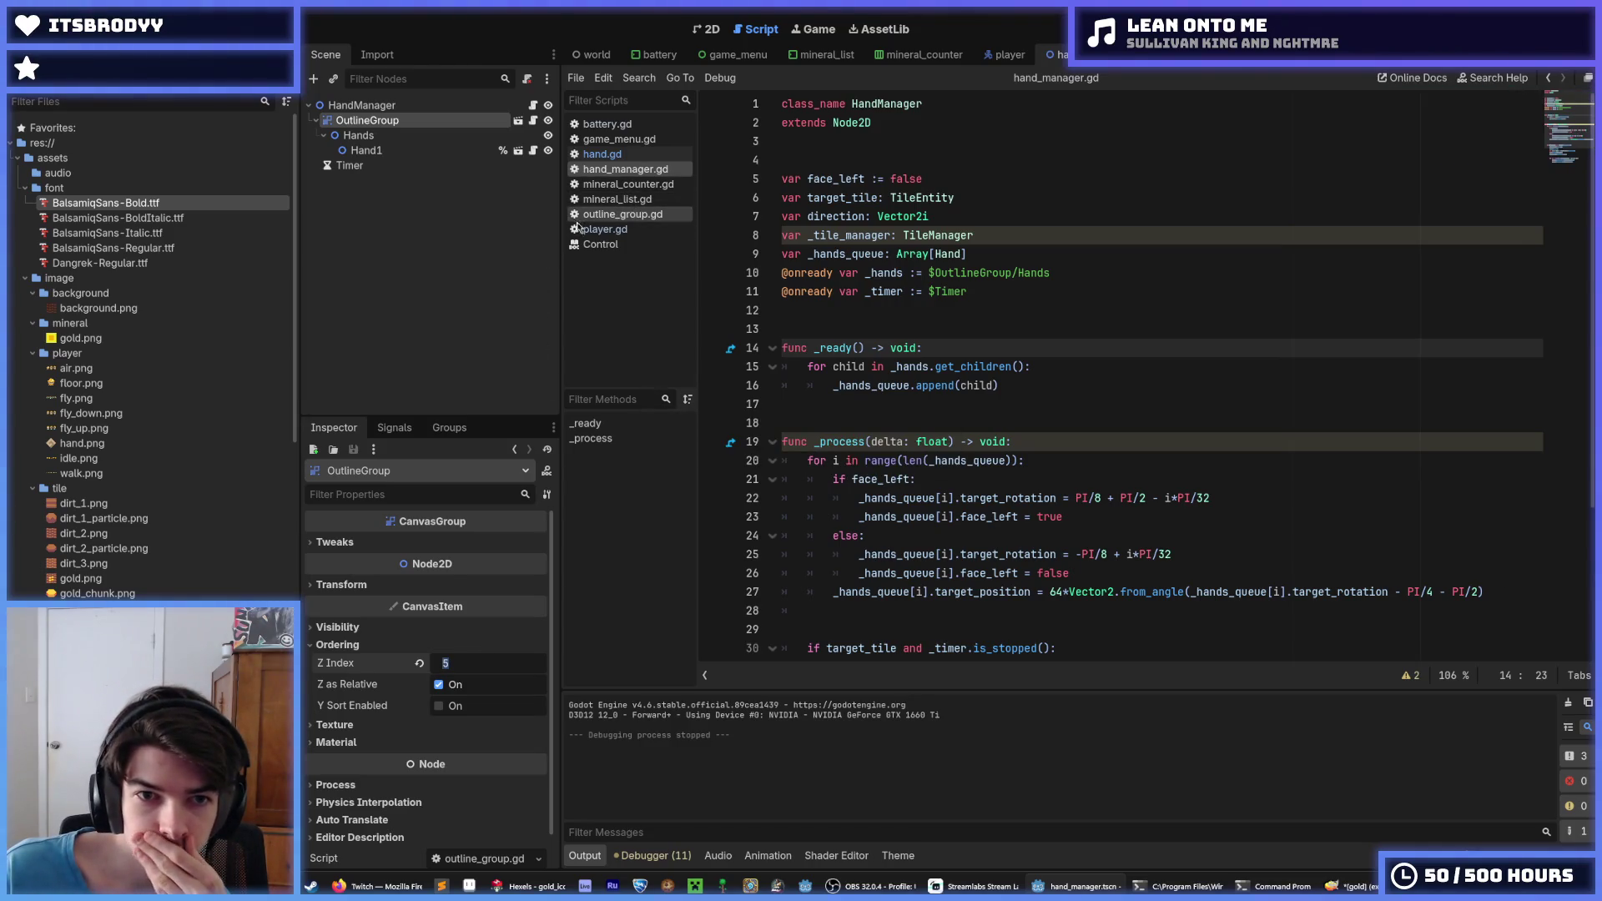
scroll(195, 501, down, 5)
scroll(194, 502, down, 5)
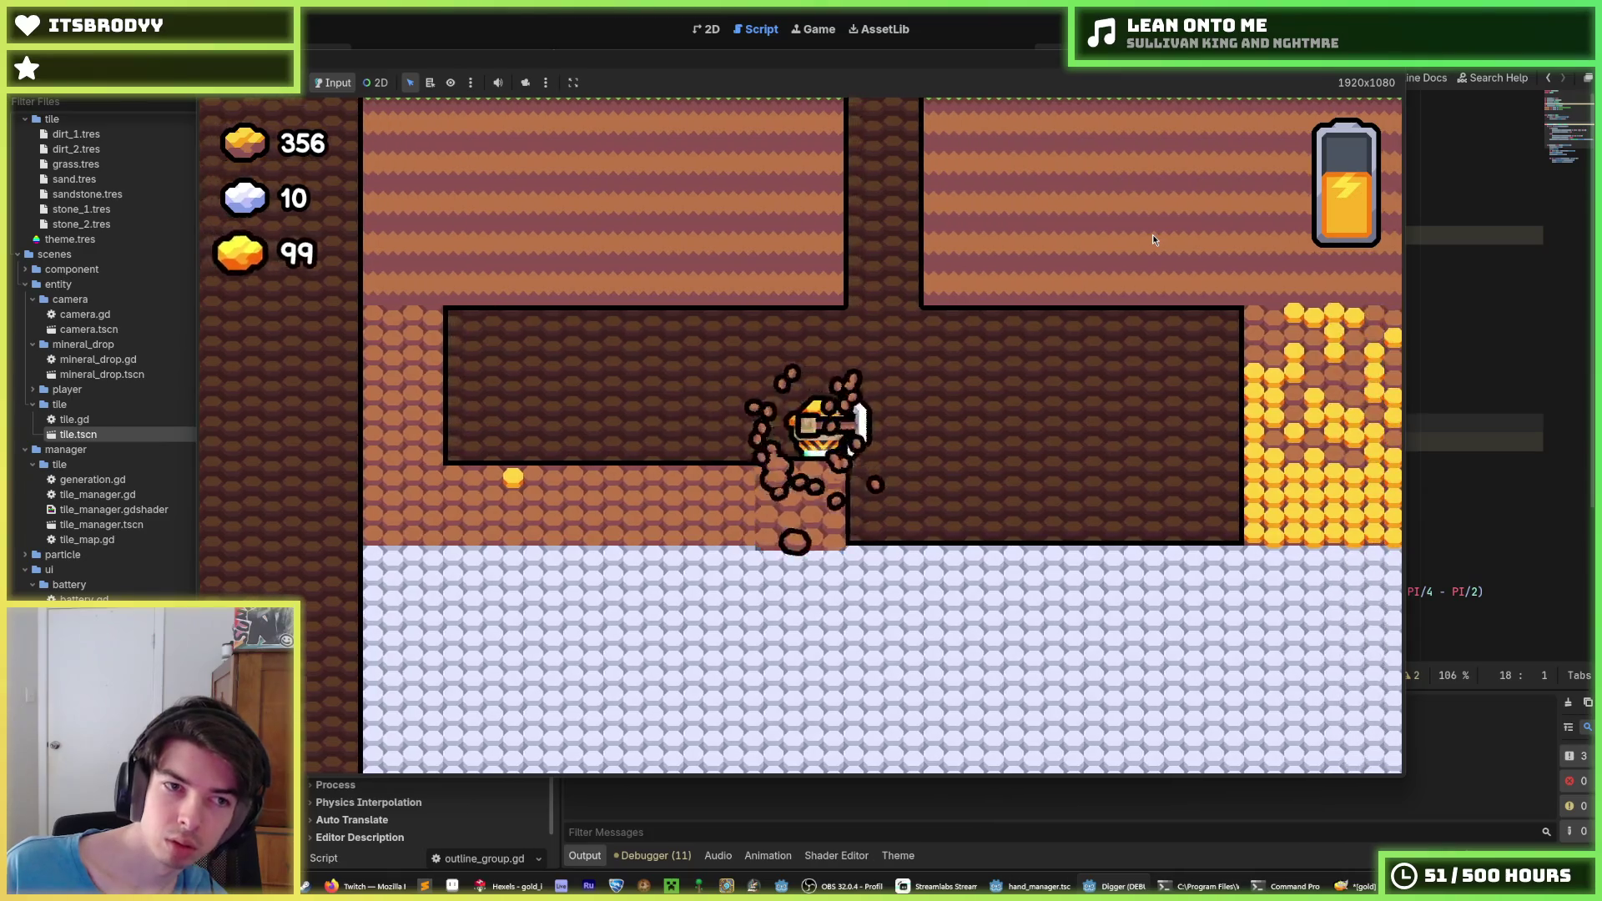
key(a)
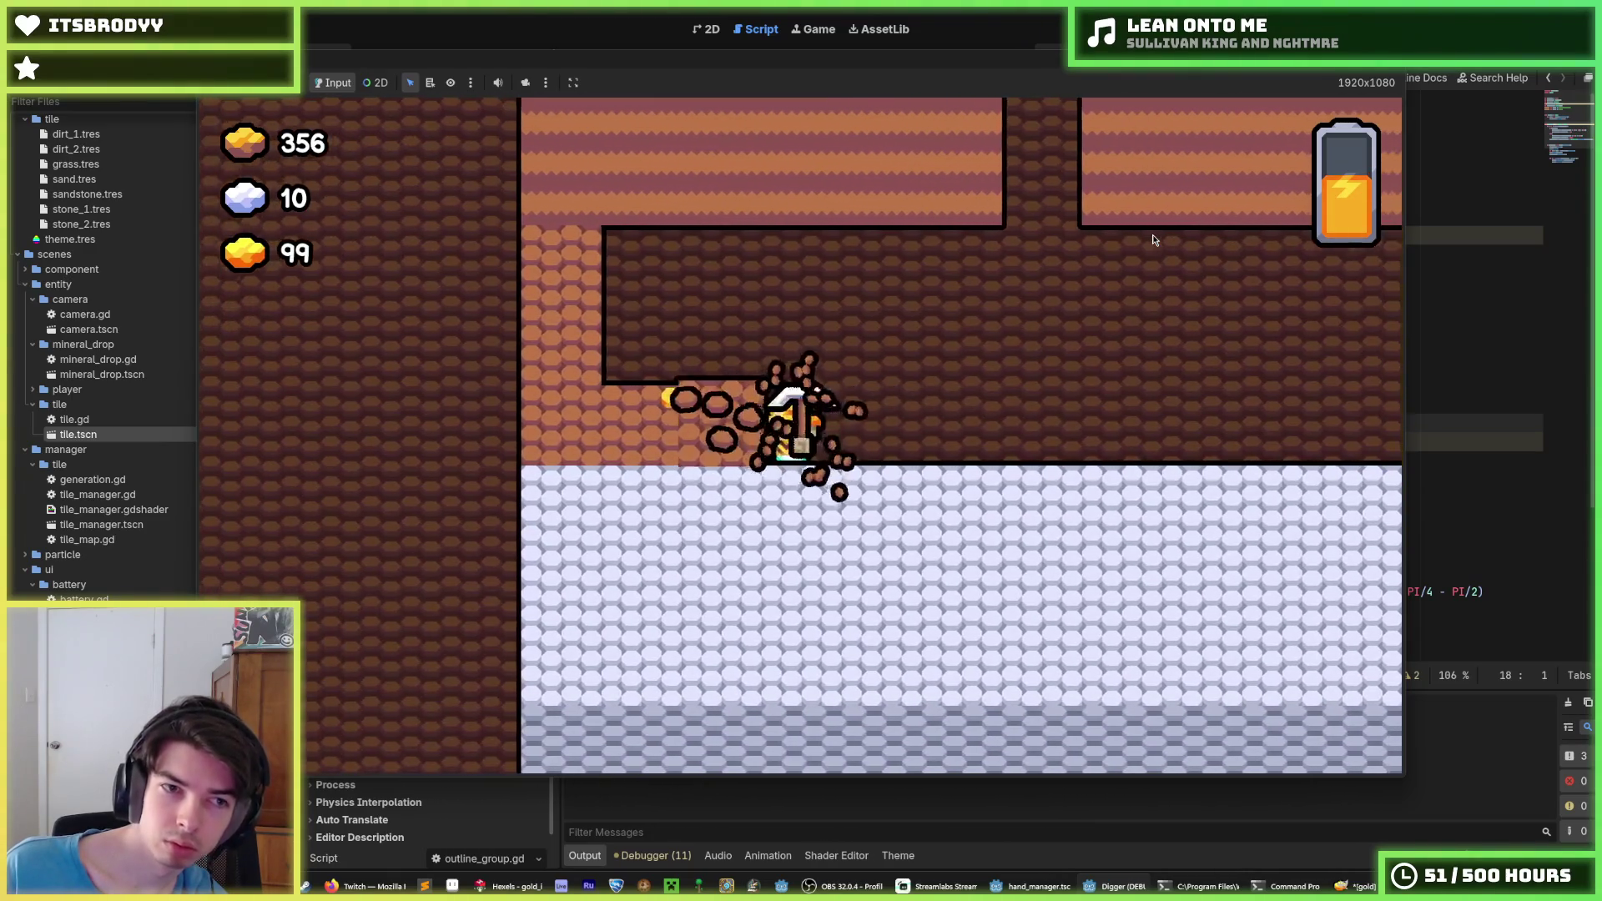
key(w)
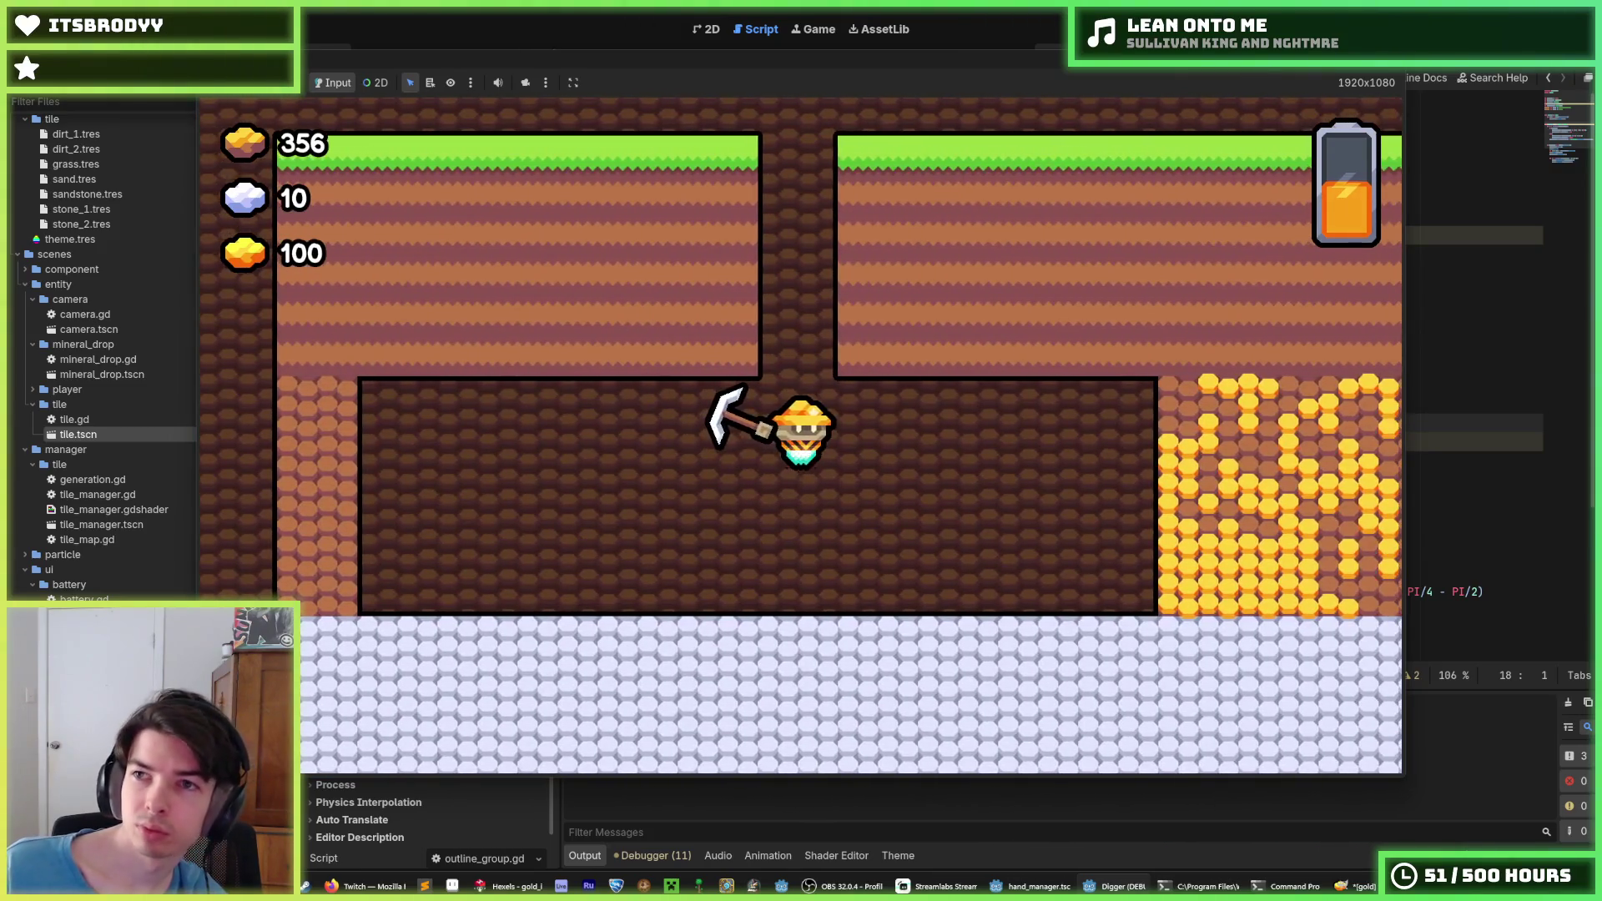
key(F8)
key(ctrl+s)
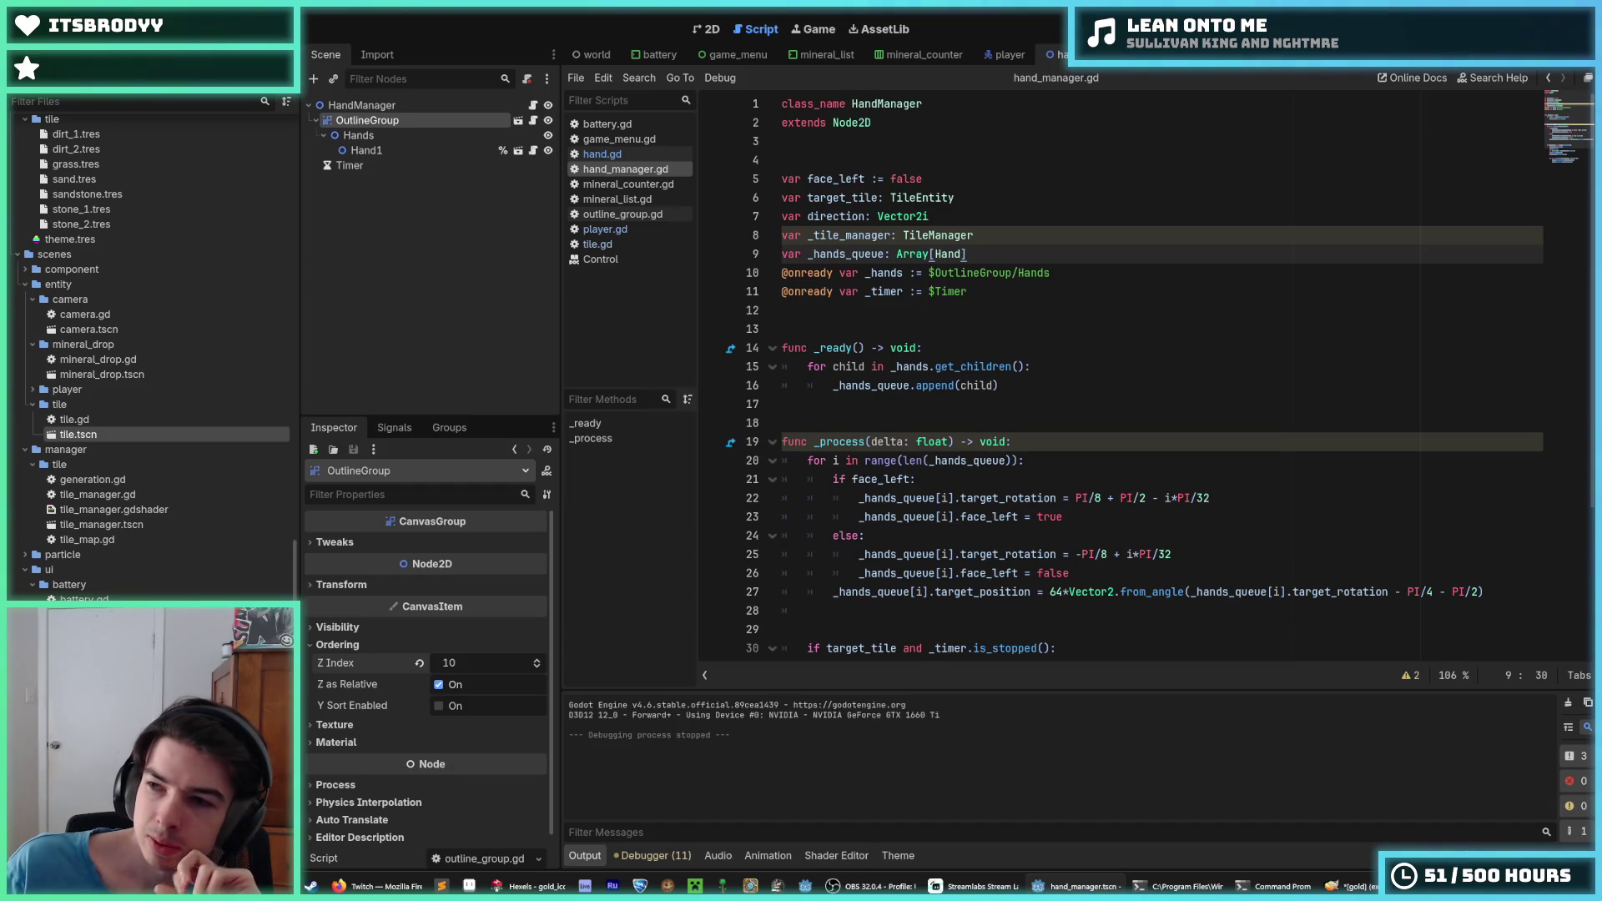
Review the _process loop over the hands queue, then bring up the gold.png image editor
click(1076, 441)
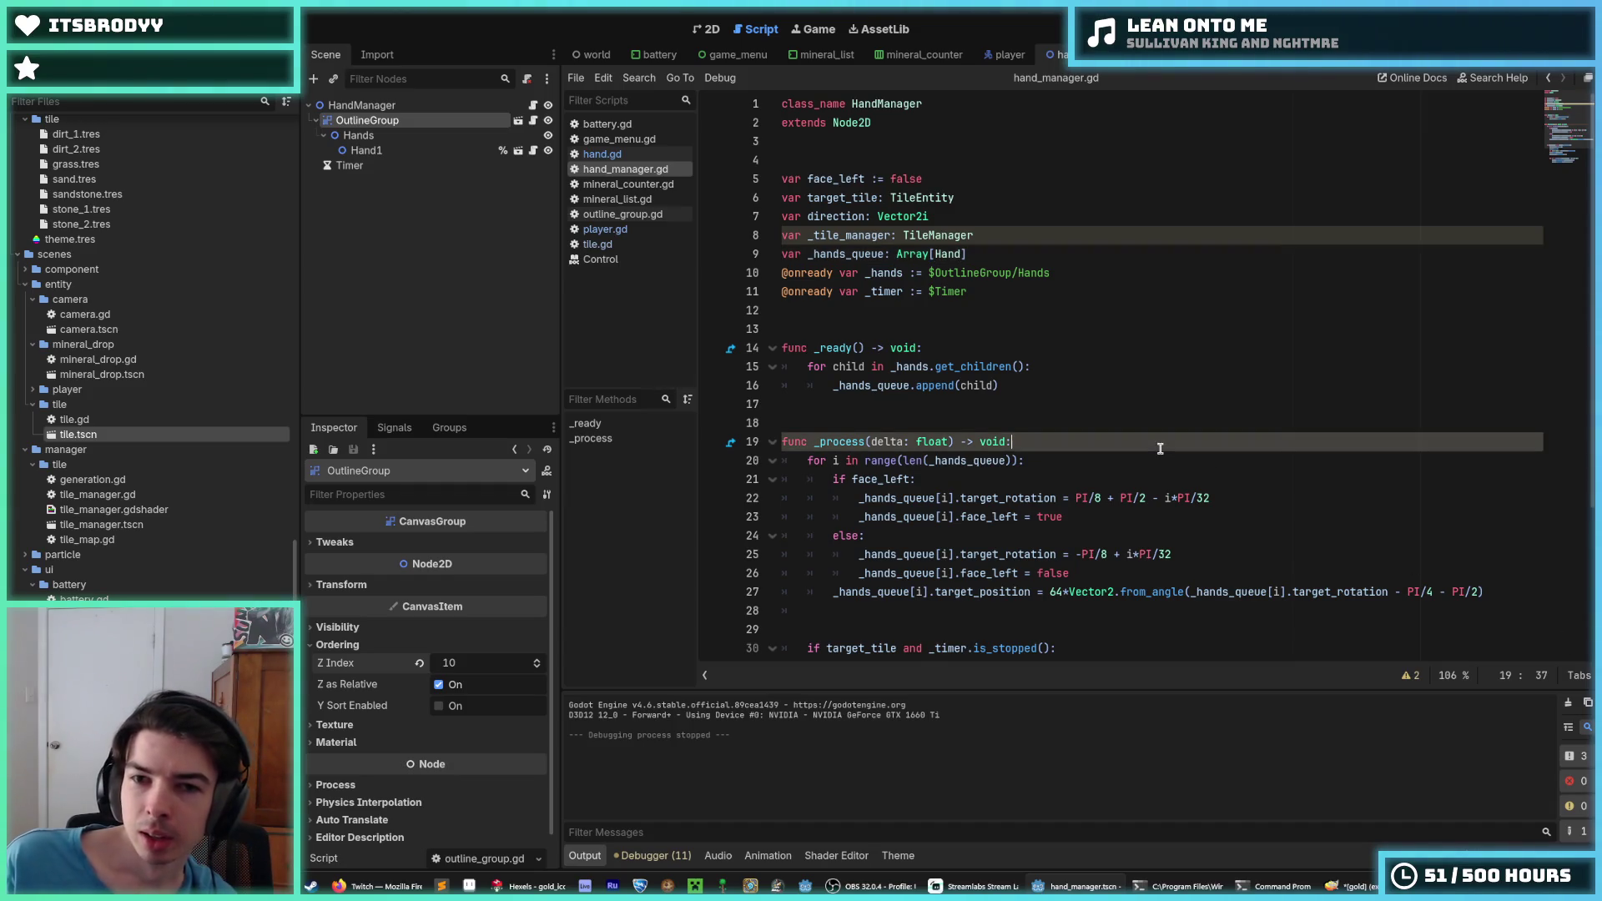
click(1080, 460)
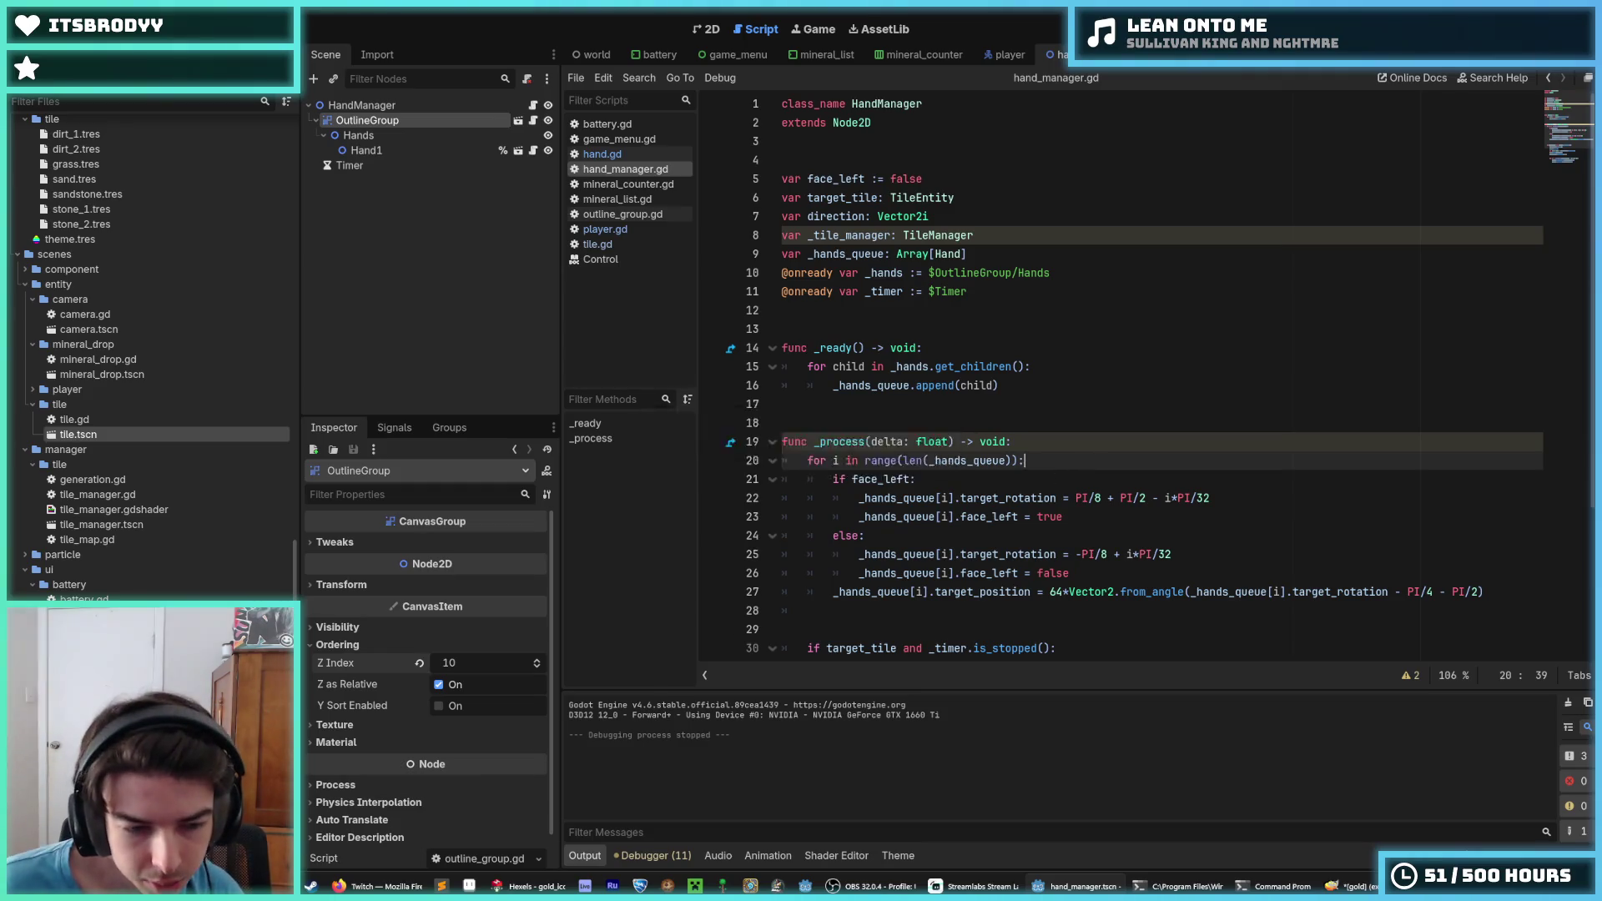
key(alt+Tab)
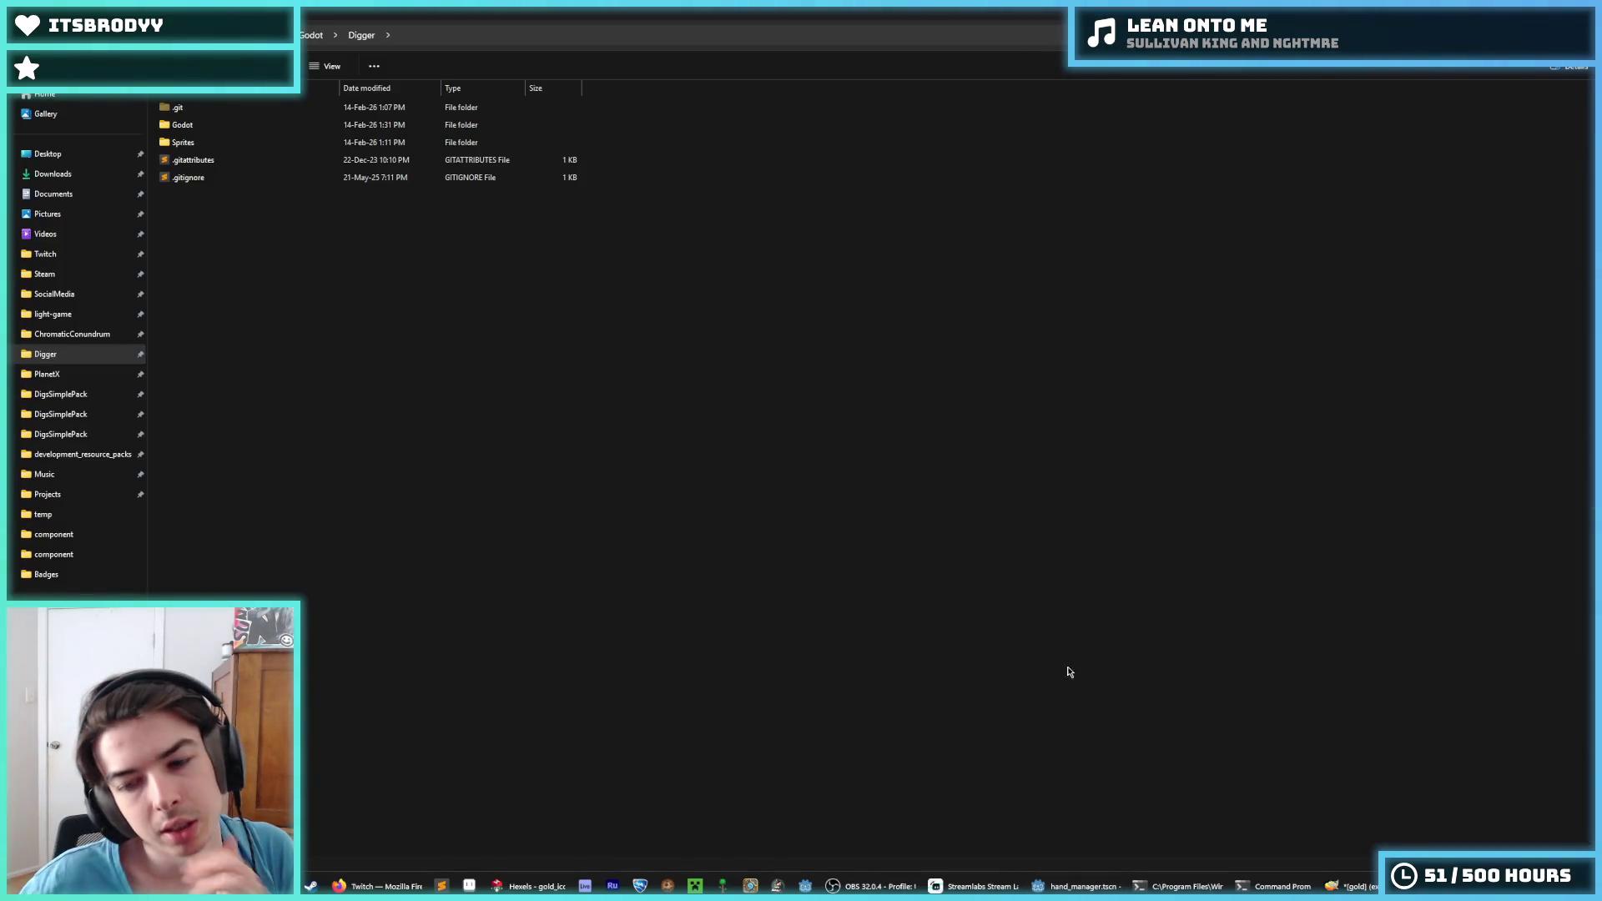
click(1276, 886)
Close the gold, copper and iron images in GIMP, discarding each one's changes
click(1332, 886)
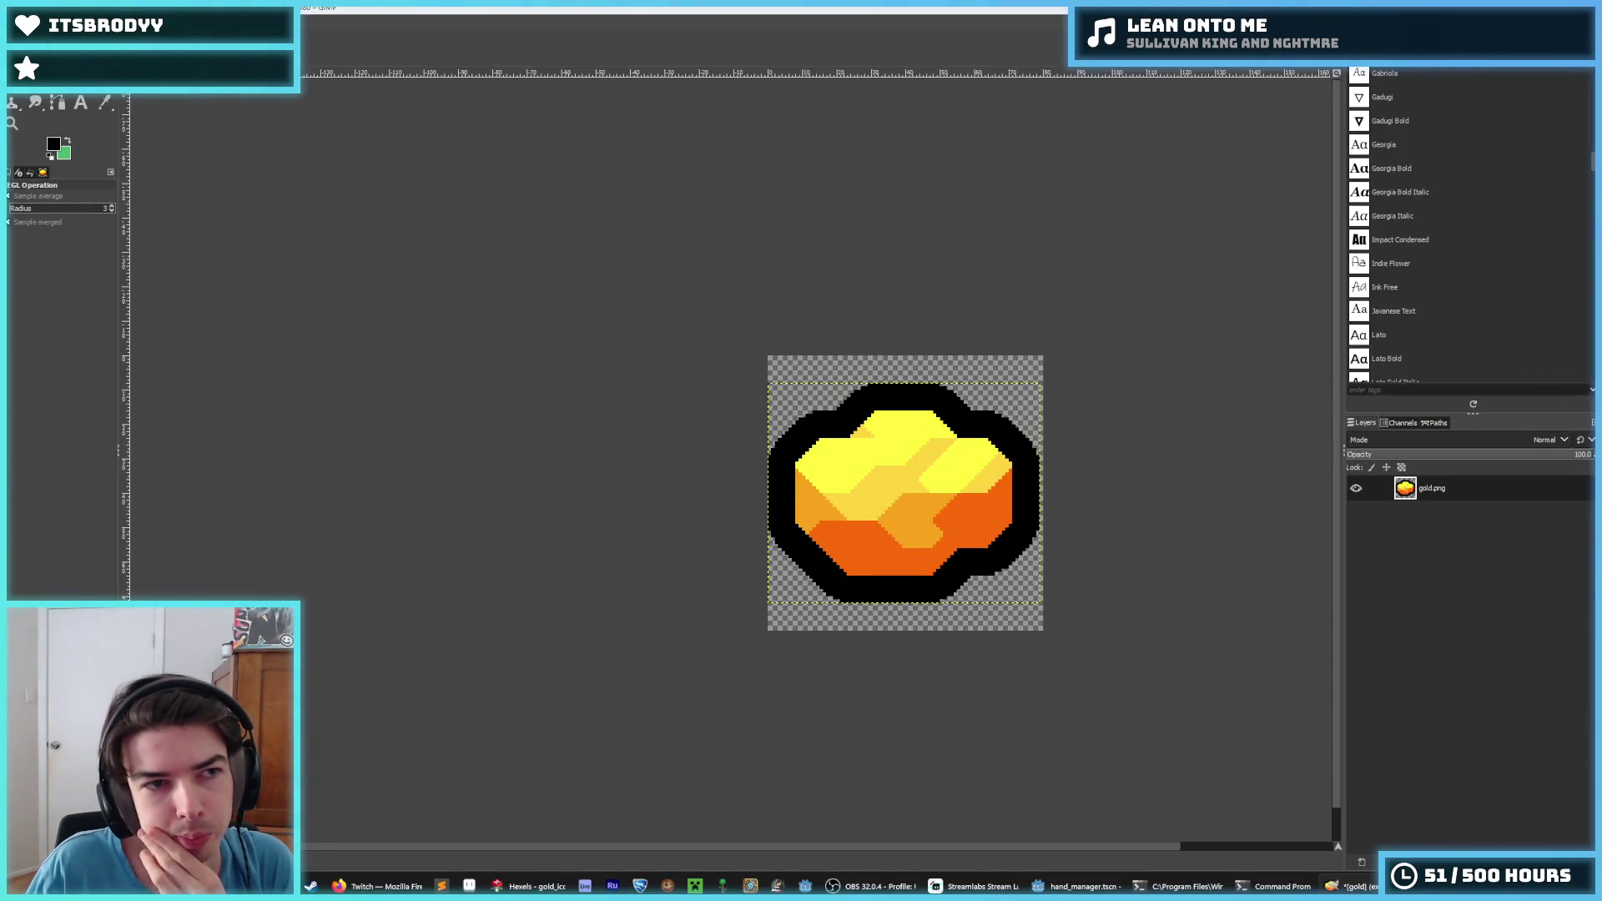
key(ctrl+w)
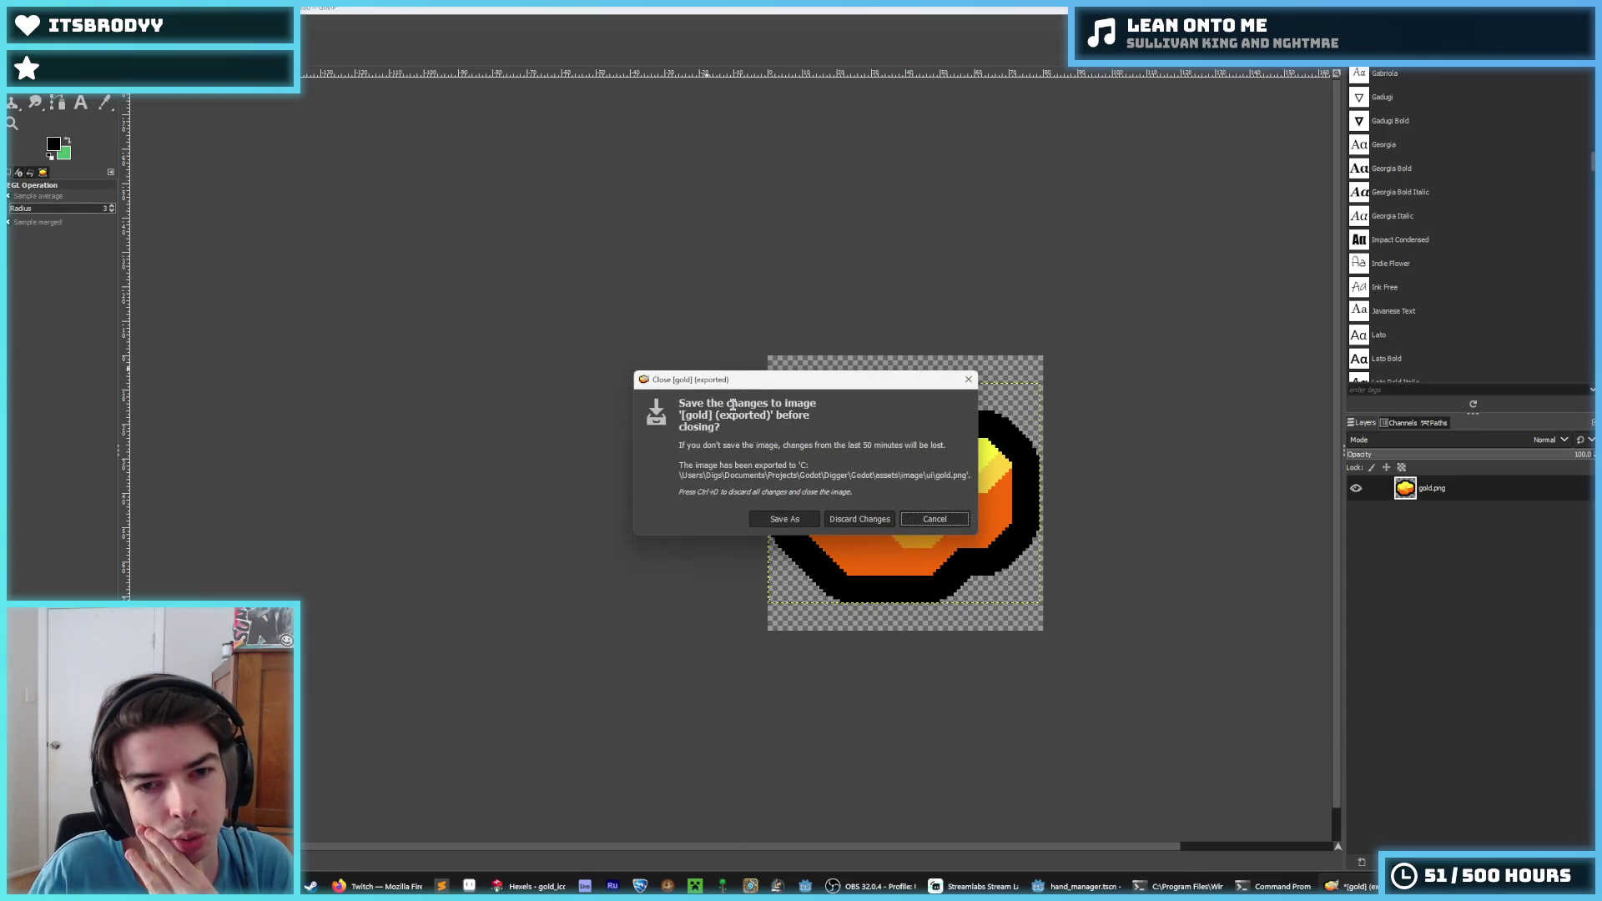
click(860, 519)
key(ctrl+w)
click(860, 519)
key(ctrl+w)
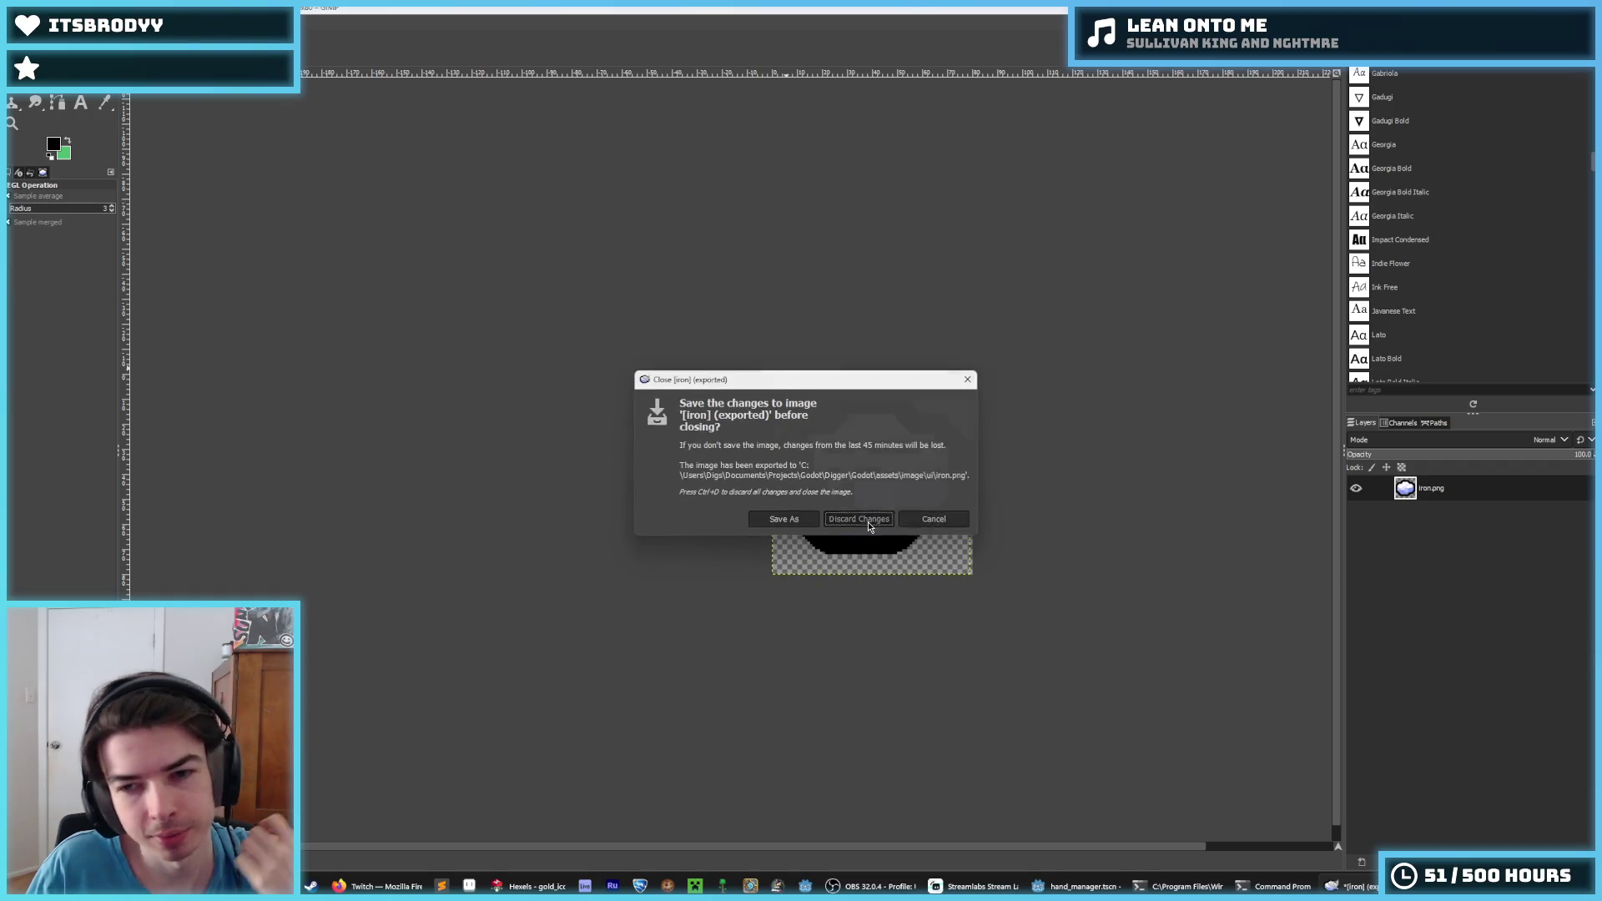
click(868, 520)
key(alt+Tab)
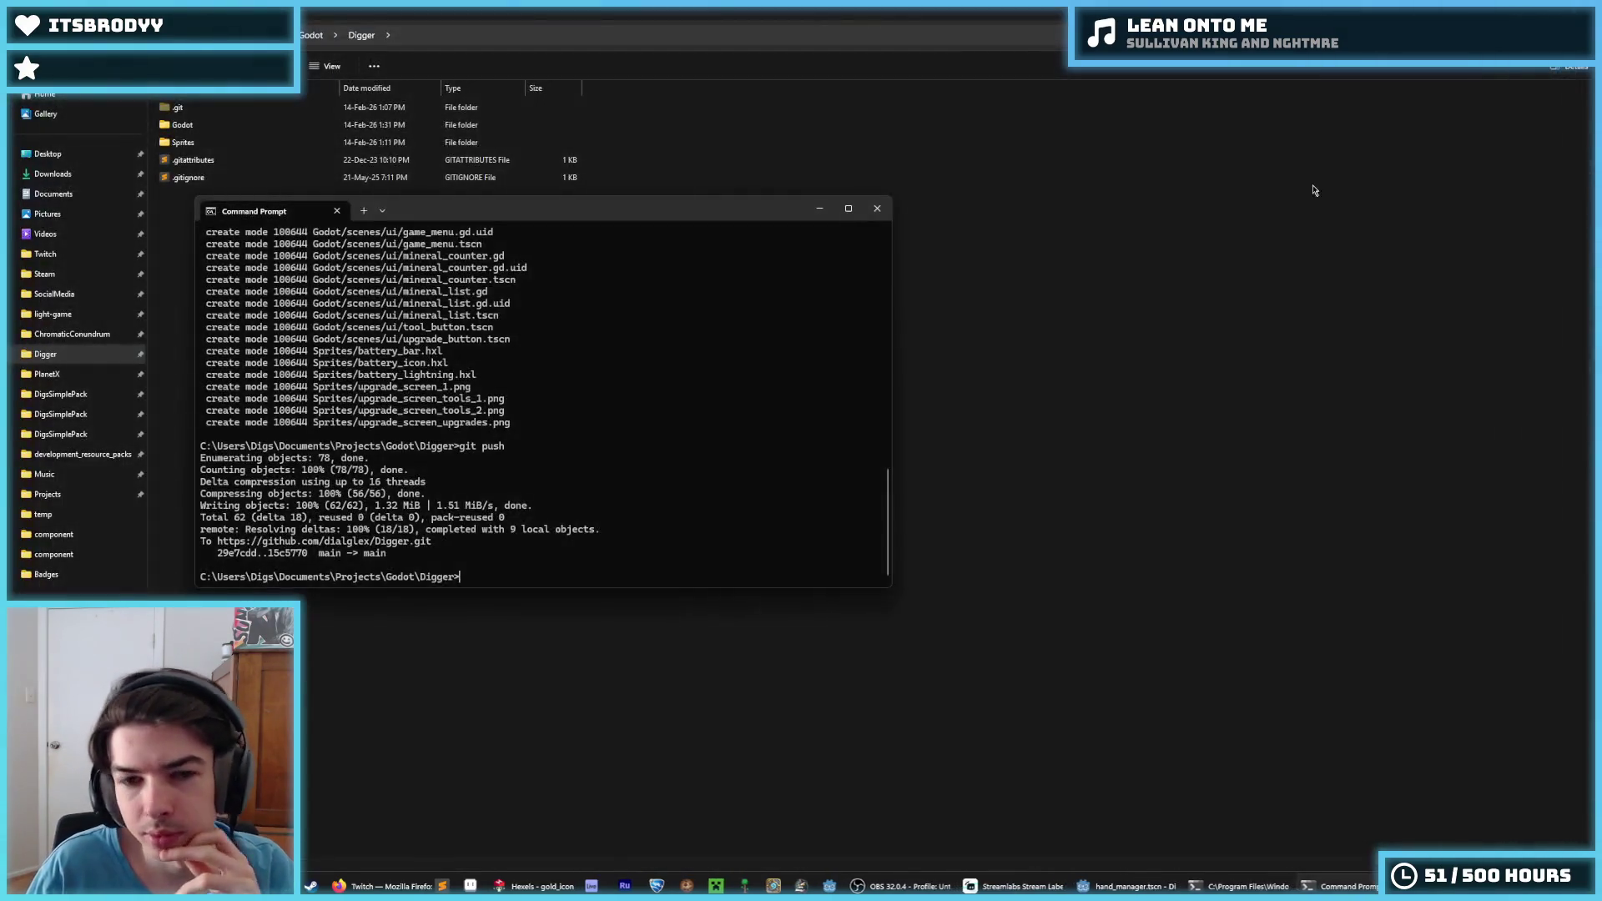
Check git status and stage all changed project files with git add
text(git status)
key(Return)
text(add *)
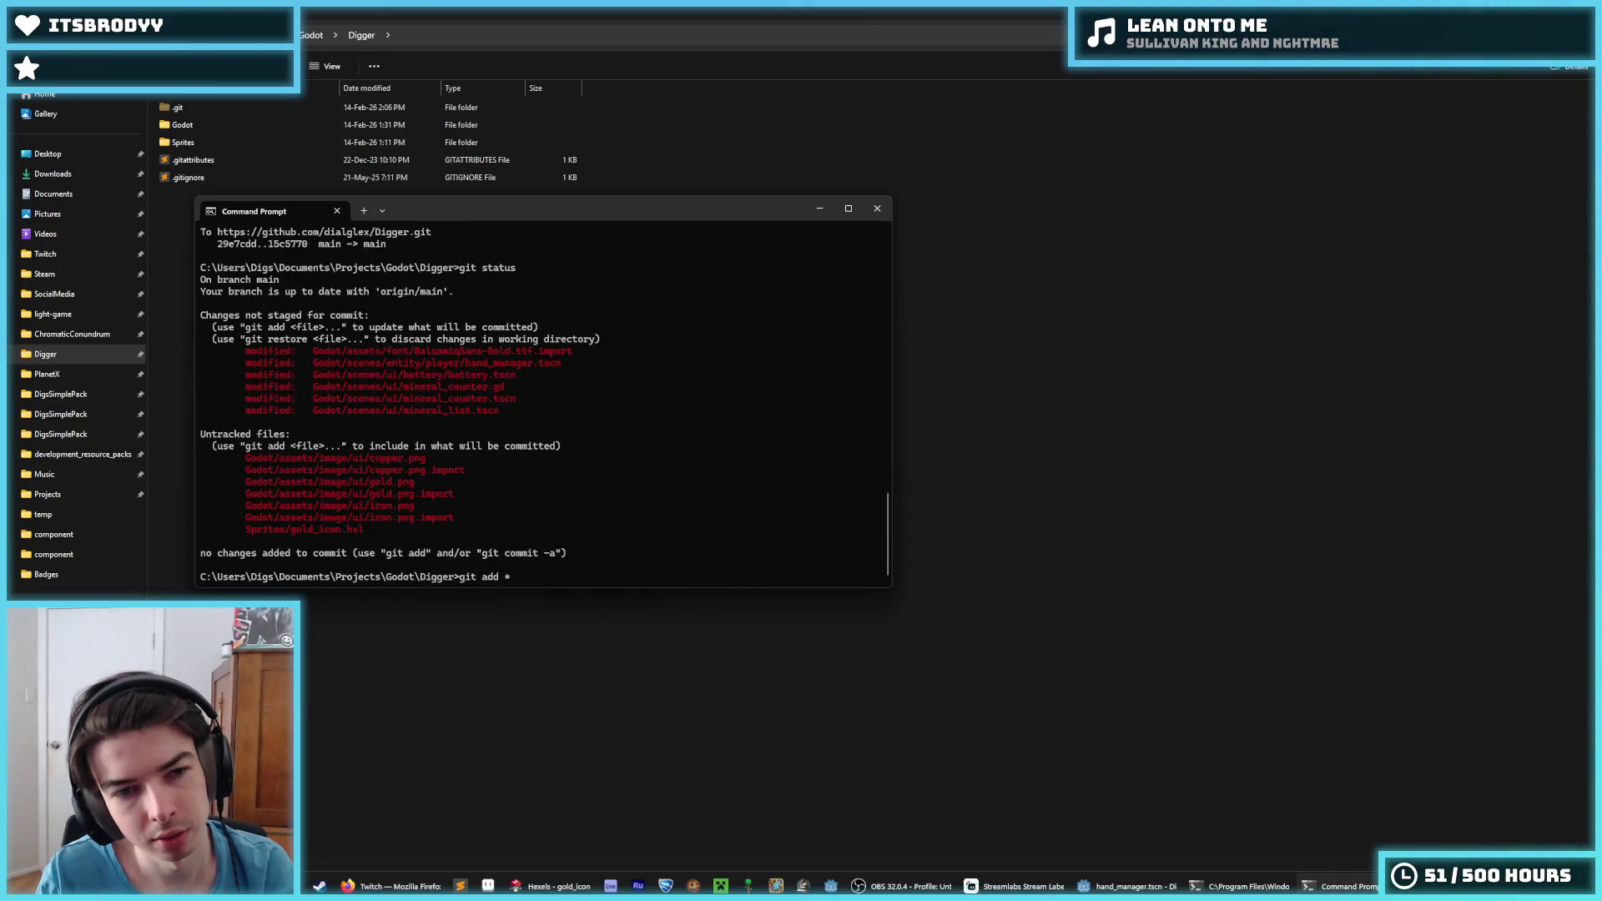
key(Return)
Commit the changes as "Made mineral list good" and close Command Prompt
text(git commit -m "Ad)
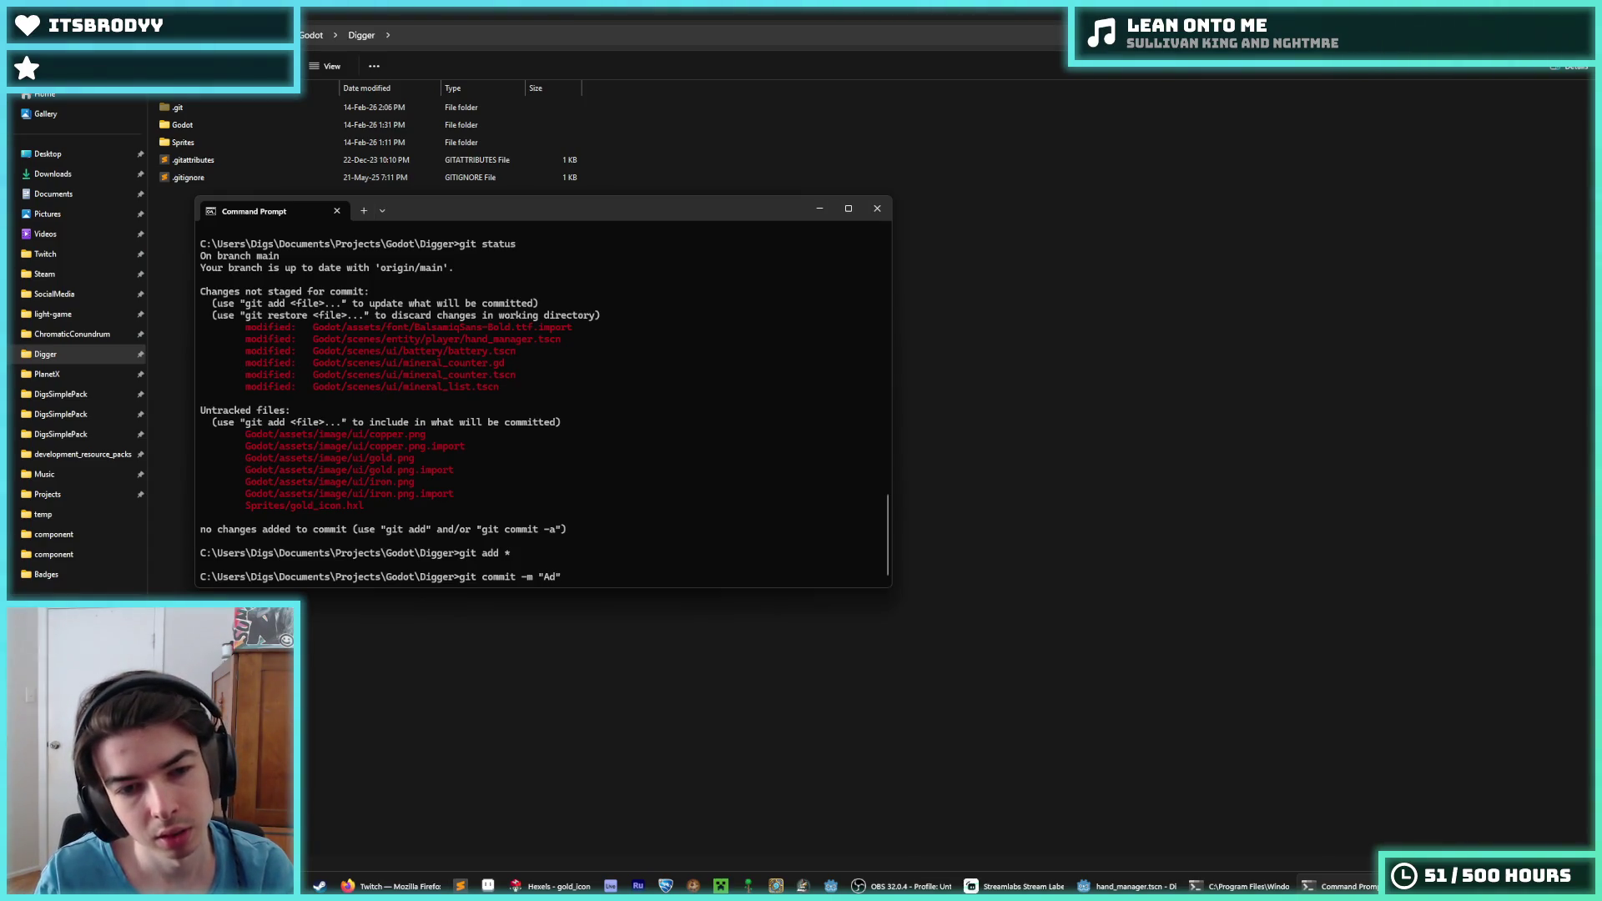
key(BackSpace)
key(BackSpace)
key(BackSpace)
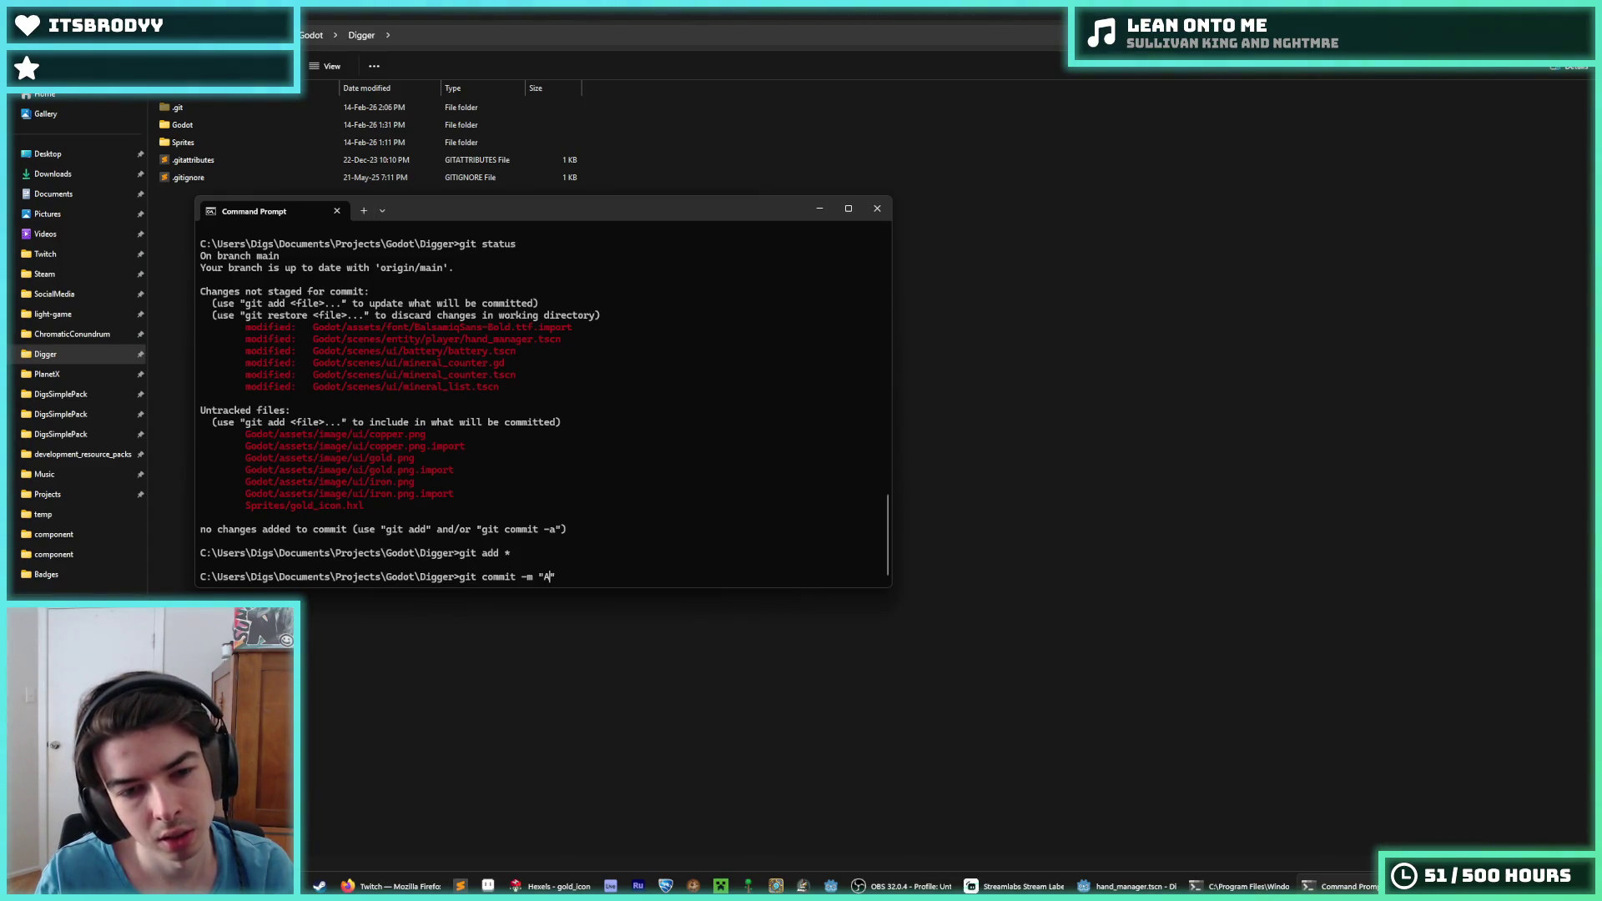
text(Made top lef)
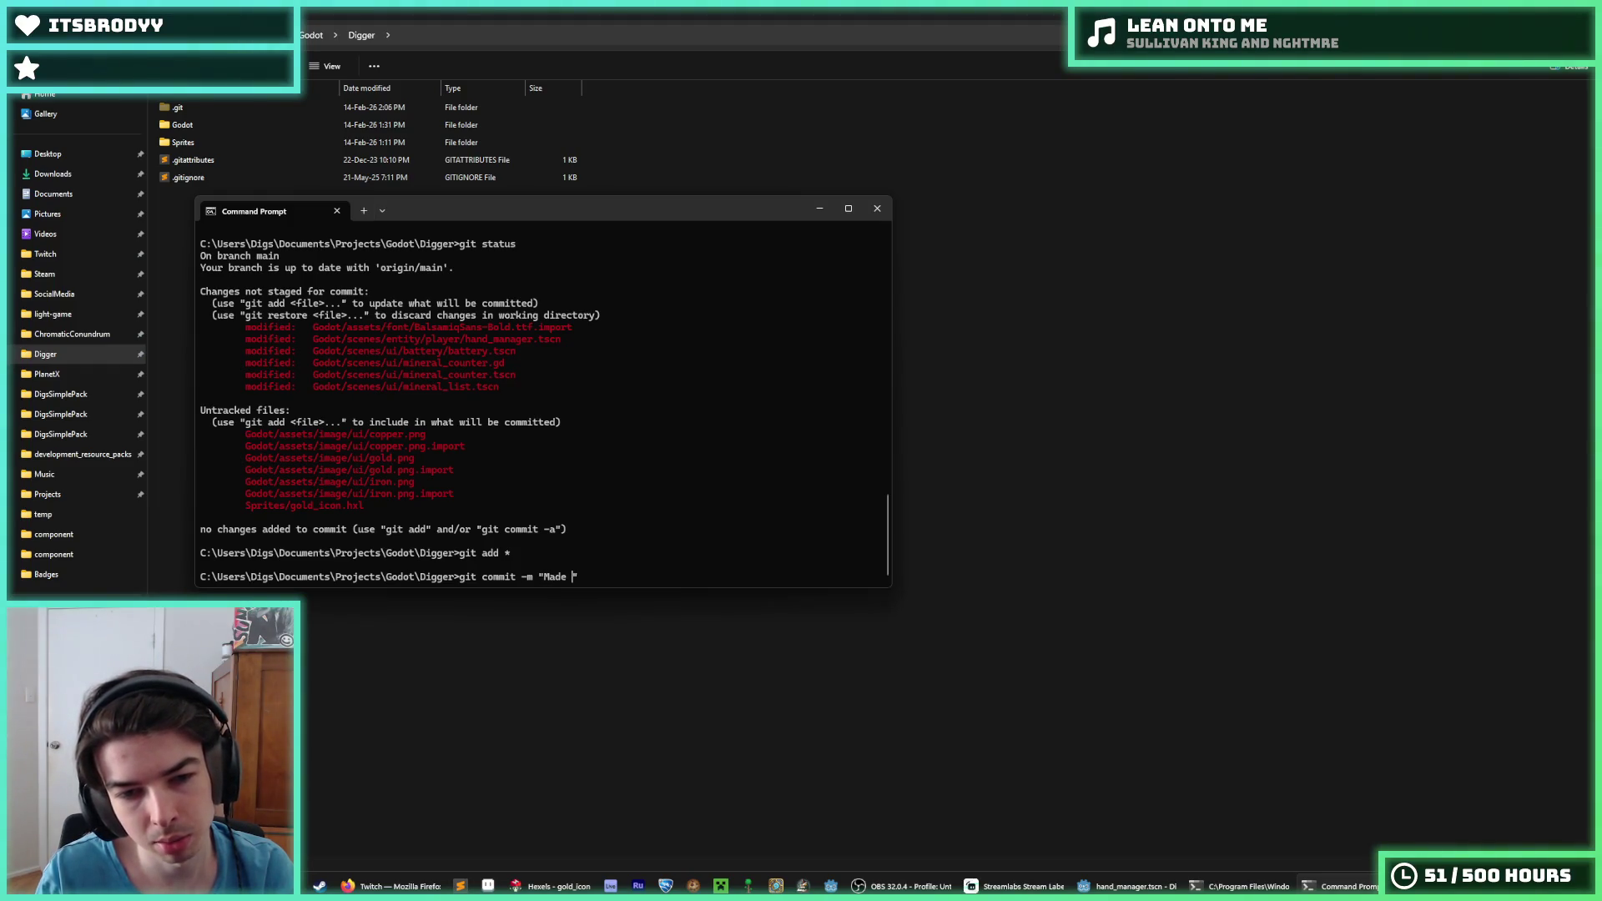
text(ineral list goo)
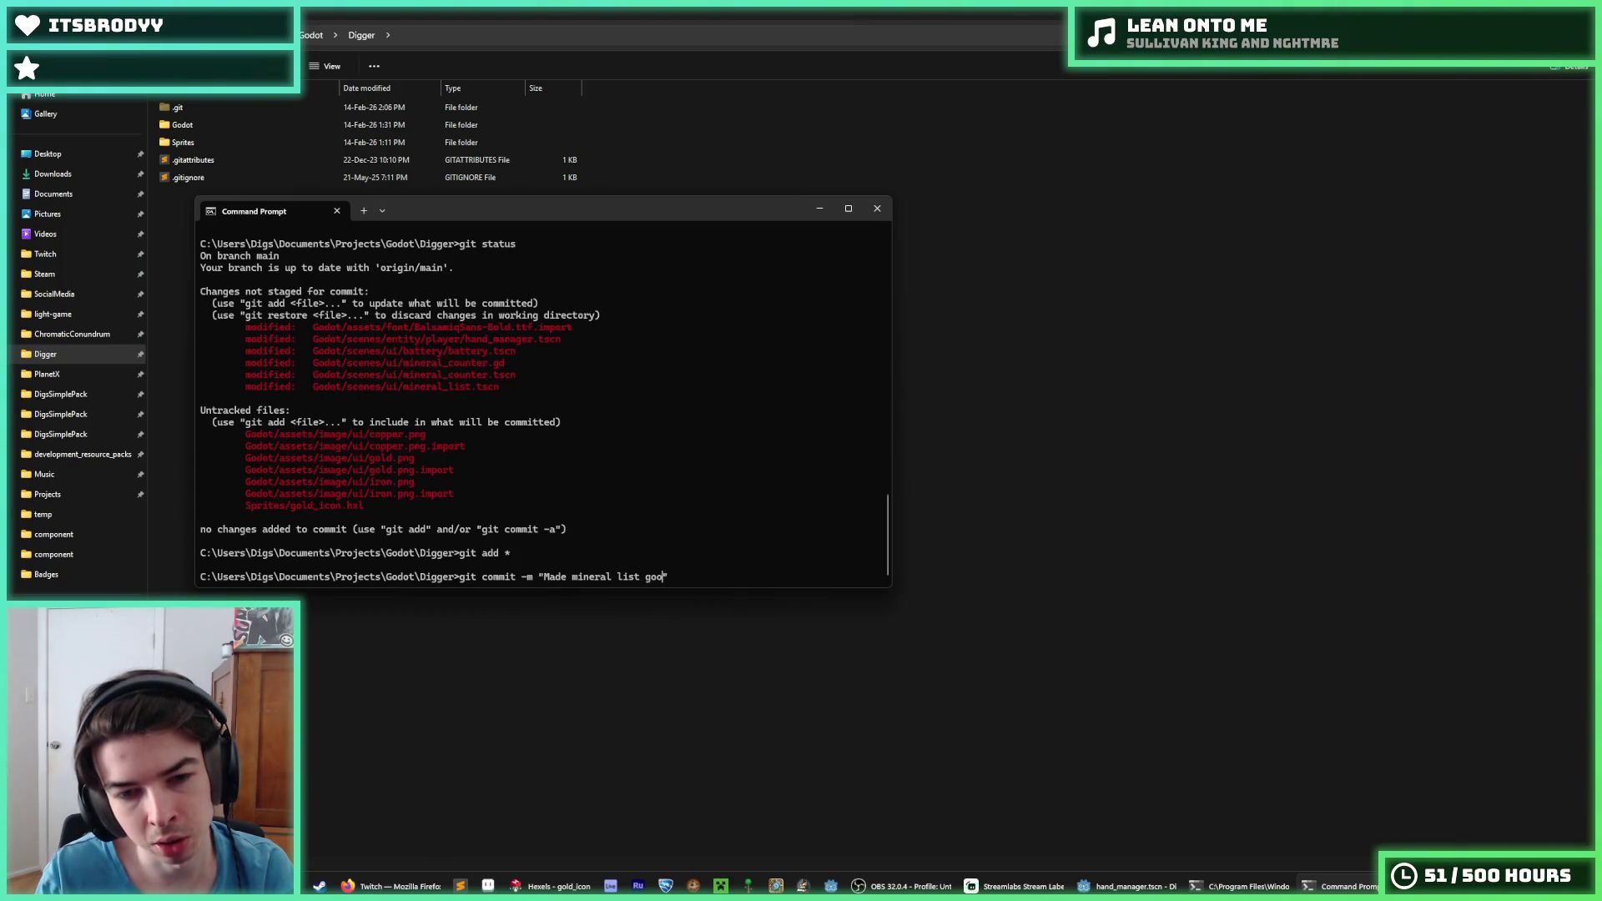
text(d)
key(Return)
key(Return)
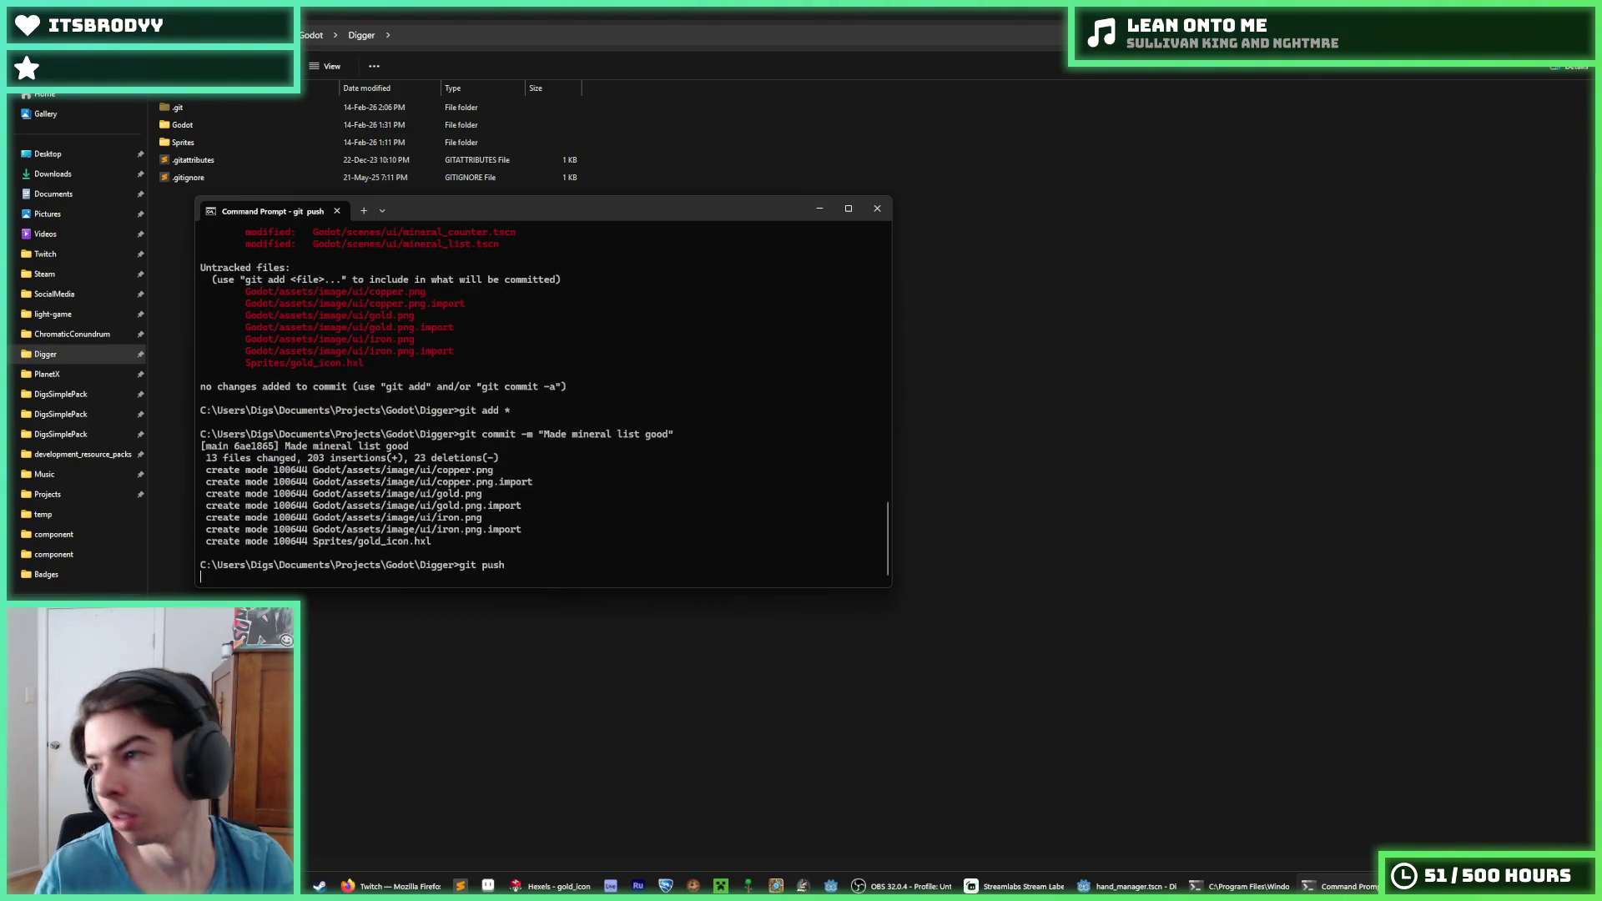
click(877, 209)
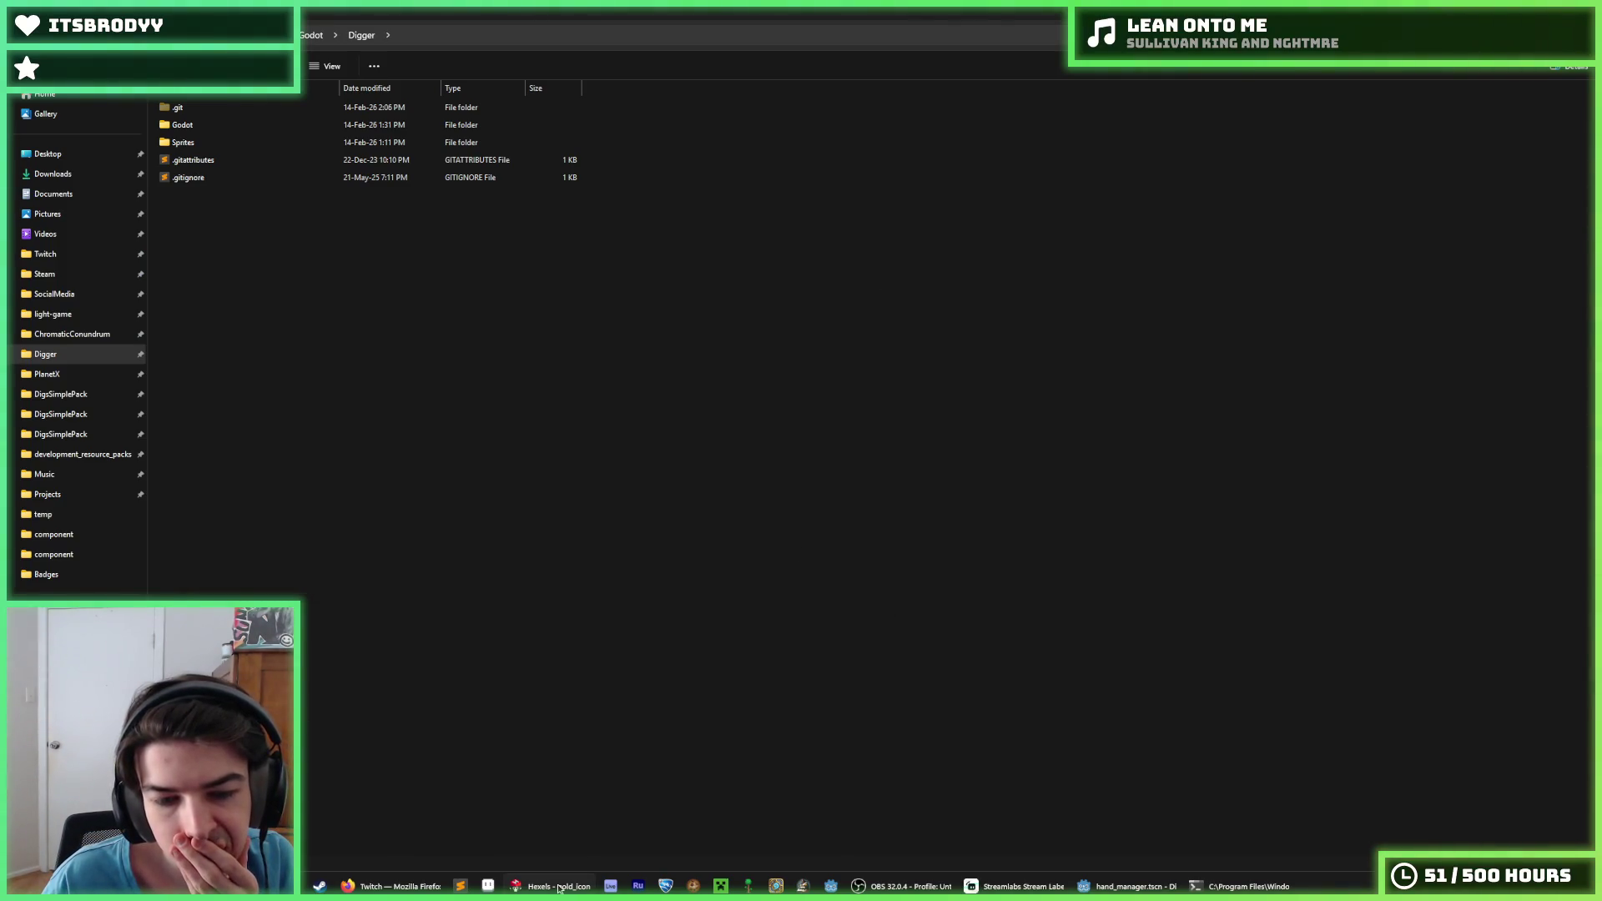
Check the gold_icon sprite in Hexels, close Hexels, and return to hand_manager.gd in Godot
click(558, 886)
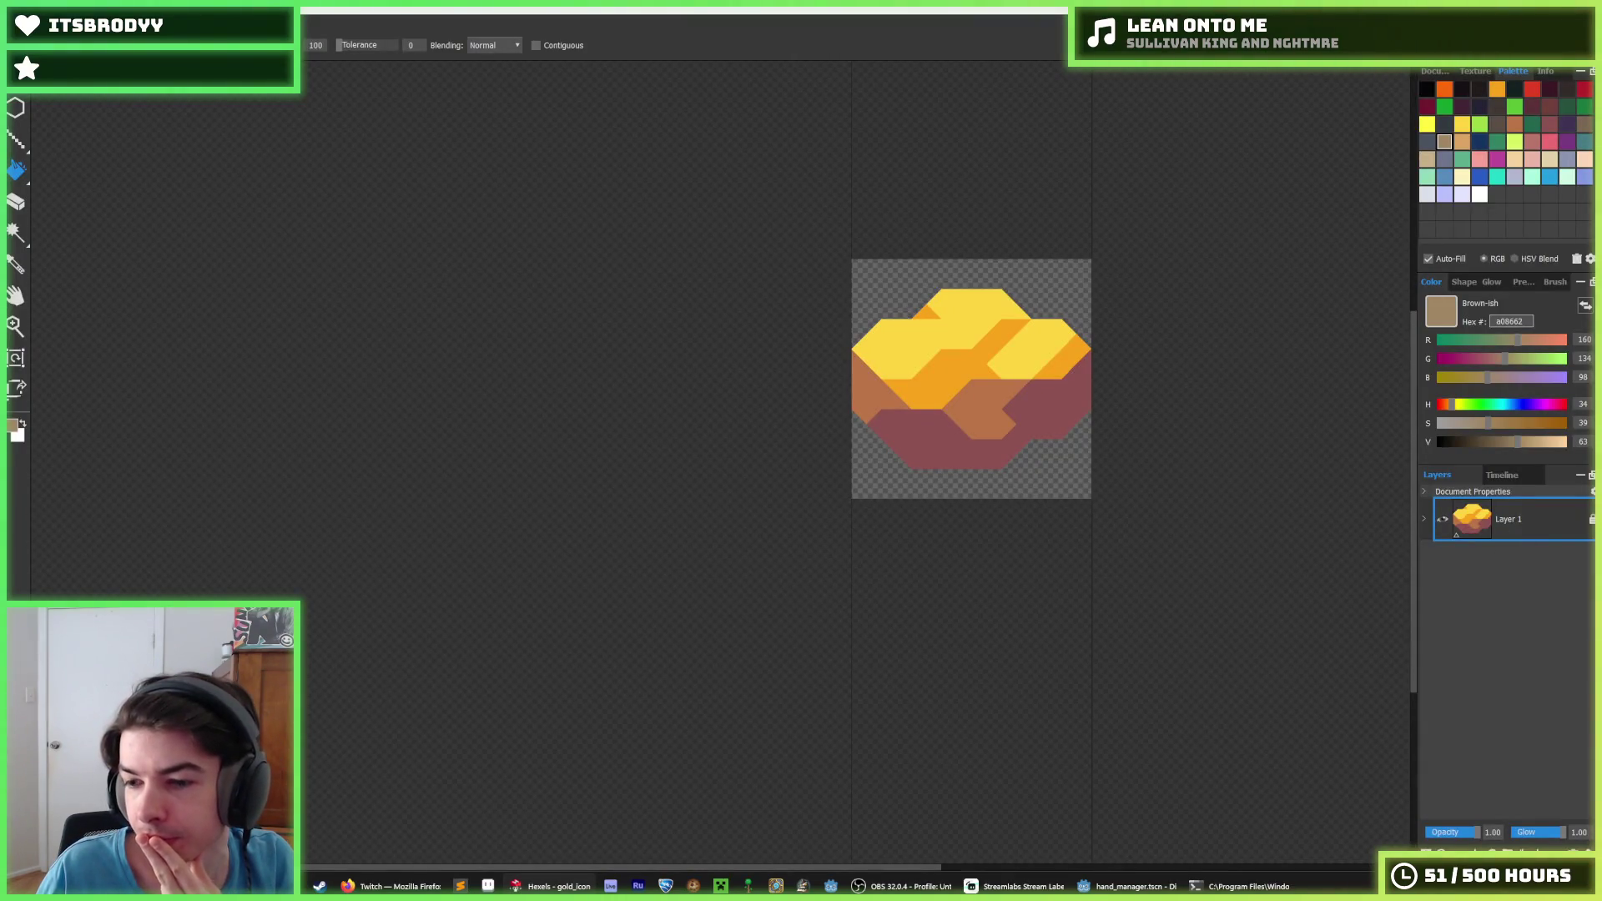
key(alt+F4)
key(alt+F4)
click(1218, 332)
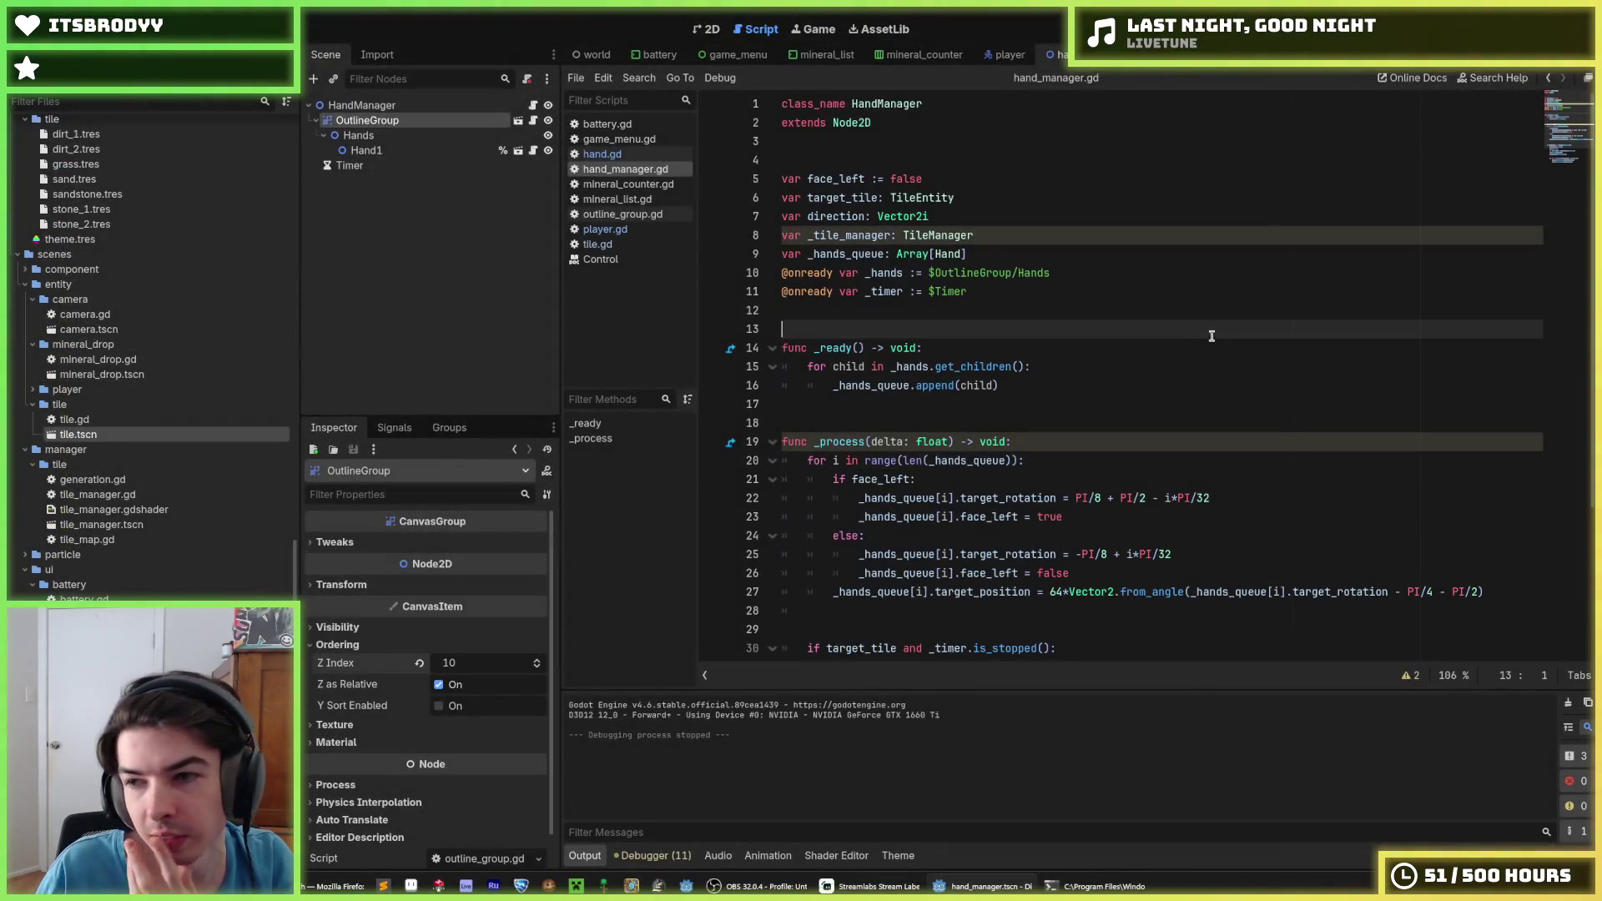
click(1104, 383)
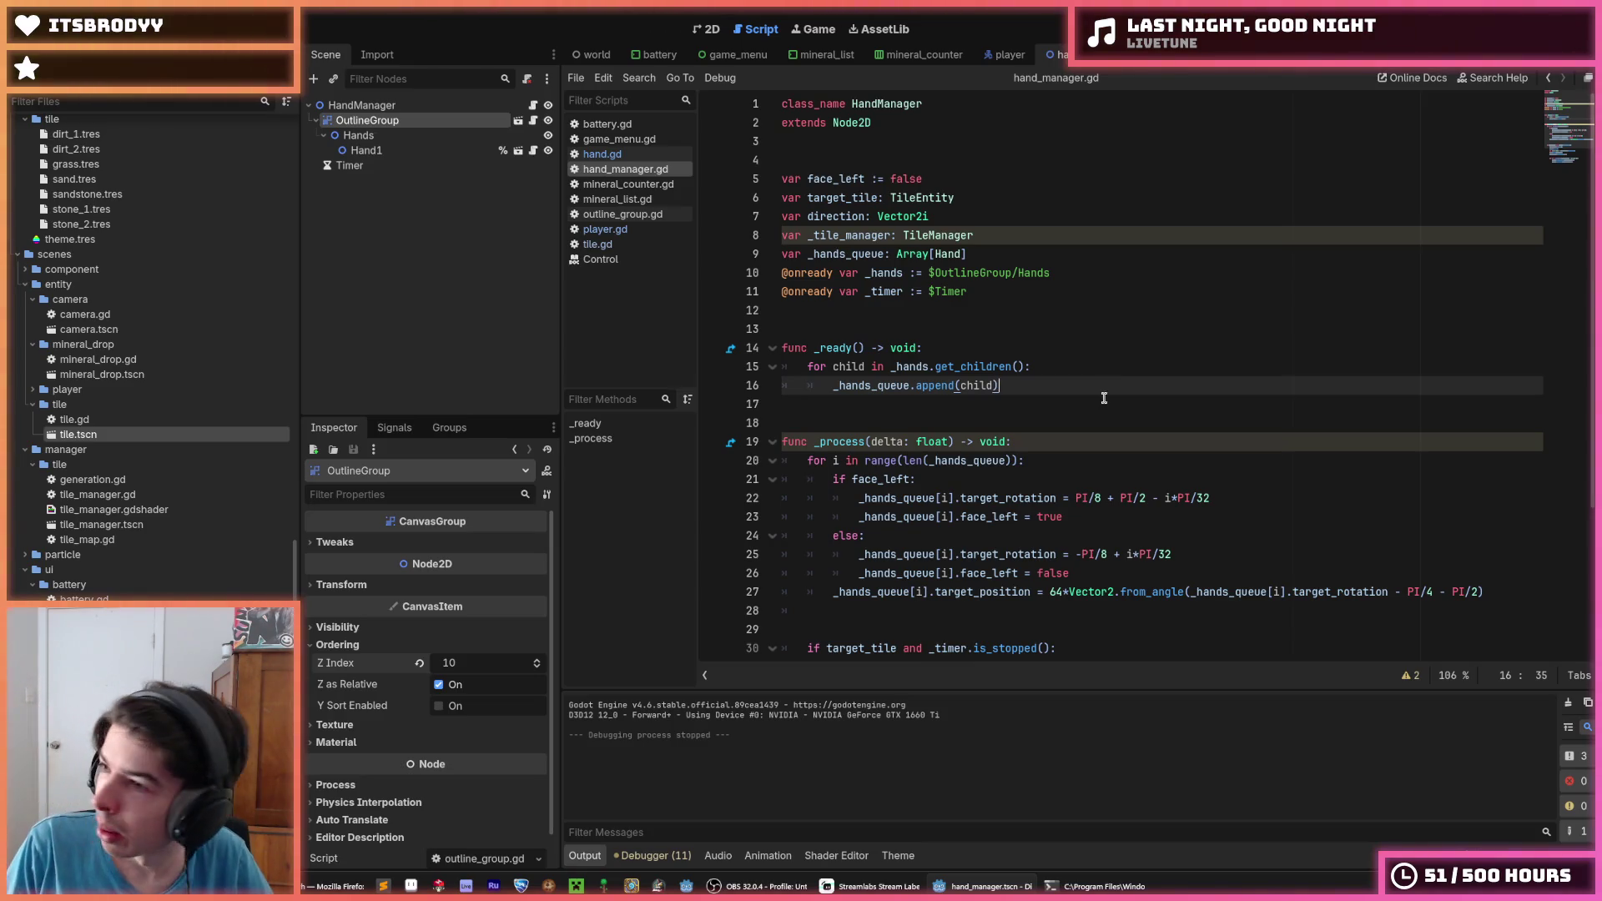
click(1111, 528)
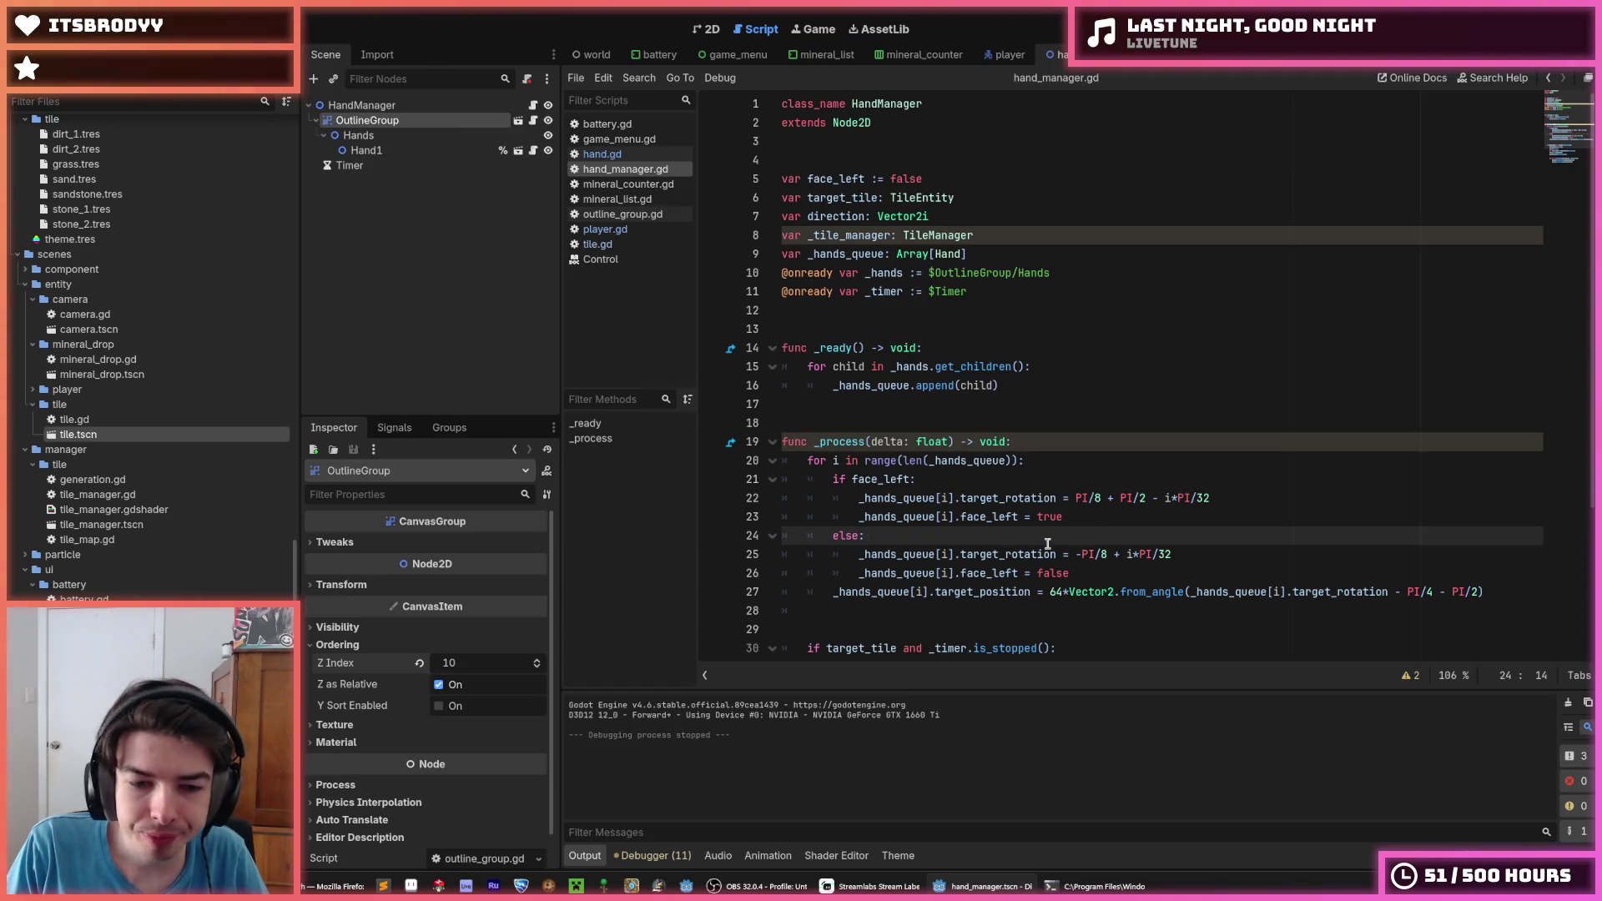